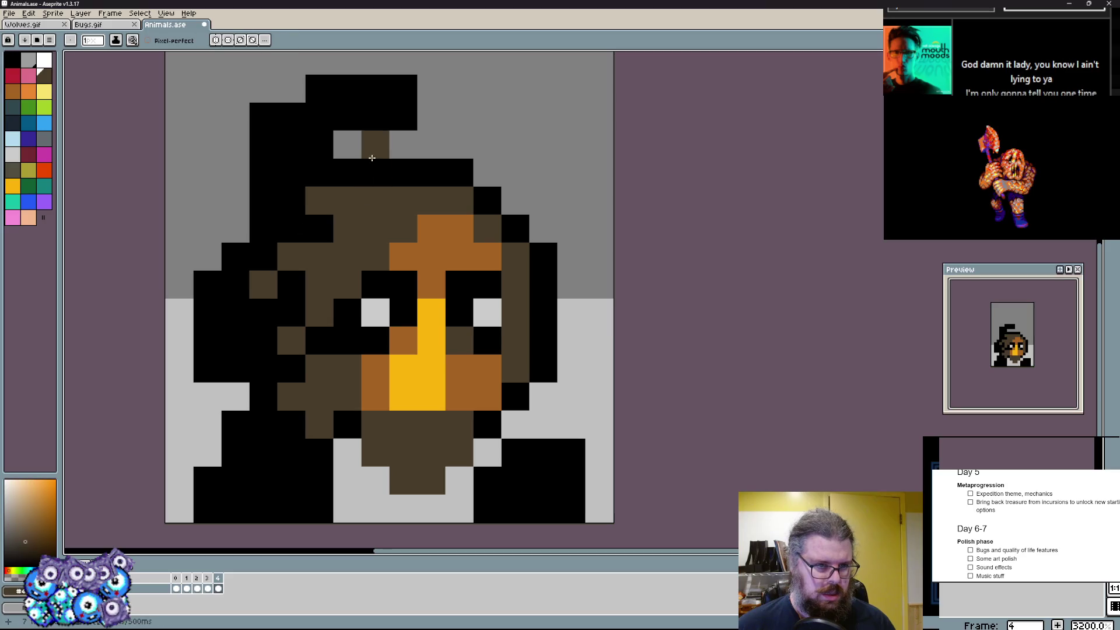
# - Paint spiky brown hair tufts along the right side of the head
pyautogui.click(405, 167)
pyautogui.keyDown('alt'); pyautogui.click(405, 142); pyautogui.keyUp('alt')
pyautogui.keyDown('alt'); pyautogui.click(416, 184); pyautogui.keyUp('alt')
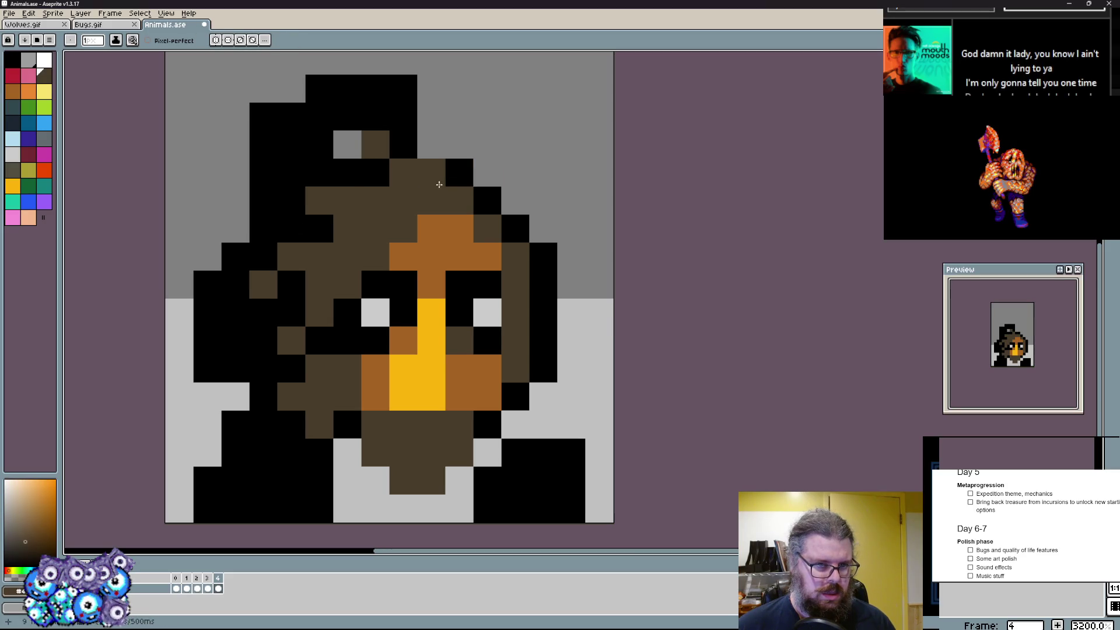
pyautogui.moveTo(405, 172); pyautogui.dragTo(473, 144)
pyautogui.press('Right')
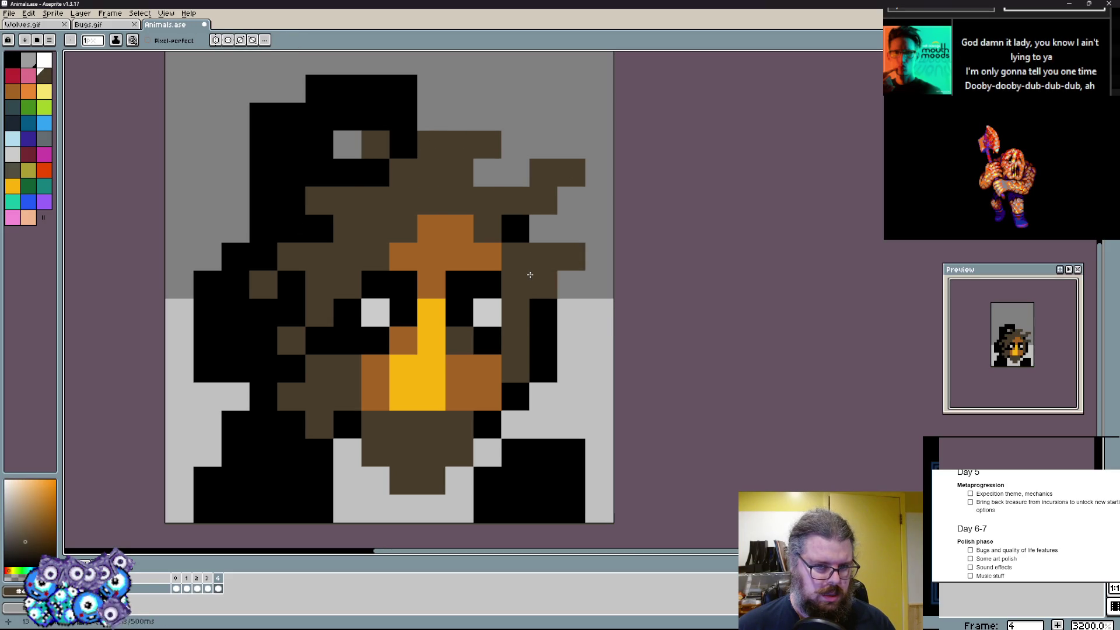
pyautogui.moveTo(534, 276); pyautogui.dragTo(561, 420)
pyautogui.scroll(-1, 564, 361)
# - Outline the right cheek in black and block in brown shoulders at the bottom
pyautogui.moveTo(528, 372); pyautogui.dragTo(552, 399)
pyautogui.moveTo(577, 297)
pyautogui.mouseDown()
pyautogui.moveTo(578, 403)
pyautogui.moveTo(524, 455)
pyautogui.mouseUp()
pyautogui.moveTo(518, 382)
pyautogui.mouseDown()
pyautogui.moveTo(524, 455)
pyautogui.moveTo(495, 399)
pyautogui.mouseUp()
pyautogui.moveTo(243, 452); pyautogui.dragTo(270, 429)
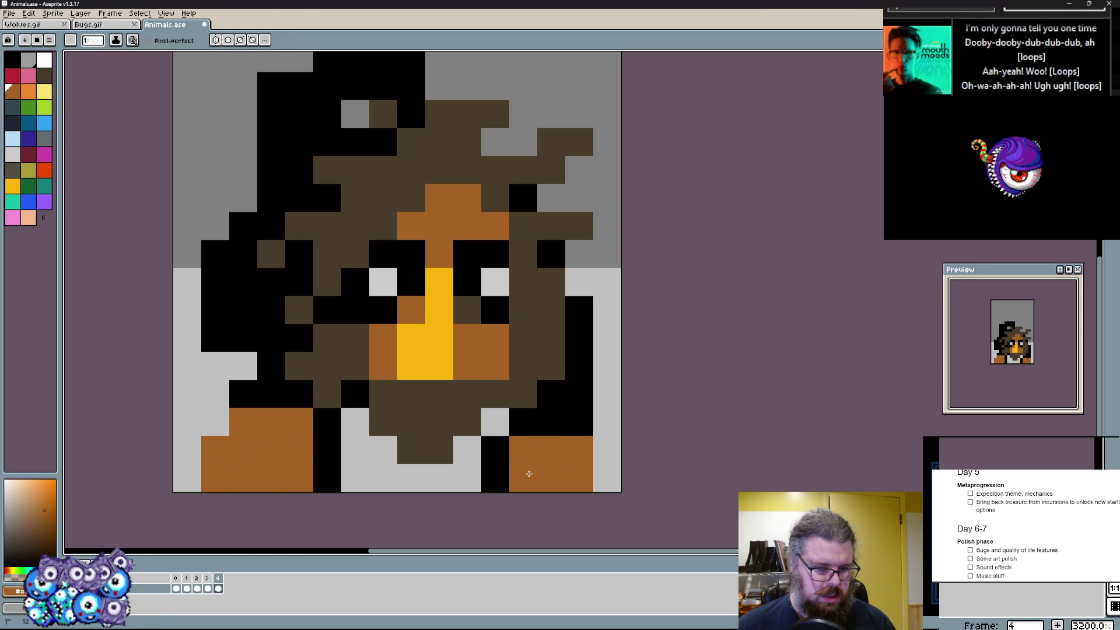
# - Outline the shoulders and right edge in black and paint orange down the body's right side
pyautogui.press('x')
pyautogui.click(496, 423)
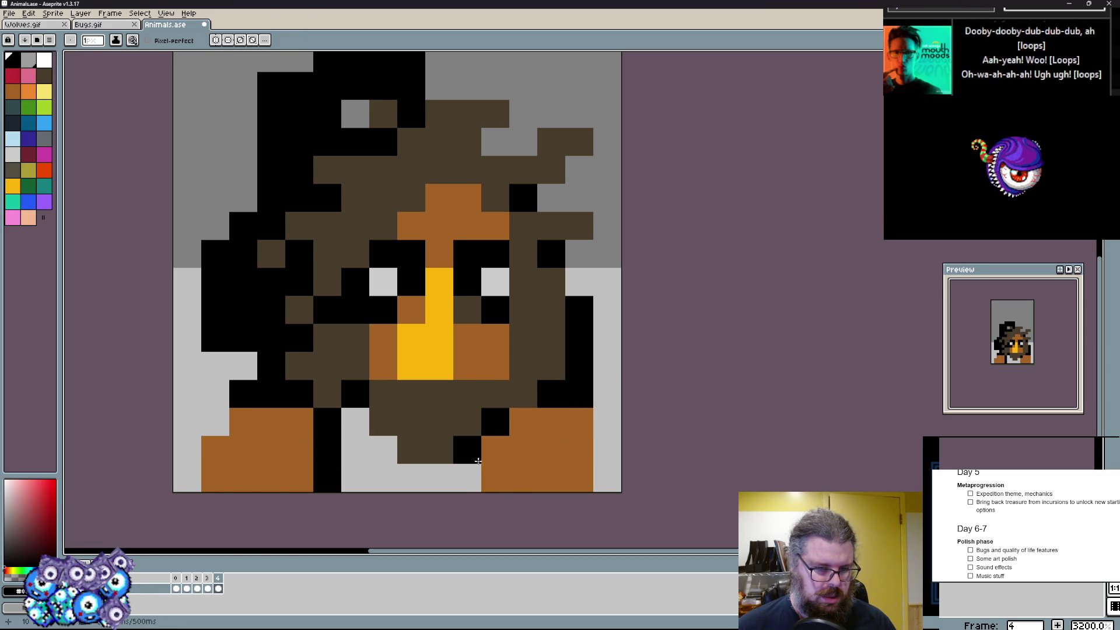
pyautogui.moveTo(511, 480)
pyautogui.mouseDown()
pyautogui.moveTo(607, 479)
pyautogui.moveTo(607, 394)
pyautogui.mouseUp()
pyautogui.moveTo(298, 480); pyautogui.dragTo(188, 472)
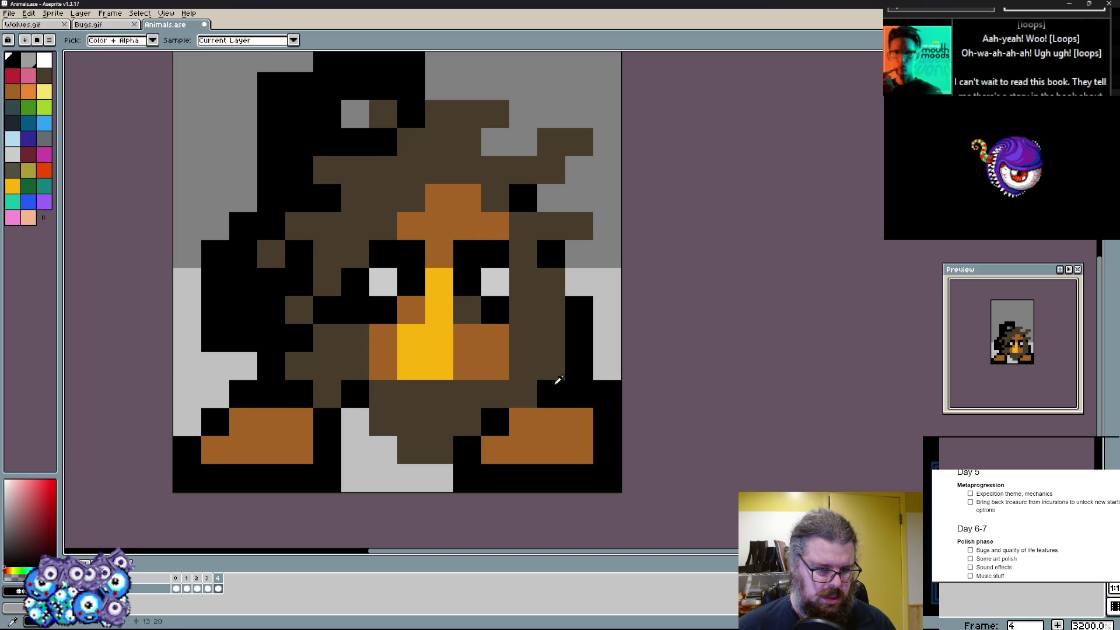
pyautogui.moveTo(608, 281); pyautogui.dragTo(607, 351)
pyautogui.click(569, 448)
pyautogui.moveTo(560, 306); pyautogui.dragTo(560, 376)
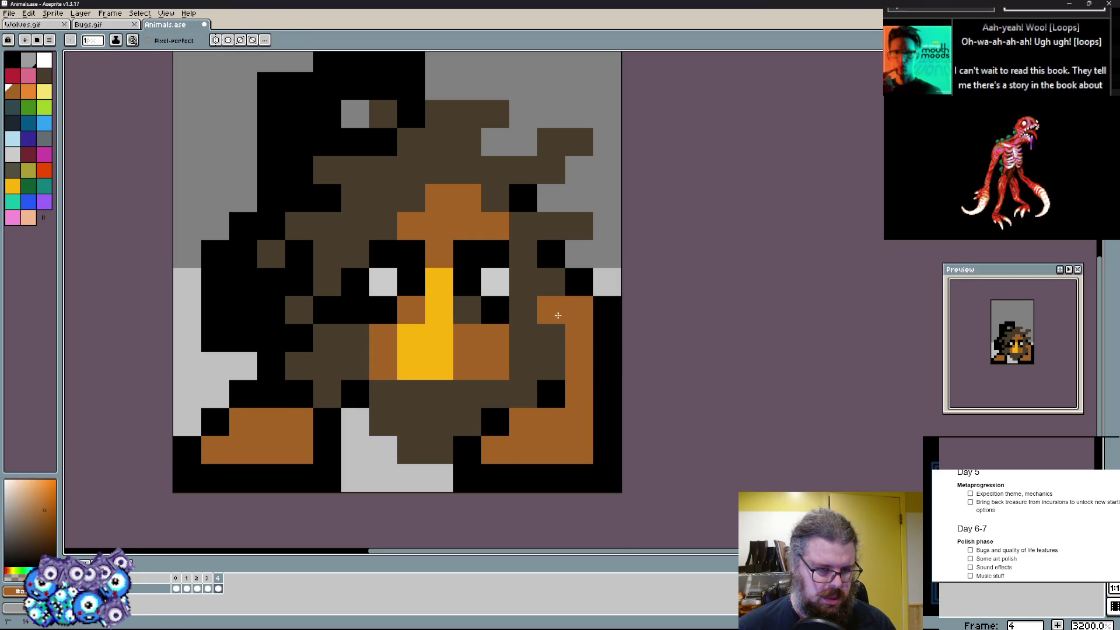
pyautogui.scroll(3, 395, 307)
pyautogui.click(367, 215)
# - Rework the black hair outline into a rounded cap over the head, undoing stray strokes
pyautogui.moveTo(237, 236)
pyautogui.mouseDown()
pyautogui.moveTo(237, 333)
pyautogui.moveTo(219, 358)
pyautogui.mouseUp()
pyautogui.scroll(-1, 394, 307)
pyautogui.hotkey('ctrl', 'z')
pyautogui.hotkey('ctrl', 'z')
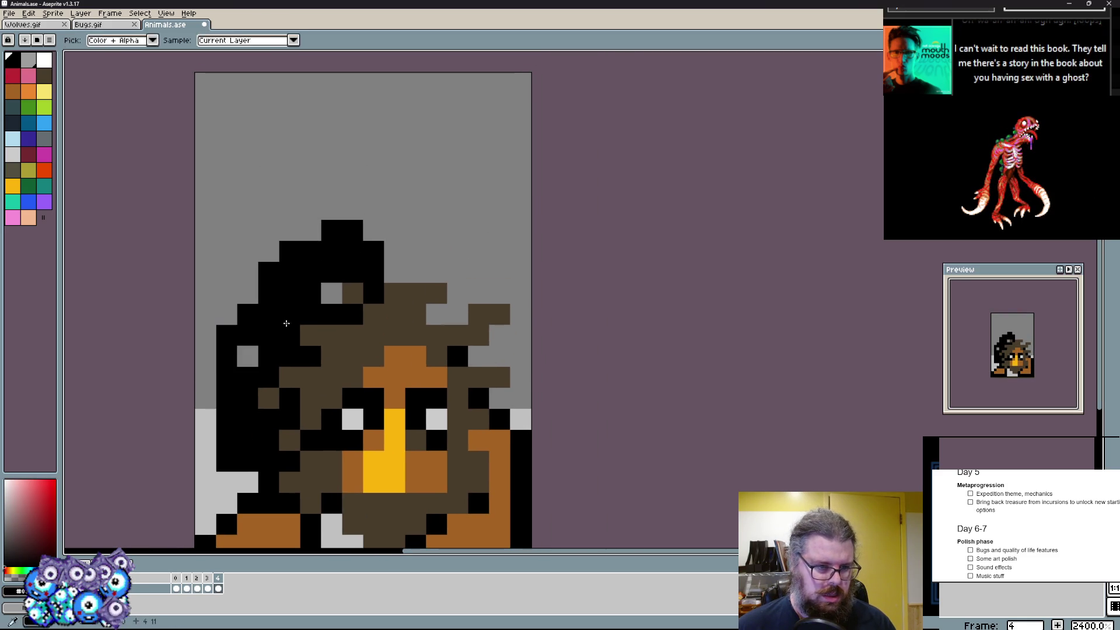
pyautogui.hotkey('ctrl', 'z')
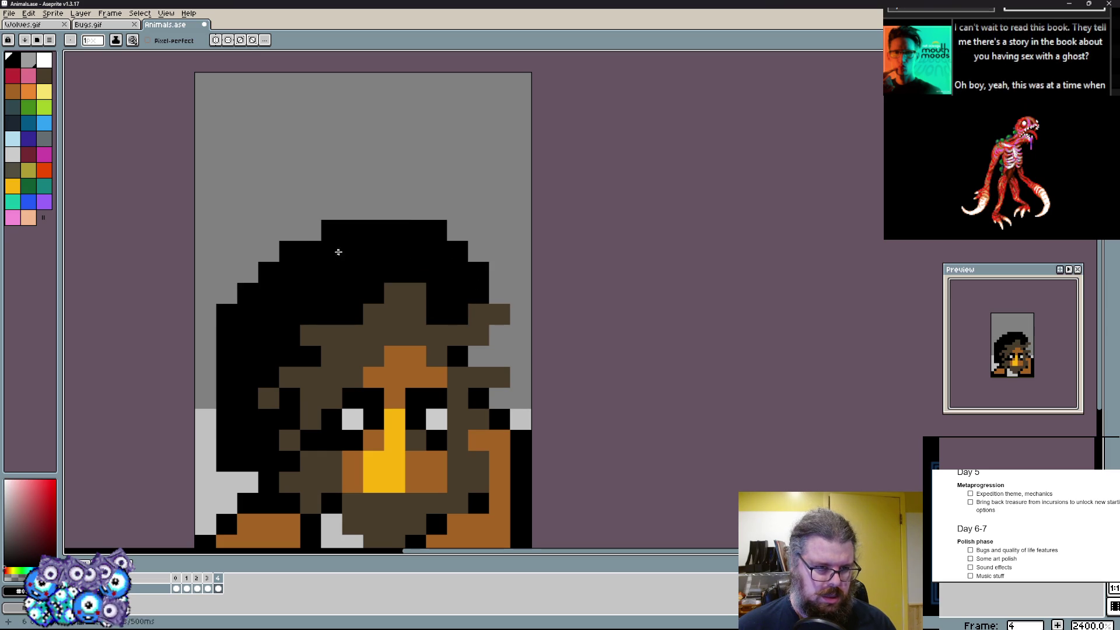
pyautogui.moveTo(219, 315)
pyautogui.mouseDown()
pyautogui.moveTo(263, 254)
pyautogui.moveTo(455, 245)
pyautogui.mouseUp()
pyautogui.hotkey('ctrl', 'z')
pyautogui.click(269, 210)
pyautogui.scroll(1, 272, 217)
pyautogui.hotkey('ctrl', 'z')
pyautogui.moveTo(254, 272)
pyautogui.mouseDown()
pyautogui.moveTo(276, 221)
pyautogui.moveTo(499, 271)
pyautogui.mouseUp()
pyautogui.hotkey('ctrl', 'z')
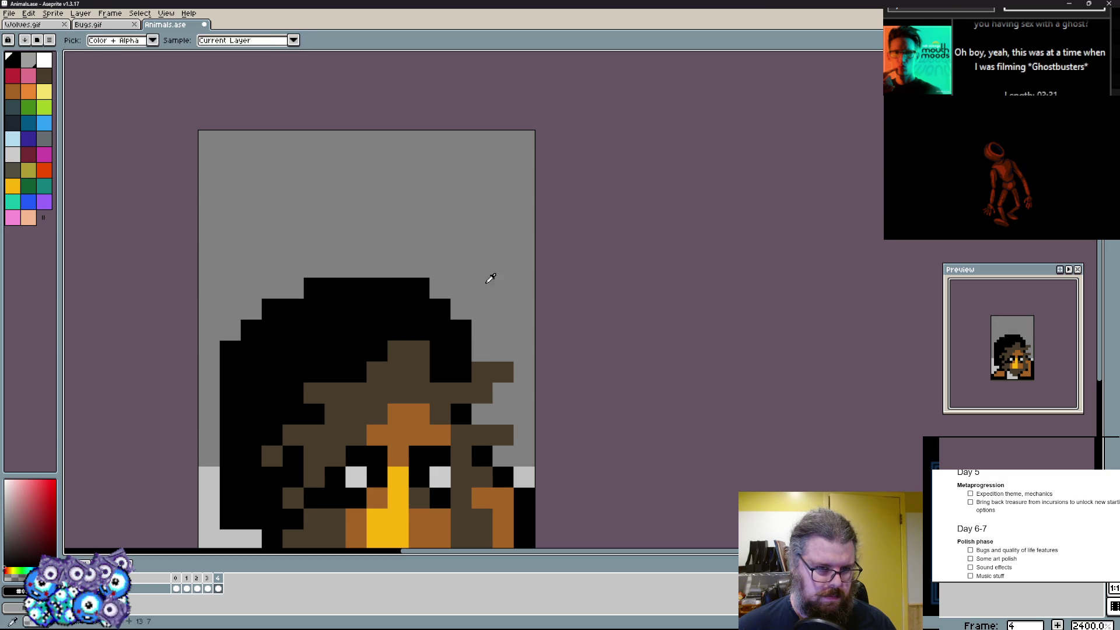
# - Draw a large black hair arc across the top of the head, undoing a trial at top right
pyautogui.moveTo(263, 289); pyautogui.dragTo(481, 297)
pyautogui.rightClick(368, 258)
pyautogui.moveTo(390, 262); pyautogui.dragTo(495, 278)
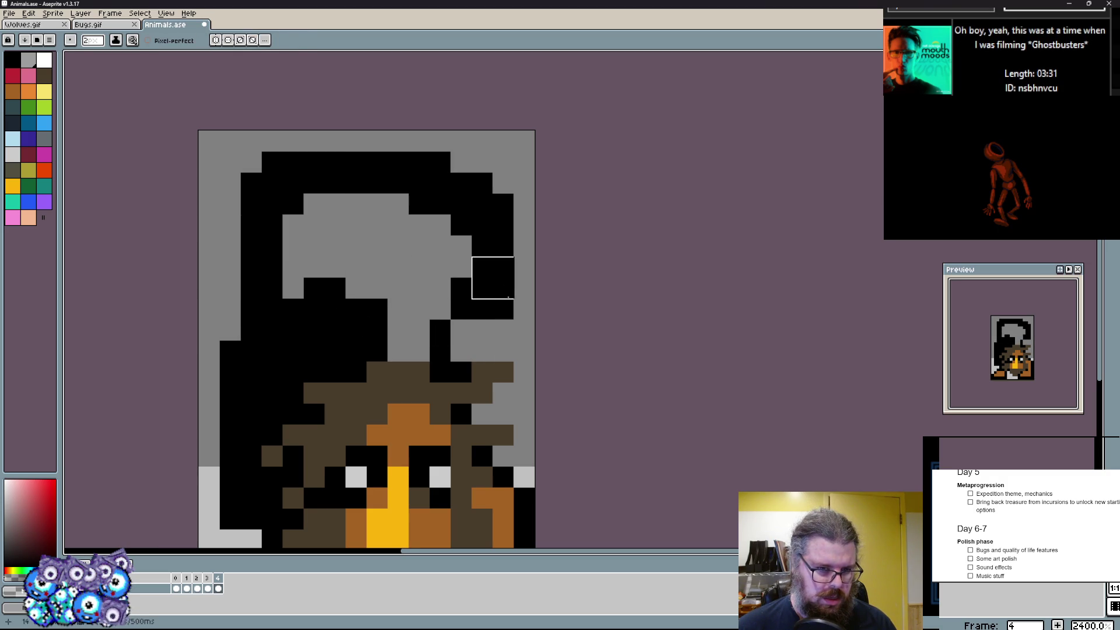
pyautogui.moveTo(521, 219)
pyautogui.mouseDown()
pyautogui.moveTo(455, 149)
pyautogui.moveTo(327, 156)
pyautogui.mouseUp()
pyautogui.hotkey('ctrl', 'z')
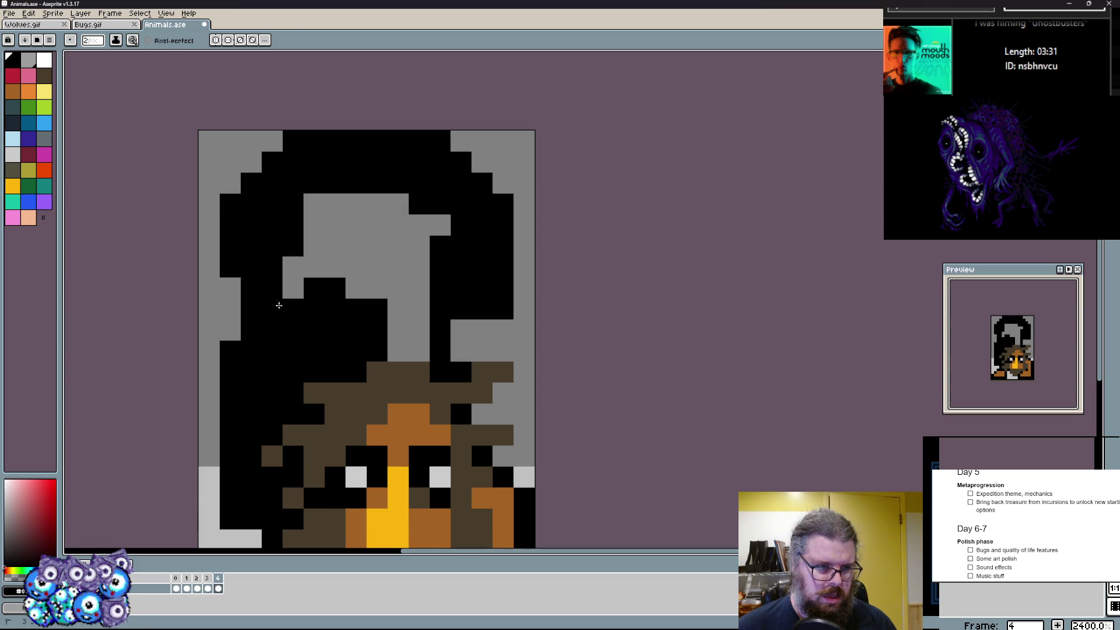
# - Carve a grey swirl back into the black hair and reshape the stepped top-right edge
pyautogui.moveTo(305, 291); pyautogui.dragTo(408, 302)
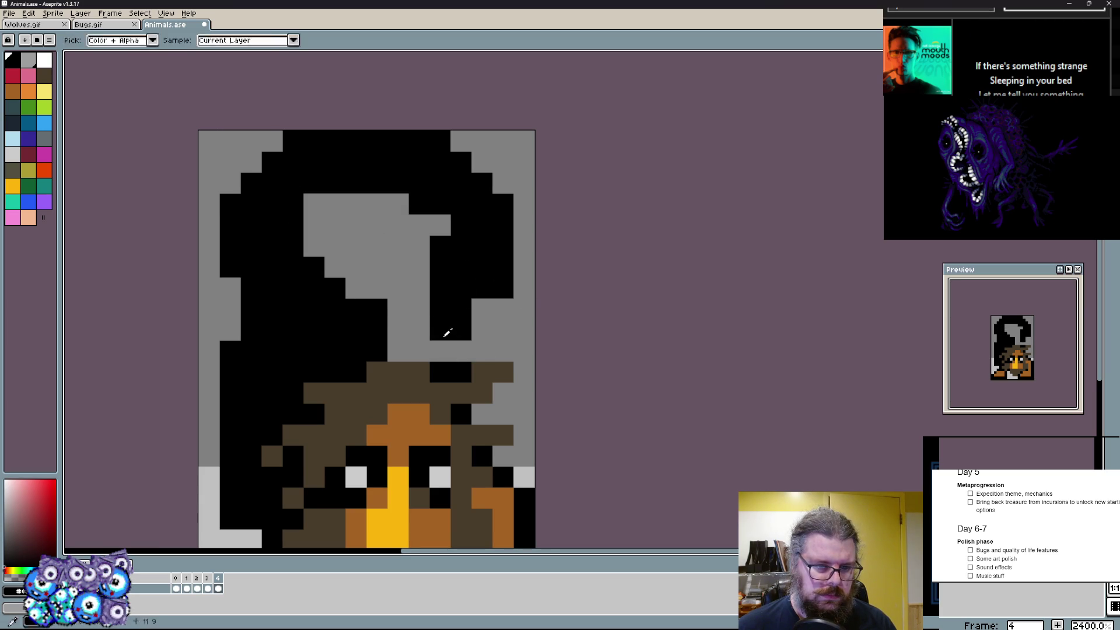
pyautogui.click(440, 310)
pyautogui.moveTo(524, 213); pyautogui.dragTo(490, 158)
pyautogui.hotkey('ctrl', 'z')
pyautogui.click(517, 227)
pyautogui.moveTo(398, 244)
pyautogui.mouseDown()
pyautogui.moveTo(315, 204)
pyautogui.moveTo(385, 230)
pyautogui.mouseUp()
pyautogui.scroll(-2, 362, 175)
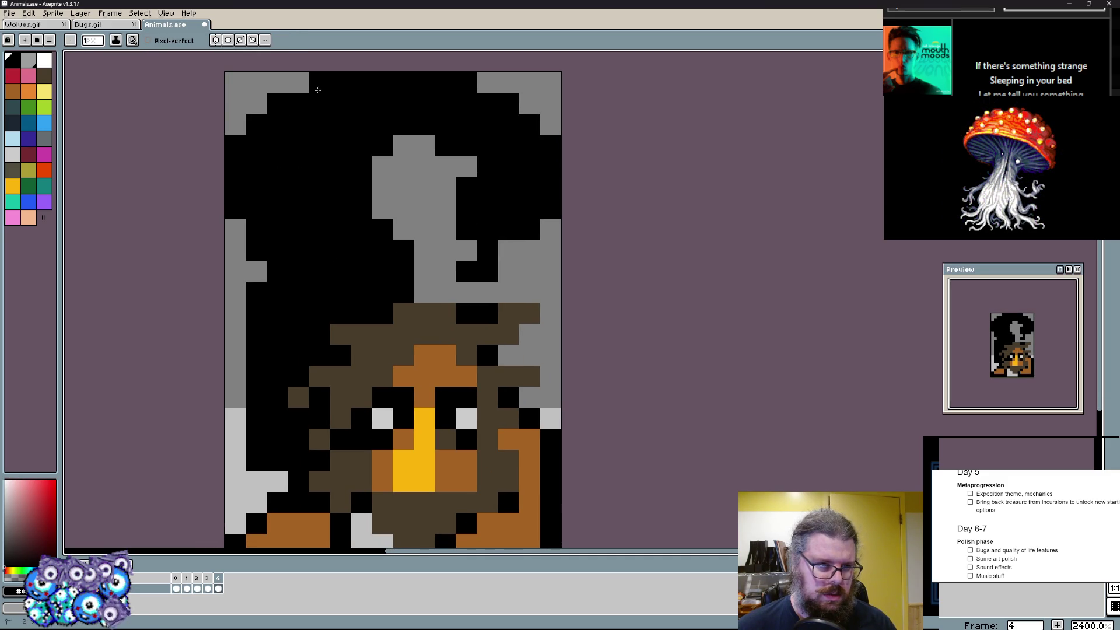
# - Widen the grey swirl, then tighten its edges and the left border with black
pyautogui.moveTo(385, 166); pyautogui.dragTo(395, 263)
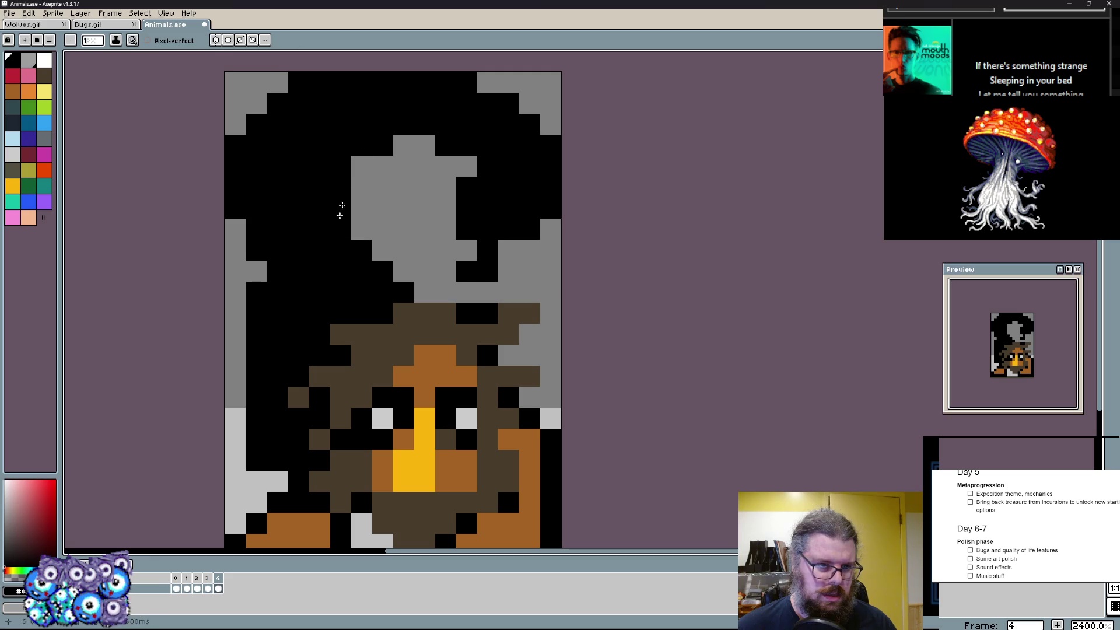
pyautogui.click(425, 146)
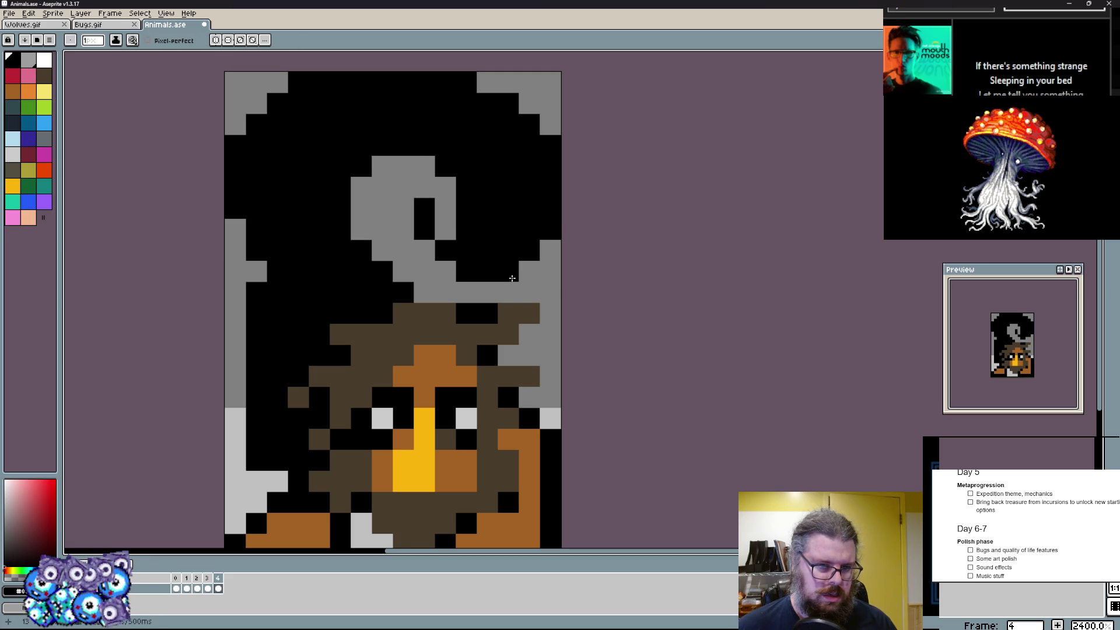
pyautogui.scroll(1, 438, 263)
pyautogui.click(450, 192)
pyautogui.scroll(-1, 412, 268)
pyautogui.moveTo(412, 267); pyautogui.dragTo(423, 282)
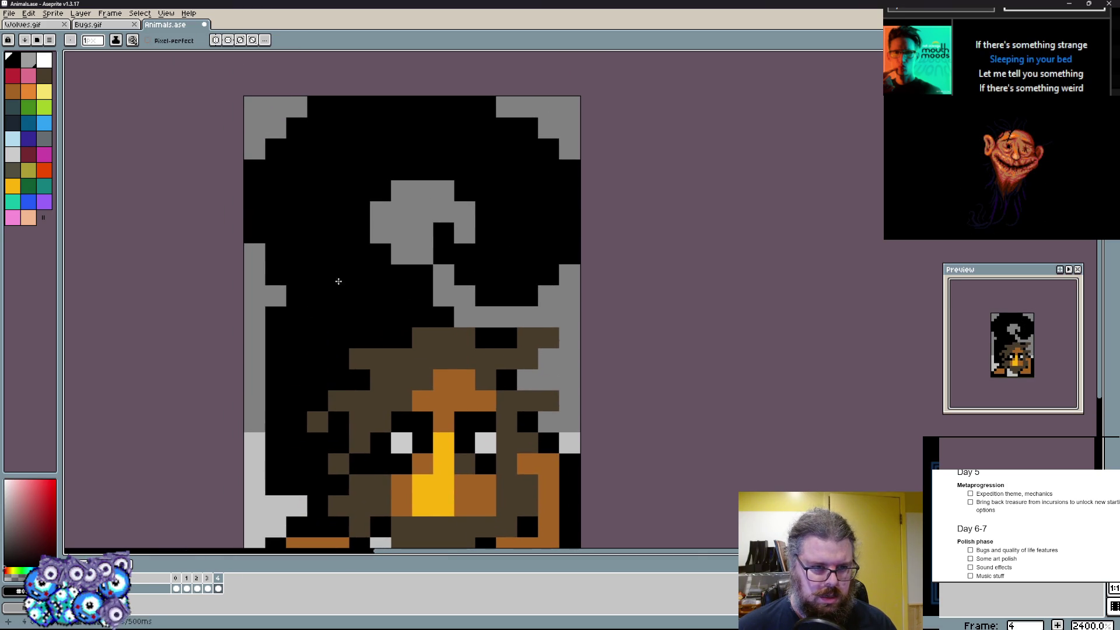
pyautogui.moveTo(267, 297); pyautogui.dragTo(268, 396)
pyautogui.moveTo(381, 255)
pyautogui.mouseDown()
pyautogui.moveTo(381, 213)
pyautogui.moveTo(402, 191)
pyautogui.mouseUp()
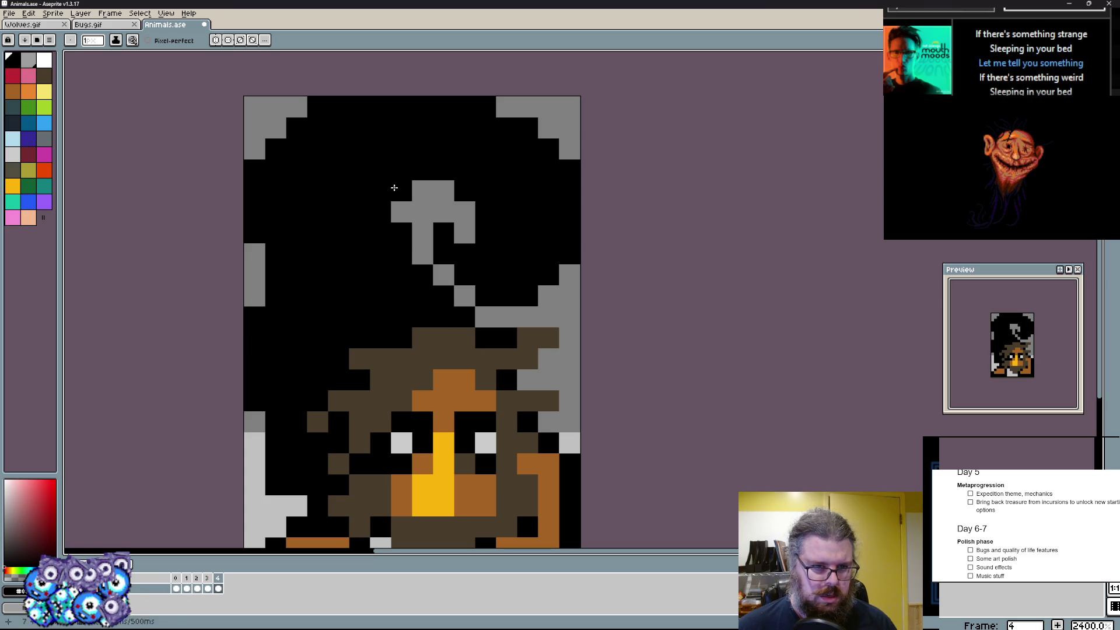
pyautogui.click(38, 156)
# - Paint dark red L-shapes and blocks into the right side of the black hair
pyautogui.moveTo(359, 176)
pyautogui.mouseDown()
pyautogui.moveTo(306, 236)
pyautogui.moveTo(315, 157)
pyautogui.mouseUp()
pyautogui.moveTo(517, 254); pyautogui.dragTo(531, 220)
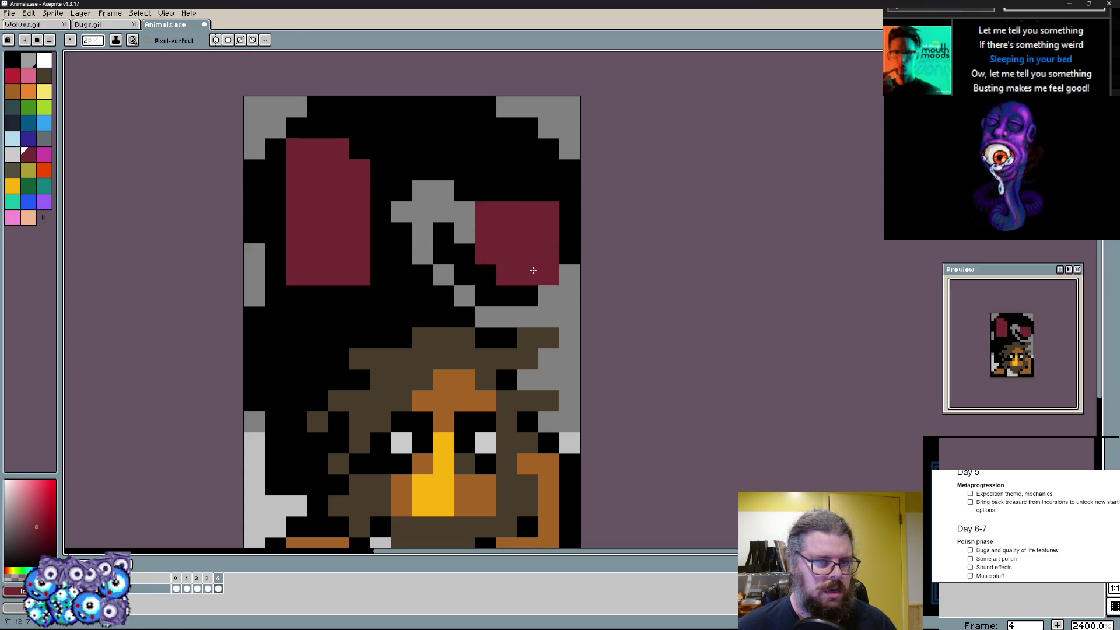
pyautogui.moveTo(485, 275); pyautogui.dragTo(465, 254)
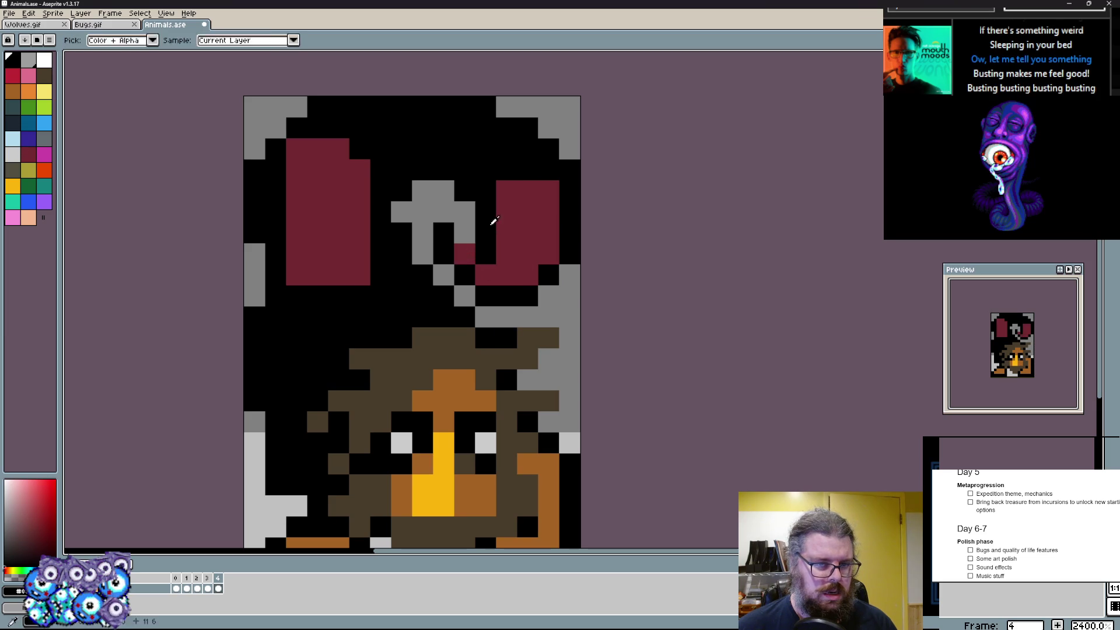
pyautogui.click(538, 172)
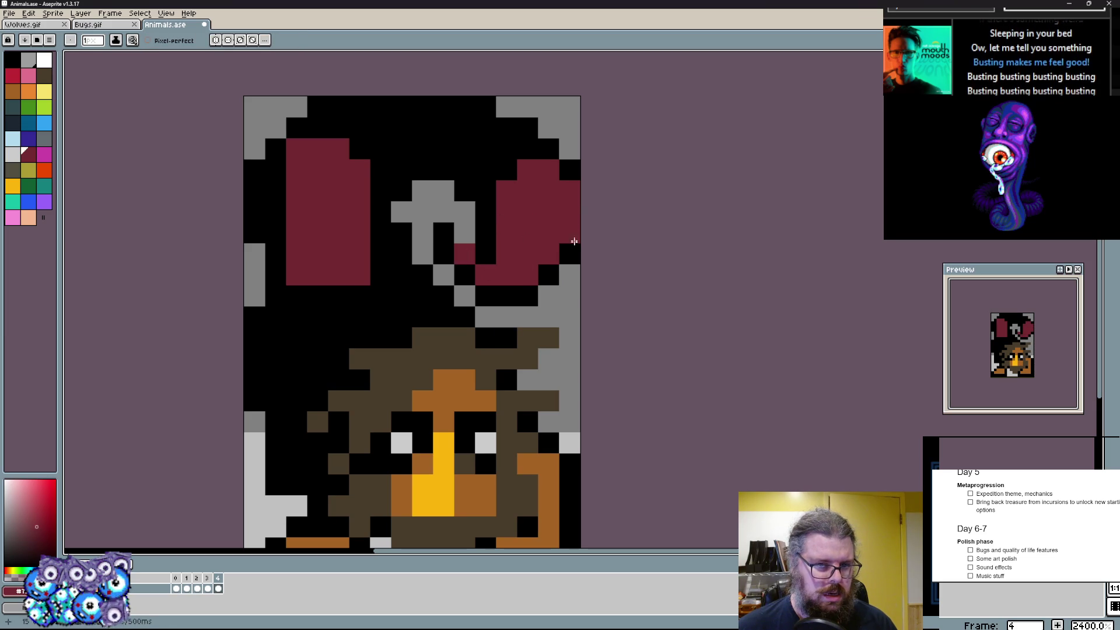
pyautogui.rightClick(464, 235)
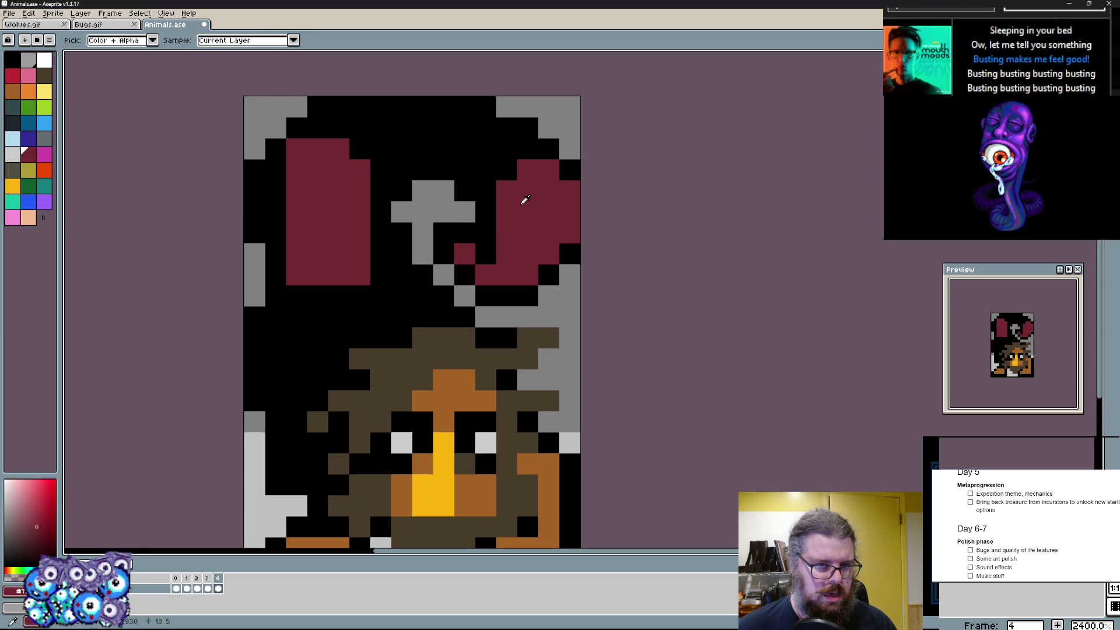
pyautogui.click(512, 135)
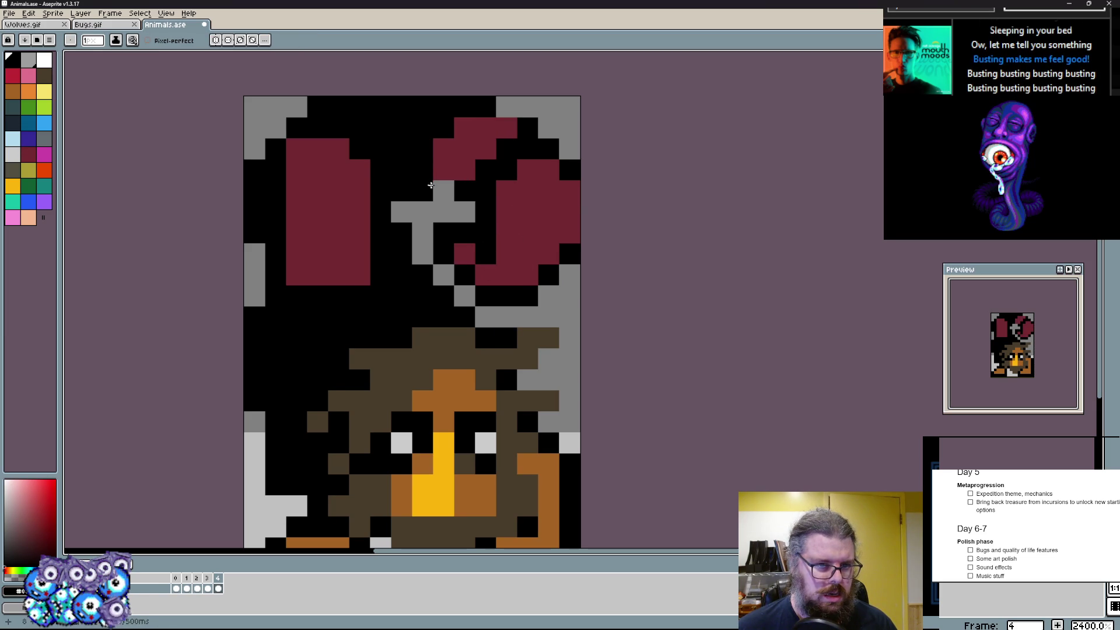
# - Add dark red pixels across the upper-left hair, repainting misplaced ones black
pyautogui.click(383, 157)
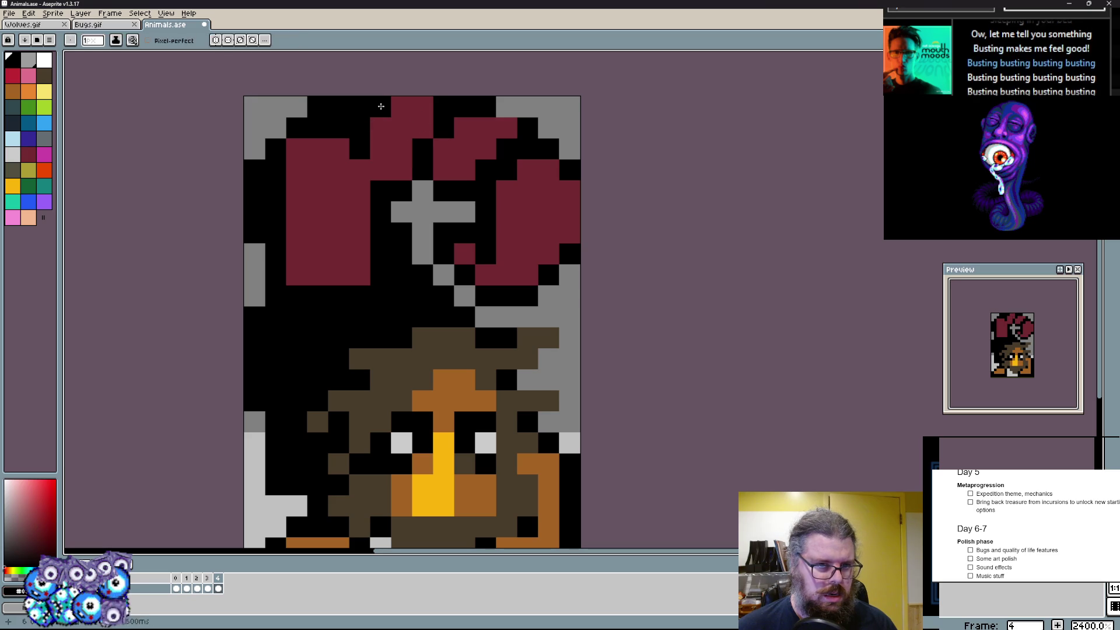
pyautogui.rightClick(407, 109)
pyautogui.rightClick(337, 140)
pyautogui.rightClick(346, 171)
pyautogui.click(338, 150)
pyautogui.rightClick(339, 148)
pyautogui.rightClick(298, 149)
pyautogui.click(338, 170)
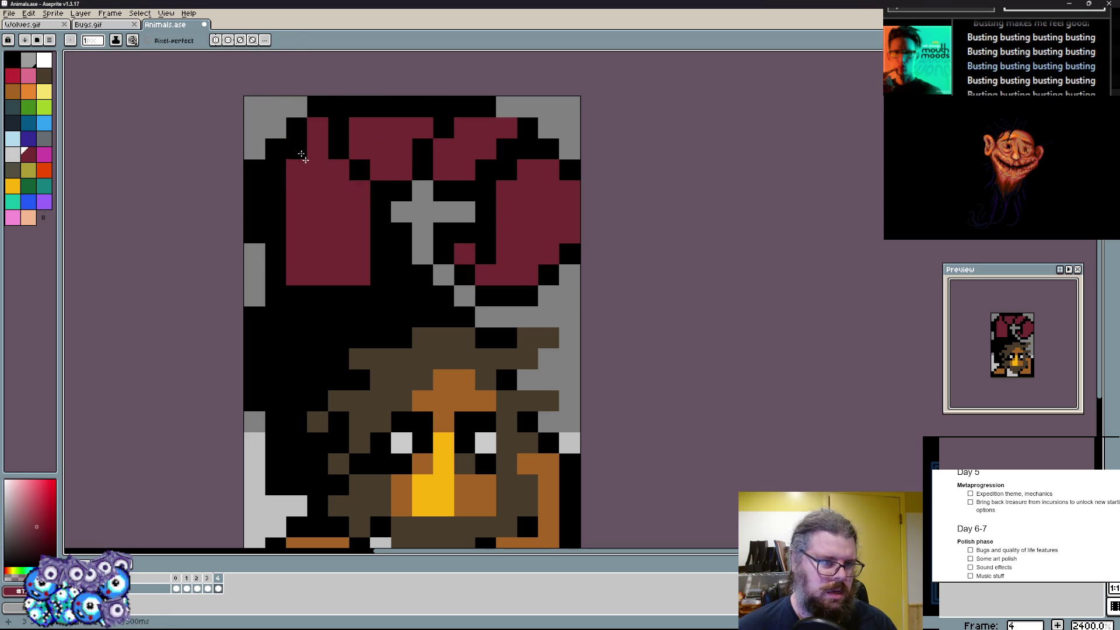
pyautogui.click(275, 189)
# - Cut black notches into the red shapes and restore grey background along the left edge
pyautogui.rightClick(349, 235)
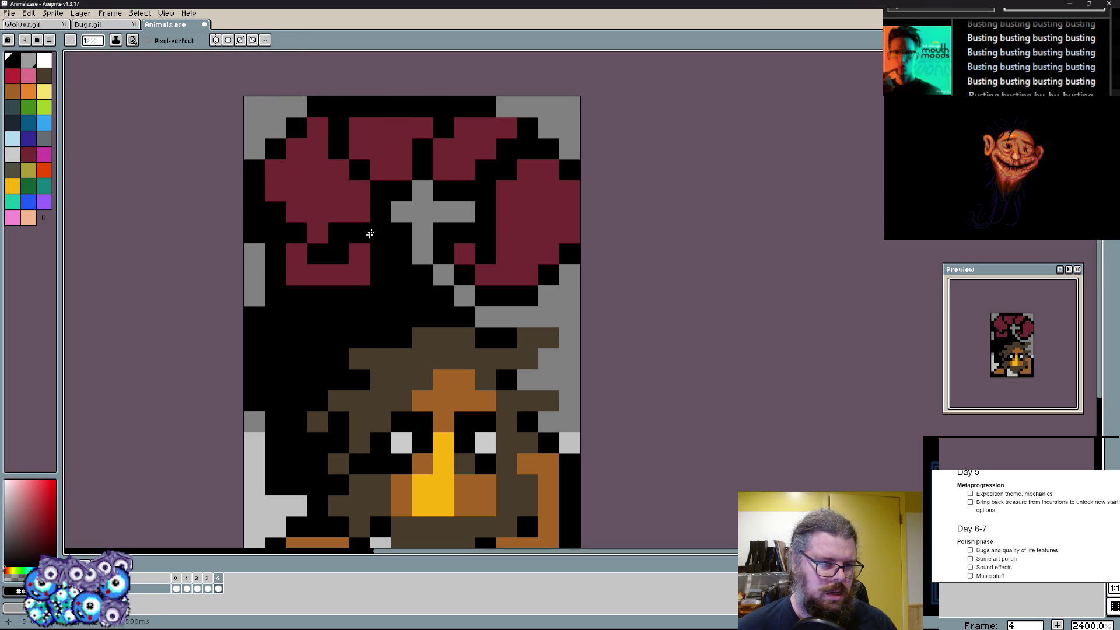
pyautogui.rightClick(318, 126)
pyautogui.rightClick(275, 166)
pyautogui.click(277, 189)
pyautogui.moveTo(255, 228); pyautogui.dragTo(253, 166)
pyautogui.click(276, 149)
pyautogui.click(297, 106)
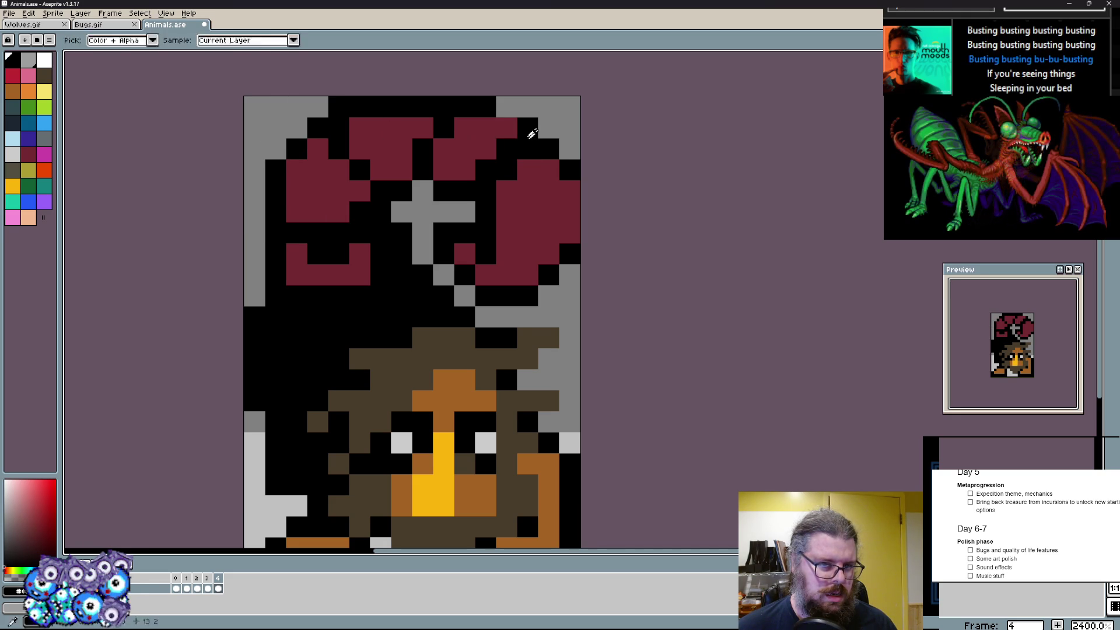
pyautogui.scroll(-3, 369, 243)
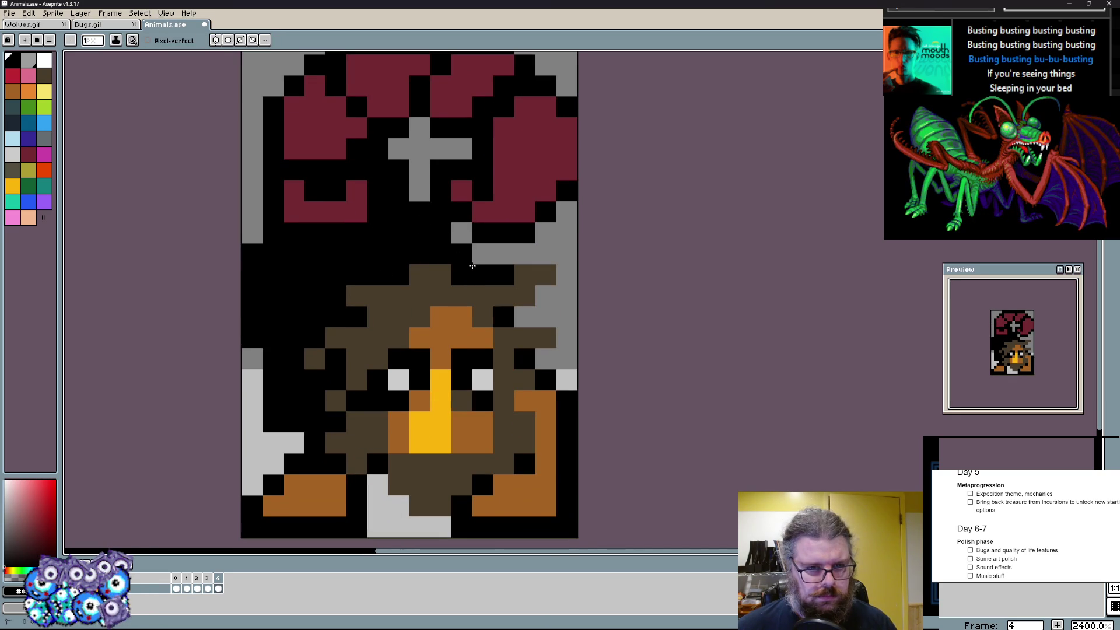
# - Darken single pixels near the cheek, eye and chin, sampling the sprite's browns
pyautogui.click(484, 338)
pyautogui.click(357, 296)
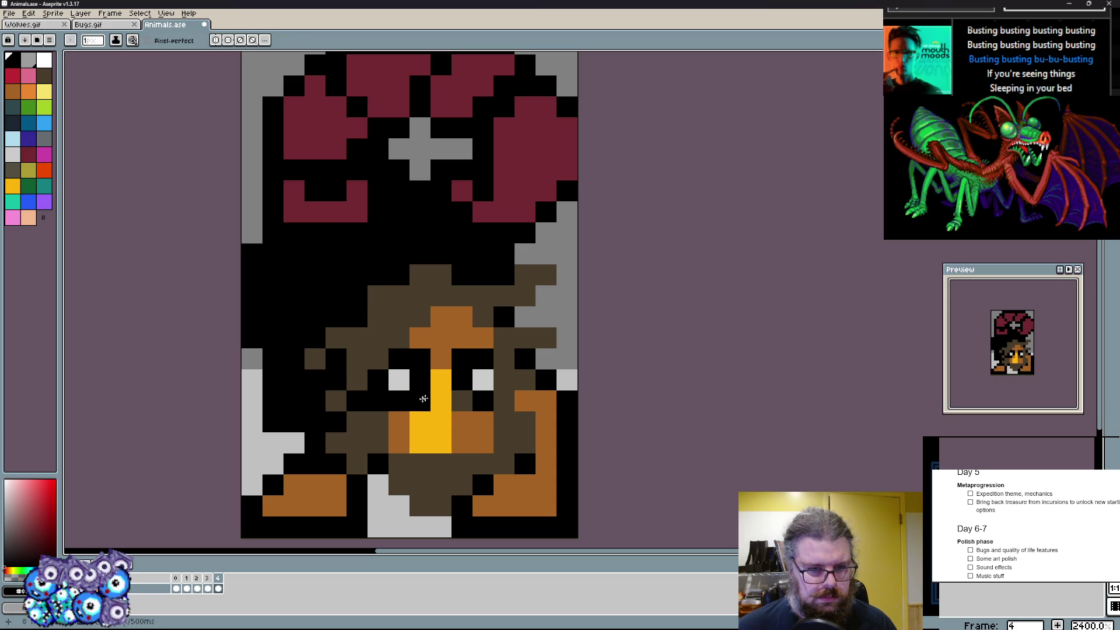
pyautogui.click(420, 401)
pyautogui.keyDown('alt'); pyautogui.click(432, 337); pyautogui.keyUp('alt')
pyautogui.keyDown('alt'); pyautogui.click(371, 344); pyautogui.keyUp('alt')
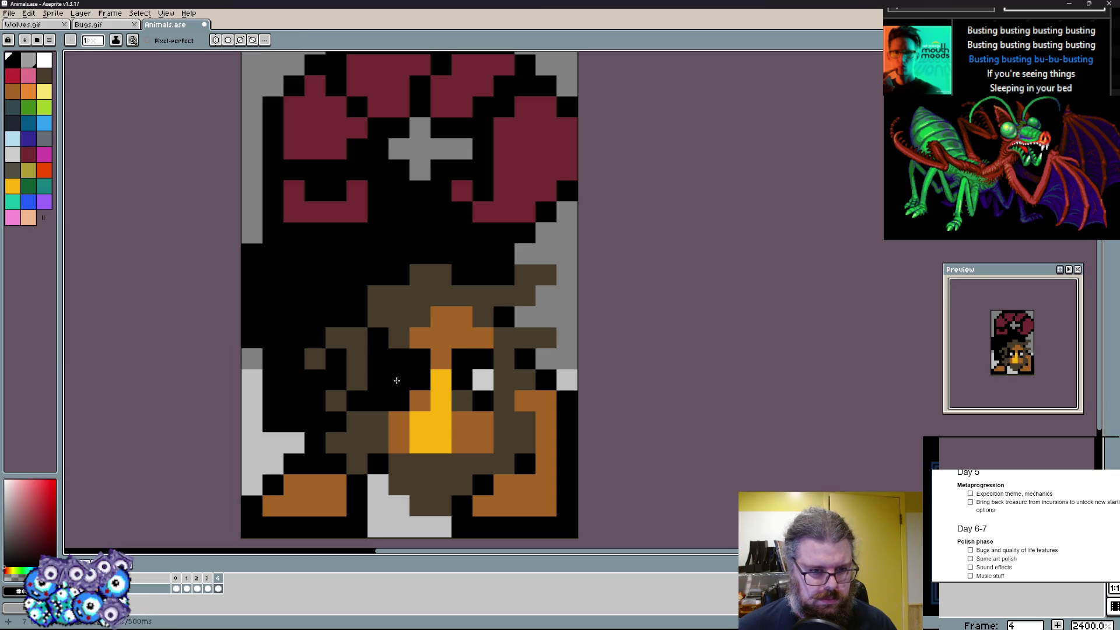
# - Add white highlights to the eyes and teeth and adjust the patch below the beak
pyautogui.click(504, 381)
pyautogui.click(379, 381)
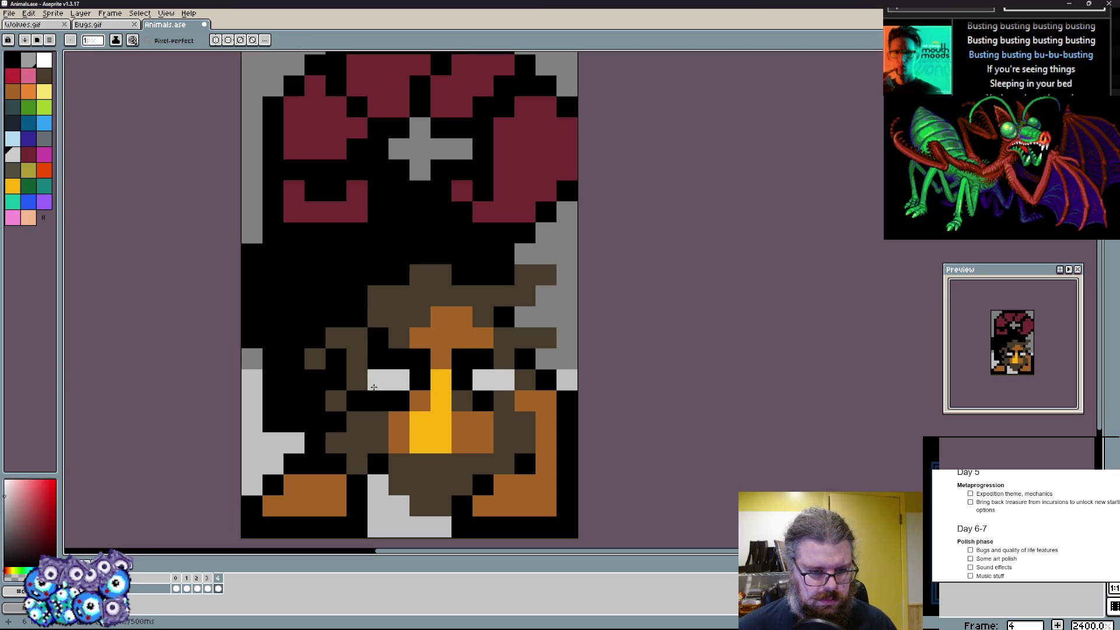
pyautogui.moveTo(360, 484); pyautogui.dragTo(442, 528)
pyautogui.click(420, 508)
pyautogui.moveTo(368, 500); pyautogui.dragTo(425, 525)
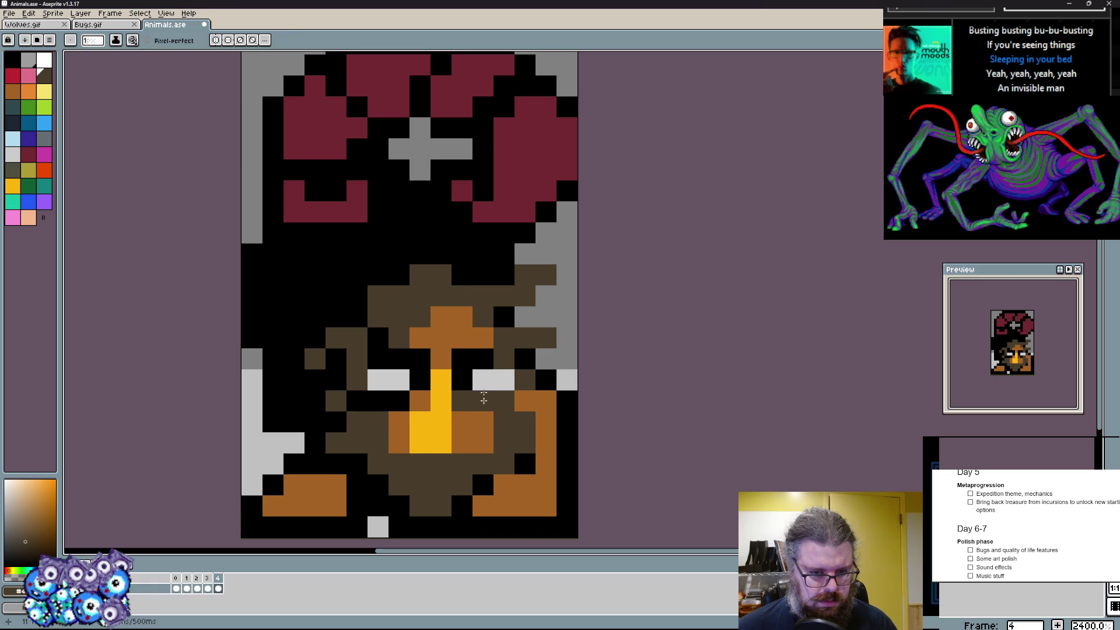
pyautogui.moveTo(483, 432); pyautogui.dragTo(481, 390)
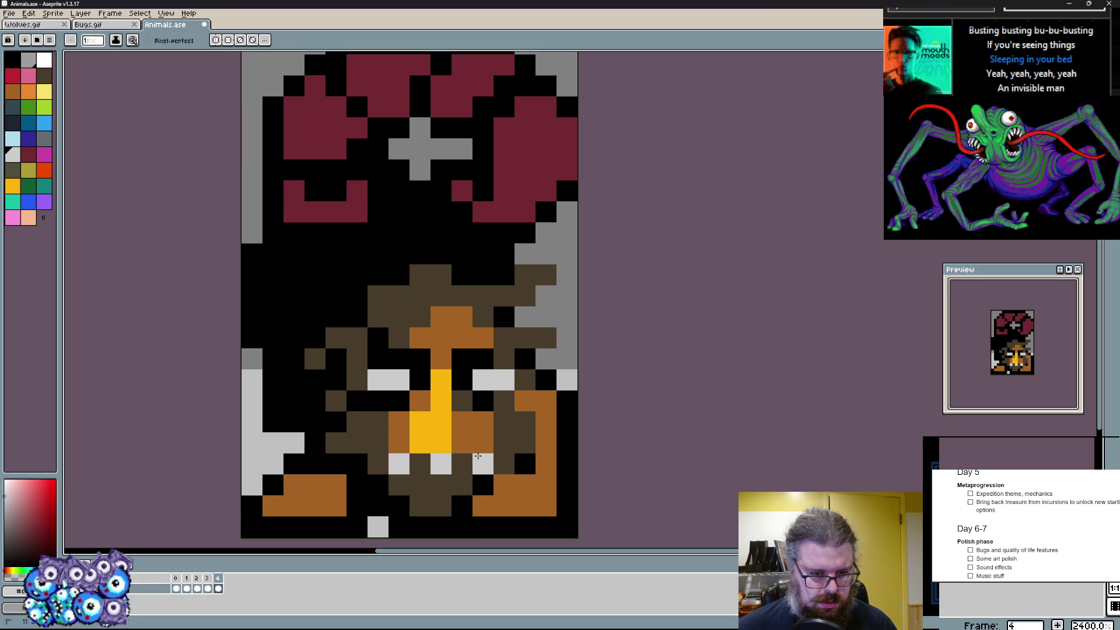
# - Shade the lower face and left side dark brown, then fill the upper head with orange
pyautogui.moveTo(428, 491)
pyautogui.mouseDown()
pyautogui.moveTo(453, 498)
pyautogui.moveTo(447, 508)
pyautogui.moveTo(543, 487)
pyautogui.mouseUp()
pyautogui.click(463, 487)
pyautogui.click(503, 485)
pyautogui.moveTo(315, 508)
pyautogui.mouseDown()
pyautogui.moveTo(336, 488)
pyautogui.moveTo(315, 421)
pyautogui.mouseUp()
pyautogui.moveTo(315, 272)
pyautogui.mouseDown()
pyautogui.moveTo(322, 315)
pyautogui.moveTo(406, 270)
pyautogui.mouseUp()
pyautogui.moveTo(326, 244)
pyautogui.mouseDown()
pyautogui.moveTo(441, 254)
pyautogui.moveTo(377, 263)
pyautogui.moveTo(324, 298)
pyautogui.mouseUp()
pyautogui.moveTo(374, 264)
pyautogui.mouseDown()
pyautogui.moveTo(482, 210)
pyautogui.moveTo(461, 210)
pyautogui.moveTo(441, 254)
pyautogui.moveTo(378, 253)
pyautogui.moveTo(431, 275)
pyautogui.moveTo(410, 237)
pyautogui.moveTo(456, 227)
pyautogui.moveTo(380, 226)
pyautogui.moveTo(324, 245)
pyautogui.moveTo(345, 210)
pyautogui.moveTo(315, 278)
pyautogui.moveTo(404, 224)
pyautogui.mouseUp()
pyautogui.press('alt')
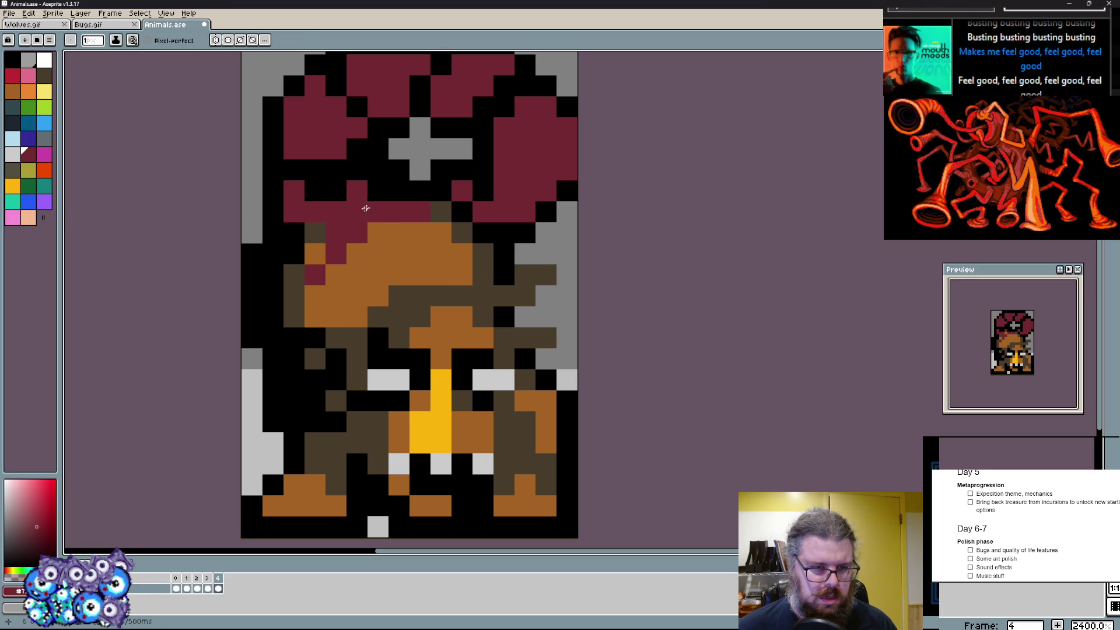
pyautogui.scroll(-1, 407, 201)
pyautogui.scroll(1, 351, 290)
# - Paint dark brown over the left cheek and blacken the pixel beside the eye
pyautogui.keyDown('alt'); pyautogui.click(326, 374); pyautogui.keyUp('alt')
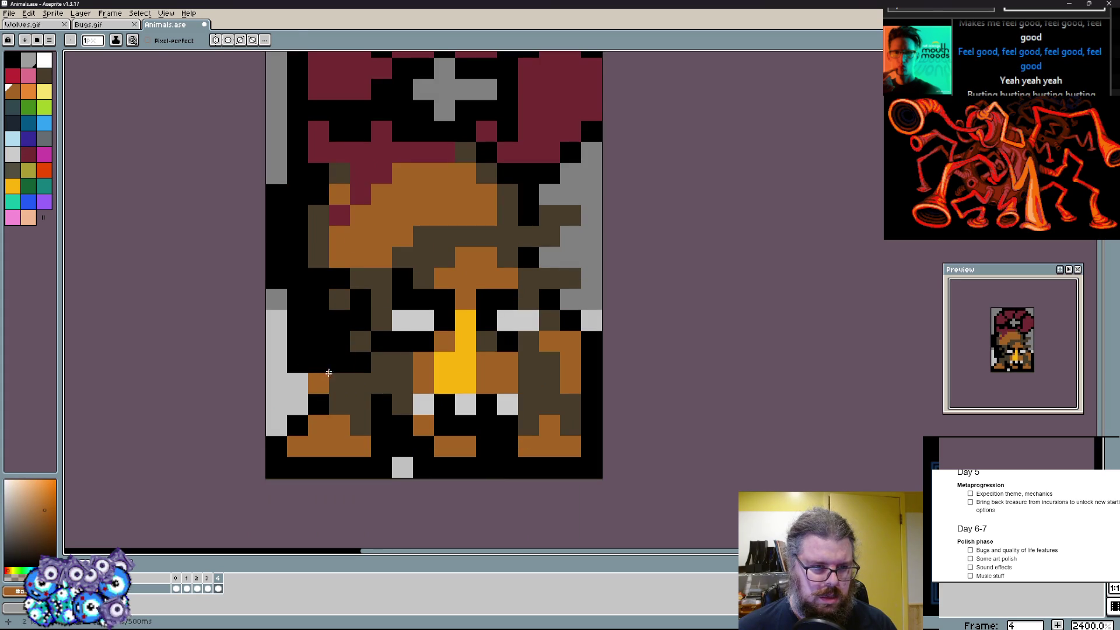
pyautogui.keyDown('alt'); pyautogui.click(282, 342); pyautogui.keyUp('alt')
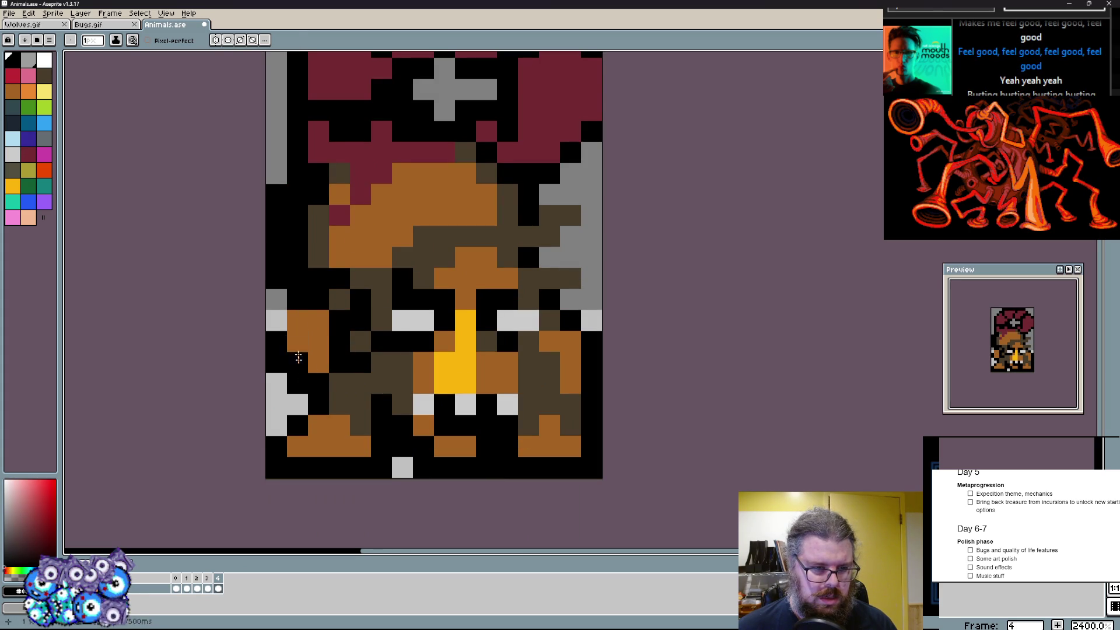
pyautogui.click(276, 324)
pyautogui.keyDown('alt'); pyautogui.click(323, 311); pyautogui.keyUp('alt')
pyautogui.moveTo(319, 302)
pyautogui.mouseDown()
pyautogui.moveTo(306, 244)
pyautogui.moveTo(359, 320)
pyautogui.mouseUp()
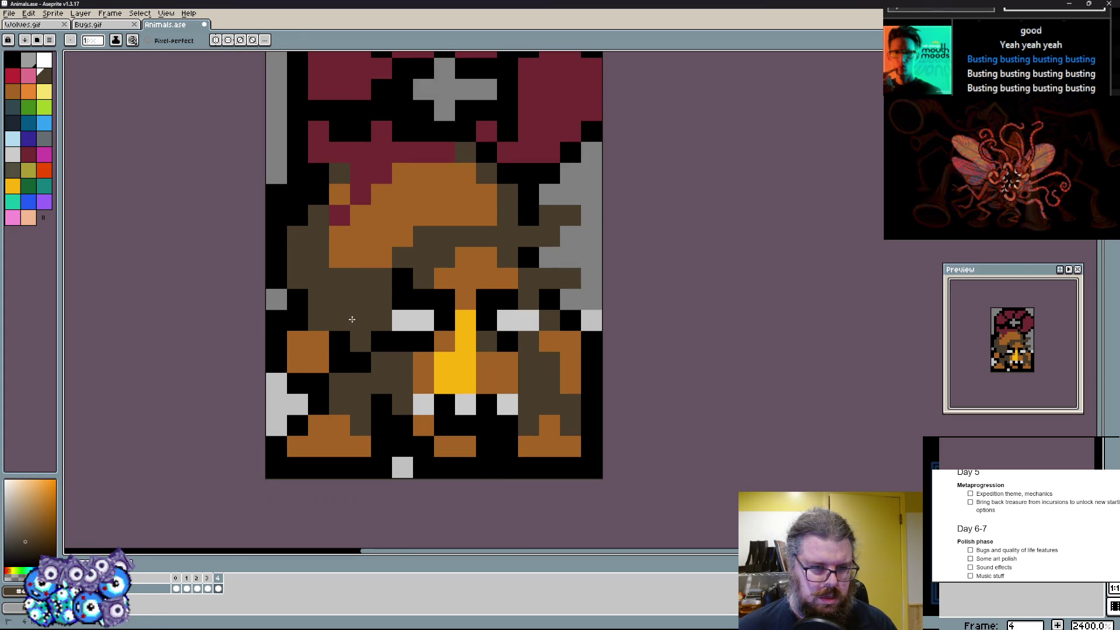
pyautogui.keyDown('alt'); pyautogui.click(415, 280); pyautogui.keyUp('alt')
pyautogui.click(399, 315)
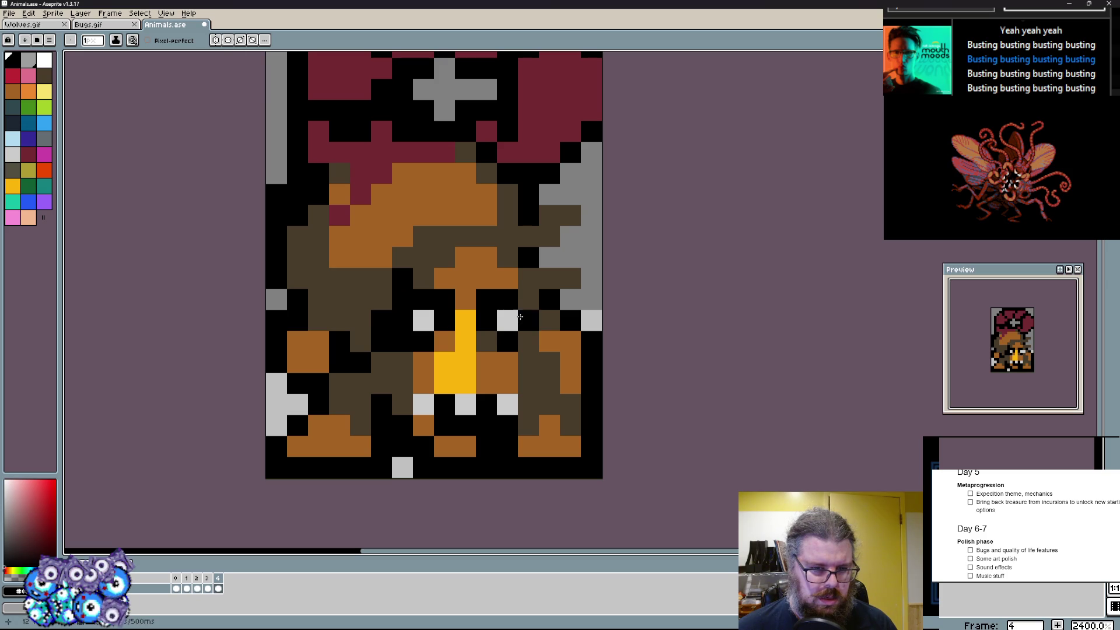
# - Draw a black column down the right side and cover the orange upper head in dark brown
pyautogui.click(539, 357)
pyautogui.moveTo(550, 405)
pyautogui.mouseDown()
pyautogui.moveTo(550, 278)
pyautogui.moveTo(474, 215)
pyautogui.moveTo(350, 175)
pyautogui.mouseUp()
pyautogui.keyDown('alt'); pyautogui.click(557, 277); pyautogui.keyUp('alt')
pyautogui.moveTo(332, 228)
pyautogui.mouseDown()
pyautogui.moveTo(333, 281)
pyautogui.moveTo(477, 237)
pyautogui.mouseUp()
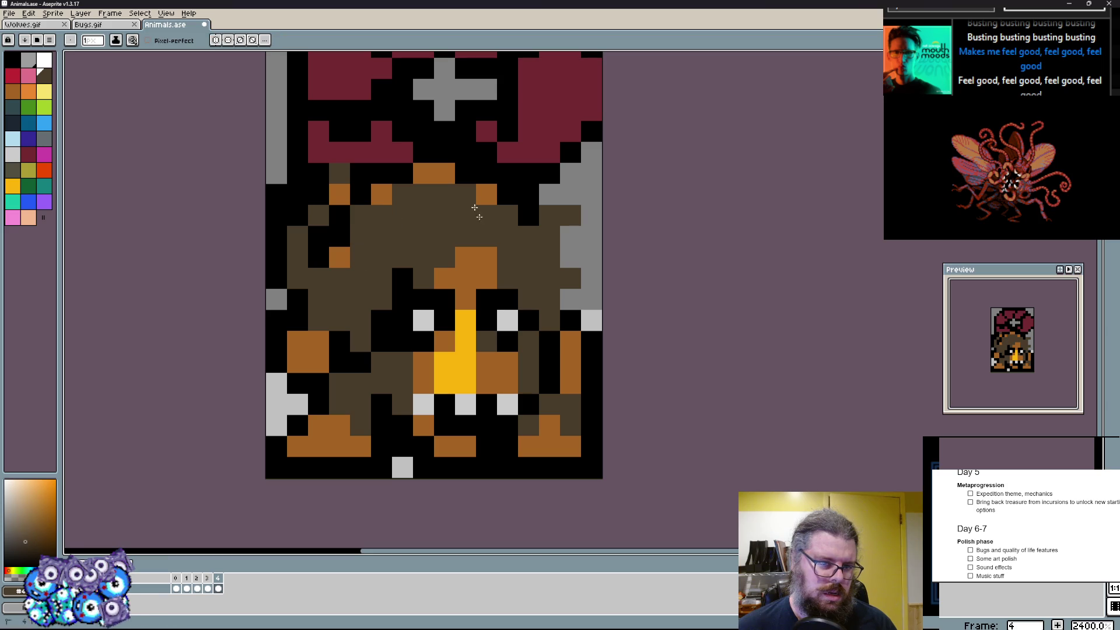
pyautogui.moveTo(490, 192); pyautogui.dragTo(376, 193)
pyautogui.moveTo(340, 254); pyautogui.dragTo(340, 306)
pyautogui.moveTo(340, 306); pyautogui.dragTo(368, 333)
# - Darken pixels right of the eyes, keep orange brow pixels, and add black beside the beak
pyautogui.keyDown('alt'); pyautogui.click(379, 258); pyautogui.keyUp('alt')
pyautogui.click(486, 297)
pyautogui.keyDown('alt'); pyautogui.click(507, 300); pyautogui.keyUp('alt')
pyautogui.click(506, 321)
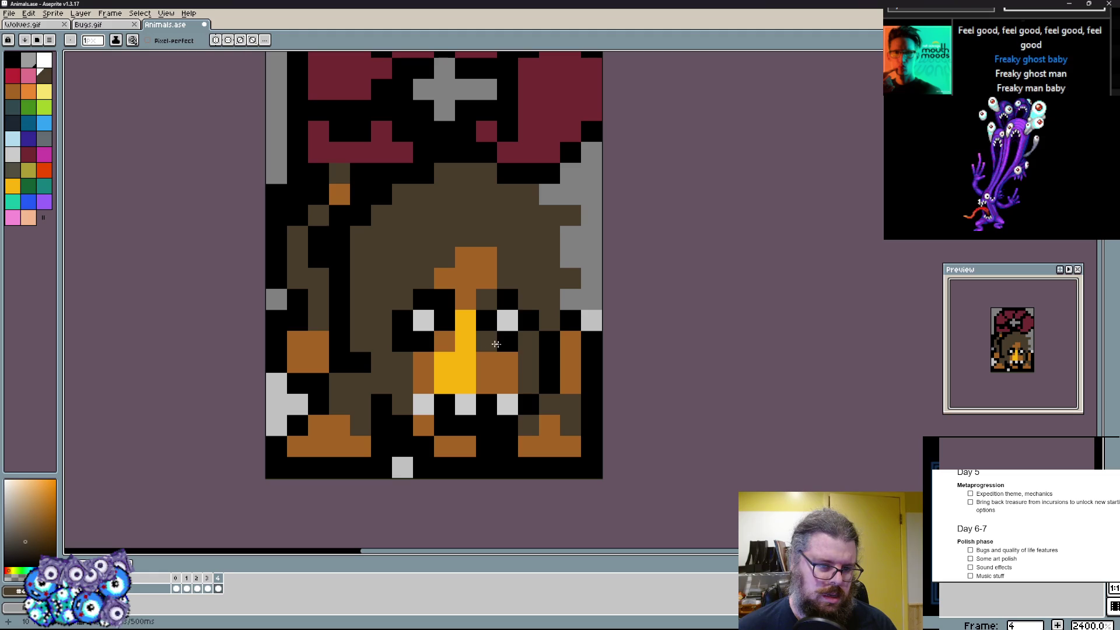
pyautogui.click(519, 353)
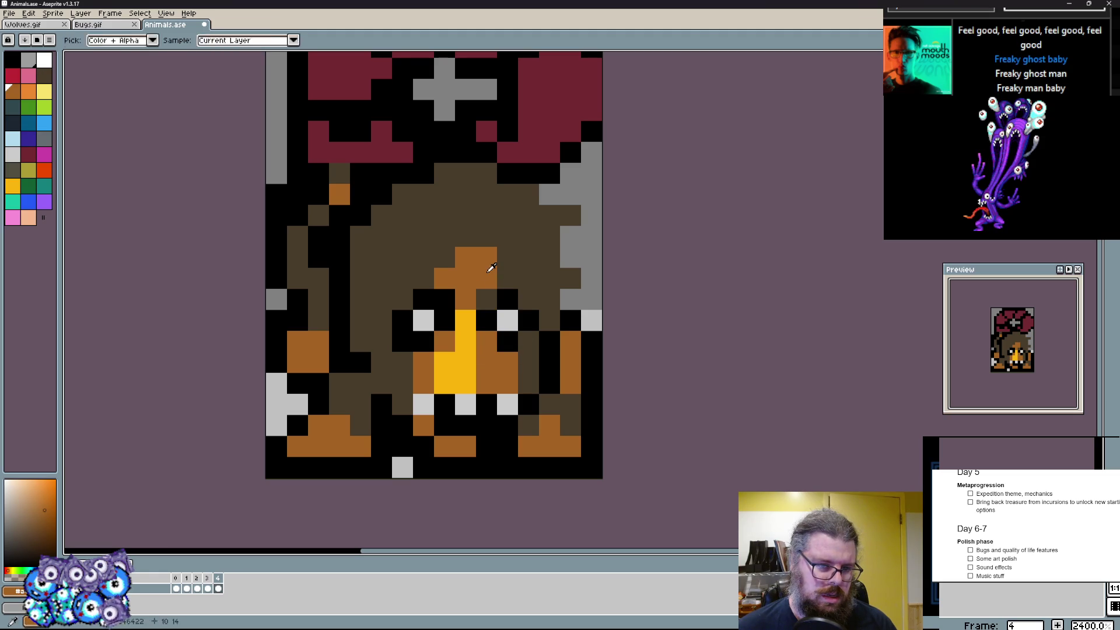
pyautogui.click(465, 236)
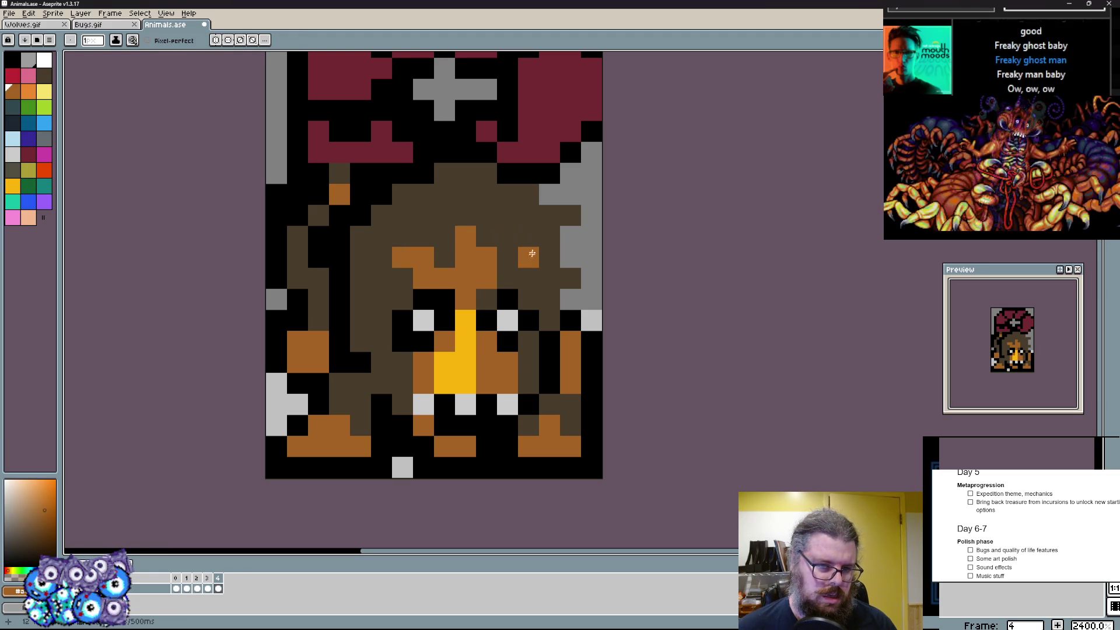
pyautogui.keyDown('alt'); pyautogui.click(507, 296); pyautogui.keyUp('alt')
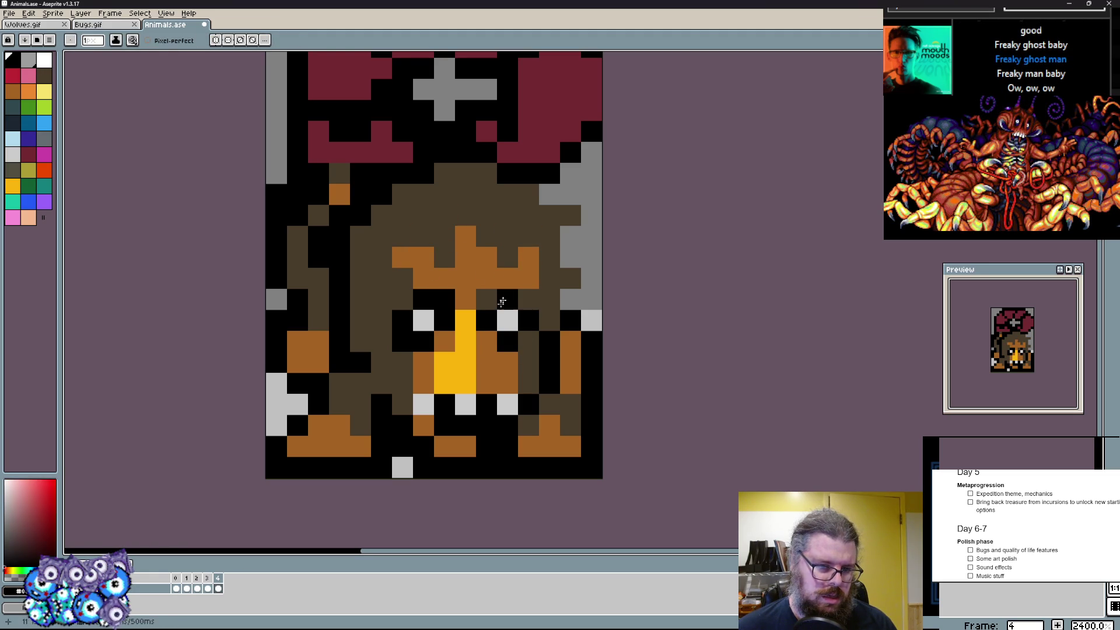
pyautogui.click(506, 362)
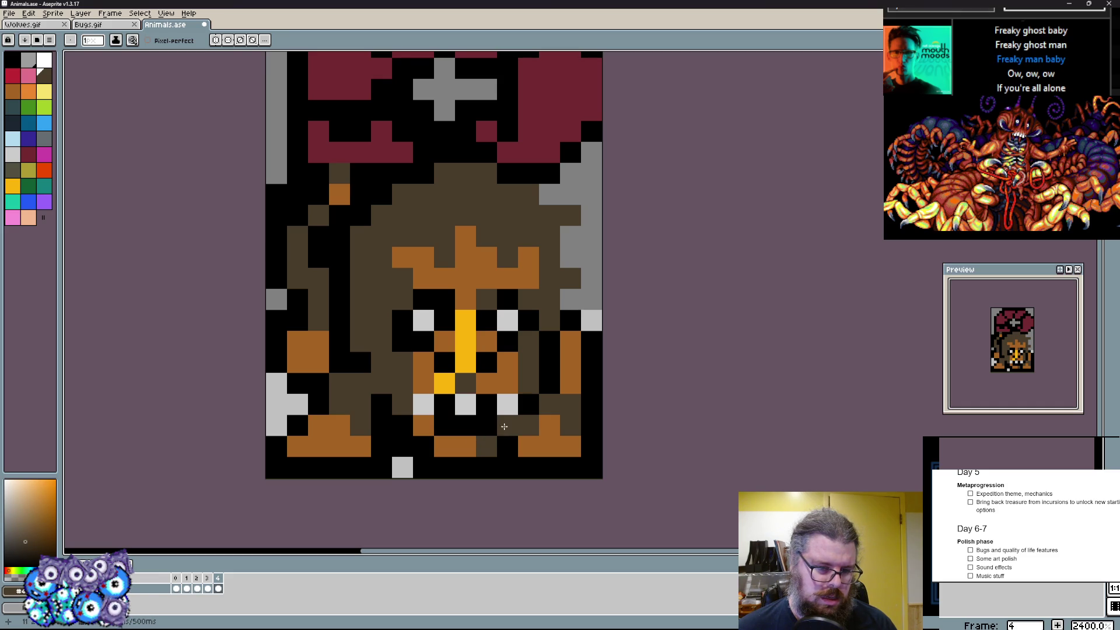
pyautogui.click(12, 75)
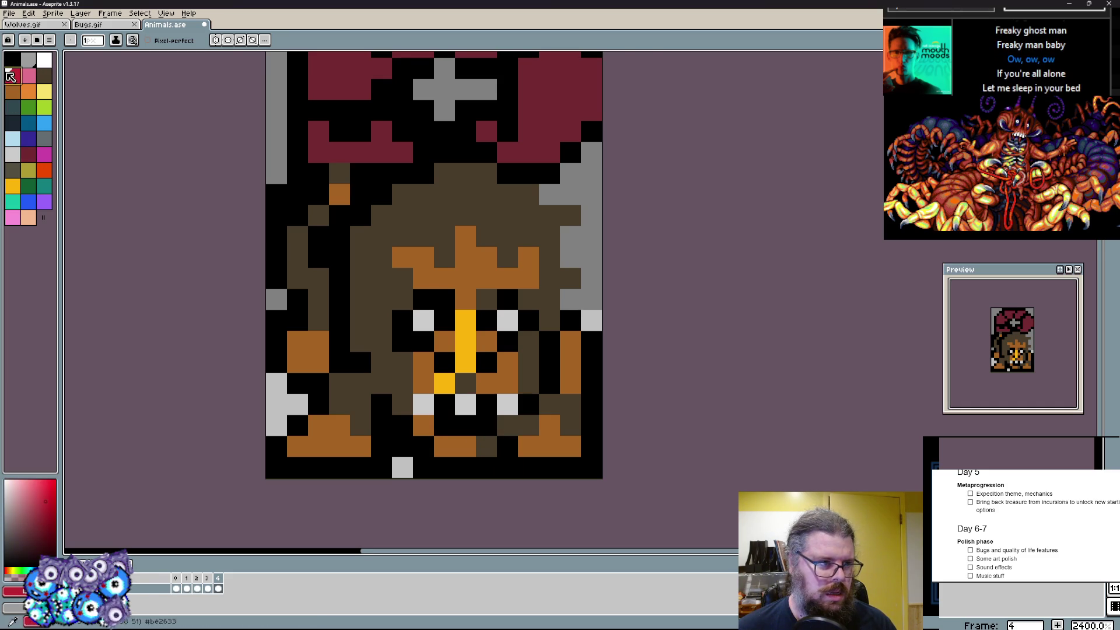
pyautogui.scroll(1, 450, 400)
# - Paint red into the mouth between the teeth and orange cells on both cheeks
pyautogui.click(451, 401)
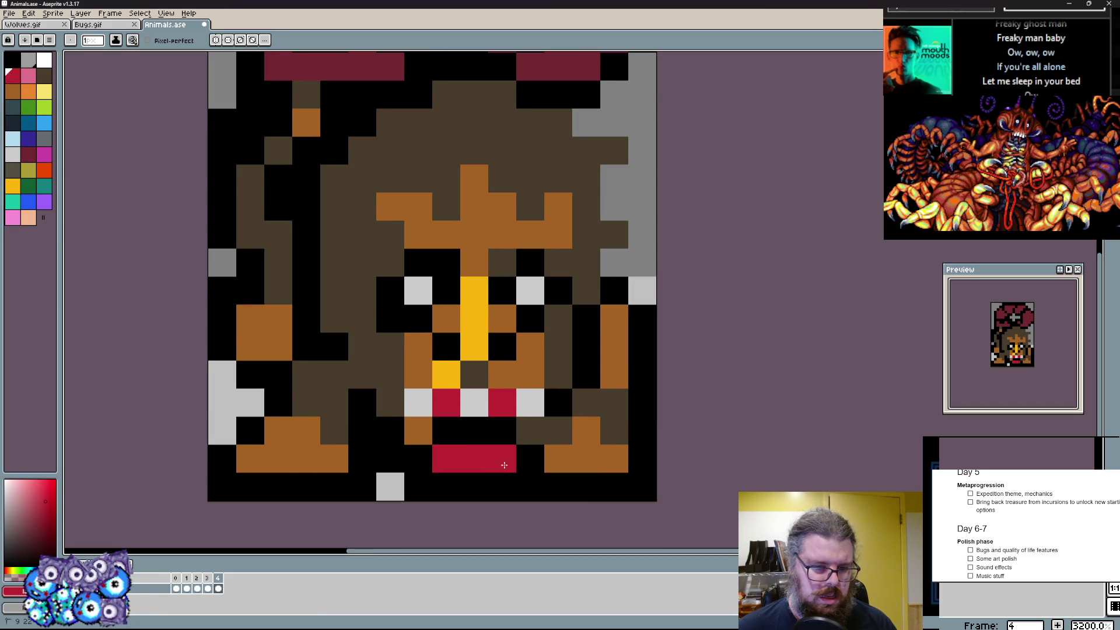
pyautogui.click(493, 460)
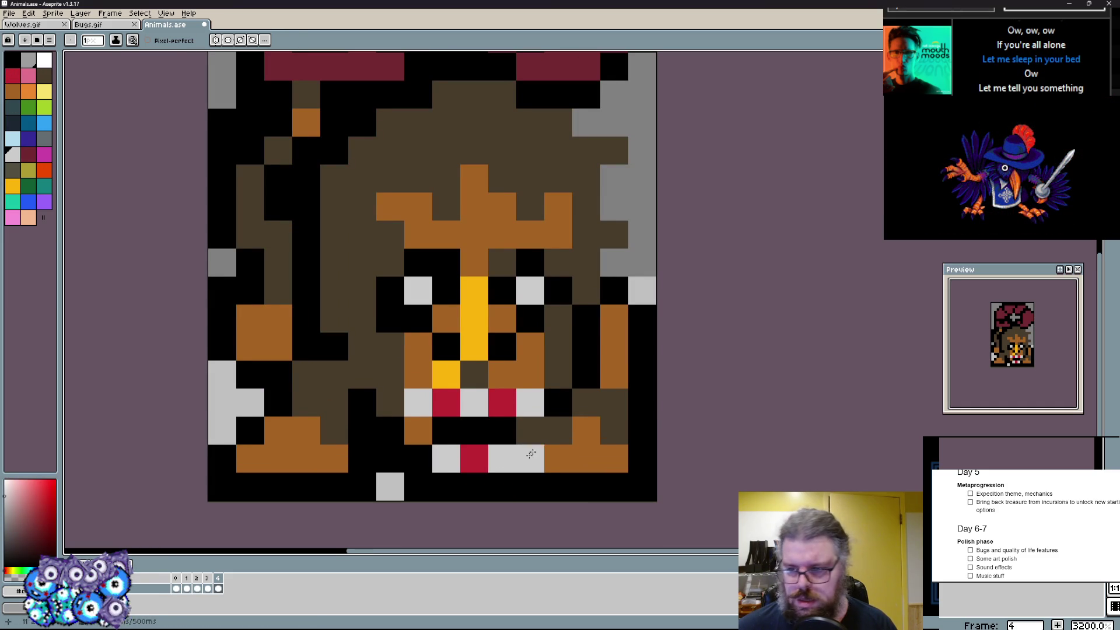
pyautogui.keyDown('alt'); pyautogui.click(522, 422); pyautogui.keyUp('alt')
pyautogui.keyDown('alt'); pyautogui.click(521, 412); pyautogui.keyUp('alt')
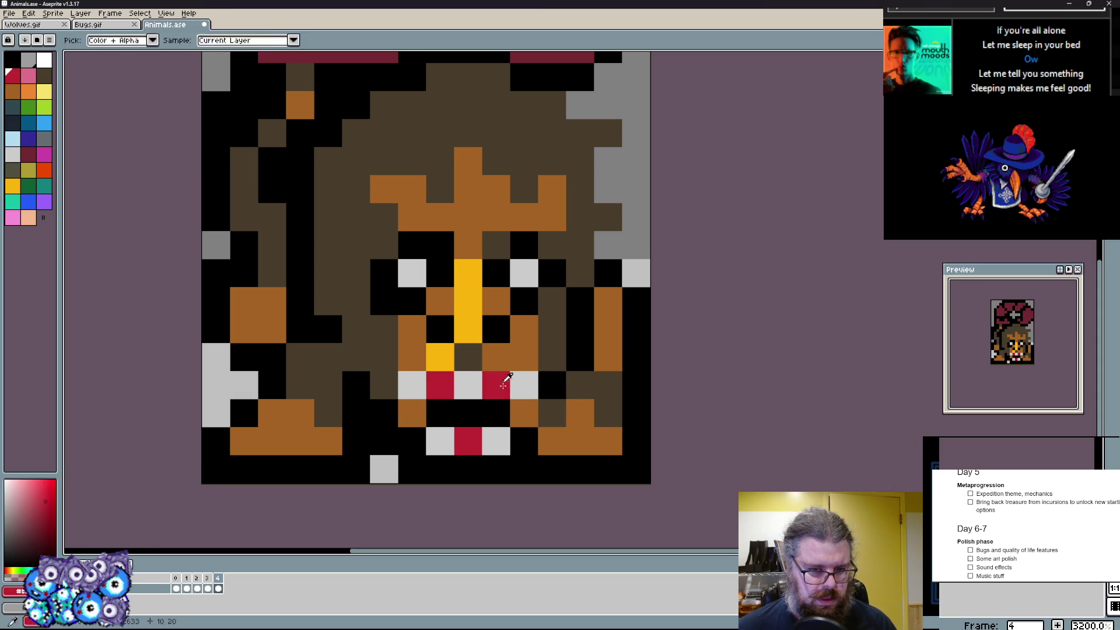
pyautogui.keyDown('alt'); pyautogui.click(408, 349); pyautogui.keyUp('alt')
pyautogui.moveTo(385, 357); pyautogui.dragTo(355, 301)
pyautogui.moveTo(552, 330); pyautogui.dragTo(580, 331)
pyautogui.scroll(-2, 549, 306)
# - Recolour the grey right-edge border cells black
pyautogui.keyDown('alt'); pyautogui.click(525, 263); pyautogui.keyUp('alt')
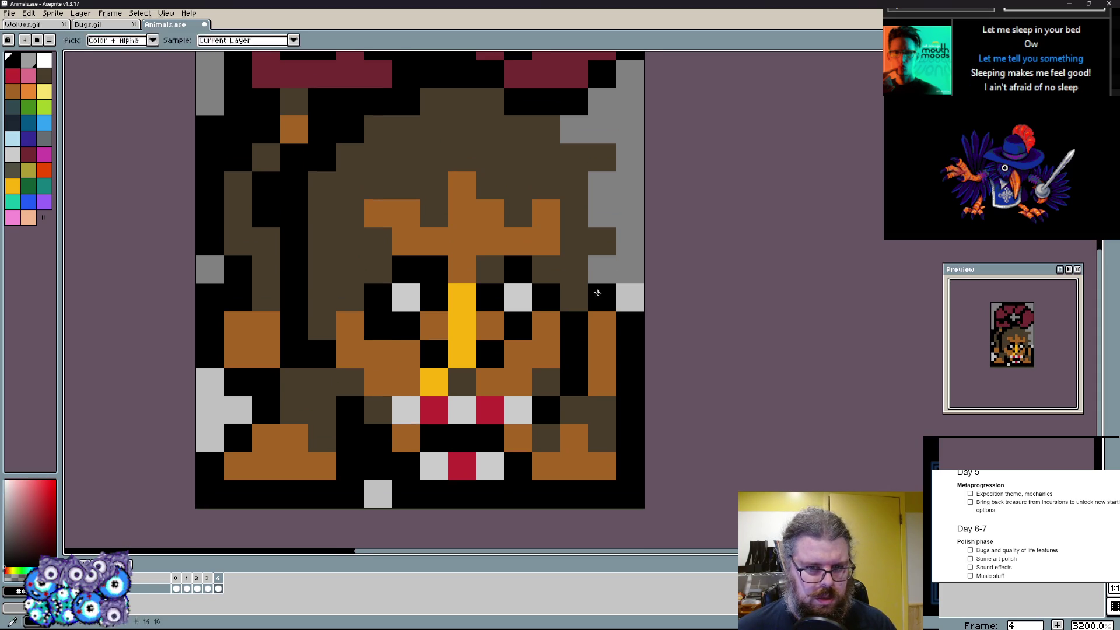
pyautogui.scroll(2, 570, 263)
pyautogui.keyDown('alt'); pyautogui.click(574, 354); pyautogui.keyUp('alt')
pyautogui.moveTo(574, 355); pyautogui.dragTo(546, 384)
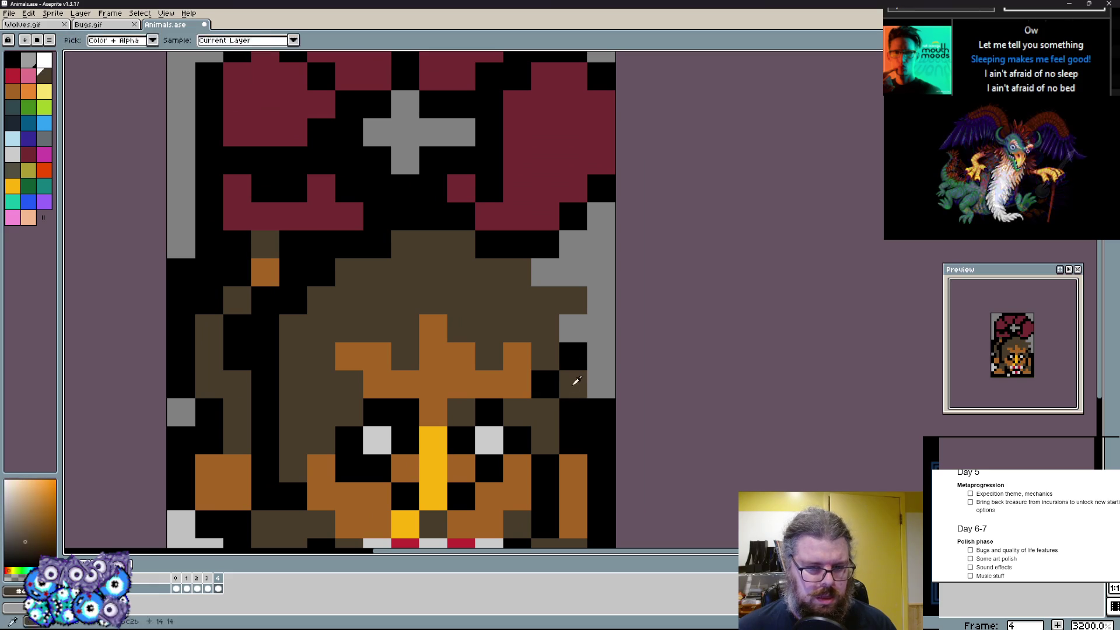
pyautogui.moveTo(601, 411); pyautogui.dragTo(602, 383)
pyautogui.keyDown('alt'); pyautogui.click(574, 351); pyautogui.keyUp('alt')
pyautogui.click(602, 301)
# - Paint brown and black cells up the head's right side and extend brown into a pointed tuft
pyautogui.keyDown('alt'); pyautogui.click(531, 308); pyautogui.keyUp('alt')
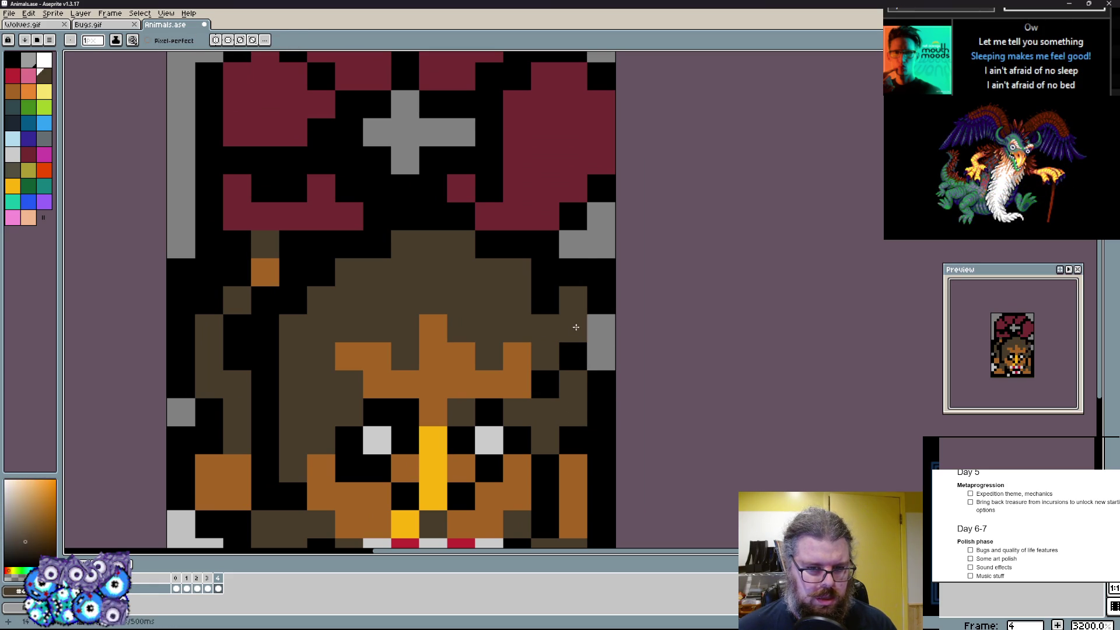
pyautogui.moveTo(574, 327); pyautogui.dragTo(547, 291)
pyautogui.keyDown('alt'); pyautogui.click(543, 298); pyautogui.keyUp('alt')
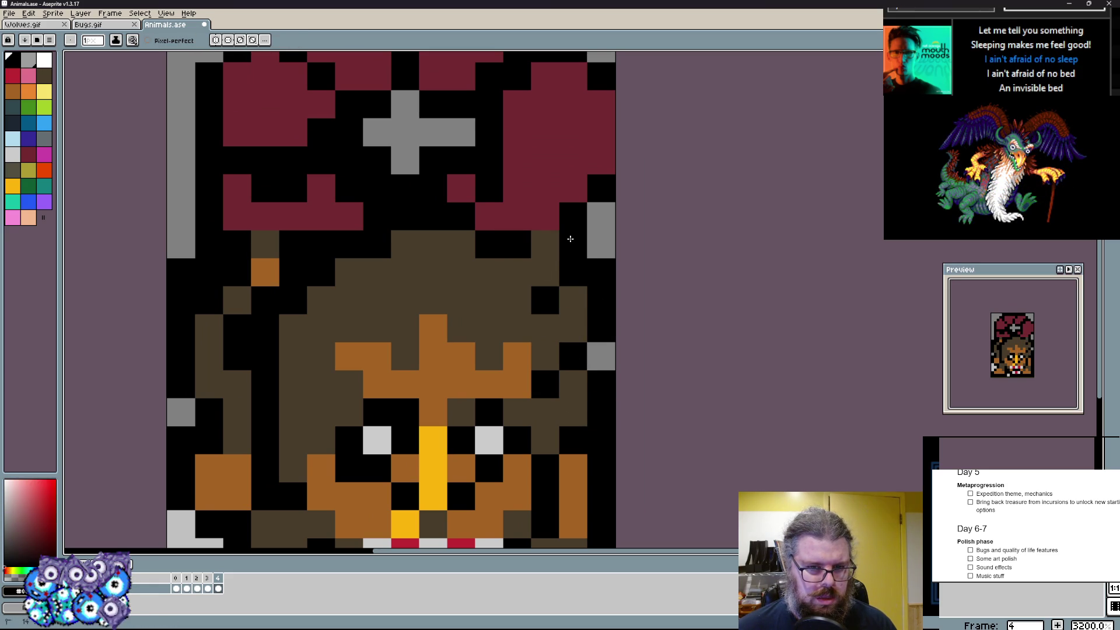
pyautogui.moveTo(574, 244); pyautogui.dragTo(545, 216)
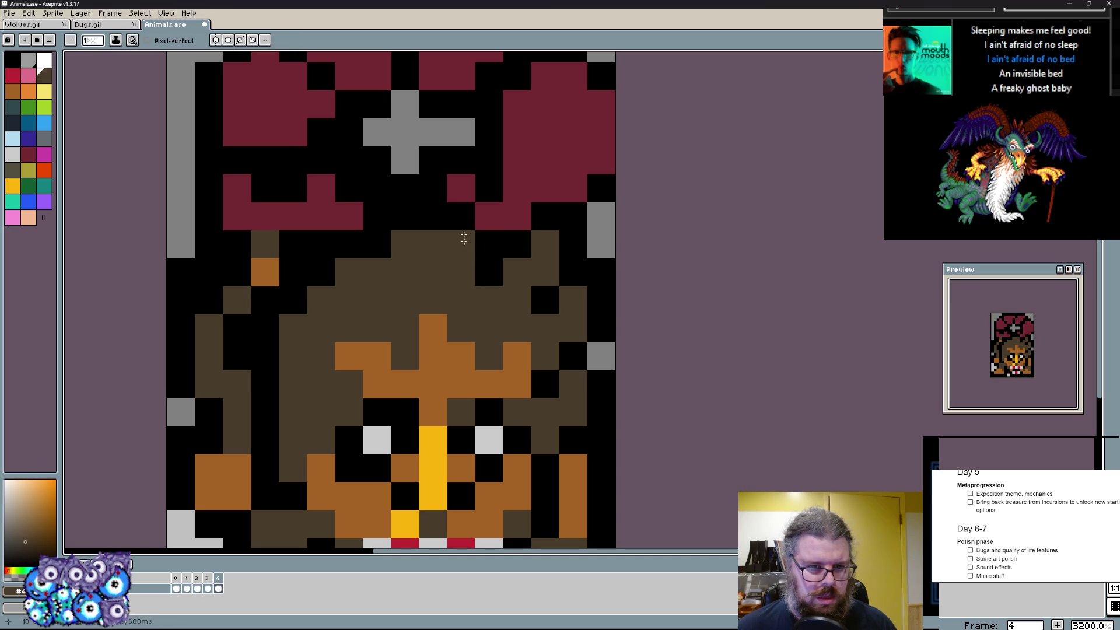
pyautogui.keyDown('alt'); pyautogui.click(473, 263); pyautogui.keyUp('alt')
pyautogui.moveTo(406, 273)
pyautogui.mouseDown()
pyautogui.moveTo(454, 216)
pyautogui.moveTo(461, 245)
pyautogui.mouseUp()
pyautogui.keyDown('alt'); pyautogui.click(454, 237); pyautogui.keyUp('alt')
pyautogui.scroll(3, 454, 236)
# - Try dark grey-blue and red streaks across the horns, undoing a misplaced stroke
pyautogui.click(415, 312)
pyautogui.click(468, 272)
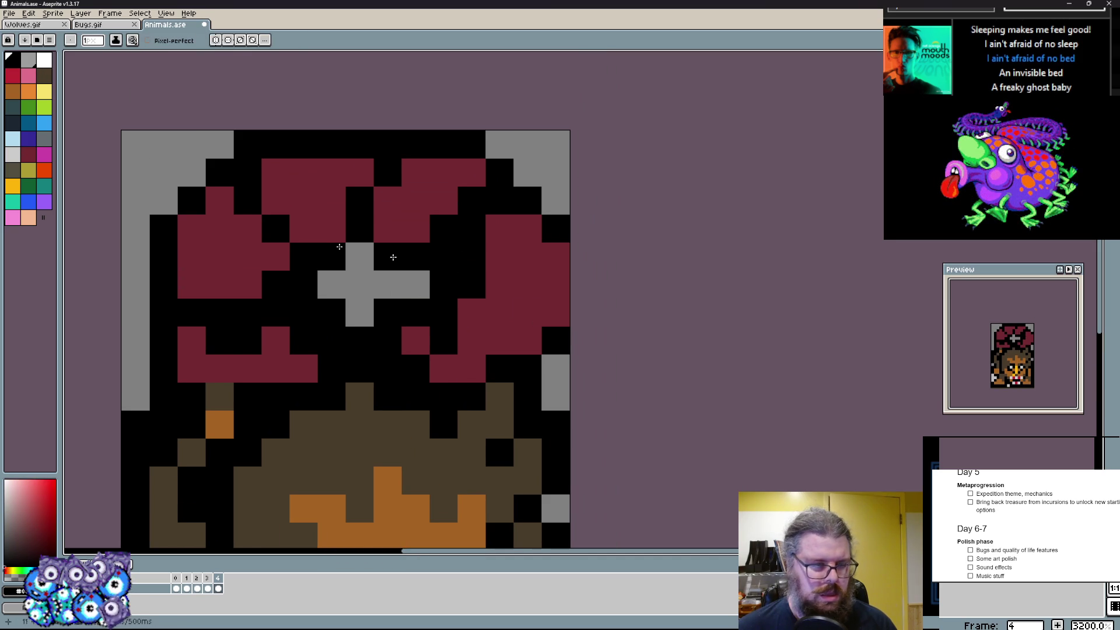
pyautogui.keyDown('alt'); pyautogui.click(444, 278); pyautogui.keyUp('alt')
pyautogui.moveTo(416, 256)
pyautogui.mouseDown()
pyautogui.moveTo(445, 279)
pyautogui.moveTo(505, 199)
pyautogui.mouseUp()
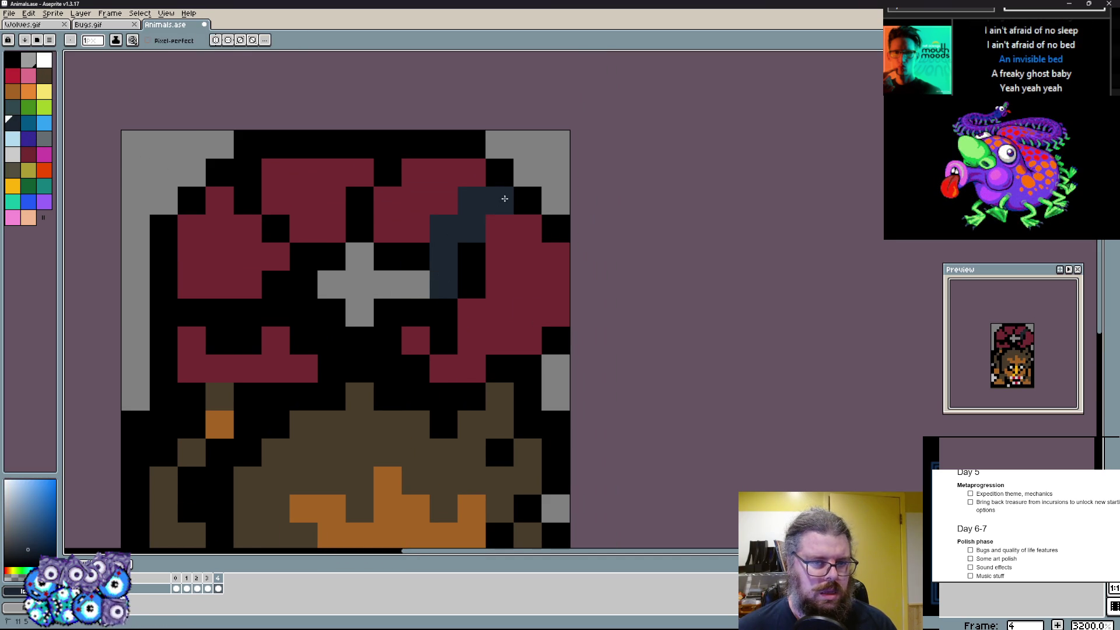
pyautogui.hotkey('ctrl', 'z')
pyautogui.moveTo(360, 200); pyautogui.dragTo(360, 229)
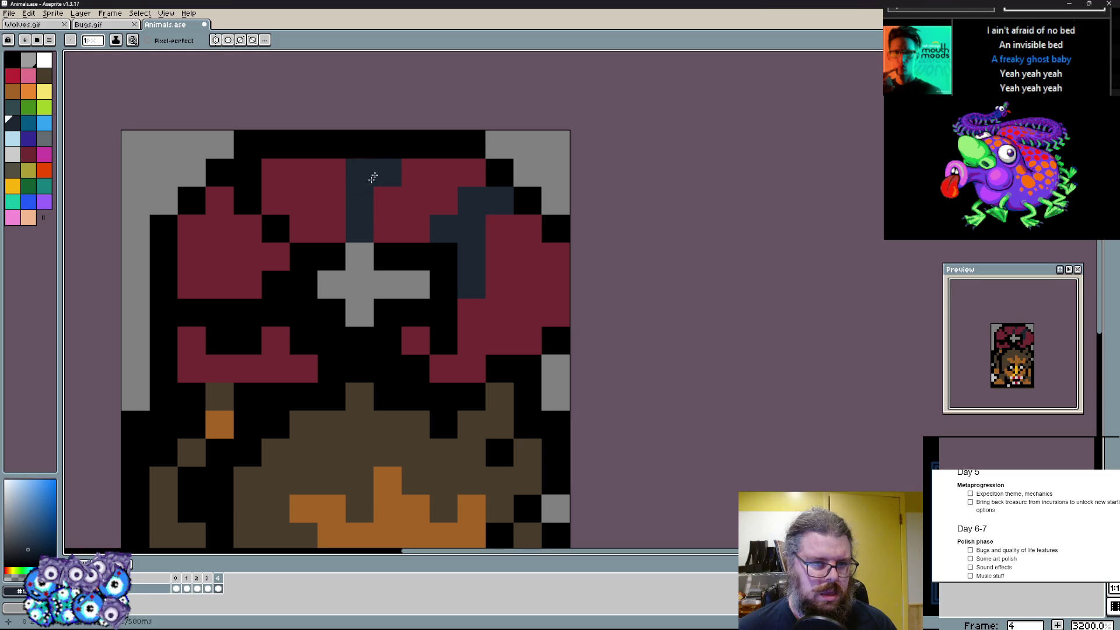
pyautogui.click(416, 144)
pyautogui.moveTo(302, 145); pyautogui.dragTo(390, 145)
pyautogui.click(332, 201)
pyautogui.moveTo(303, 145); pyautogui.dragTo(358, 146)
# - Add red and grey pixels near the cross and below the hood, then undo these stray edits
pyautogui.click(247, 172)
pyautogui.scroll(-2, 370, 238)
pyautogui.click(369, 238)
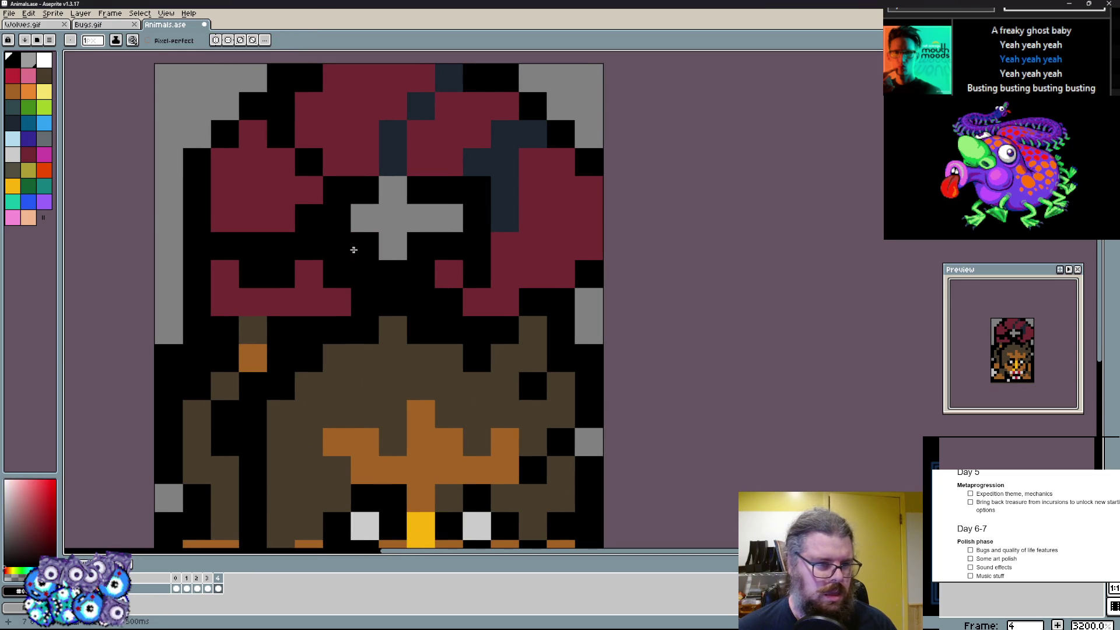
pyautogui.click(359, 247)
pyautogui.moveTo(306, 273); pyautogui.dragTo(254, 274)
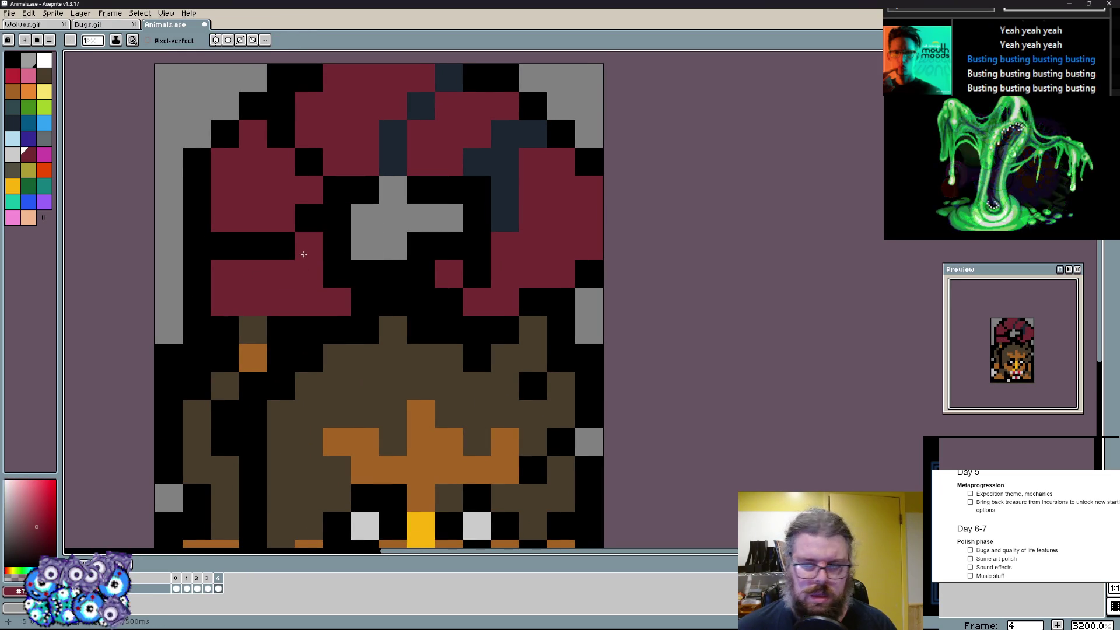
pyautogui.scroll(-2, 304, 253)
pyautogui.click(258, 301)
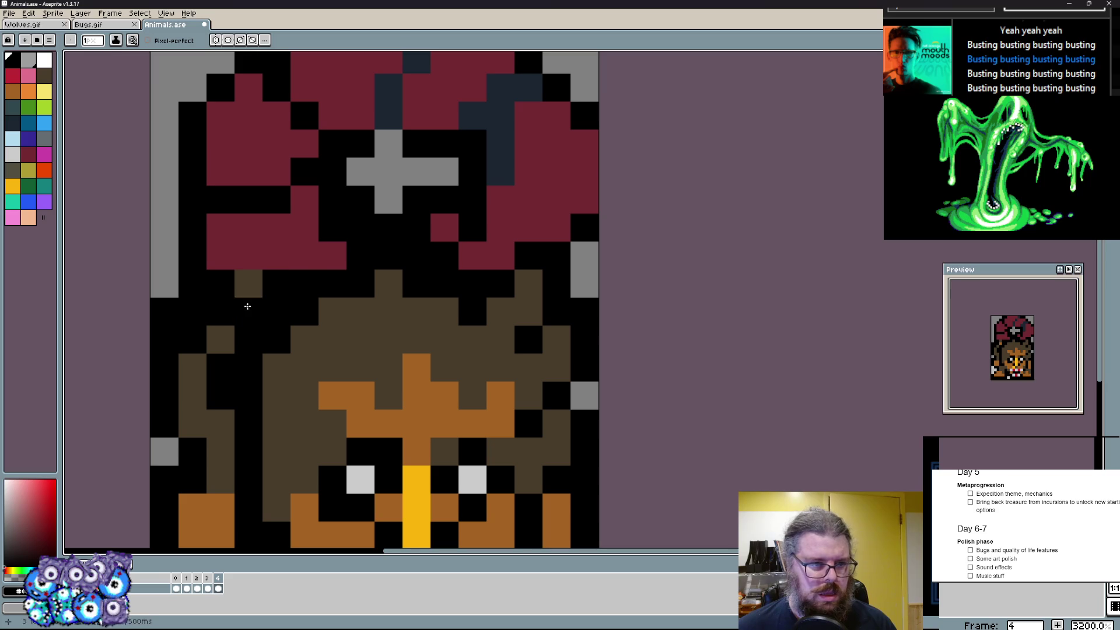
pyautogui.hotkey('ctrl', 'z')
pyautogui.hotkey('ctrl', 'z')
pyautogui.hotkey('ctrl', 'z')
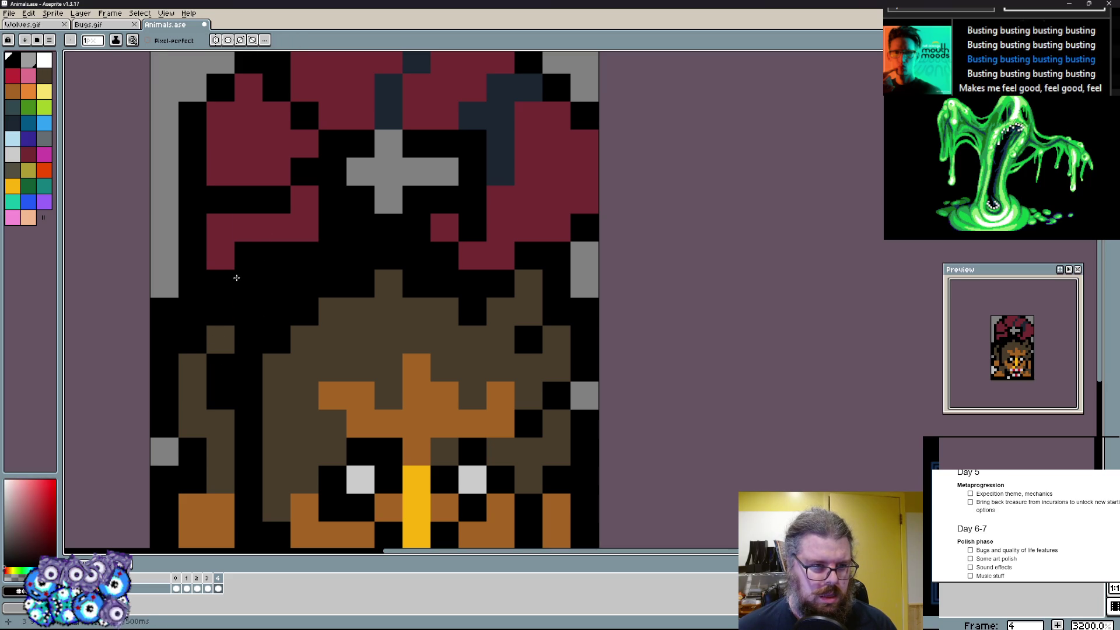
pyautogui.hotkey('ctrl', 'z')
# - Paint a dark brown band under the hood and cut a black diagonal line through it
pyautogui.click(249, 312)
pyautogui.moveTo(262, 291); pyautogui.dragTo(391, 229)
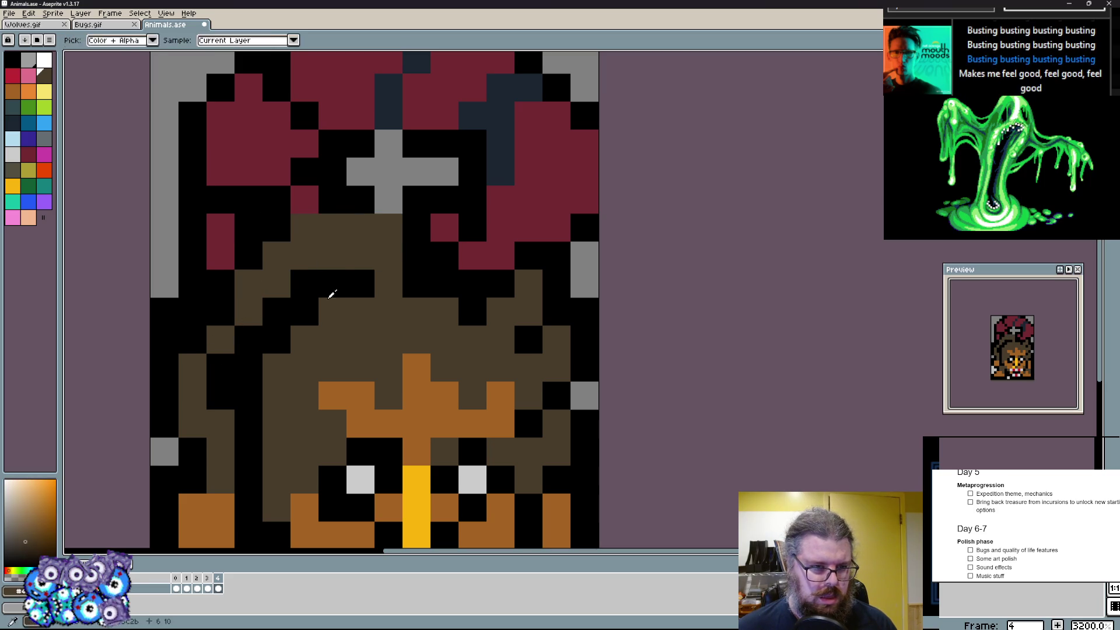
pyautogui.keyDown('alt'); pyautogui.click(391, 210); pyautogui.keyUp('alt')
pyautogui.click(305, 256)
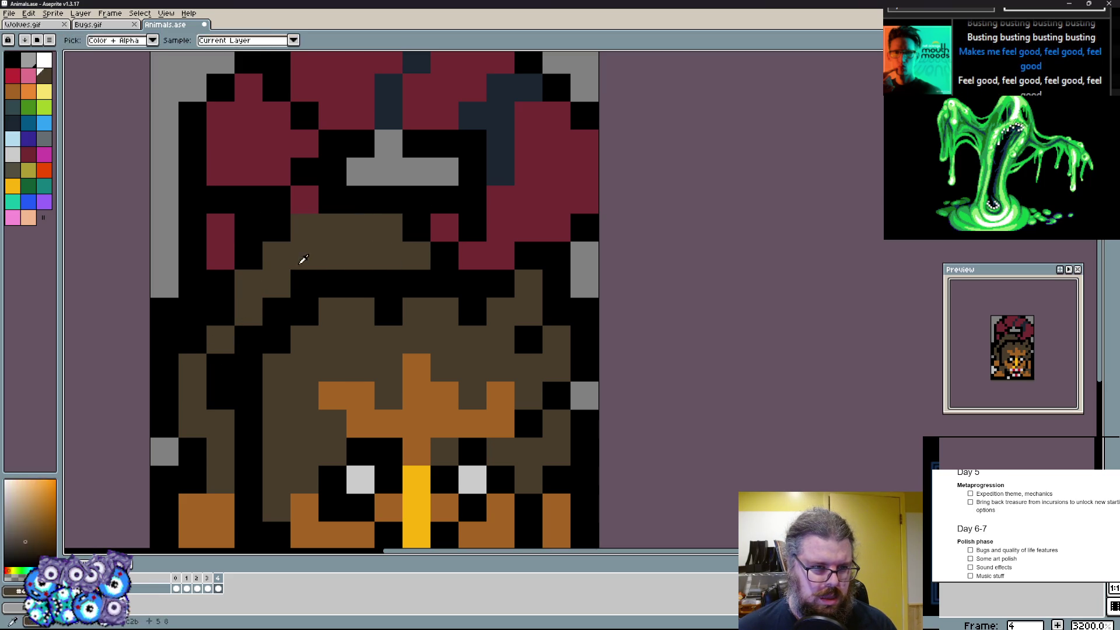
pyautogui.moveTo(249, 311); pyautogui.dragTo(333, 255)
pyautogui.moveTo(289, 289); pyautogui.dragTo(219, 315)
pyautogui.scroll(-3, 263, 350)
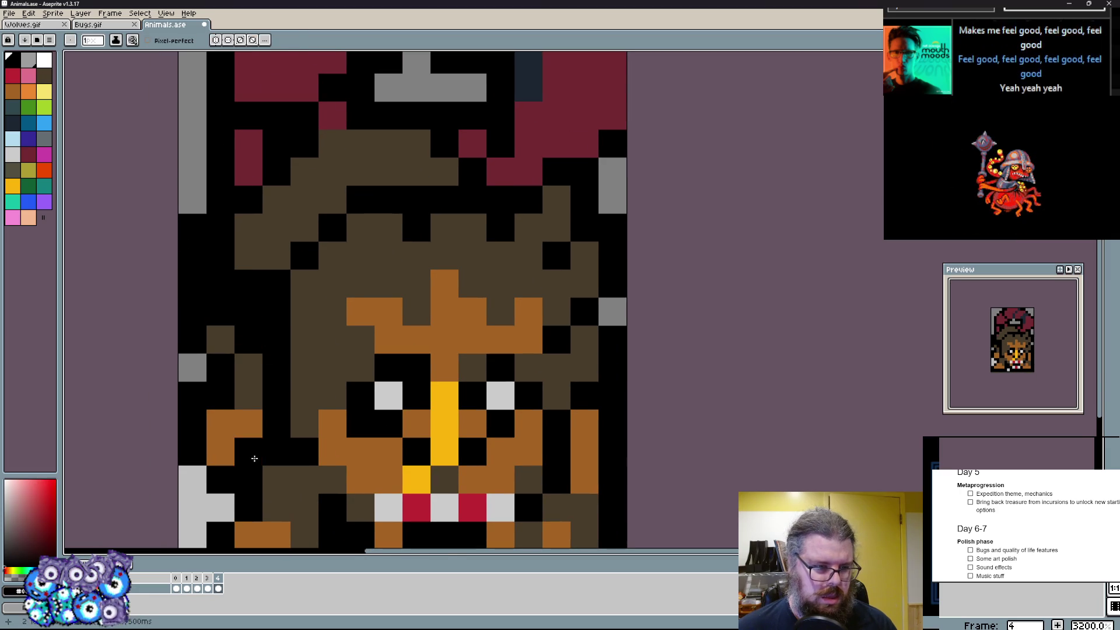
pyautogui.scroll(-2, 270, 346)
pyautogui.scroll(2, 270, 347)
# - Paint an orange arc from the crown down the upper left and shade the head's left side dark brown
pyautogui.moveTo(248, 333); pyautogui.dragTo(358, 171)
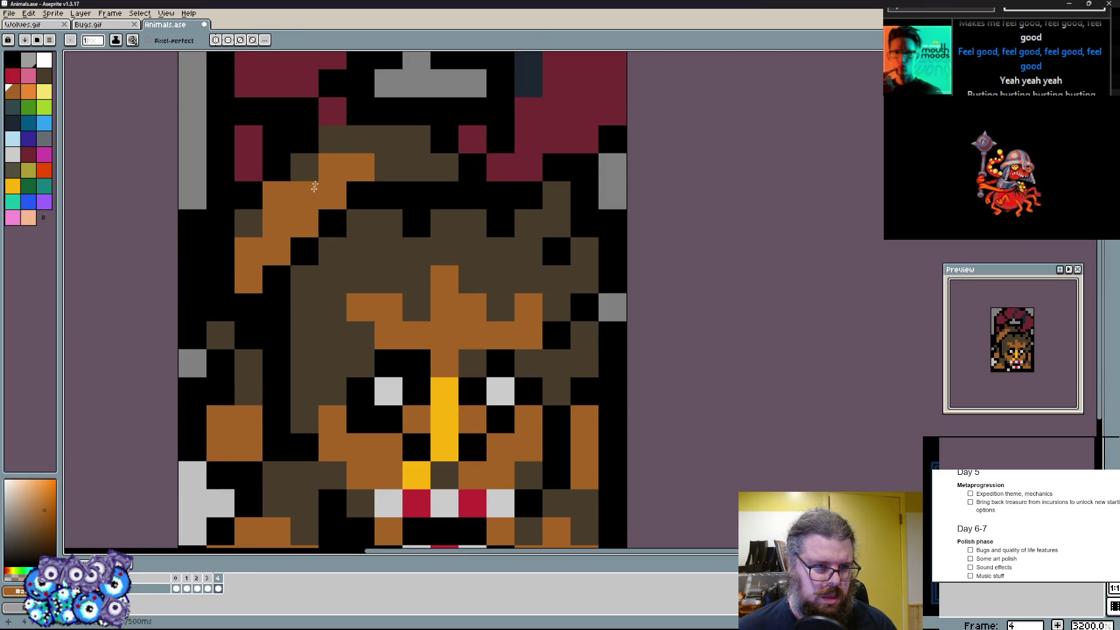
pyautogui.moveTo(219, 263); pyautogui.dragTo(249, 376)
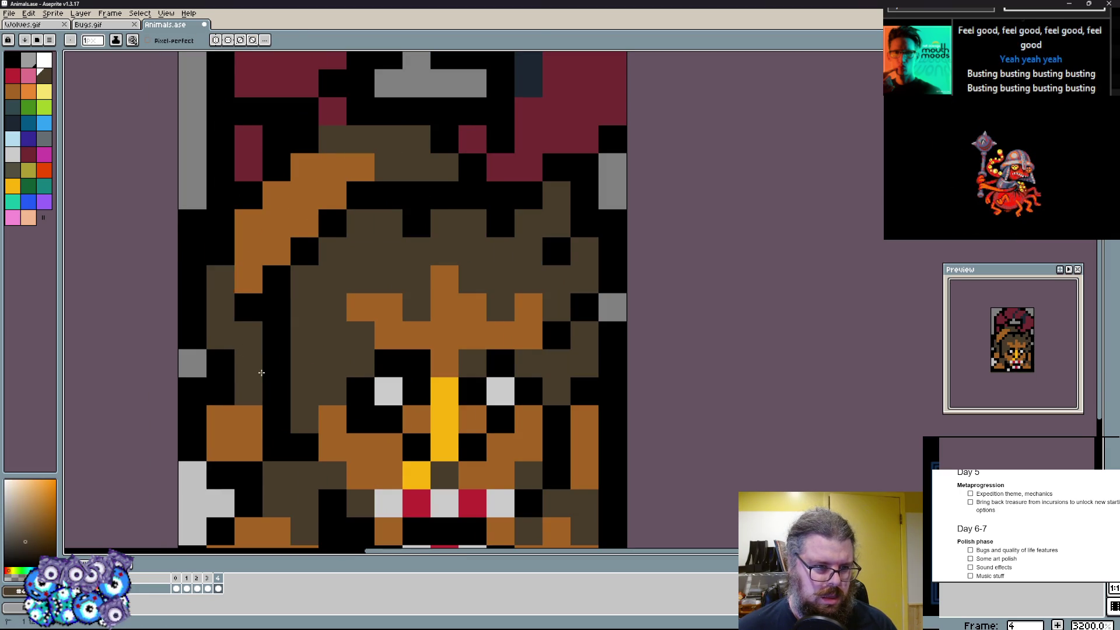
pyautogui.moveTo(198, 426)
pyautogui.mouseDown()
pyautogui.moveTo(193, 391)
pyautogui.moveTo(193, 411)
pyautogui.mouseUp()
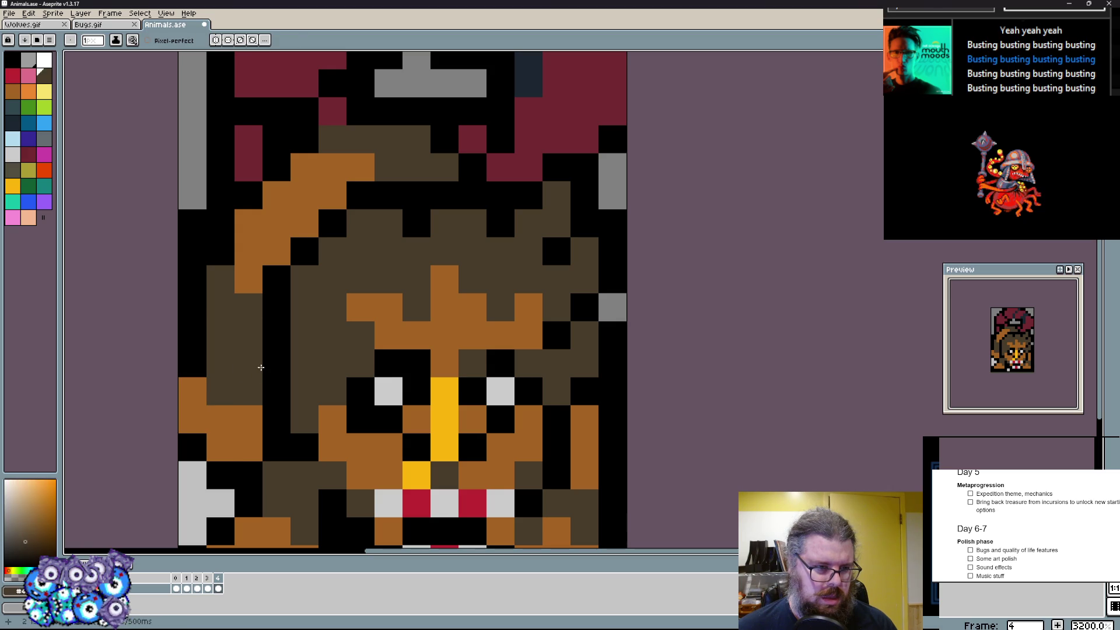
pyautogui.moveTo(224, 280); pyautogui.dragTo(219, 249)
pyautogui.moveTo(219, 306); pyautogui.dragTo(245, 306)
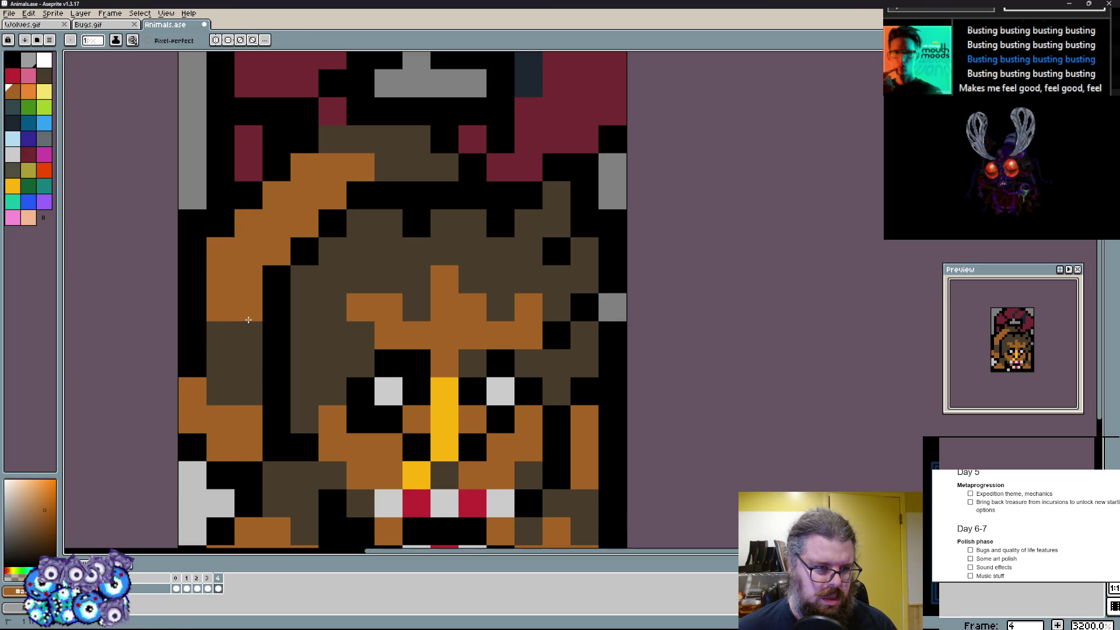
pyautogui.moveTo(257, 385); pyautogui.dragTo(258, 331)
pyautogui.scroll(-3, 257, 331)
pyautogui.scroll(2, 350, 262)
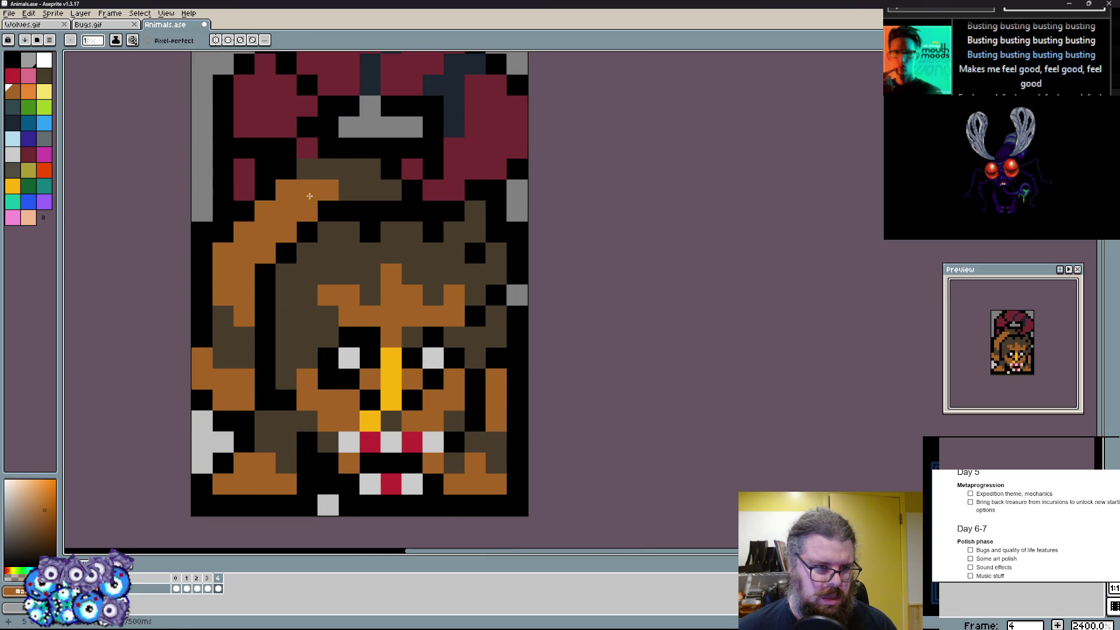
pyautogui.moveTo(359, 188); pyautogui.dragTo(243, 171)
# - Paint dark navy shadows into the hood's upper fold, lower fold and left edge
pyautogui.click(284, 127)
pyautogui.scroll(3, 269, 143)
pyautogui.keyDown('alt'); pyautogui.click(451, 230); pyautogui.keyUp('alt')
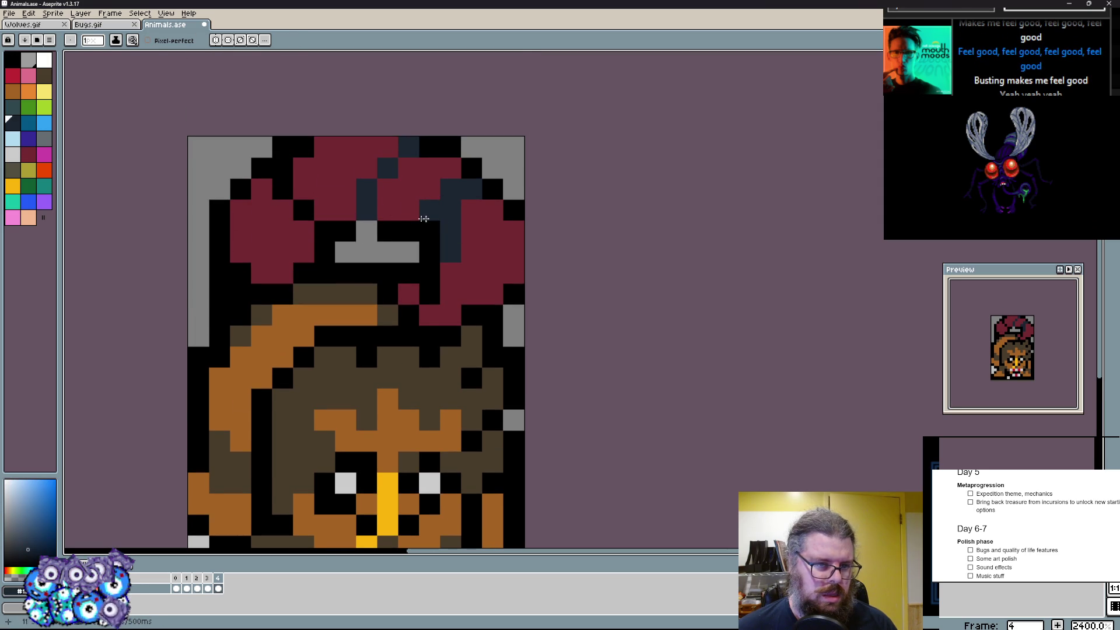
pyautogui.moveTo(408, 231); pyautogui.dragTo(324, 231)
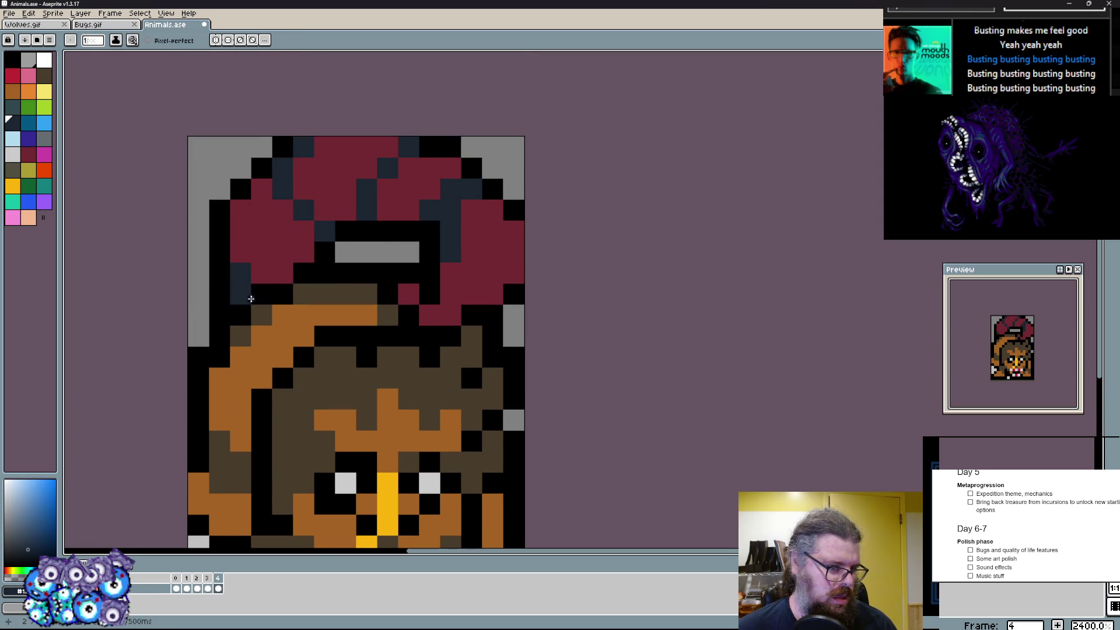
pyautogui.moveTo(241, 294); pyautogui.dragTo(286, 290)
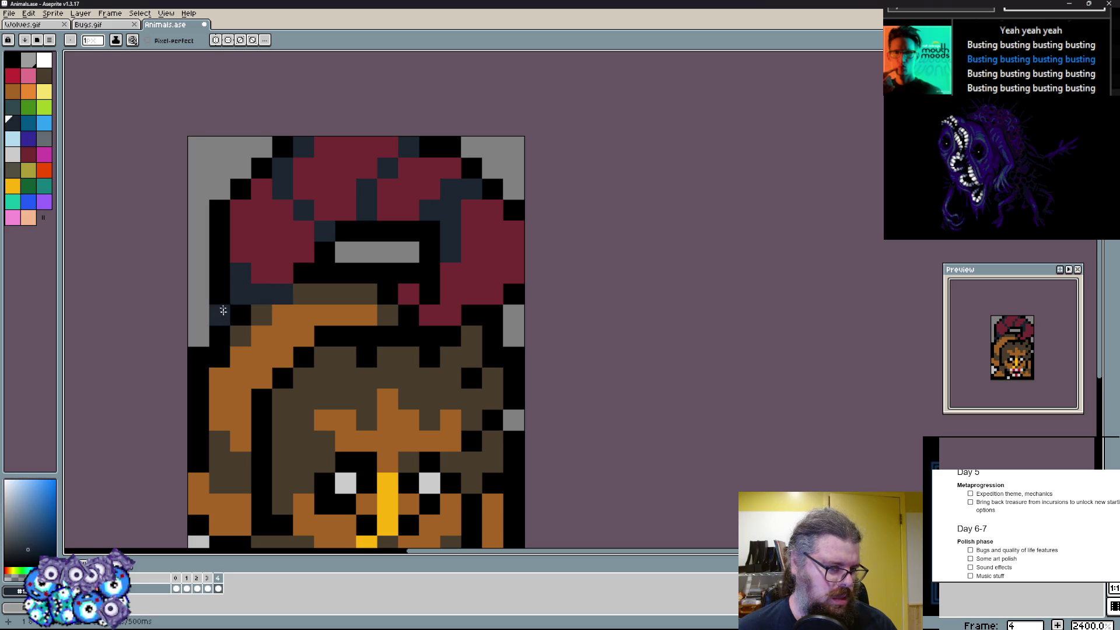
pyautogui.moveTo(220, 305); pyautogui.dragTo(221, 245)
# - Blacken the outline beside the navy shadow and fix grey edge pixels on both sides
pyautogui.moveTo(200, 320); pyautogui.dragTo(202, 245)
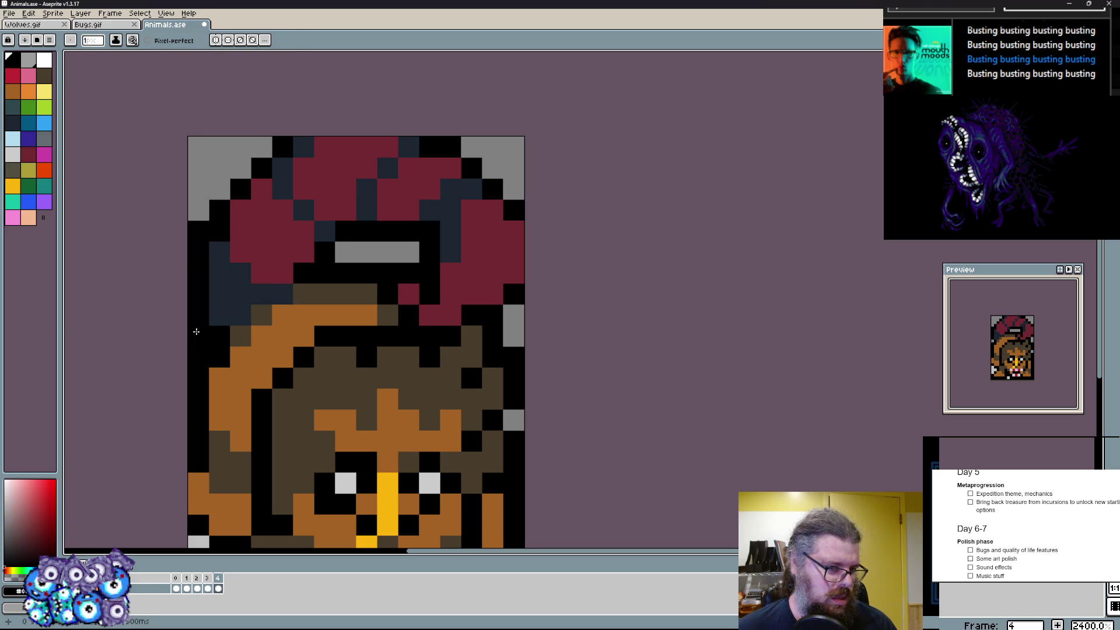
pyautogui.click(199, 230)
pyautogui.moveTo(303, 273); pyautogui.dragTo(345, 273)
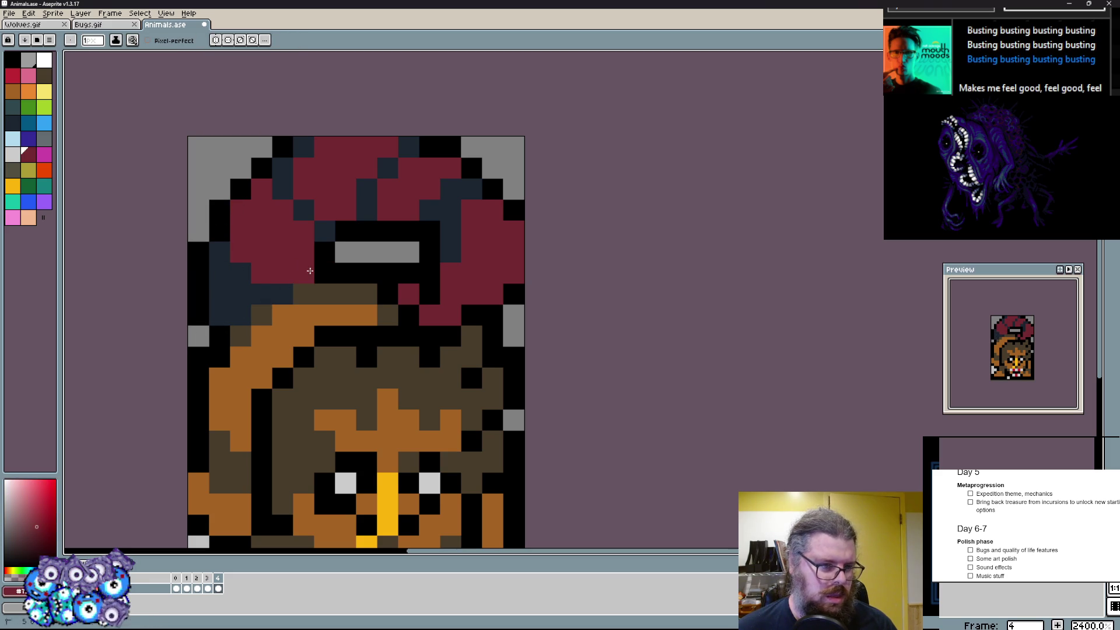
pyautogui.scroll(-1, 350, 290)
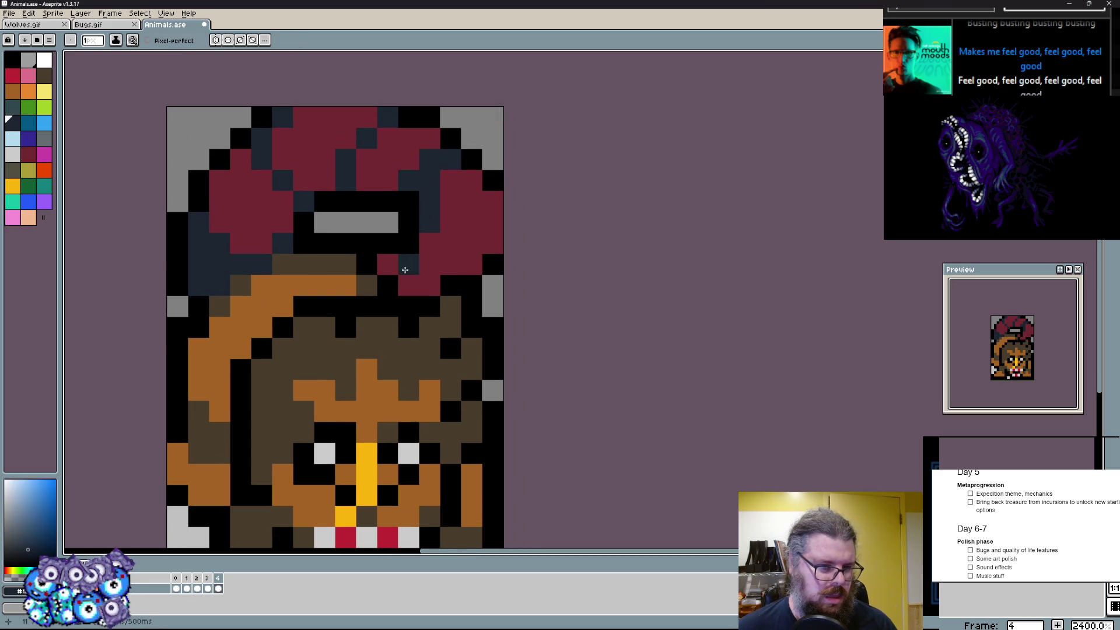
pyautogui.click(491, 264)
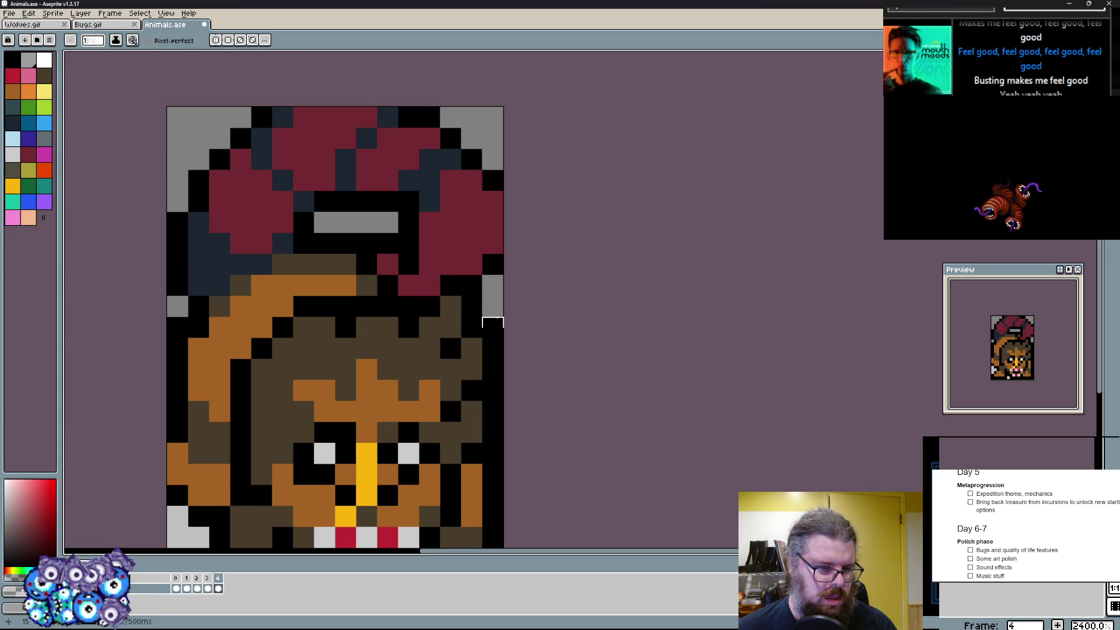
pyautogui.scroll(-3, 490, 362)
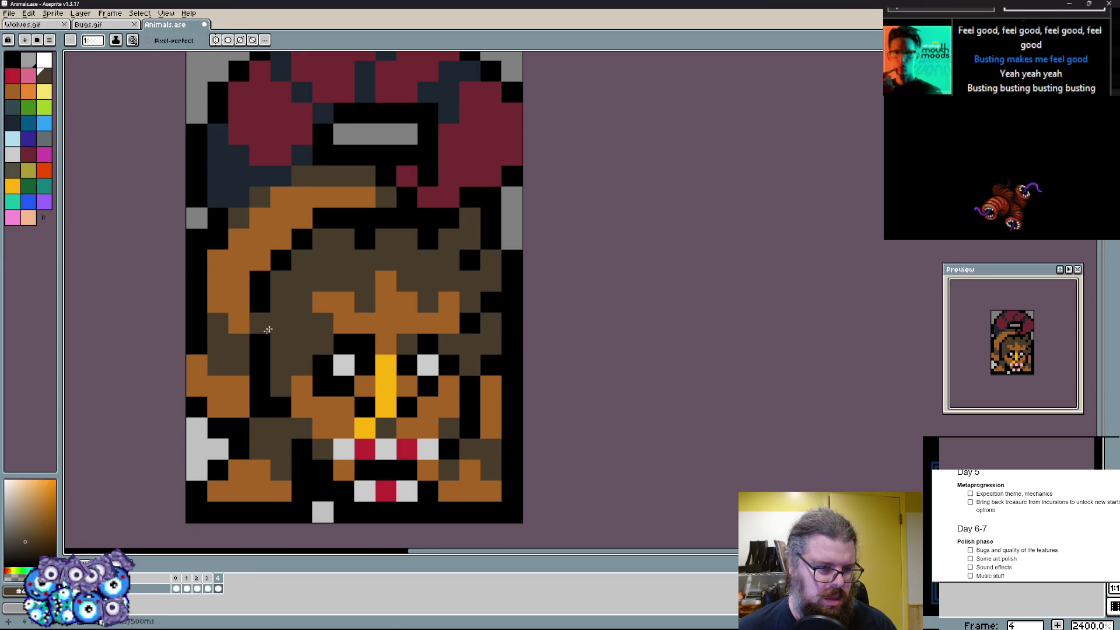
# - Scatter black and dark brown pixels over the orange forehead and above the eyes for mottled fur
pyautogui.click(302, 293)
pyautogui.click(360, 253)
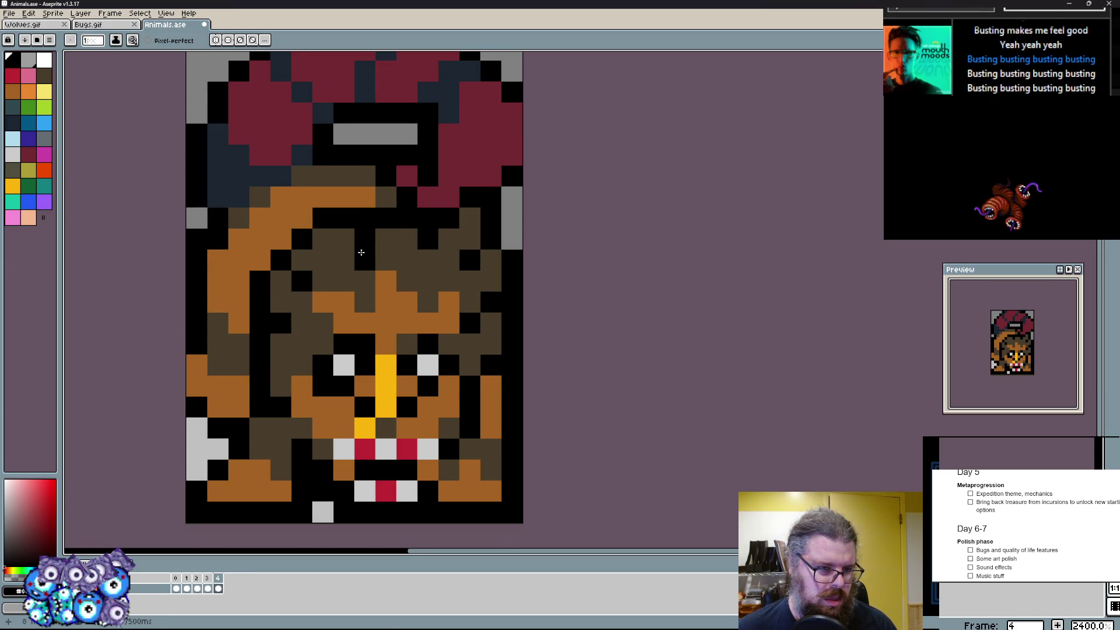
pyautogui.keyDown('alt'); pyautogui.click(385, 239); pyautogui.keyUp('alt')
pyautogui.click(363, 230)
pyautogui.moveTo(364, 242); pyautogui.dragTo(324, 261)
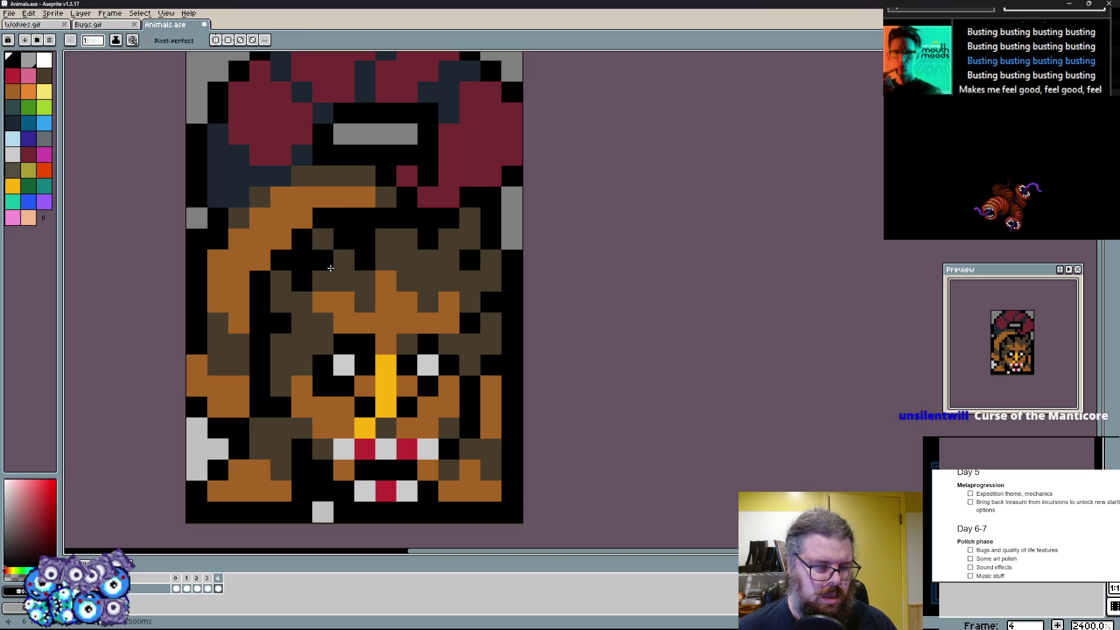
pyautogui.moveTo(365, 317)
pyautogui.mouseDown()
pyautogui.moveTo(325, 298)
pyautogui.moveTo(407, 302)
pyautogui.mouseUp()
pyautogui.click(436, 279)
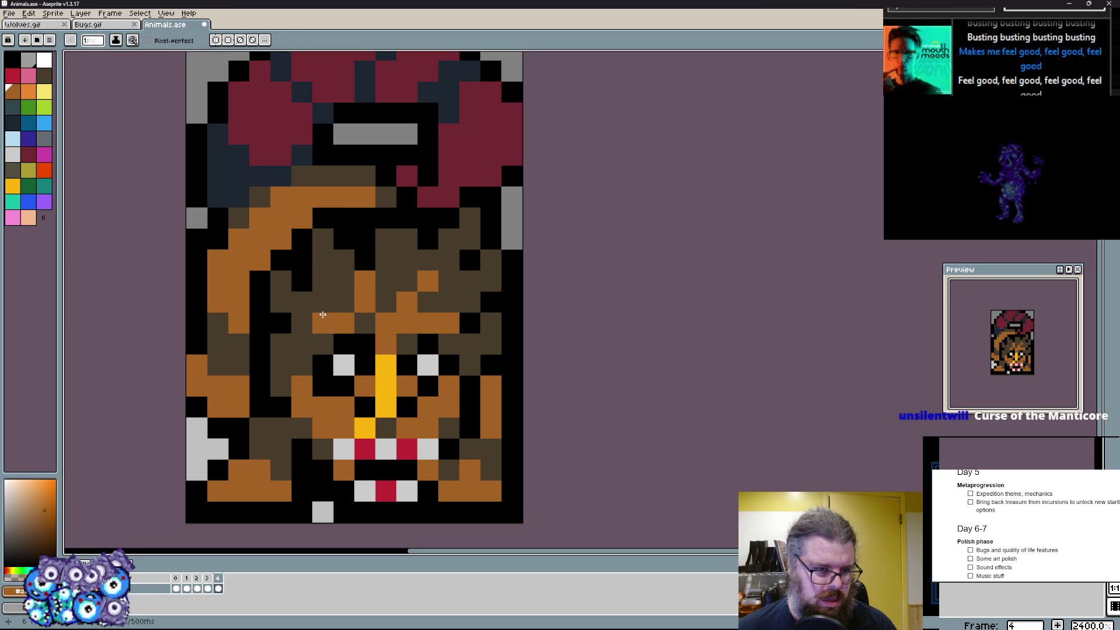
pyautogui.click(448, 344)
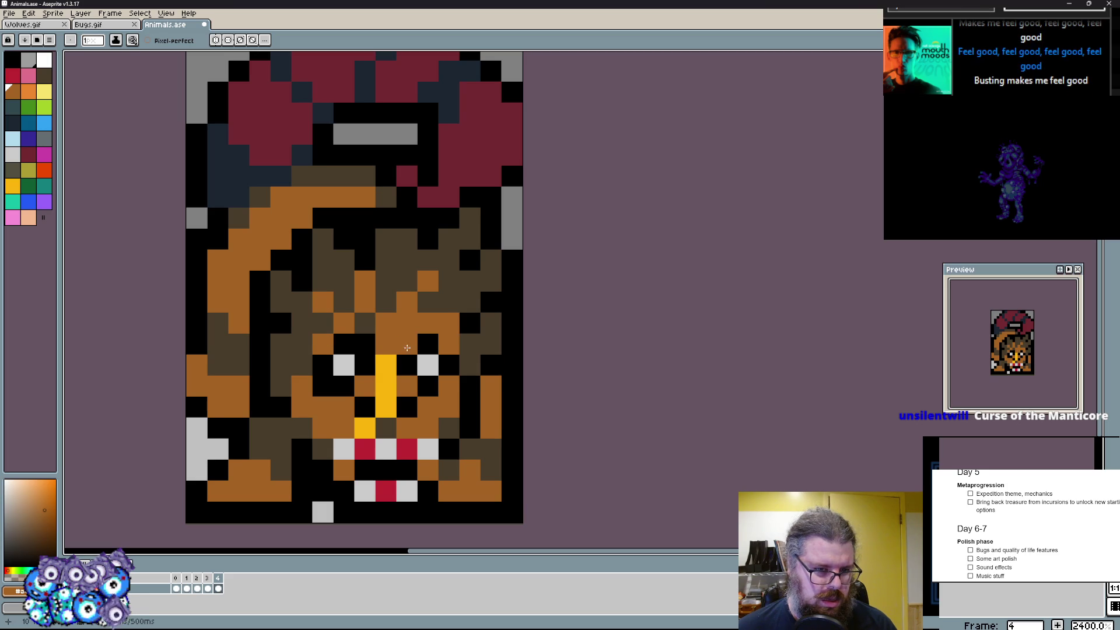
pyautogui.scroll(1, 394, 305)
# - Add light grey tooth pixels along the jaw and bottom row, with an orange pixel between
pyautogui.keyDown('alt'); pyautogui.click(136, 430); pyautogui.keyUp('alt')
pyautogui.click(136, 341)
pyautogui.click(218, 385)
pyautogui.scroll(-3, 203, 378)
pyautogui.click(201, 245)
pyautogui.click(246, 420)
pyautogui.click(665, 459)
pyautogui.hotkey('ctrl', 'z')
pyautogui.click(666, 421)
pyautogui.click(707, 420)
pyautogui.click(749, 421)
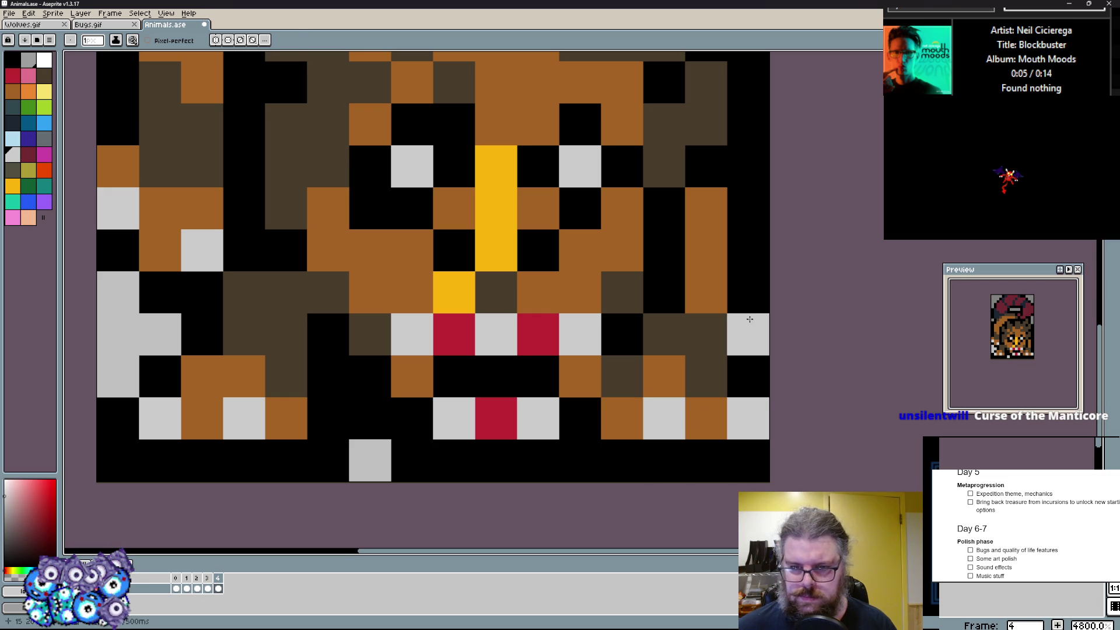
pyautogui.keyDown('alt'); pyautogui.click(749, 335); pyautogui.keyUp('alt')
# - Rework the right cheek with dark brown, black and light grey pixels
pyautogui.click(665, 291)
pyautogui.click(707, 291)
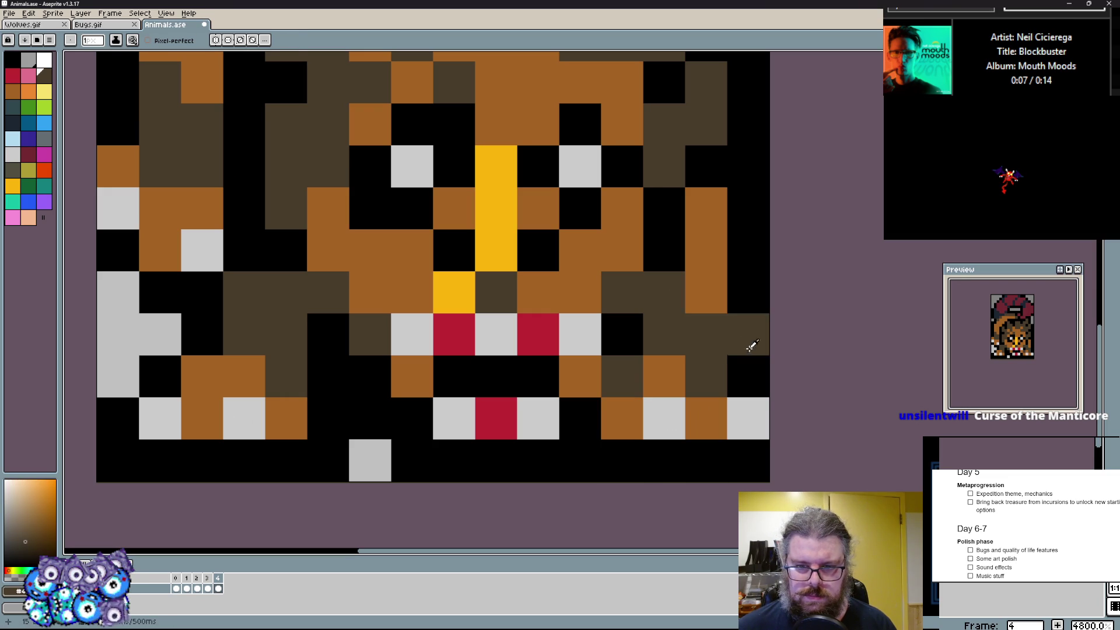
pyautogui.click(705, 335)
pyautogui.click(748, 335)
pyautogui.click(665, 335)
pyautogui.click(748, 335)
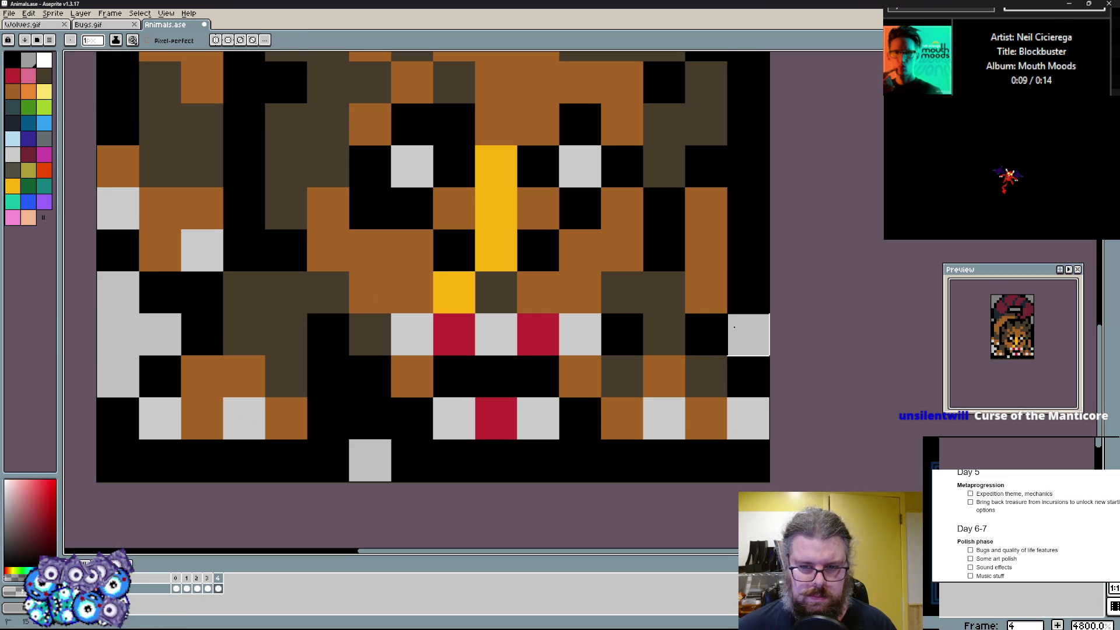
pyautogui.scroll(2, 676, 289)
pyautogui.keyDown('alt'); pyautogui.click(675, 374); pyautogui.keyUp('alt')
pyautogui.click(655, 341)
pyautogui.click(698, 384)
pyautogui.click(698, 257)
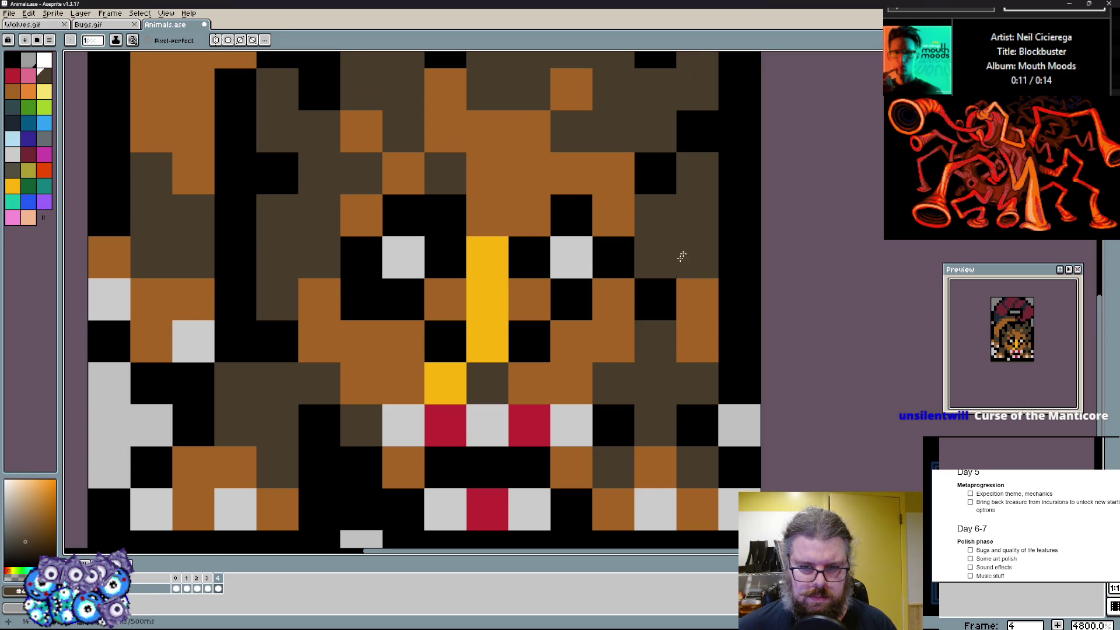
pyautogui.click(655, 300)
pyautogui.scroll(-1, 665, 298)
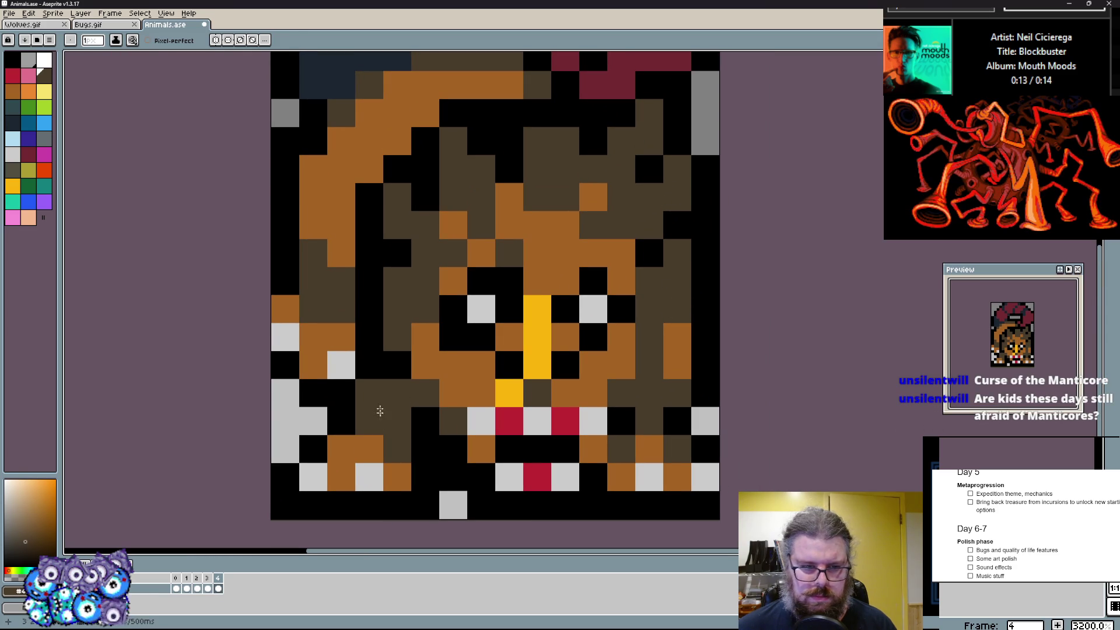
# - Darken pixels below the left eye, beside the nose and right of the mouth
pyautogui.click(425, 422)
pyautogui.click(432, 449)
pyautogui.click(454, 394)
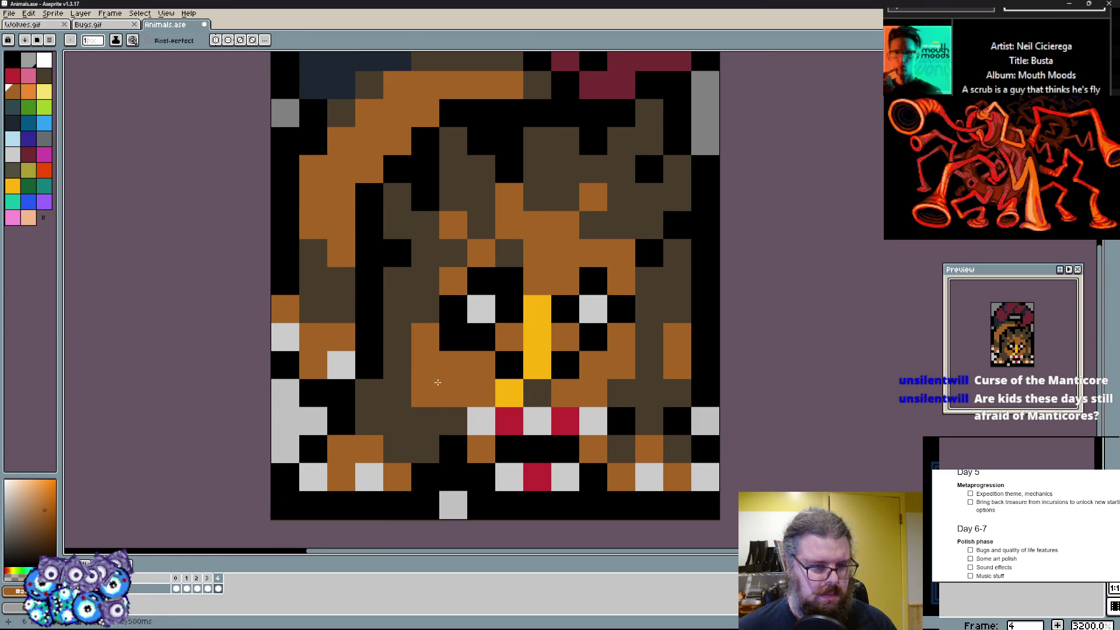
pyautogui.click(383, 408)
pyautogui.click(678, 393)
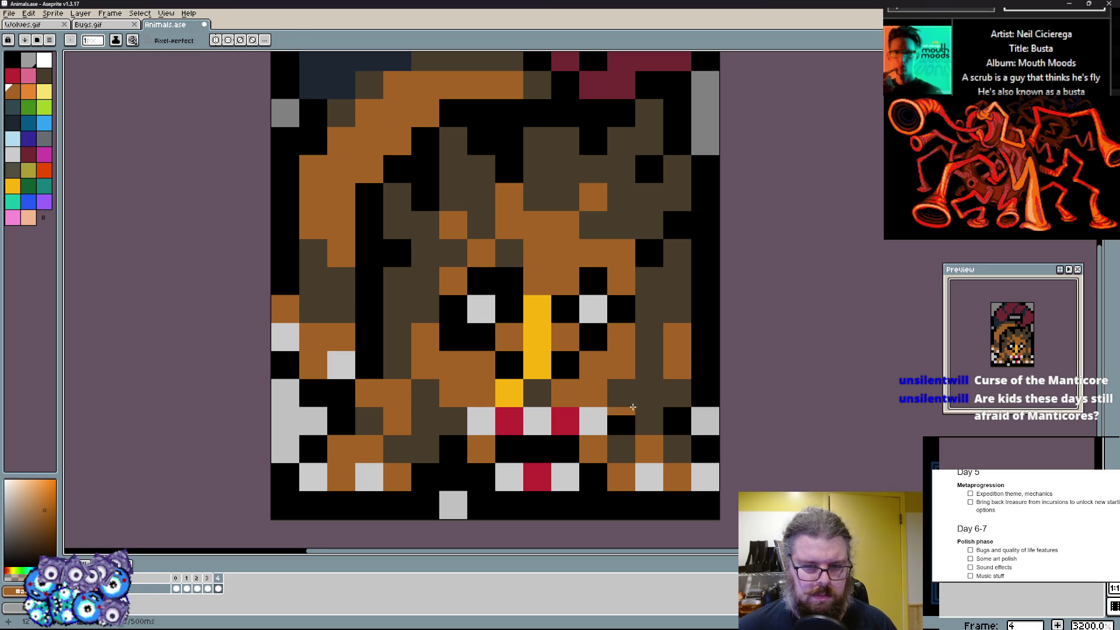
pyautogui.click(649, 422)
# - Repaint a body column black and touch up body pixels in orange and red
pyautogui.moveTo(674, 327); pyautogui.dragTo(676, 254)
pyautogui.click(676, 364)
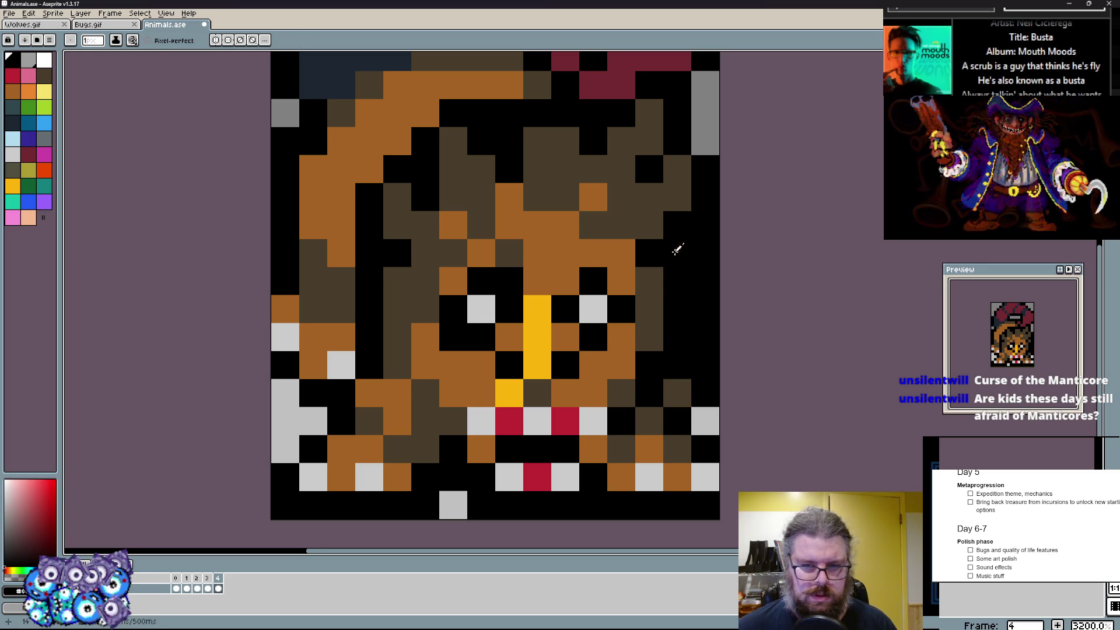
pyautogui.click(675, 254)
pyautogui.moveTo(351, 241); pyautogui.dragTo(370, 263)
pyautogui.click(361, 274)
pyautogui.click(389, 330)
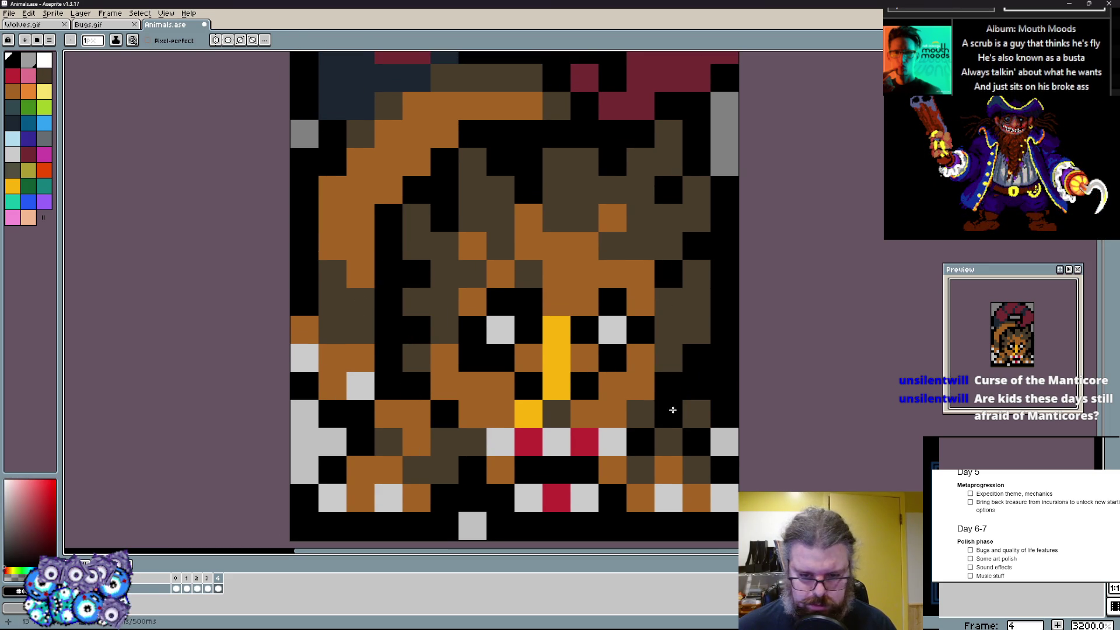
pyautogui.click(644, 416)
pyautogui.click(669, 368)
pyautogui.click(723, 331)
pyautogui.click(697, 301)
pyautogui.scroll(1, 481, 168)
# - Paint dark brown pixels into the upper right body and sample the helmet's dark red
pyautogui.keyDown('alt'); pyautogui.click(541, 204); pyautogui.keyUp('alt')
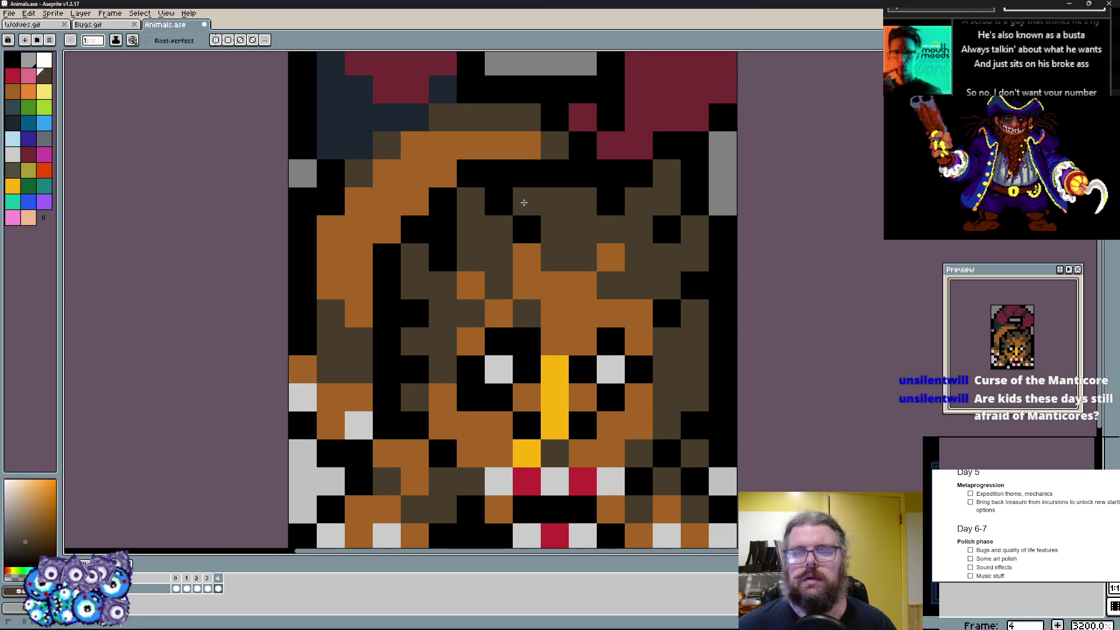
pyautogui.moveTo(552, 202)
pyautogui.mouseDown()
pyautogui.moveTo(610, 230)
pyautogui.moveTo(525, 173)
pyautogui.moveTo(543, 149)
pyautogui.moveTo(581, 201)
pyautogui.mouseUp()
pyautogui.click(552, 202)
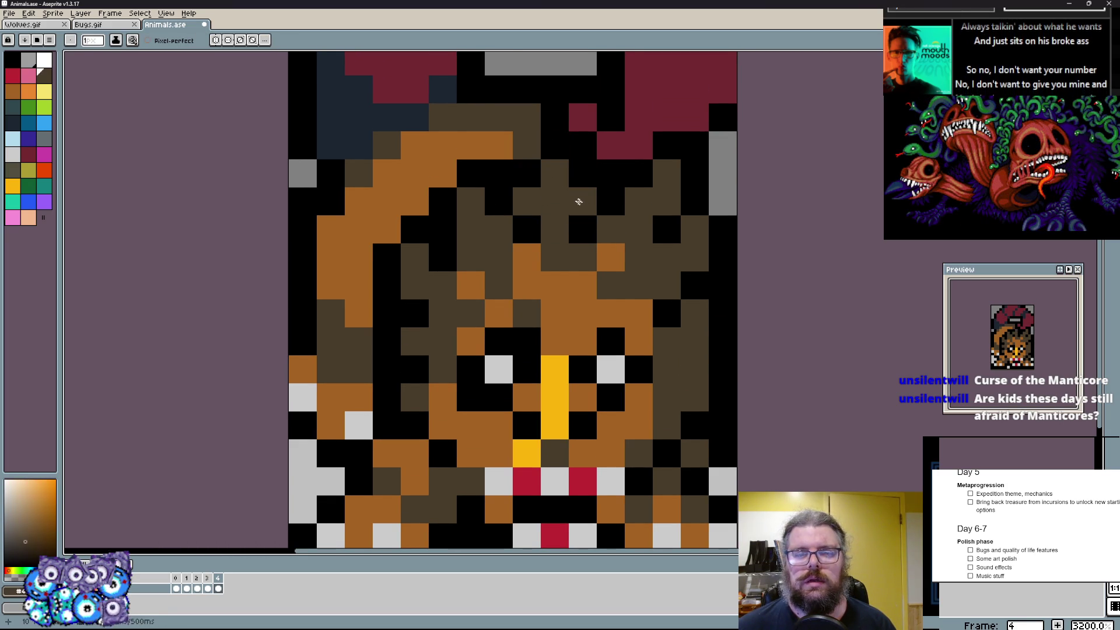
pyautogui.scroll(5, 582, 205)
pyautogui.keyDown('alt'); pyautogui.click(600, 225); pyautogui.keyUp('alt')
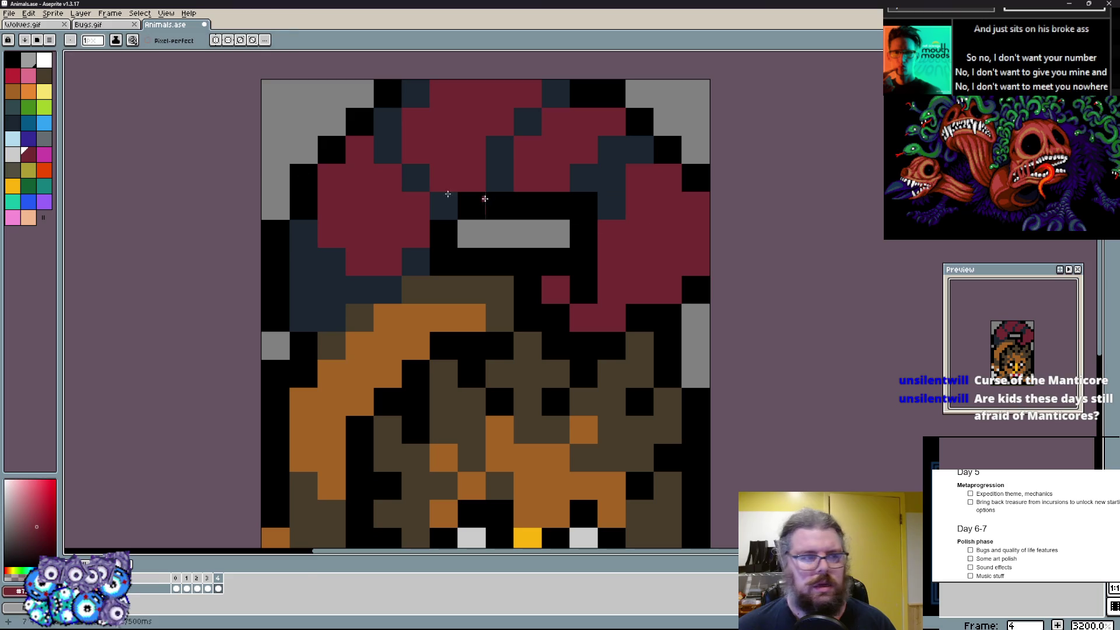
# - Try purple, yellow and red swatches on the helmet and settle on a bright red
pyautogui.click(40, 142)
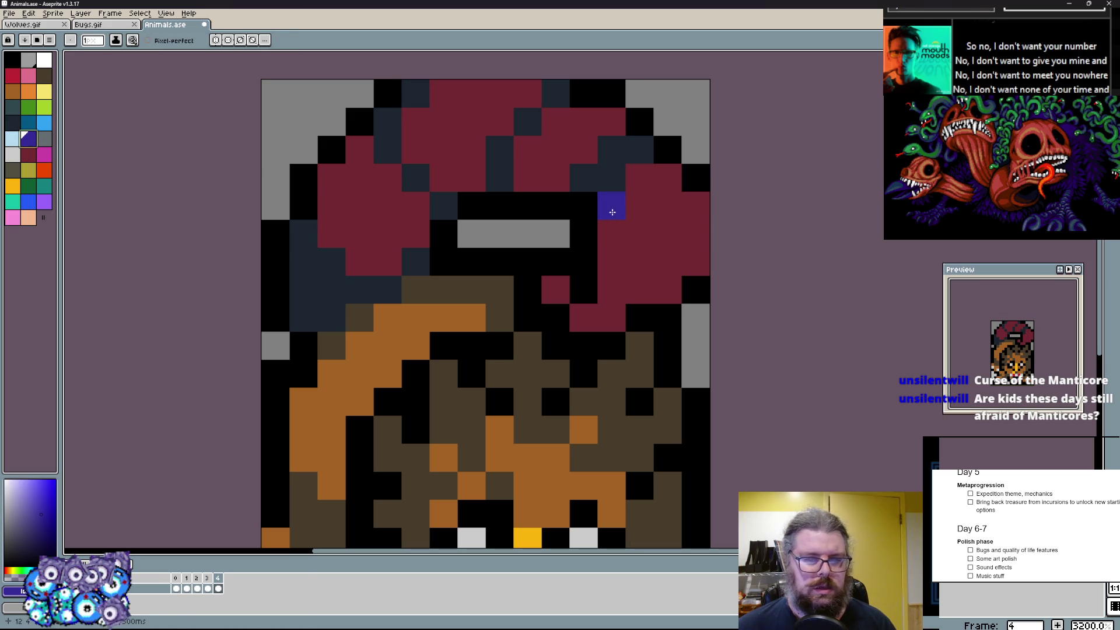
pyautogui.click(17, 114)
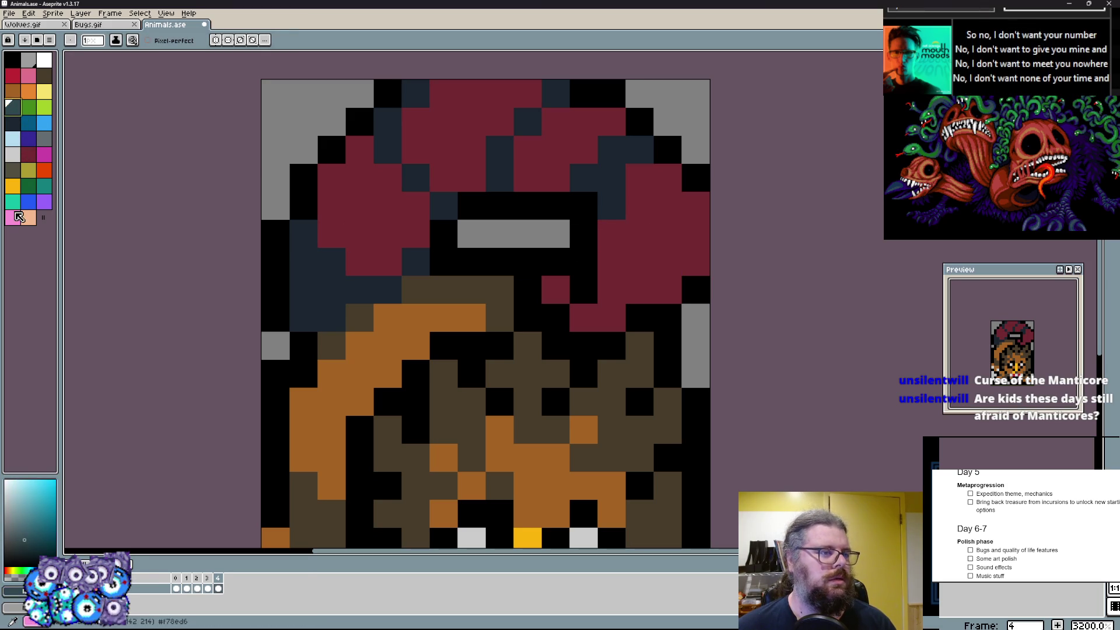
pyautogui.click(20, 186)
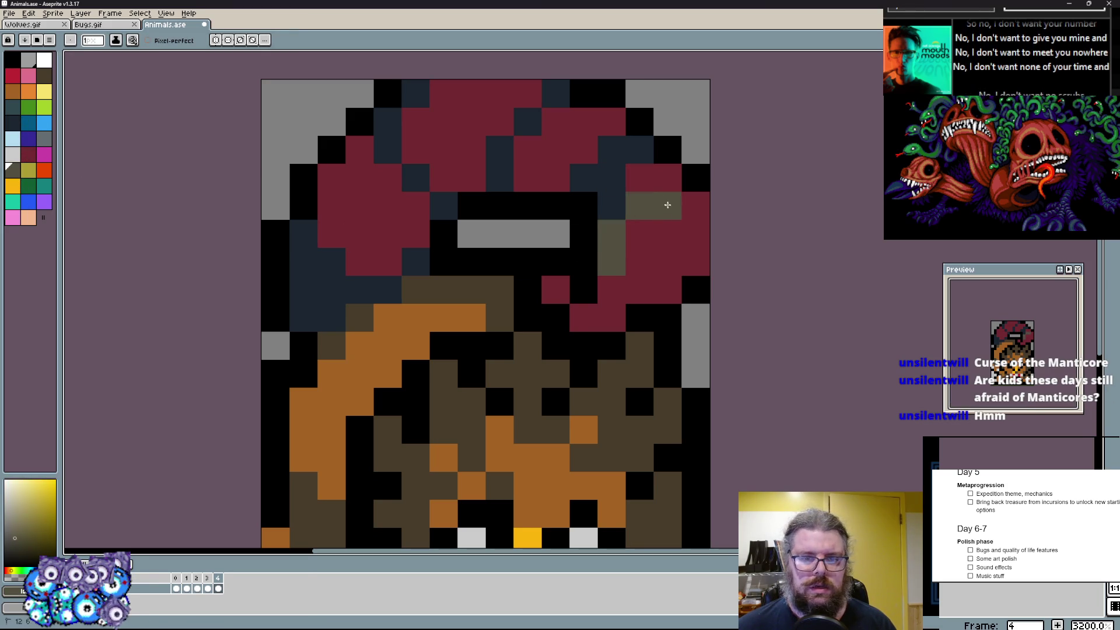
pyautogui.click(11, 74)
pyautogui.click(22, 80)
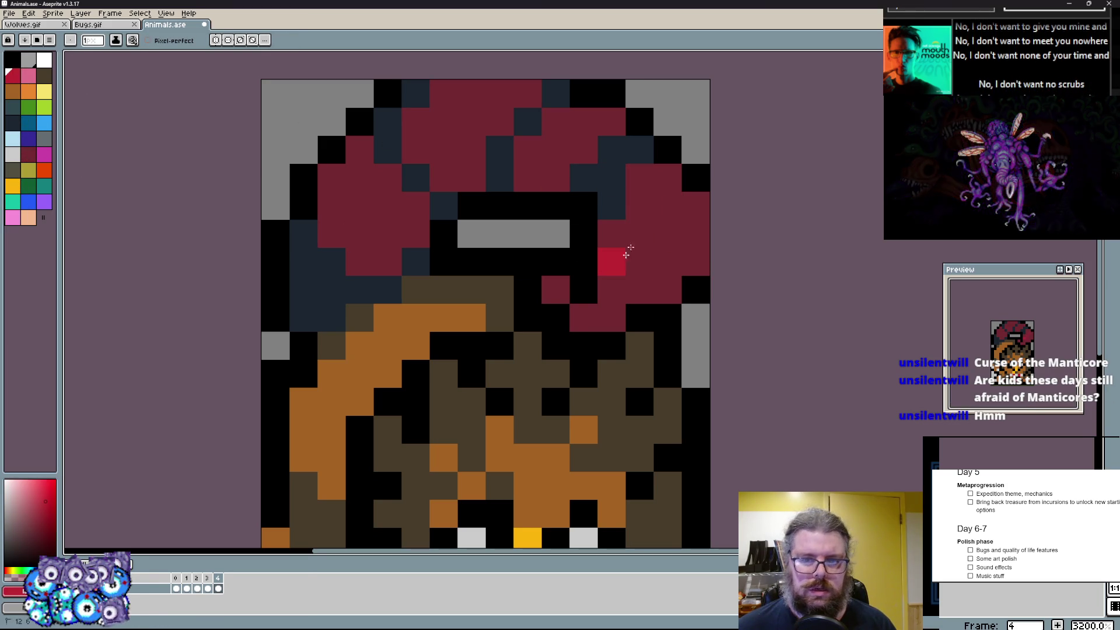
# - Paint bright red highlights on the helmet's right side, top and an L-shape on its left
pyautogui.moveTo(666, 201); pyautogui.dragTo(635, 256)
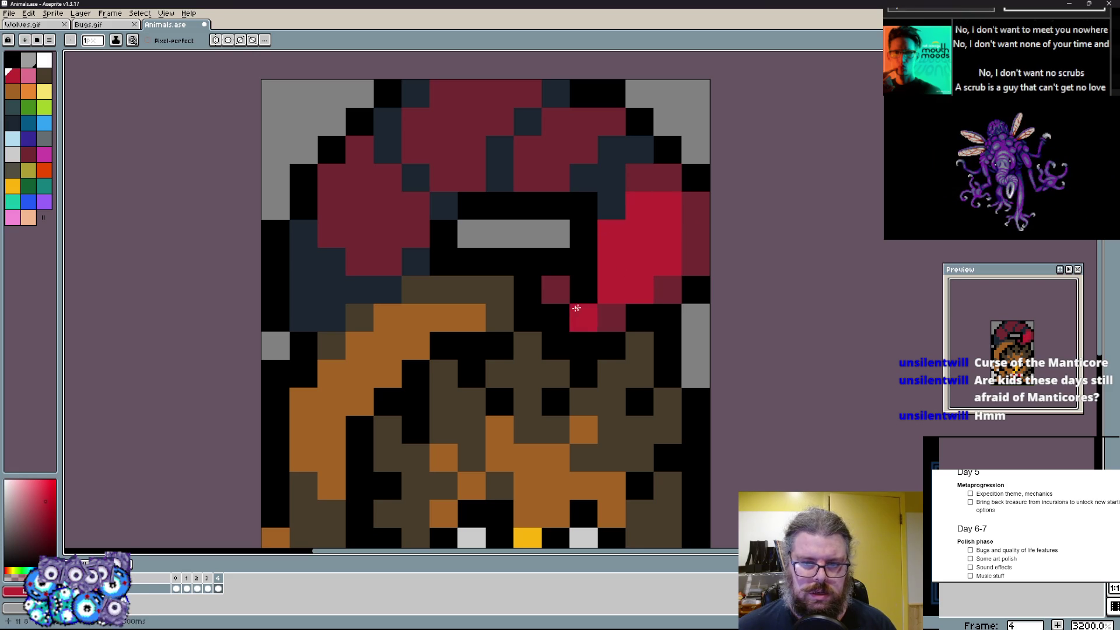
pyautogui.moveTo(525, 151); pyautogui.dragTo(584, 131)
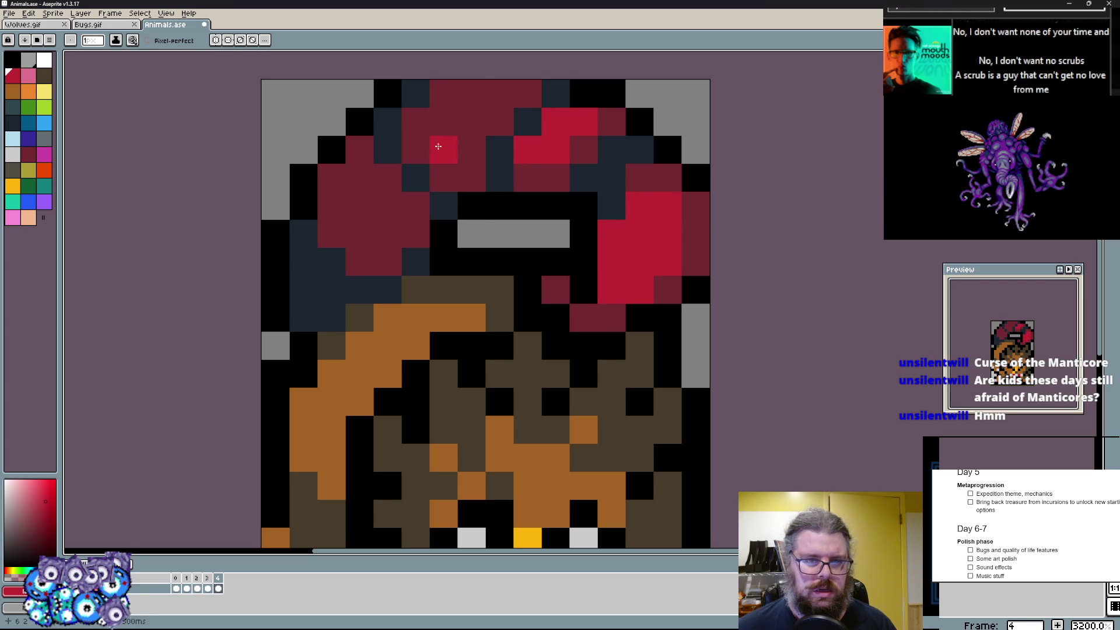
pyautogui.moveTo(437, 141); pyautogui.dragTo(462, 122)
pyautogui.moveTo(363, 214); pyautogui.dragTo(358, 187)
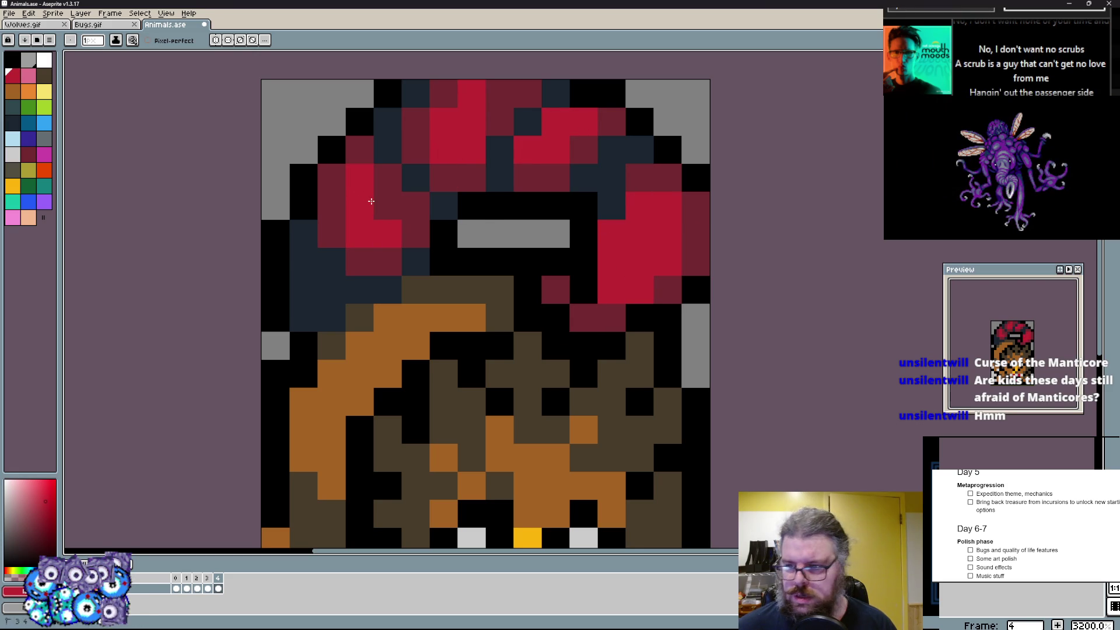
pyautogui.scroll(-3, 371, 203)
pyautogui.scroll(-3, 371, 227)
pyautogui.press('alt')
pyautogui.click(386, 263)
pyautogui.scroll(-1, 400, 271)
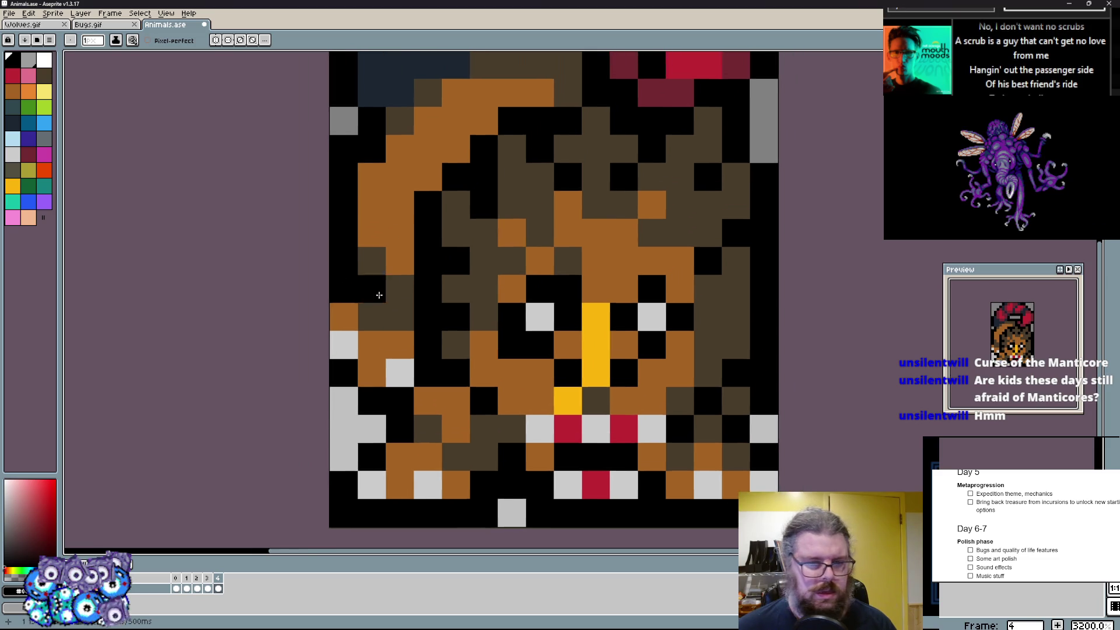
pyautogui.scroll(-1, 401, 272)
# - Sample body colours and repaint a few pixels beside the face, undoing one
pyautogui.keyDown('alt'); pyautogui.click(466, 385); pyautogui.keyUp('alt')
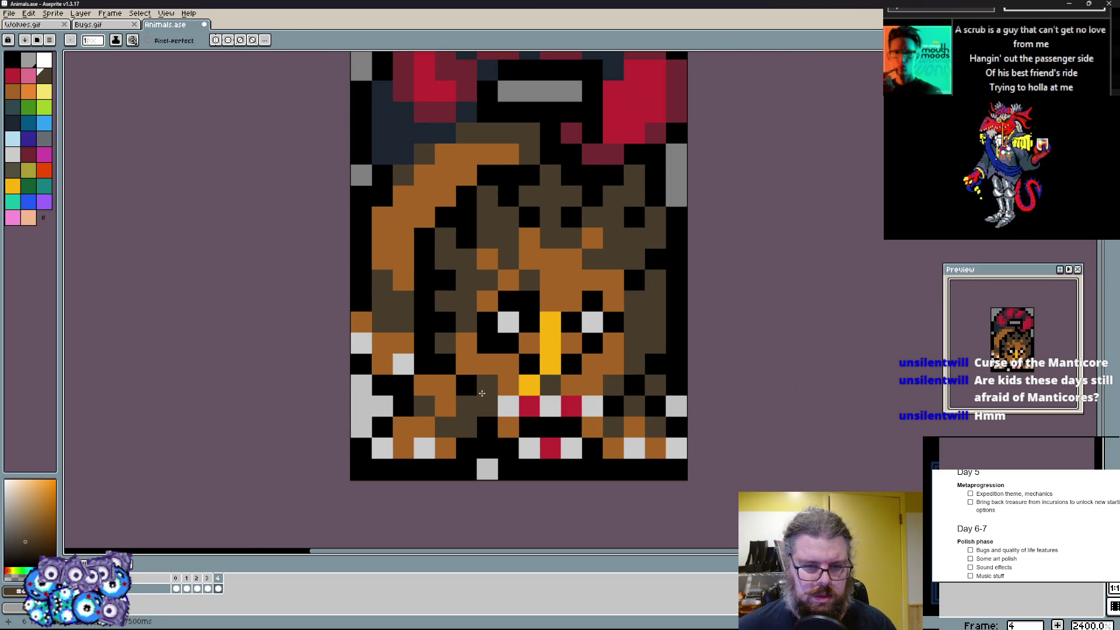
pyautogui.click(612, 322)
pyautogui.keyDown('alt'); pyautogui.click(577, 298); pyautogui.keyUp('alt')
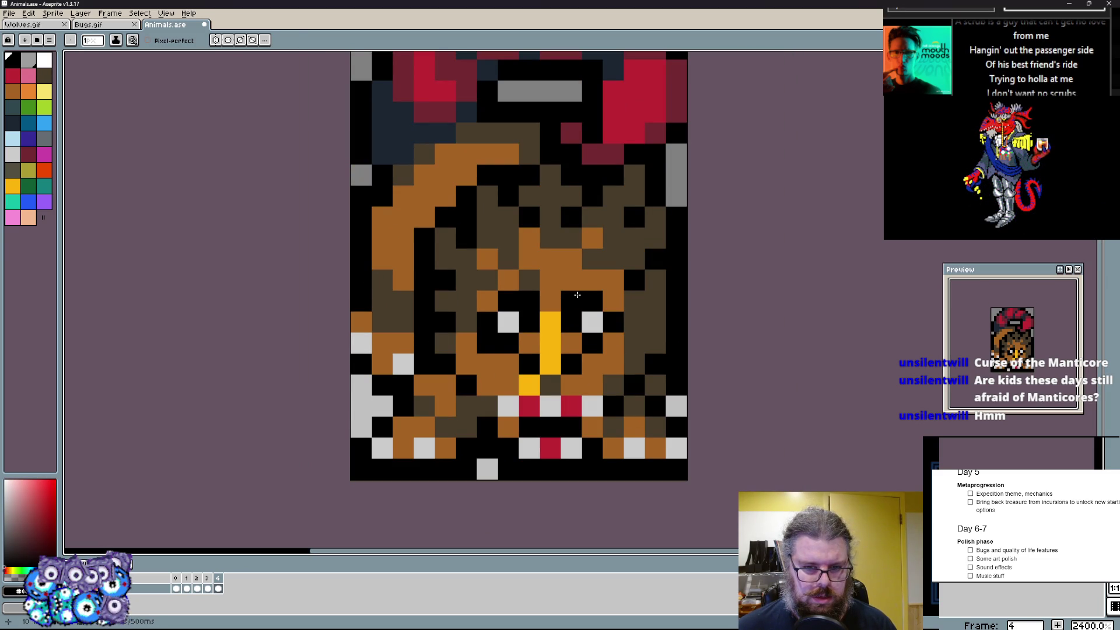
pyautogui.keyDown('alt'); pyautogui.click(604, 355); pyautogui.keyUp('alt')
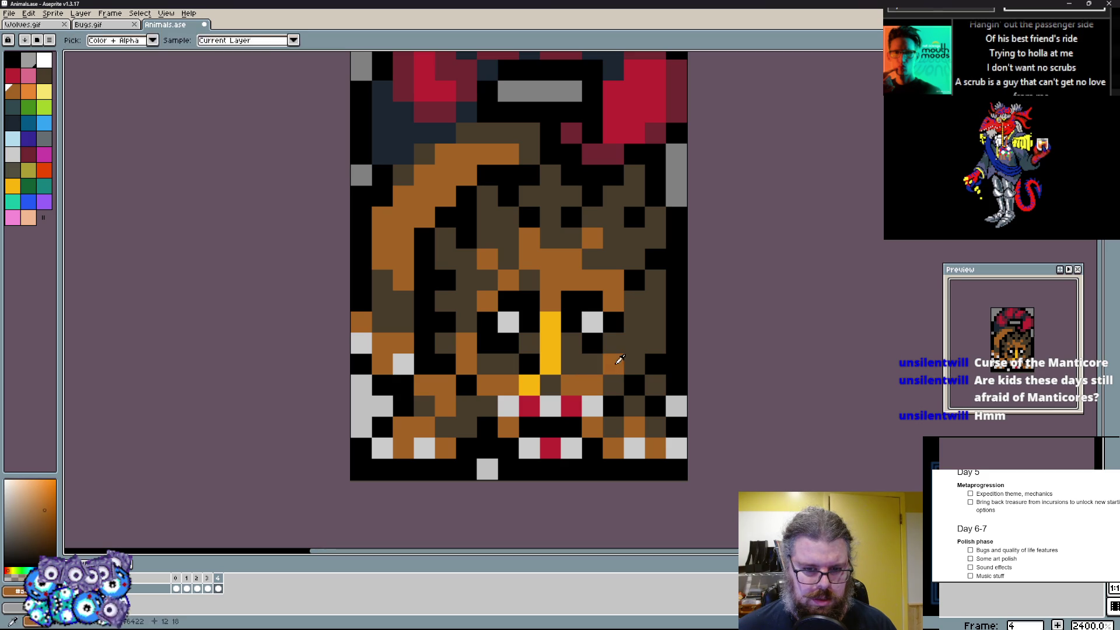
pyautogui.click(480, 352)
pyautogui.click(451, 342)
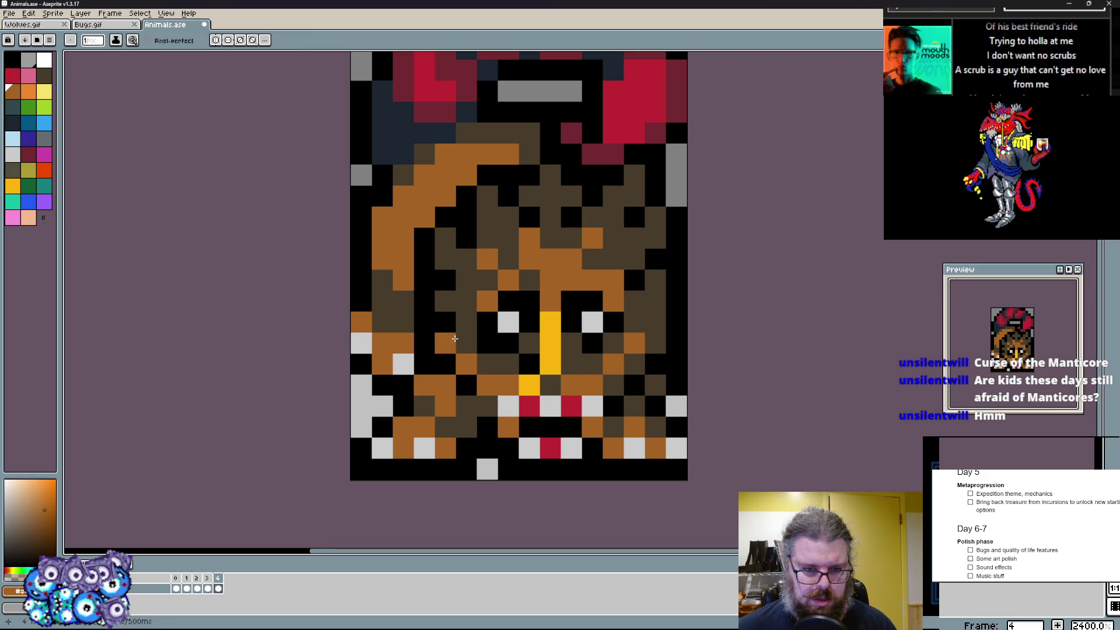
pyautogui.hotkey('ctrl', 'z')
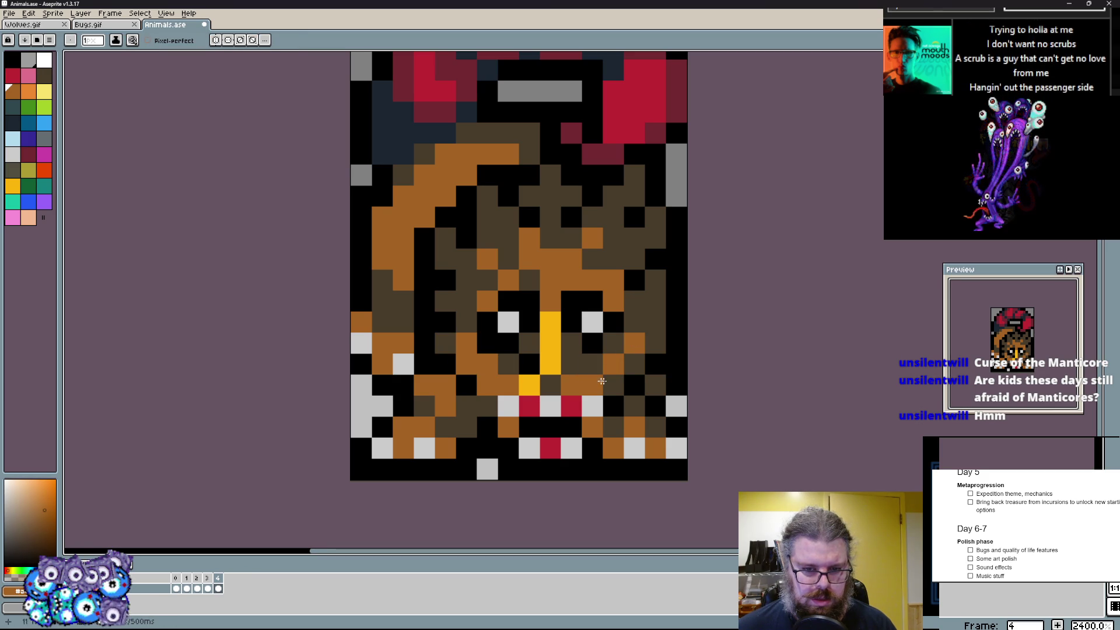
pyautogui.keyDown('alt'); pyautogui.click(551, 350); pyautogui.keyUp('alt')
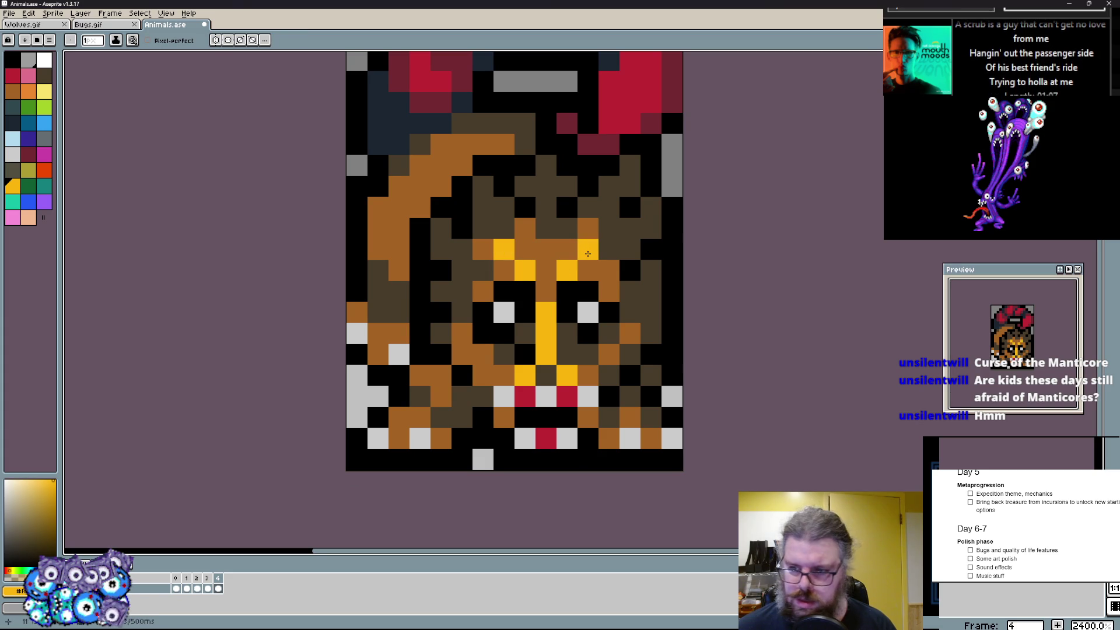
pyautogui.scroll(1, 455, 210)
# - Paint a light orange diagonal stroke on the body and add dark blue flecks below
pyautogui.keyDown('alt'); pyautogui.click(401, 232); pyautogui.keyUp('alt')
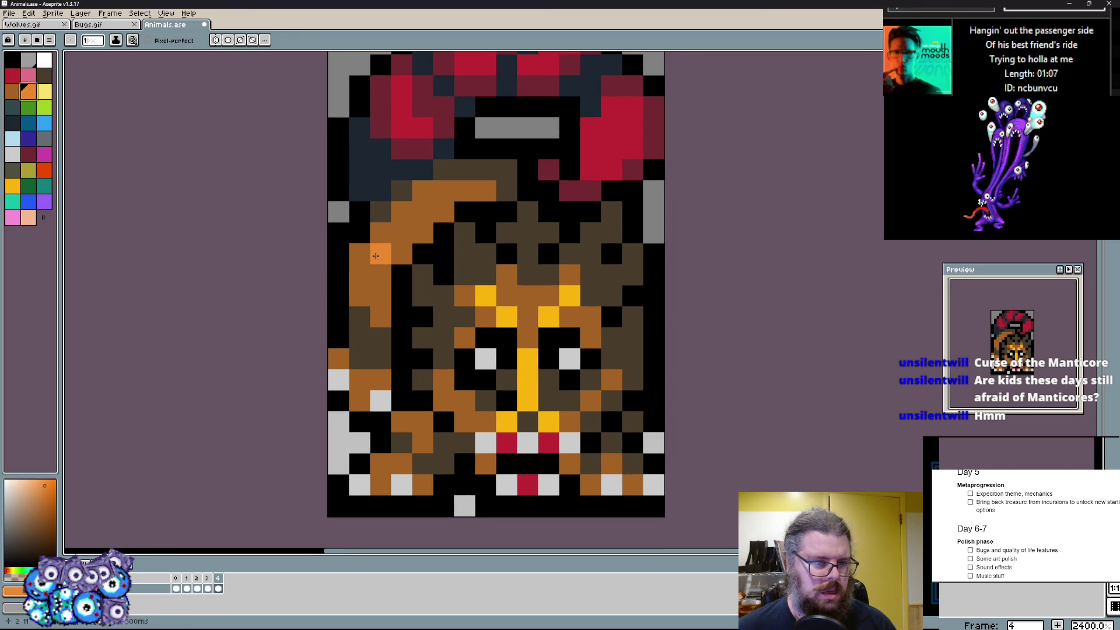
pyautogui.moveTo(375, 255); pyautogui.dragTo(424, 210)
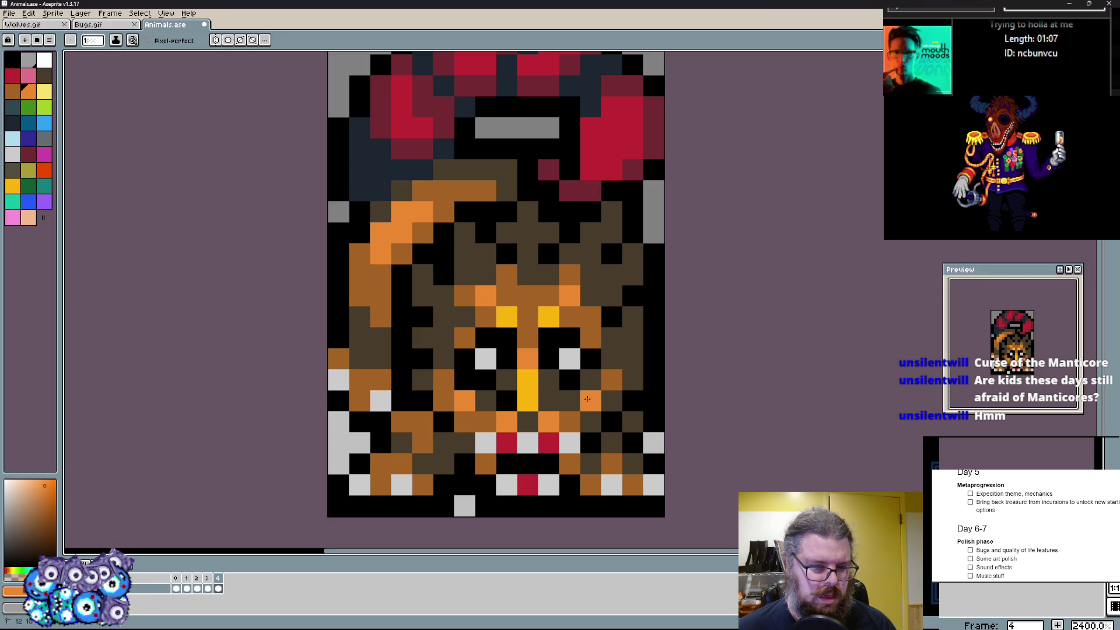
pyautogui.scroll(-2, 586, 399)
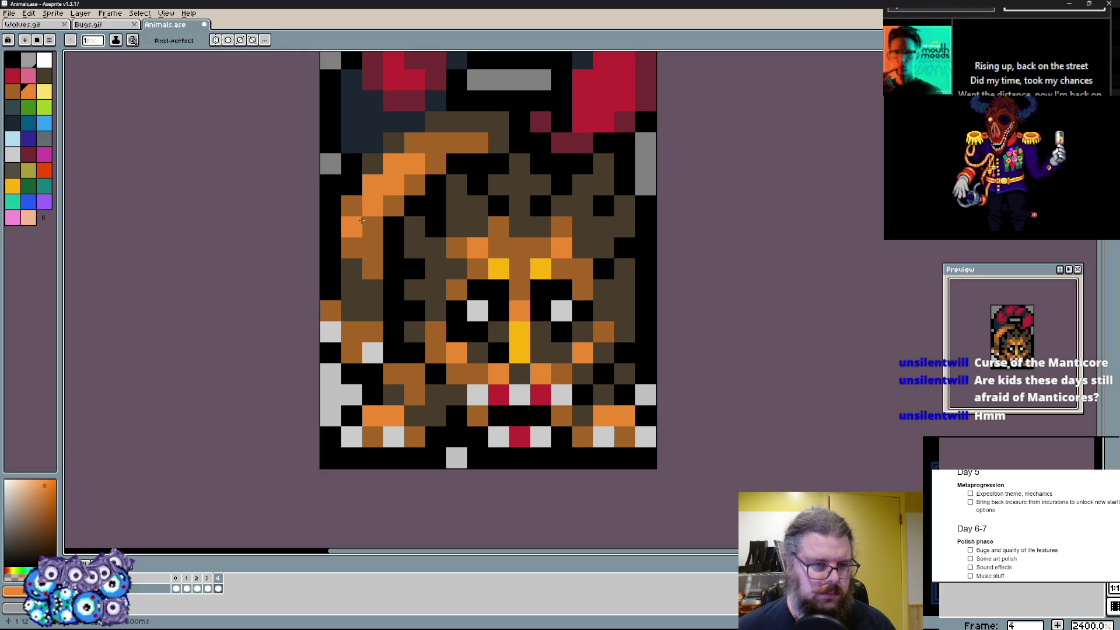
pyautogui.scroll(2, 356, 231)
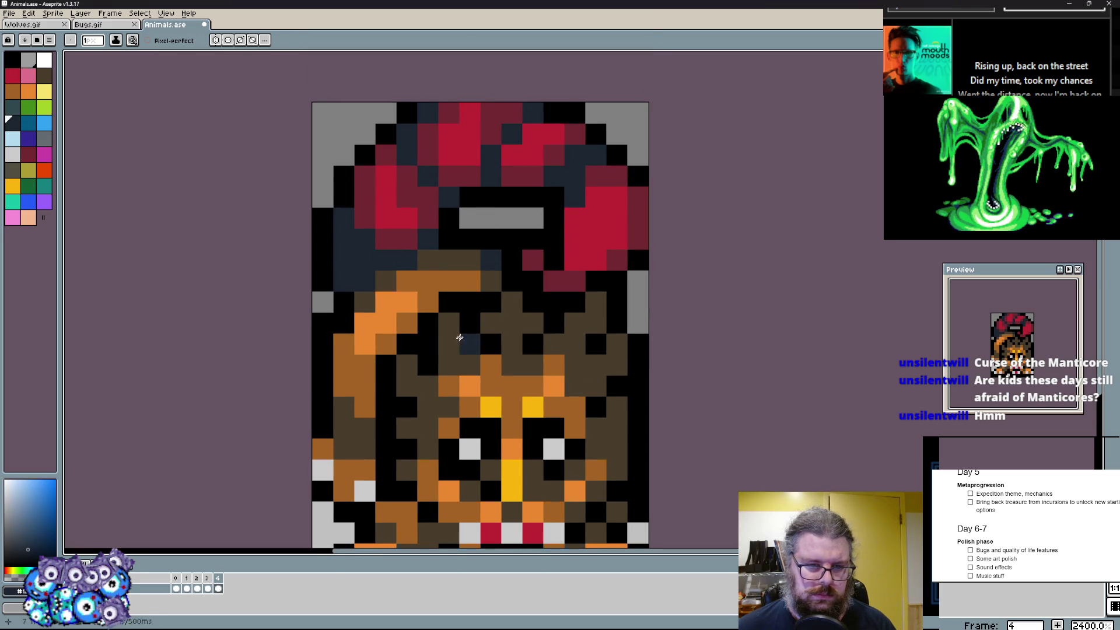
pyautogui.click(420, 434)
pyautogui.click(617, 444)
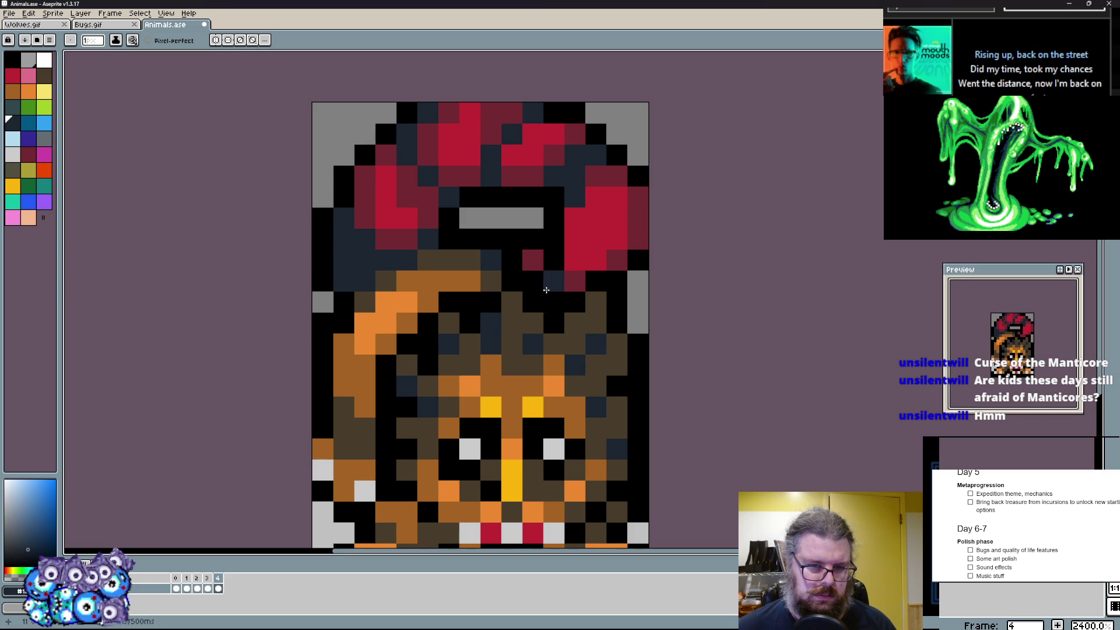
pyautogui.scroll(2, 491, 322)
# - Dot pink glints onto the helmet and peek at the neighbouring bear frame
pyautogui.click(26, 84)
pyautogui.click(34, 84)
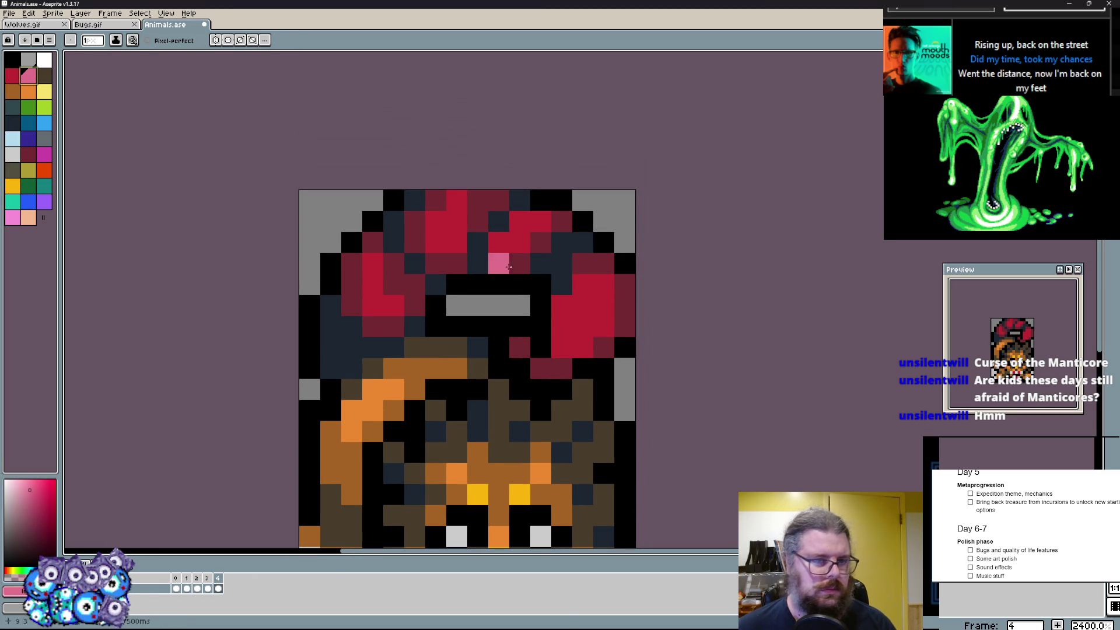
pyautogui.click(581, 304)
pyautogui.click(560, 367)
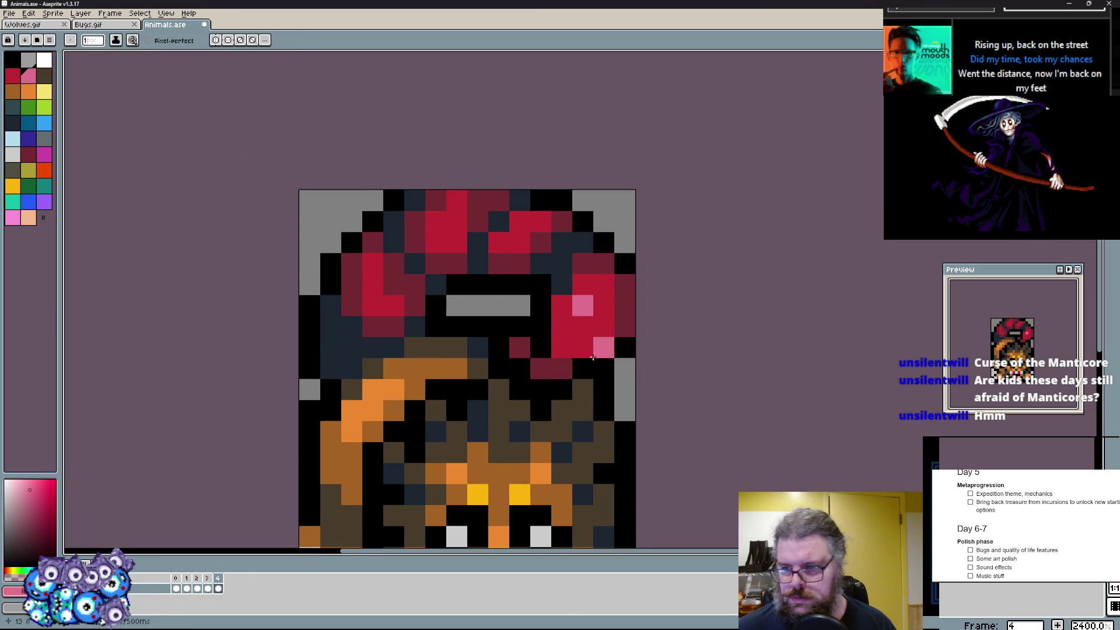
pyautogui.scroll(-2, 560, 361)
pyautogui.scroll(1, 549, 341)
pyautogui.press('Right')
pyautogui.press('Left')
# - Step through the bear and manticore frames to compare sprites, ending on the first frame
pyautogui.press('Right')
pyautogui.press('Left')
pyautogui.scroll(1, 550, 340)
pyautogui.press('Left')
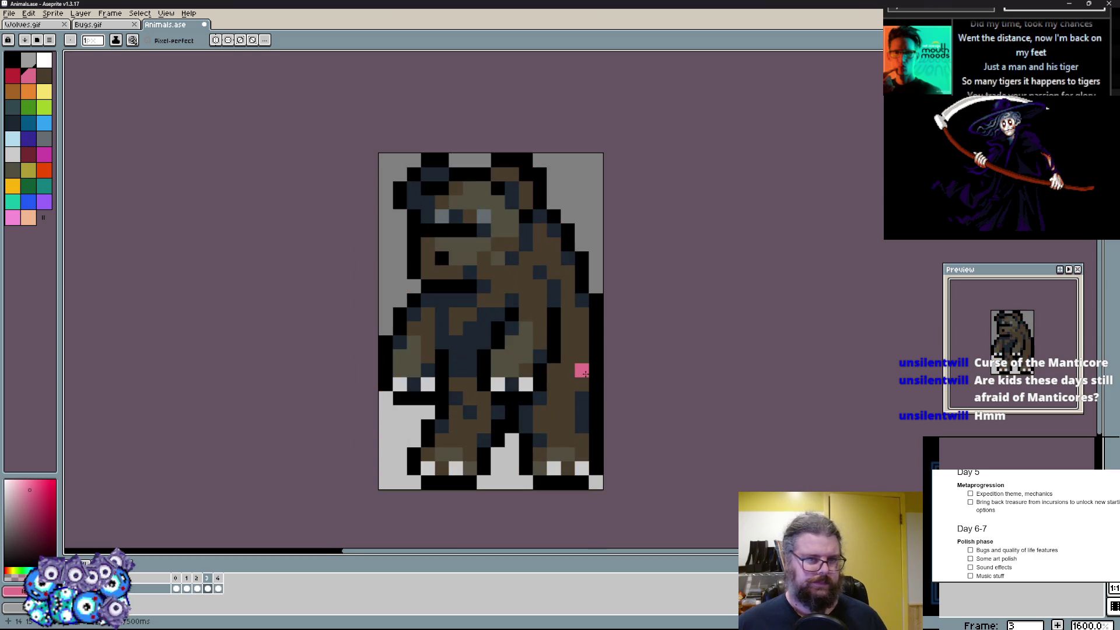
pyautogui.press('Left')
pyautogui.press('Right')
pyautogui.press('Right')
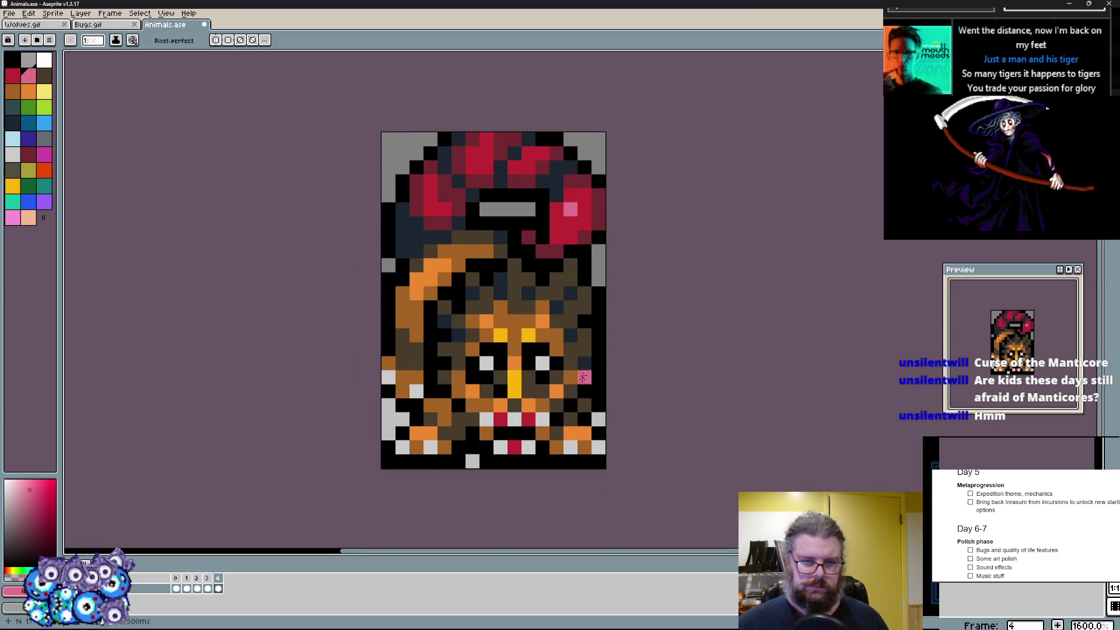
pyautogui.scroll(1, 585, 405)
pyautogui.scroll(-2, 584, 351)
pyautogui.scroll(1, 598, 286)
pyautogui.press('Left')
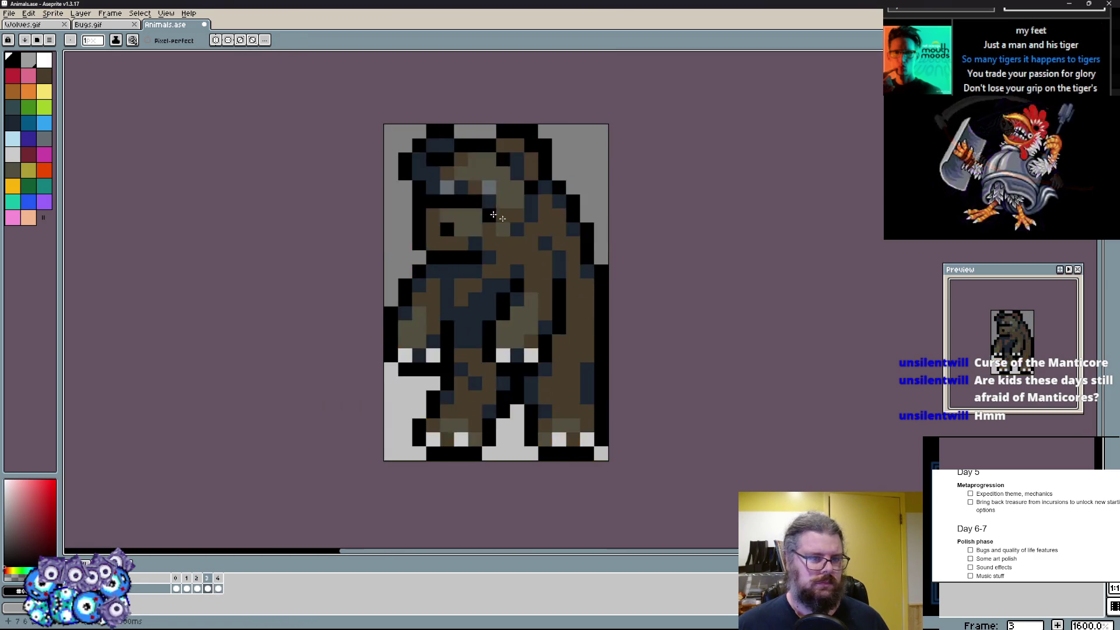
pyautogui.press('Left')
pyautogui.press('Left')
pyautogui.press('Left')
pyautogui.press('Right')
pyautogui.press('Right')
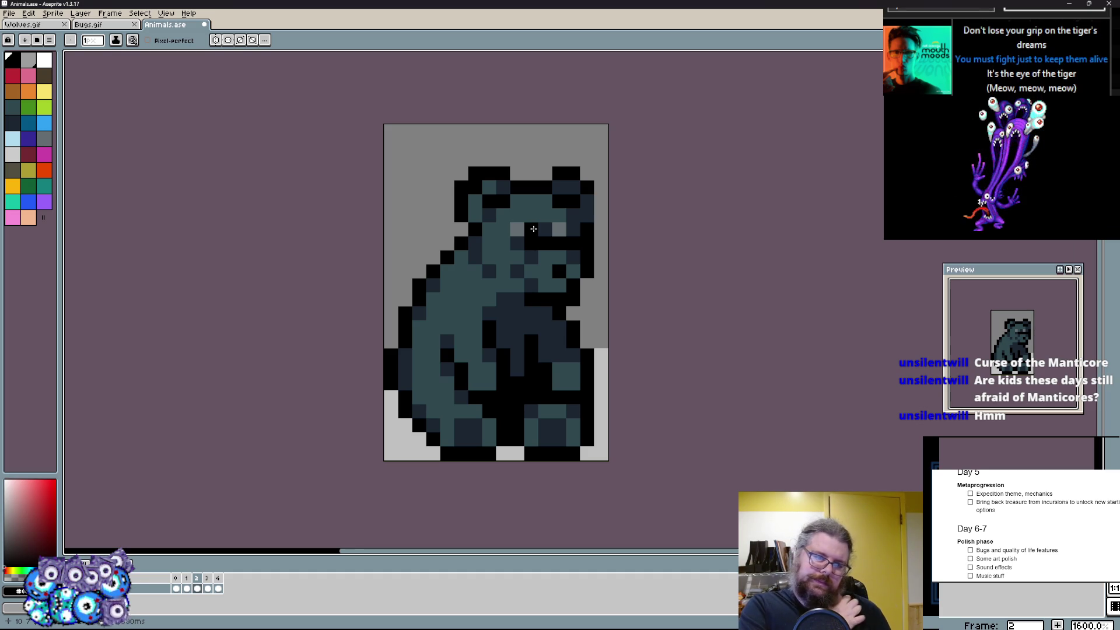
pyautogui.press('Right')
pyautogui.press('Right')
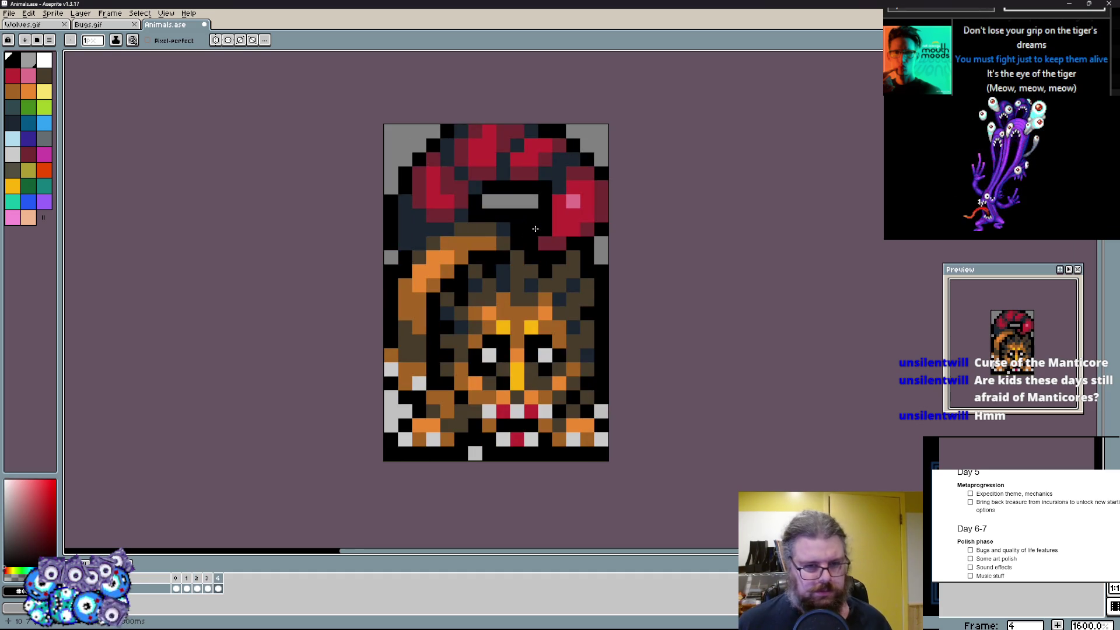
pyautogui.press('Left')
pyautogui.press('Left')
pyautogui.press('Left')
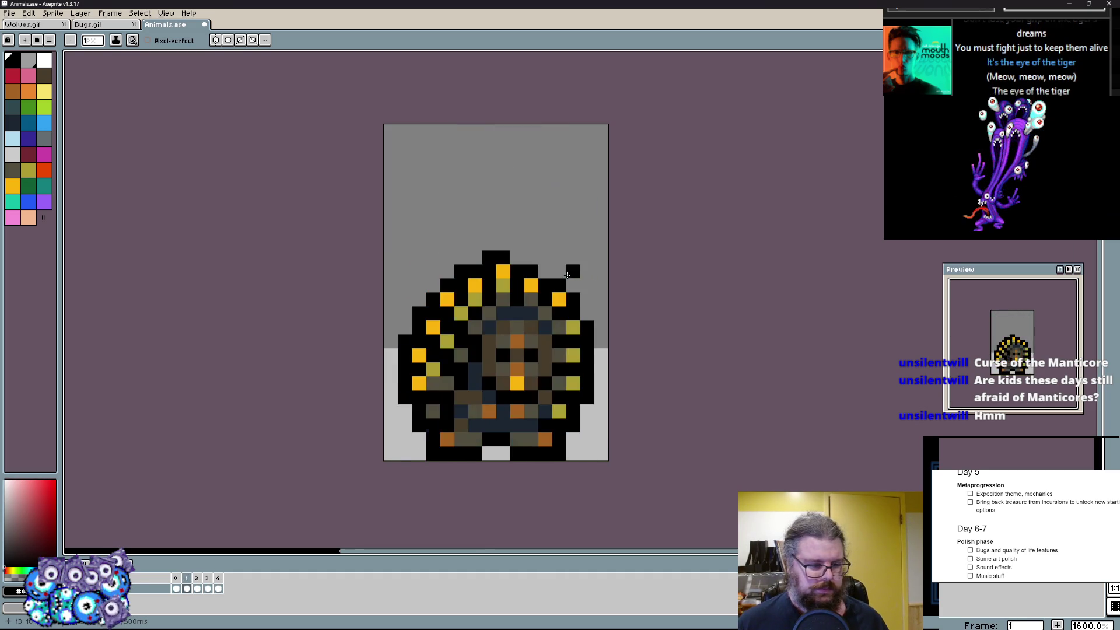
pyautogui.press('Left')
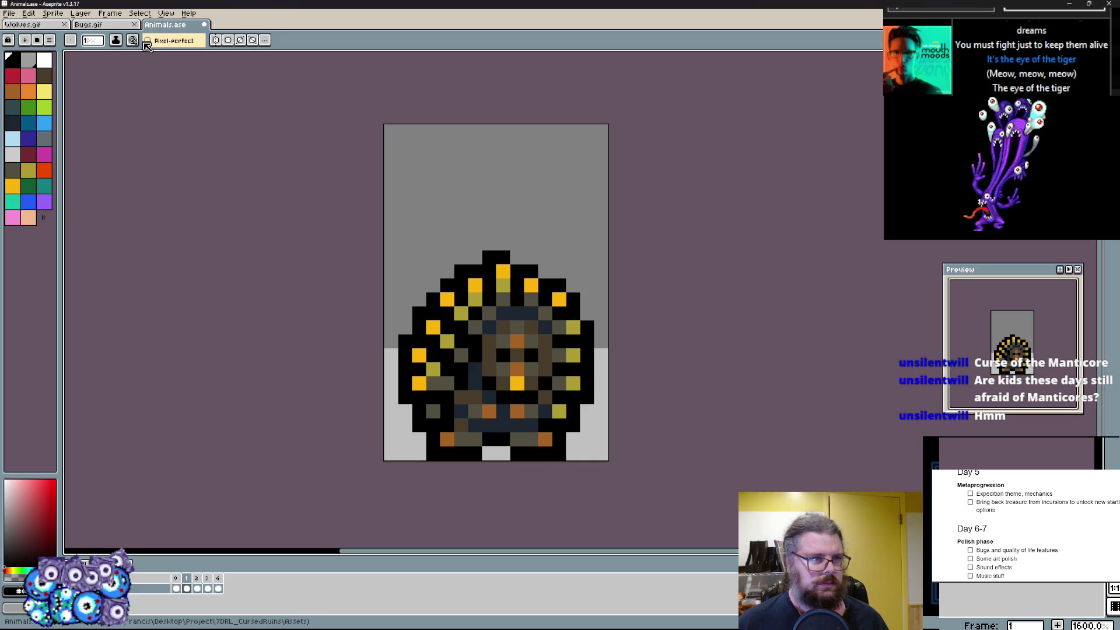
# - Add a new empty frame after the plant-creature and move onto it
pyautogui.click(110, 14)
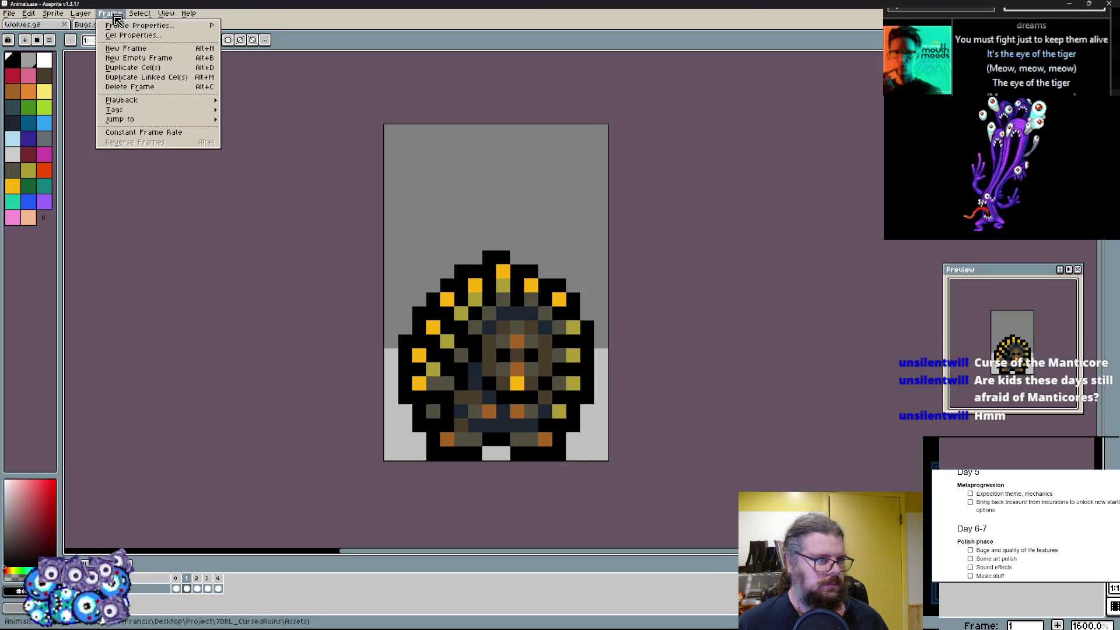
pyautogui.click(140, 58)
pyautogui.press('Left')
pyautogui.scroll(1, 438, 453)
pyautogui.scroll(-1, 439, 453)
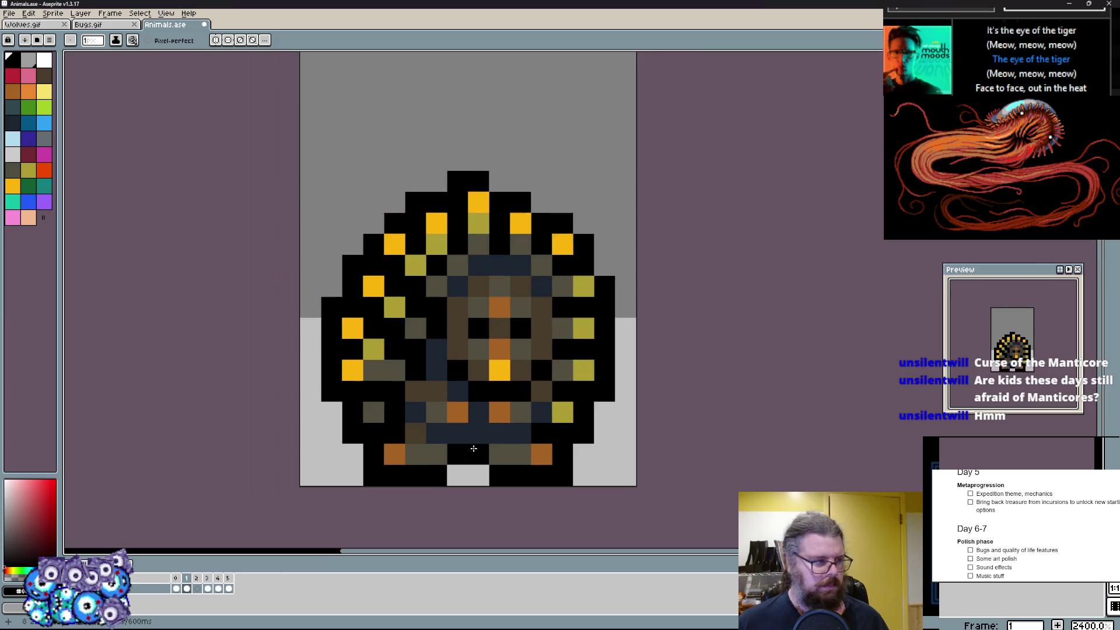
pyautogui.moveTo(442, 438); pyautogui.dragTo(464, 485)
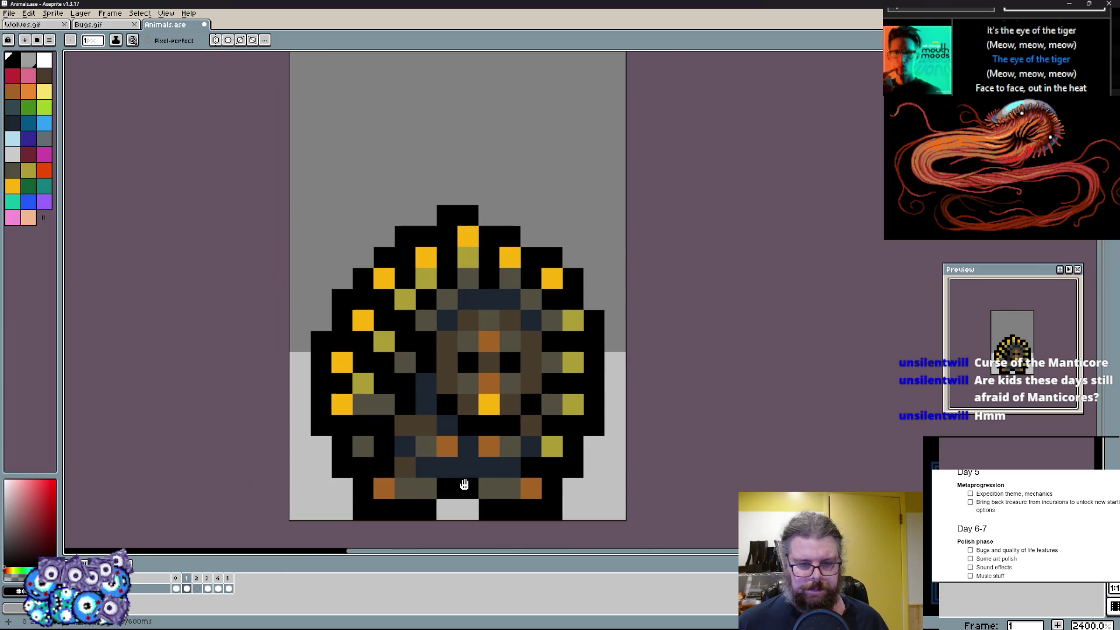
pyautogui.press('Right')
pyautogui.click(462, 450)
# - Block in the creature's two stubby black legs
pyautogui.moveTo(462, 450); pyautogui.dragTo(459, 475)
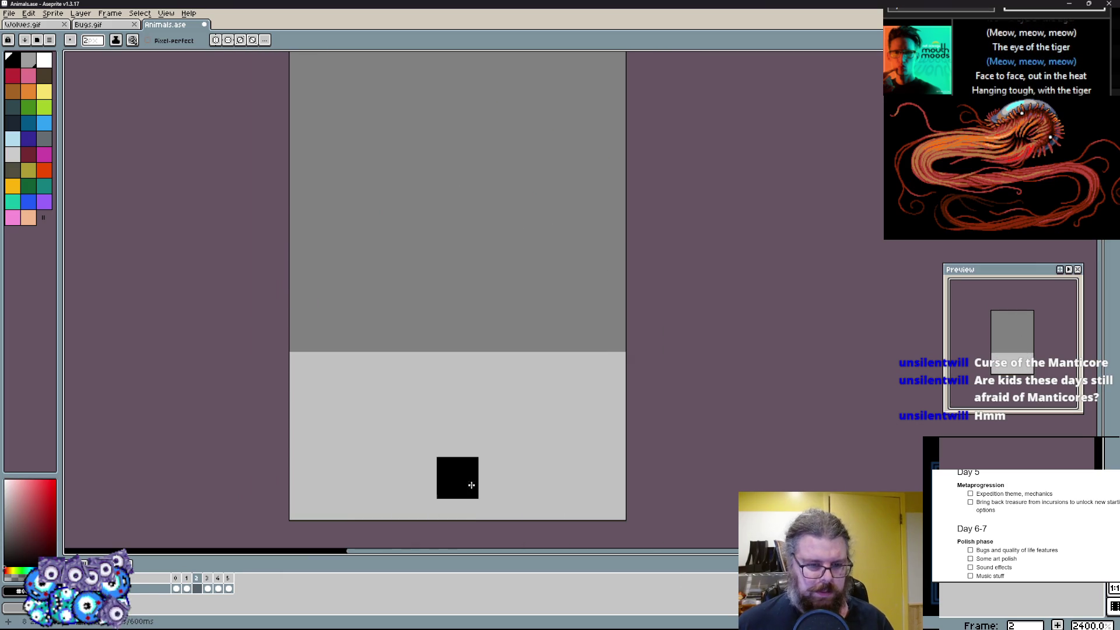
pyautogui.hotkey('ctrl', 'z')
pyautogui.click(398, 436)
pyautogui.moveTo(398, 436); pyautogui.dragTo(333, 477)
pyautogui.moveTo(469, 477)
pyautogui.mouseDown()
pyautogui.moveTo(582, 477)
pyautogui.moveTo(490, 433)
pyautogui.mouseUp()
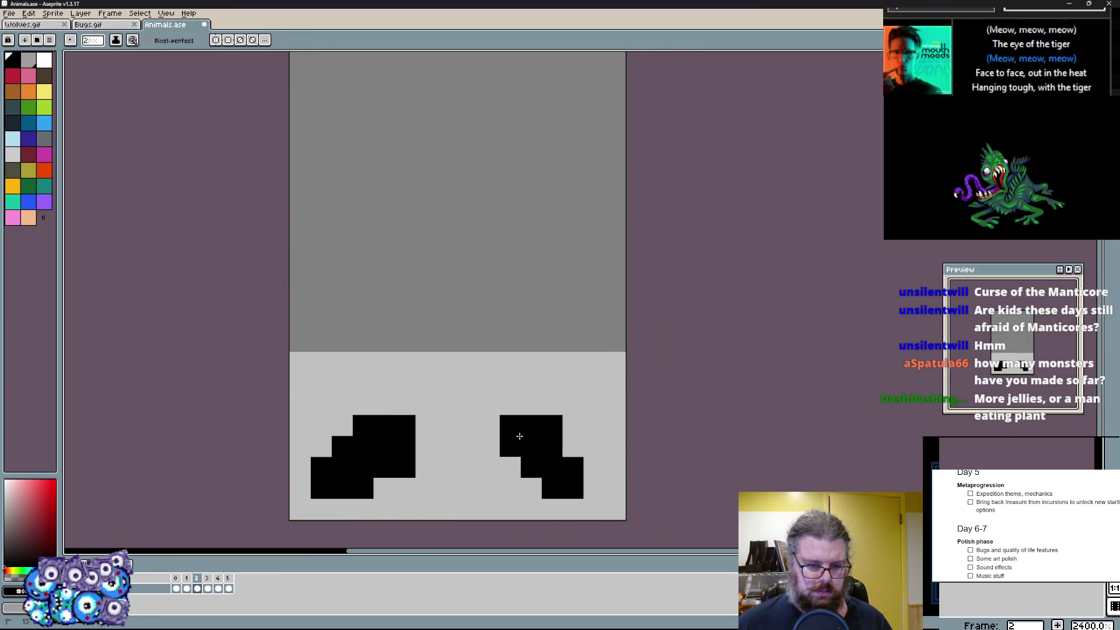
pyautogui.click(594, 477)
pyautogui.click(489, 436)
pyautogui.press('space')
pyautogui.click(468, 423)
# - Paint the black body and round head above the legs, widening the head's upper sides
pyautogui.moveTo(442, 436)
pyautogui.mouseDown()
pyautogui.moveTo(350, 289)
pyautogui.moveTo(525, 368)
pyautogui.moveTo(552, 394)
pyautogui.mouseUp()
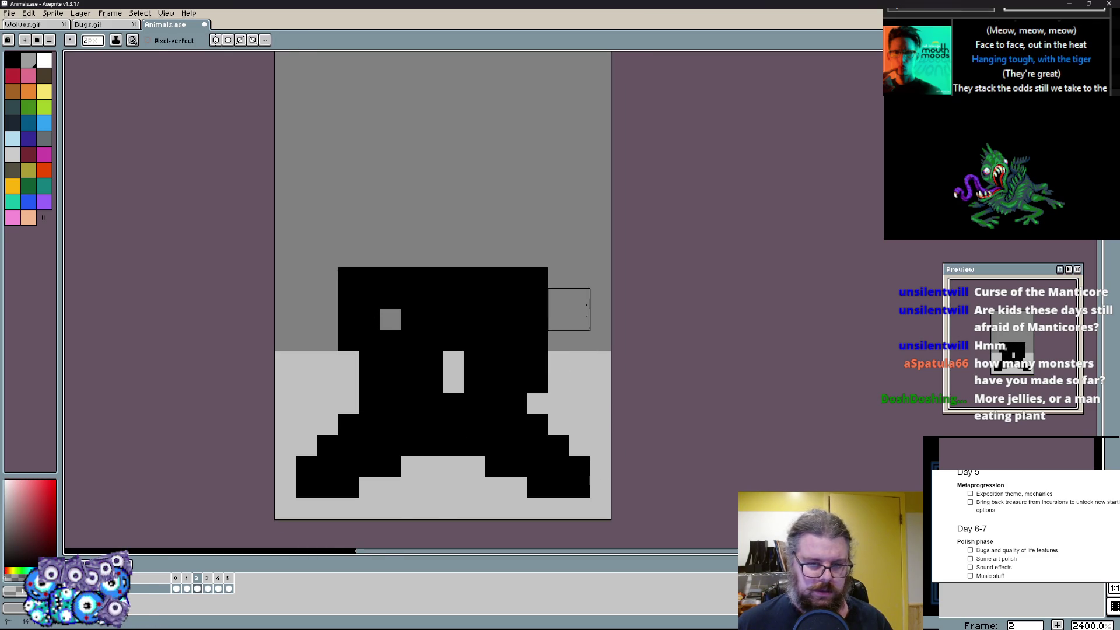
pyautogui.click(537, 372)
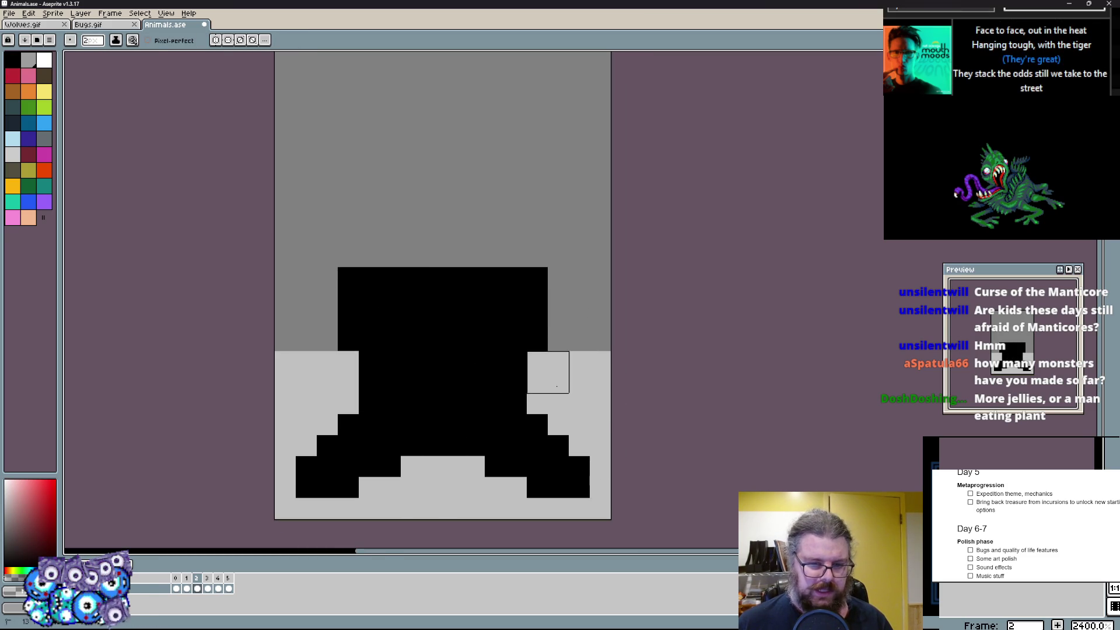
pyautogui.scroll(2, 368, 380)
pyautogui.moveTo(350, 324)
pyautogui.mouseDown()
pyautogui.moveTo(490, 185)
pyautogui.moveTo(449, 273)
pyautogui.mouseUp()
pyautogui.moveTo(573, 401)
pyautogui.mouseDown()
pyautogui.moveTo(560, 324)
pyautogui.moveTo(534, 421)
pyautogui.mouseUp()
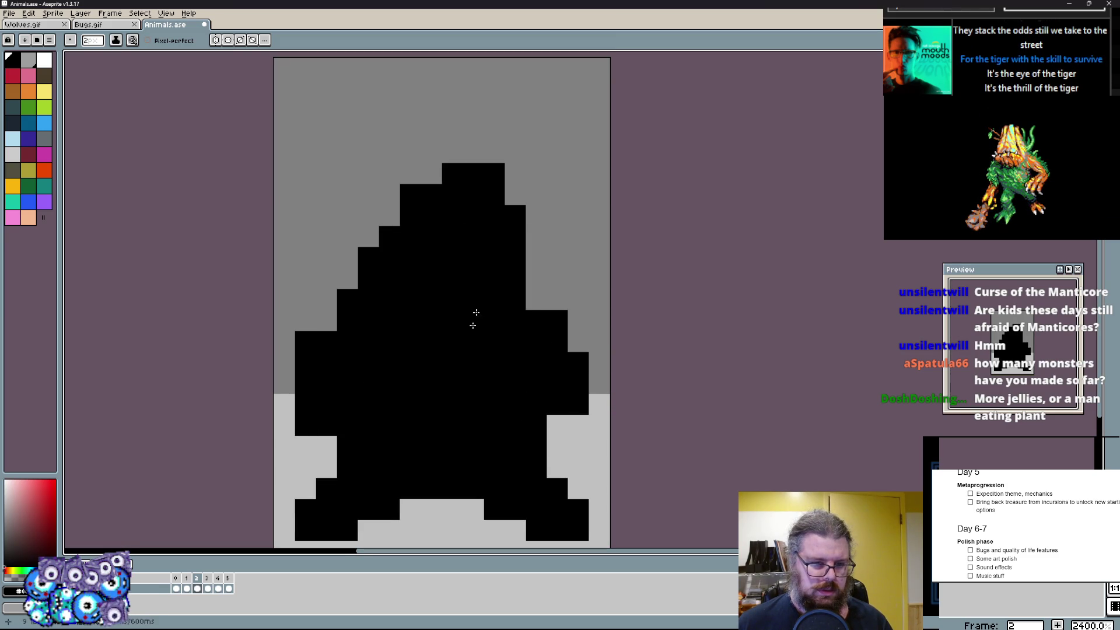
pyautogui.rightClick(505, 195)
pyautogui.click(536, 289)
pyautogui.click(378, 216)
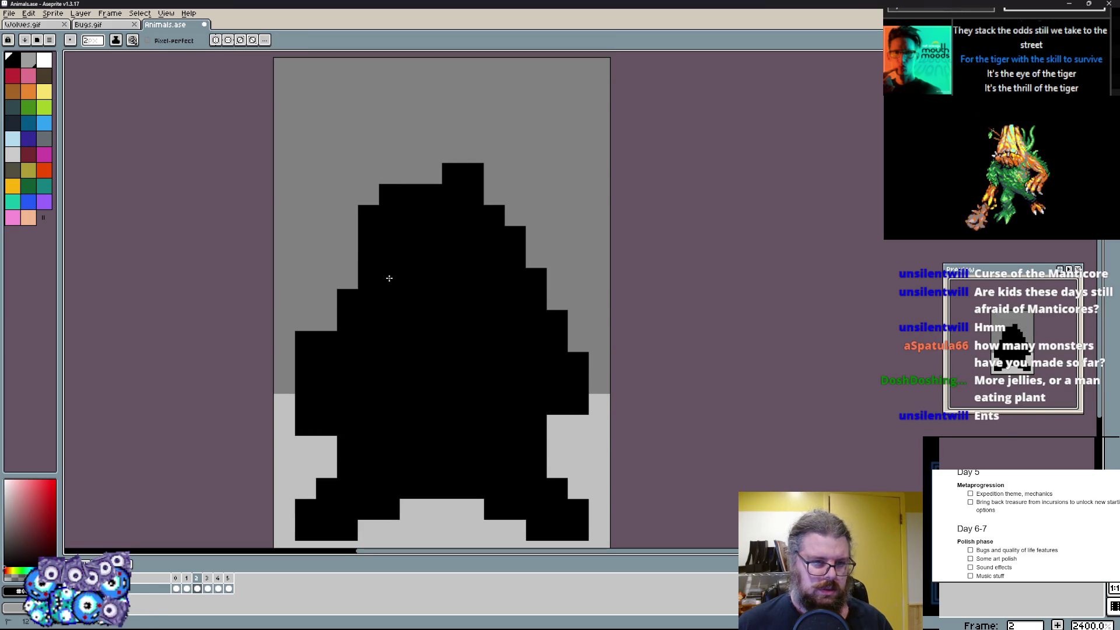
pyautogui.click(434, 178)
pyautogui.moveTo(463, 157); pyautogui.dragTo(469, 132)
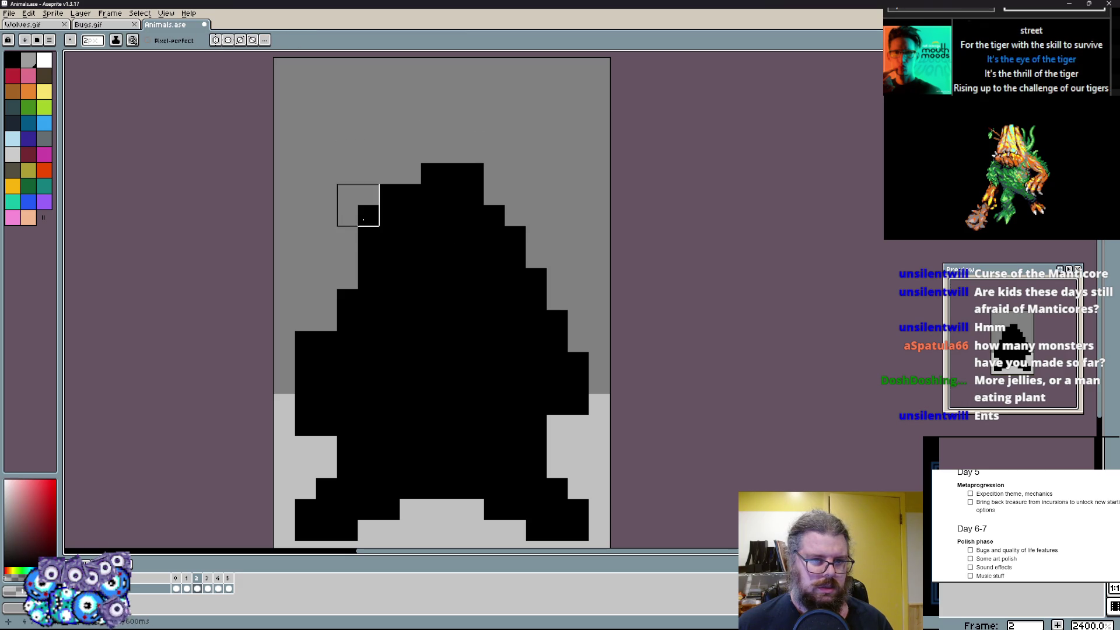
pyautogui.click(506, 206)
pyautogui.click(535, 262)
pyautogui.click(368, 238)
pyautogui.click(378, 206)
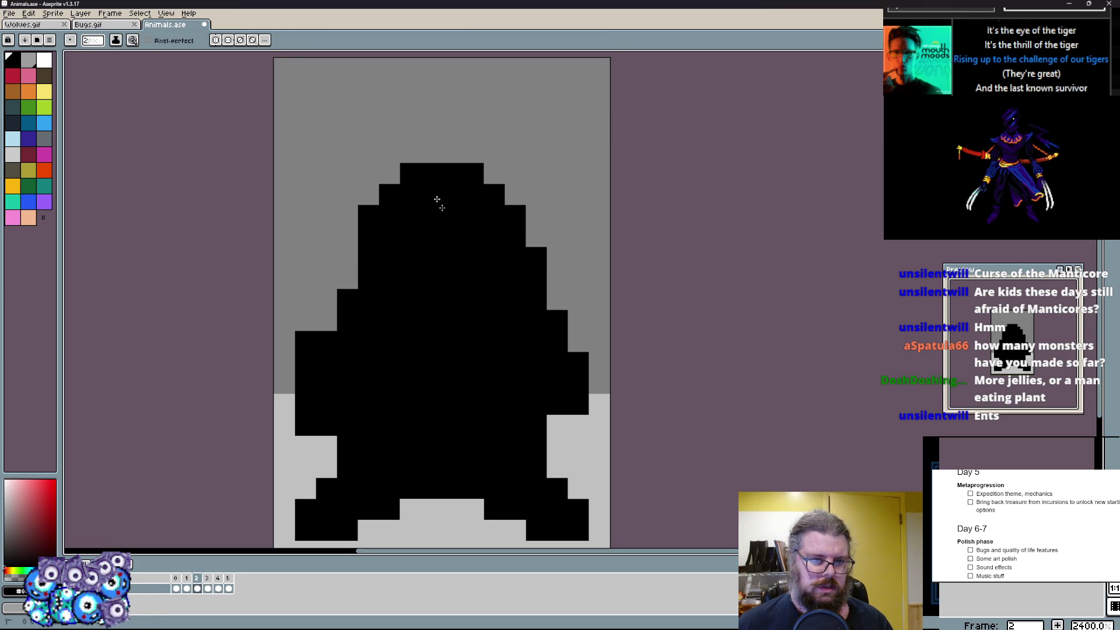
pyautogui.scroll(-1, 433, 191)
# - Trim the body's left and right edge columns and start a dark navy arch inside the silhouette
pyautogui.press('e')
pyautogui.moveTo(312, 298); pyautogui.dragTo(312, 394)
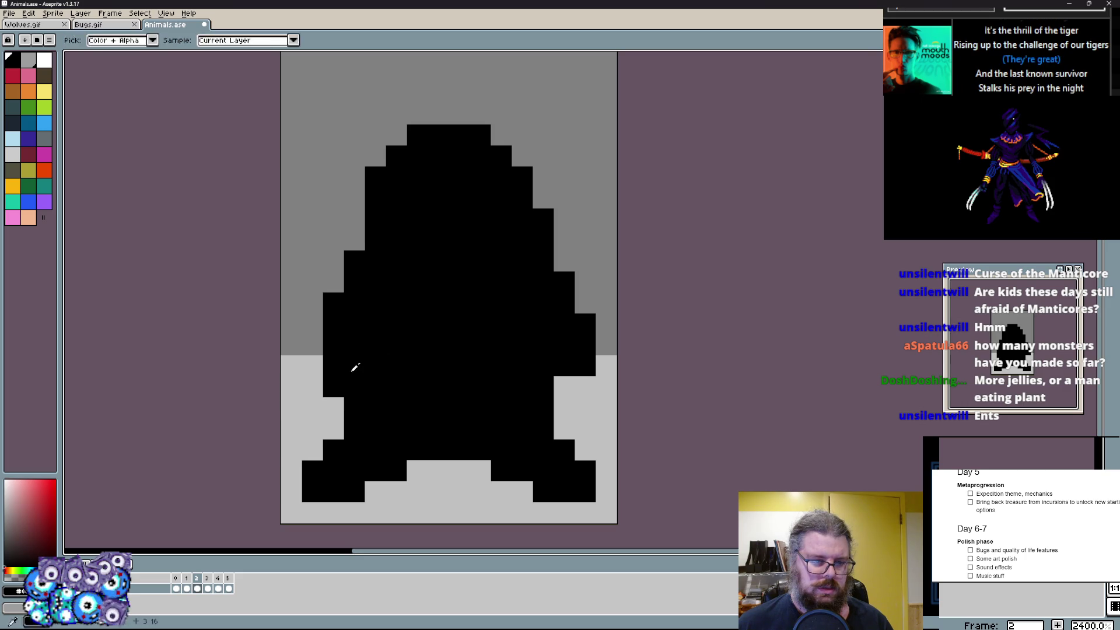
pyautogui.moveTo(312, 343); pyautogui.dragTo(313, 378)
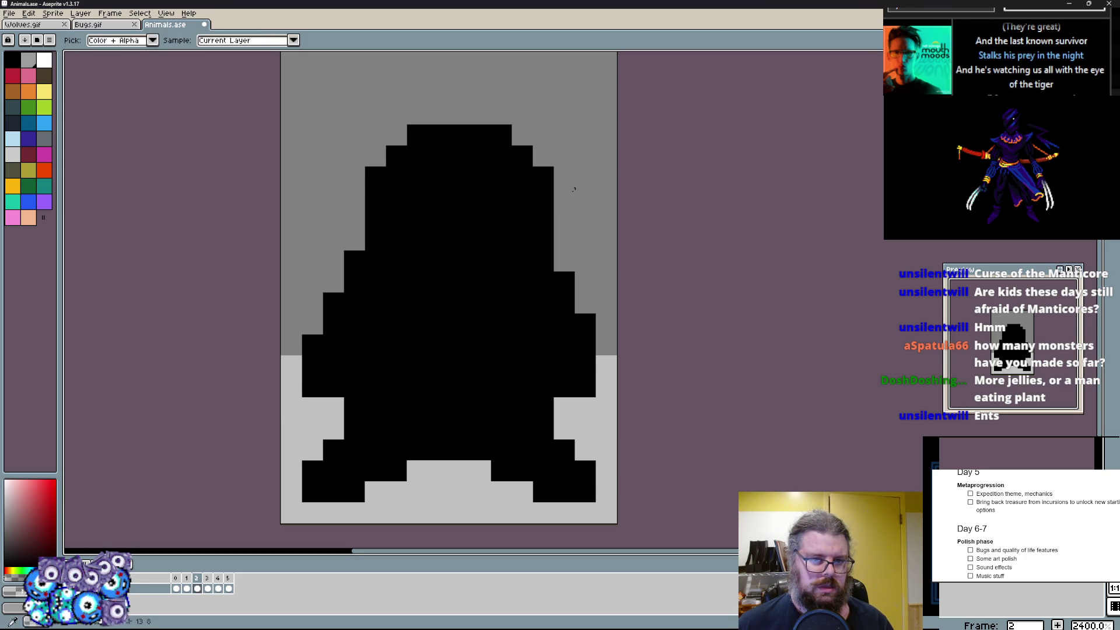
pyautogui.moveTo(543, 175); pyautogui.dragTo(560, 245)
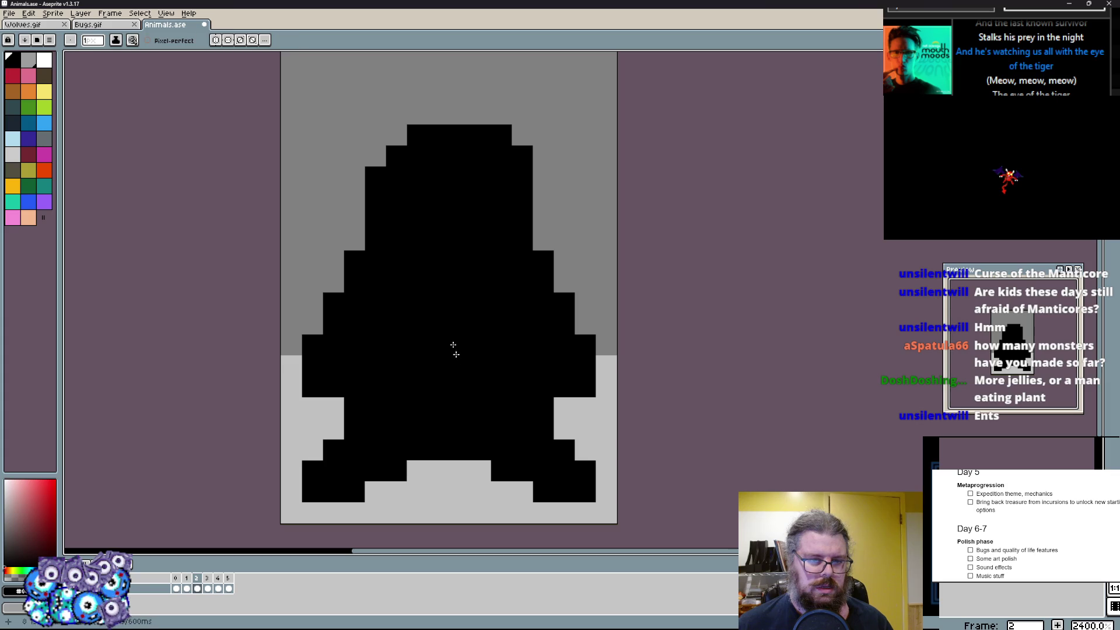
pyautogui.scroll(1, 395, 139)
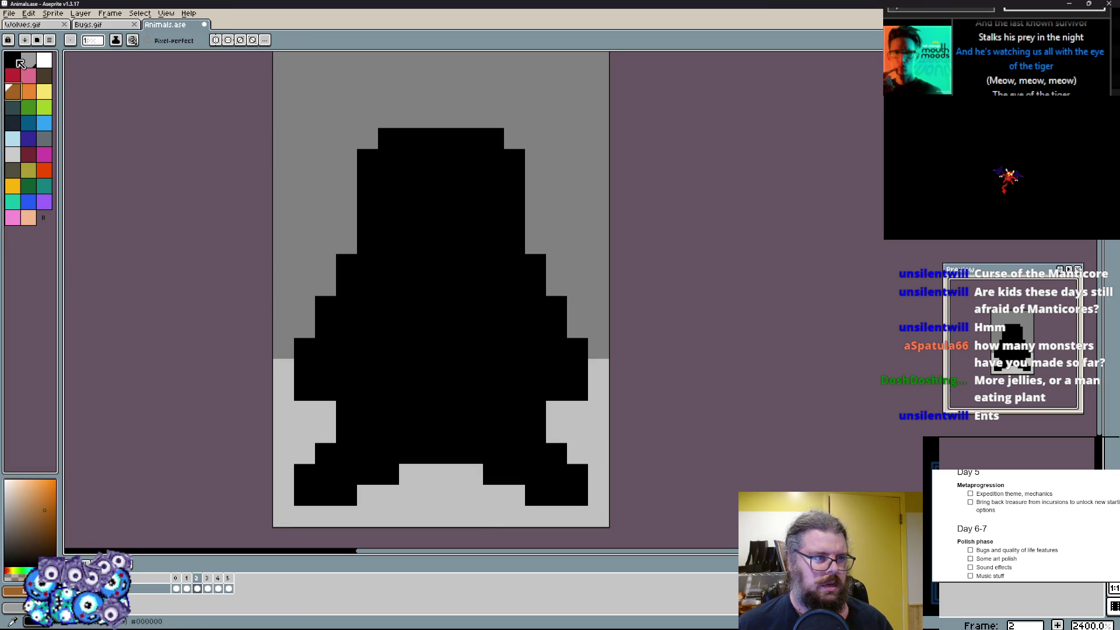
pyautogui.click(13, 122)
pyautogui.moveTo(441, 201); pyautogui.dragTo(376, 358)
# - Fill the body interior with dark navy and knock off the head's top corner pixels
pyautogui.hotkey('ctrl', 'z')
pyautogui.moveTo(368, 307)
pyautogui.mouseDown()
pyautogui.moveTo(472, 176)
pyautogui.moveTo(510, 355)
pyautogui.mouseUp()
pyautogui.hotkey('ctrl', 'z')
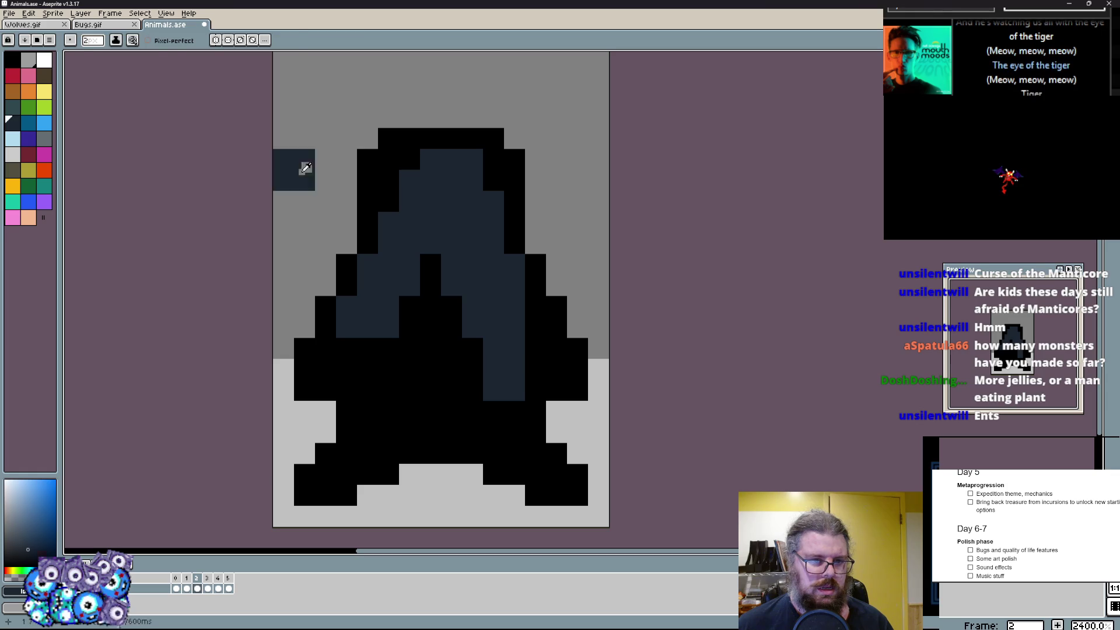
pyautogui.press('e')
pyautogui.click(388, 139)
pyautogui.click(494, 140)
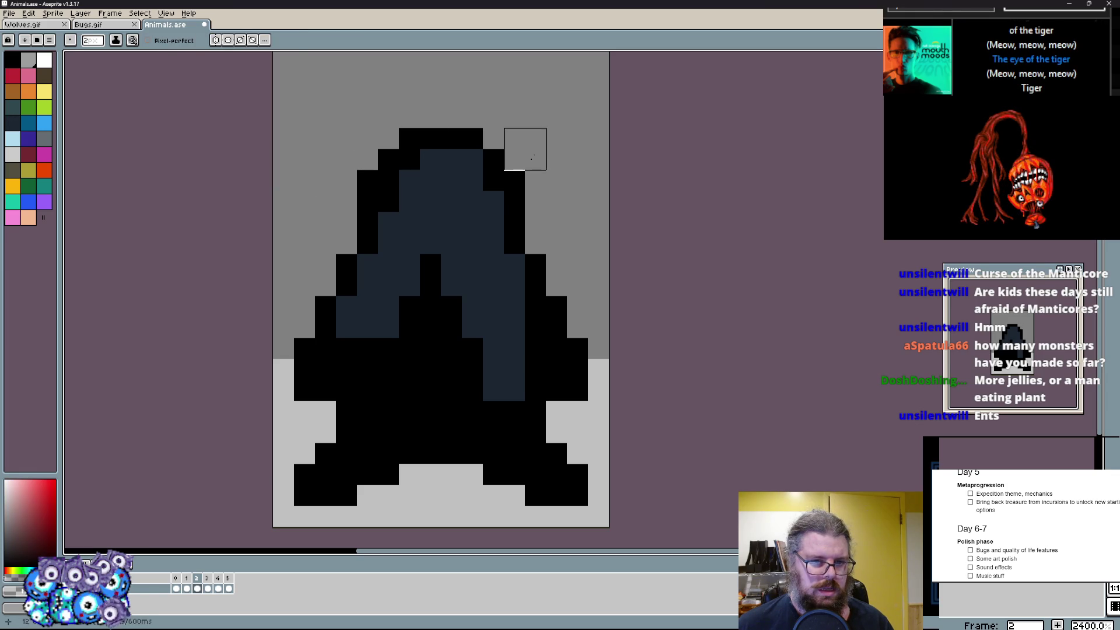
pyautogui.press('b')
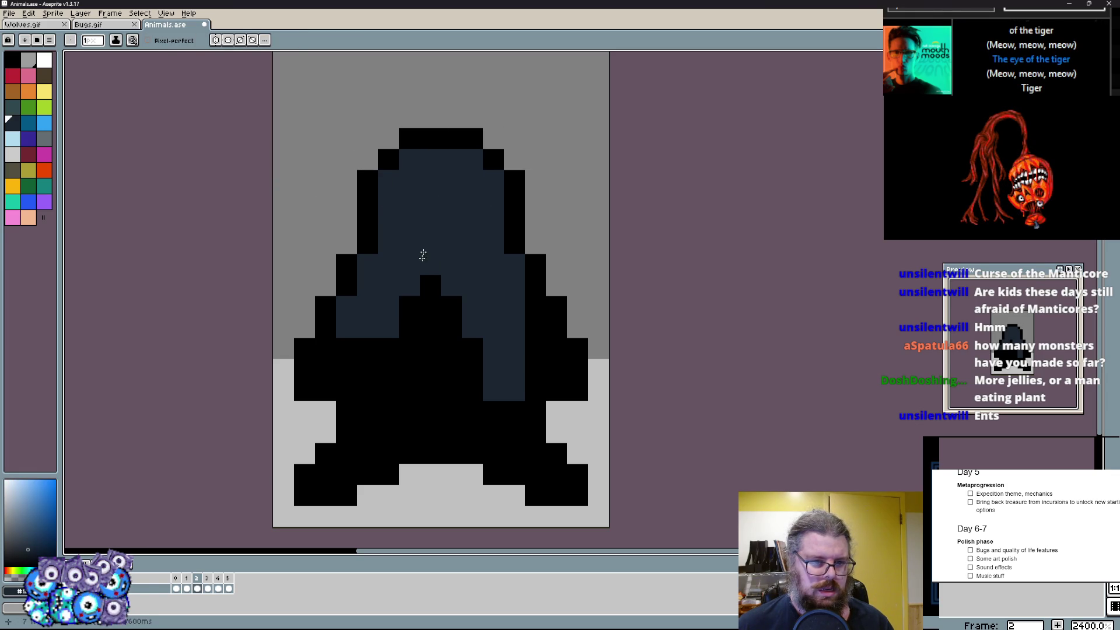
pyautogui.moveTo(422, 273); pyautogui.dragTo(440, 317)
pyautogui.scroll(2, 451, 350)
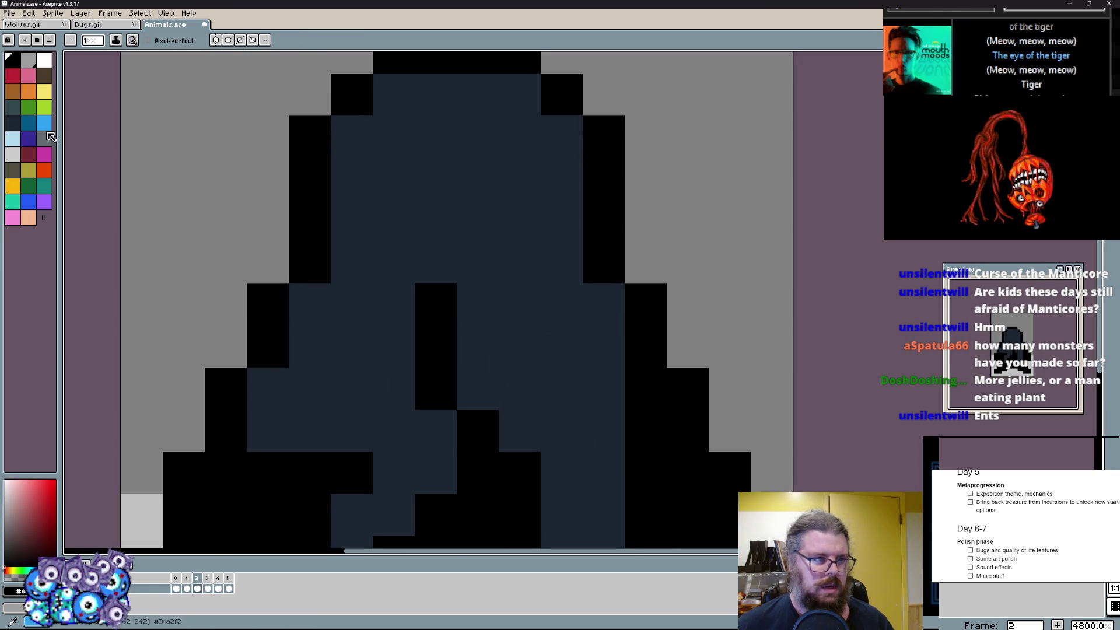
# - Mark a mouth patch and two lower spots on the face in orange
pyautogui.click(447, 253)
pyautogui.moveTo(447, 253); pyautogui.dragTo(473, 259)
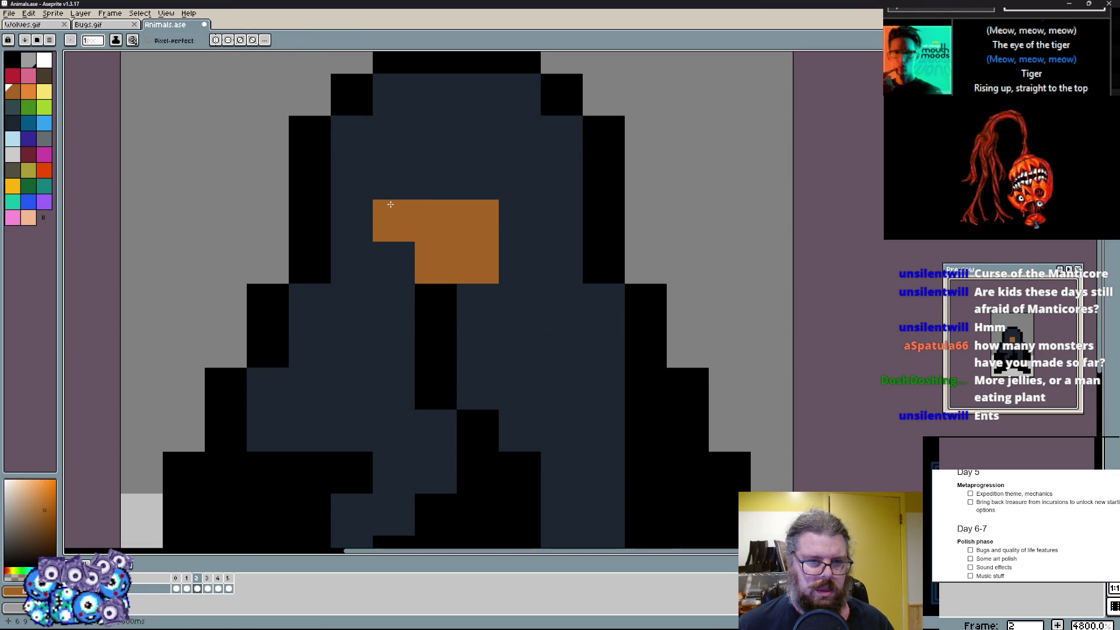
pyautogui.click(394, 305)
pyautogui.click(521, 305)
pyautogui.click(521, 221)
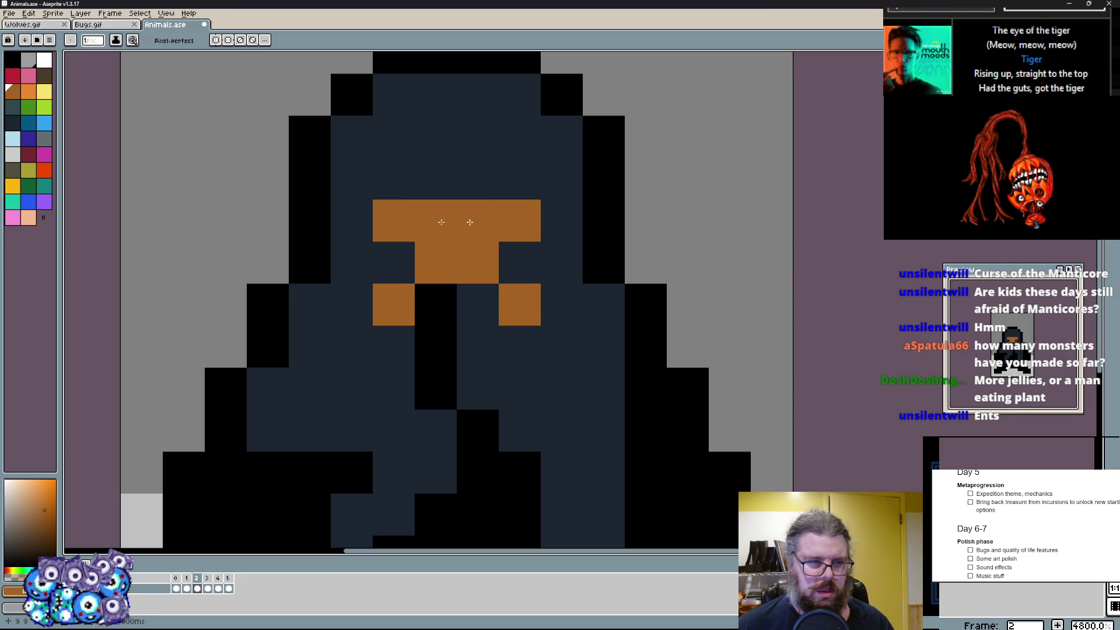
# - Recolour the orange face marks into a dark red T-shaped cross, discarding a stray top pixel
pyautogui.click(40, 145)
pyautogui.moveTo(436, 220); pyautogui.dragTo(394, 221)
pyautogui.hotkey('ctrl', 'z')
pyautogui.click(32, 83)
pyautogui.click(394, 305)
pyautogui.moveTo(436, 263); pyautogui.dragTo(478, 220)
pyautogui.moveTo(478, 262); pyautogui.dragTo(520, 263)
pyautogui.hotkey('ctrl', 'z')
pyautogui.click(520, 304)
pyautogui.click(435, 179)
pyautogui.scroll(2, 454, 192)
pyautogui.hotkey('ctrl', 'z')
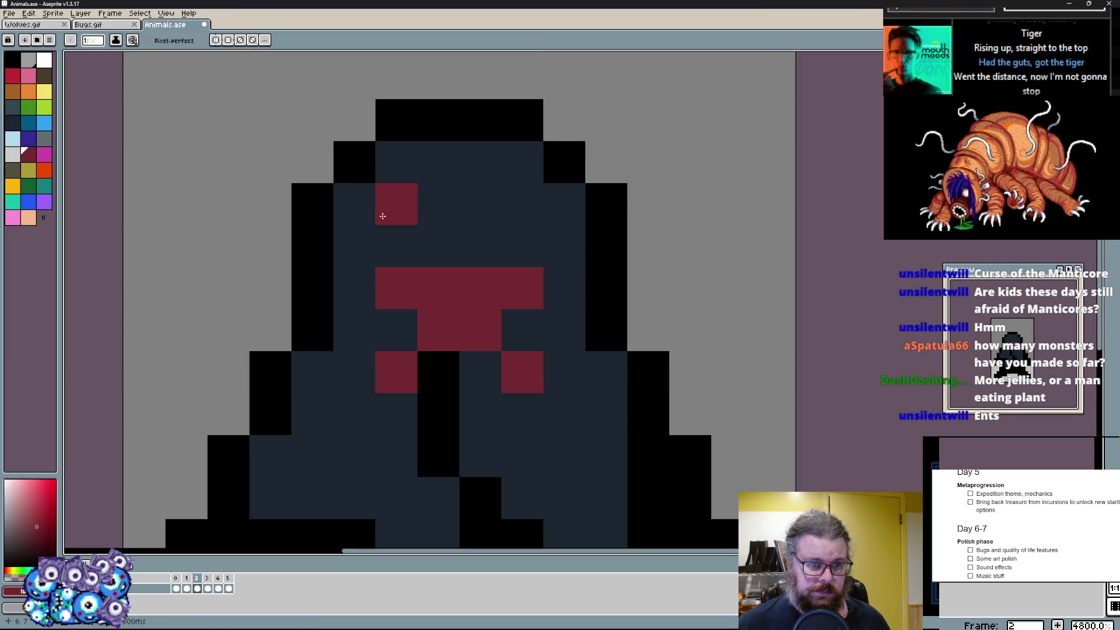
# - Give the creature two light grey eyes
pyautogui.click(24, 155)
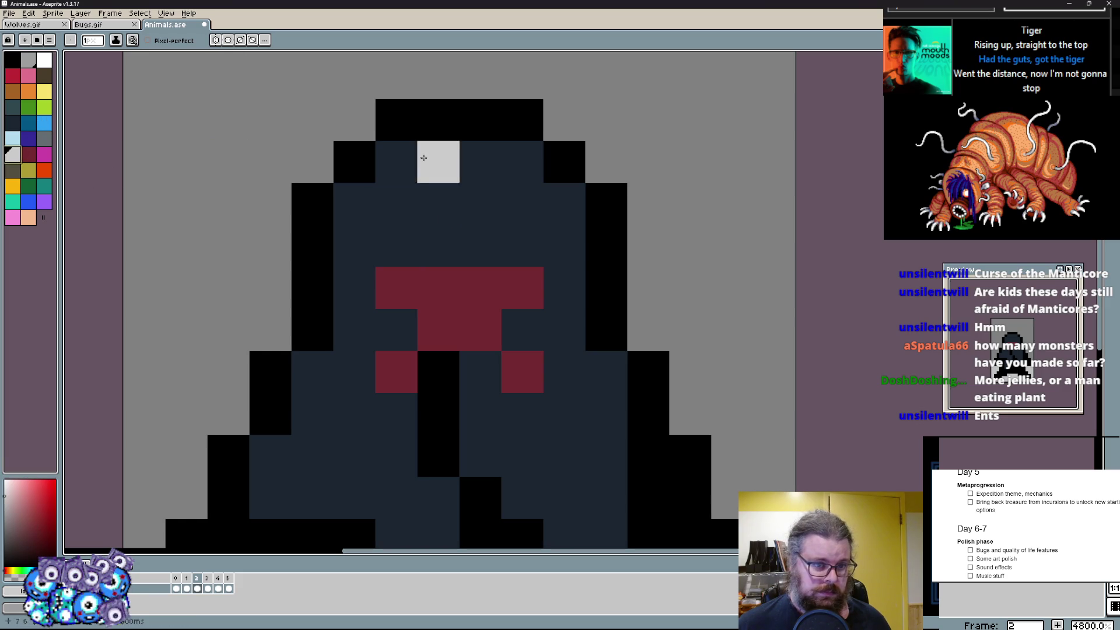
pyautogui.click(397, 205)
pyautogui.click(523, 206)
pyautogui.moveTo(608, 421); pyautogui.dragTo(608, 227)
pyautogui.hotkey('ctrl', 'z')
pyautogui.hotkey('ctrl', 'z')
pyautogui.moveTo(408, 190); pyautogui.dragTo(407, 317)
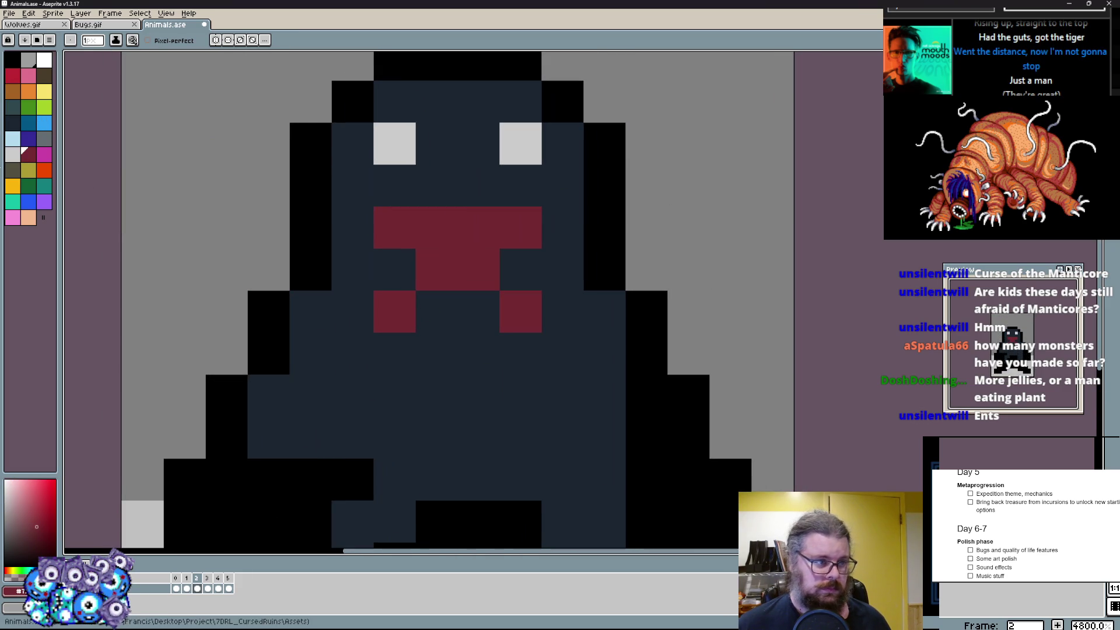
# - Brighten the mouth to a wider red band with two fangs below it
pyautogui.click(35, 118)
pyautogui.click(394, 312)
pyautogui.click(394, 227)
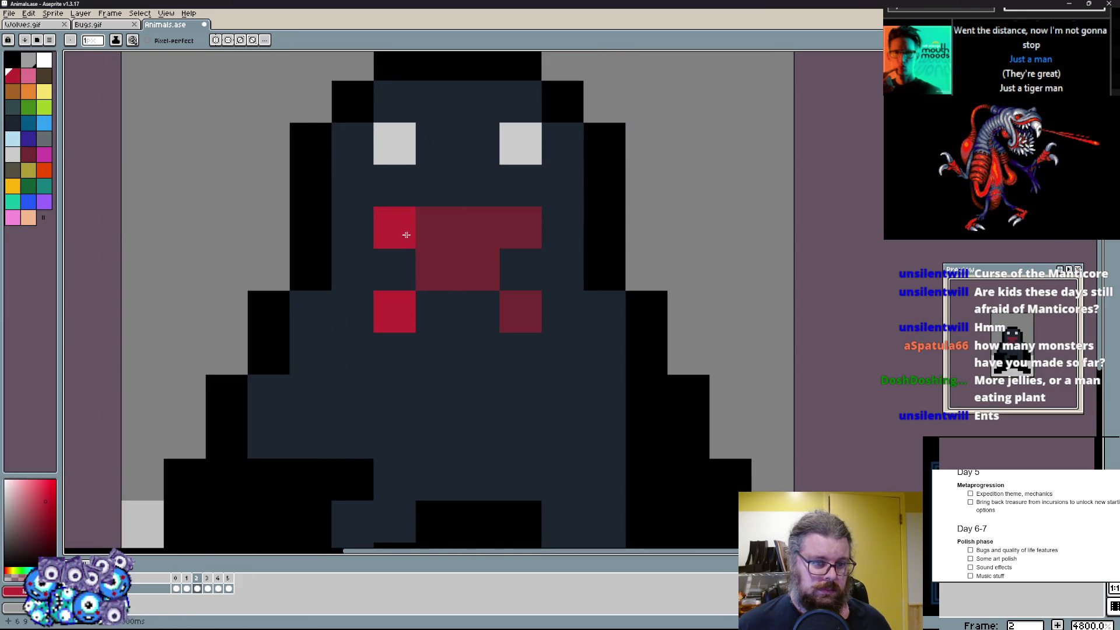
pyautogui.click(522, 312)
pyautogui.click(522, 227)
pyautogui.scroll(-1, 519, 400)
pyautogui.scroll(1, 503, 335)
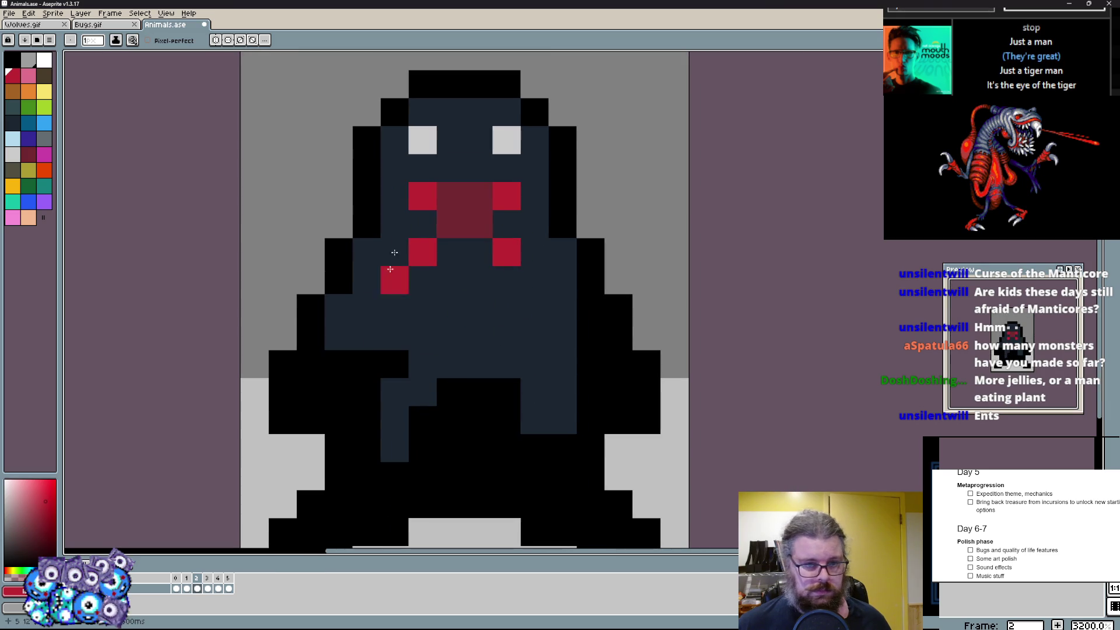
pyautogui.click(394, 195)
pyautogui.moveTo(394, 195); pyautogui.dragTo(478, 196)
pyautogui.click(534, 196)
pyautogui.click(533, 256)
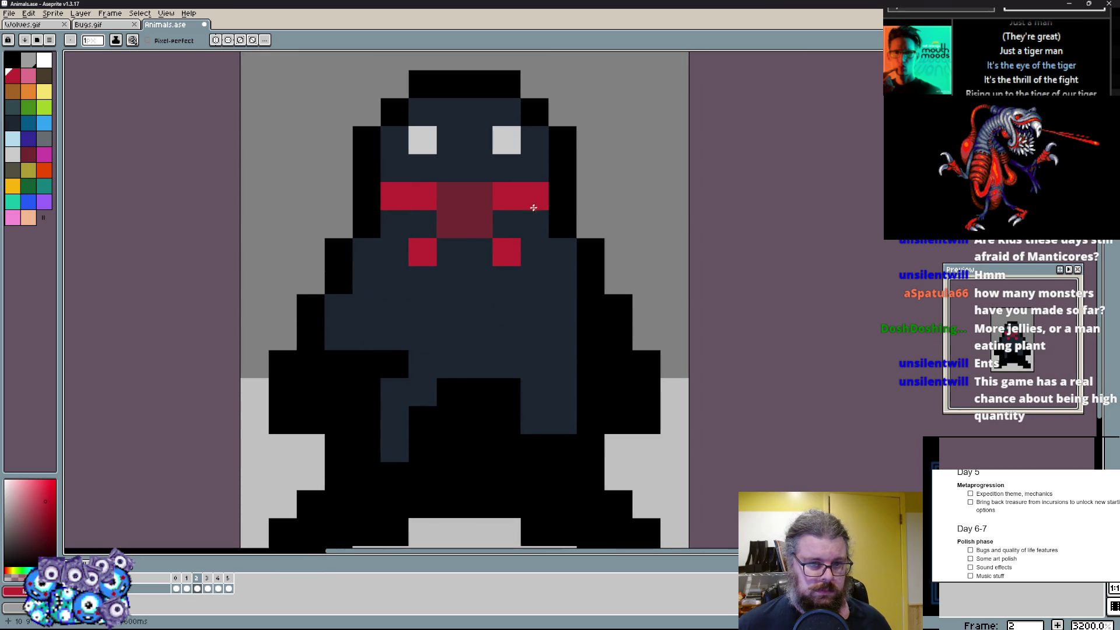
pyautogui.scroll(-1, 532, 267)
pyautogui.scroll(-1, 456, 315)
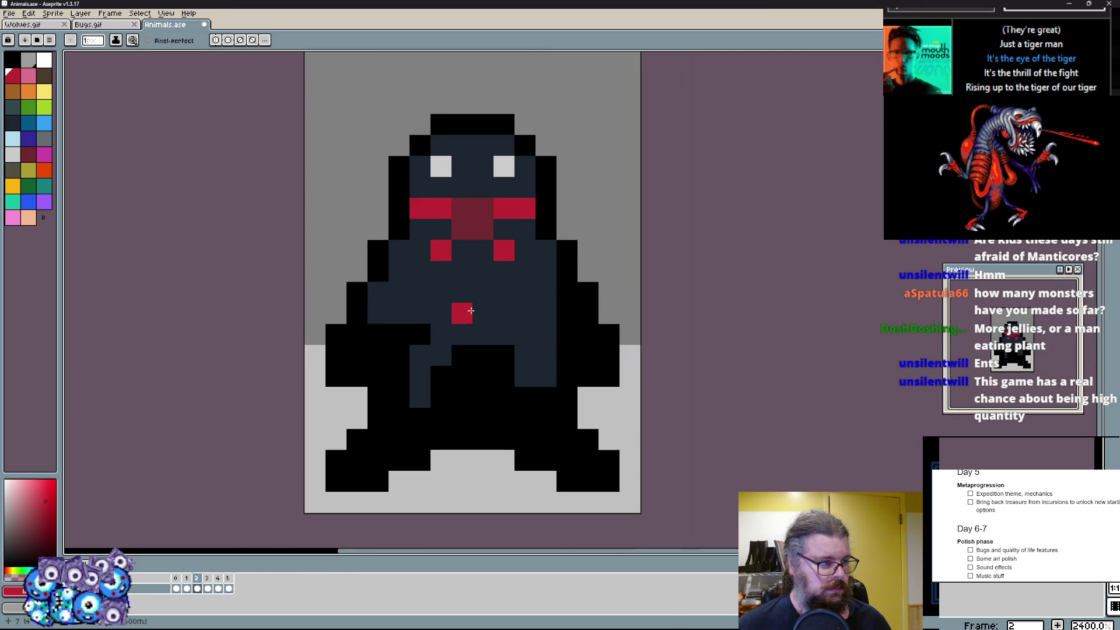
pyautogui.scroll(1, 441, 342)
# - Reshape the lower body with black and navy so the robe runs down between the legs
pyautogui.moveTo(442, 341); pyautogui.dragTo(420, 359)
pyautogui.click(418, 369)
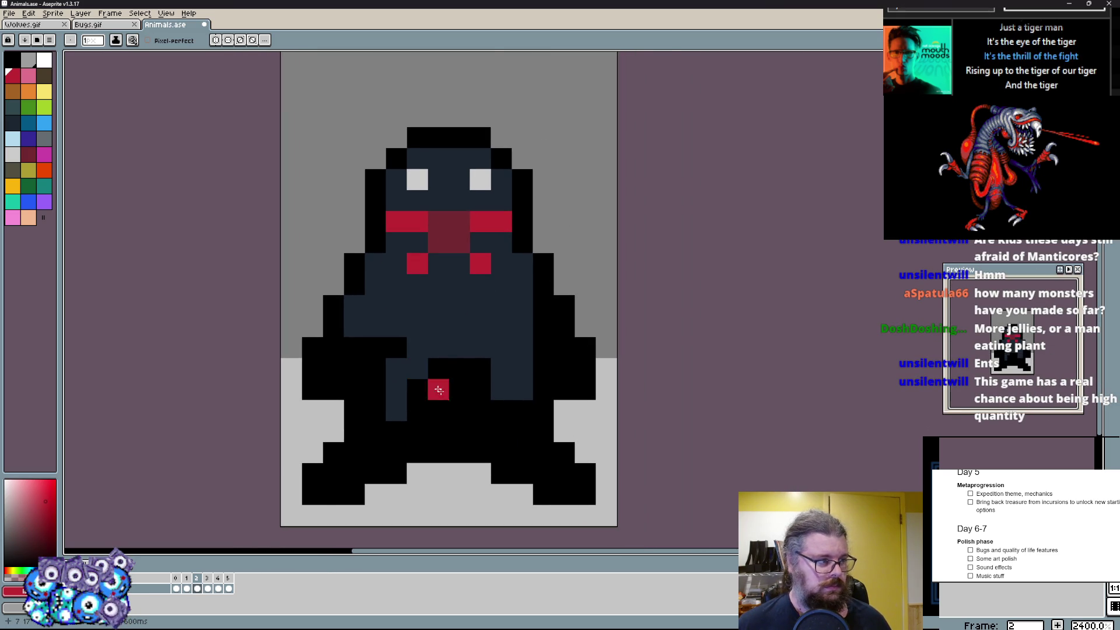
pyautogui.scroll(1, 418, 368)
pyautogui.hotkey('ctrl', 'z')
pyautogui.moveTo(463, 326); pyautogui.dragTo(518, 350)
pyautogui.click(519, 329)
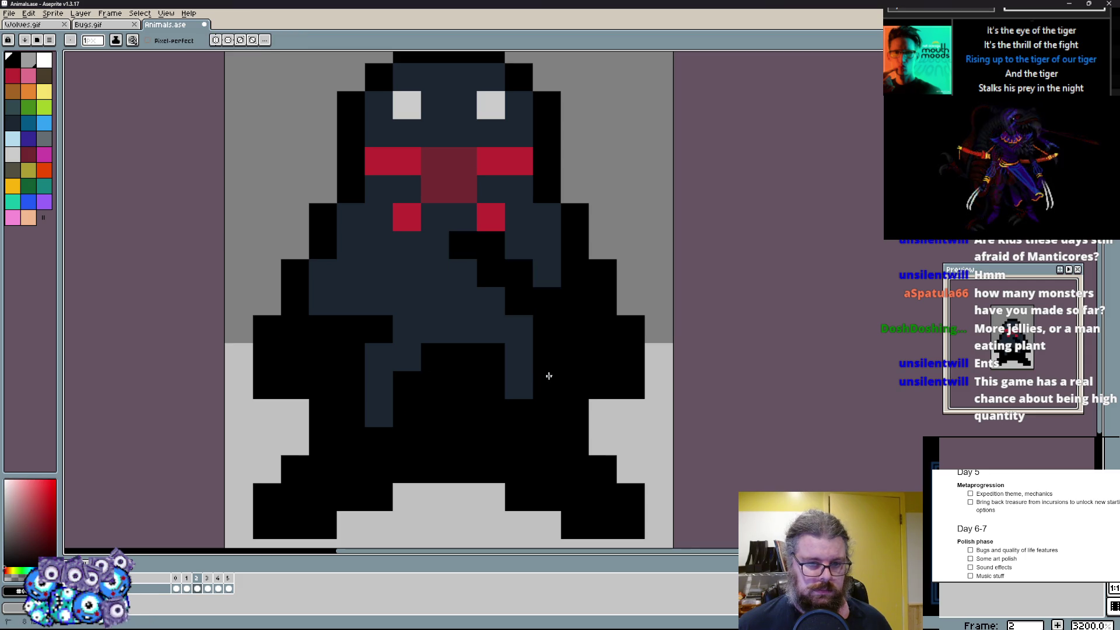
pyautogui.moveTo(404, 306)
pyautogui.mouseDown()
pyautogui.moveTo(437, 429)
pyautogui.moveTo(467, 379)
pyautogui.moveTo(464, 315)
pyautogui.mouseUp()
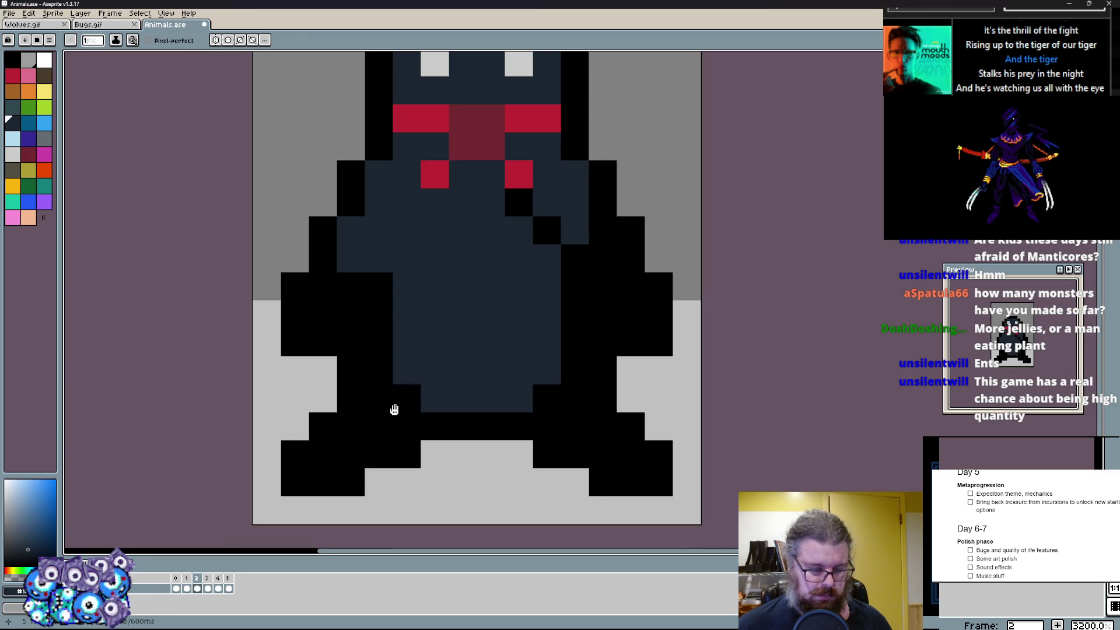
pyautogui.click(323, 397)
pyautogui.click(375, 479)
pyautogui.click(491, 451)
pyautogui.click(576, 480)
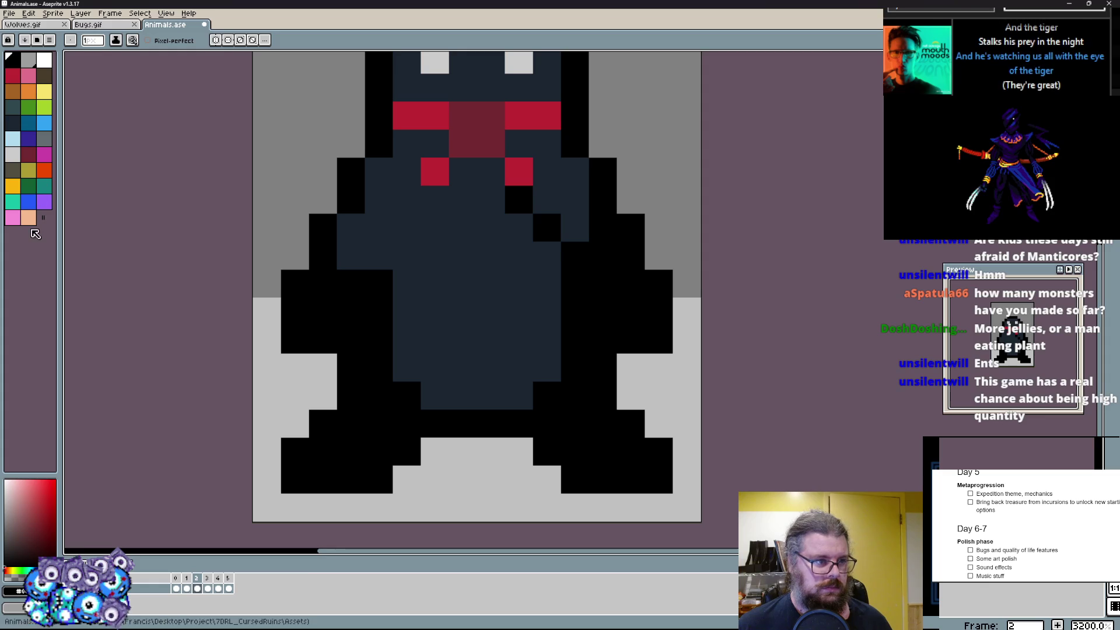
# - Paint the creature's feet and left arm in peach
pyautogui.click(29, 218)
pyautogui.moveTo(323, 453); pyautogui.dragTo(391, 414)
pyautogui.moveTo(473, 443)
pyautogui.mouseDown()
pyautogui.moveTo(631, 452)
pyautogui.moveTo(536, 452)
pyautogui.mouseUp()
pyautogui.click(410, 427)
pyautogui.moveTo(375, 335)
pyautogui.mouseDown()
pyautogui.moveTo(371, 368)
pyautogui.moveTo(315, 306)
pyautogui.moveTo(346, 350)
pyautogui.mouseUp()
pyautogui.moveTo(328, 289); pyautogui.dragTo(316, 271)
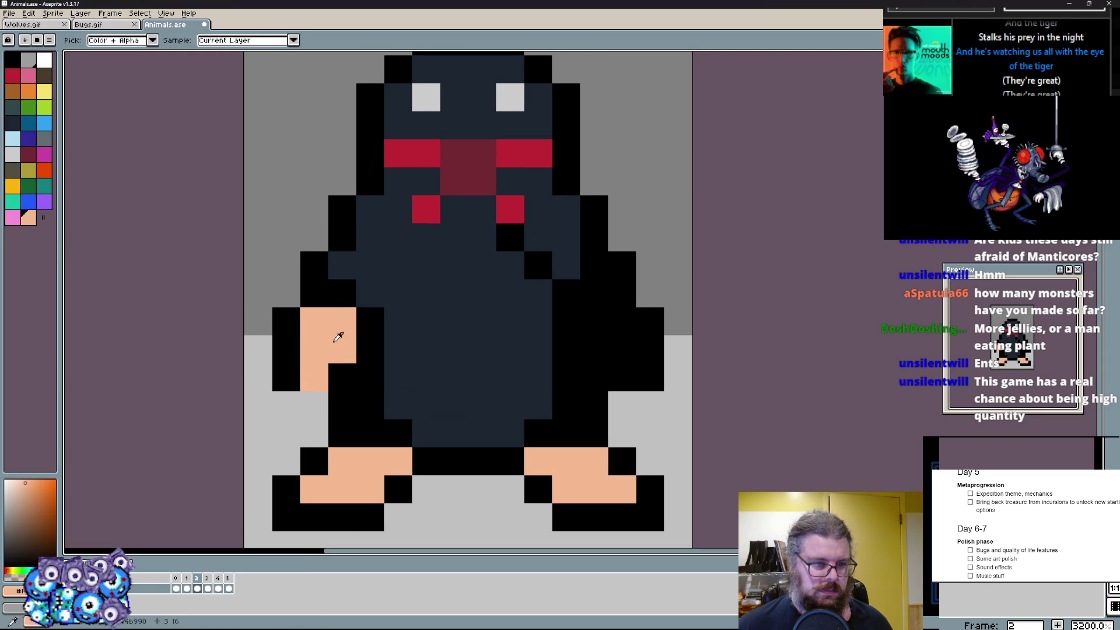
pyautogui.click(595, 323)
pyautogui.hotkey('ctrl', 'z')
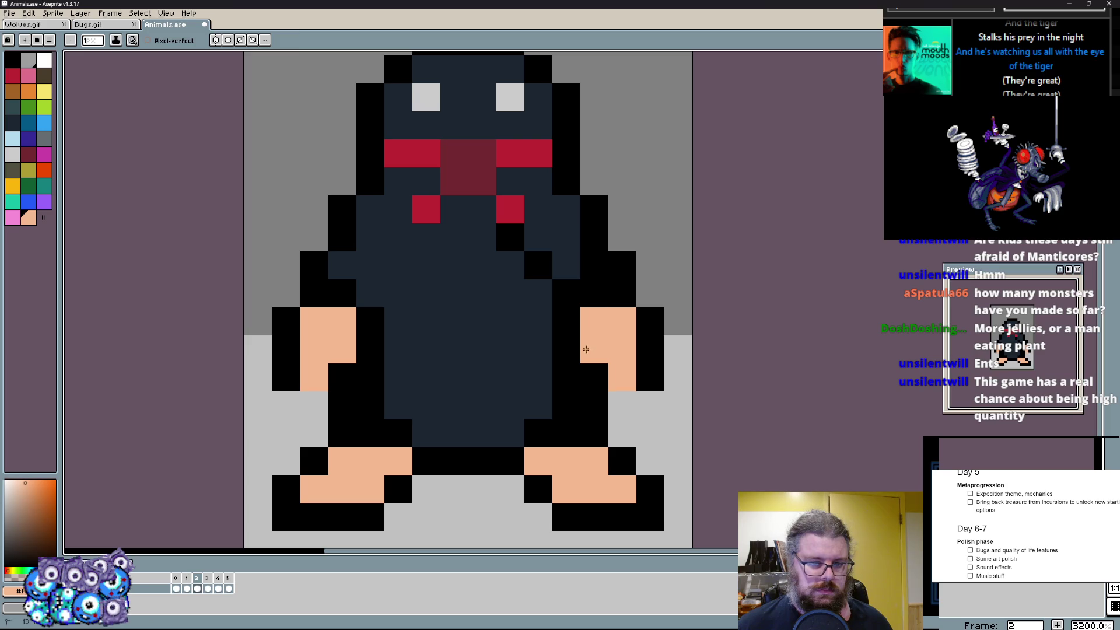
# - Add black outline pixels around both shoulders
pyautogui.press('x')
pyautogui.click(565, 260)
pyautogui.click(510, 237)
pyautogui.click(539, 265)
pyautogui.click(399, 265)
pyautogui.click(371, 294)
pyautogui.click(370, 237)
# - Turn the body's side edges navy and add black outline pixels near the legs
pyautogui.click(342, 293)
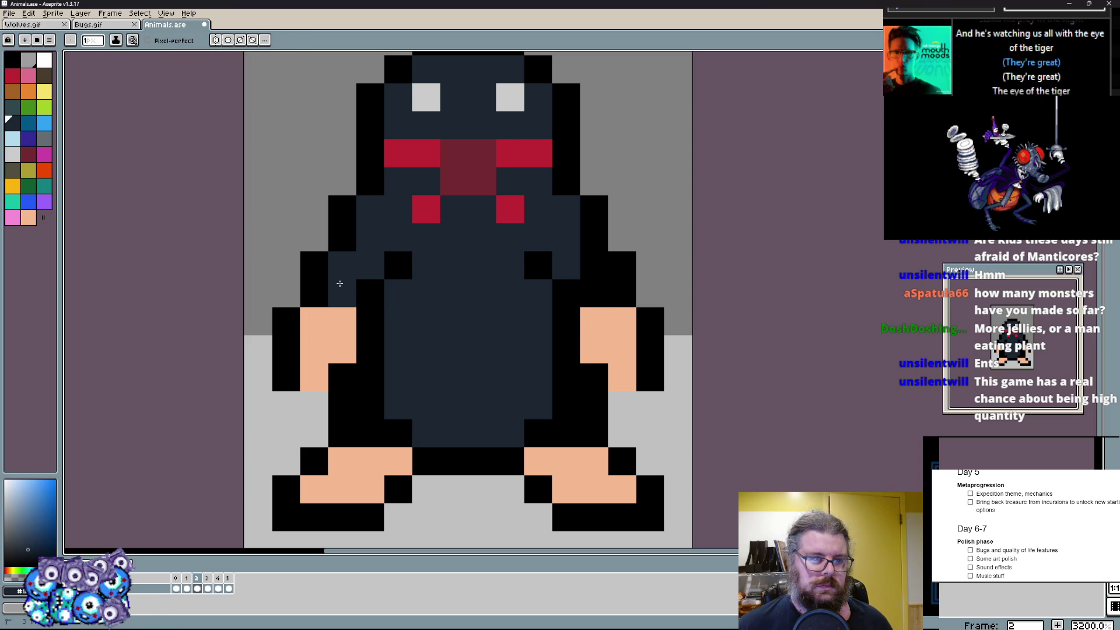
pyautogui.click(370, 433)
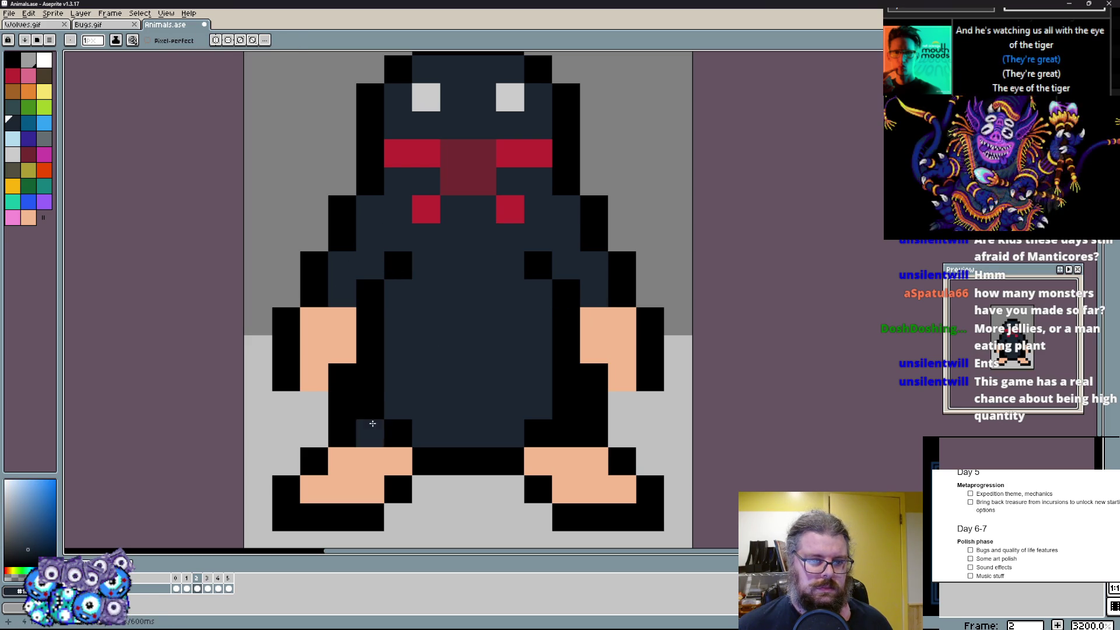
pyautogui.click(370, 404)
pyautogui.moveTo(567, 411); pyautogui.dragTo(566, 346)
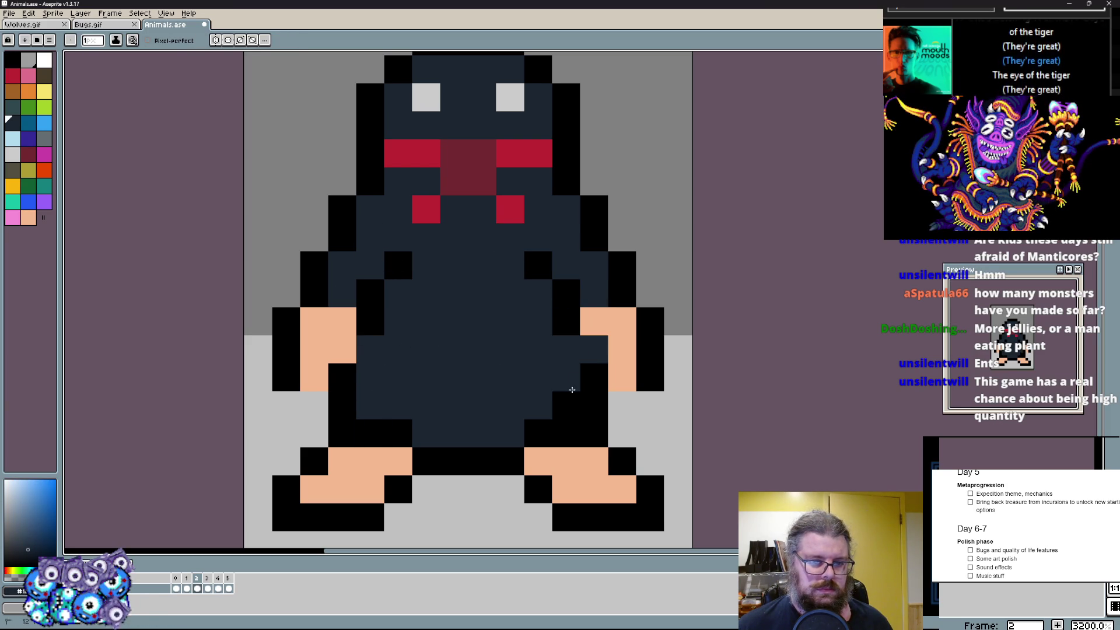
pyautogui.click(563, 333)
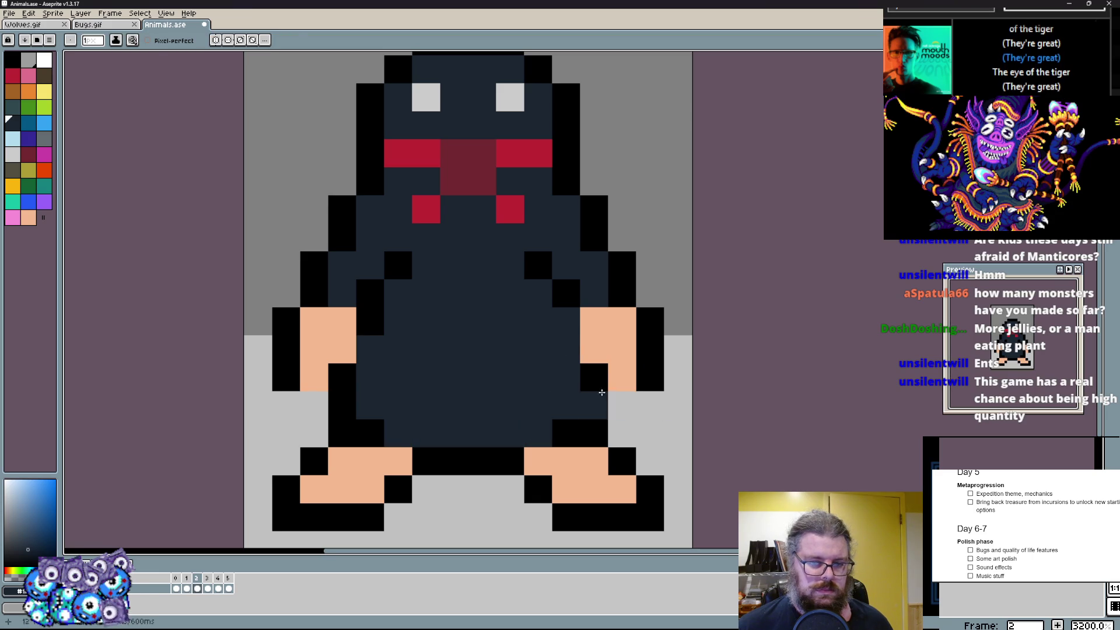
pyautogui.keyDown('alt'); pyautogui.click(614, 391); pyautogui.keyUp('alt')
pyautogui.moveTo(398, 406); pyautogui.dragTo(367, 405)
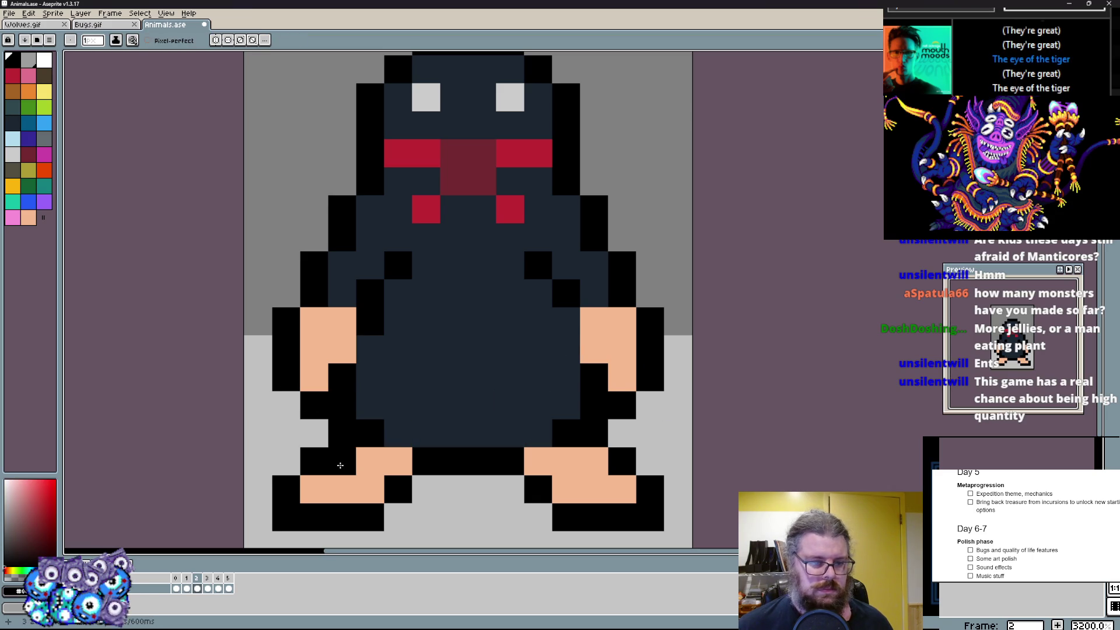
# - Shade the top of the left foot orange
pyautogui.click(26, 95)
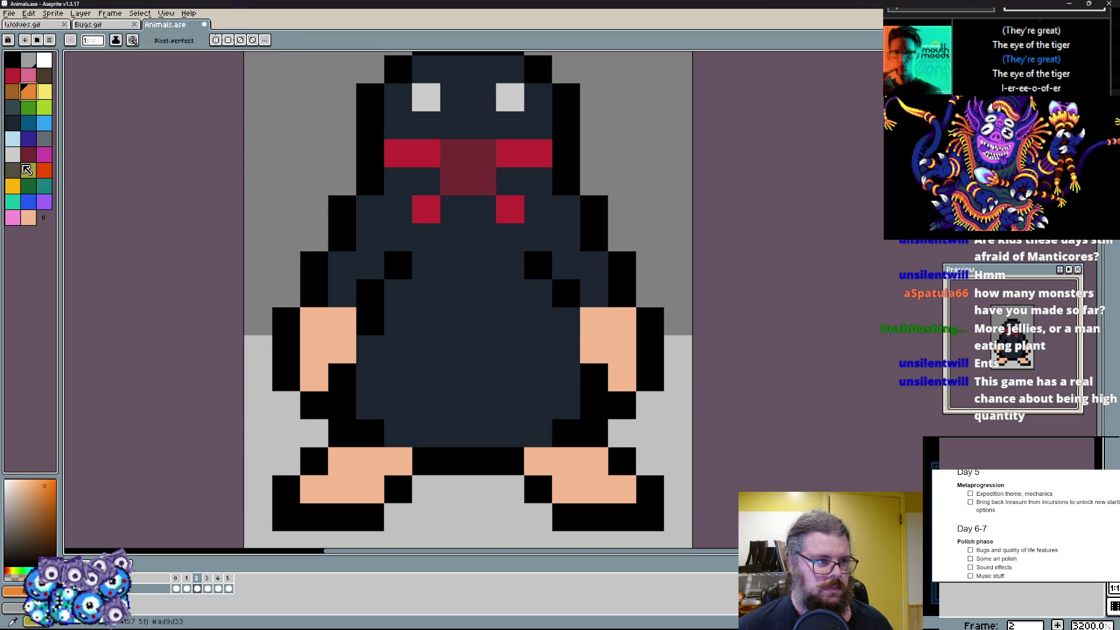
pyautogui.moveTo(324, 429); pyautogui.dragTo(377, 484)
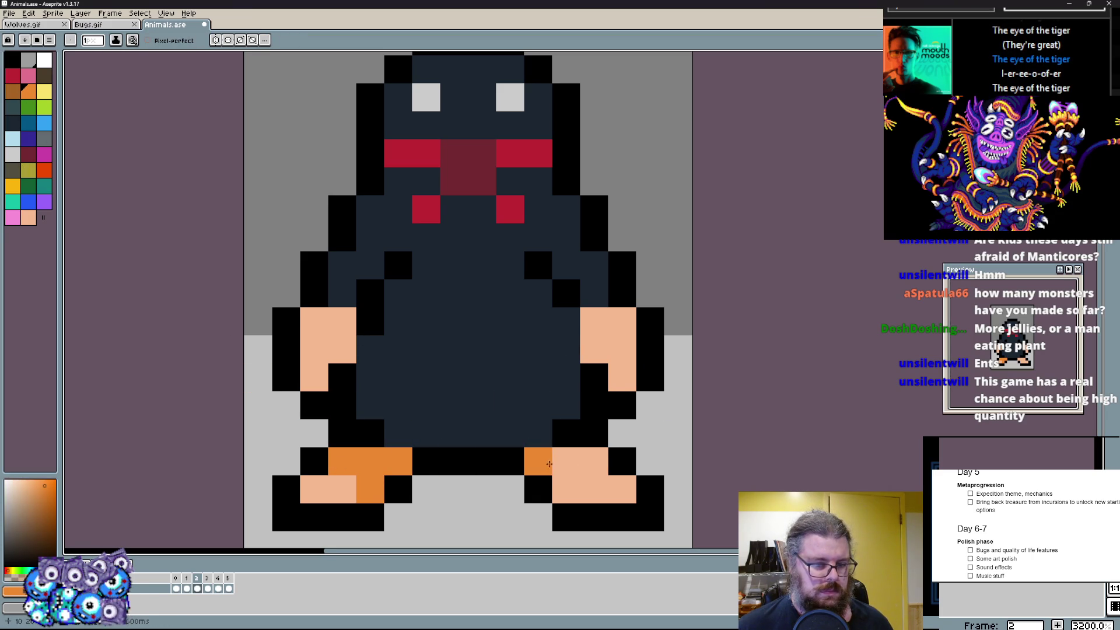
# - Shade the right foot and arm orange and add white toe claws to both feet
pyautogui.moveTo(548, 465); pyautogui.dragTo(604, 460)
pyautogui.moveTo(595, 320); pyautogui.dragTo(583, 351)
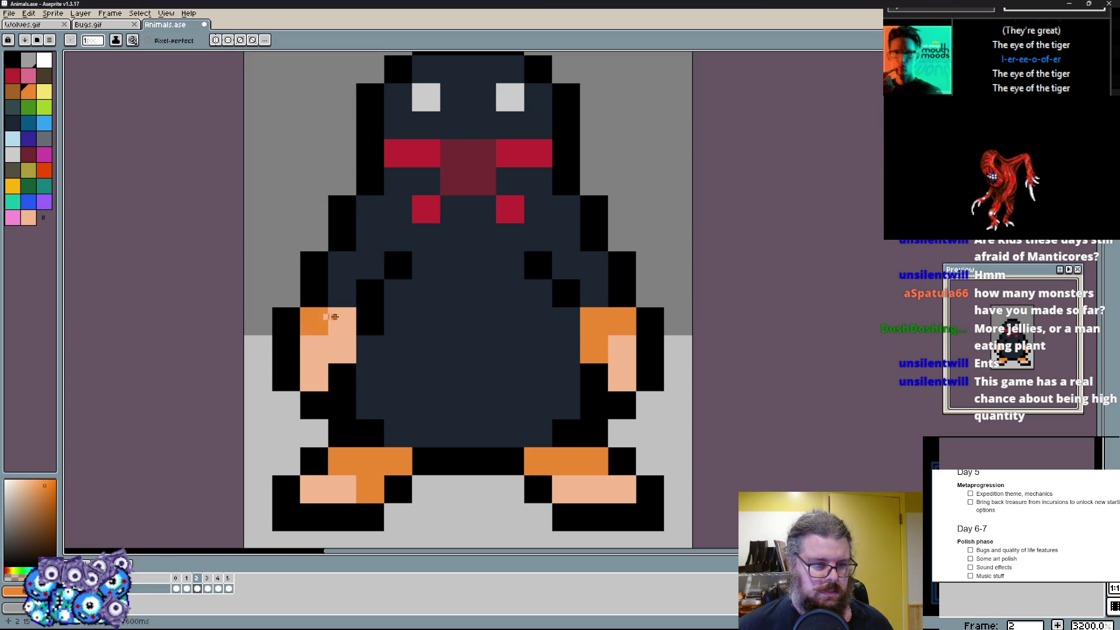
pyautogui.click(44, 59)
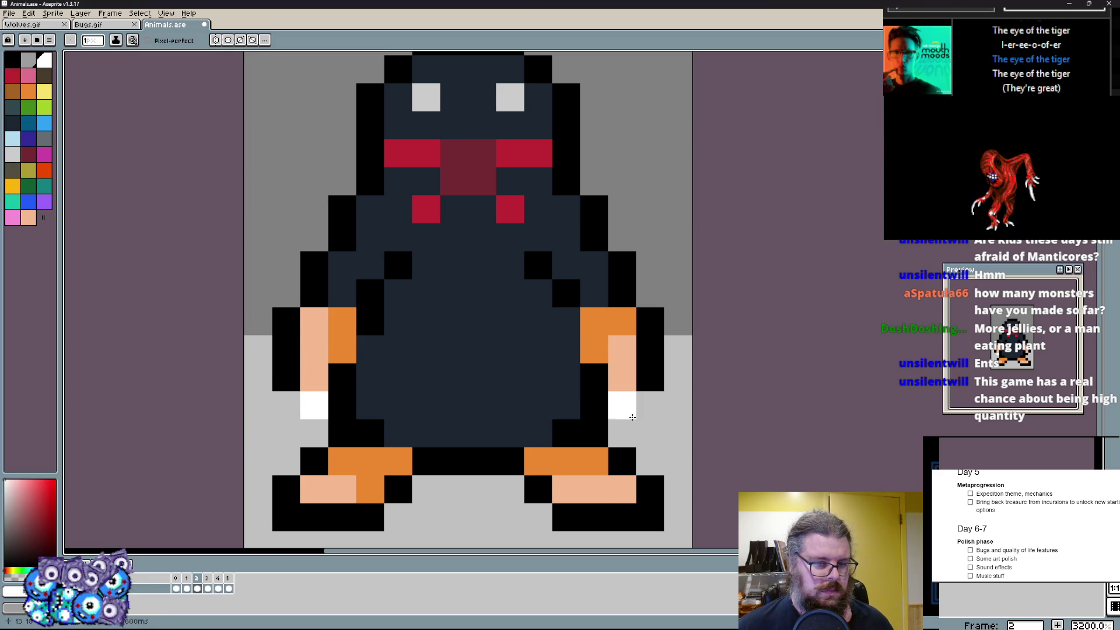
pyautogui.click(558, 516)
pyautogui.click(621, 516)
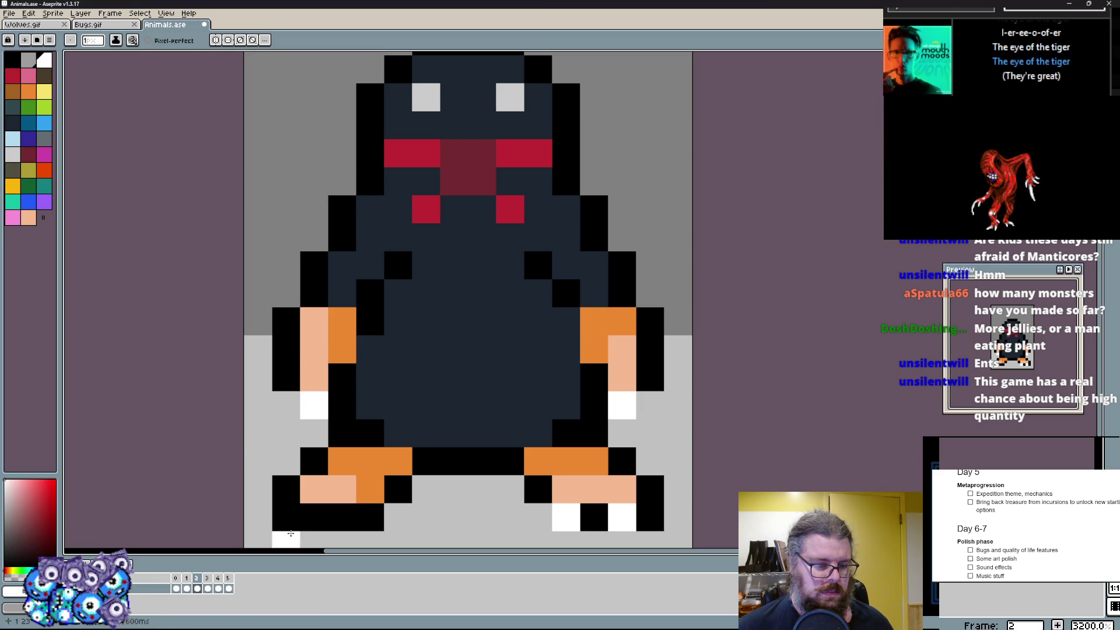
pyautogui.click(399, 517)
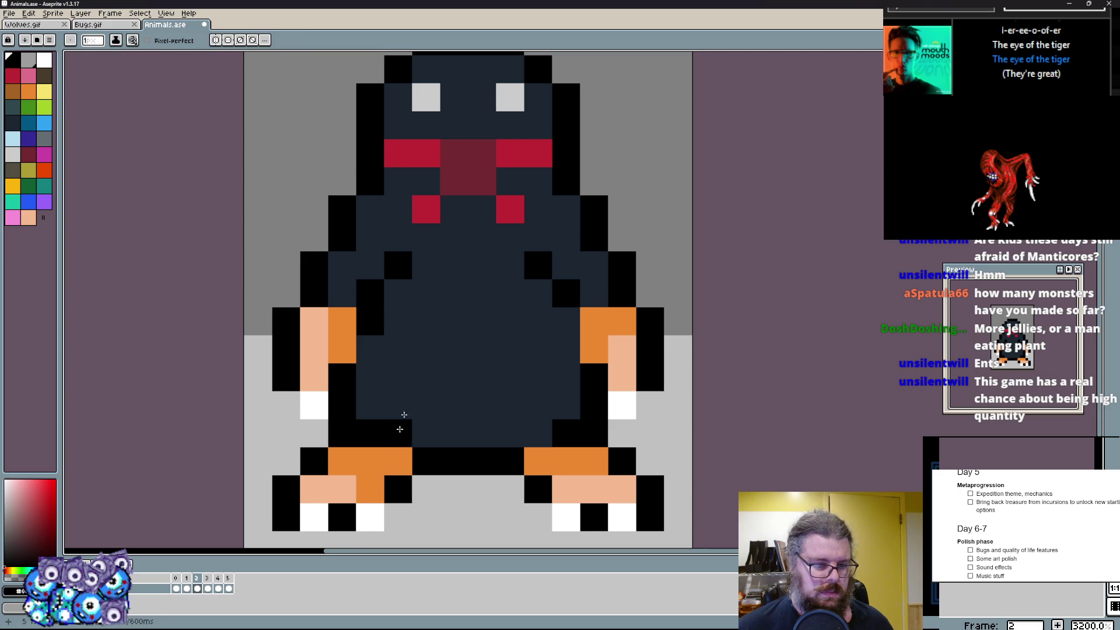
pyautogui.scroll(-1, 395, 340)
pyautogui.scroll(1, 396, 340)
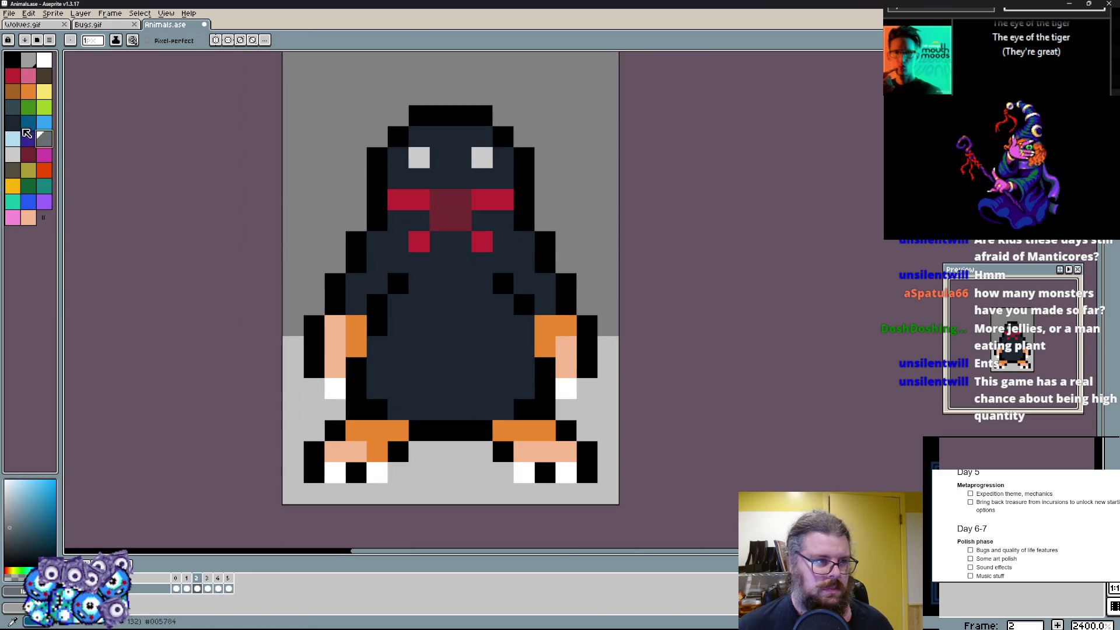
pyautogui.click(29, 136)
pyautogui.scroll(1, 46, 140)
# - Paint dark teal highlights across the chest, belly and both flanks
pyautogui.moveTo(374, 330); pyautogui.dragTo(499, 245)
pyautogui.moveTo(499, 289); pyautogui.dragTo(535, 295)
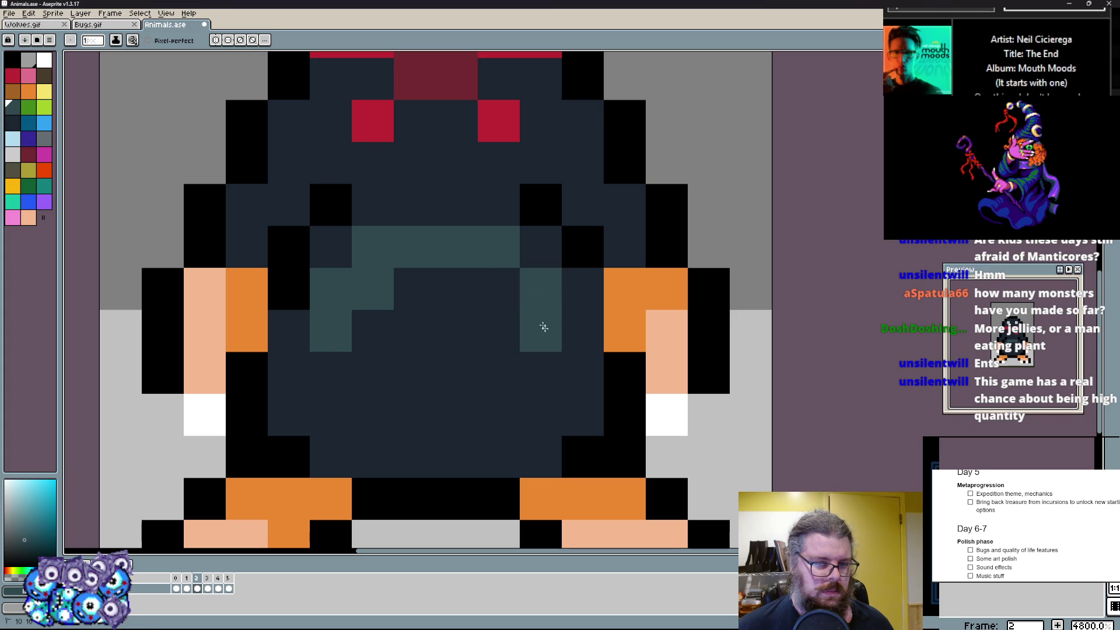
pyautogui.moveTo(369, 372); pyautogui.dragTo(372, 411)
pyautogui.moveTo(371, 333); pyautogui.dragTo(431, 354)
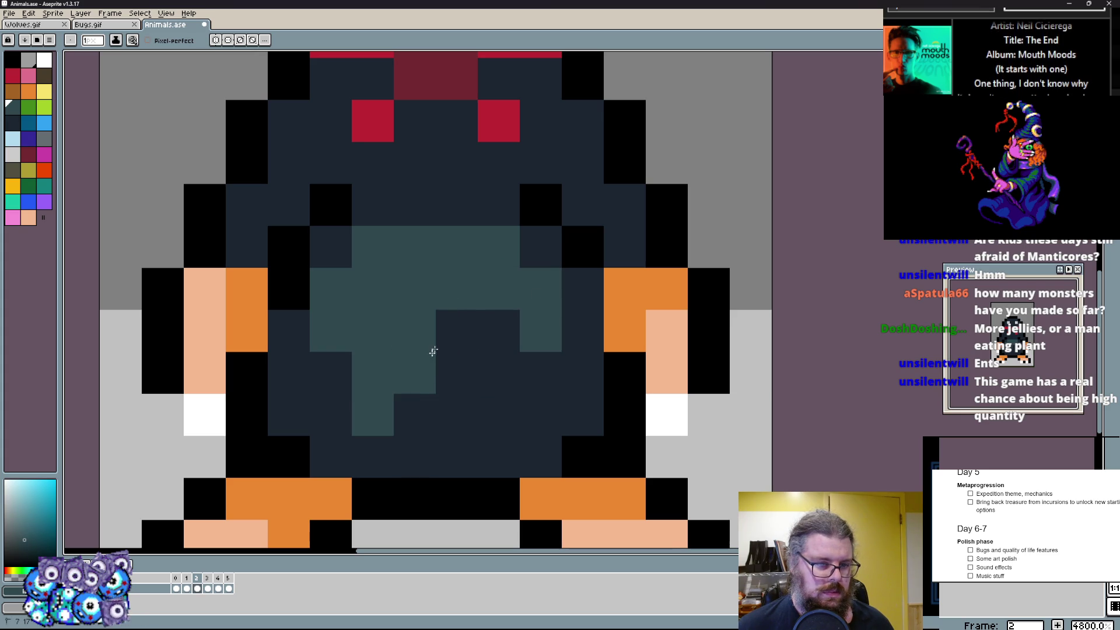
pyautogui.scroll(3, 347, 364)
pyautogui.click(253, 417)
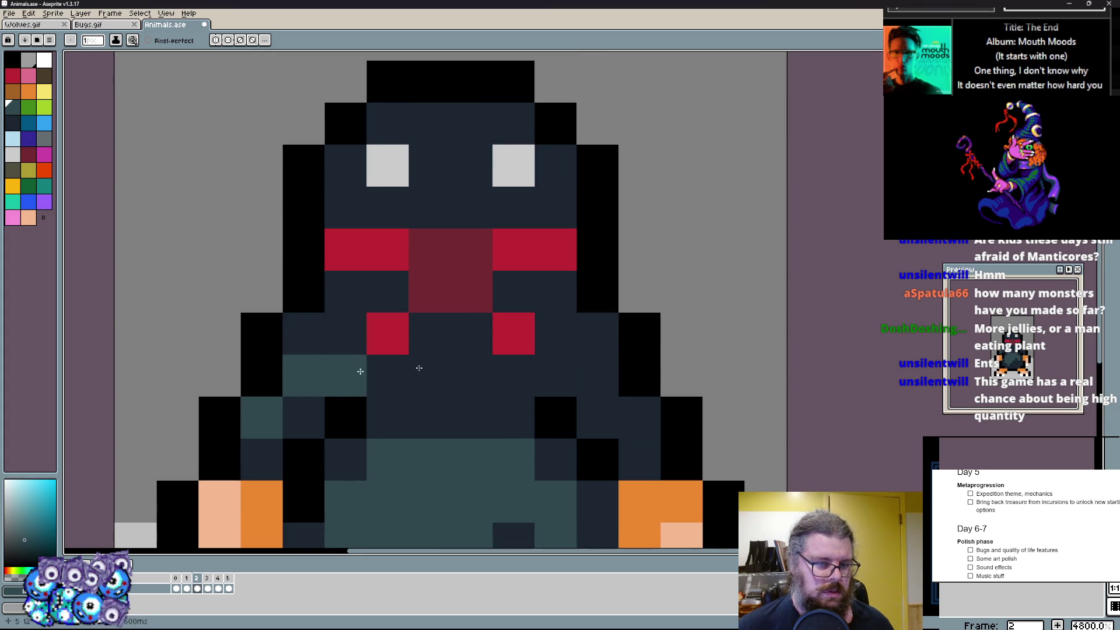
pyautogui.click(303, 372)
pyautogui.click(598, 374)
pyautogui.click(640, 417)
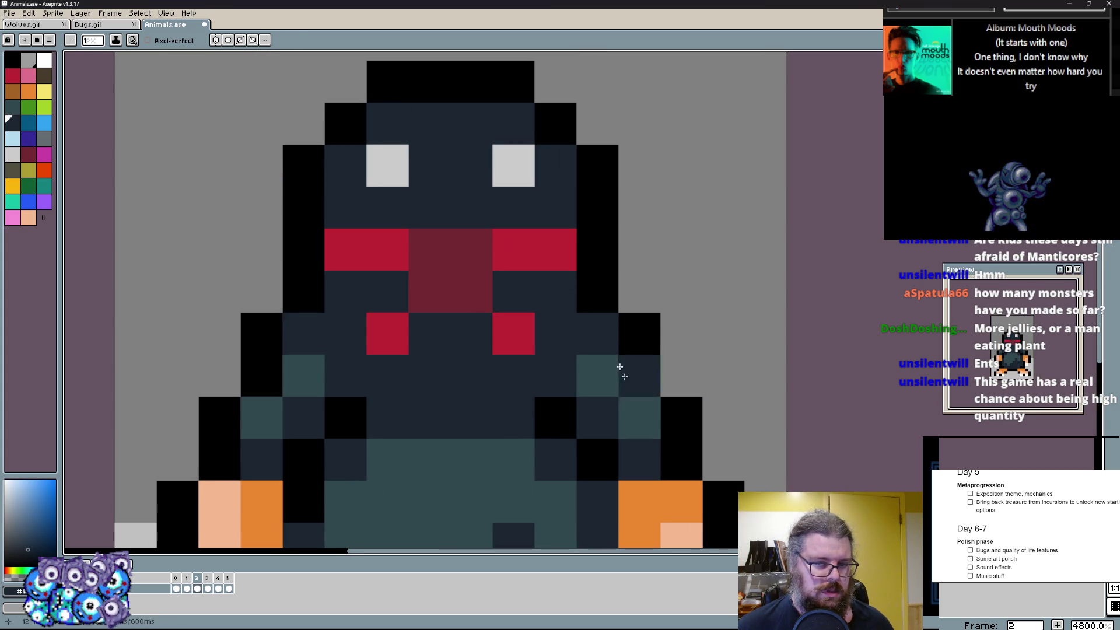
# - Add a teal stripe down the forehead and a few black pixels below the body
pyautogui.keyDown('alt'); pyautogui.click(640, 417); pyautogui.keyUp('alt')
pyautogui.moveTo(430, 165)
pyautogui.mouseDown()
pyautogui.moveTo(429, 123)
pyautogui.moveTo(471, 208)
pyautogui.mouseUp()
pyautogui.click(388, 208)
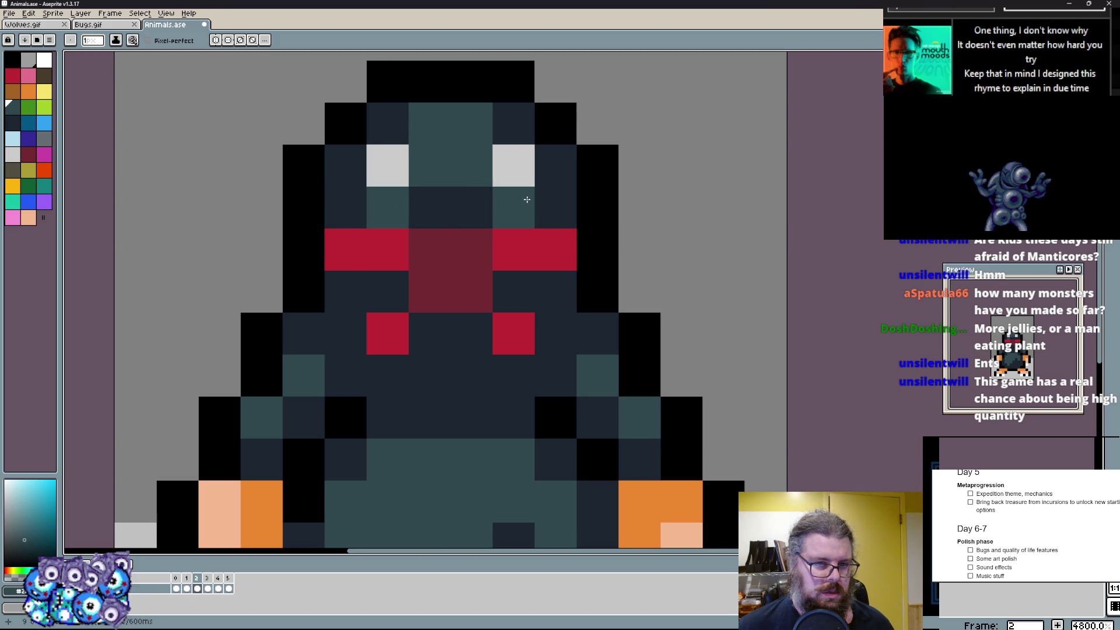
pyautogui.scroll(-3, 525, 209)
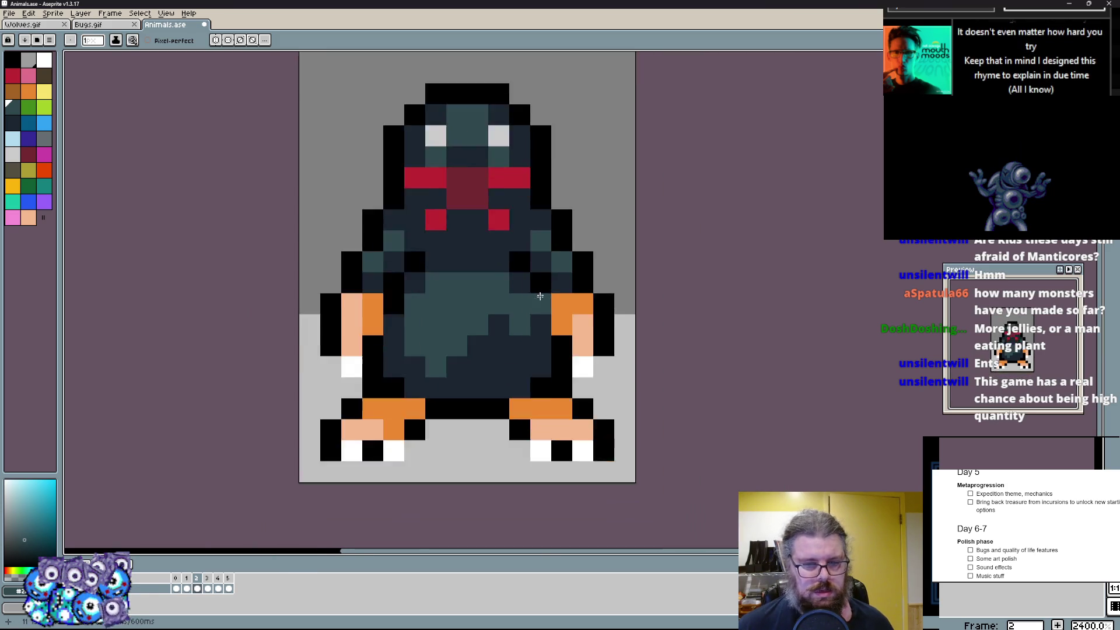
pyautogui.scroll(2, 507, 262)
pyautogui.keyDown('alt'); pyautogui.click(495, 375); pyautogui.keyUp('alt')
pyautogui.moveTo(486, 388); pyautogui.dragTo(487, 403)
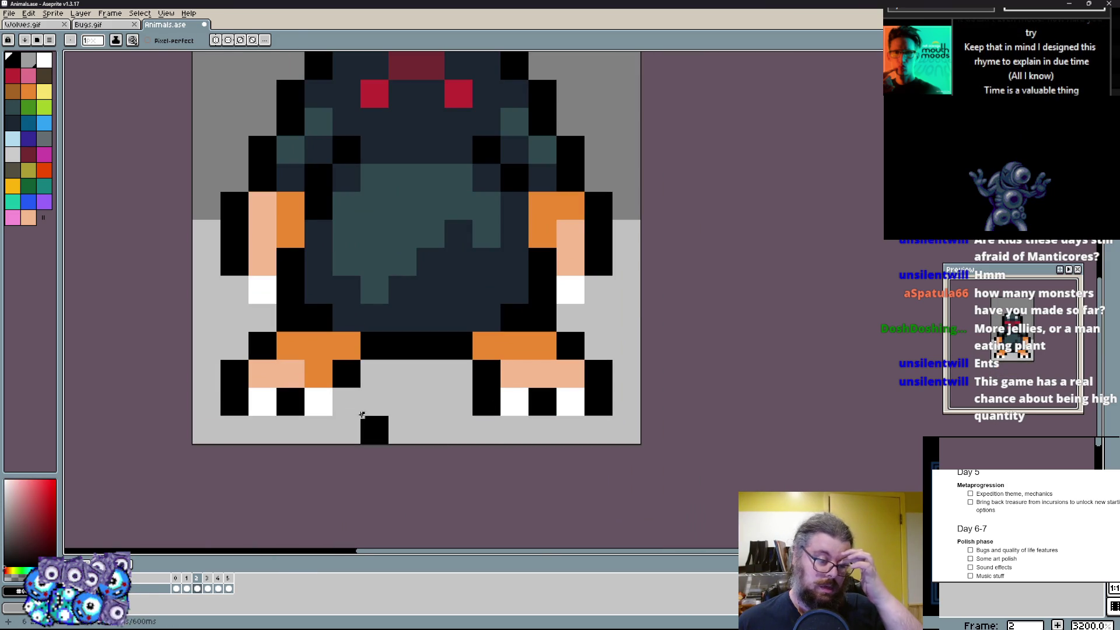
pyautogui.scroll(-2, 347, 396)
pyautogui.scroll(1, 540, 361)
pyautogui.scroll(-1, 742, 229)
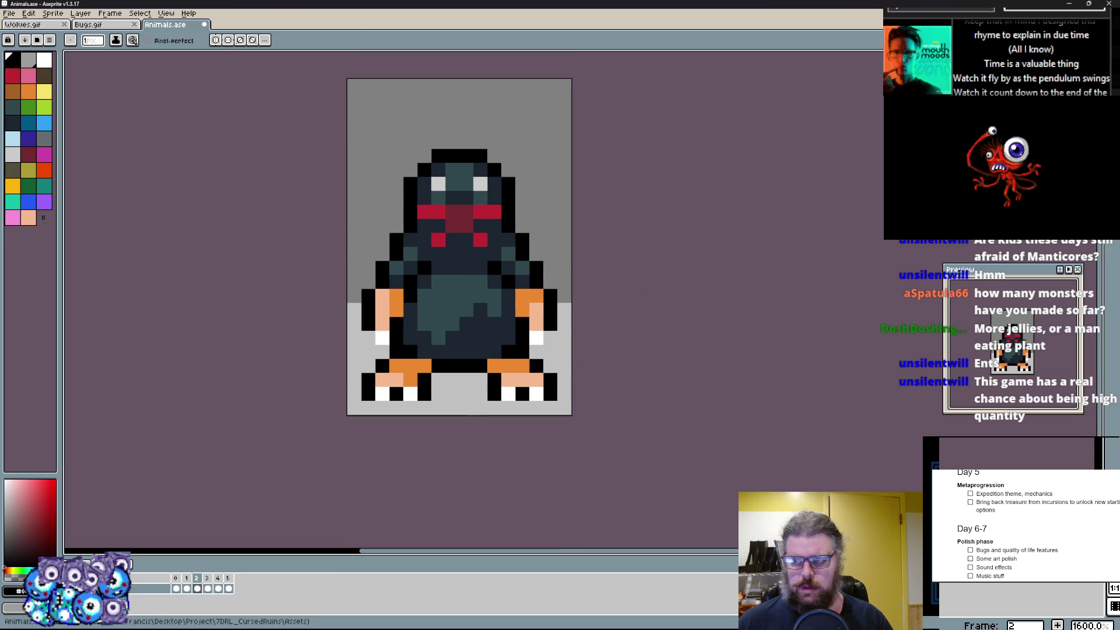
# - Paste the copied left limb, flip it horizontally and drop it on the right side
pyautogui.press('v')
pyautogui.scroll(2, 582, 427)
pyautogui.scroll(-1, 582, 427)
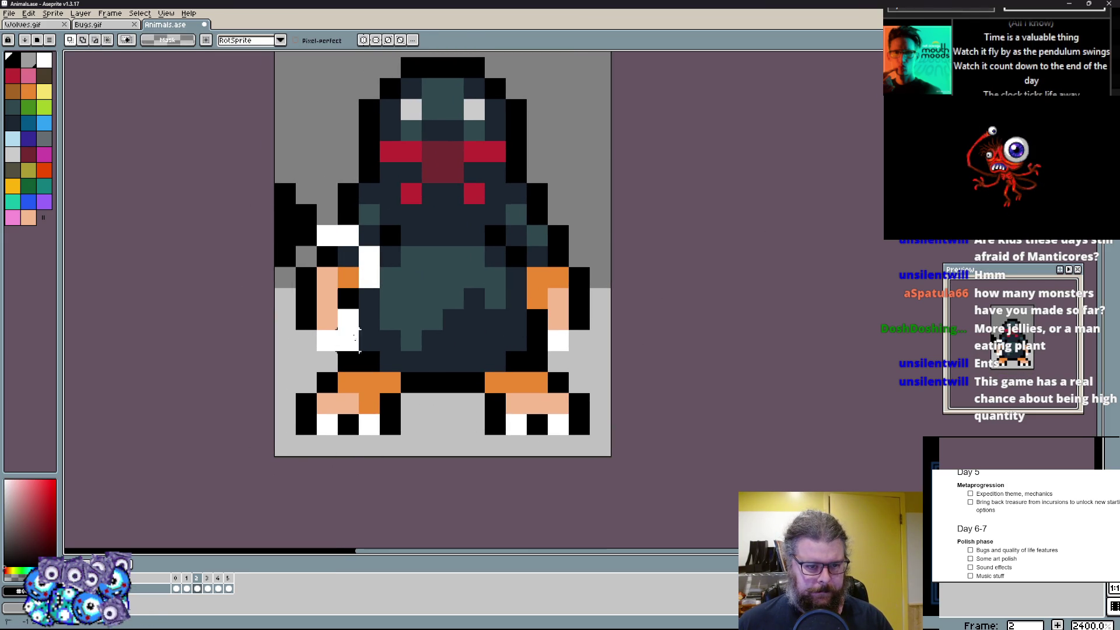
pyautogui.hotkey('ctrl', 'v')
pyautogui.hotkey('ctrl', 'd')
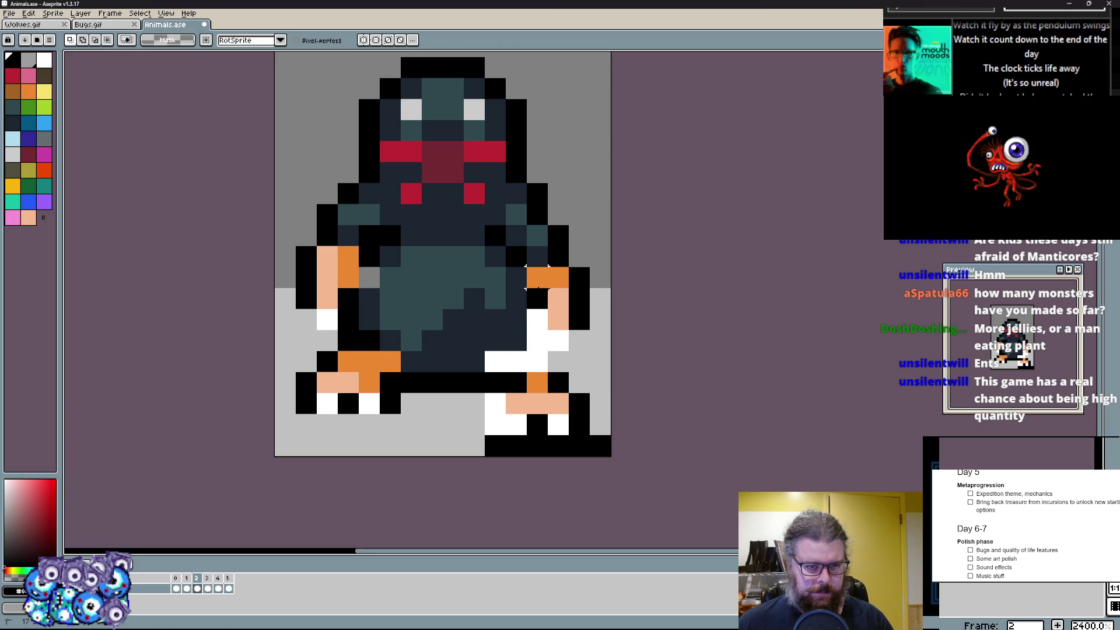
pyautogui.scroll(-1, 525, 289)
pyautogui.hotkey('ctrl', 'v')
pyautogui.hotkey('shift', 'h')
pyautogui.hotkey('ctrl', 'd')
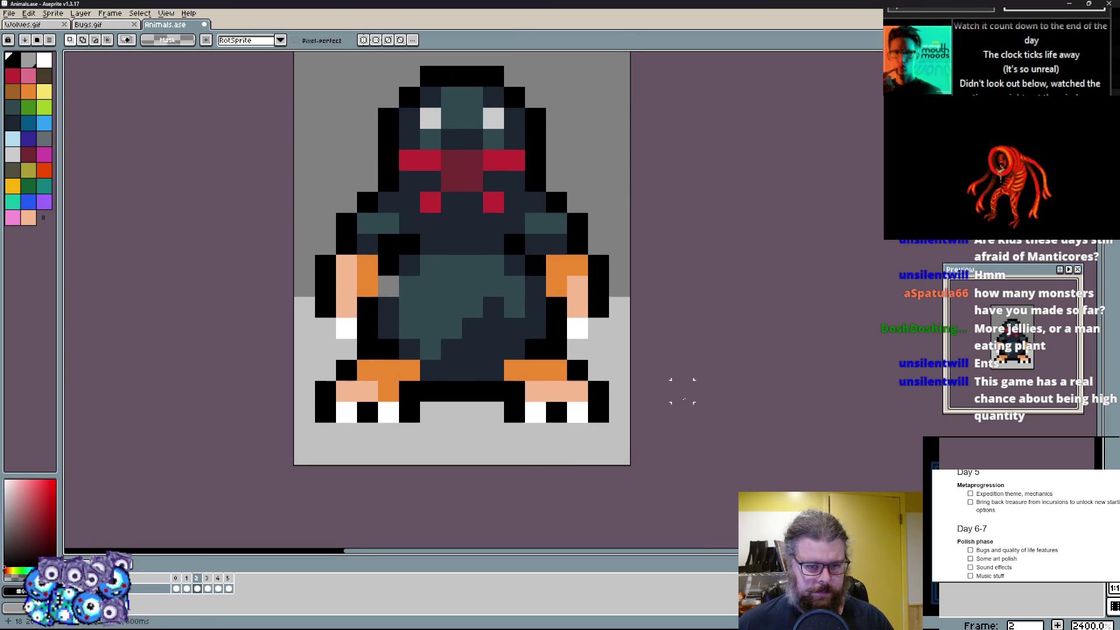
pyautogui.scroll(-1, 491, 386)
# - Check the head region with a loose lasso selection, then clear it and return to the Pencil
pyautogui.hotkey('ctrl', 'd')
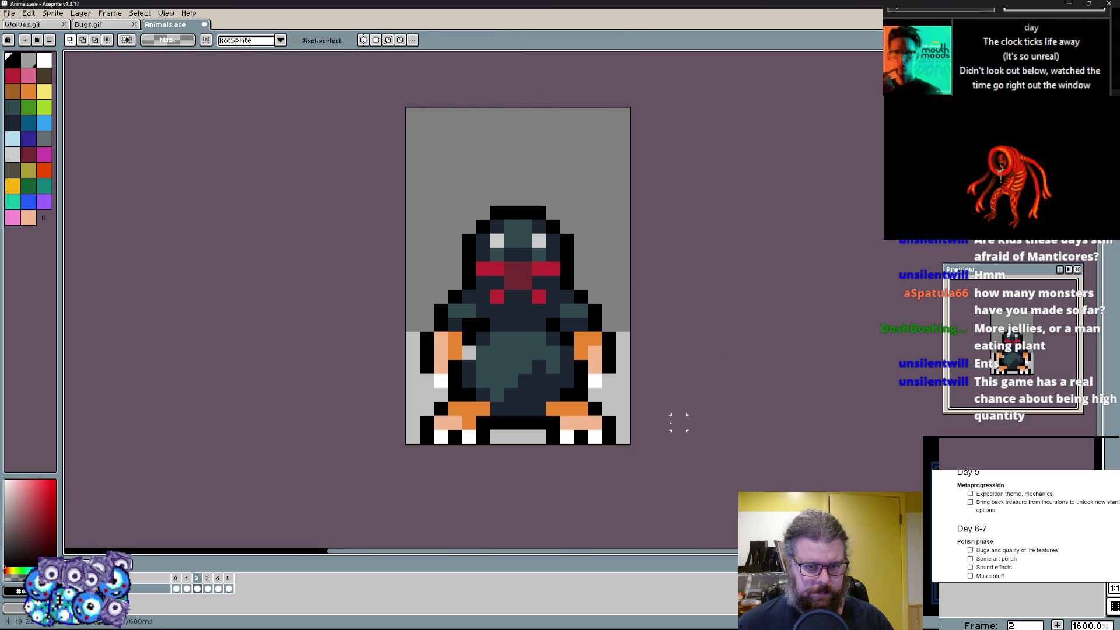
pyautogui.scroll(2, 647, 446)
pyautogui.scroll(-1, 584, 280)
pyautogui.scroll(1, 584, 281)
pyautogui.moveTo(525, 158); pyautogui.dragTo(544, 367)
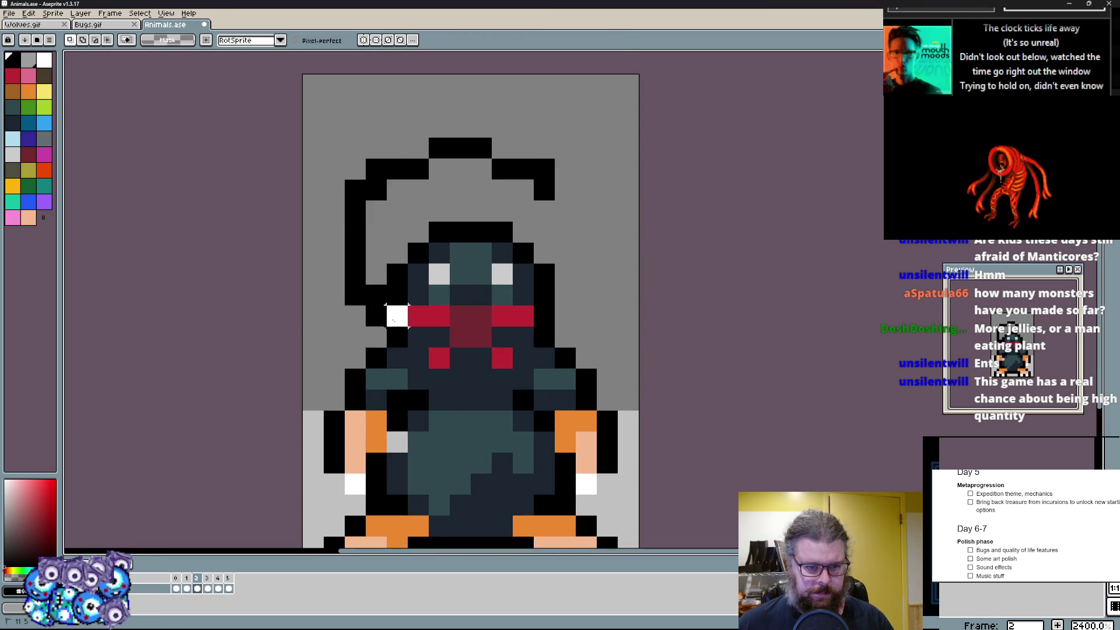
pyautogui.hotkey('ctrl', 'd')
pyautogui.scroll(-2, 733, 356)
pyautogui.press('b')
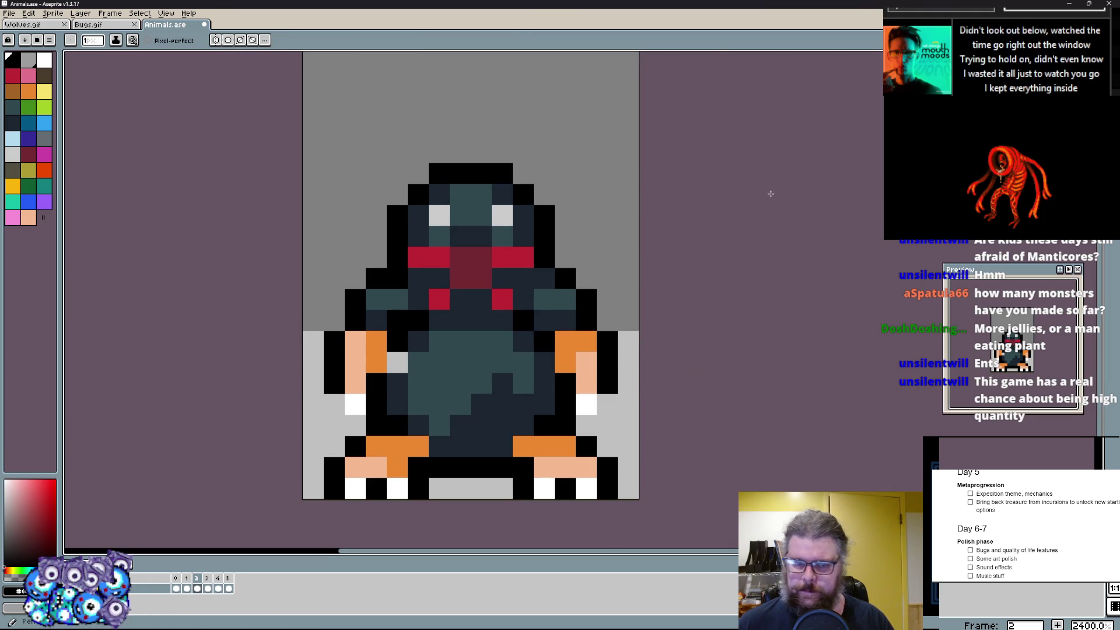
pyautogui.scroll(1, 473, 306)
# - Repaint the left shoulder pixels in black and dark blue, removing stray light pixels
pyautogui.click(455, 321)
pyautogui.click(399, 320)
pyautogui.click(400, 289)
pyautogui.click(623, 292)
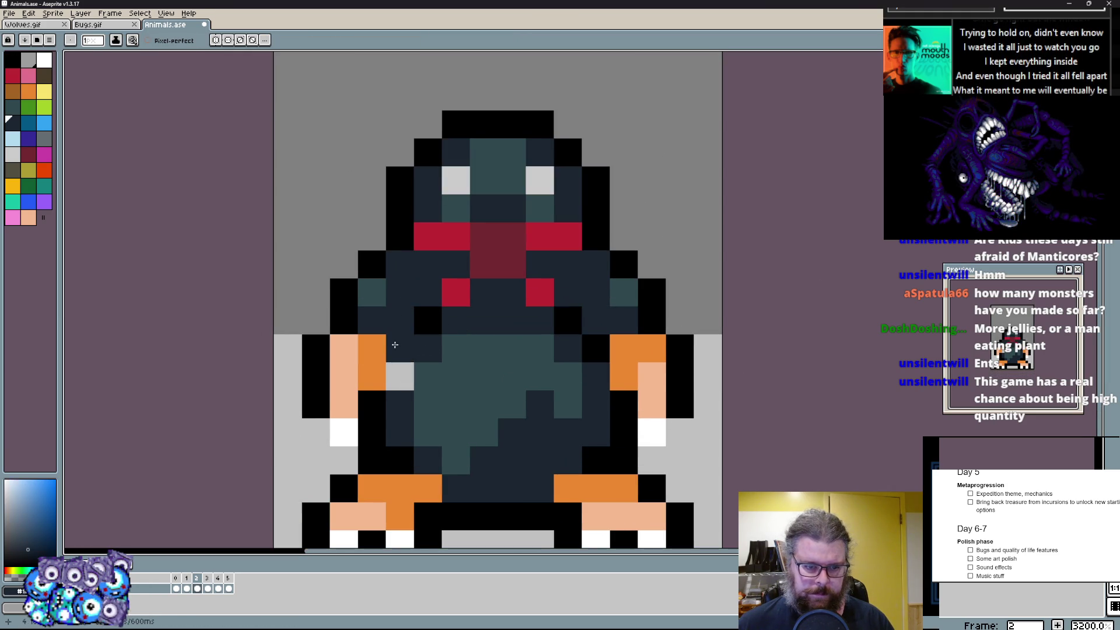
pyautogui.keyDown('alt'); pyautogui.click(399, 402); pyautogui.keyUp('alt')
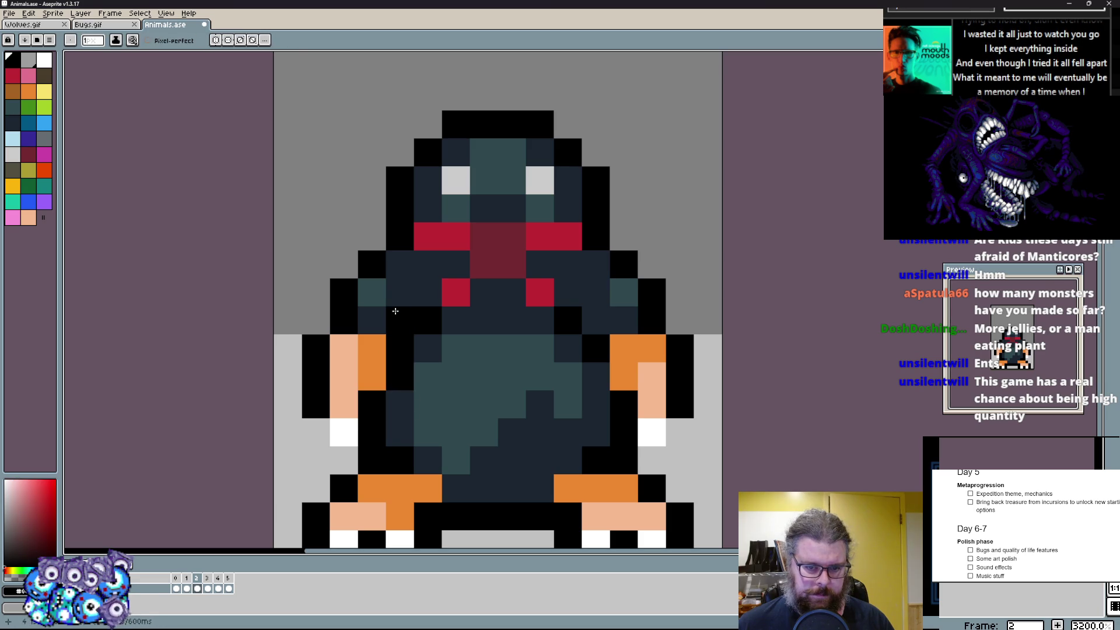
pyautogui.keyDown('alt'); pyautogui.click(396, 313); pyautogui.keyUp('alt')
pyautogui.press('x')
pyautogui.moveTo(347, 333); pyautogui.dragTo(312, 326)
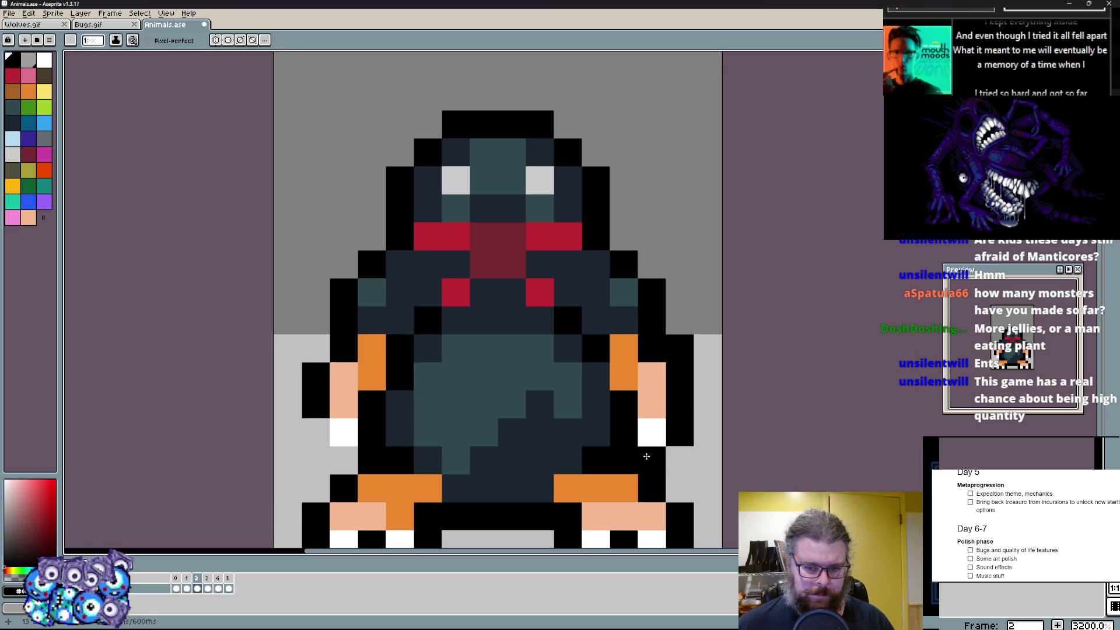
# - Break the teal belly patch with dark blue by the right arm and add red below the mouth
pyautogui.keyDown('alt'); pyautogui.click(460, 343); pyautogui.keyUp('alt')
pyautogui.click(512, 407)
pyautogui.click(486, 349)
pyautogui.keyDown('alt'); pyautogui.click(539, 293); pyautogui.keyUp('alt')
pyautogui.click(484, 264)
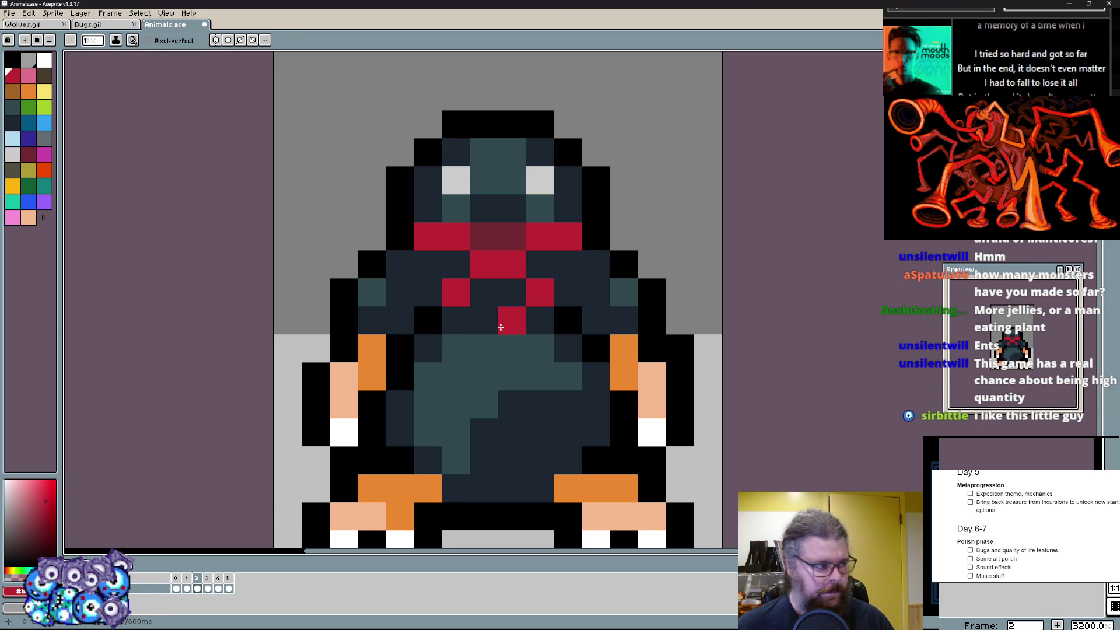
pyautogui.scroll(-1, 504, 319)
pyautogui.scroll(1, 453, 254)
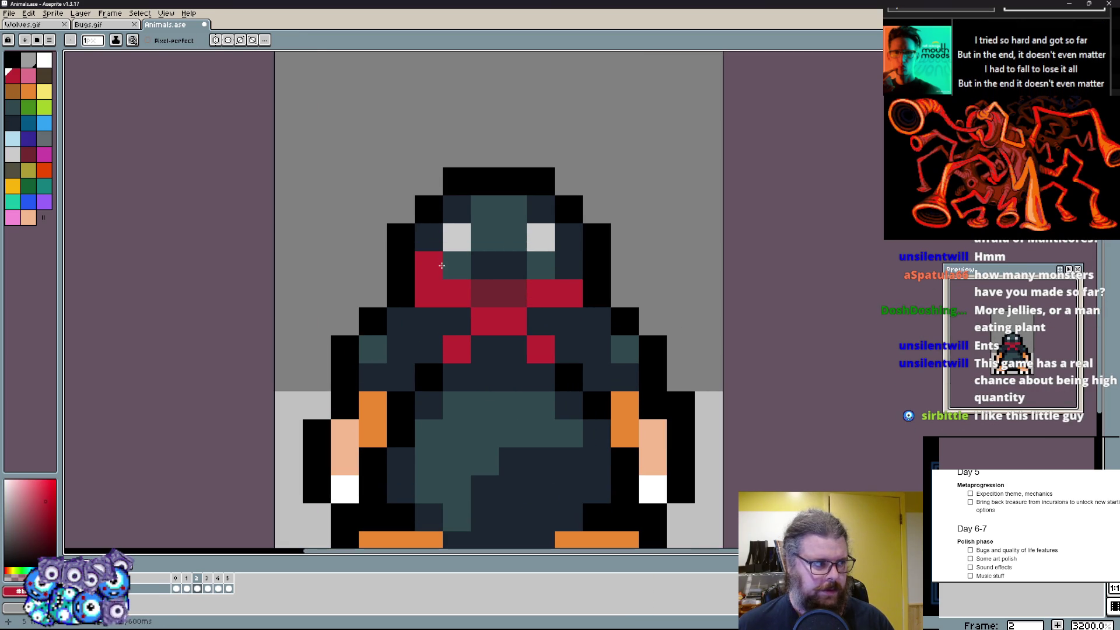
# - Sample navy, teal and orange, shade the left foot orange and cover a brownish pixel dark blue
pyautogui.keyDown('alt'); pyautogui.click(487, 266); pyautogui.keyUp('alt')
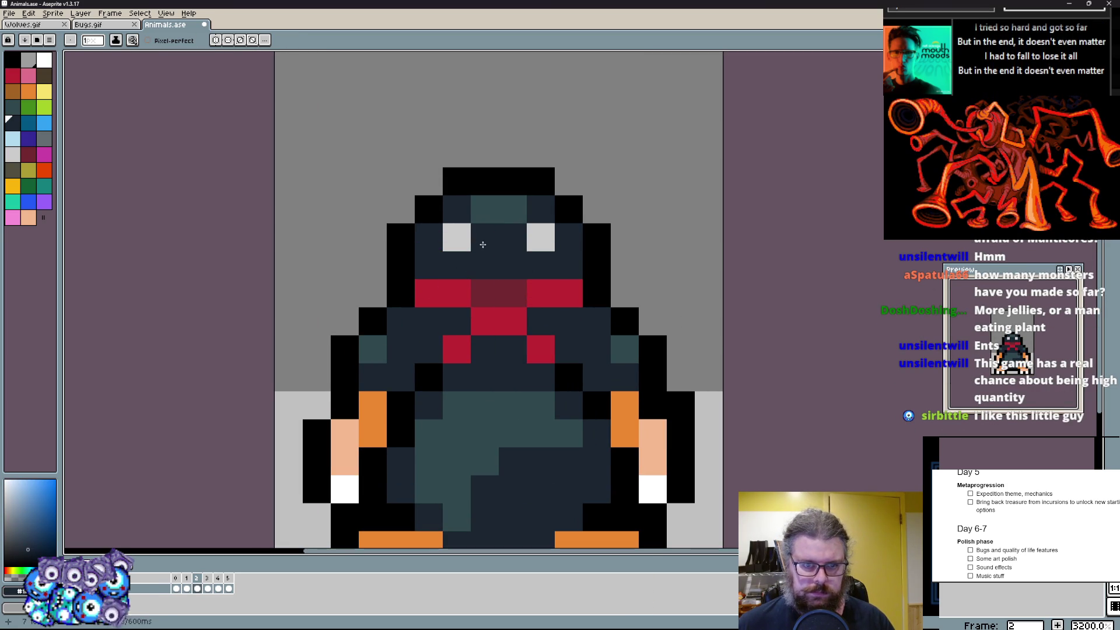
pyautogui.press('x')
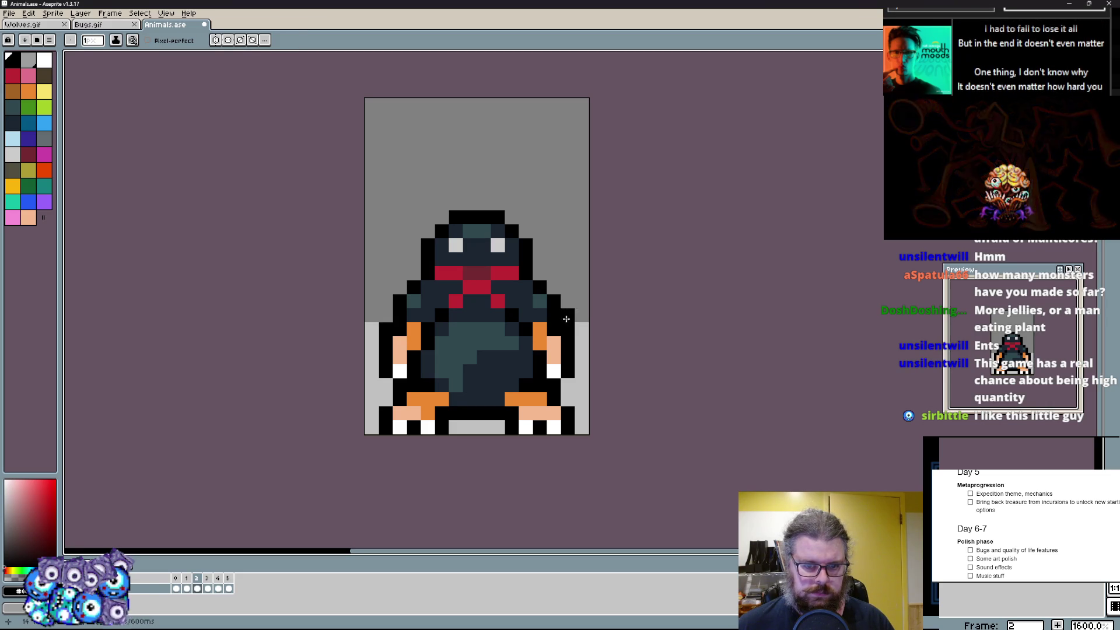
pyautogui.keyDown('alt'); pyautogui.click(543, 311); pyautogui.keyUp('alt')
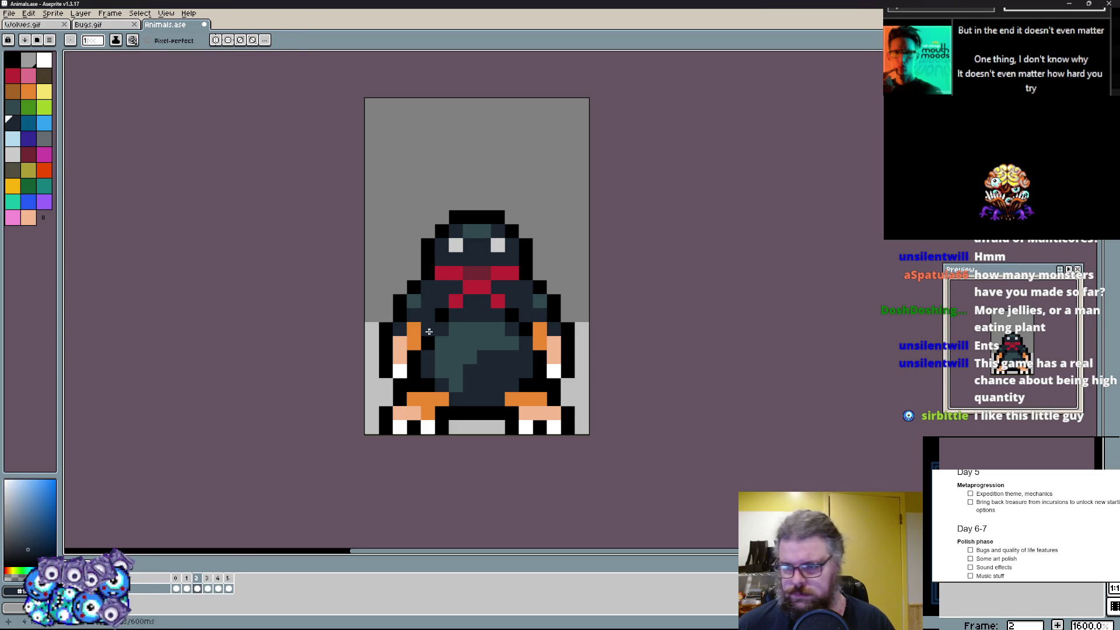
pyautogui.scroll(1, 429, 331)
pyautogui.keyDown('alt'); pyautogui.click(419, 399); pyautogui.keyUp('alt')
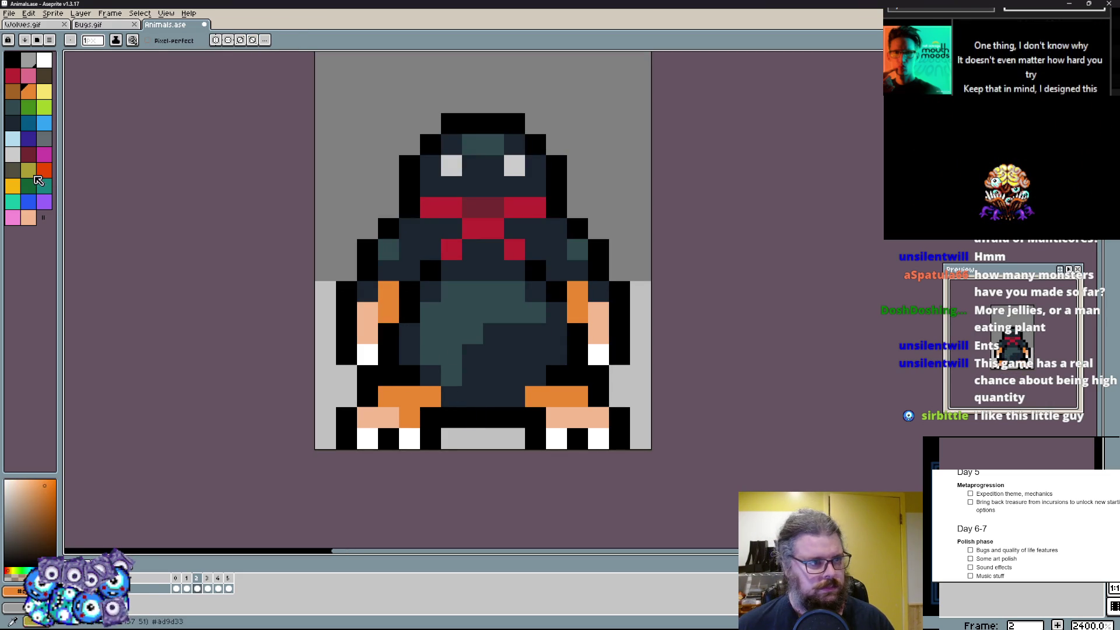
pyautogui.moveTo(399, 411); pyautogui.dragTo(384, 426)
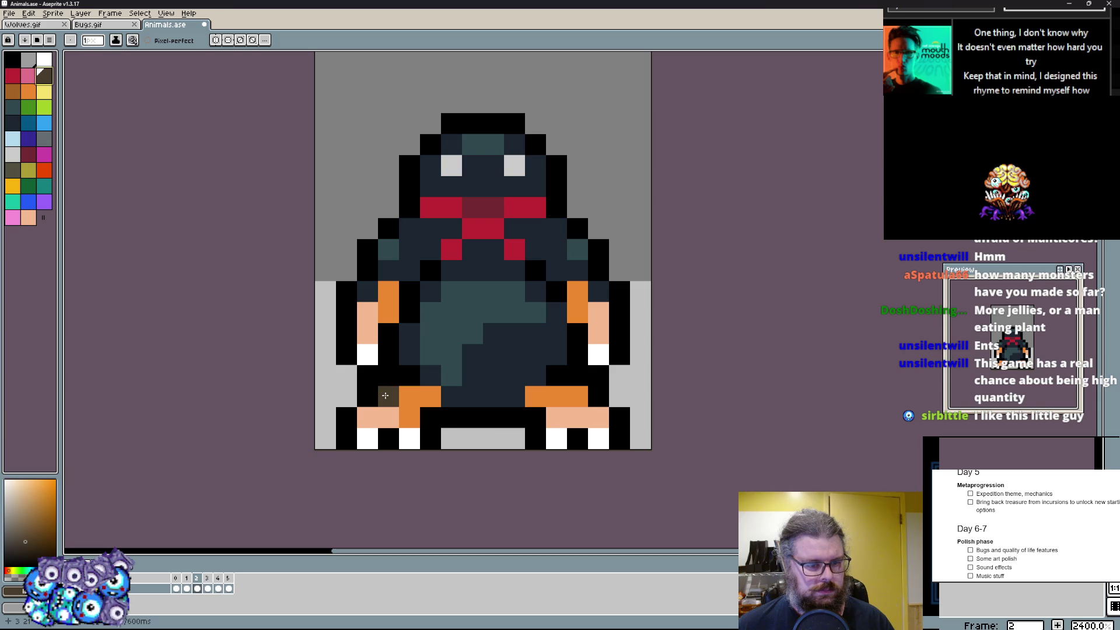
pyautogui.keyDown('alt'); pyautogui.click(481, 401); pyautogui.keyUp('alt')
pyautogui.scroll(1, 480, 401)
pyautogui.moveTo(512, 398); pyautogui.dragTo(450, 407)
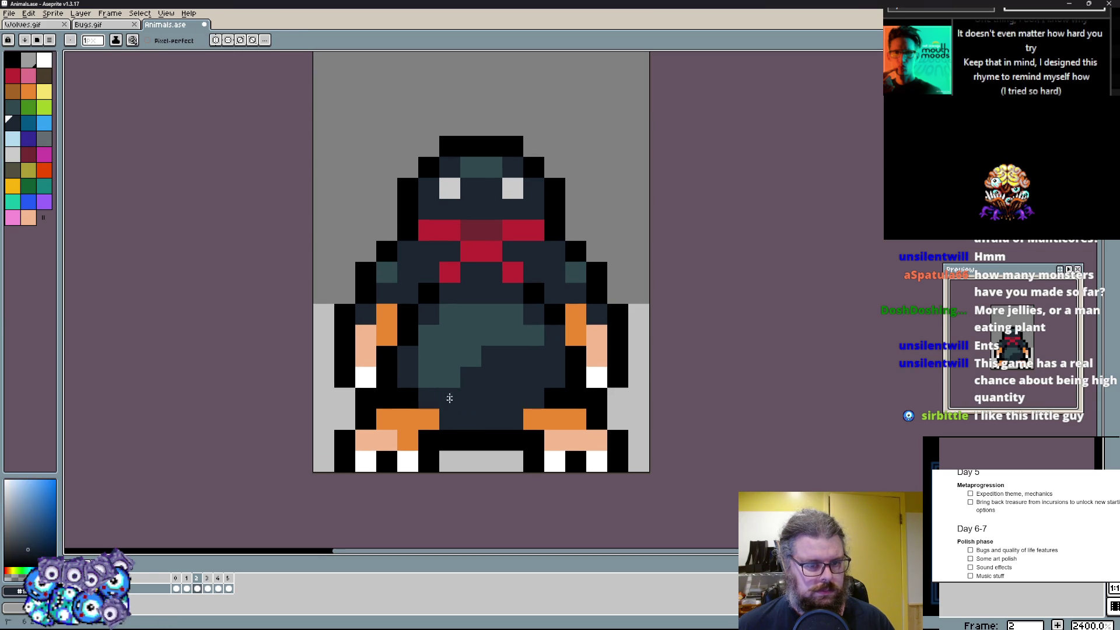
# - Extend the teal band across the belly and paint orange shading on the left shoulder
pyautogui.keyDown('alt'); pyautogui.click(471, 315); pyautogui.keyUp('alt')
pyautogui.moveTo(471, 338); pyautogui.dragTo(513, 376)
pyautogui.keyDown('alt'); pyautogui.click(389, 326); pyautogui.keyUp('alt')
pyautogui.press('alt')
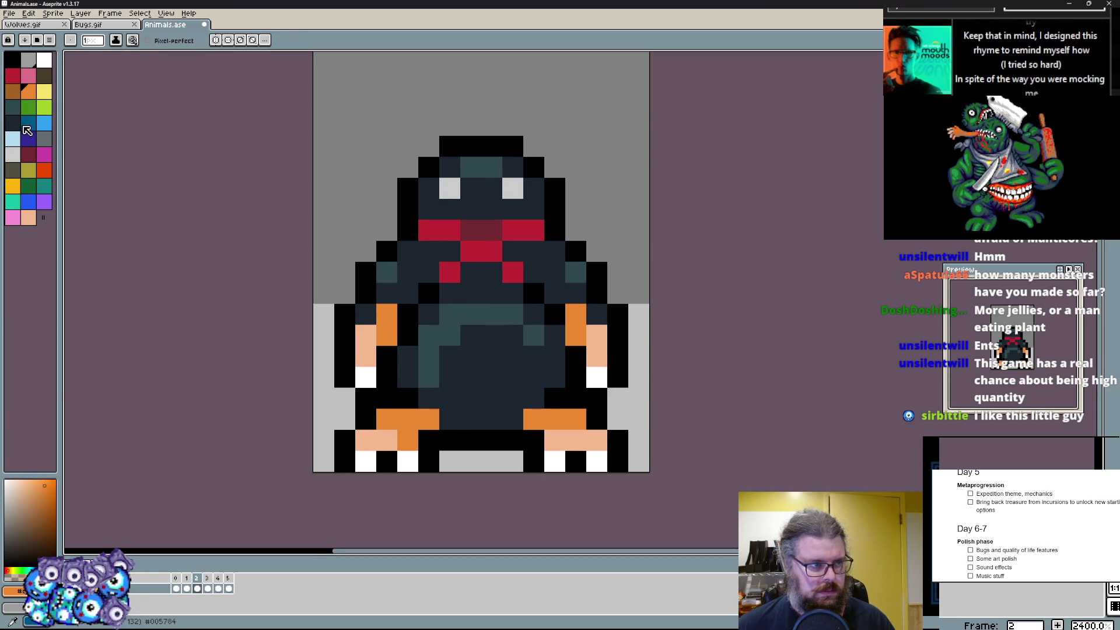
pyautogui.click(16, 97)
pyautogui.moveTo(366, 316); pyautogui.dragTo(409, 316)
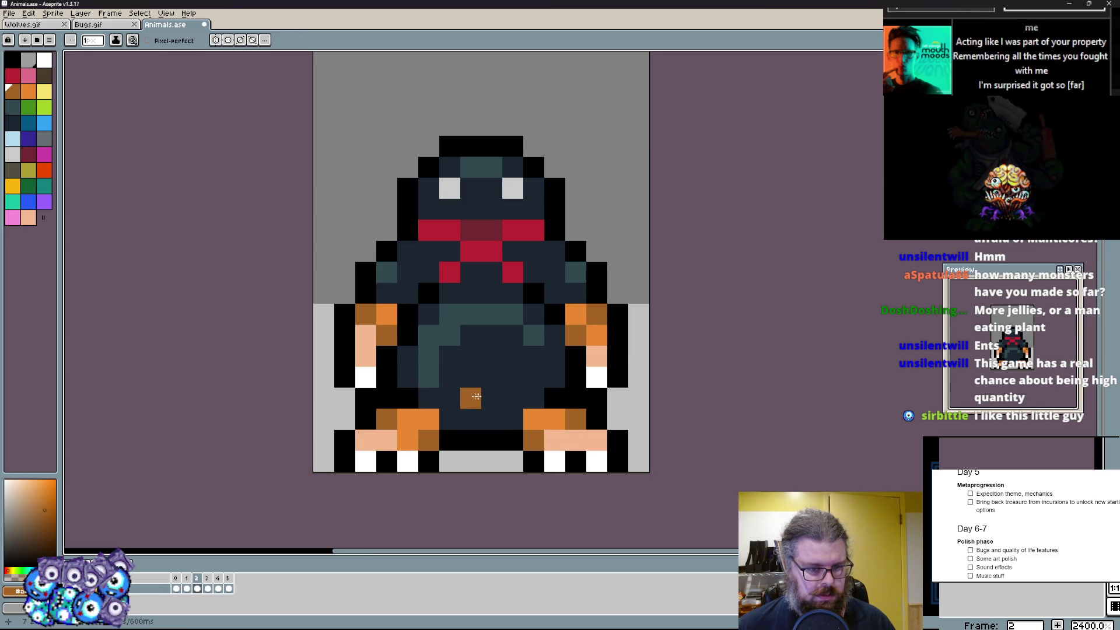
pyautogui.scroll(-2, 395, 443)
pyautogui.scroll(1, 473, 381)
pyautogui.scroll(1, 473, 385)
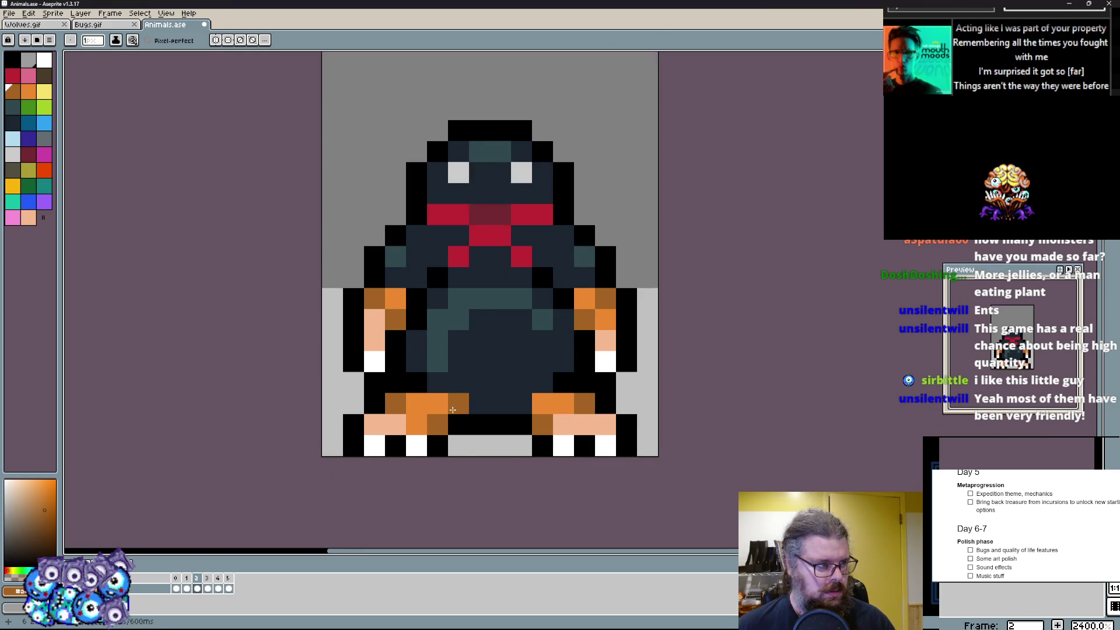
# - Darken a belly teal pixel with the body colour, compare with the neighbouring frame, then pick red and pink
pyautogui.keyDown('alt'); pyautogui.click(453, 413); pyautogui.keyUp('alt')
pyautogui.click(543, 320)
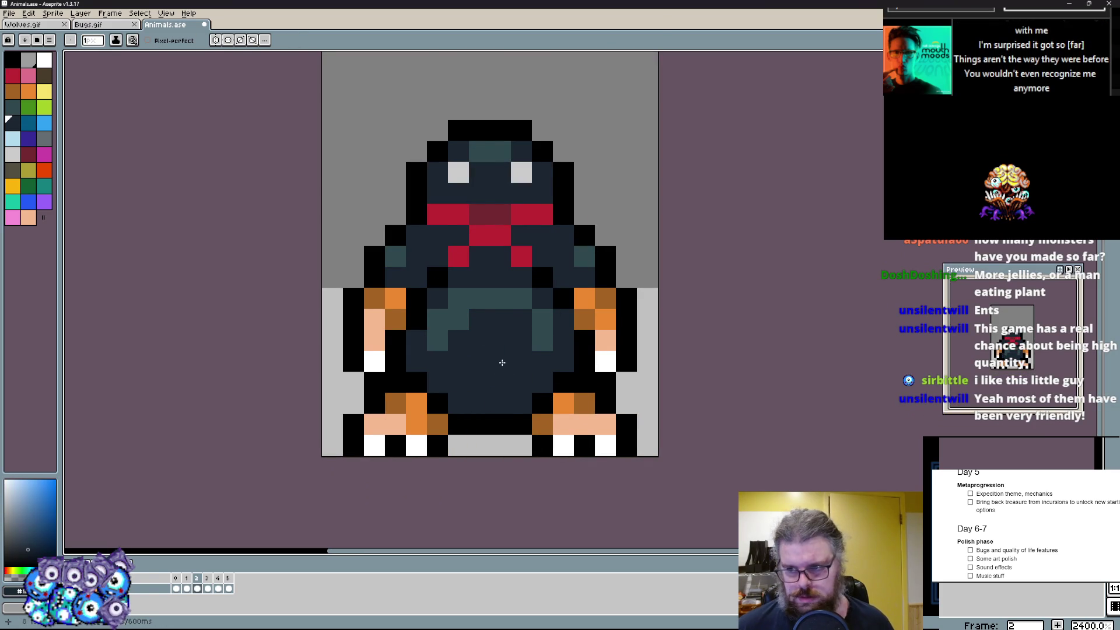
pyautogui.hotkey('ctrl', 'Tab')
pyautogui.hotkey('ctrl', 'shift', 'Tab')
pyautogui.scroll(1, 501, 363)
pyautogui.keyDown('alt'); pyautogui.click(490, 236); pyautogui.keyUp('alt')
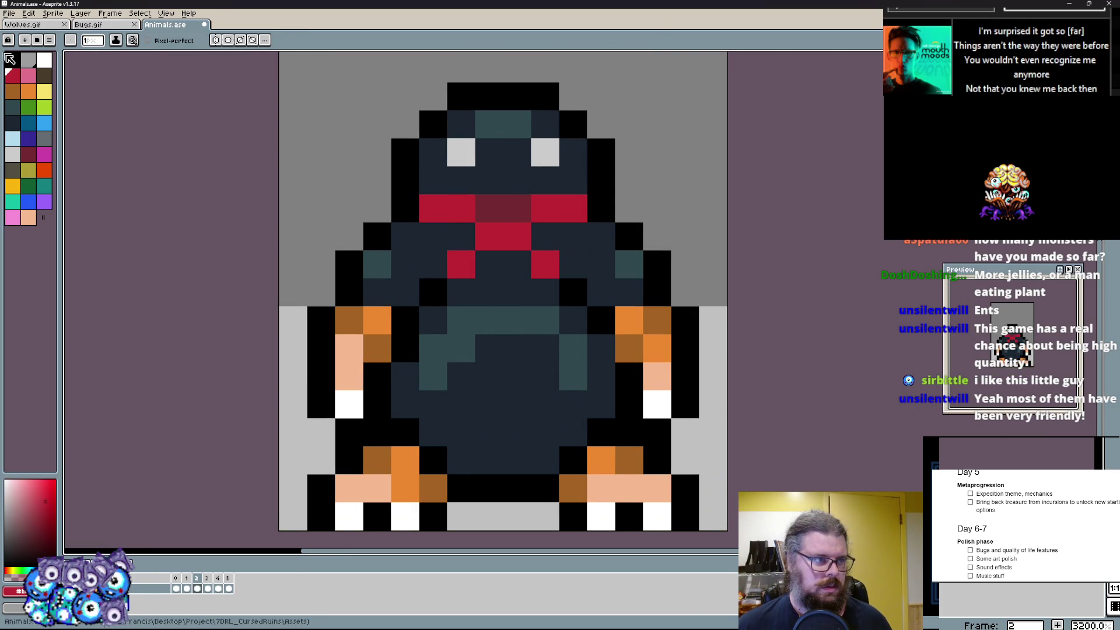
pyautogui.click(37, 75)
# - Recolour the eyes and face spots pink and add red pixels at the face centre
pyautogui.click(433, 208)
pyautogui.click(462, 264)
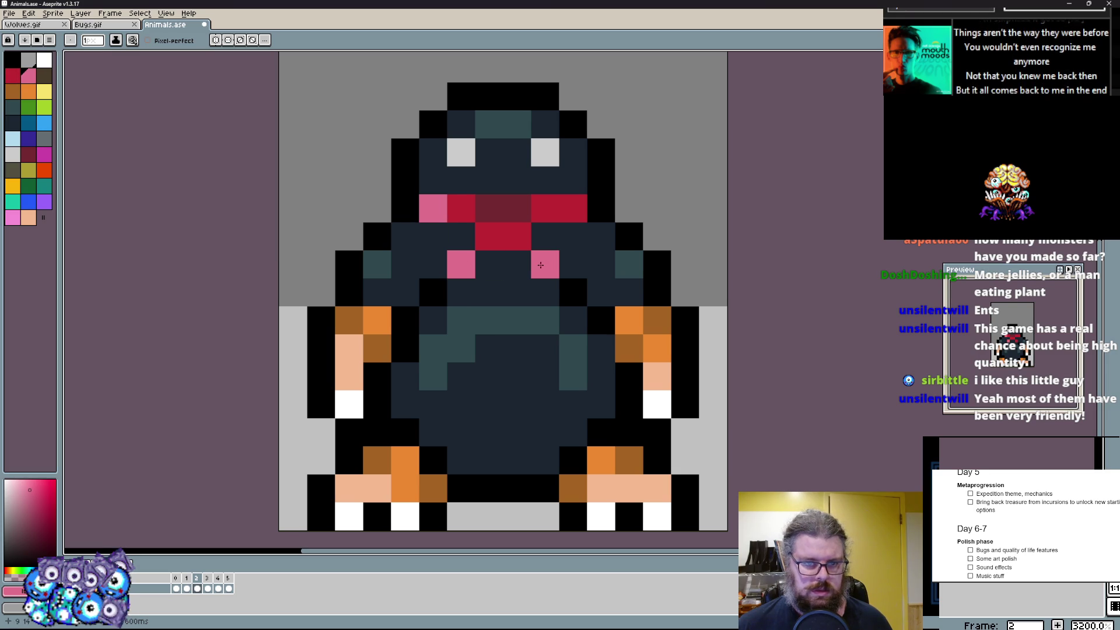
pyautogui.click(543, 265)
pyautogui.click(573, 209)
pyautogui.keyDown('alt'); pyautogui.click(517, 236); pyautogui.keyUp('alt')
pyautogui.click(503, 181)
pyautogui.click(517, 404)
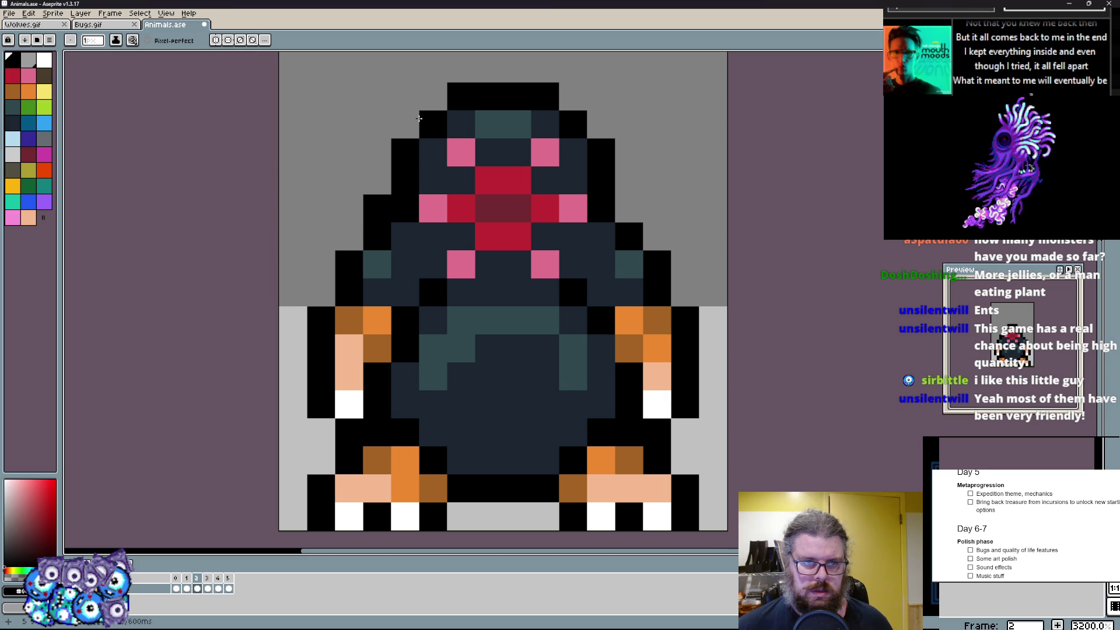
# - Raise the head's top outline in black, fill an outline pixel dark blue, and undo a stray red pixel
pyautogui.moveTo(493, 69); pyautogui.dragTo(547, 78)
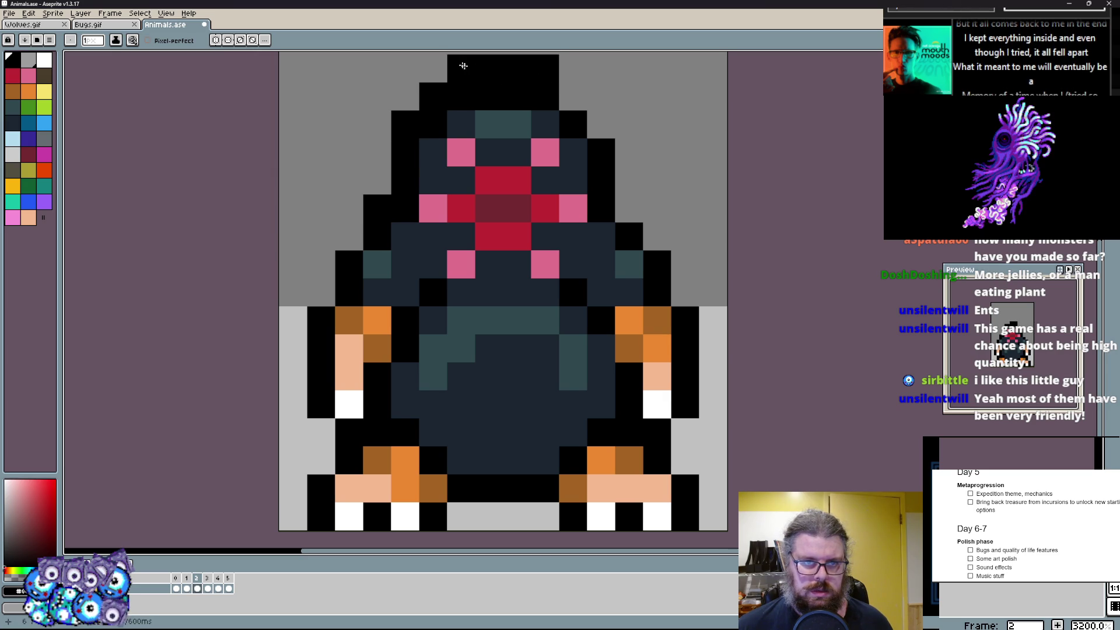
pyautogui.click(628, 209)
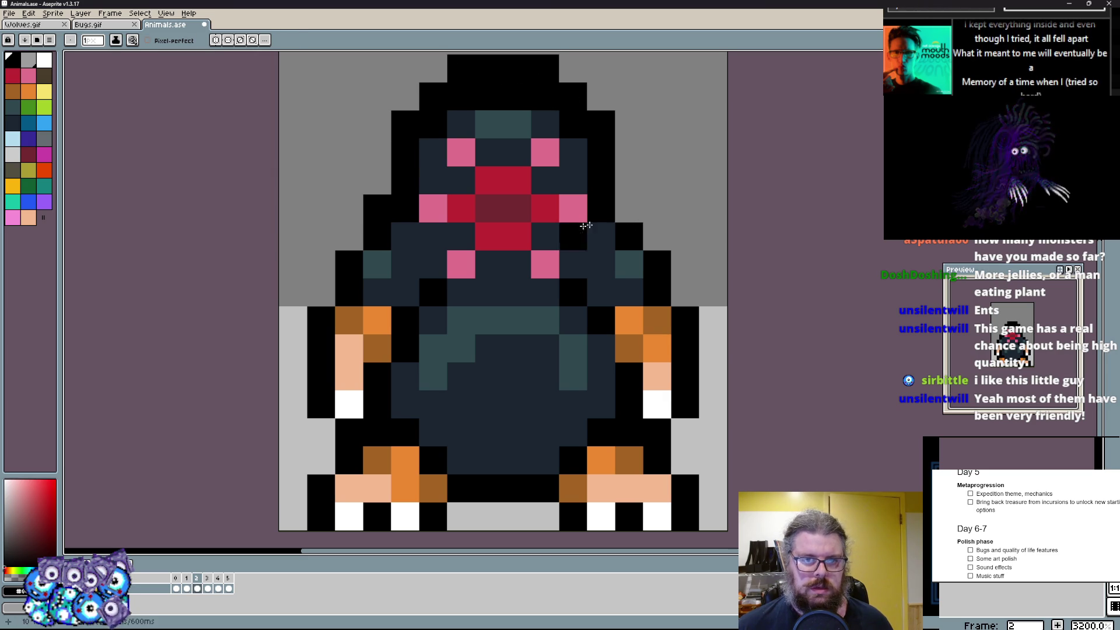
pyautogui.keyDown('alt'); pyautogui.click(566, 123); pyautogui.keyUp('alt')
pyautogui.click(436, 129)
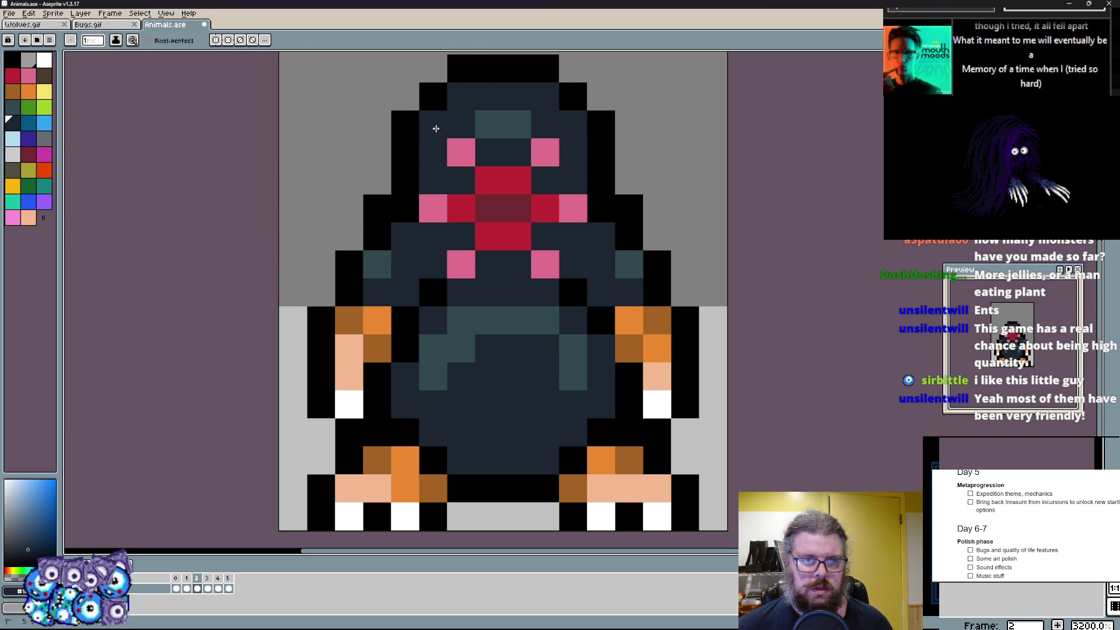
pyautogui.scroll(-1, 468, 238)
pyautogui.scroll(1, 469, 238)
pyautogui.keyDown('alt'); pyautogui.click(499, 179); pyautogui.keyUp('alt')
pyautogui.click(604, 367)
pyautogui.hotkey('ctrl', 'z')
pyautogui.scroll(-2, 605, 368)
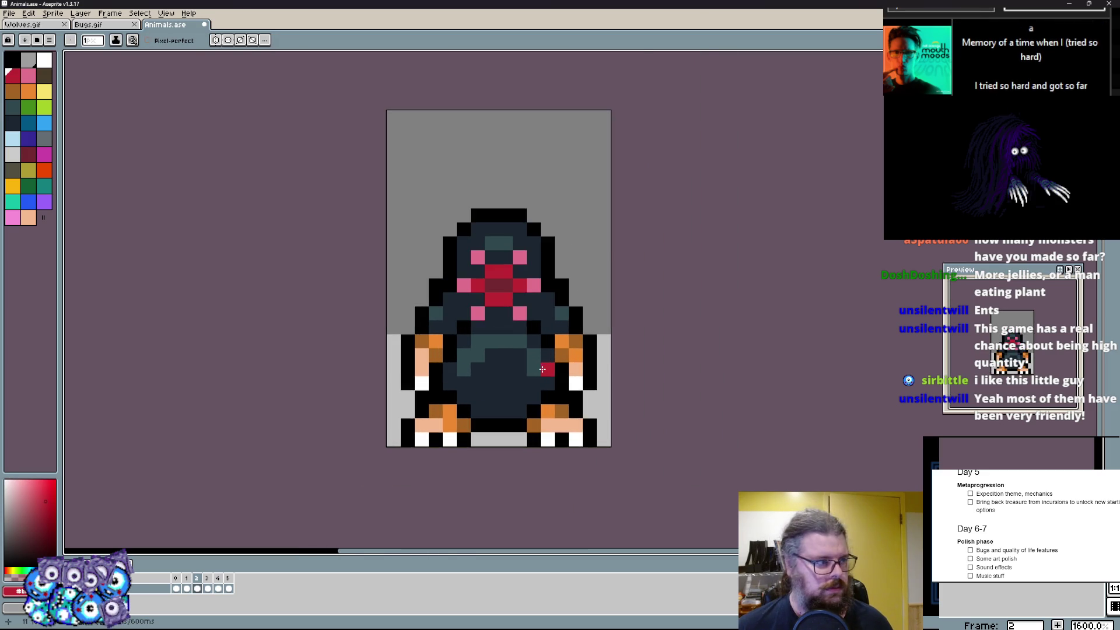
pyautogui.scroll(2, 490, 263)
pyautogui.scroll(-1, 432, 261)
# - Cover a stray red pixel with body colour and shade the right shoulder with dark teal pixels
pyautogui.click(415, 288)
pyautogui.keyDown('alt'); pyautogui.click(376, 289); pyautogui.keyUp('alt')
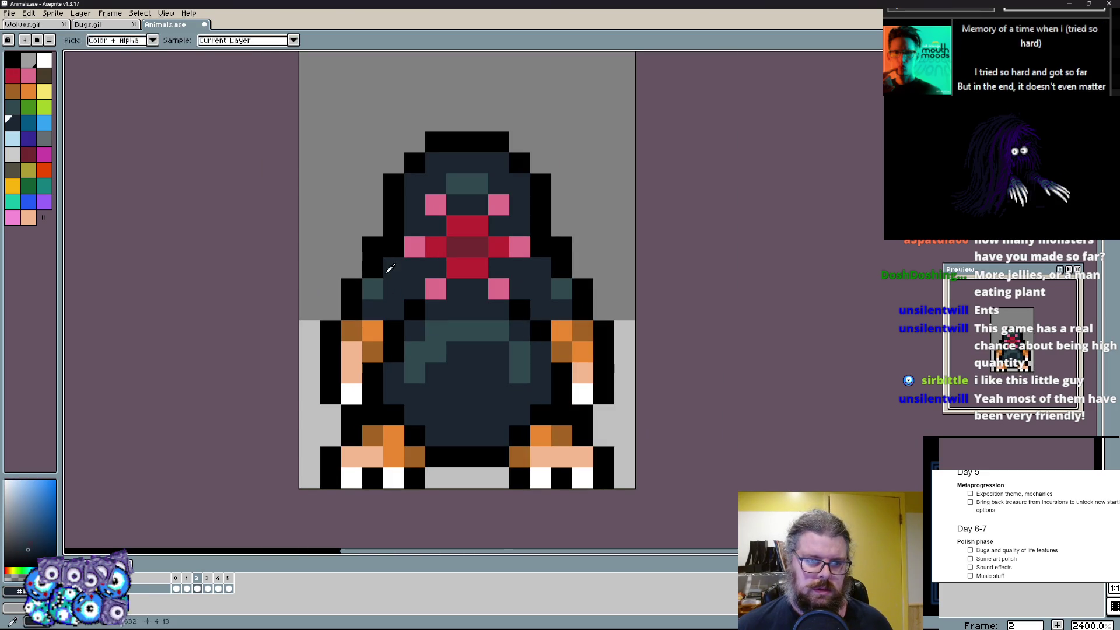
pyautogui.keyDown('alt'); pyautogui.click(376, 289); pyautogui.keyUp('alt')
pyautogui.click(390, 270)
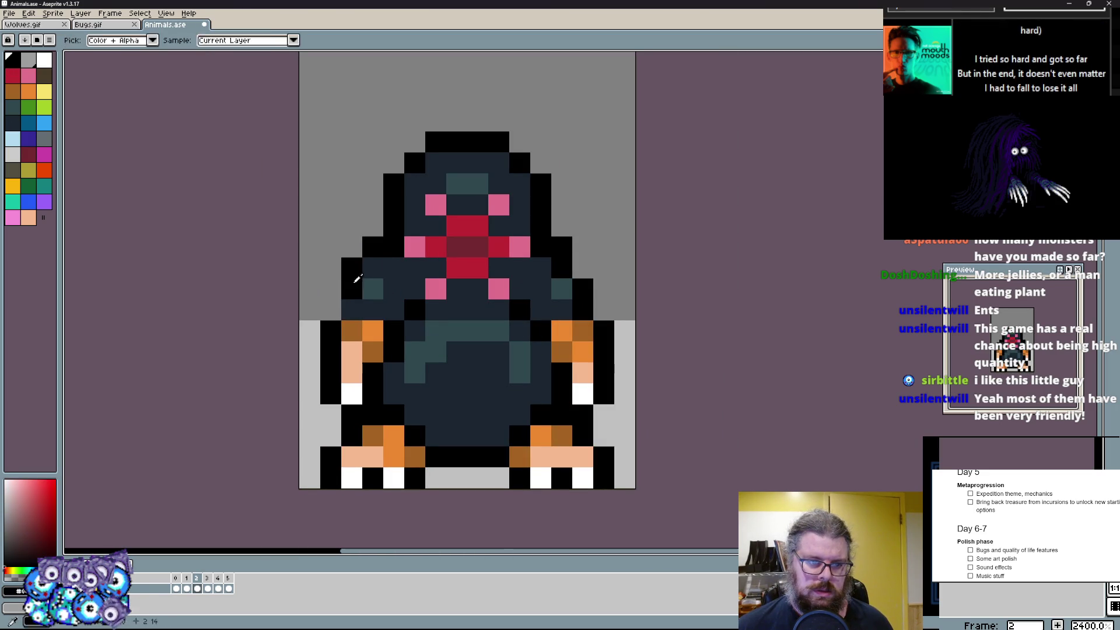
pyautogui.click(558, 250)
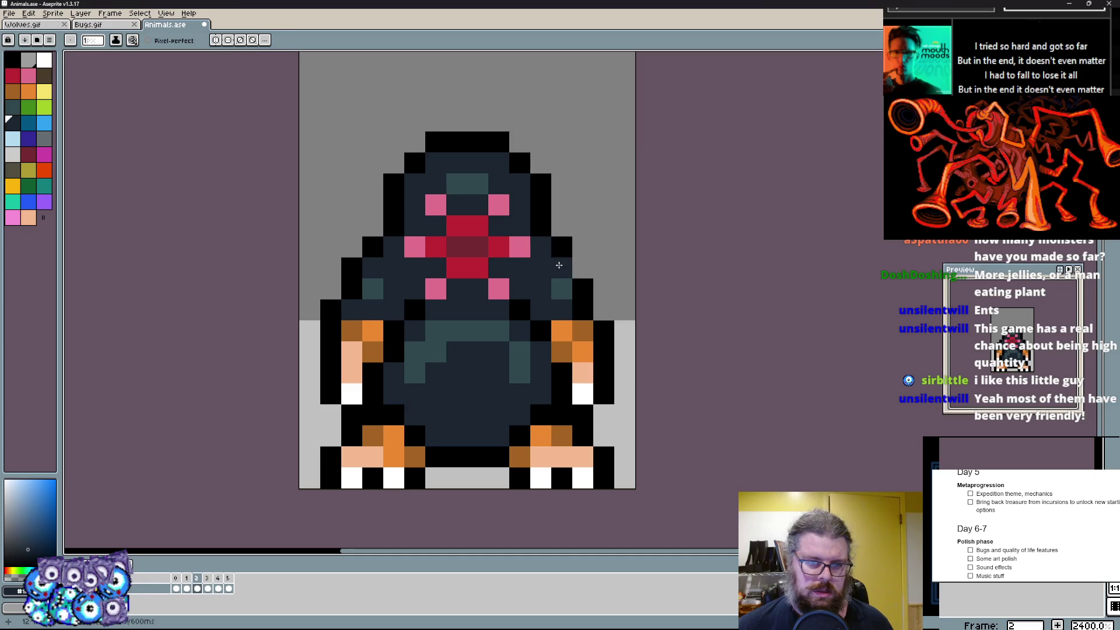
pyautogui.keyDown('alt'); pyautogui.click(602, 310); pyautogui.keyUp('alt')
pyautogui.click(602, 311)
pyautogui.scroll(-1, 579, 309)
pyautogui.scroll(1, 580, 308)
pyautogui.scroll(-3, 547, 219)
pyautogui.scroll(1, 544, 331)
pyautogui.scroll(1, 545, 330)
# - Step forward through the animal frames to the tiger, then back to the first frame
pyautogui.moveTo(550, 331); pyautogui.dragTo(544, 387)
pyautogui.press('Right')
pyautogui.press('Right')
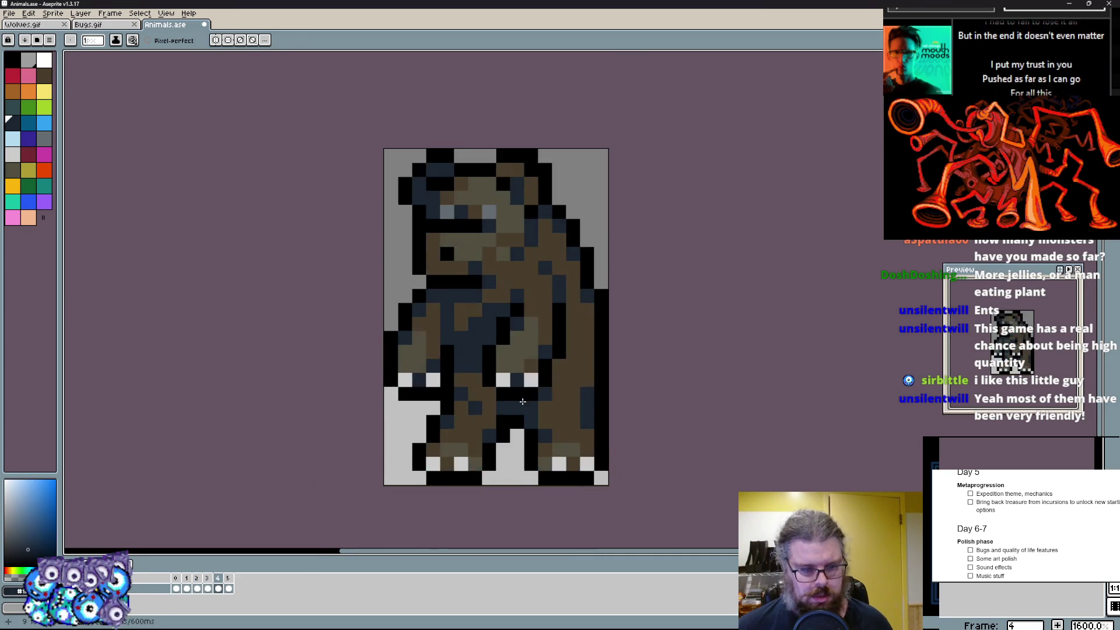
pyautogui.press('Right')
pyautogui.press('Left')
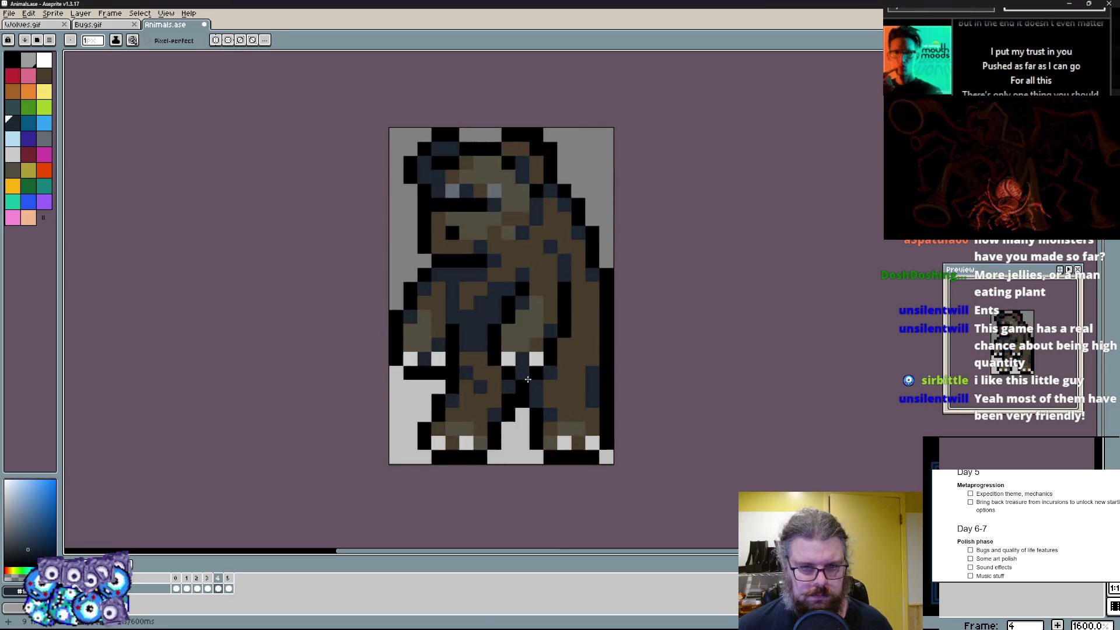
pyautogui.press('Left')
pyautogui.press('Left')
pyautogui.press('Left')
pyautogui.click(19, 24)
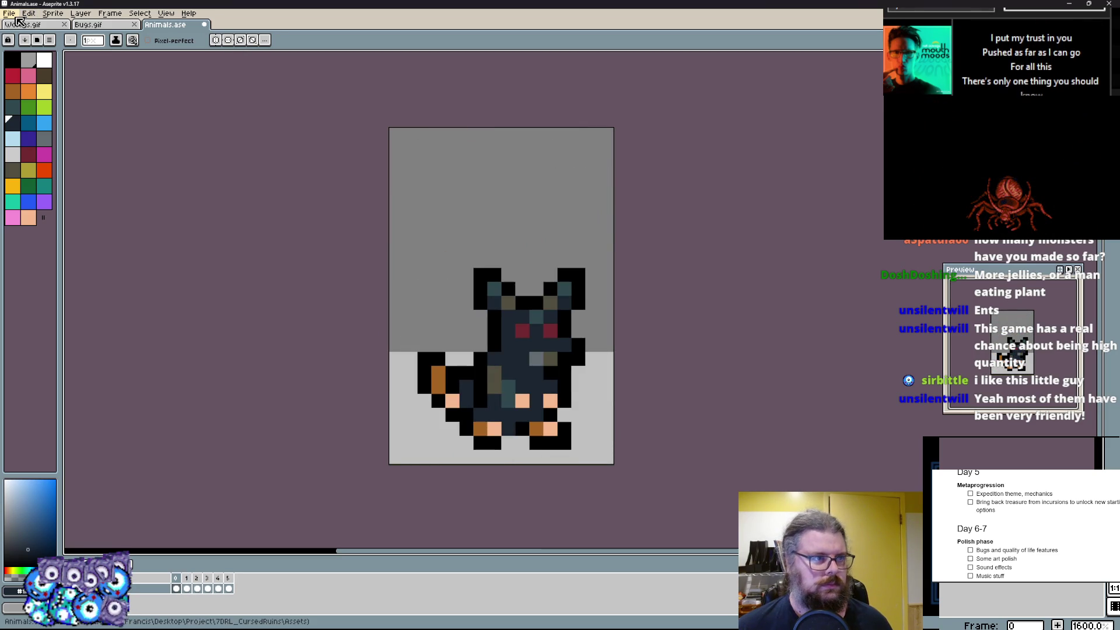
# - Save the animal sprites as Animals.gif with the GIF file type
pyautogui.click(13, 13)
pyautogui.click(13, 14)
pyautogui.click(13, 13)
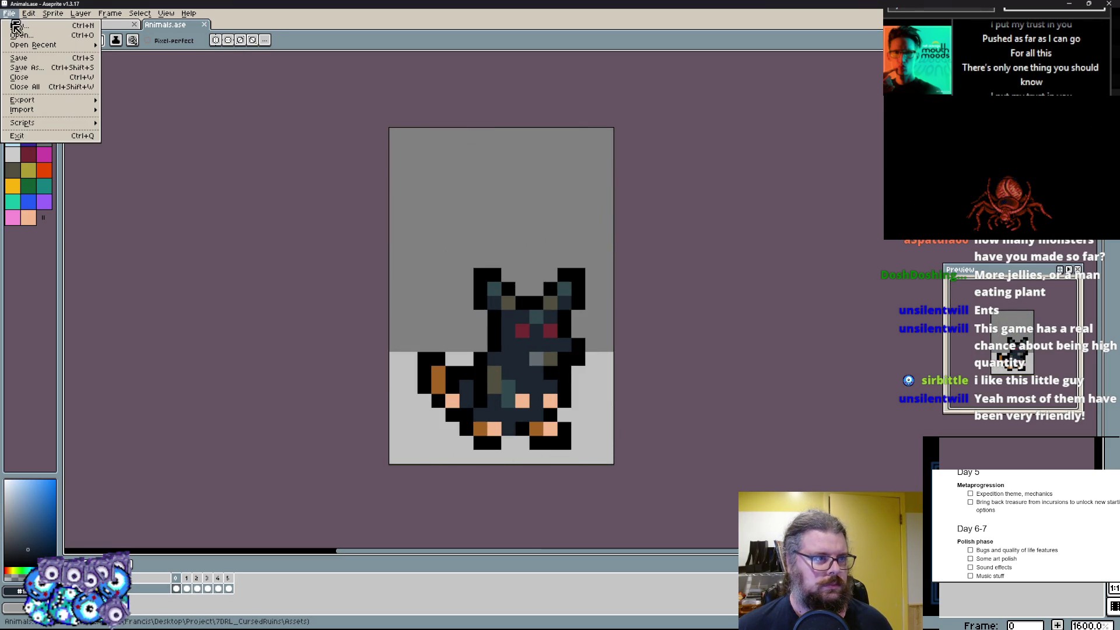
pyautogui.click(26, 67)
pyautogui.click(289, 276)
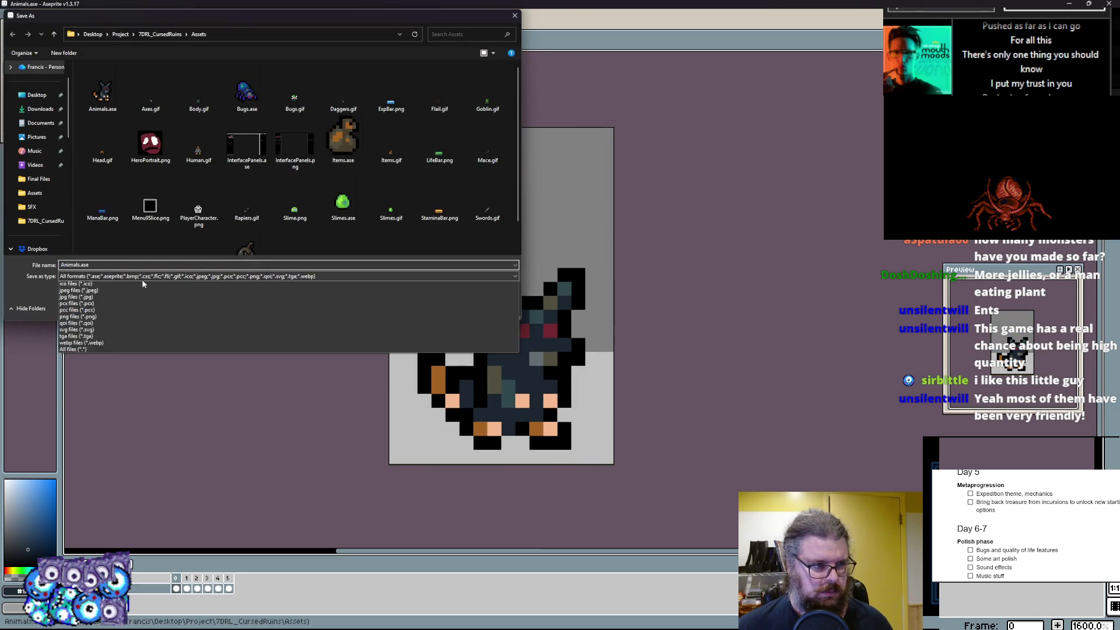
pyautogui.click(289, 341)
pyautogui.click(144, 265)
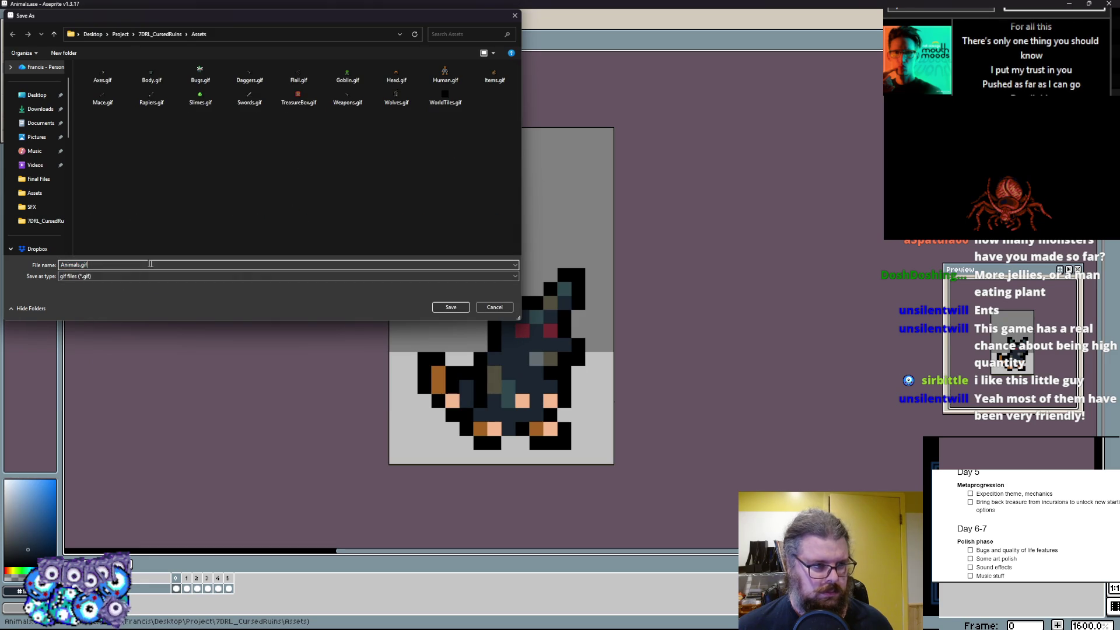
pyautogui.click(451, 308)
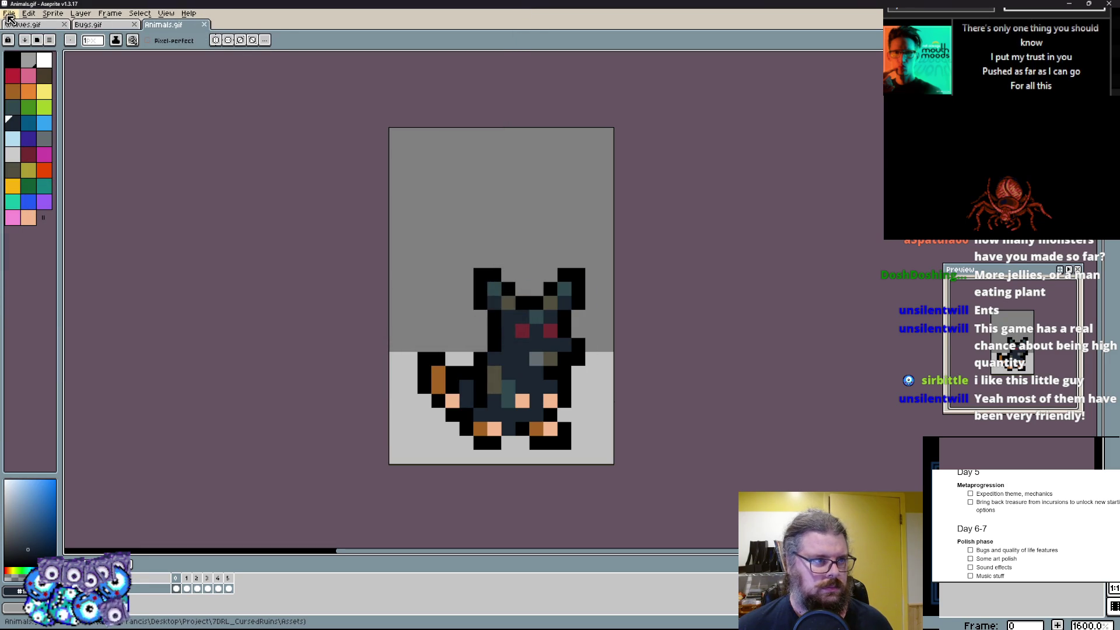
# - Save a copy of the file as Plants.gif
pyautogui.click(9, 13)
pyautogui.click(26, 68)
pyautogui.write('Plants.gif')
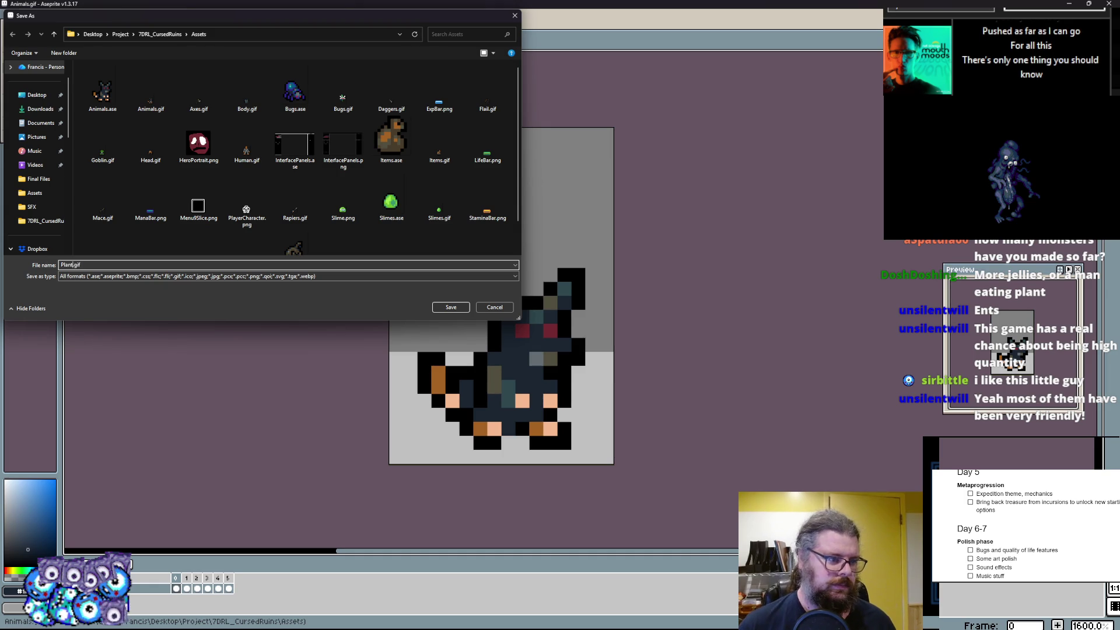
pyautogui.click(459, 309)
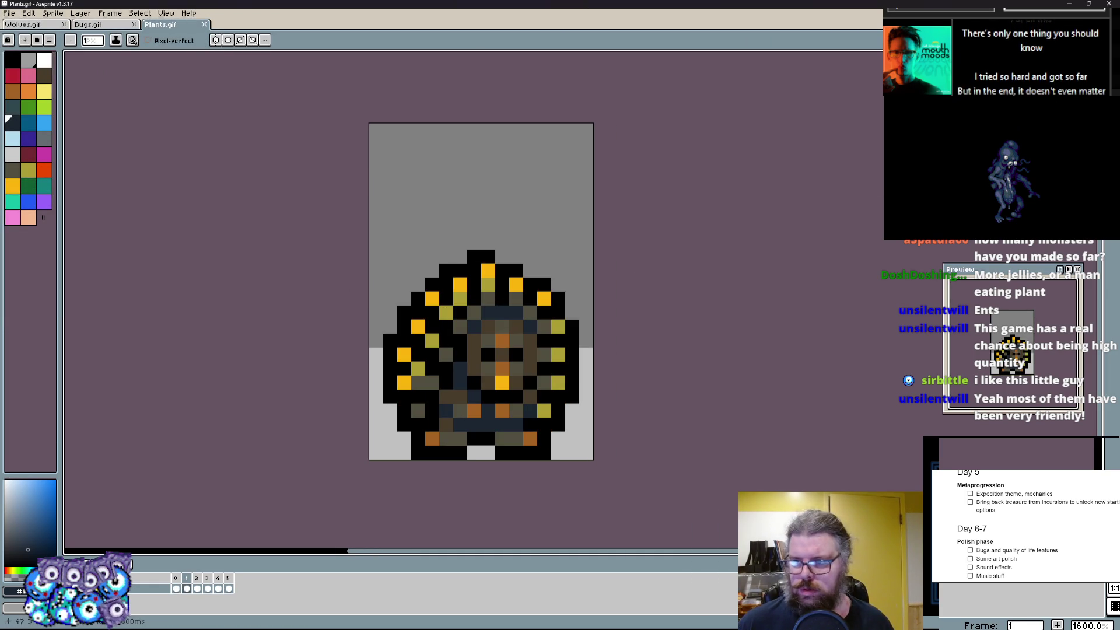
# - Delete the extra frame from the timeline and clear the cat sprite, leaving a blank canvas
pyautogui.click(218, 580)
pyautogui.rightClick(192, 583)
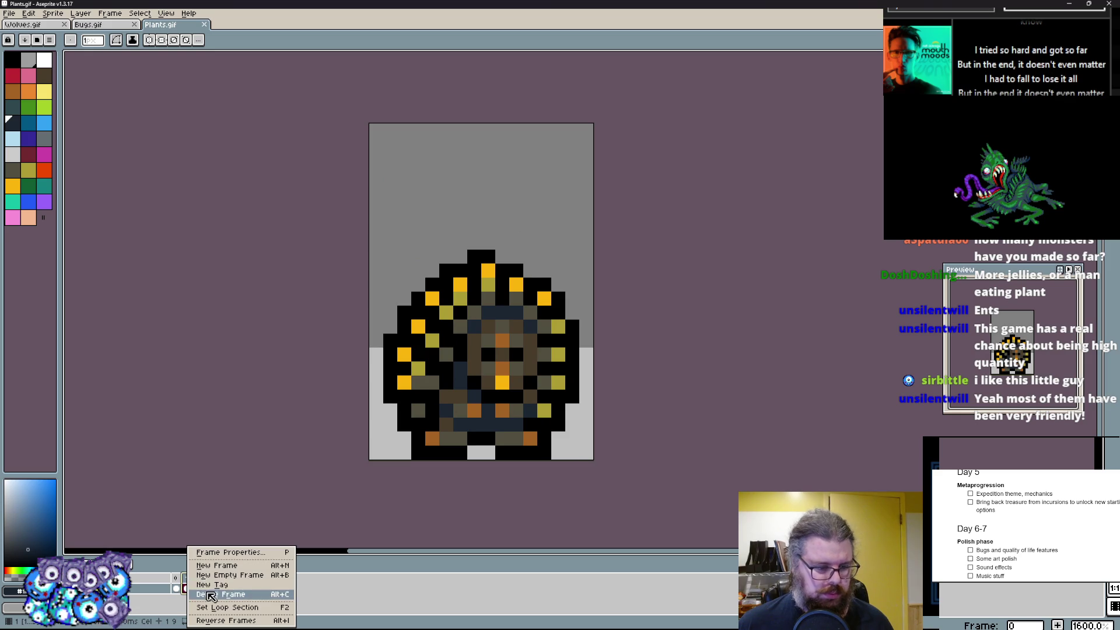
pyautogui.click(221, 595)
pyautogui.scroll(-2, 551, 357)
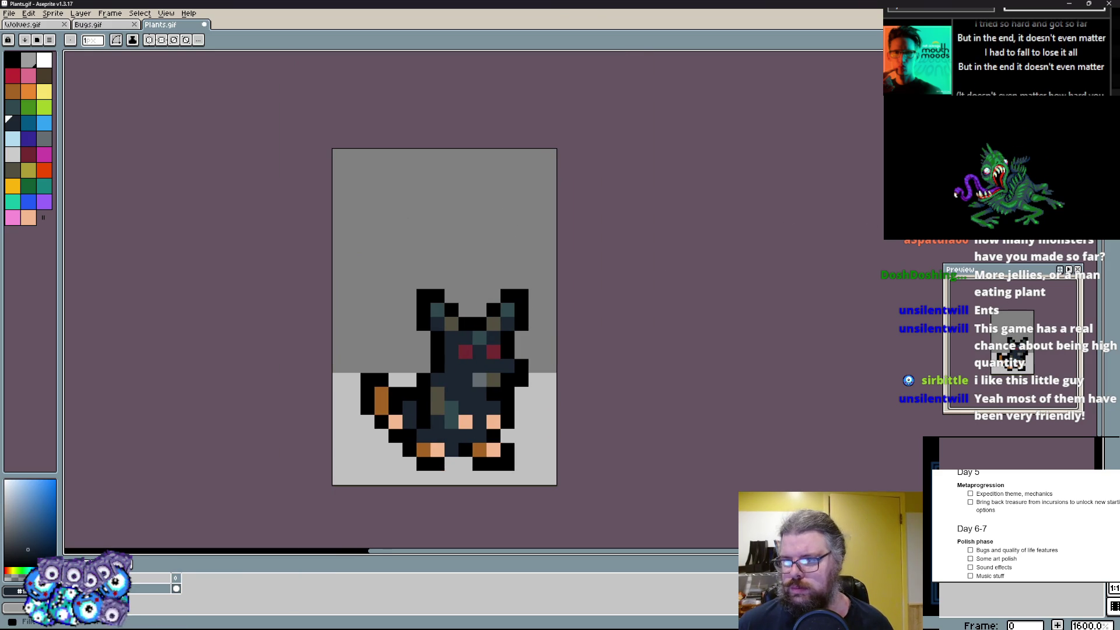
pyautogui.press('Delete')
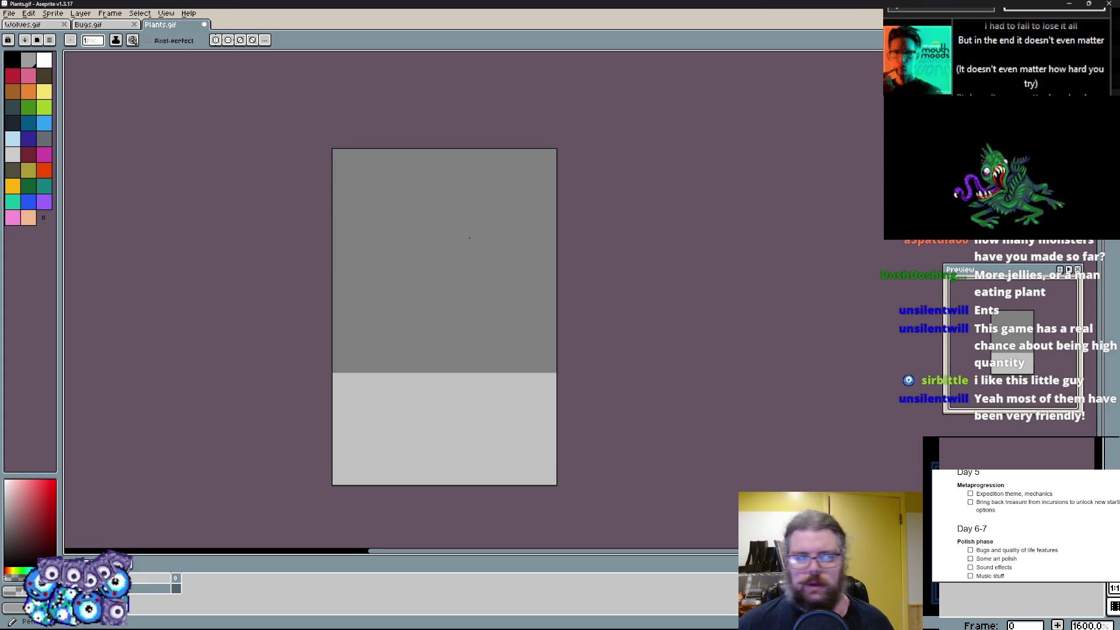
pyautogui.scroll(1, 336, 293)
pyautogui.scroll(1, 333, 280)
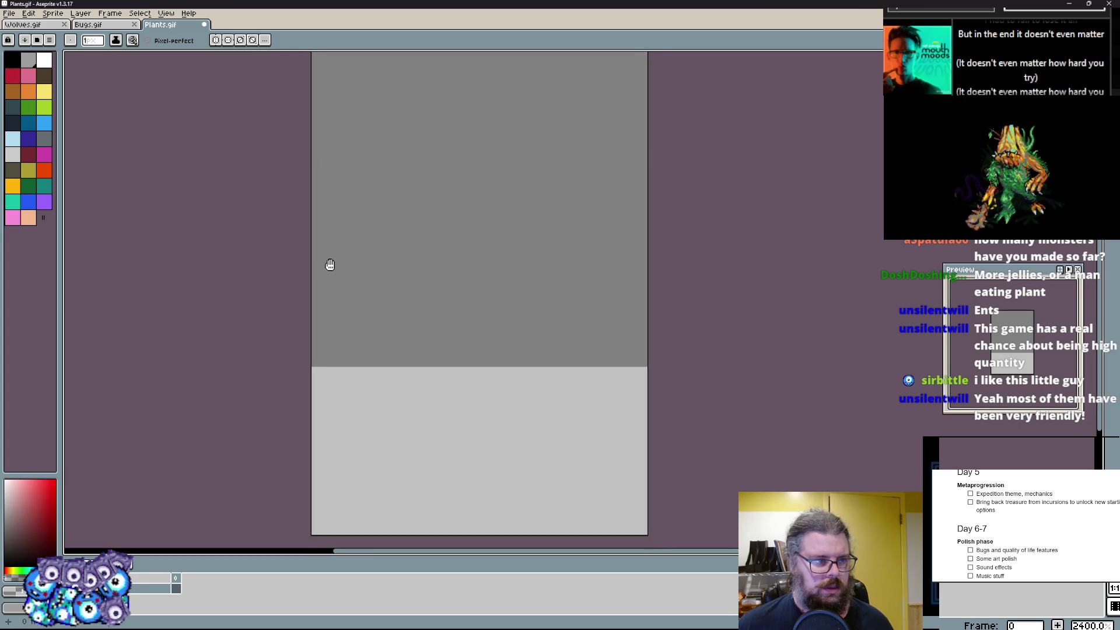
# - Draw the black roots at the bottom and a curved black stem rising upward
pyautogui.click(18, 72)
pyautogui.scroll(-1, 455, 499)
pyautogui.scroll(-1, 368, 481)
pyautogui.moveTo(366, 497)
pyautogui.mouseDown()
pyautogui.moveTo(385, 447)
pyautogui.moveTo(420, 438)
pyautogui.mouseUp()
pyautogui.scroll(1, 385, 455)
pyautogui.moveTo(420, 482); pyautogui.dragTo(433, 487)
pyautogui.moveTo(473, 451); pyautogui.dragTo(516, 455)
pyautogui.moveTo(499, 409)
pyautogui.mouseDown()
pyautogui.moveTo(543, 473)
pyautogui.moveTo(411, 290)
pyautogui.moveTo(508, 115)
pyautogui.mouseUp()
pyautogui.moveTo(508, 154); pyautogui.dragTo(519, 200)
# - Paint the large green leafy body with a right branch and upper-left leaf, then pick teal
pyautogui.click(33, 182)
pyautogui.moveTo(376, 333); pyautogui.dragTo(526, 385)
pyautogui.moveTo(472, 263)
pyautogui.mouseDown()
pyautogui.moveTo(505, 442)
pyautogui.moveTo(442, 280)
pyautogui.mouseUp()
pyautogui.moveTo(526, 481)
pyautogui.mouseDown()
pyautogui.moveTo(578, 315)
pyautogui.moveTo(560, 420)
pyautogui.moveTo(569, 281)
pyautogui.moveTo(526, 306)
pyautogui.mouseUp()
pyautogui.moveTo(385, 333); pyautogui.dragTo(368, 289)
pyautogui.moveTo(438, 420); pyautogui.dragTo(526, 472)
pyautogui.moveTo(525, 490)
pyautogui.mouseDown()
pyautogui.moveTo(525, 411)
pyautogui.moveTo(534, 446)
pyautogui.moveTo(420, 351)
pyautogui.moveTo(368, 219)
pyautogui.moveTo(438, 328)
pyautogui.mouseUp()
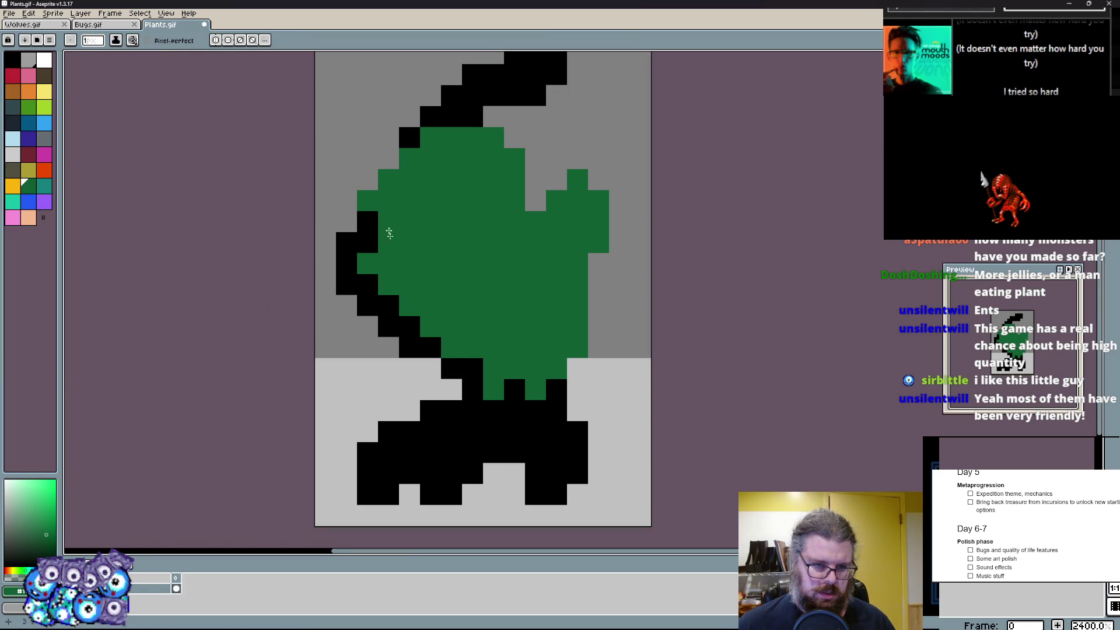
pyautogui.moveTo(350, 245)
pyautogui.mouseDown()
pyautogui.moveTo(385, 158)
pyautogui.moveTo(442, 101)
pyautogui.moveTo(403, 140)
pyautogui.mouseUp()
pyautogui.click(49, 186)
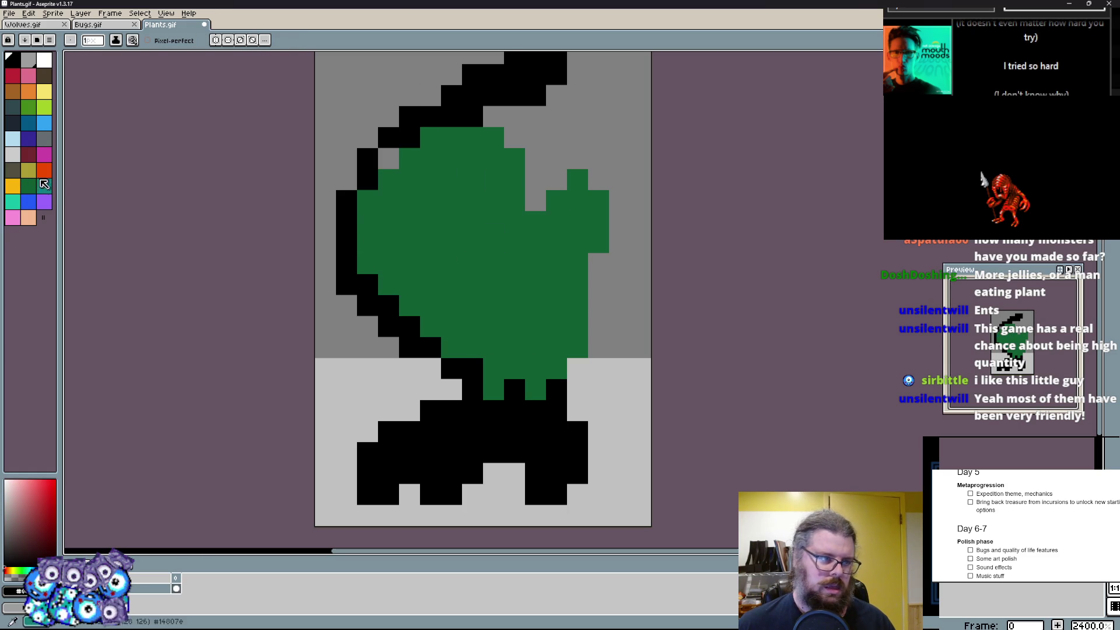
pyautogui.click(28, 207)
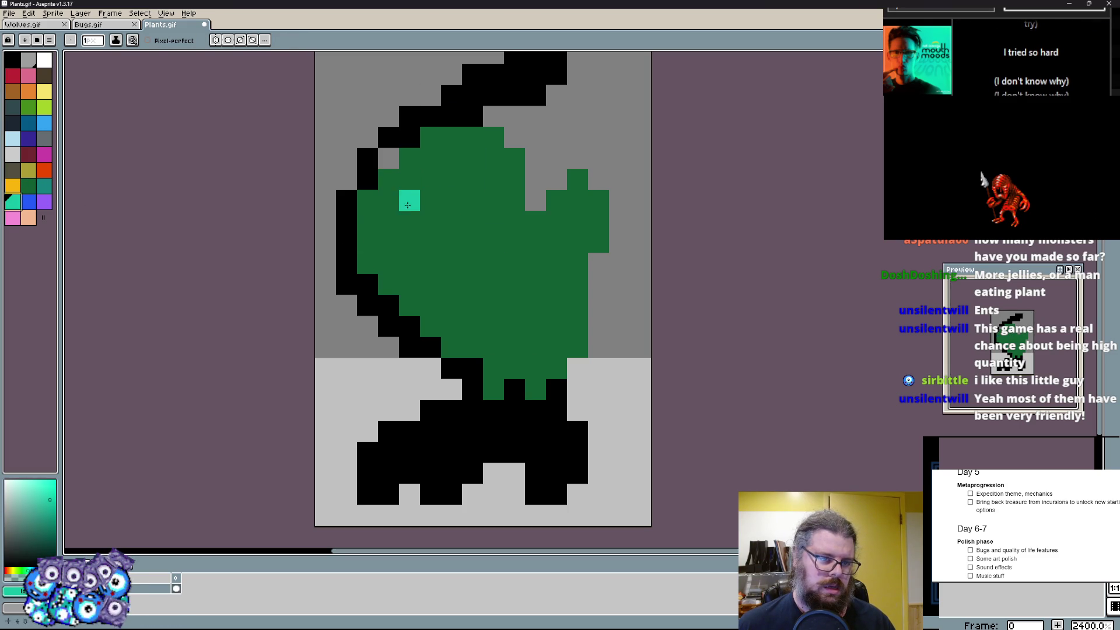
# - Fill the leaf centre black, repaint green edges, draw a black diagonal and a green column on the right
pyautogui.press('x')
pyautogui.moveTo(490, 175); pyautogui.dragTo(517, 350)
pyautogui.moveTo(438, 333)
pyautogui.mouseDown()
pyautogui.moveTo(455, 192)
pyautogui.moveTo(529, 340)
pyautogui.mouseUp()
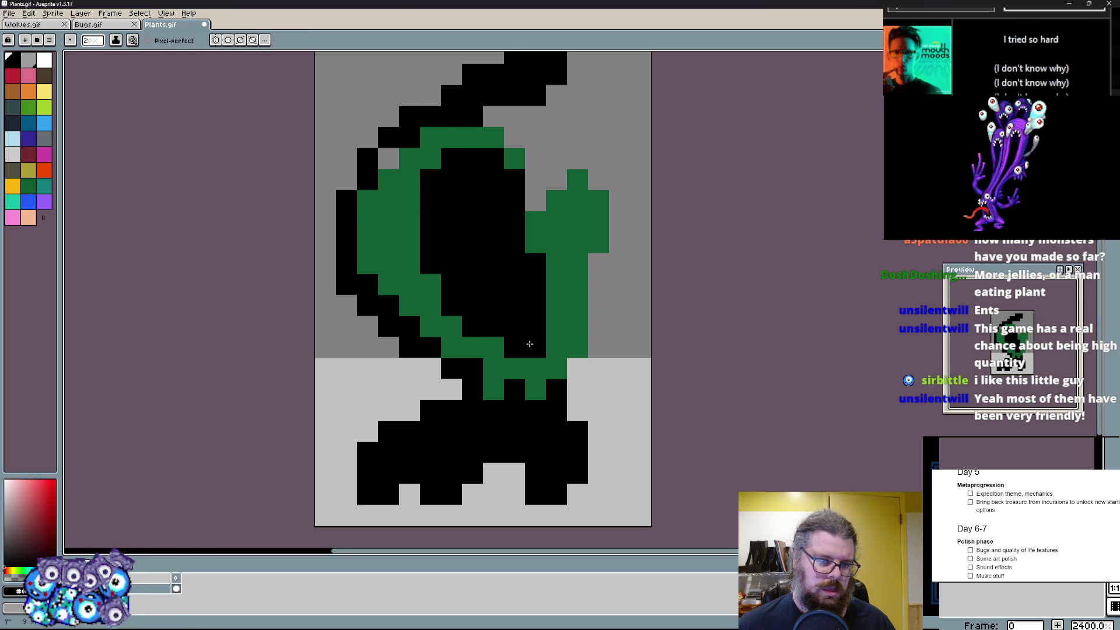
pyautogui.click(495, 359)
pyautogui.press('x')
pyautogui.moveTo(490, 377)
pyautogui.mouseDown()
pyautogui.moveTo(472, 360)
pyautogui.moveTo(437, 201)
pyautogui.moveTo(477, 140)
pyautogui.mouseUp()
pyautogui.press('x')
pyautogui.press('x')
pyautogui.click(449, 110)
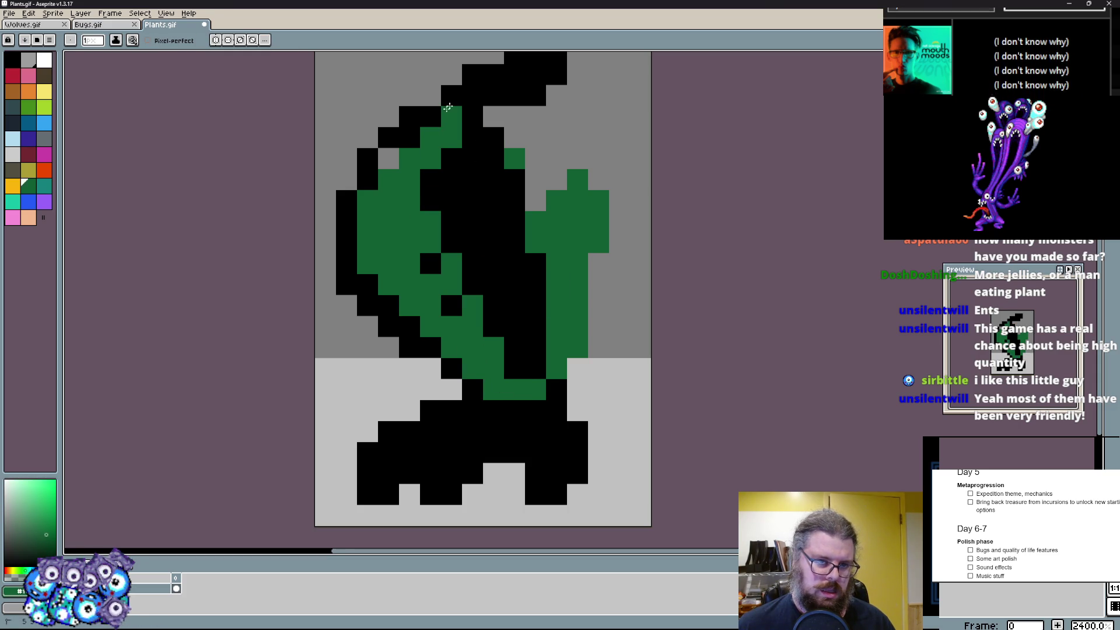
pyautogui.press('x')
pyautogui.moveTo(451, 102); pyautogui.dragTo(359, 203)
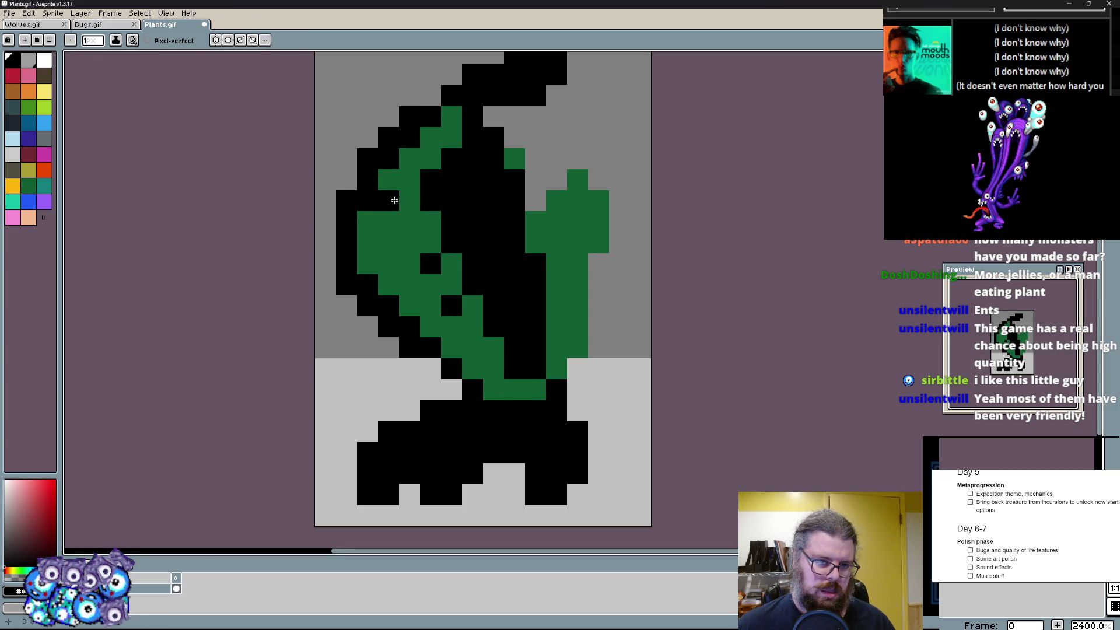
pyautogui.press('x')
pyautogui.moveTo(516, 158)
pyautogui.mouseDown()
pyautogui.moveTo(534, 263)
pyautogui.moveTo(546, 114)
pyautogui.moveTo(536, 188)
pyautogui.mouseUp()
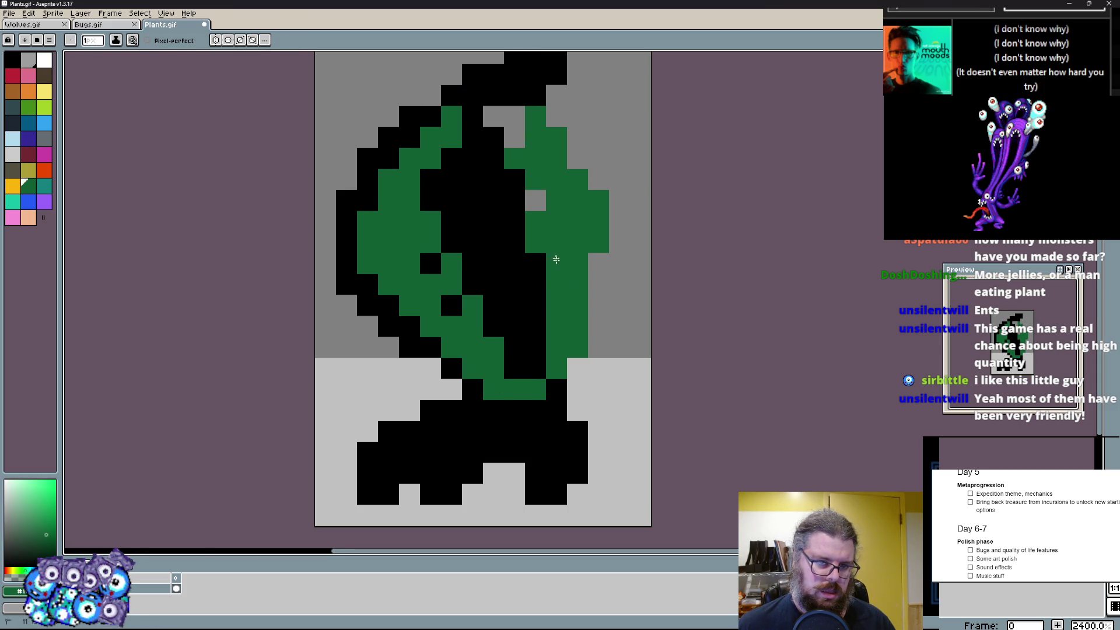
pyautogui.click(536, 201)
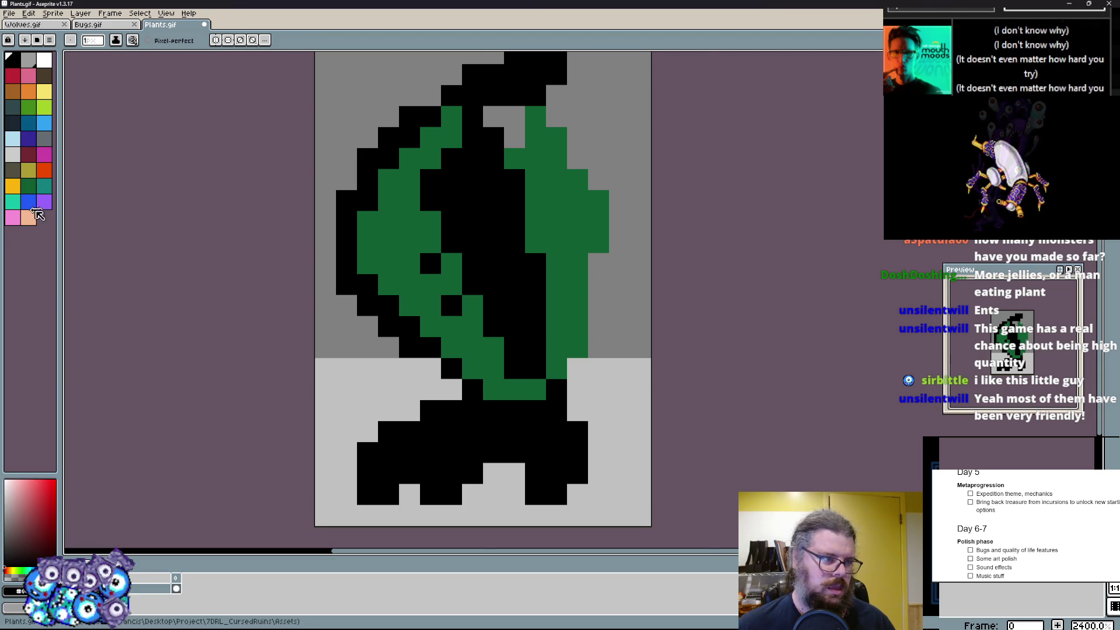
# - Paint teal leaf-vein highlights in rows up the leaf, undoing misplaced pixels
pyautogui.click(24, 203)
pyautogui.click(390, 282)
pyautogui.scroll(1, 399, 280)
pyautogui.hotkey('ctrl', 'z')
pyautogui.moveTo(499, 364); pyautogui.dragTo(582, 337)
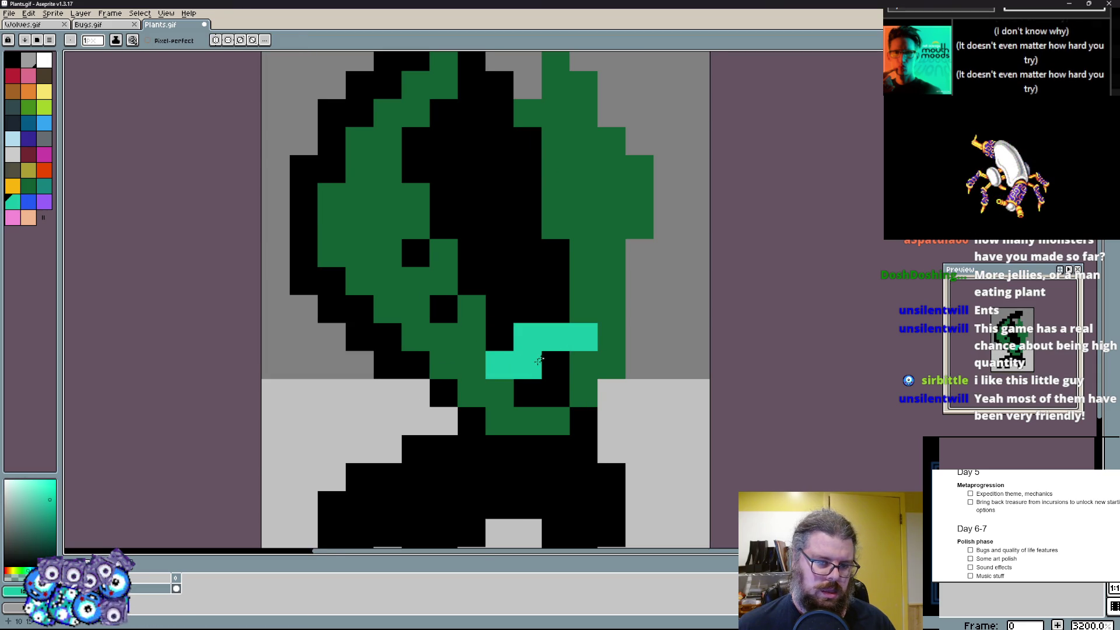
pyautogui.click(471, 307)
pyautogui.moveTo(556, 253); pyautogui.dragTo(585, 253)
pyautogui.click(471, 253)
pyautogui.click(471, 225)
pyautogui.hotkey('ctrl', 'z')
pyautogui.moveTo(501, 199); pyautogui.dragTo(557, 199)
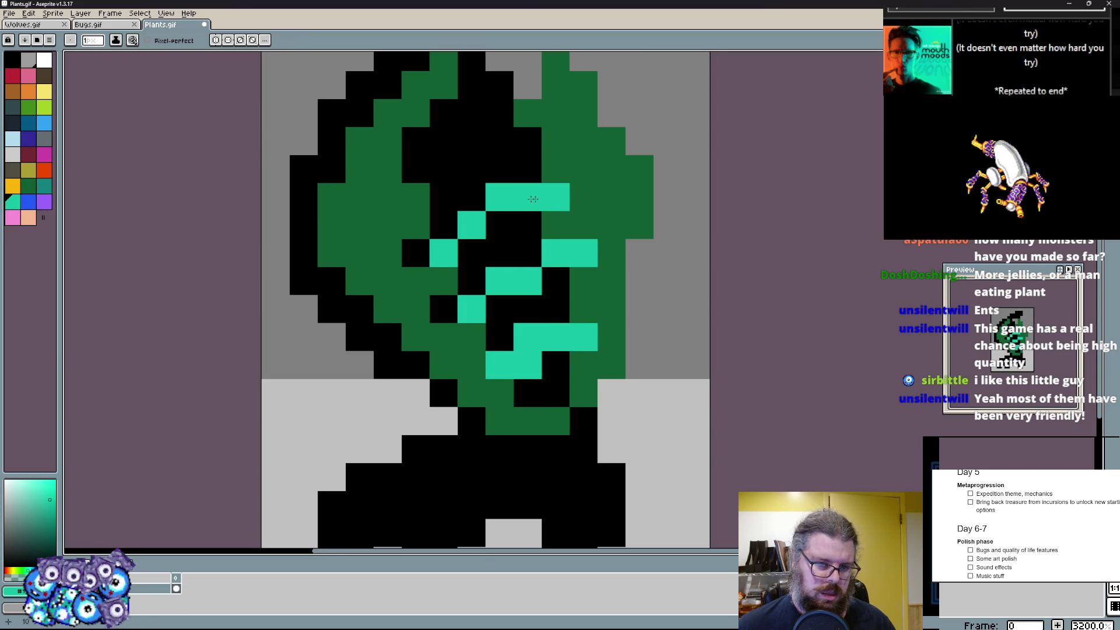
pyautogui.click(444, 169)
pyautogui.hotkey('ctrl', 'z')
pyautogui.click(416, 199)
pyautogui.moveTo(525, 141); pyautogui.dragTo(472, 141)
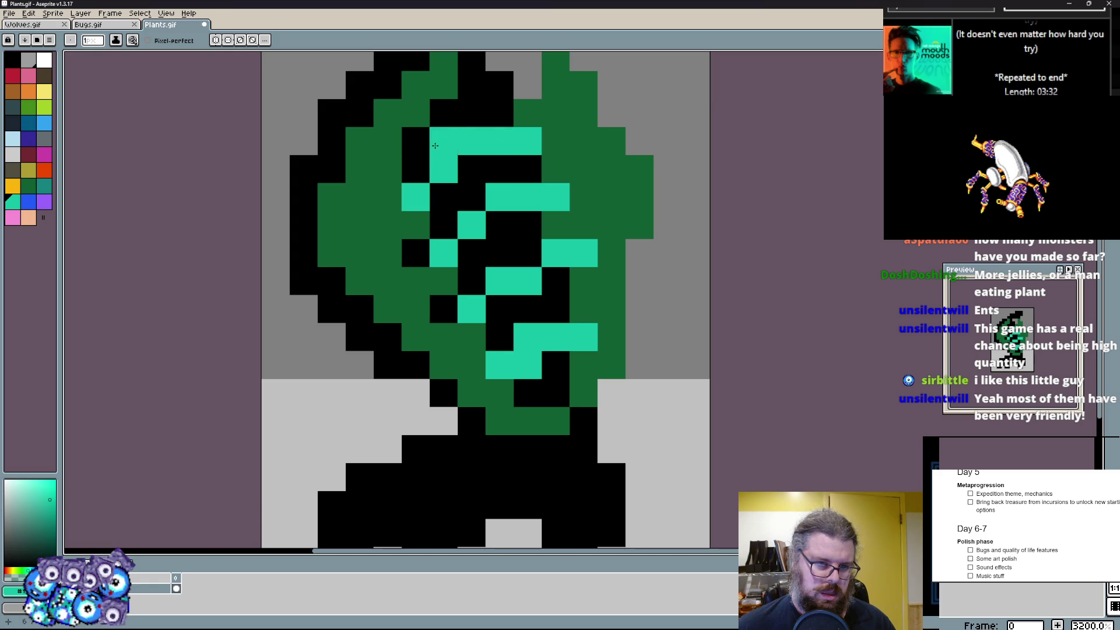
pyautogui.click(388, 139)
pyautogui.moveTo(456, 85); pyautogui.dragTo(438, 97)
# - Erase stray left outline pixels, thicken the black outline down the right side and reshape the head's black top
pyautogui.press('Right')
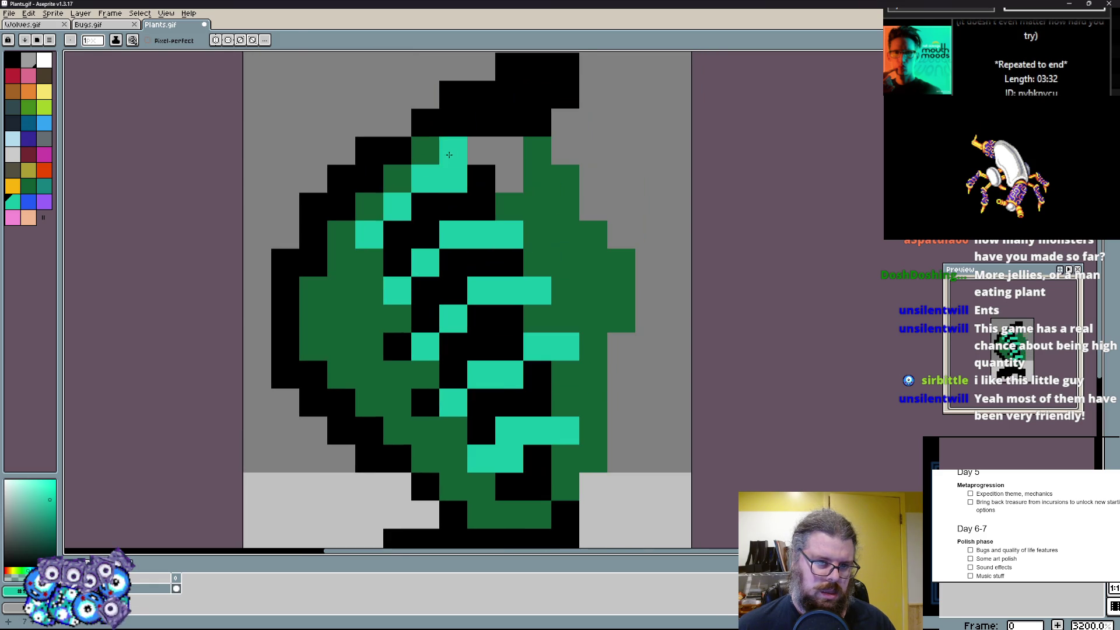
pyautogui.moveTo(388, 129); pyautogui.dragTo(313, 209)
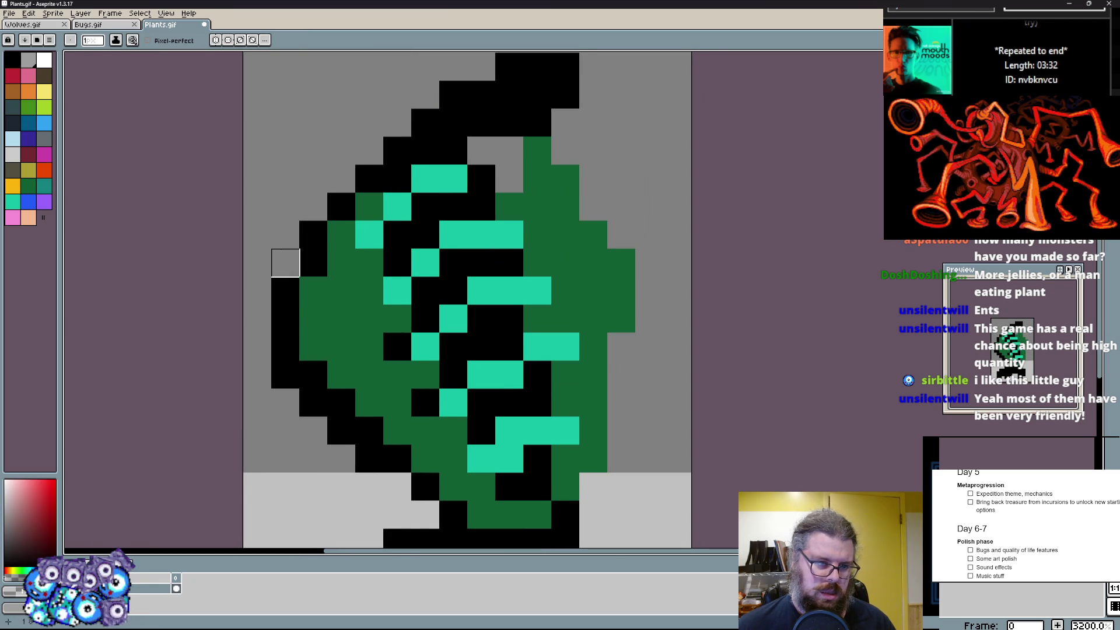
pyautogui.scroll(-3, 286, 263)
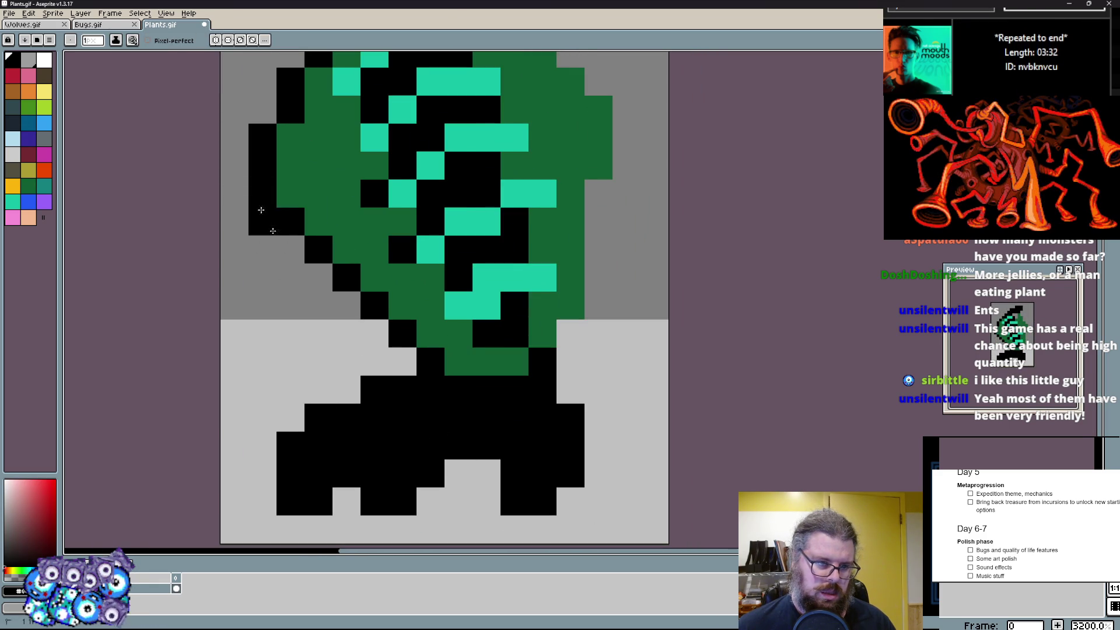
pyautogui.scroll(-3, 423, 422)
pyautogui.scroll(3, 368, 385)
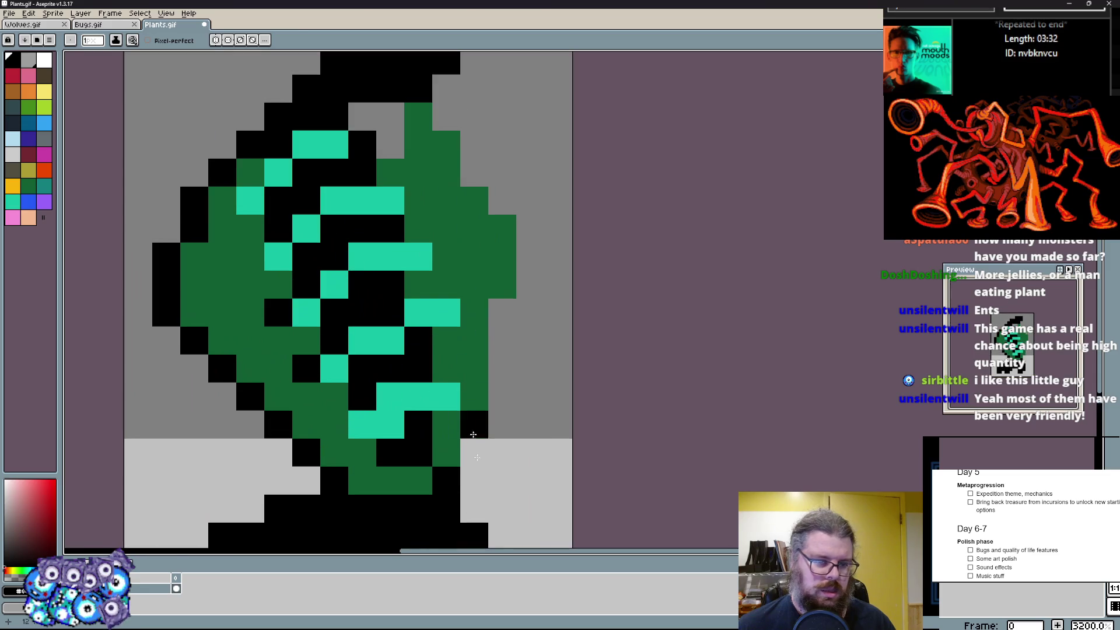
pyautogui.press('b')
pyautogui.moveTo(502, 424)
pyautogui.mouseDown()
pyautogui.moveTo(503, 280)
pyautogui.moveTo(529, 336)
pyautogui.moveTo(509, 217)
pyautogui.mouseUp()
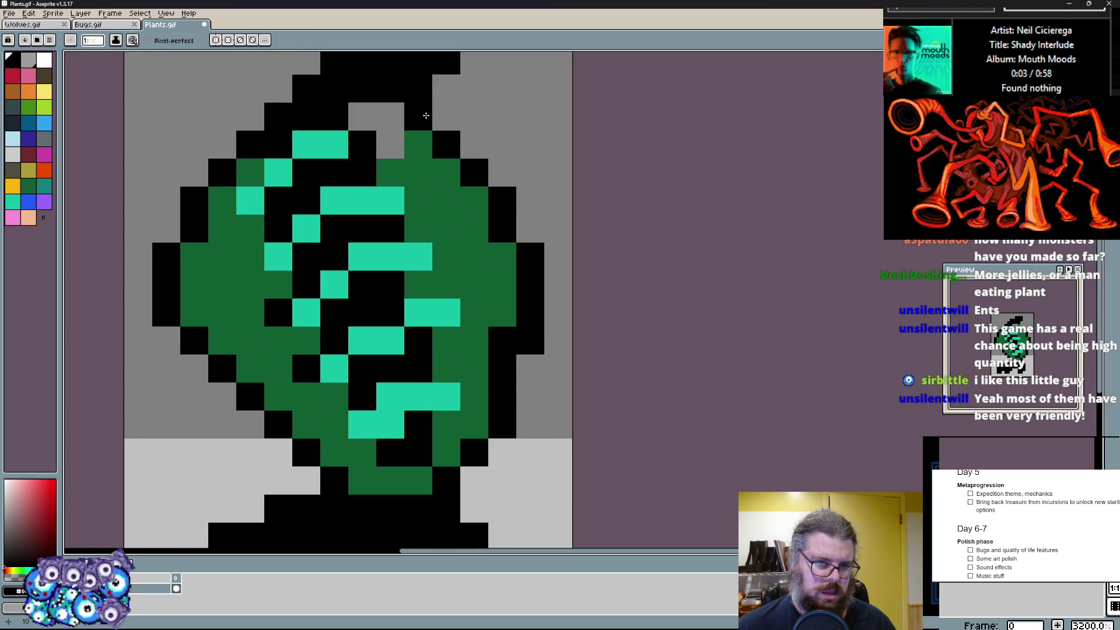
pyautogui.click(418, 172)
pyautogui.click(390, 145)
pyautogui.scroll(-1, 391, 144)
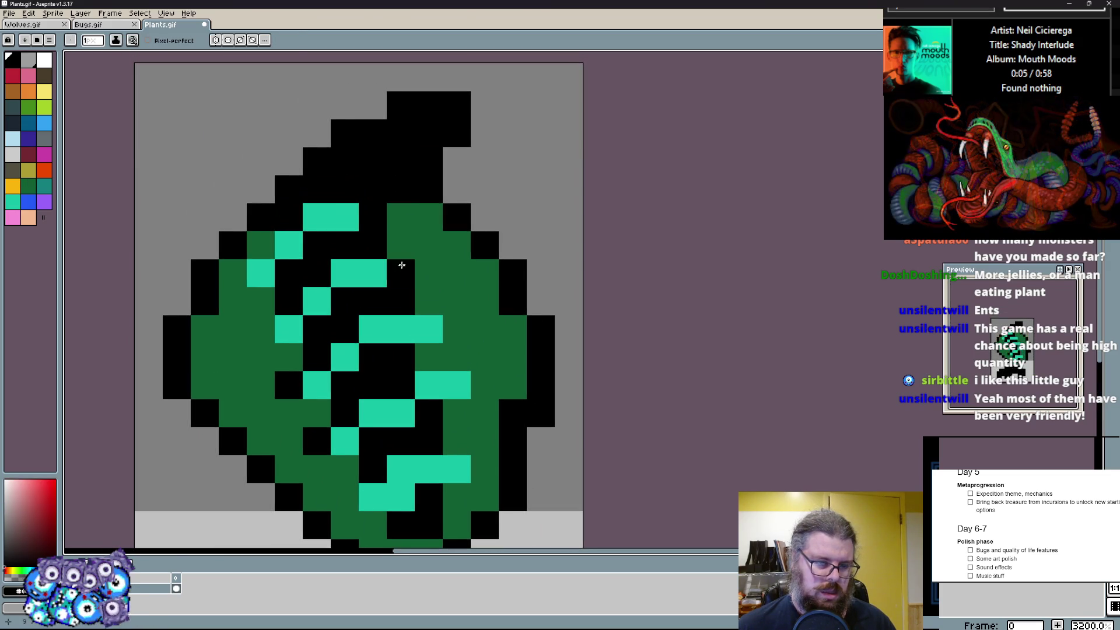
pyautogui.scroll(-1, 399, 263)
pyautogui.scroll(1, 398, 263)
pyautogui.moveTo(437, 188)
pyautogui.mouseDown()
pyautogui.moveTo(288, 202)
pyautogui.moveTo(438, 189)
pyautogui.mouseUp()
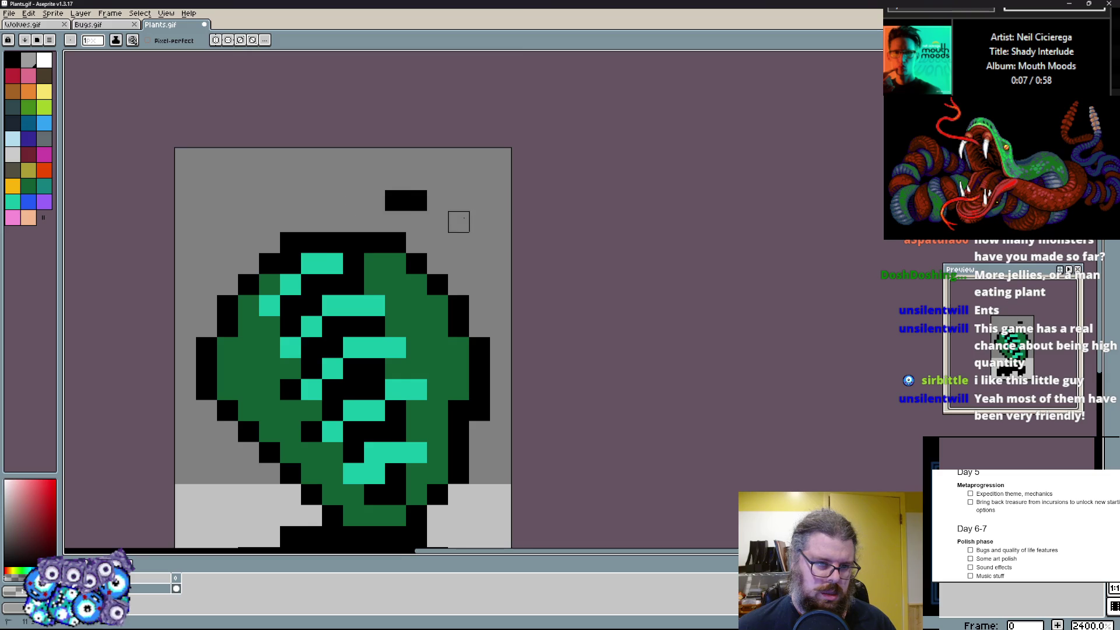
pyautogui.scroll(1, 457, 165)
pyautogui.scroll(1, 477, 272)
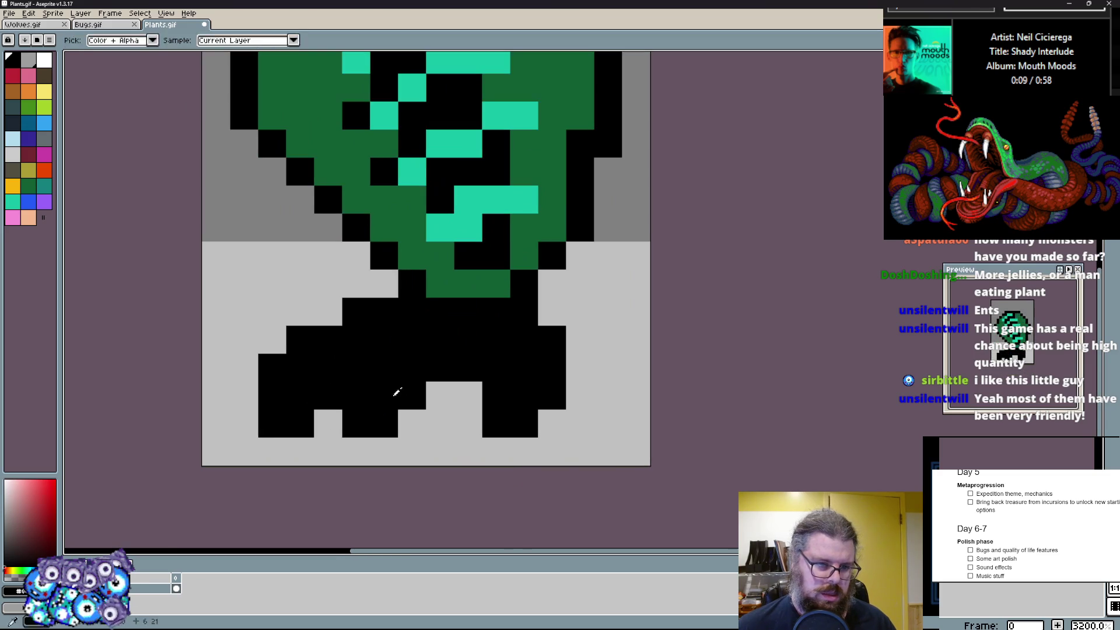
# - Fill black into the lower left body and paint a diagonal green stripe with scattered green pixels
pyautogui.moveTo(368, 350); pyautogui.dragTo(315, 271)
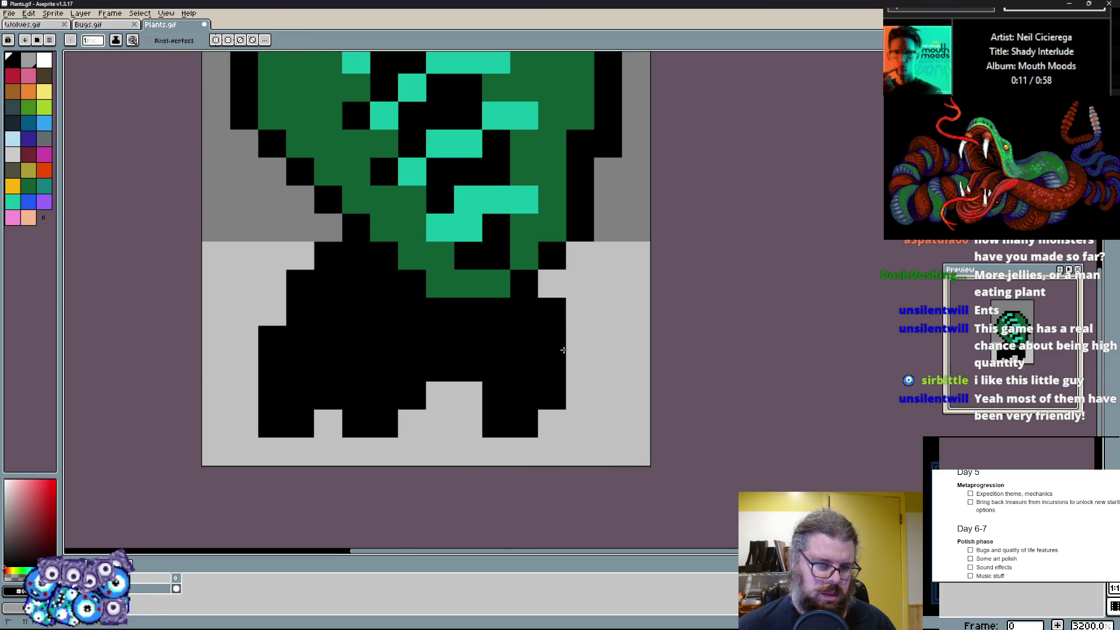
pyautogui.scroll(1, 405, 382)
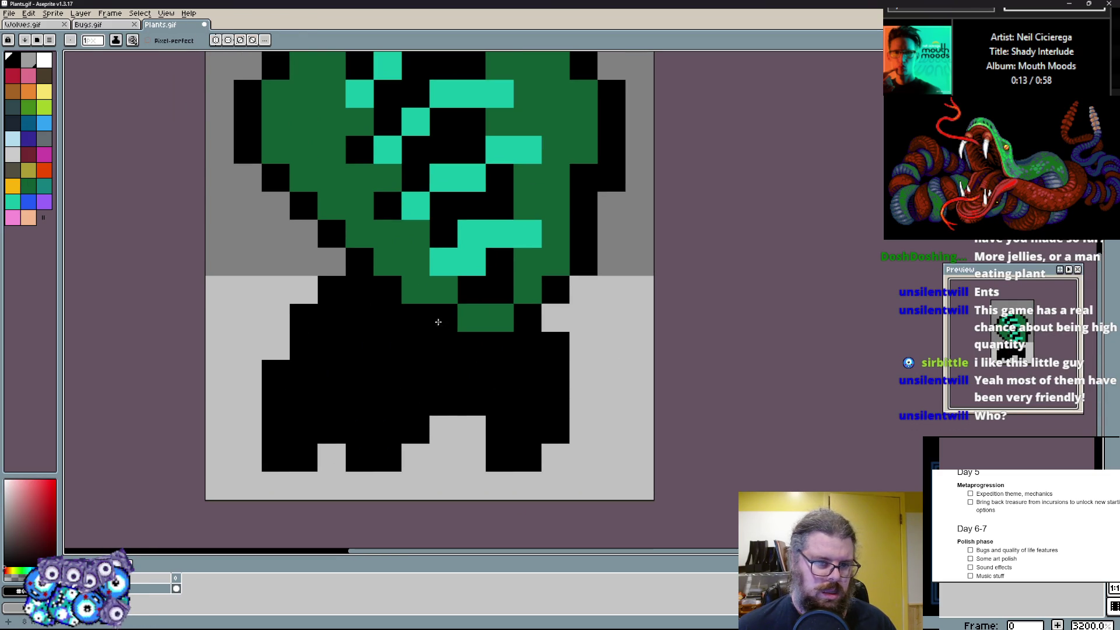
pyautogui.keyDown('alt'); pyautogui.click(444, 318); pyautogui.keyUp('alt')
pyautogui.moveTo(473, 350); pyautogui.dragTo(368, 394)
pyautogui.hotkey('ctrl', 'z')
pyautogui.moveTo(499, 341)
pyautogui.mouseDown()
pyautogui.moveTo(403, 429)
pyautogui.moveTo(258, 429)
pyautogui.mouseUp()
pyautogui.click(248, 402)
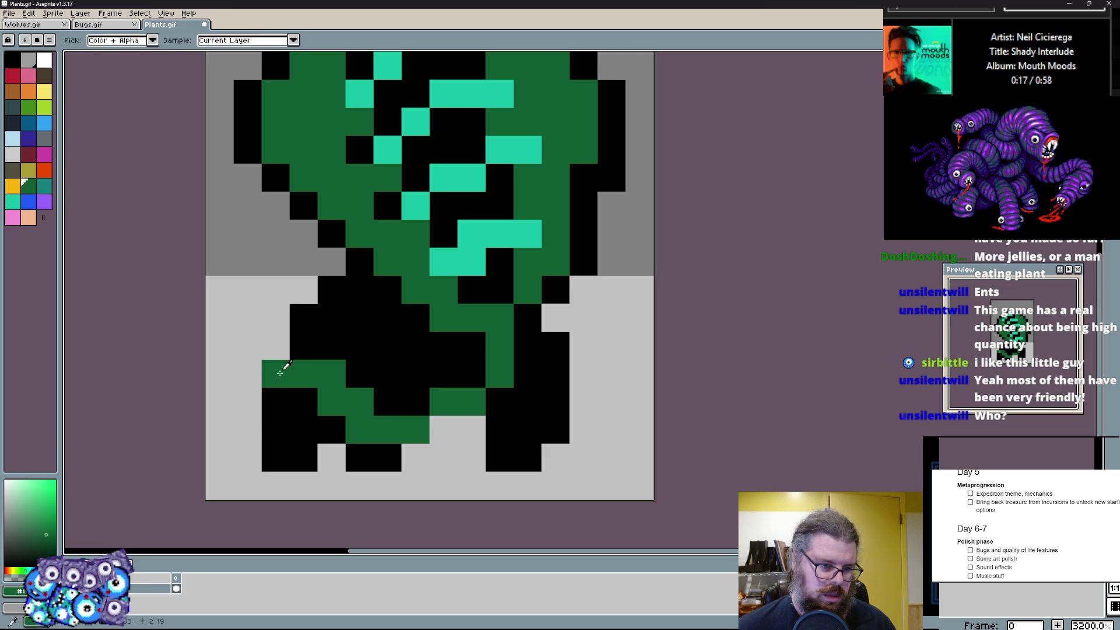
pyautogui.click(418, 367)
pyautogui.click(337, 445)
pyautogui.moveTo(438, 429)
pyautogui.mouseDown()
pyautogui.moveTo(473, 429)
pyautogui.moveTo(413, 452)
pyautogui.mouseUp()
# - Draw green arms down the right side and across the left side of the body
pyautogui.keyDown('alt'); pyautogui.click(477, 443); pyautogui.keyUp('alt')
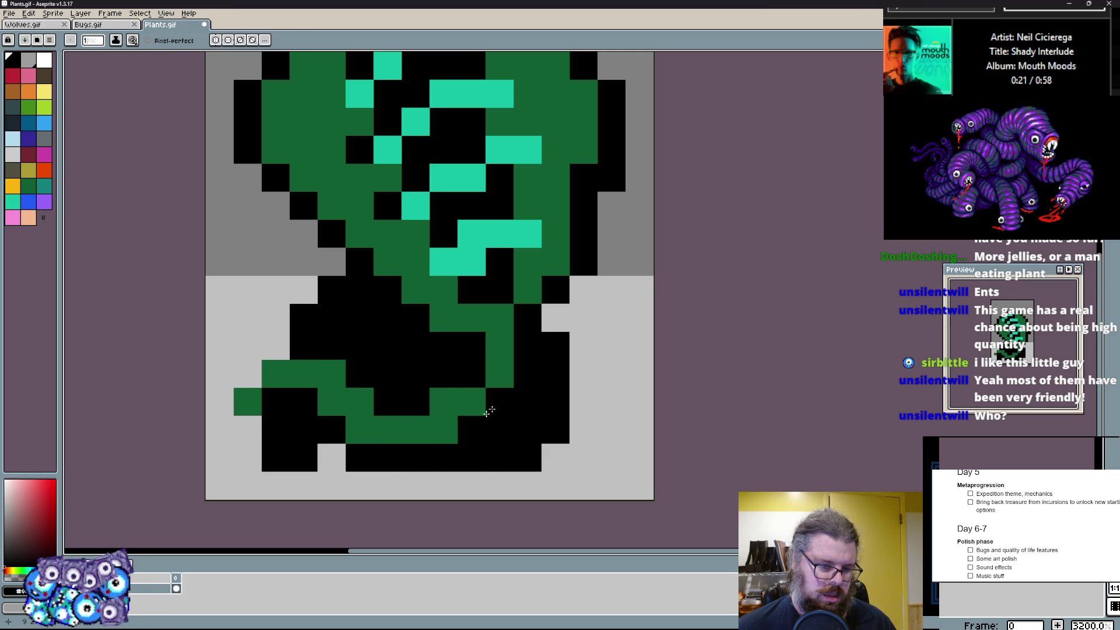
pyautogui.keyDown('alt'); pyautogui.click(475, 423); pyautogui.keyUp('alt')
pyautogui.moveTo(472, 407); pyautogui.dragTo(476, 372)
pyautogui.moveTo(538, 329); pyautogui.dragTo(577, 385)
pyautogui.moveTo(560, 316); pyautogui.dragTo(612, 428)
pyautogui.click(525, 346)
pyautogui.click(359, 346)
pyautogui.moveTo(347, 332)
pyautogui.mouseDown()
pyautogui.moveTo(248, 317)
pyautogui.moveTo(381, 333)
pyautogui.moveTo(387, 315)
pyautogui.mouseUp()
# - Blacken stray green pixels and the upper left body, then touch up green around the right arm
pyautogui.keyDown('alt'); pyautogui.click(398, 359); pyautogui.keyUp('alt')
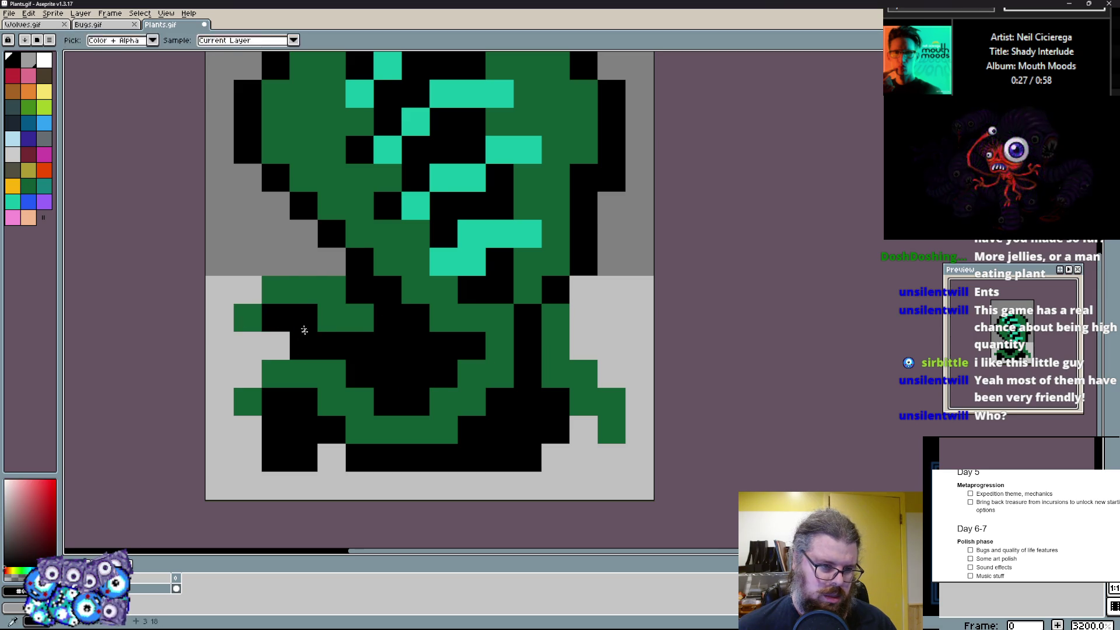
pyautogui.moveTo(330, 263); pyautogui.dragTo(248, 289)
pyautogui.click(333, 292)
pyautogui.hotkey('ctrl', 'z')
pyautogui.click(584, 345)
pyautogui.hotkey('ctrl', 'z')
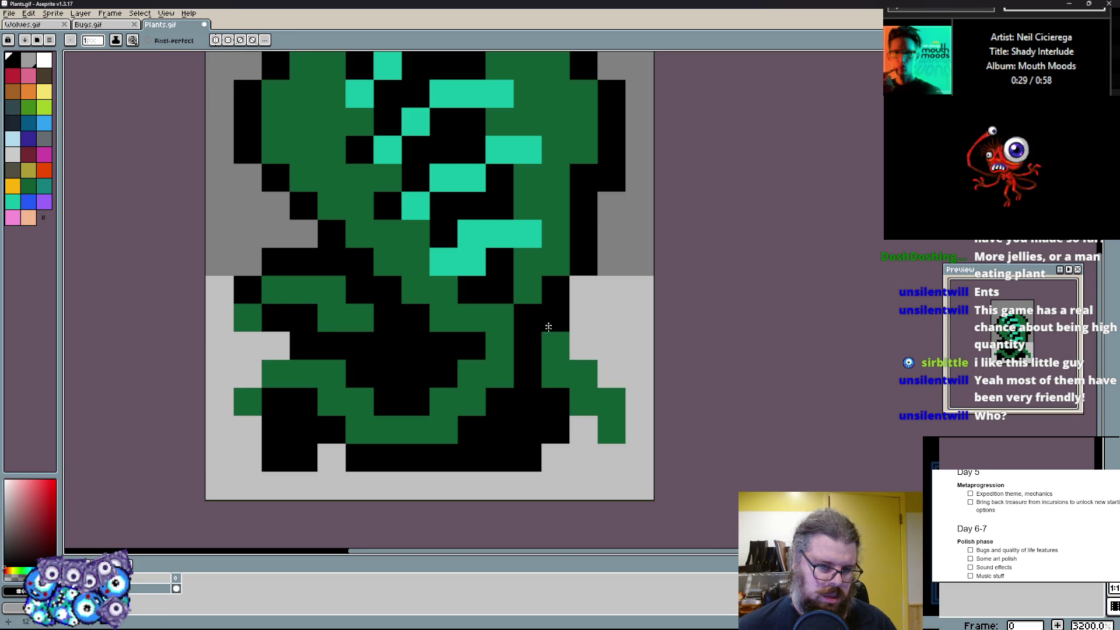
pyautogui.keyDown('alt'); pyautogui.click(548, 319); pyautogui.keyUp('alt')
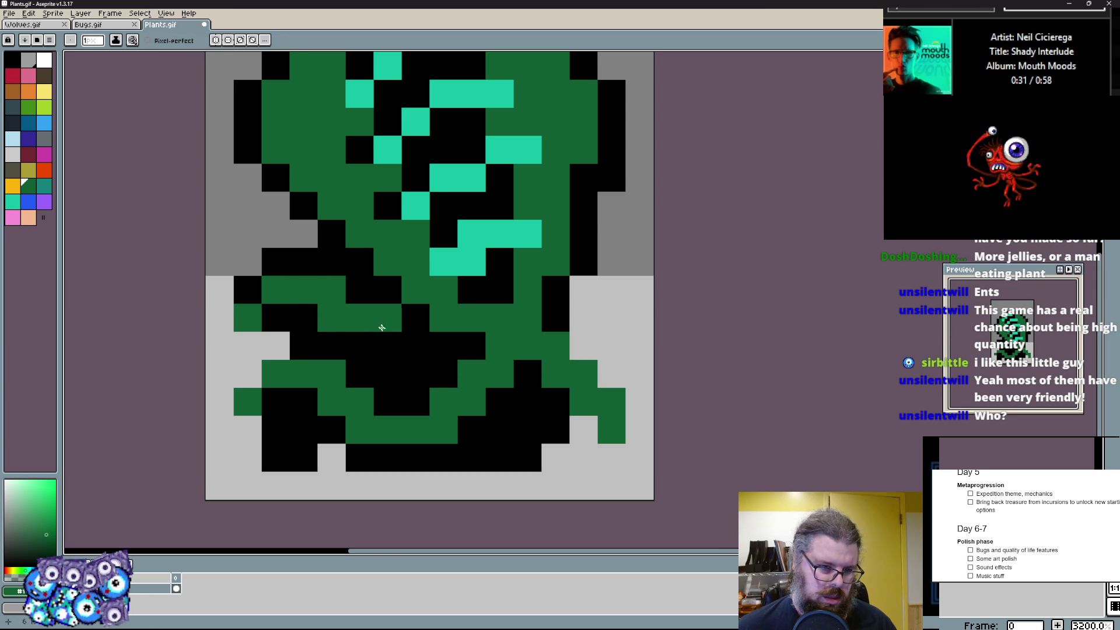
pyautogui.click(612, 373)
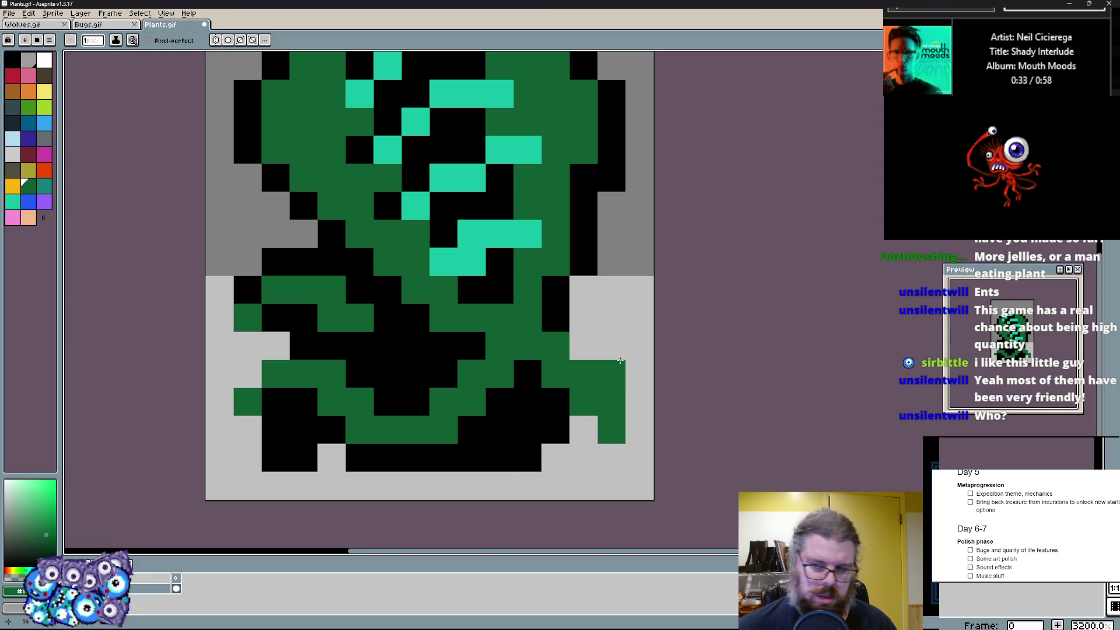
pyautogui.keyDown('alt'); pyautogui.click(525, 411); pyautogui.keyUp('alt')
pyautogui.click(582, 429)
# - Clear the old lower legs to background and redraw a black left leg and left-edge outline
pyautogui.keyDown('alt'); pyautogui.click(551, 475); pyautogui.keyUp('alt')
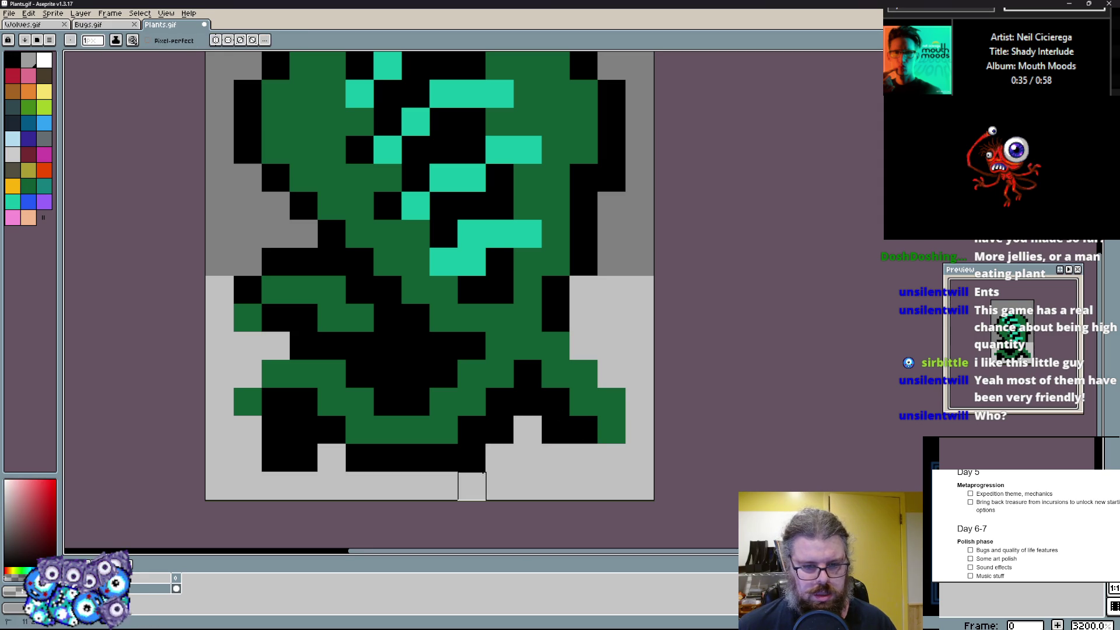
pyautogui.moveTo(528, 444); pyautogui.dragTo(471, 460)
pyautogui.keyDown('alt'); pyautogui.click(289, 490); pyautogui.keyUp('alt')
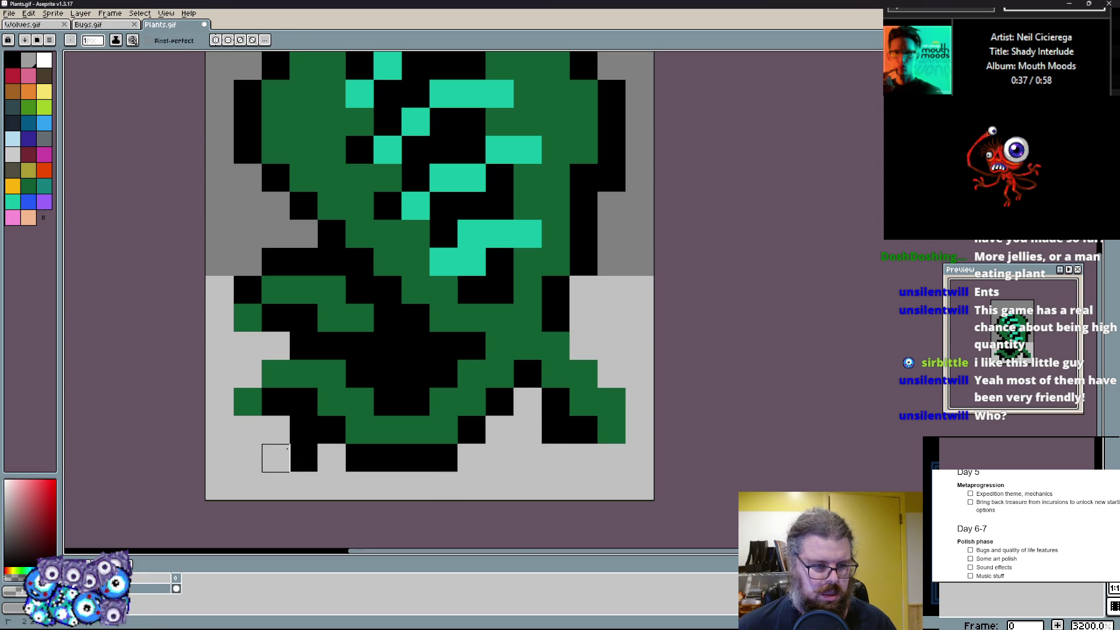
pyautogui.moveTo(276, 429); pyautogui.dragTo(302, 460)
pyautogui.press('x')
pyautogui.click(247, 429)
pyautogui.moveTo(248, 429); pyautogui.dragTo(236, 375)
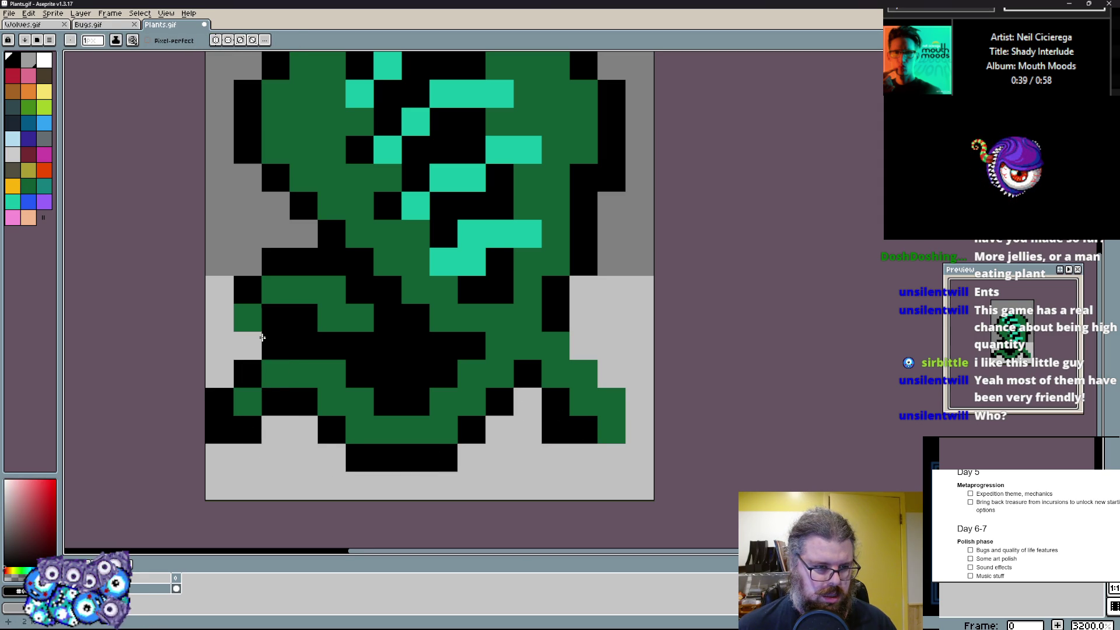
pyautogui.moveTo(247, 315); pyautogui.dragTo(263, 347)
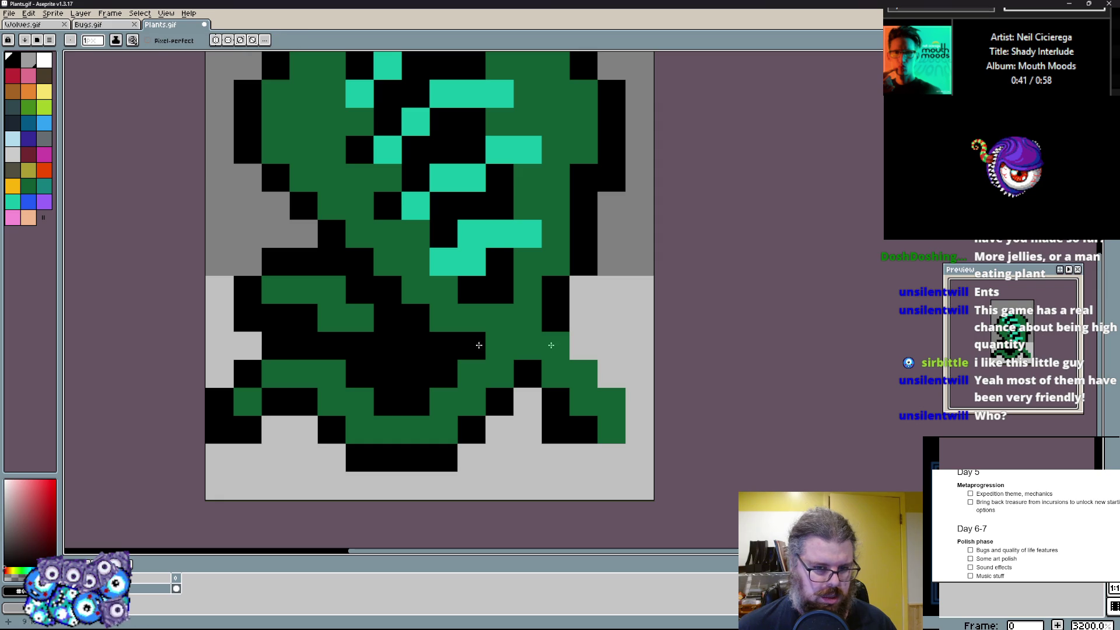
# - Paint a green lower-right foot and a black-edged green leaf along the right flank
pyautogui.keyDown('alt'); pyautogui.click(612, 429); pyautogui.keyUp('alt')
pyautogui.moveTo(586, 394)
pyautogui.mouseDown()
pyautogui.moveTo(517, 458)
pyautogui.moveTo(585, 459)
pyautogui.moveTo(499, 459)
pyautogui.moveTo(598, 466)
pyautogui.mouseUp()
pyautogui.keyDown('alt'); pyautogui.click(555, 429); pyautogui.keyUp('alt')
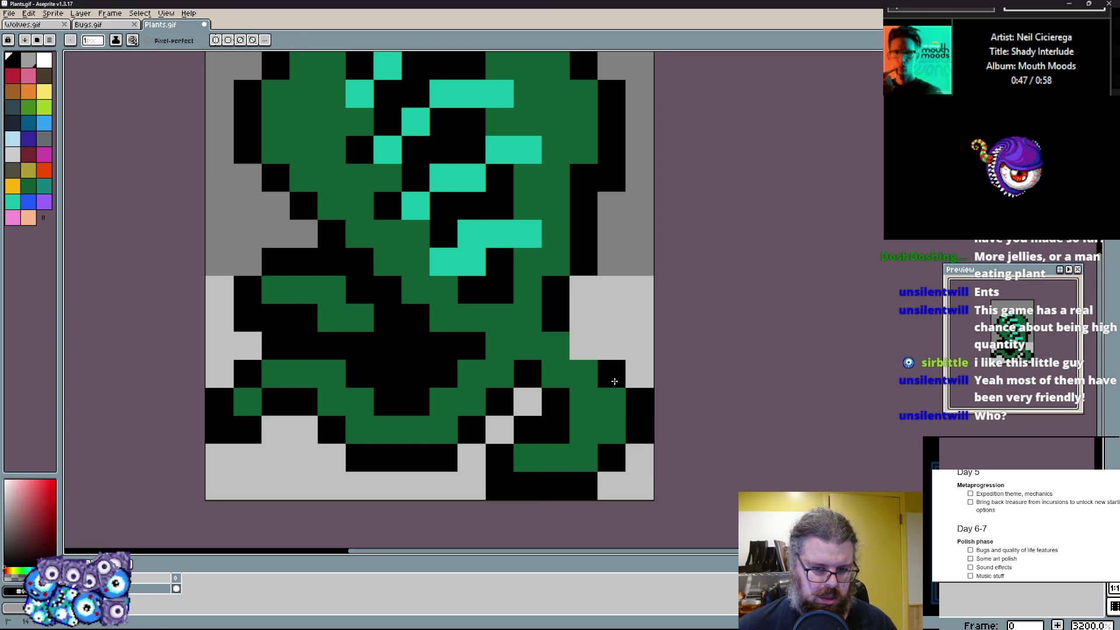
pyautogui.moveTo(583, 341); pyautogui.dragTo(639, 279)
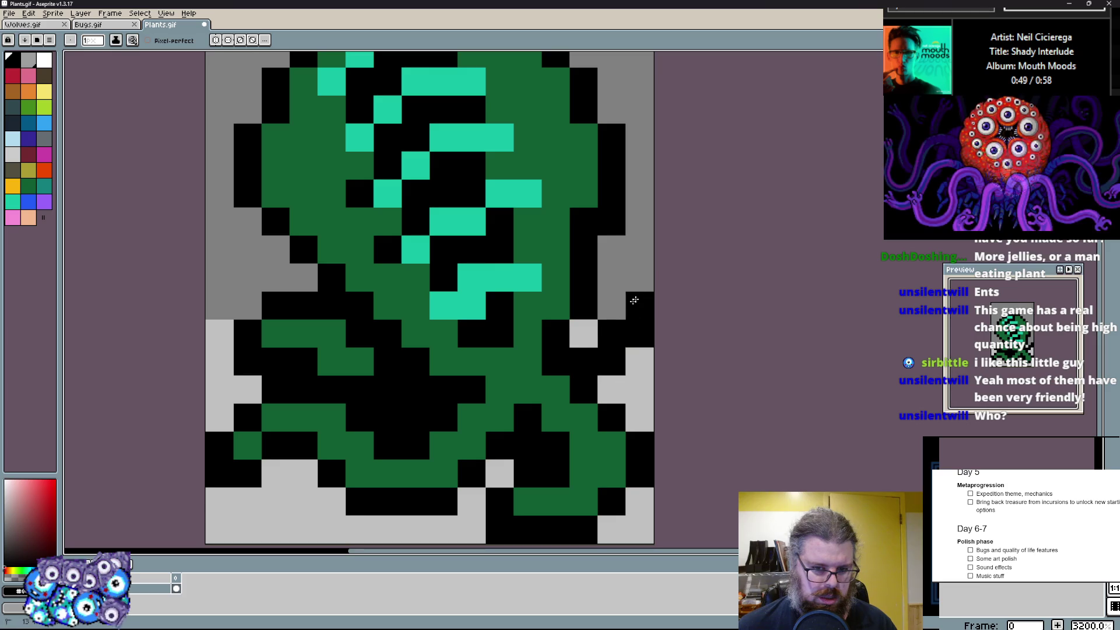
pyautogui.press('x')
pyautogui.moveTo(556, 362); pyautogui.dragTo(616, 307)
pyautogui.click(612, 332)
pyautogui.press('x')
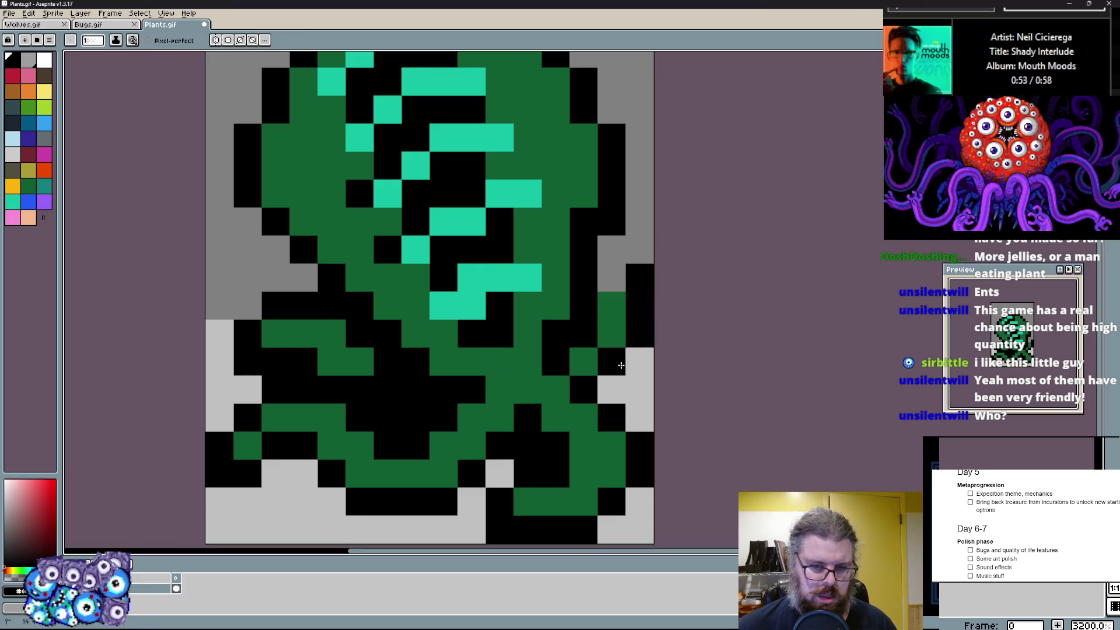
pyautogui.click(641, 251)
pyautogui.press('x')
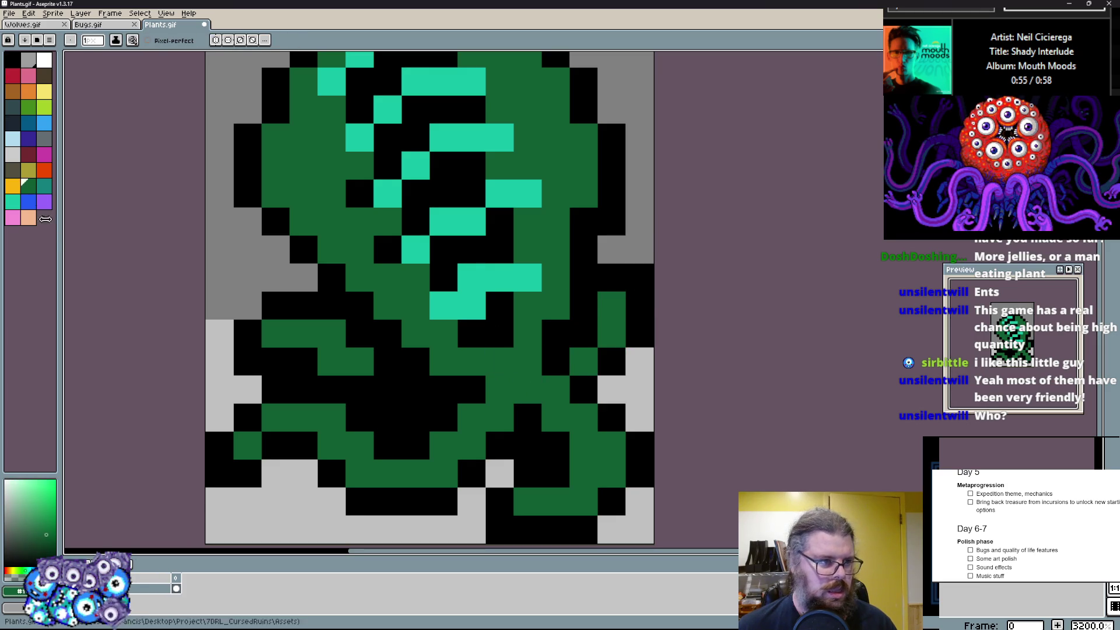
# - Fleck the black lower body with dark grey shading and shade the head's top row
pyautogui.click(21, 112)
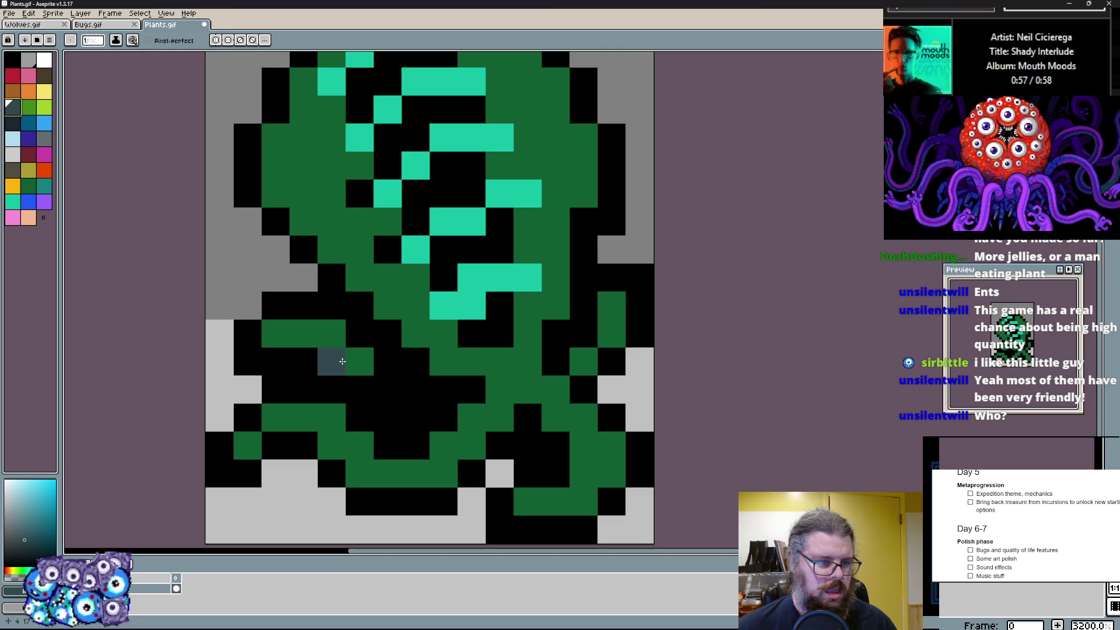
pyautogui.click(46, 157)
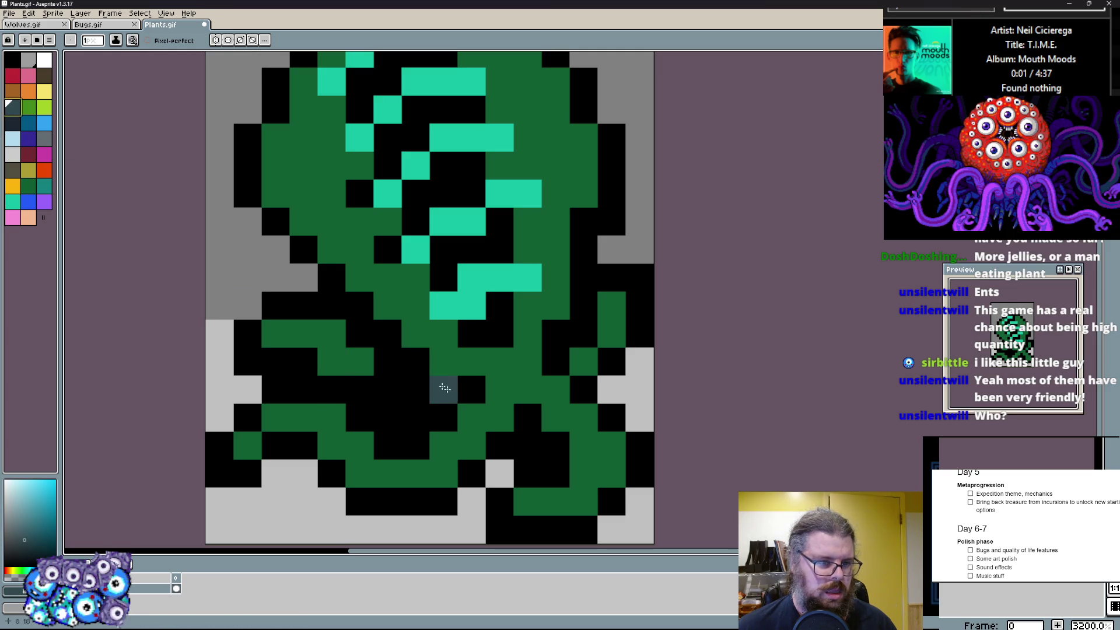
pyautogui.moveTo(333, 361); pyautogui.dragTo(359, 362)
pyautogui.click(392, 387)
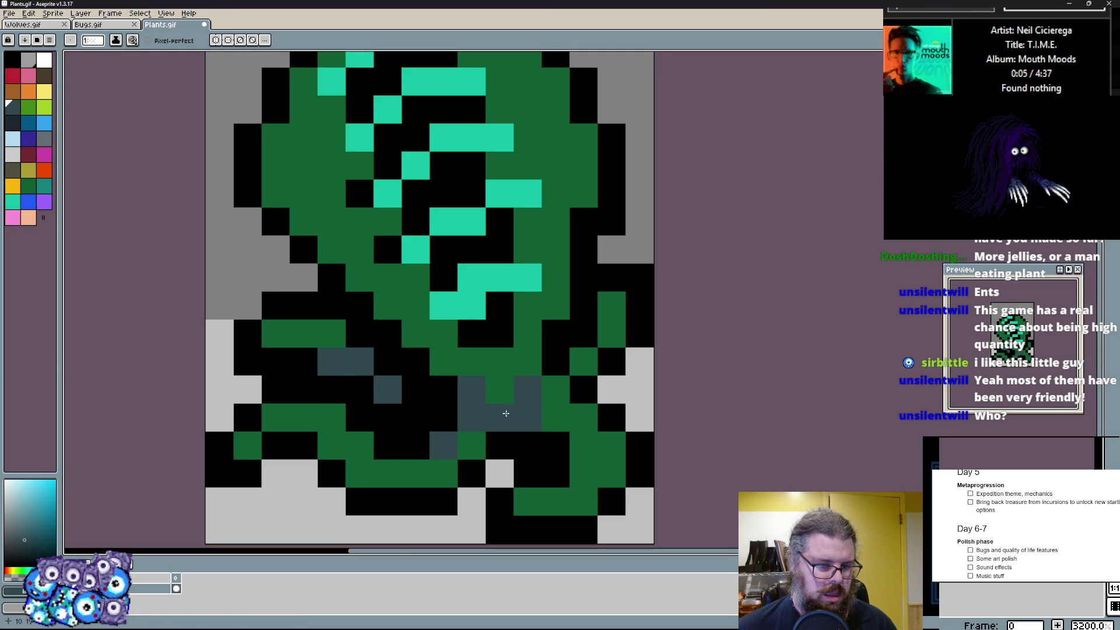
pyautogui.keyDown('alt'); pyautogui.click(503, 361); pyautogui.keyUp('alt')
pyautogui.click(477, 399)
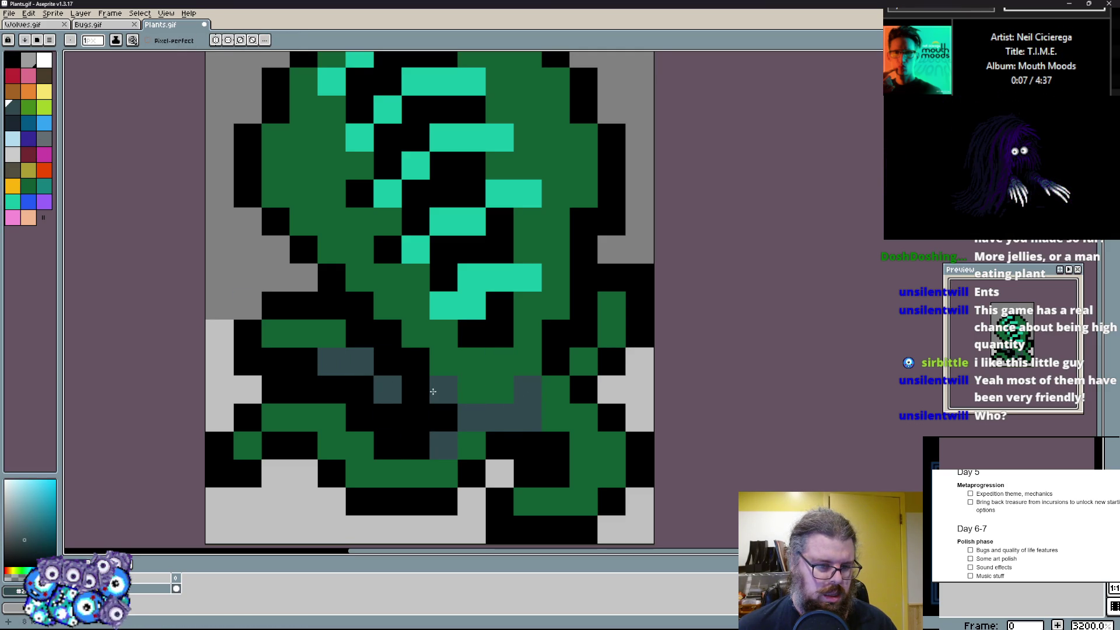
pyautogui.scroll(2, 388, 329)
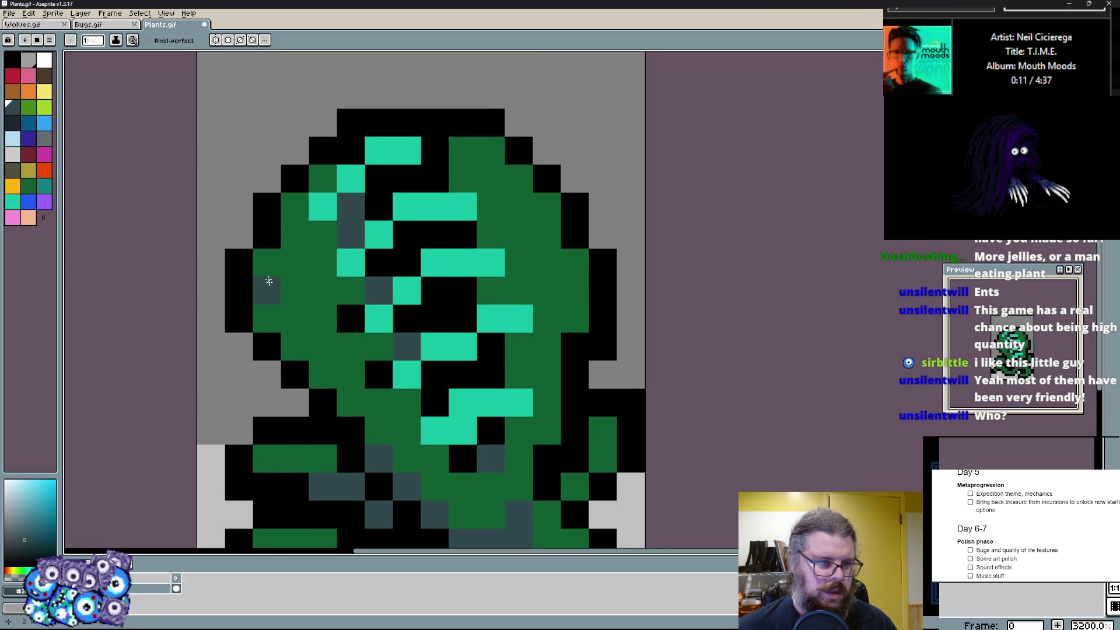
pyautogui.moveTo(435, 151); pyautogui.dragTo(493, 150)
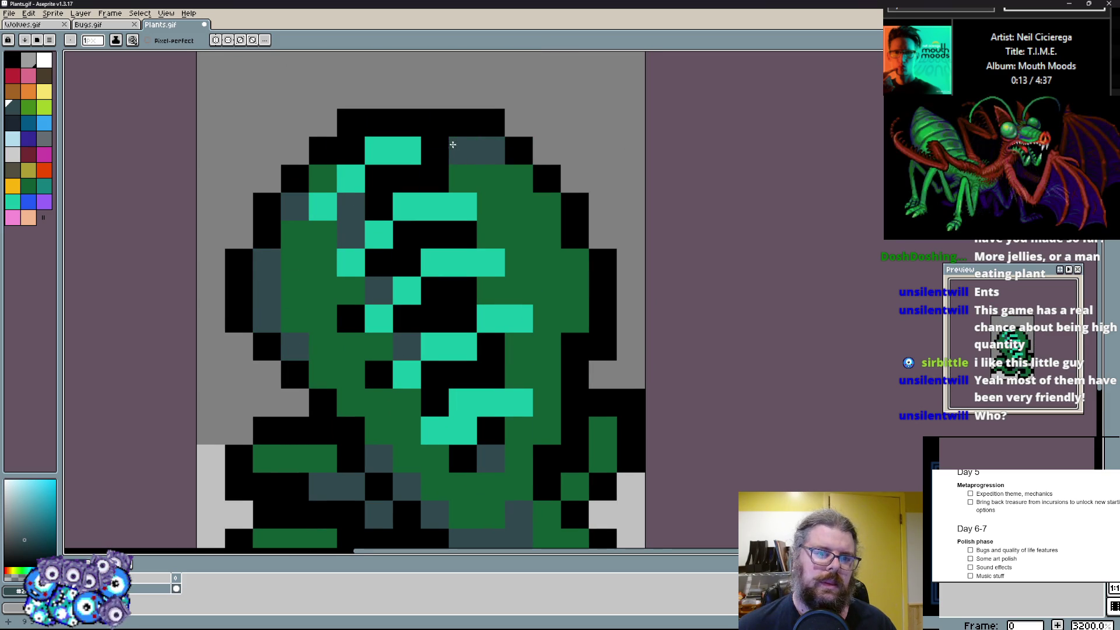
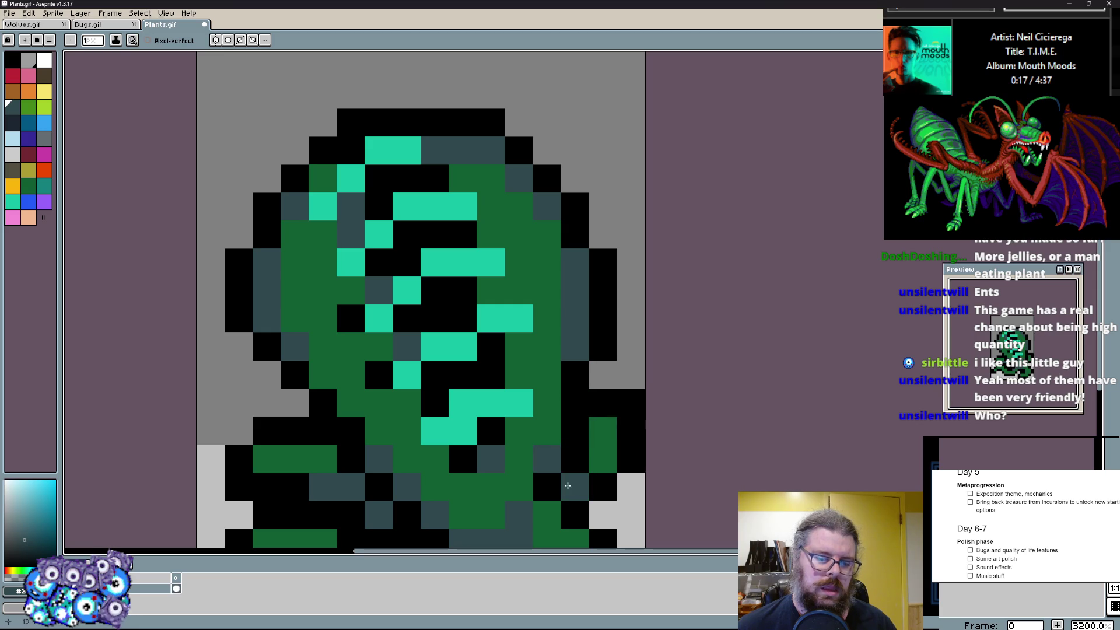
pyautogui.scroll(-3, 555, 485)
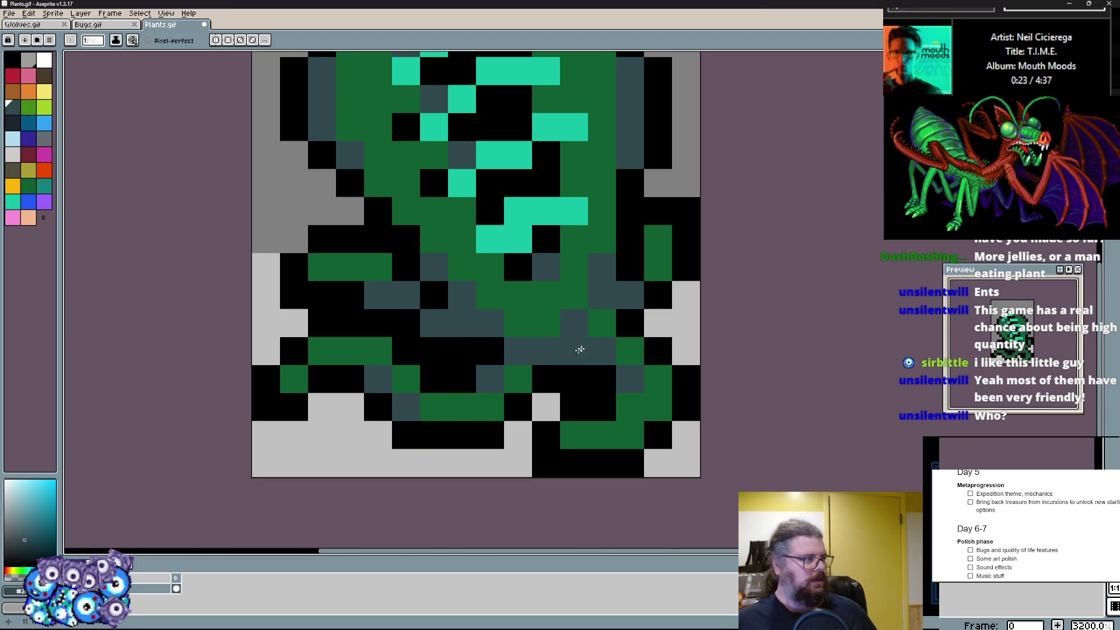
# - Dot lime-green highlight pixels across the canopy's top and middle
pyautogui.click(630, 267)
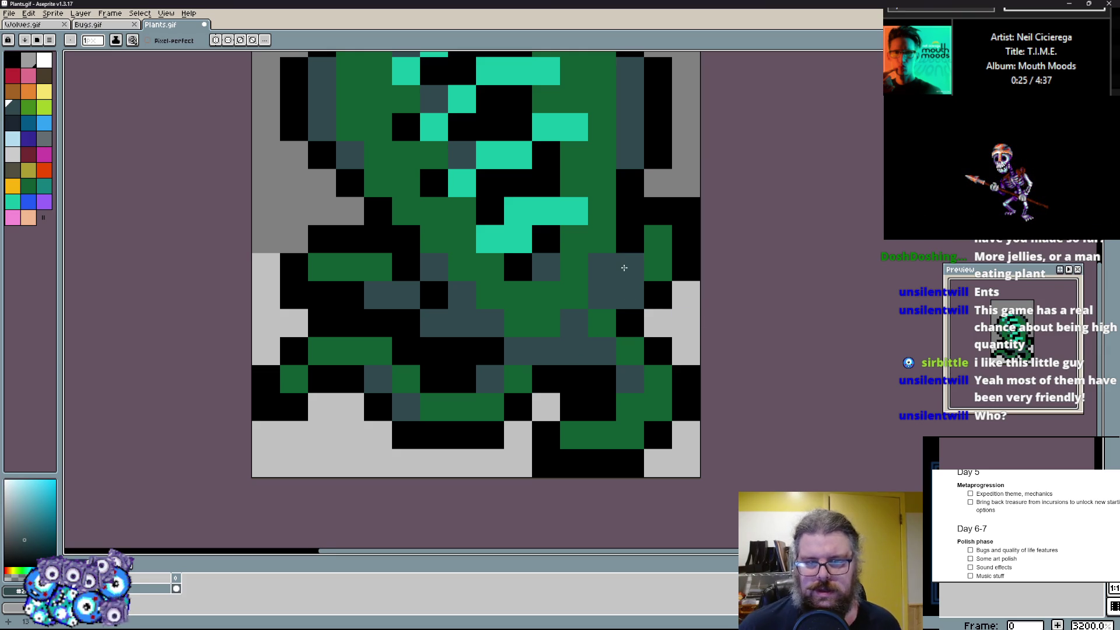
pyautogui.scroll(3, 467, 346)
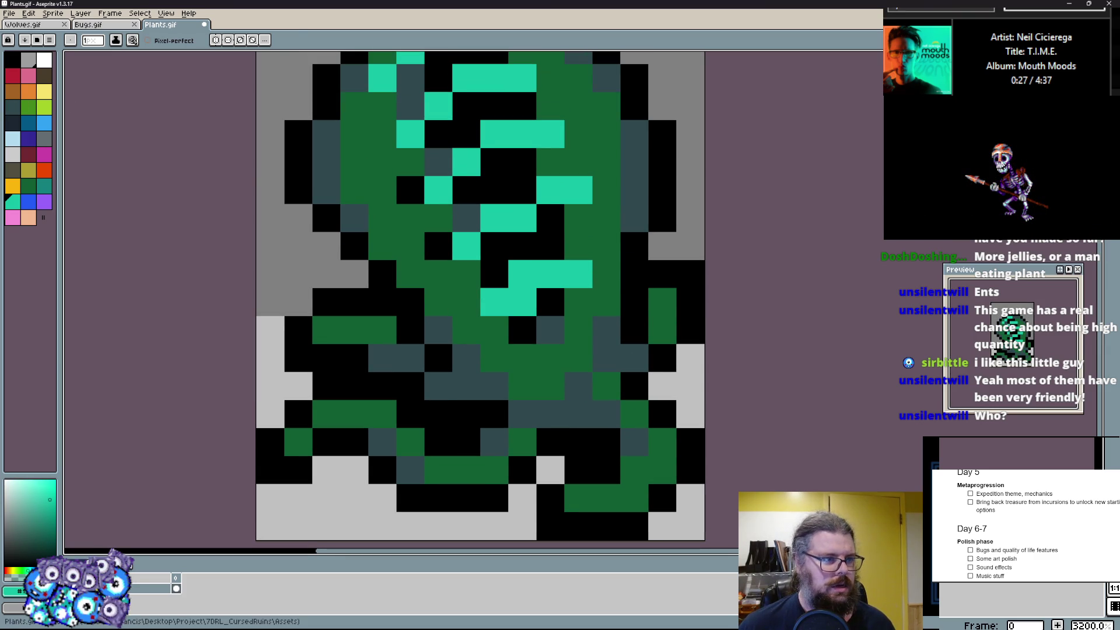
pyautogui.click(39, 115)
pyautogui.click(550, 330)
pyautogui.moveTo(494, 301)
pyautogui.mouseDown()
pyautogui.moveTo(551, 330)
pyautogui.moveTo(522, 271)
pyautogui.mouseUp()
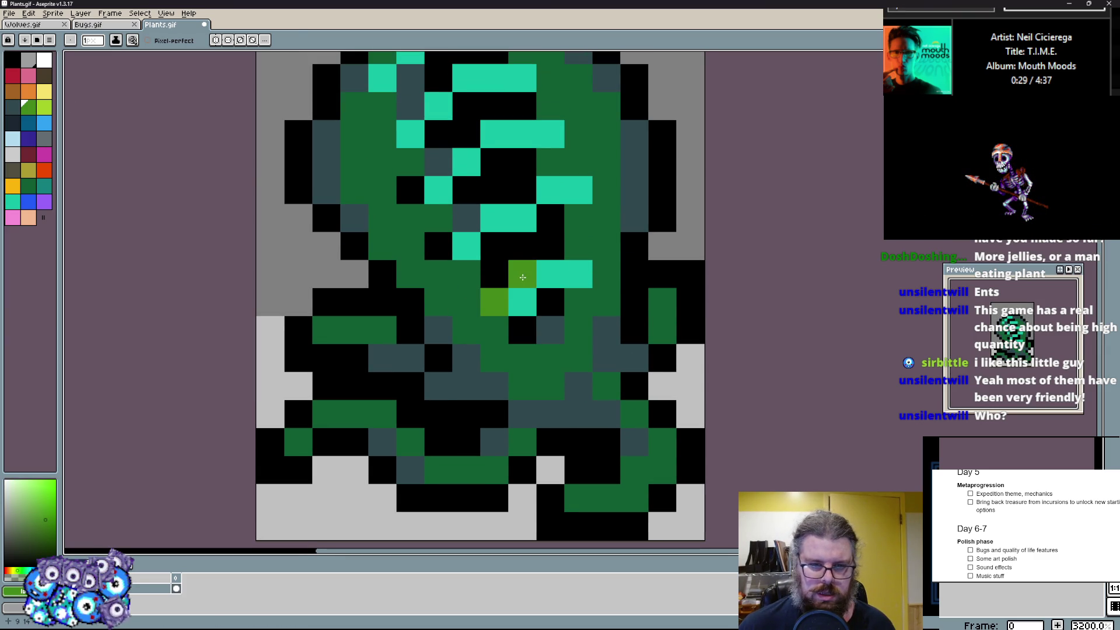
pyautogui.scroll(2, 559, 308)
pyautogui.click(454, 339)
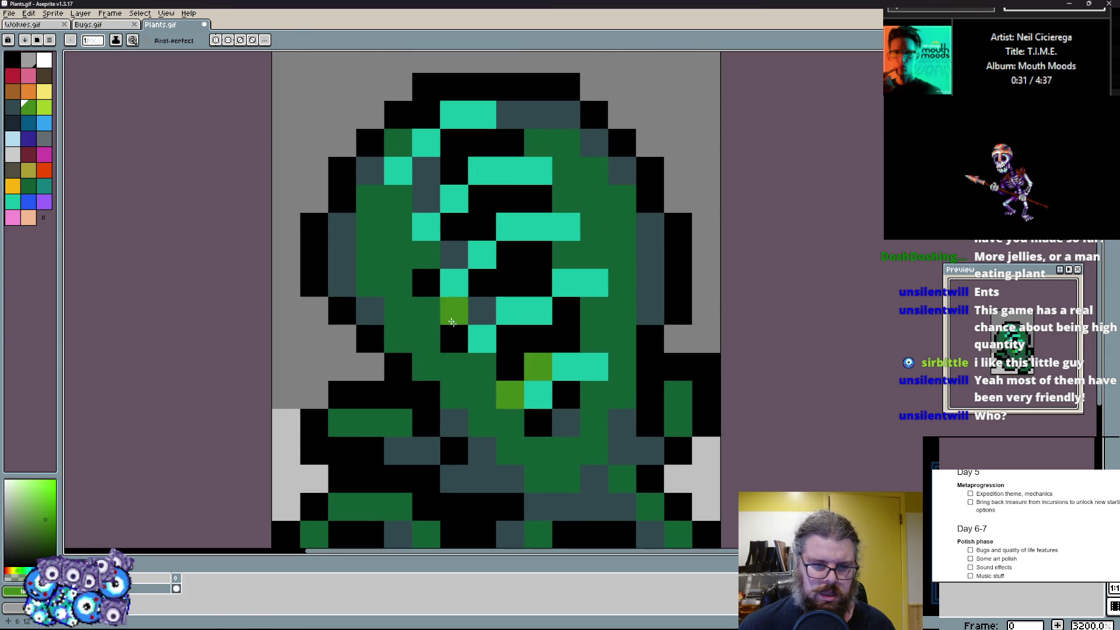
pyautogui.click(425, 285)
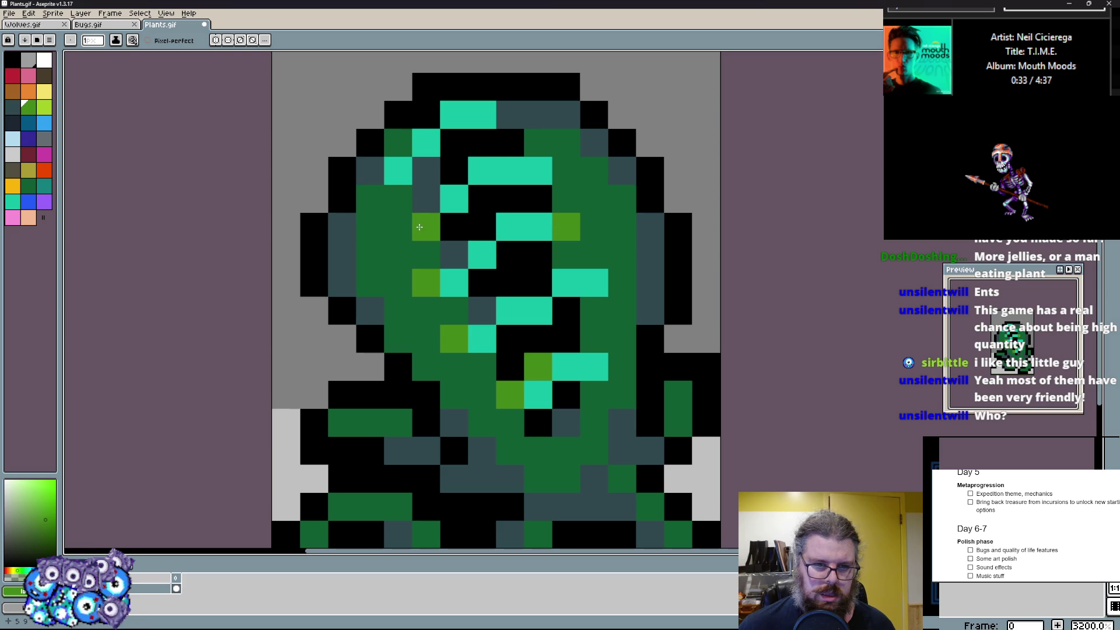
pyautogui.click(400, 179)
pyautogui.click(512, 113)
pyautogui.click(566, 171)
pyautogui.click(595, 283)
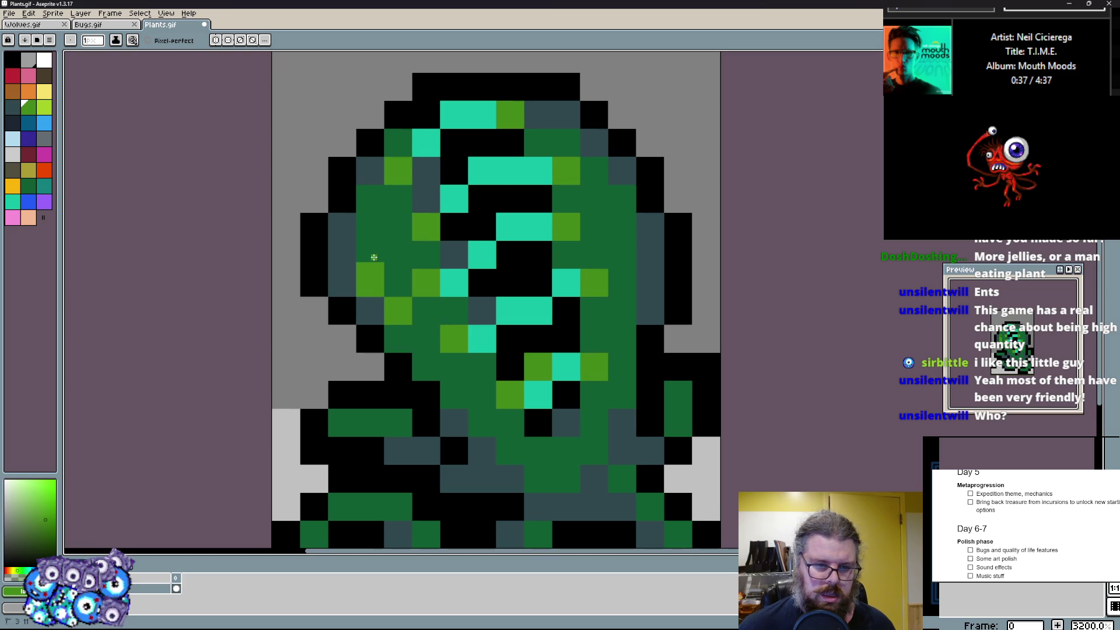
# - Run lime-green highlight strokes down the canopy's left and right sides
pyautogui.moveTo(370, 226); pyautogui.dragTo(403, 346)
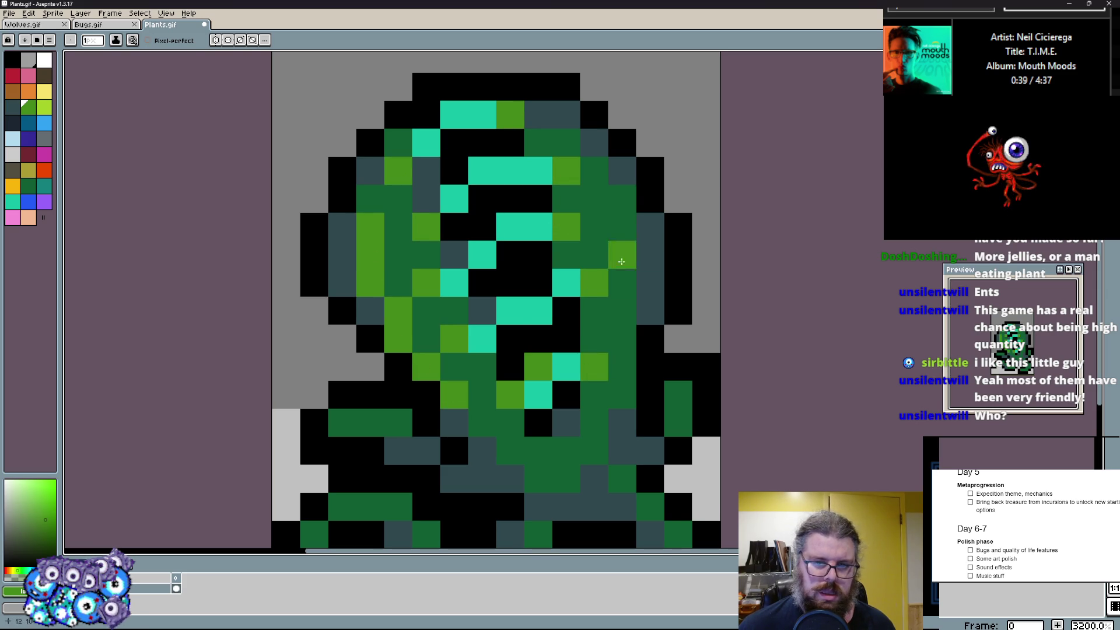
pyautogui.moveTo(622, 282); pyautogui.dragTo(623, 198)
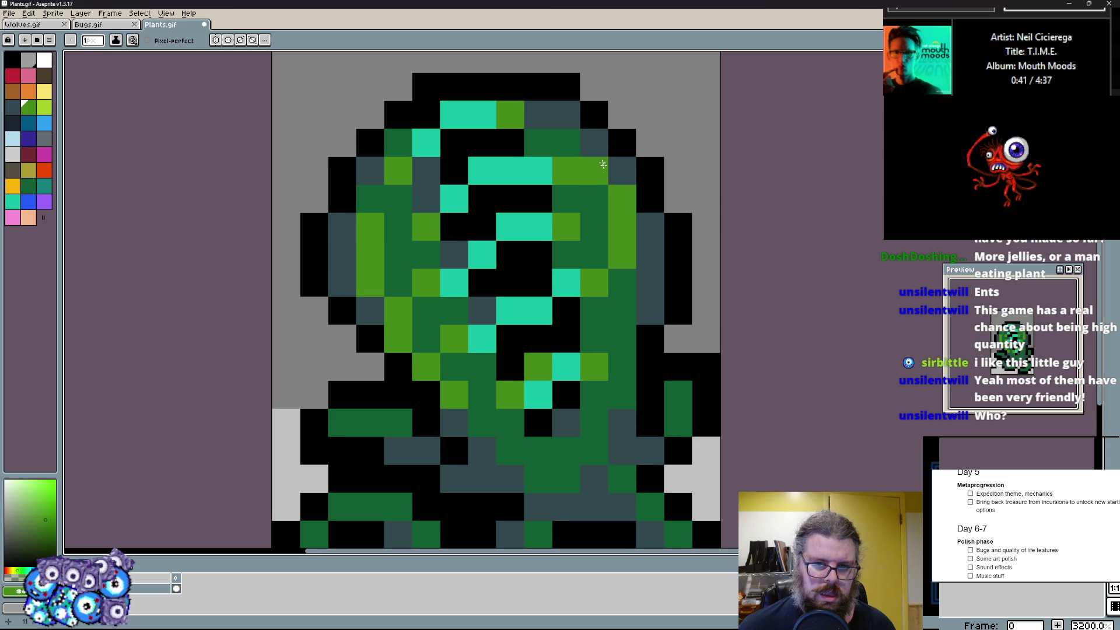
pyautogui.moveTo(623, 311); pyautogui.dragTo(622, 340)
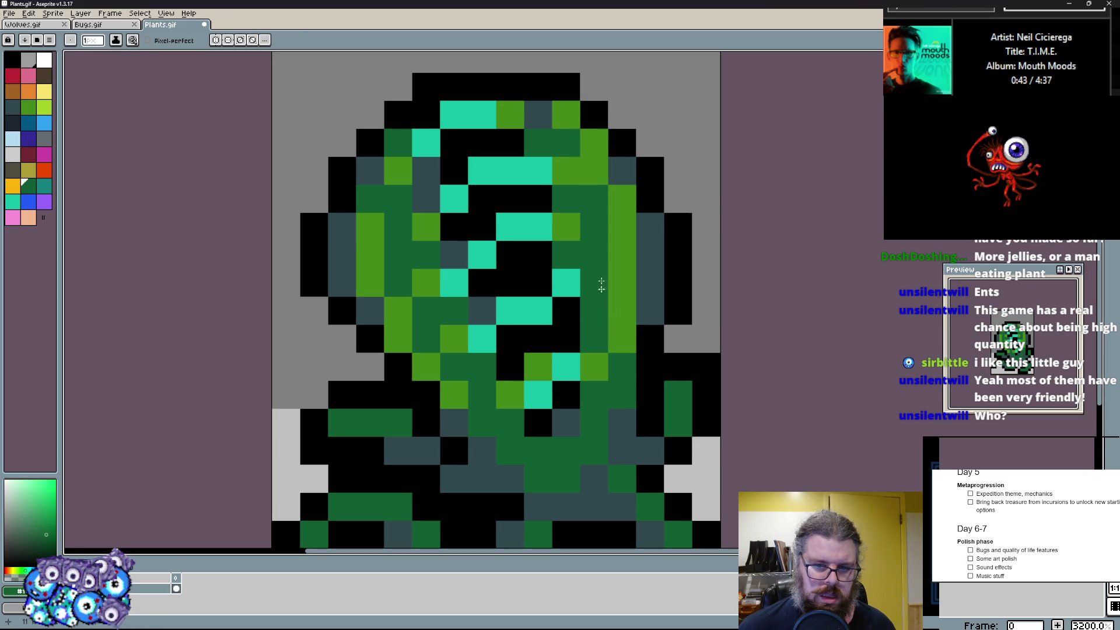
pyautogui.scroll(-3, 560, 306)
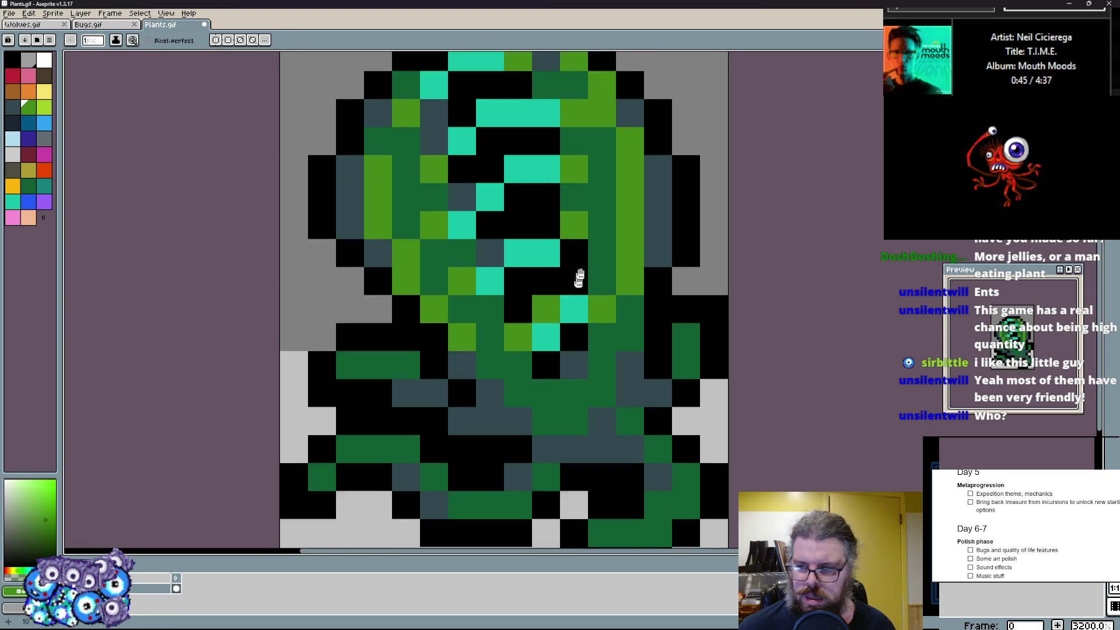
# - Add lime-green highlights to the left arm and leg and near the right foot
pyautogui.moveTo(355, 460); pyautogui.dragTo(325, 459)
pyautogui.moveTo(382, 432); pyautogui.dragTo(354, 431)
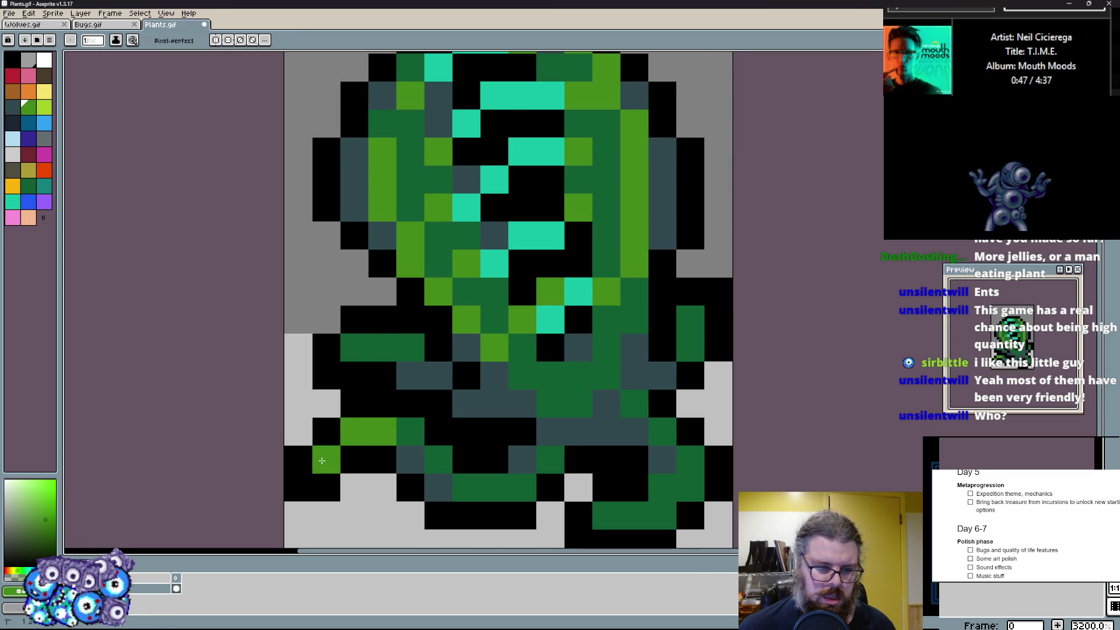
pyautogui.moveTo(383, 319); pyautogui.dragTo(369, 347)
pyautogui.click(355, 348)
pyautogui.moveTo(634, 517); pyautogui.dragTo(649, 517)
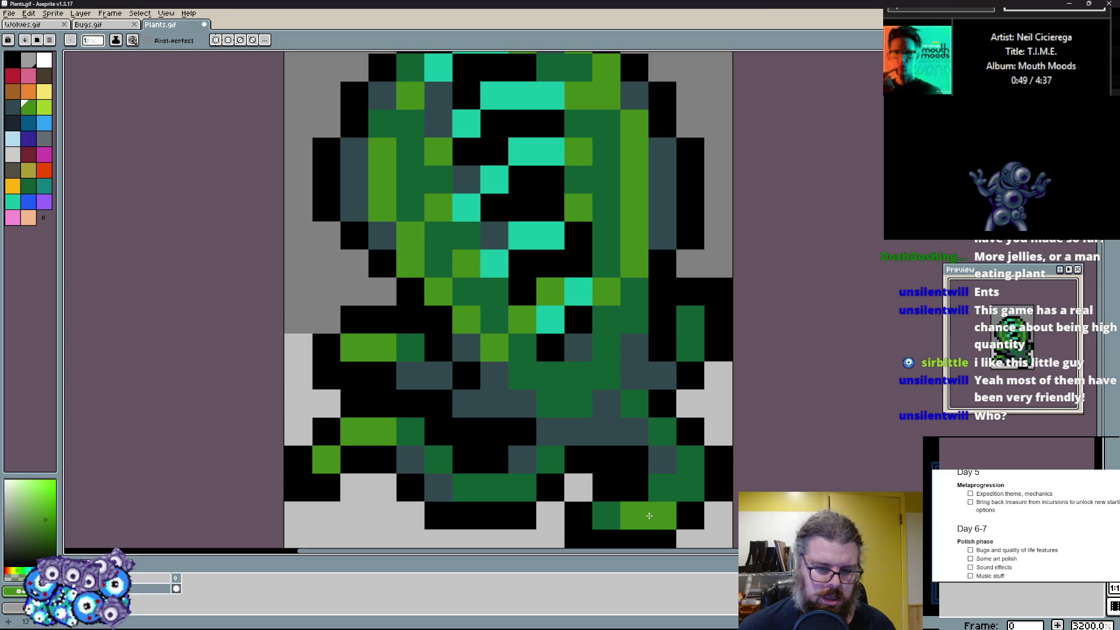
pyautogui.scroll(-4, 686, 483)
pyautogui.scroll(3, 490, 289)
# - Sample the canopy colour, pick a brighter yellow-green and dot highlights down the canopy
pyautogui.press('x')
pyautogui.keyDown('alt'); pyautogui.click(493, 129); pyautogui.keyUp('alt')
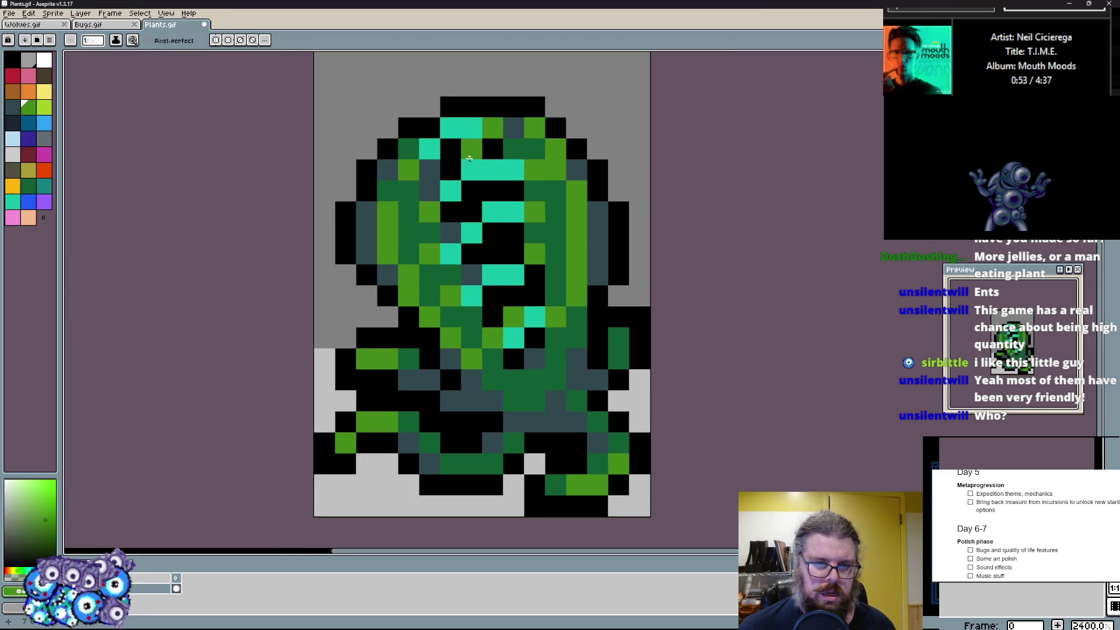
pyautogui.click(34, 77)
pyautogui.click(48, 111)
pyautogui.click(452, 131)
pyautogui.click(471, 233)
pyautogui.click(514, 276)
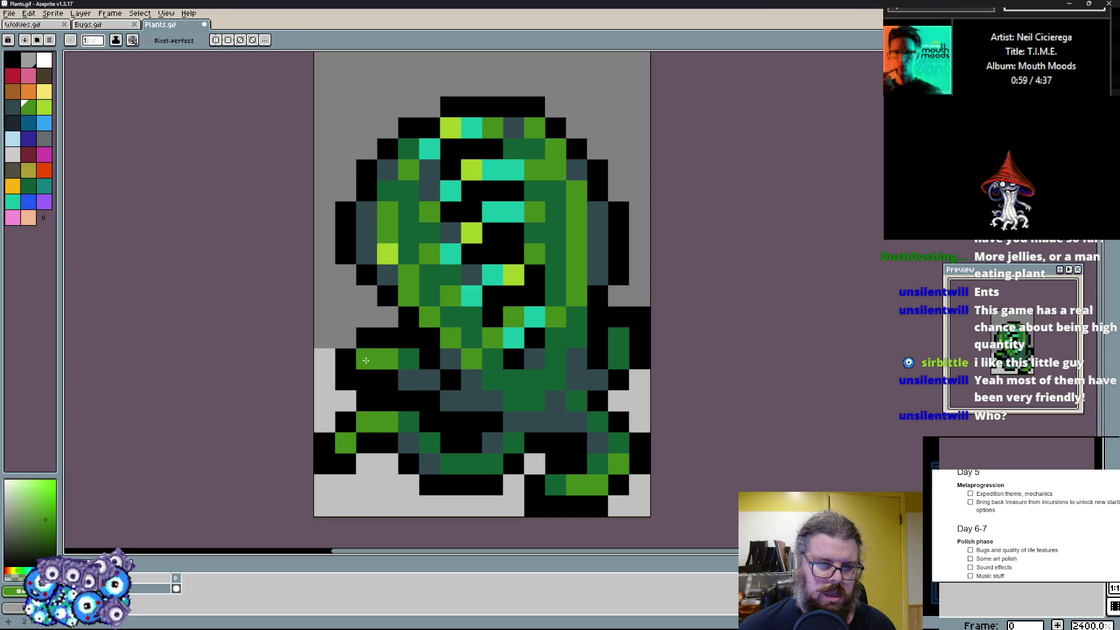
# - Rework the left arm with black pixels and darken the right arm's lime cells to dark green
pyautogui.click(367, 381)
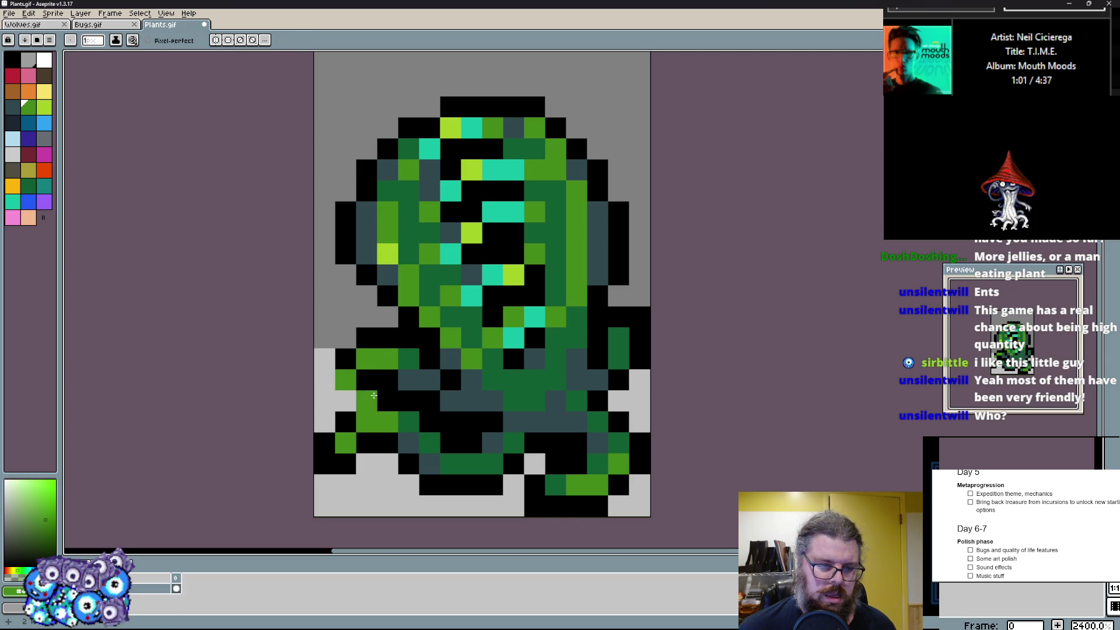
pyautogui.moveTo(368, 401); pyautogui.dragTo(325, 385)
pyautogui.click(345, 381)
pyautogui.click(598, 345)
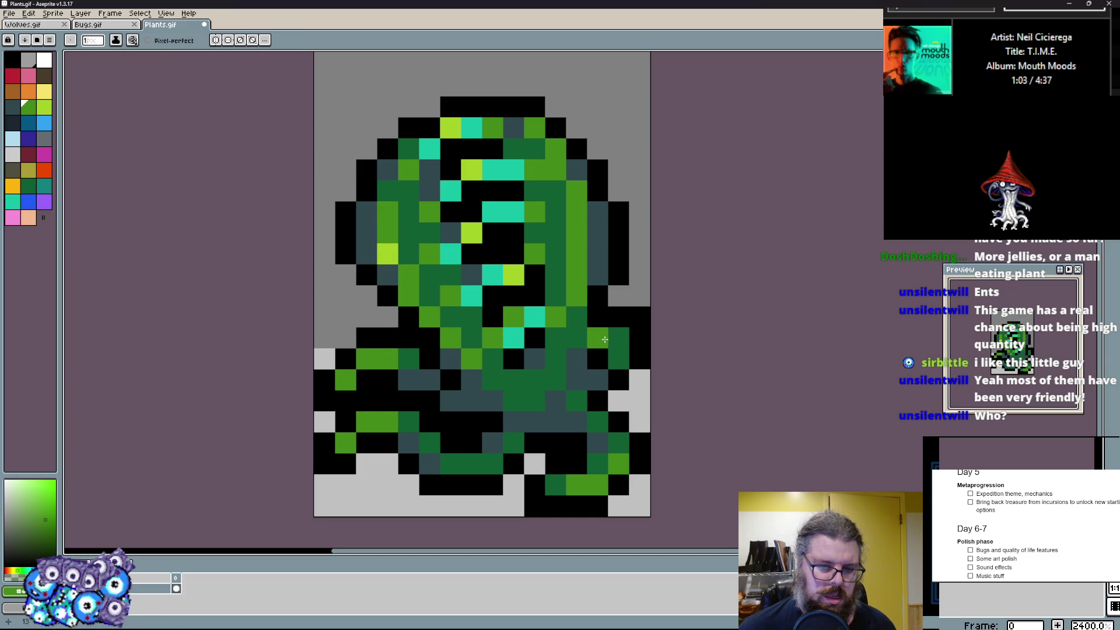
pyautogui.click(619, 344)
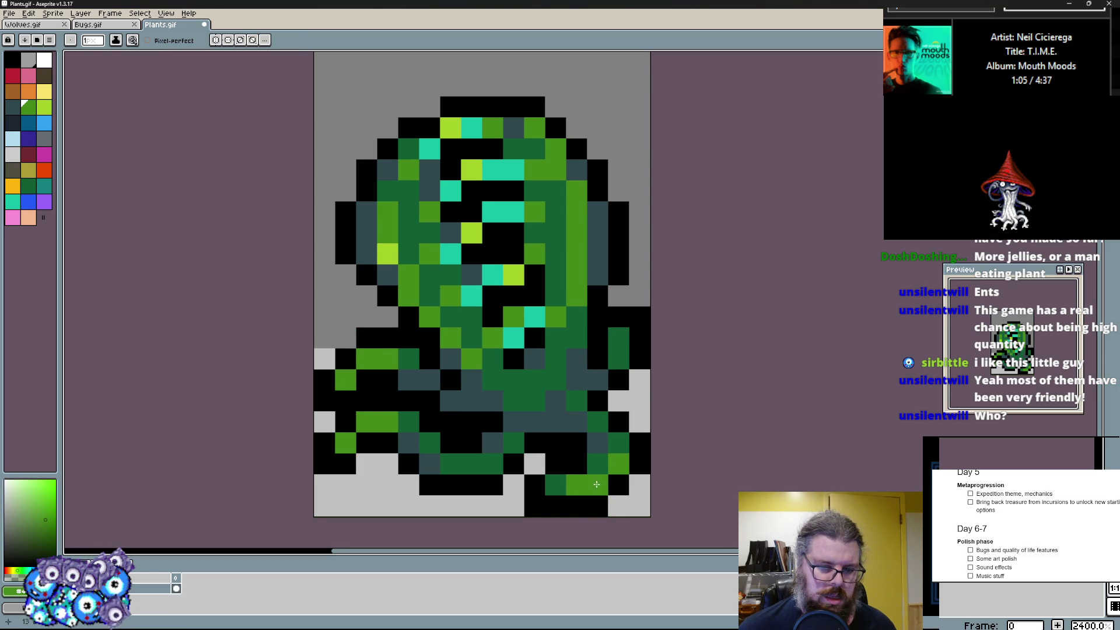
# - Fill black cells along the right leg and choose a dark teal shade for the lower trunk
pyautogui.press('alt')
pyautogui.click(565, 457)
pyautogui.click(564, 477)
pyautogui.moveTo(541, 483); pyautogui.dragTo(525, 480)
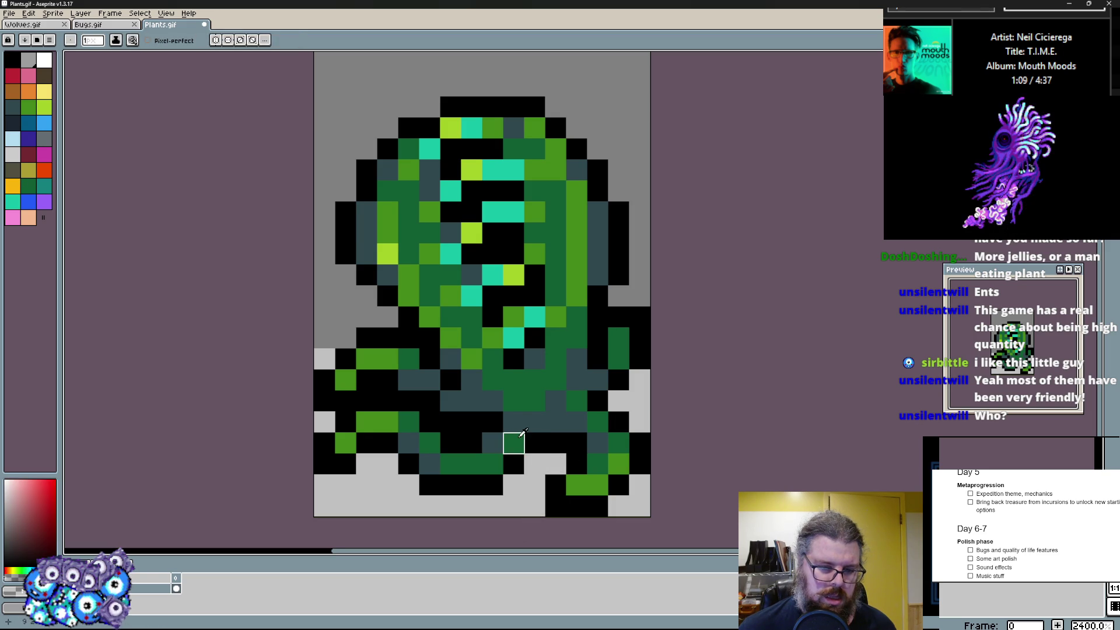
pyautogui.keyDown('alt'); pyautogui.click(514, 442); pyautogui.keyUp('alt')
pyautogui.keyDown('alt'); pyautogui.click(505, 400); pyautogui.keyUp('alt')
pyautogui.keyDown('alt'); pyautogui.click(486, 442); pyautogui.keyUp('alt')
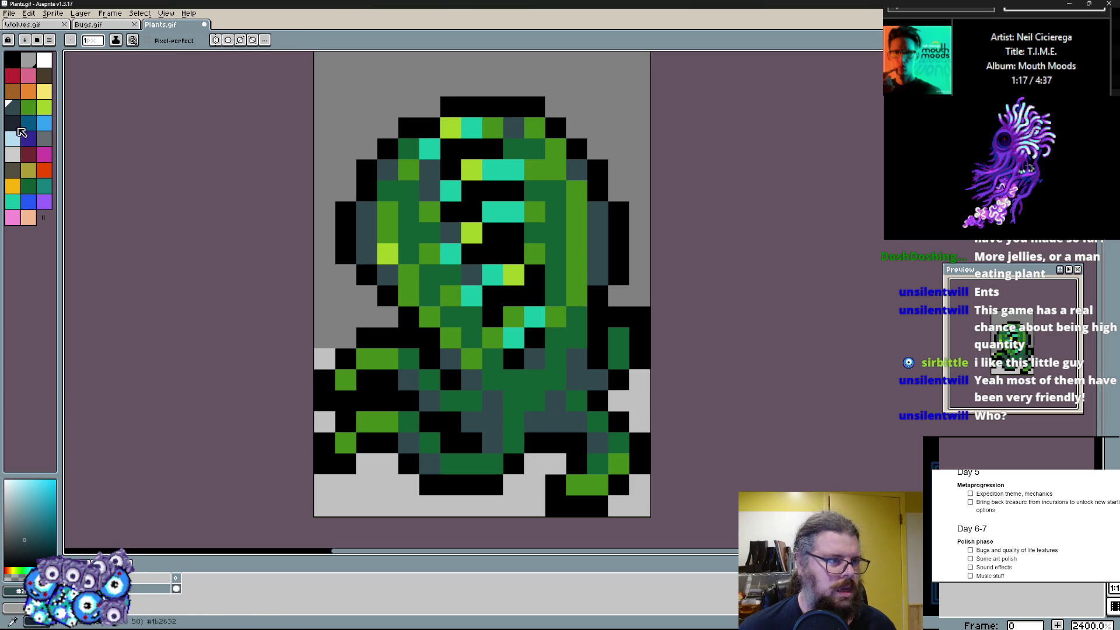
# - Test and undo a purple trunk pixel, then darken trunk cells with a darker shading colour
pyautogui.press('Down')
pyautogui.click(599, 399)
pyautogui.hotkey('ctrl', 'z')
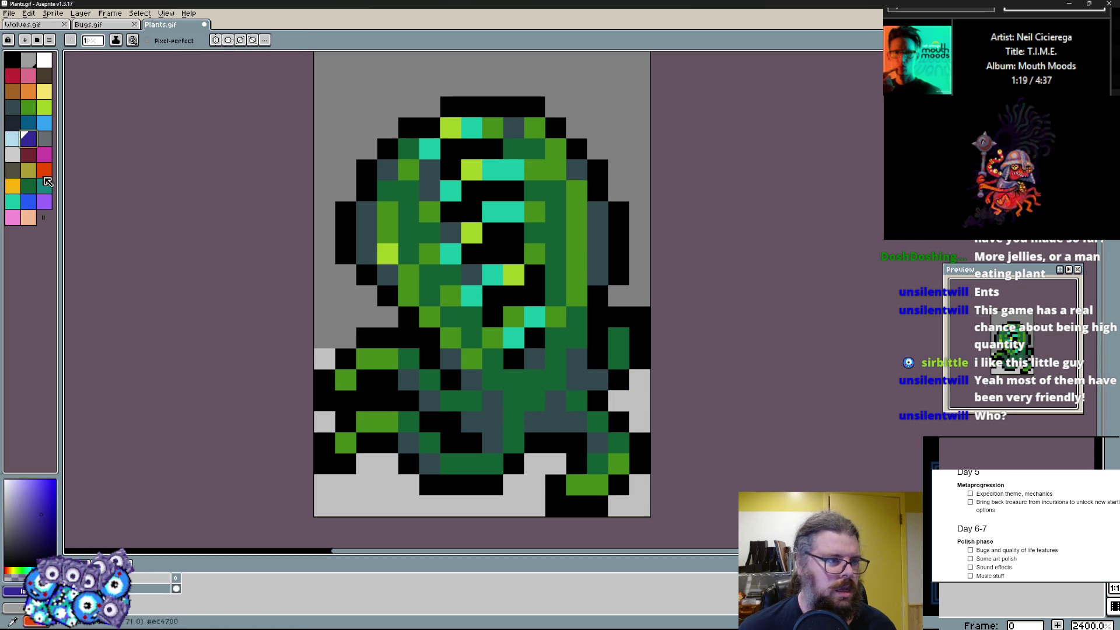
pyautogui.click(18, 132)
pyautogui.click(583, 375)
pyautogui.click(432, 443)
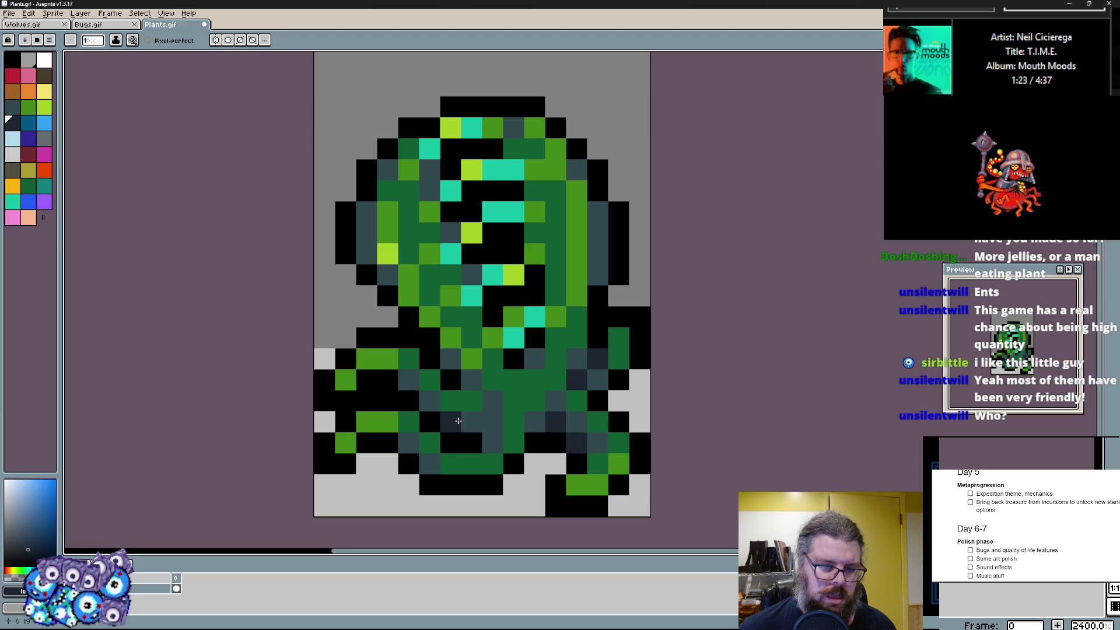
# - Turn black trunk cells dark teal up to the trunk top and pick a dark colour
pyautogui.moveTo(456, 408); pyautogui.dragTo(456, 379)
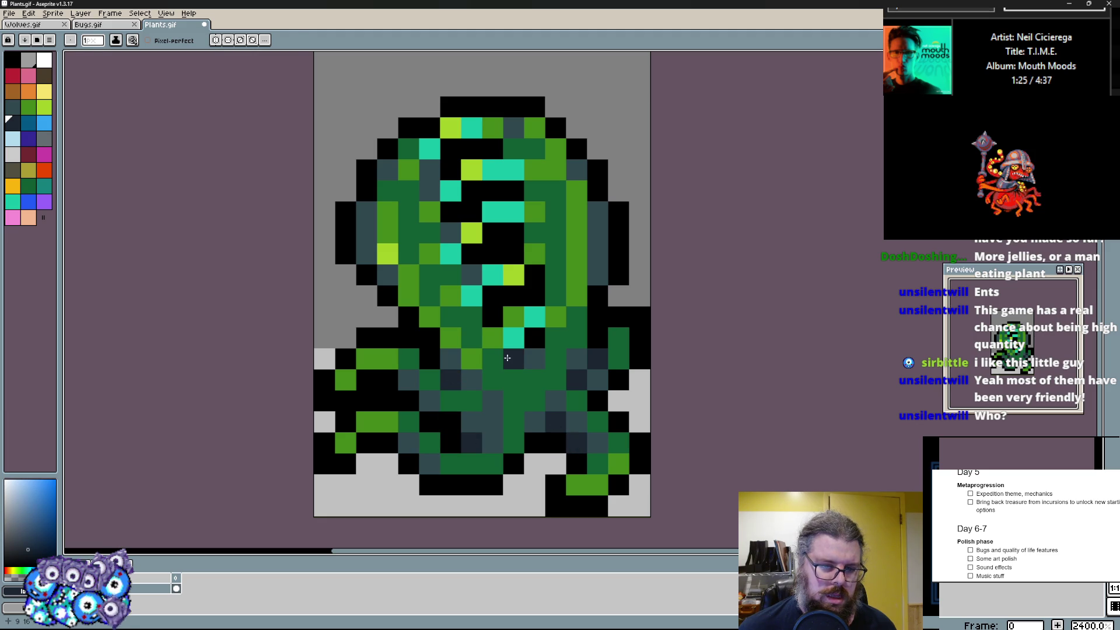
pyautogui.keyDown('alt'); pyautogui.click(512, 359); pyautogui.keyUp('alt')
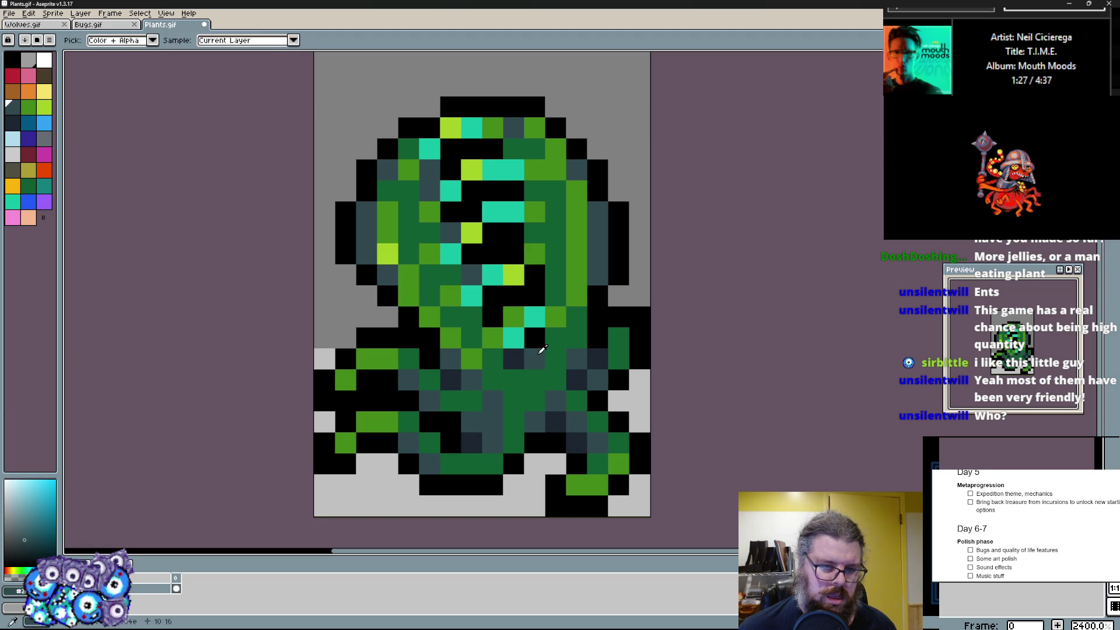
pyautogui.click(517, 250)
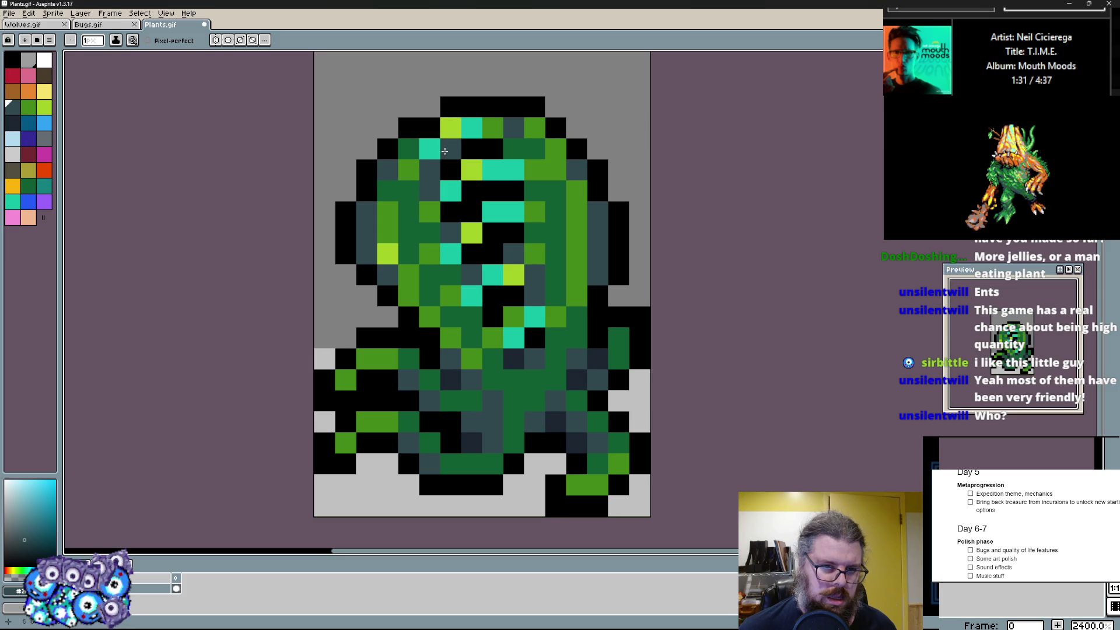
pyautogui.keyDown('alt'); pyautogui.click(424, 133); pyautogui.keyUp('alt')
pyautogui.scroll(-3, 491, 262)
pyautogui.scroll(2, 540, 287)
pyautogui.scroll(1, 540, 286)
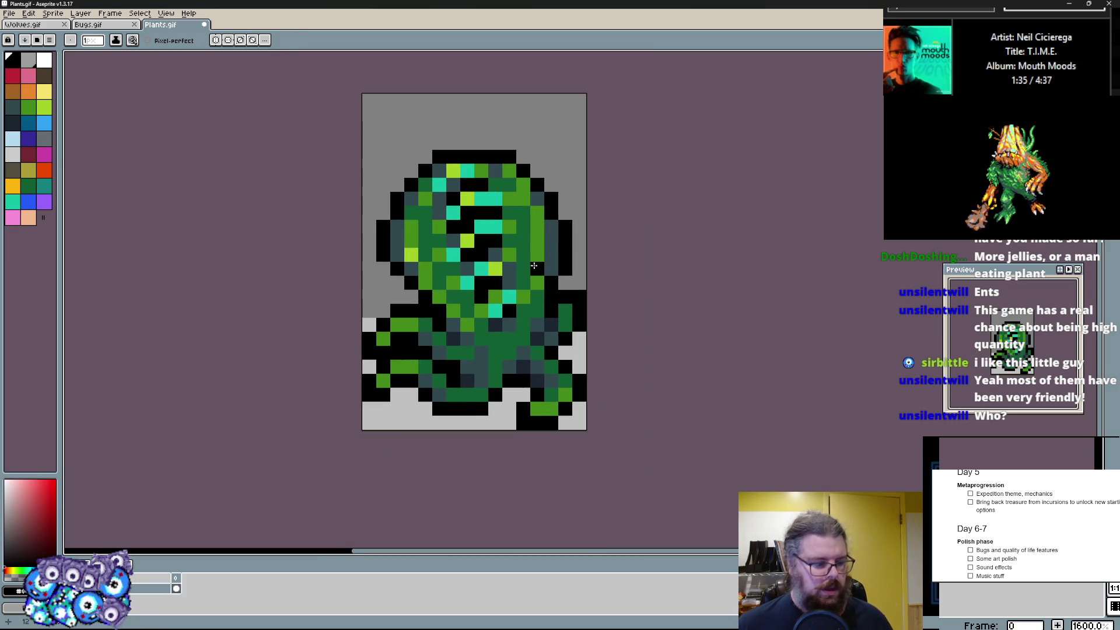
pyautogui.scroll(1, 533, 268)
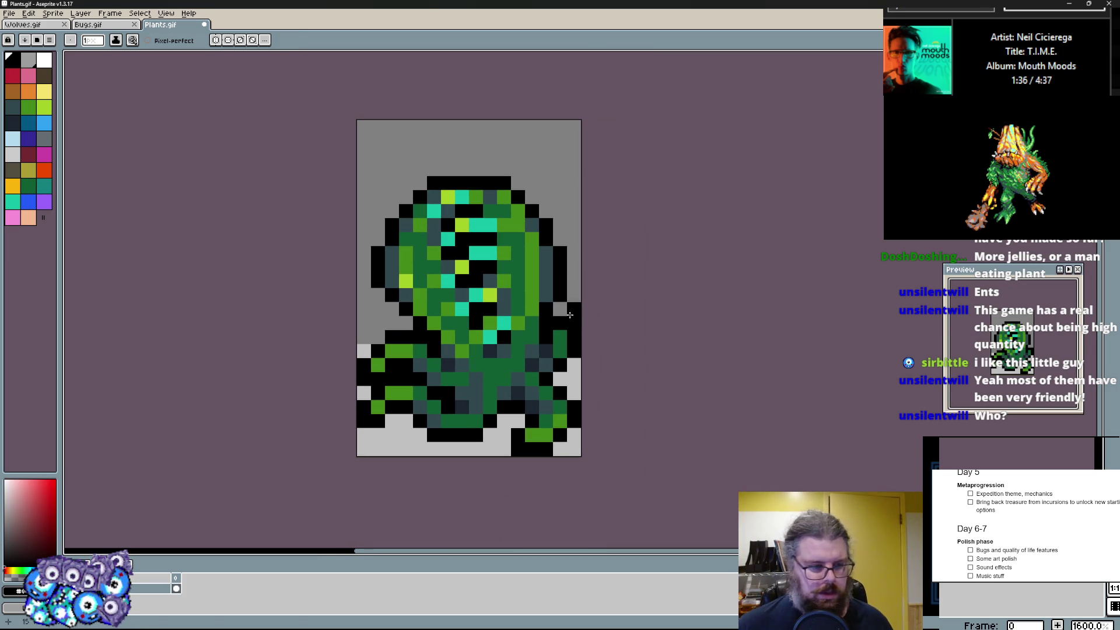
# - Add a new animation frame and paste the plant sprite onto the next frame
pyautogui.click(110, 13)
pyautogui.click(126, 49)
pyautogui.scroll(1, 549, 372)
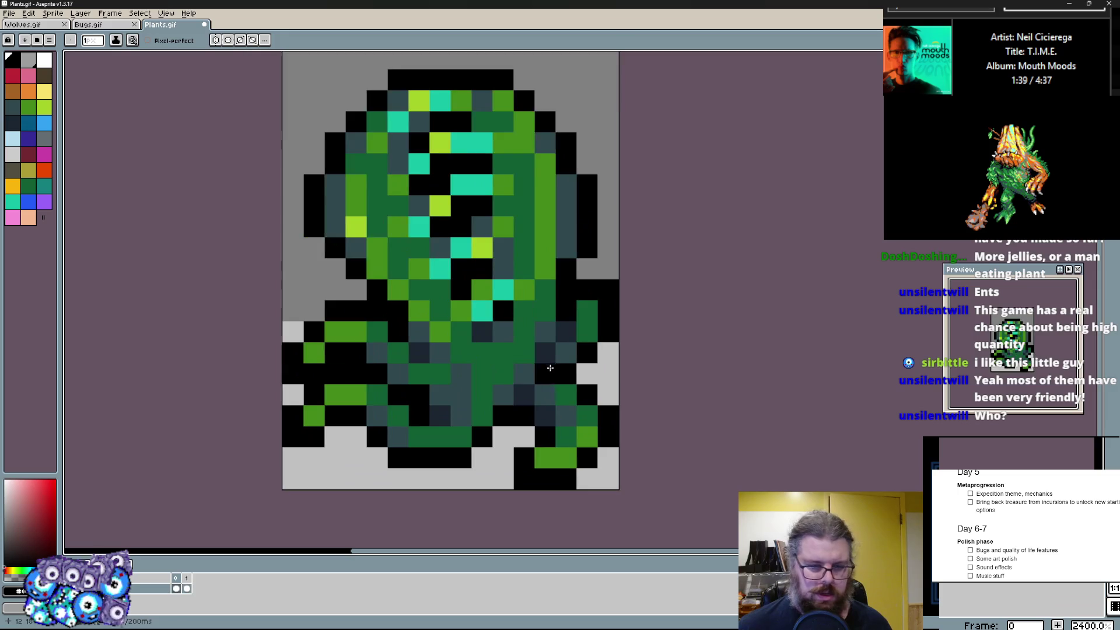
pyautogui.scroll(-1, 549, 372)
pyautogui.press('m')
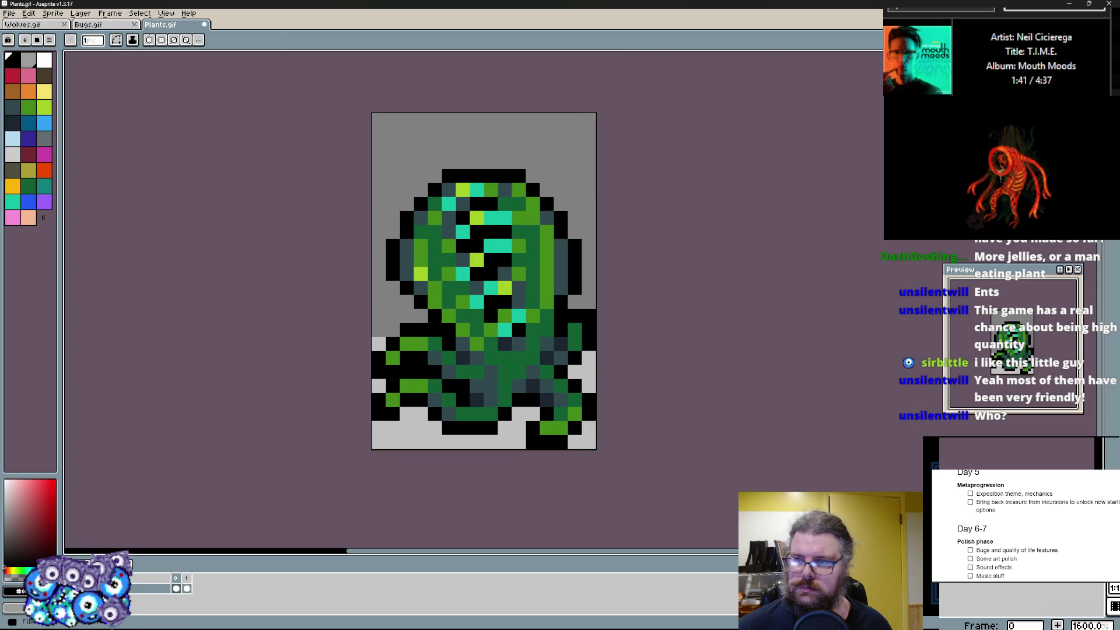
pyautogui.press('Right')
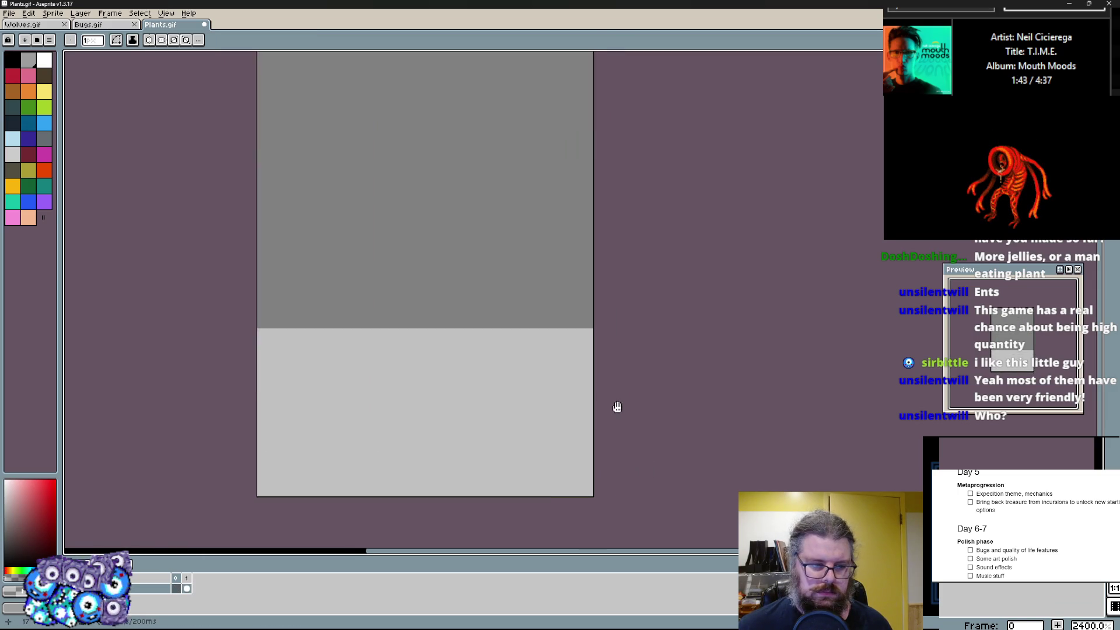
pyautogui.hotkey('ctrl', 'v')
# - Return to the blank first frame with the Pencil and sketch a first green stroke
pyautogui.press('b')
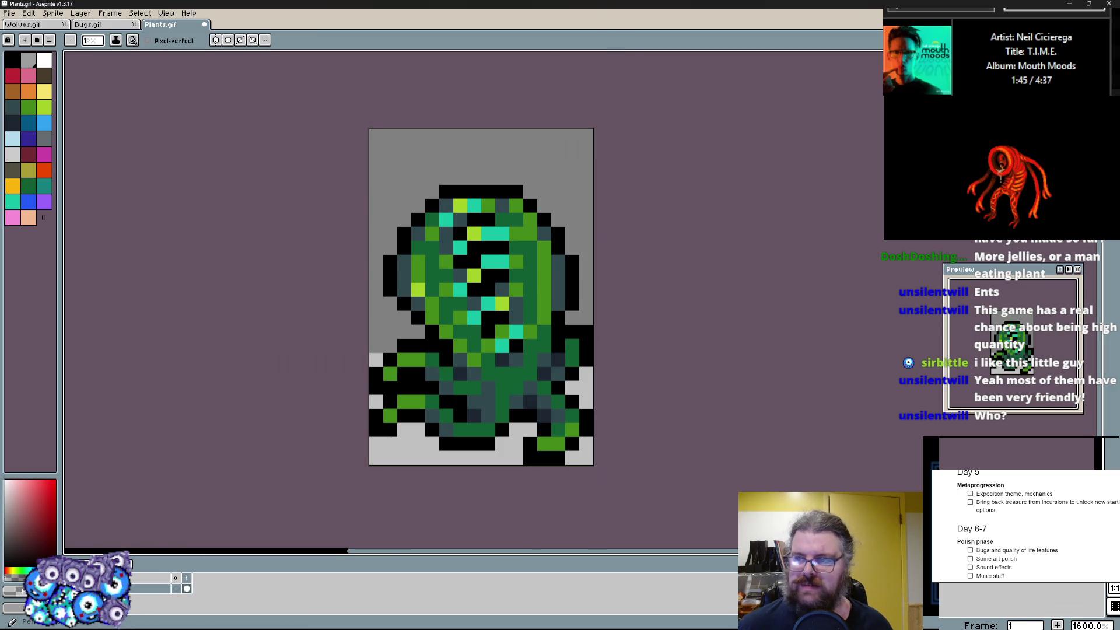
pyautogui.scroll(1, 503, 345)
pyautogui.press('Left')
pyautogui.press('Right')
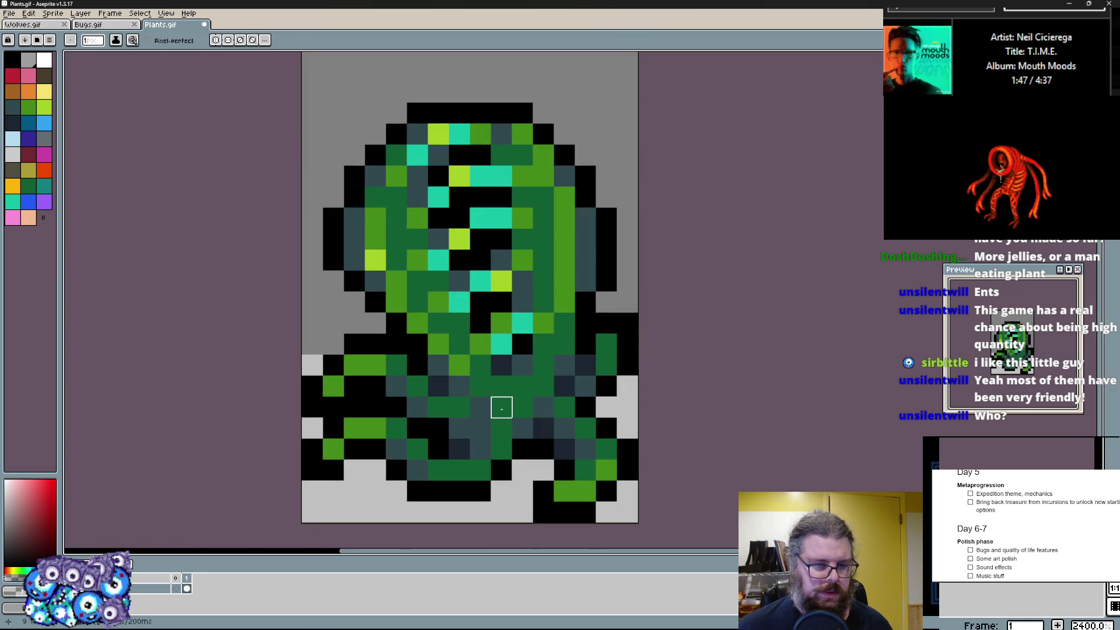
pyautogui.press('Left')
pyautogui.moveTo(395, 259)
pyautogui.mouseDown()
pyautogui.moveTo(486, 469)
pyautogui.moveTo(406, 215)
pyautogui.mouseUp()
# - Draw the plant's green stems, base and roots, erasing stray pixels along the way
pyautogui.hotkey('ctrl', 'z')
pyautogui.moveTo(460, 455); pyautogui.dragTo(544, 237)
pyautogui.moveTo(504, 459)
pyautogui.mouseDown()
pyautogui.moveTo(423, 400)
pyautogui.moveTo(416, 469)
pyautogui.mouseUp()
pyautogui.click(354, 322)
pyautogui.click(377, 448)
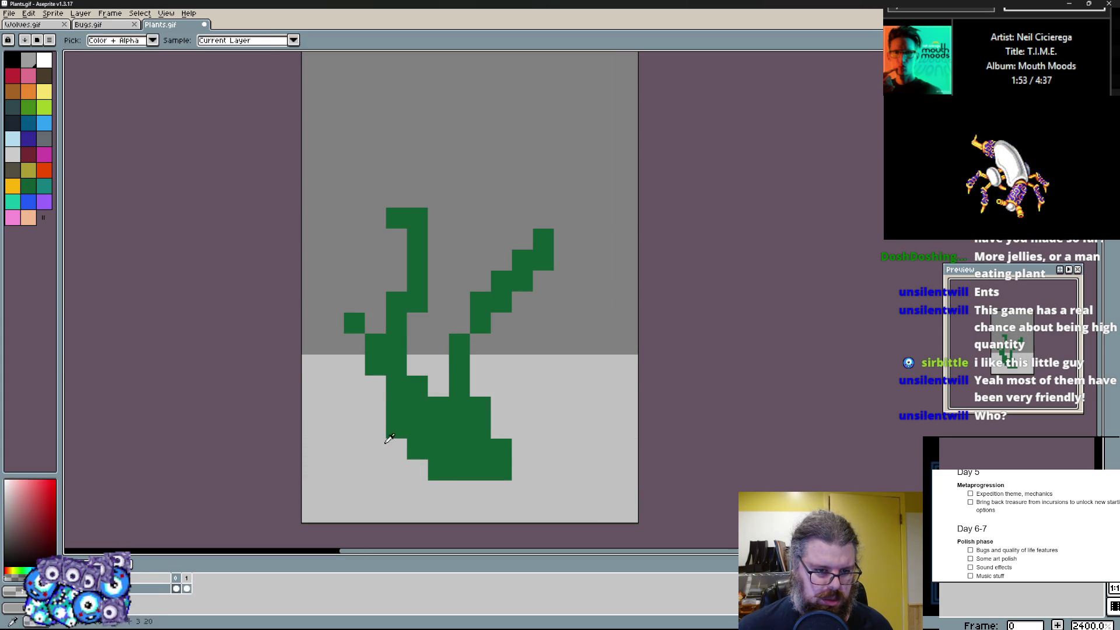
pyautogui.rightClick(354, 322)
pyautogui.rightClick(375, 449)
pyautogui.moveTo(520, 451); pyautogui.dragTo(575, 365)
pyautogui.moveTo(543, 448); pyautogui.dragTo(350, 469)
pyautogui.moveTo(354, 455); pyautogui.dragTo(404, 438)
pyautogui.moveTo(601, 453); pyautogui.dragTo(560, 473)
# - Add the tall central branch, left and right diagonal branches and extra root pixels
pyautogui.moveTo(351, 341); pyautogui.dragTo(350, 394)
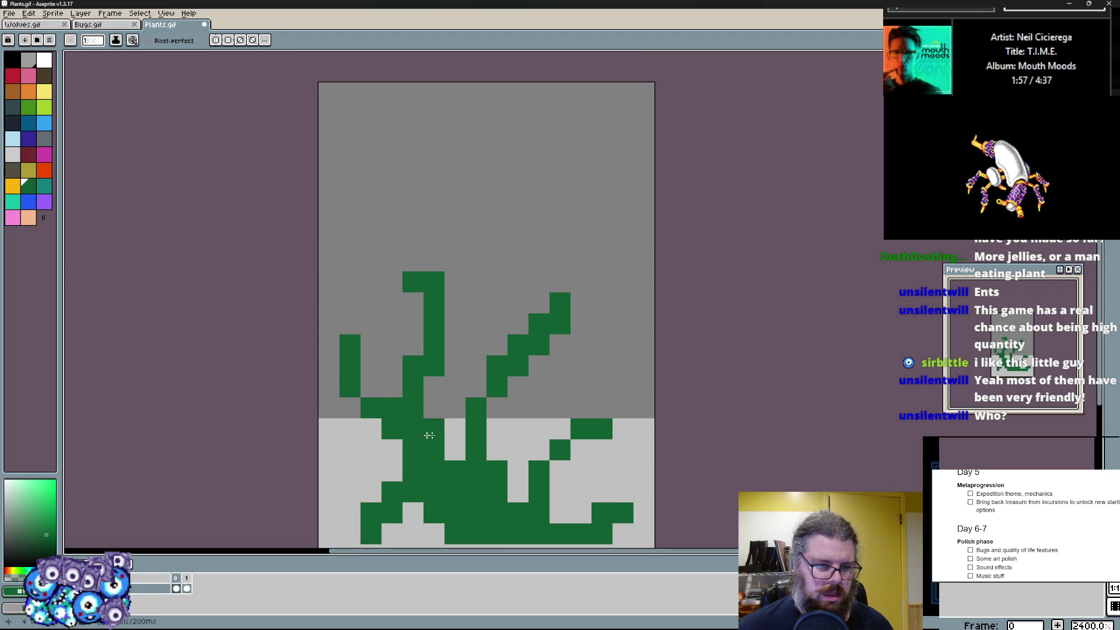
pyautogui.moveTo(487, 424); pyautogui.dragTo(510, 182)
pyautogui.click(537, 450)
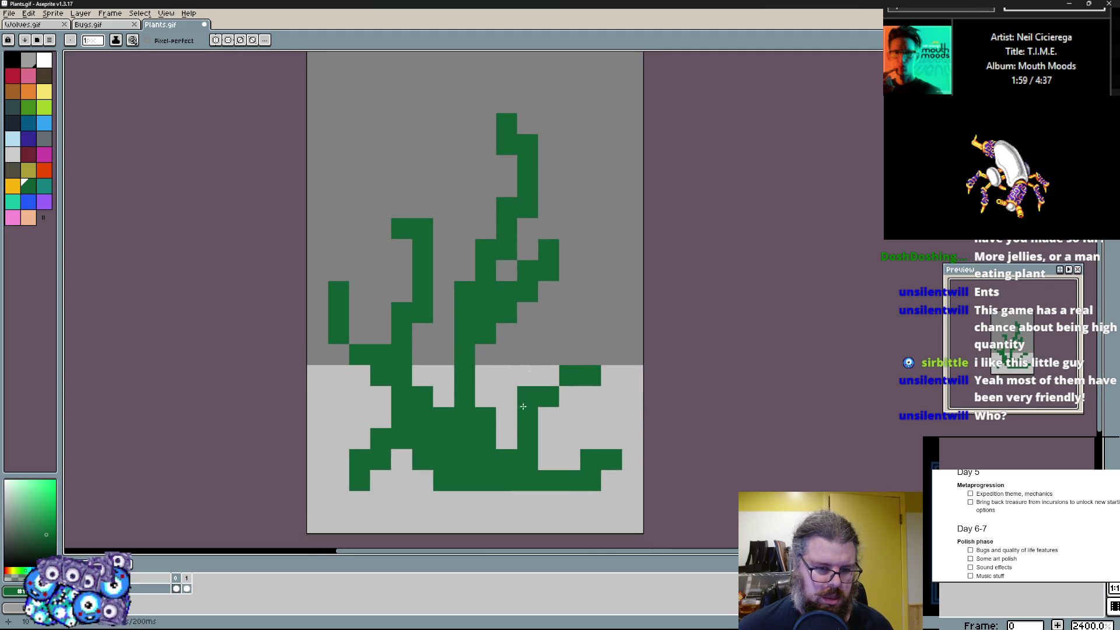
pyautogui.moveTo(485, 376); pyautogui.dragTo(551, 332)
pyautogui.moveTo(591, 289); pyautogui.dragTo(570, 338)
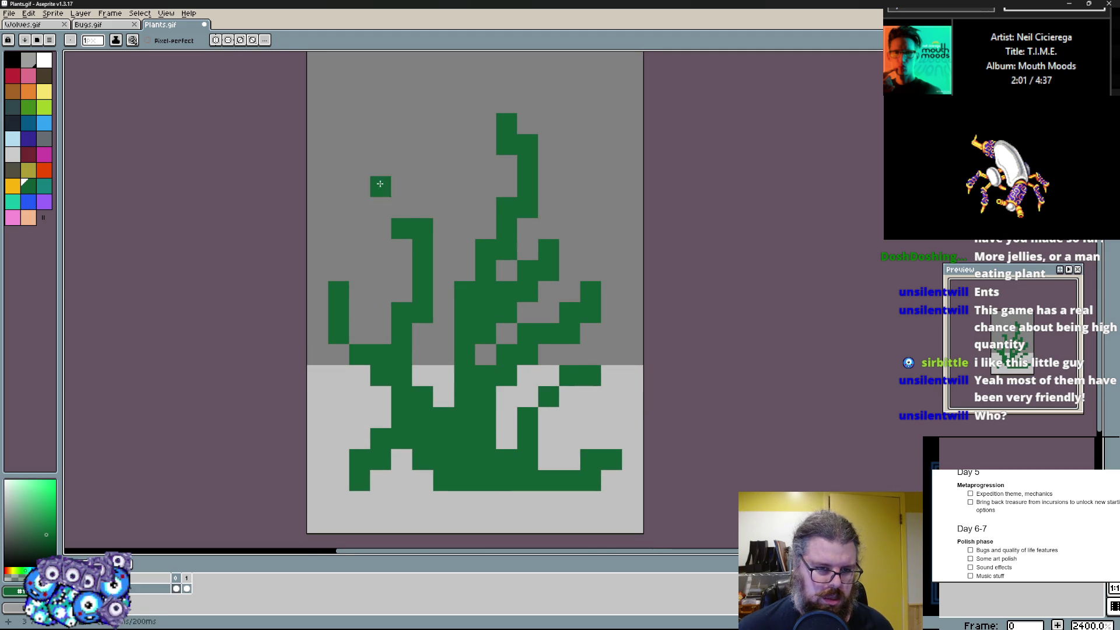
pyautogui.moveTo(338, 164); pyautogui.dragTo(424, 242)
pyautogui.scroll(-3, 431, 413)
pyautogui.moveTo(447, 437); pyautogui.dragTo(425, 460)
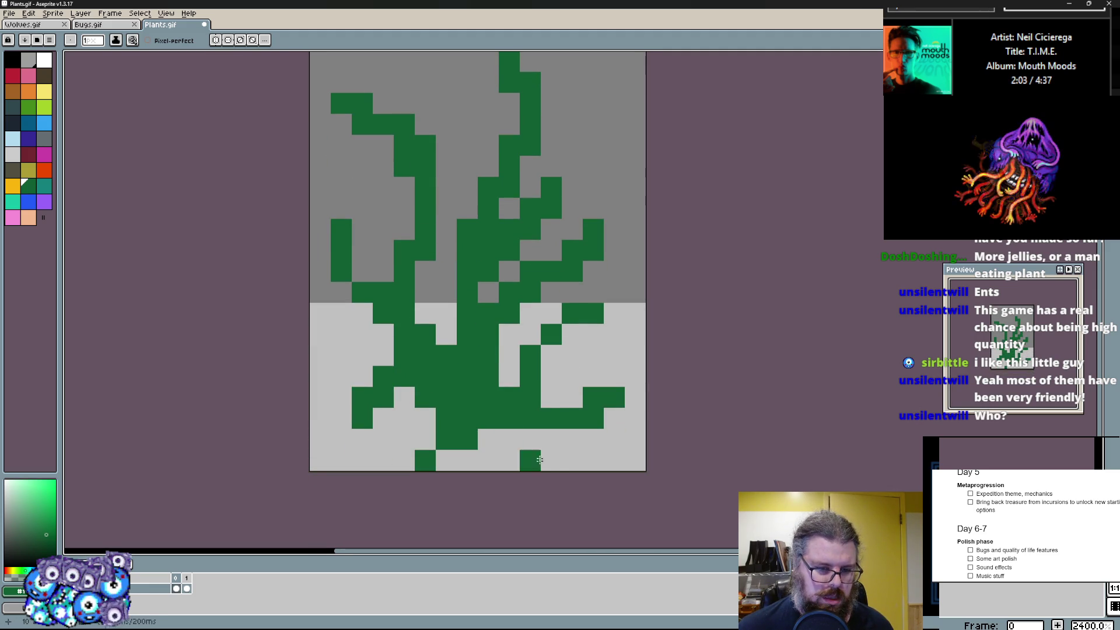
pyautogui.moveTo(532, 458); pyautogui.dragTo(520, 430)
# - Carve light-grey gaps into the stem, roots and right branches
pyautogui.click(547, 356)
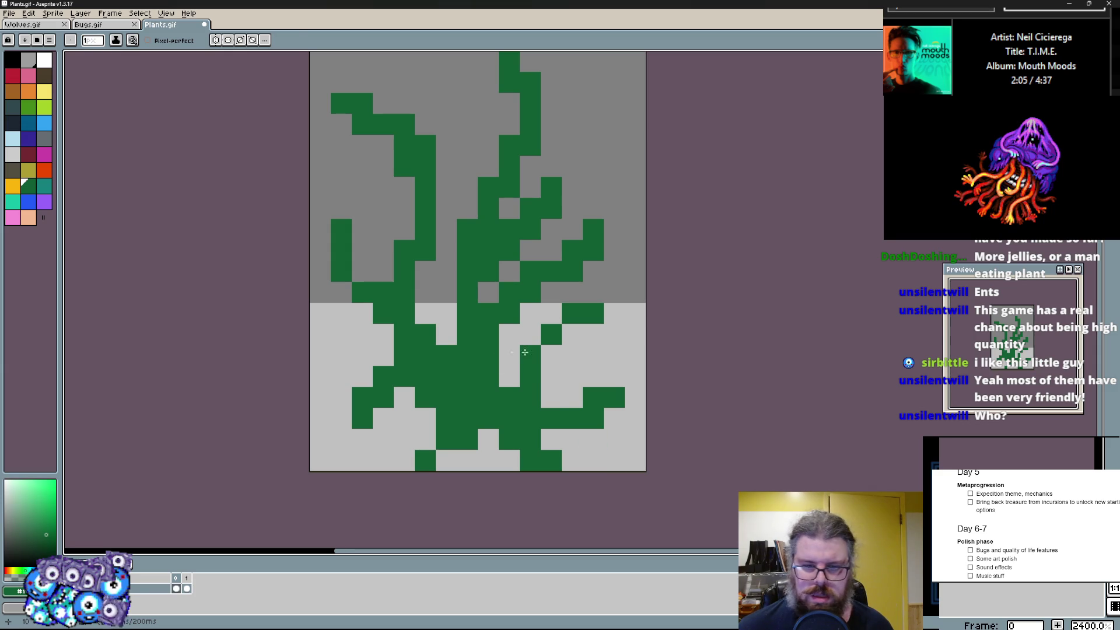
pyautogui.moveTo(446, 337); pyautogui.dragTo(446, 267)
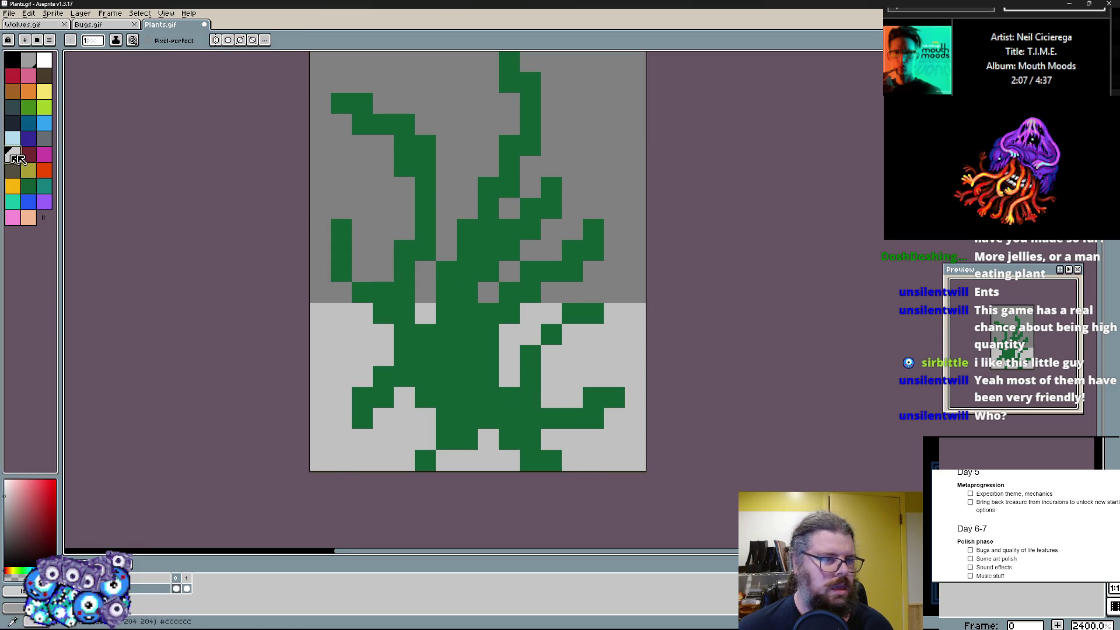
pyautogui.scroll(3, 353, 189)
pyautogui.click(353, 188)
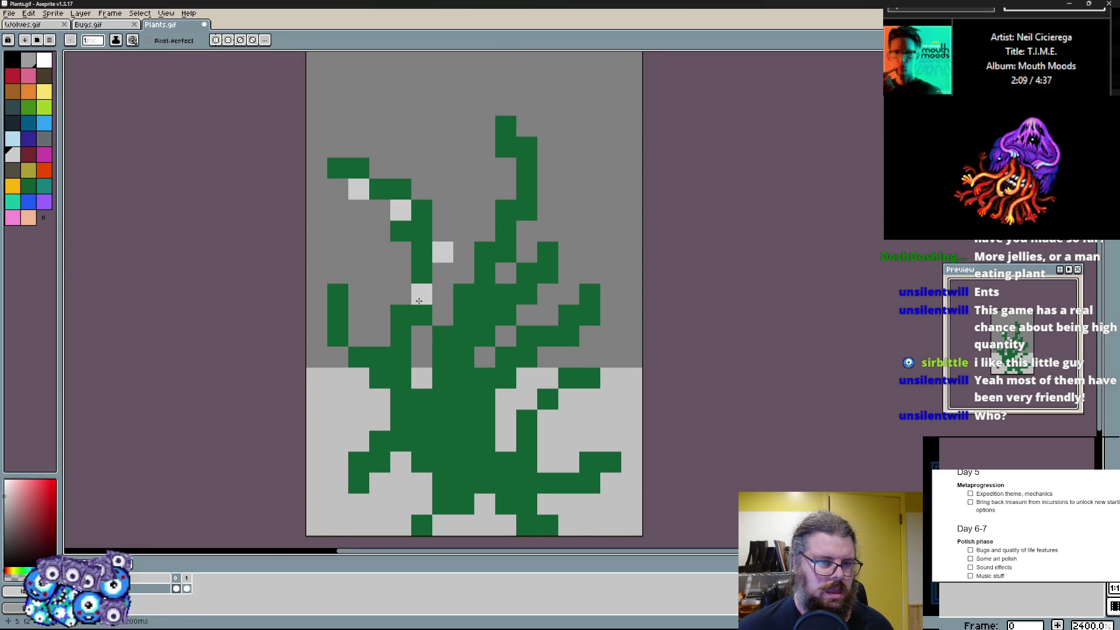
pyautogui.click(385, 353)
pyautogui.click(400, 400)
pyautogui.click(467, 442)
pyautogui.scroll(-1, 468, 441)
pyautogui.click(470, 416)
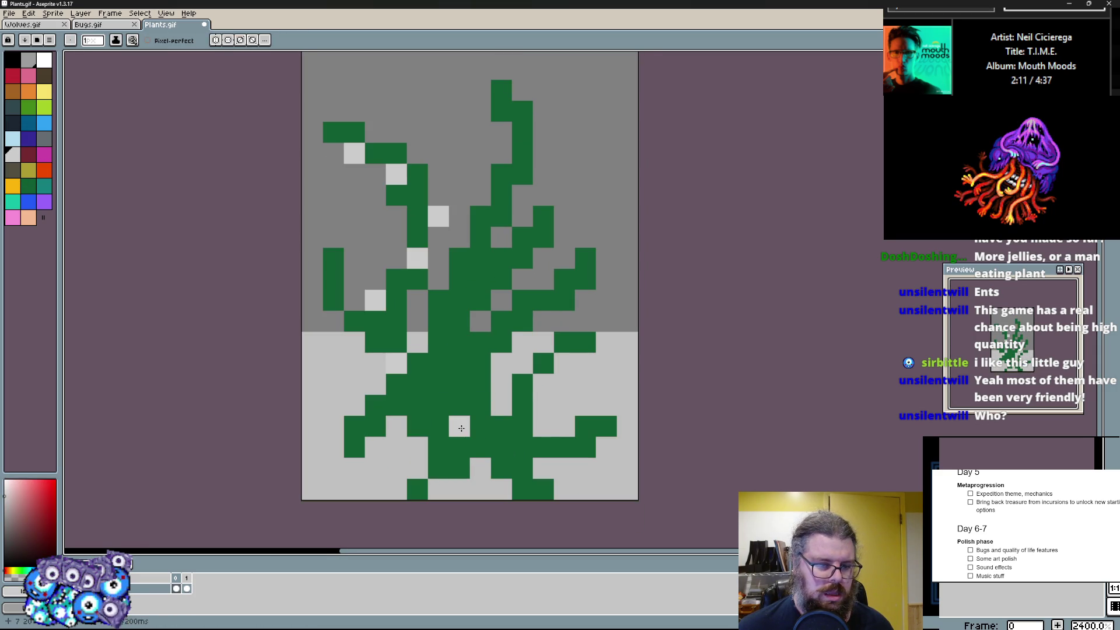
pyautogui.scroll(3, 468, 433)
pyautogui.scroll(1, 469, 433)
pyautogui.click(485, 298)
pyautogui.click(506, 256)
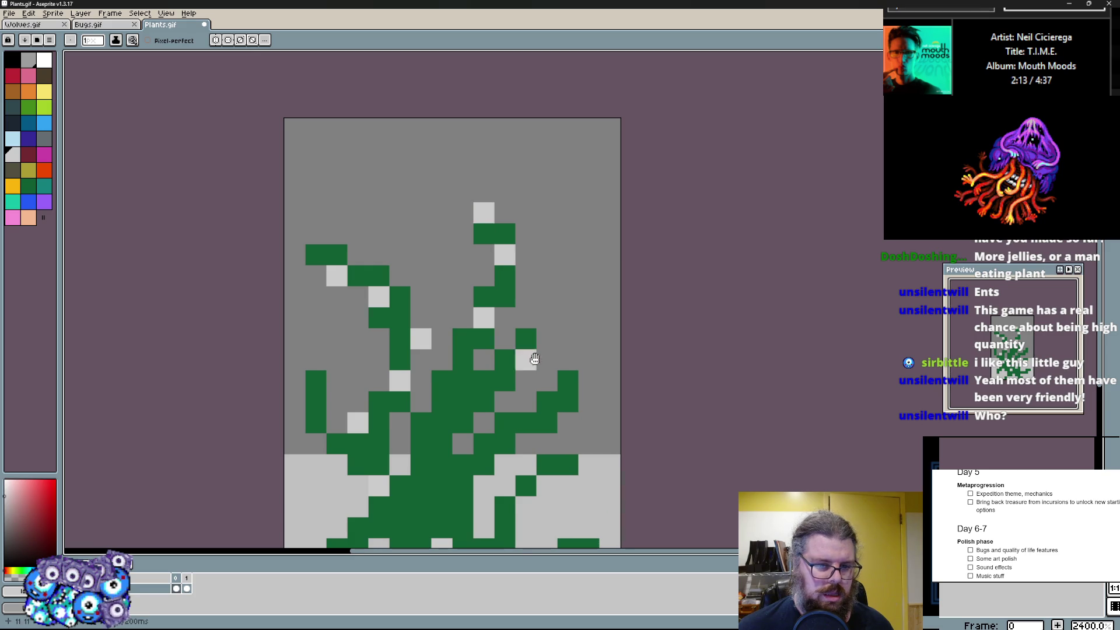
pyautogui.scroll(-3, 533, 359)
pyautogui.click(554, 252)
pyautogui.click(532, 273)
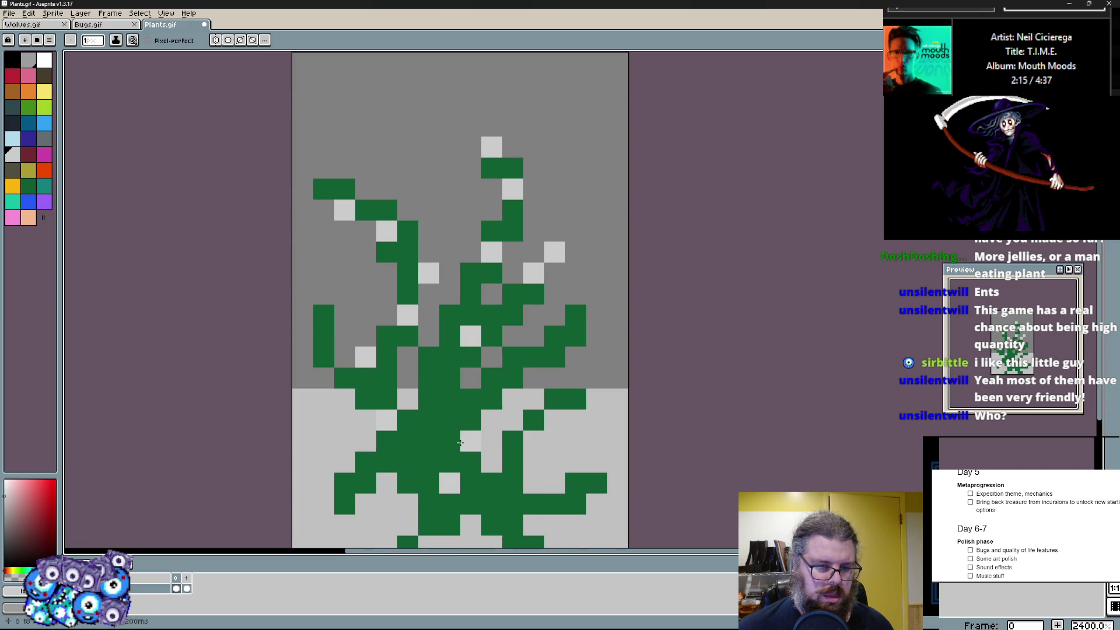
pyautogui.scroll(-3, 510, 476)
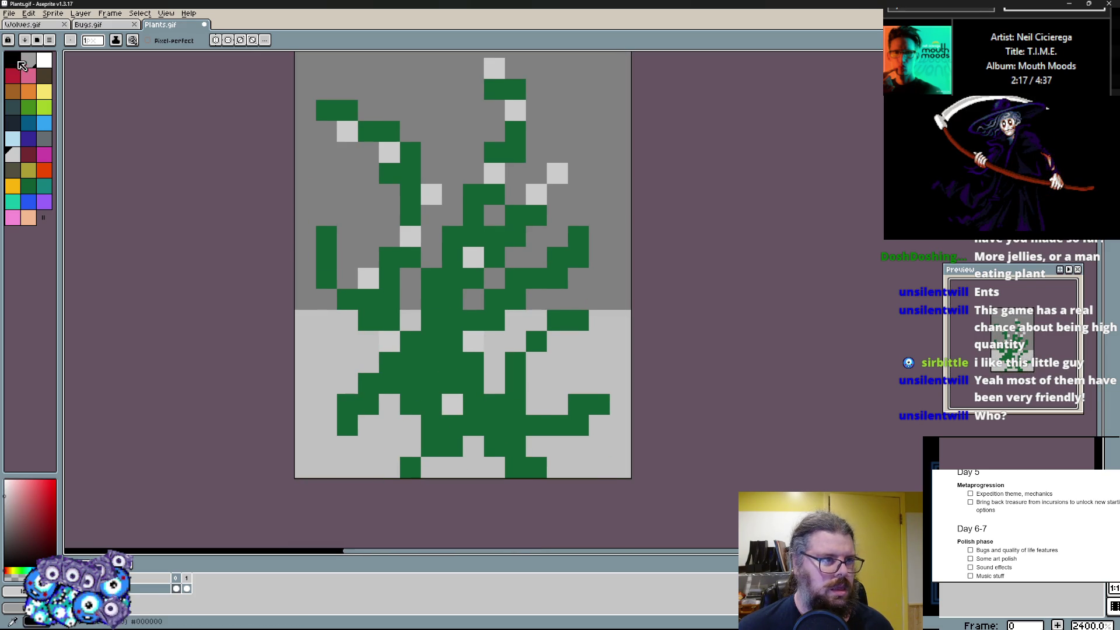
# - Fit the sprite in view and apply a black Outline effect via Edit > FX
pyautogui.hotkey('ctrl', '0')
pyautogui.click(53, 14)
pyautogui.moveTo(51, 235)
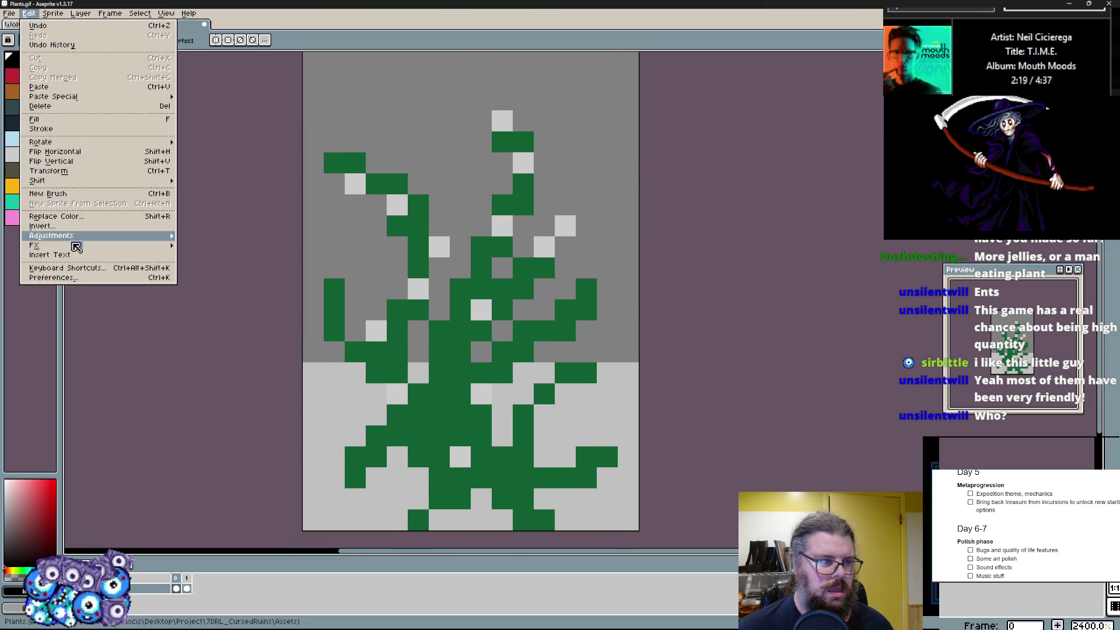
pyautogui.click(229, 249)
pyautogui.click(467, 258)
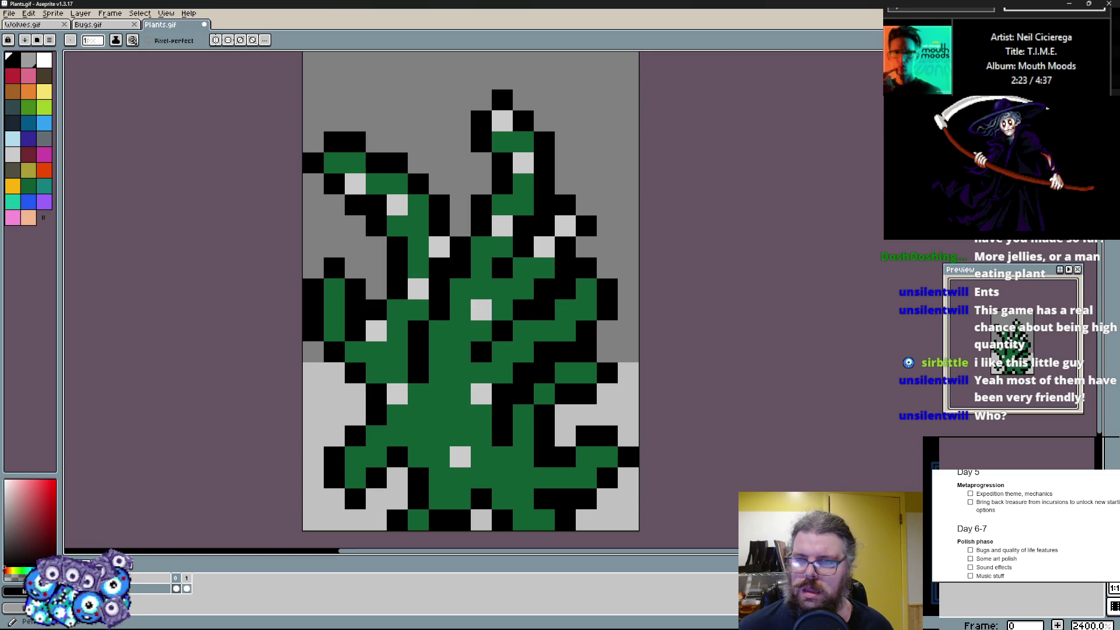
# - Fix black outline pixels on the branches, top and lower left, recolouring one black pixel green
pyautogui.click(469, 202)
pyautogui.click(481, 159)
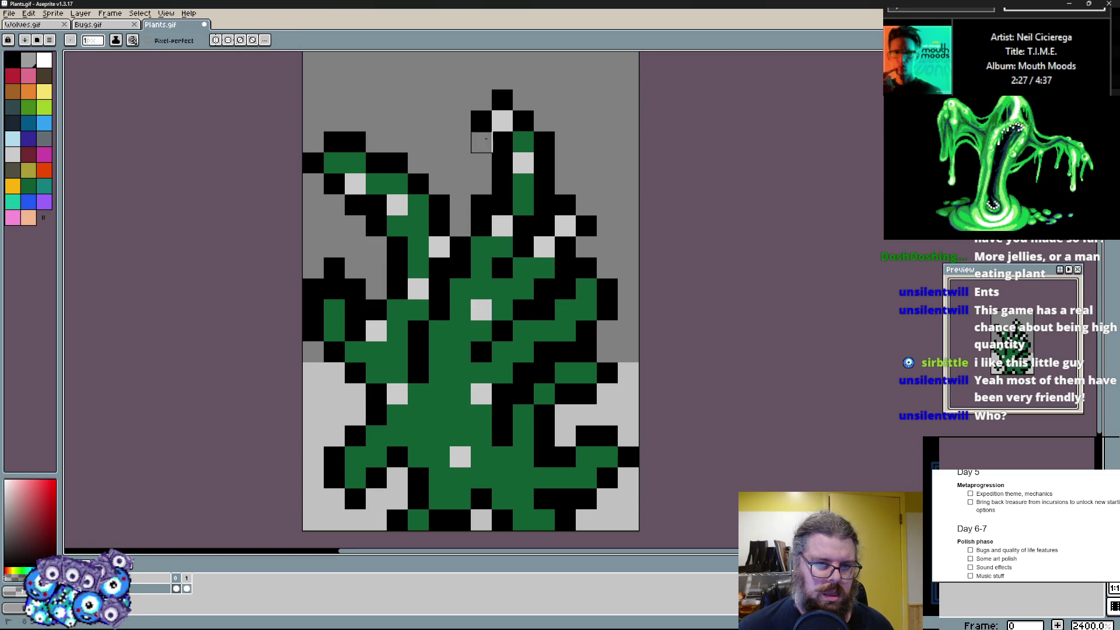
pyautogui.click(477, 94)
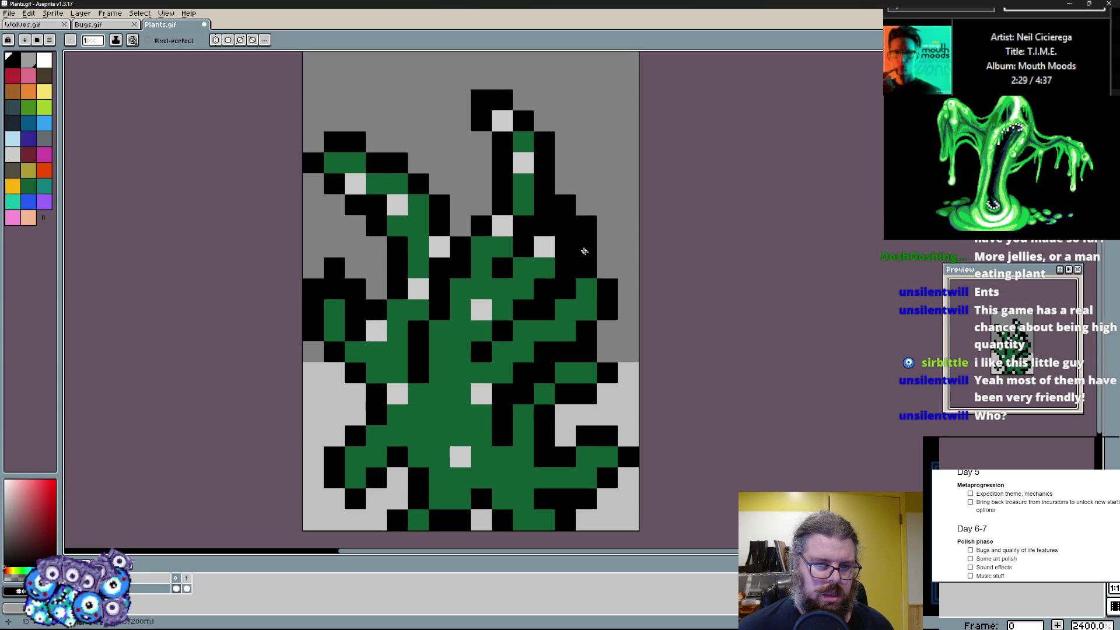
pyautogui.click(548, 250)
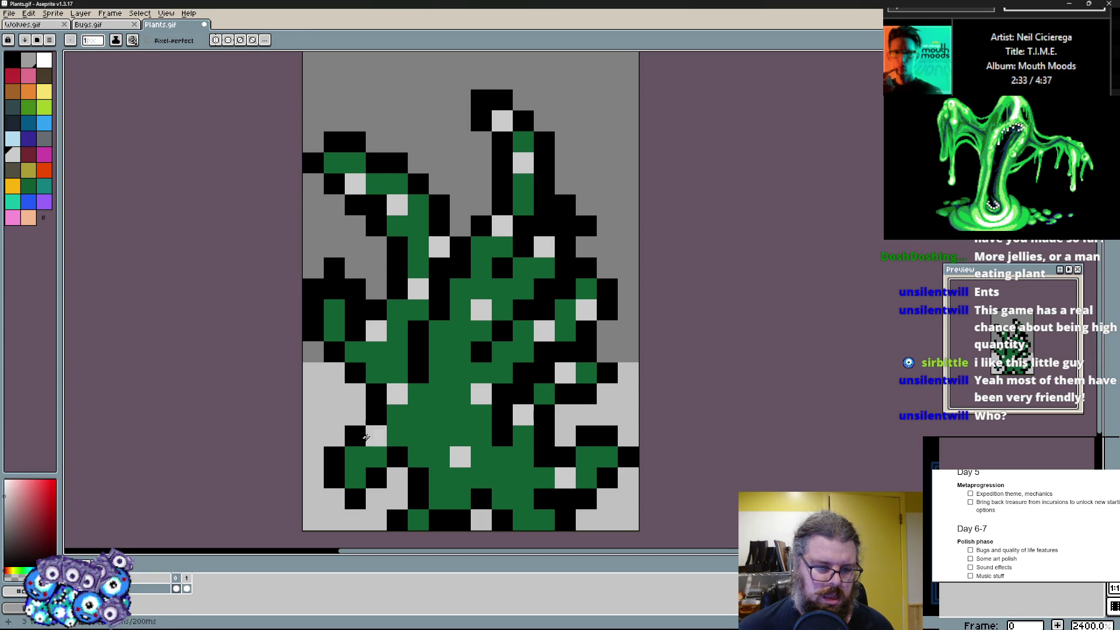
pyautogui.moveTo(380, 473); pyautogui.dragTo(380, 455)
pyautogui.keyDown('alt'); pyautogui.click(439, 428); pyautogui.keyUp('alt')
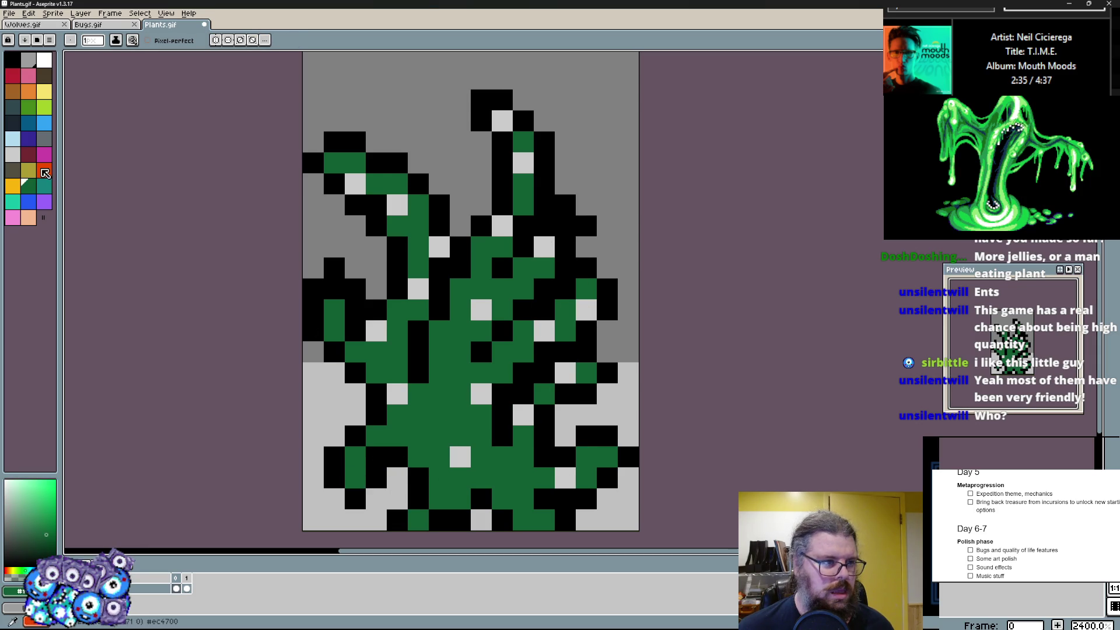
pyautogui.click(440, 435)
pyautogui.click(439, 394)
# - Shade the stem, upper canopy and left branch with dark blue-grey pixels
pyautogui.click(12, 120)
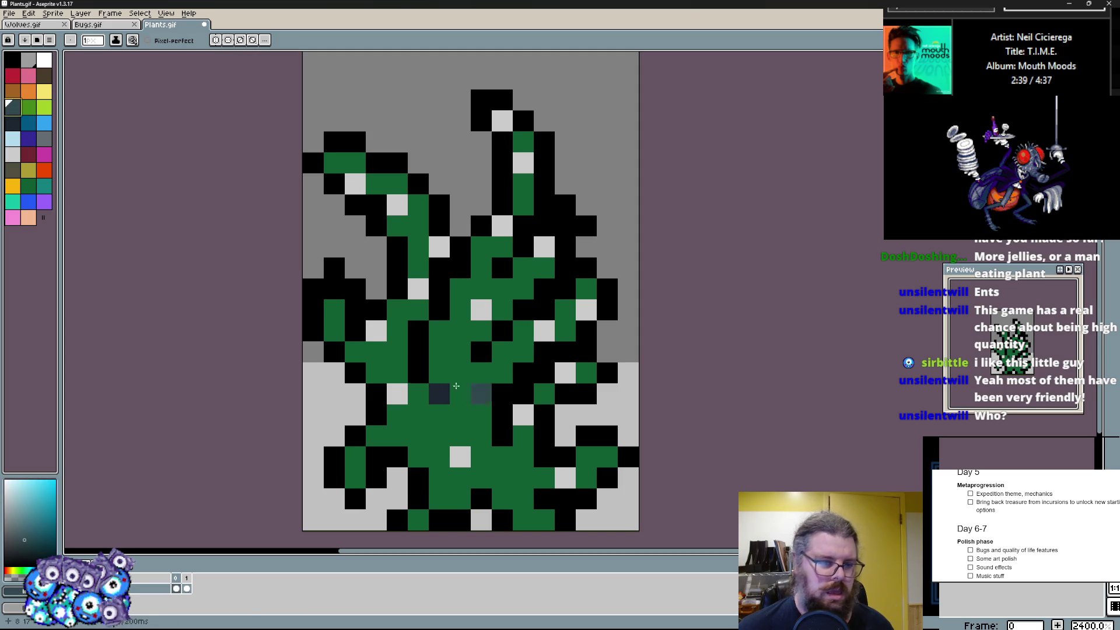
pyautogui.moveTo(419, 374); pyautogui.dragTo(418, 351)
pyautogui.click(440, 394)
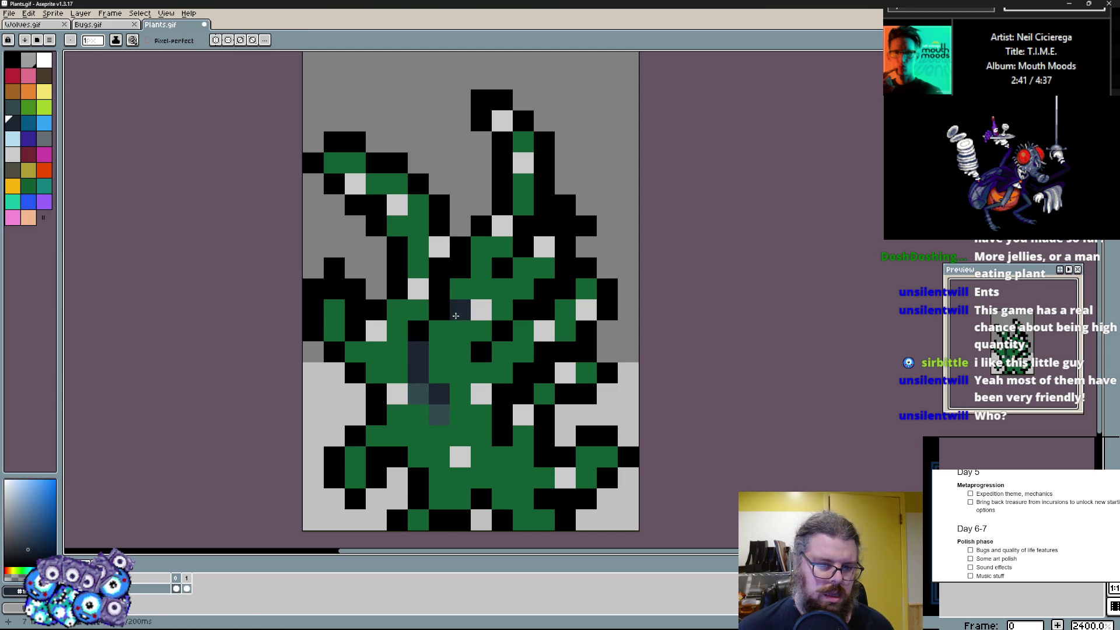
pyautogui.click(409, 236)
pyautogui.click(341, 298)
pyautogui.click(398, 372)
pyautogui.scroll(-1, 397, 373)
pyautogui.click(376, 333)
pyautogui.click(389, 409)
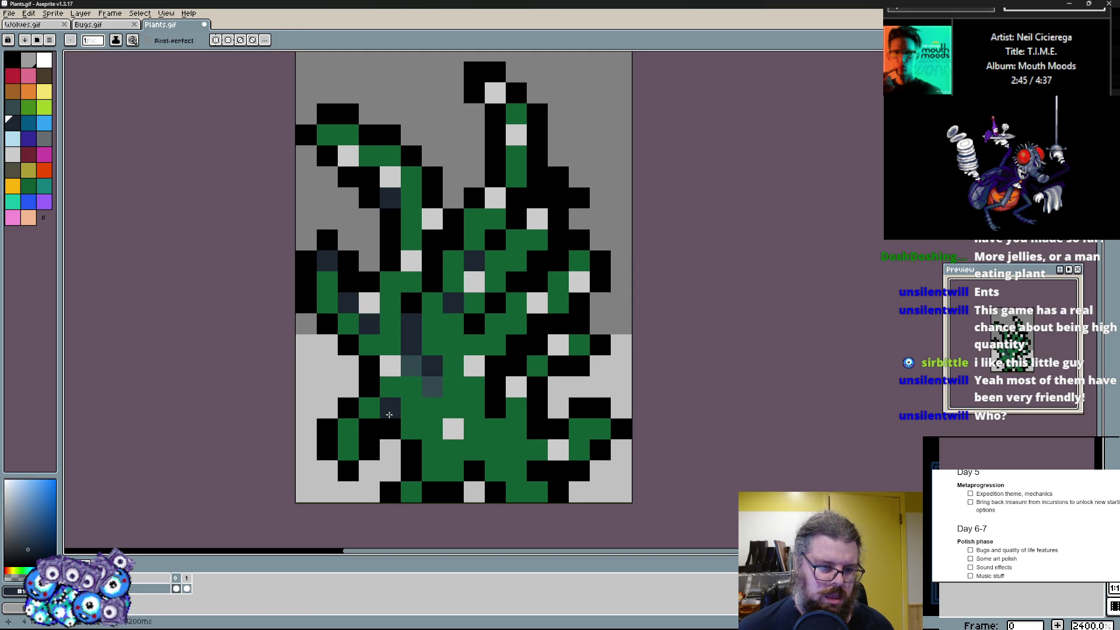
# - Shade the roots and the right branch with dark blue-grey pixels
pyautogui.moveTo(392, 408); pyautogui.dragTo(434, 409)
pyautogui.click(454, 451)
pyautogui.click(495, 451)
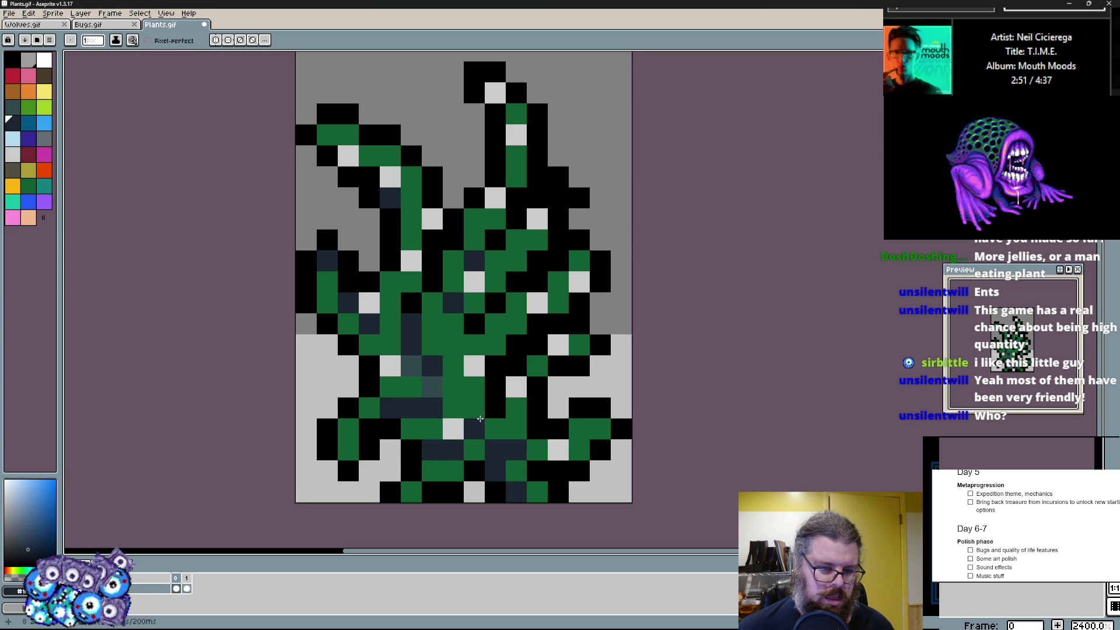
pyautogui.moveTo(516, 282); pyautogui.dragTo(514, 240)
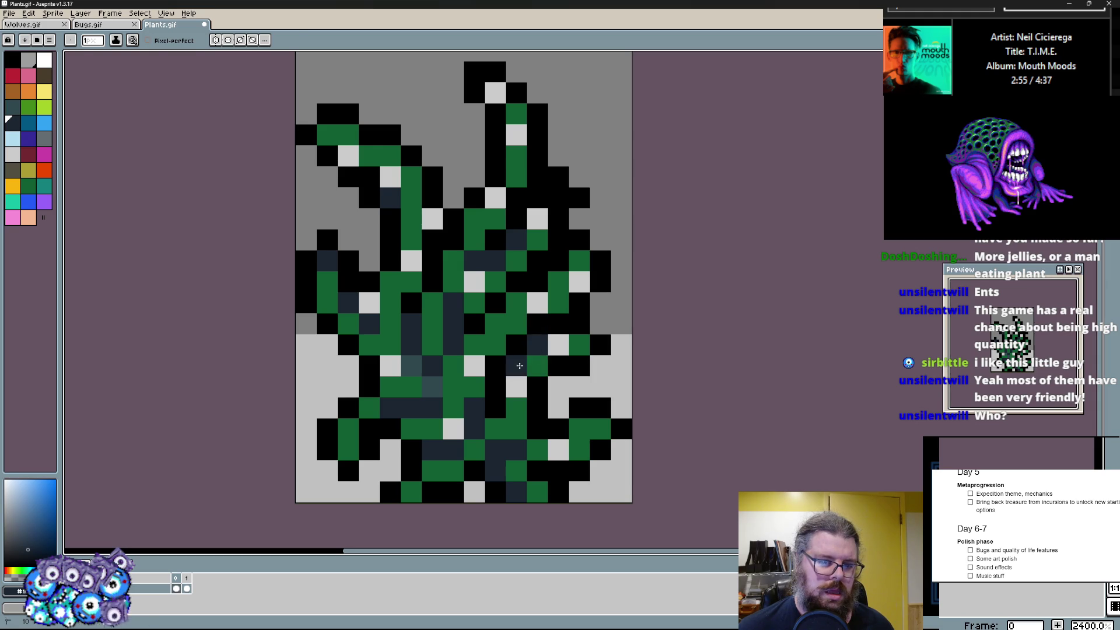
# - Shade and recolour the right roots, then paint a green pixel at the plant's left edge
pyautogui.keyDown('alt'); pyautogui.click(519, 367); pyautogui.keyUp('alt')
pyautogui.keyDown('alt'); pyautogui.click(477, 431); pyautogui.keyUp('alt')
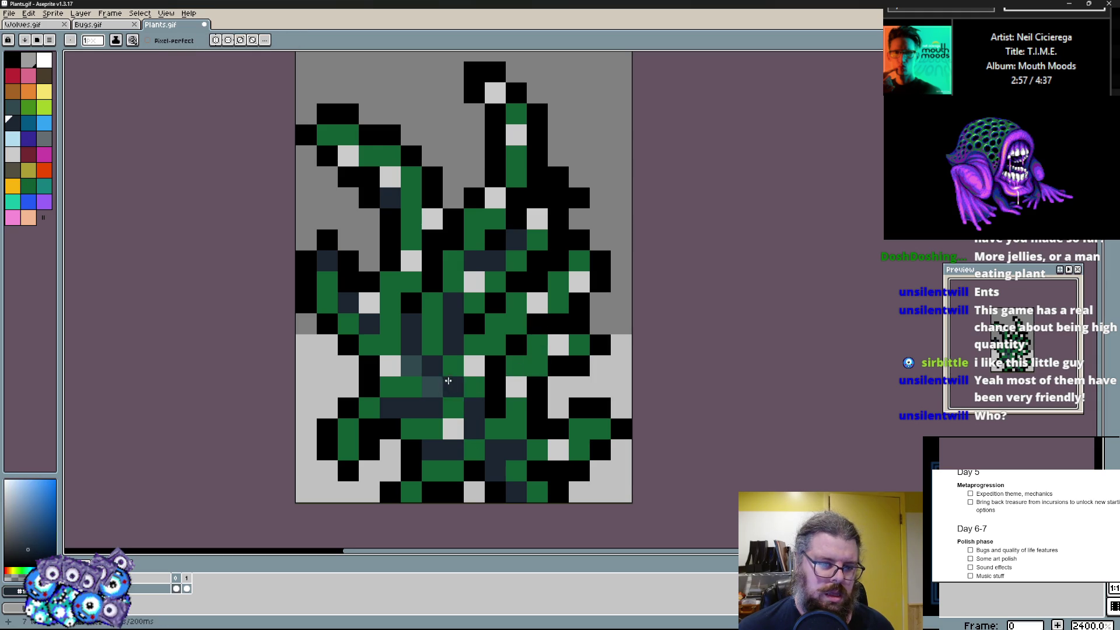
pyautogui.moveTo(599, 451); pyautogui.dragTo(578, 450)
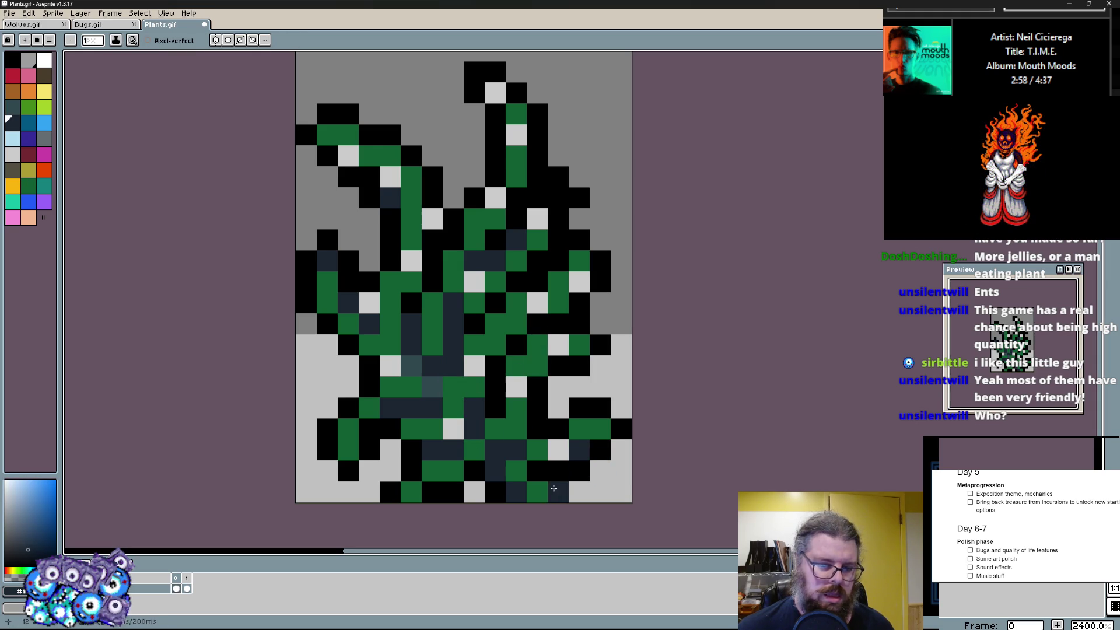
pyautogui.moveTo(517, 429); pyautogui.dragTo(537, 430)
pyautogui.click(534, 416)
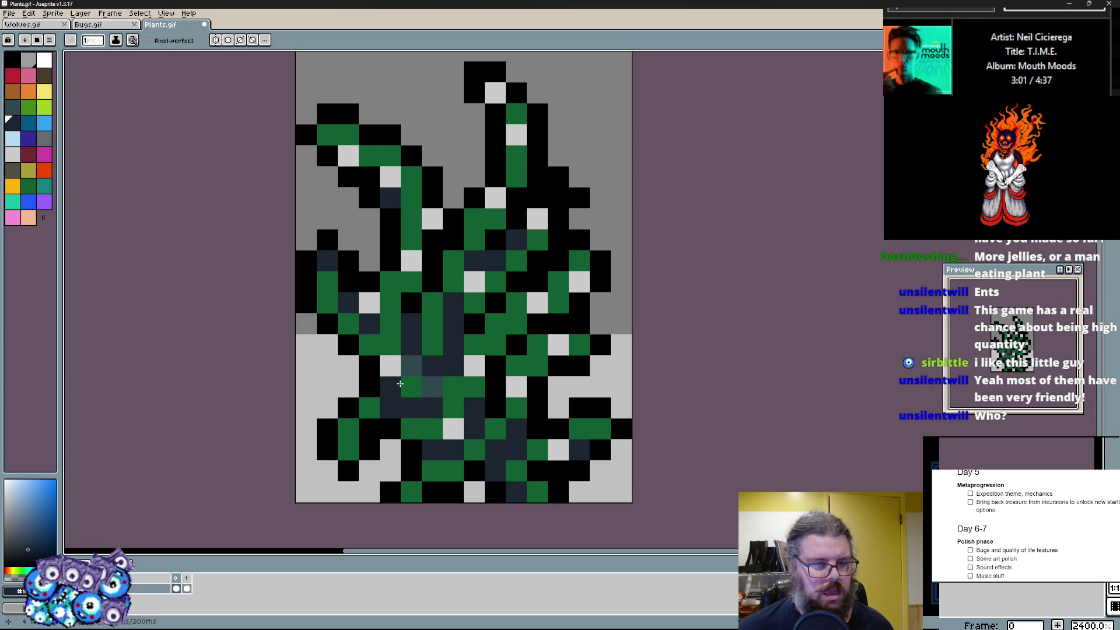
pyautogui.click(45, 189)
pyautogui.click(305, 427)
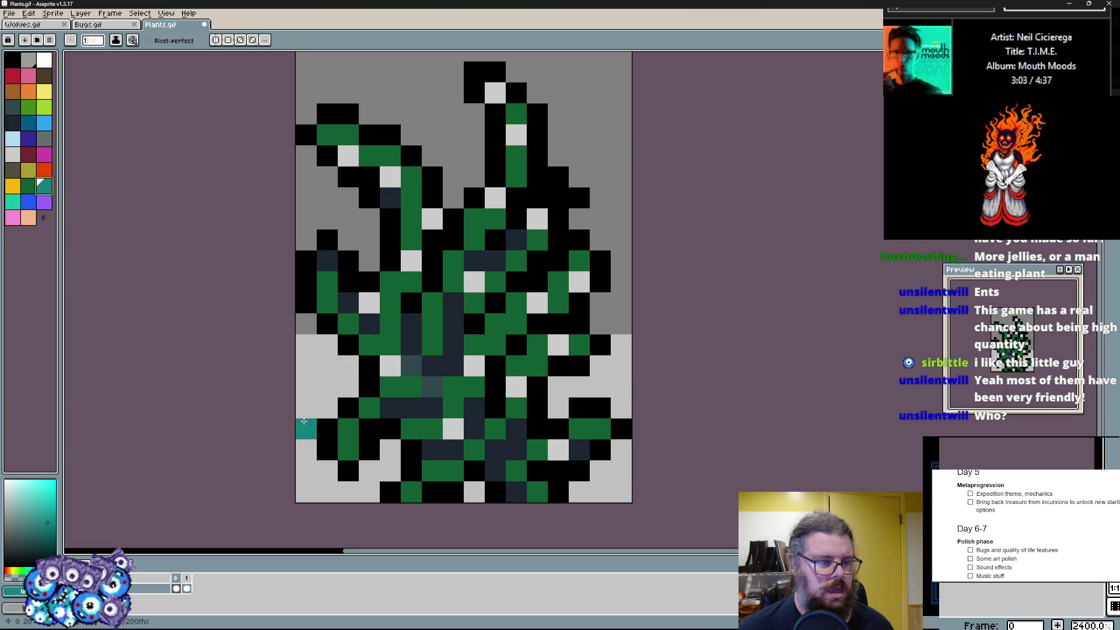
# - Dot teal eye pixels on the right branch tips and near the bottom row
pyautogui.click(335, 449)
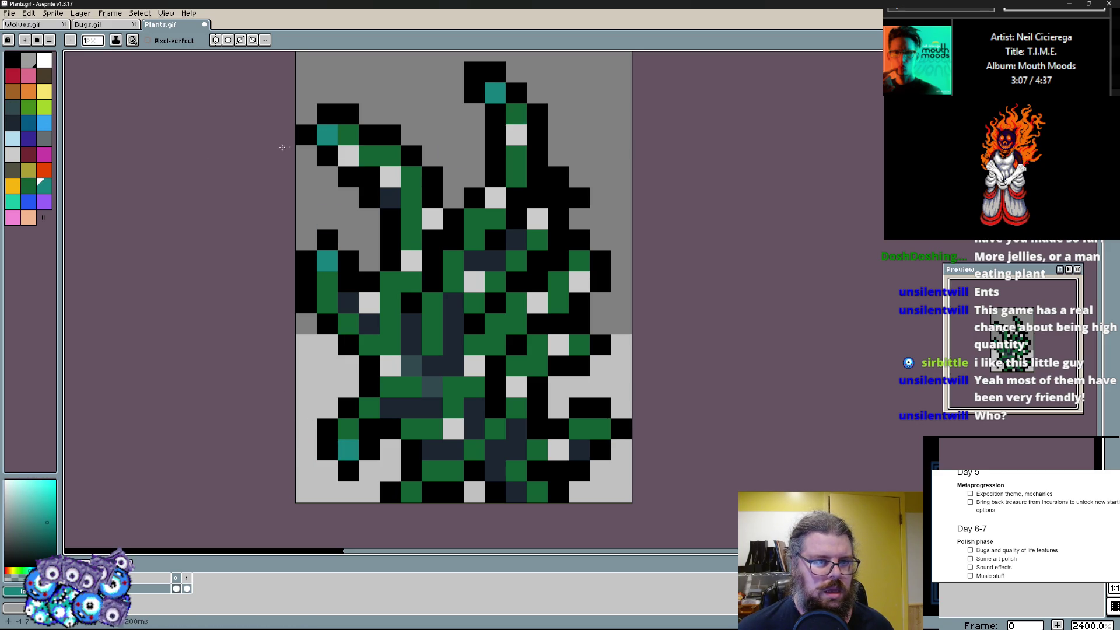
pyautogui.click(580, 253)
pyautogui.click(558, 198)
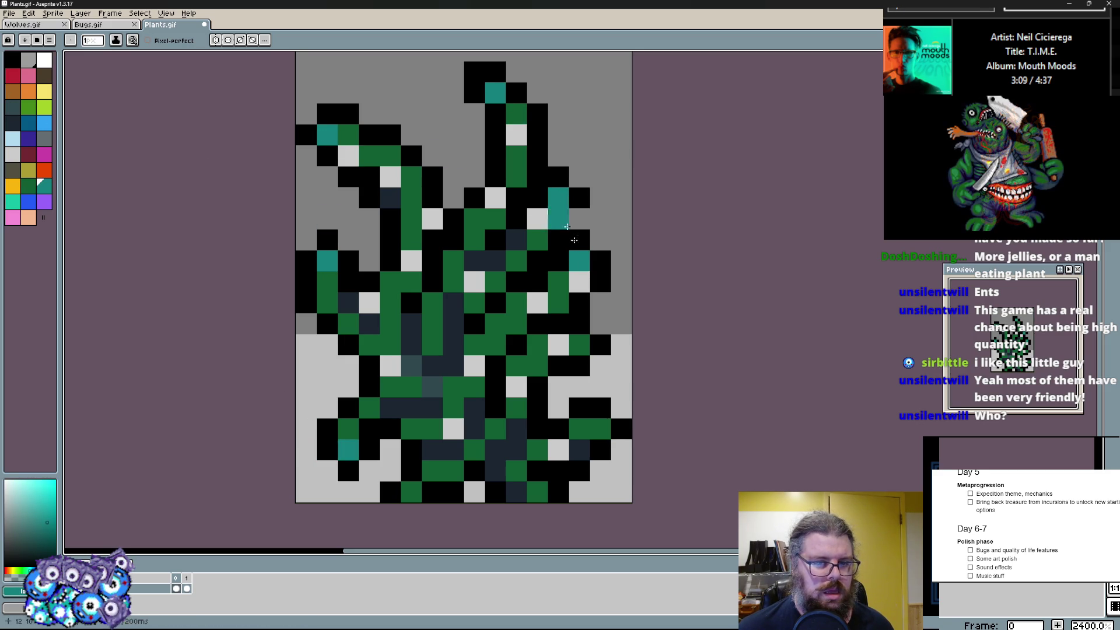
pyautogui.keyDown('alt'); pyautogui.click(595, 323); pyautogui.keyUp('alt')
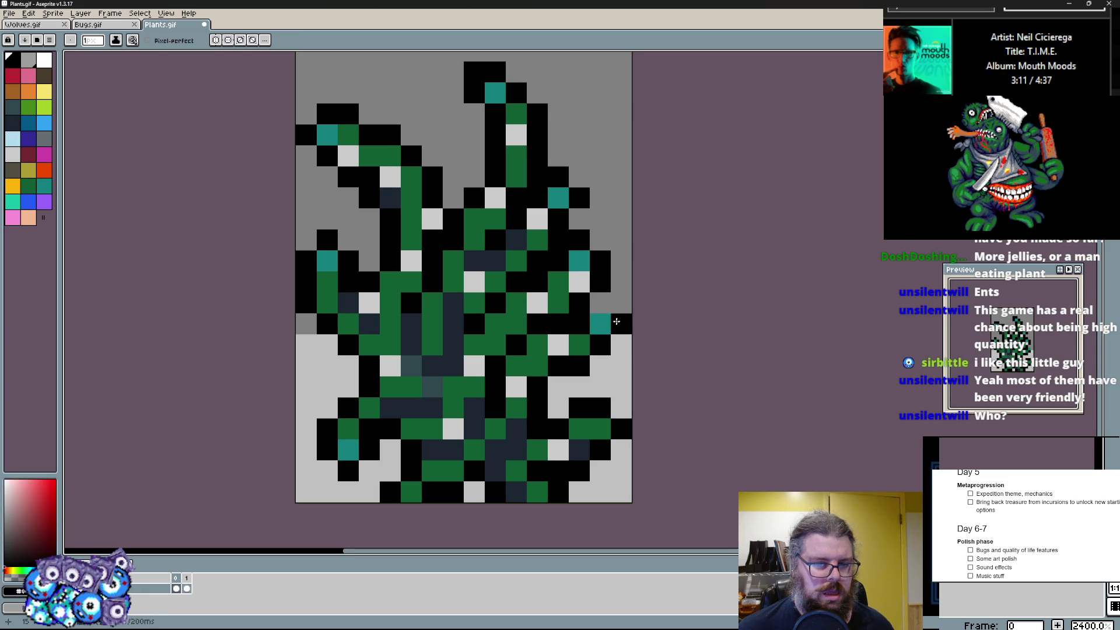
pyautogui.press('x')
pyautogui.click(599, 322)
pyautogui.click(600, 445)
pyautogui.click(528, 490)
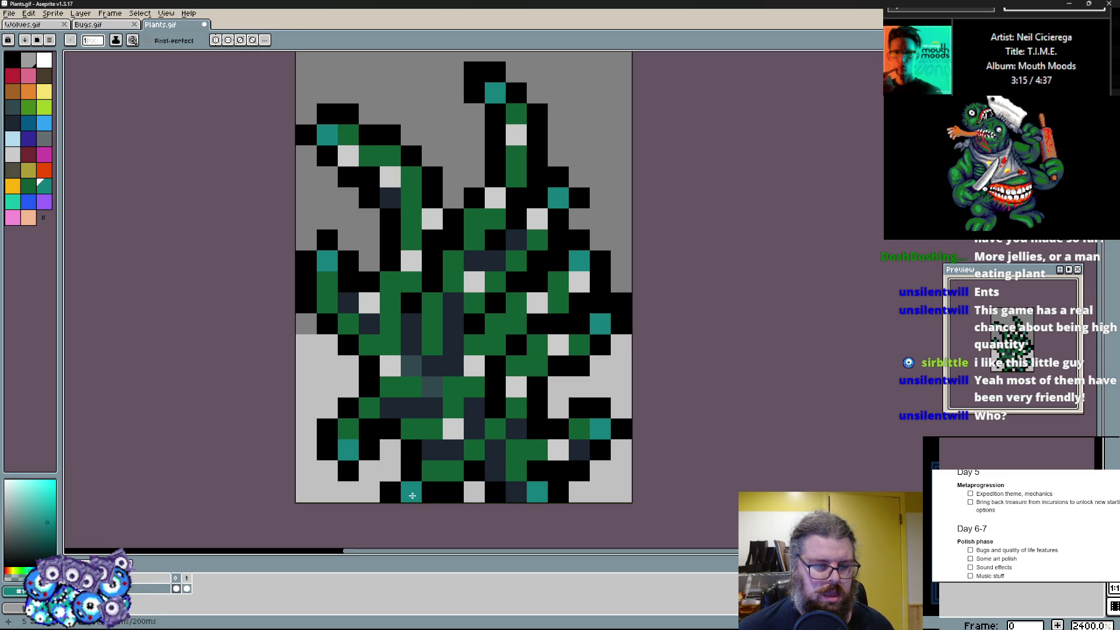
# - Fix bottom-row pixels and erase black outline from the top and left branches
pyautogui.keyDown('alt'); pyautogui.click(457, 495); pyautogui.keyUp('alt')
pyautogui.click(413, 491)
pyautogui.click(348, 490)
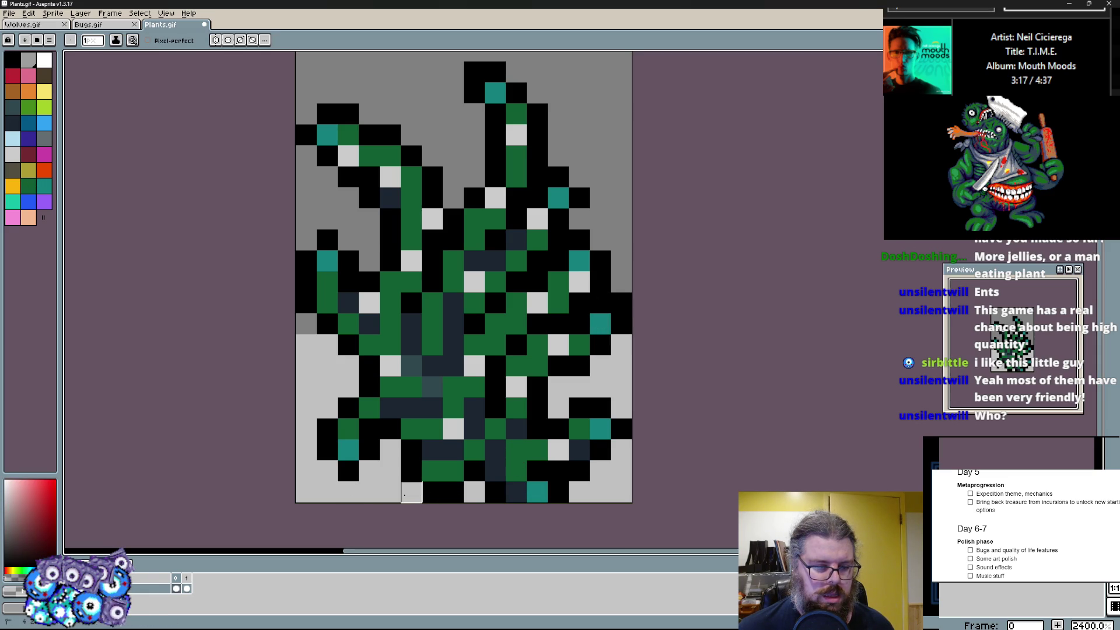
pyautogui.scroll(-1, 404, 493)
pyautogui.scroll(1, 488, 200)
pyautogui.moveTo(489, 180); pyautogui.dragTo(477, 166)
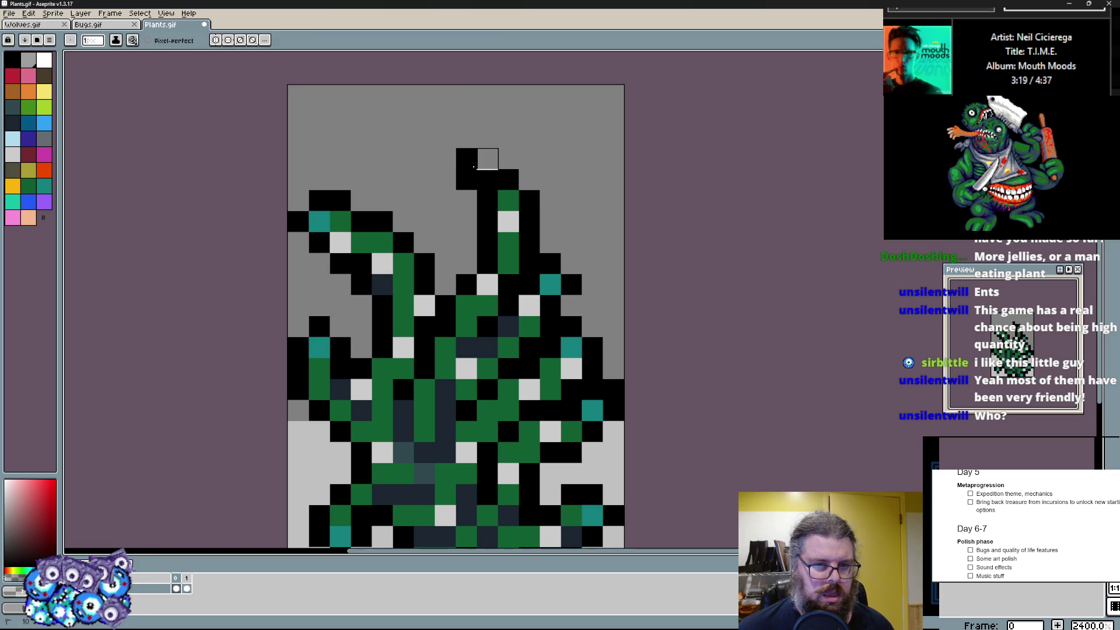
pyautogui.moveTo(350, 223); pyautogui.dragTo(345, 246)
pyautogui.moveTo(358, 303)
pyautogui.mouseDown()
pyautogui.moveTo(340, 222)
pyautogui.moveTo(299, 221)
pyautogui.mouseUp()
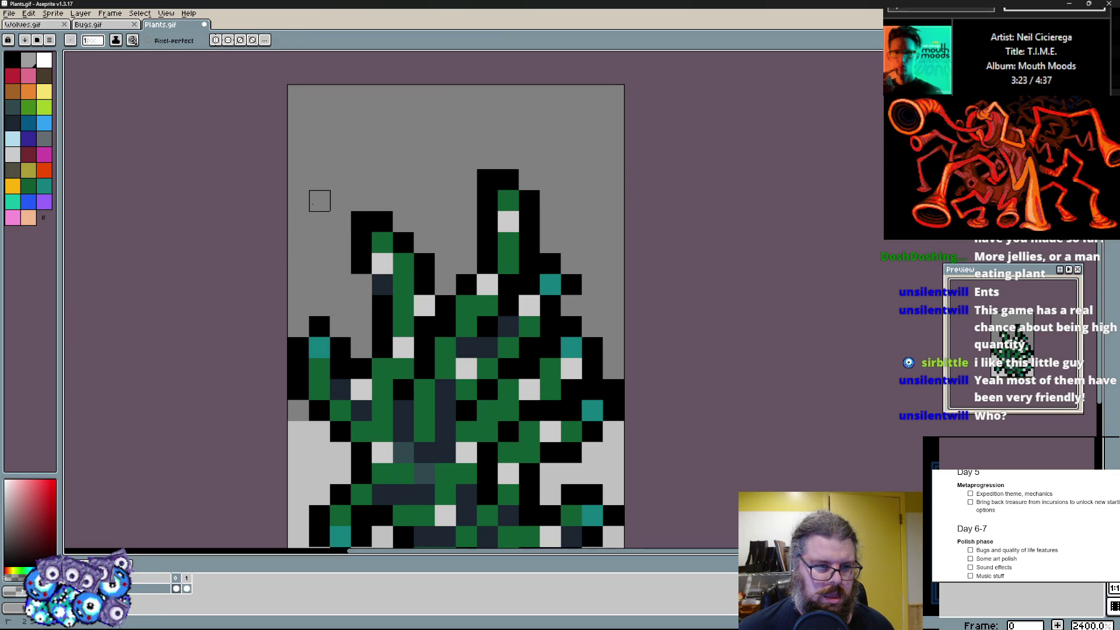
pyautogui.scroll(-1, 530, 179)
pyautogui.scroll(2, 531, 280)
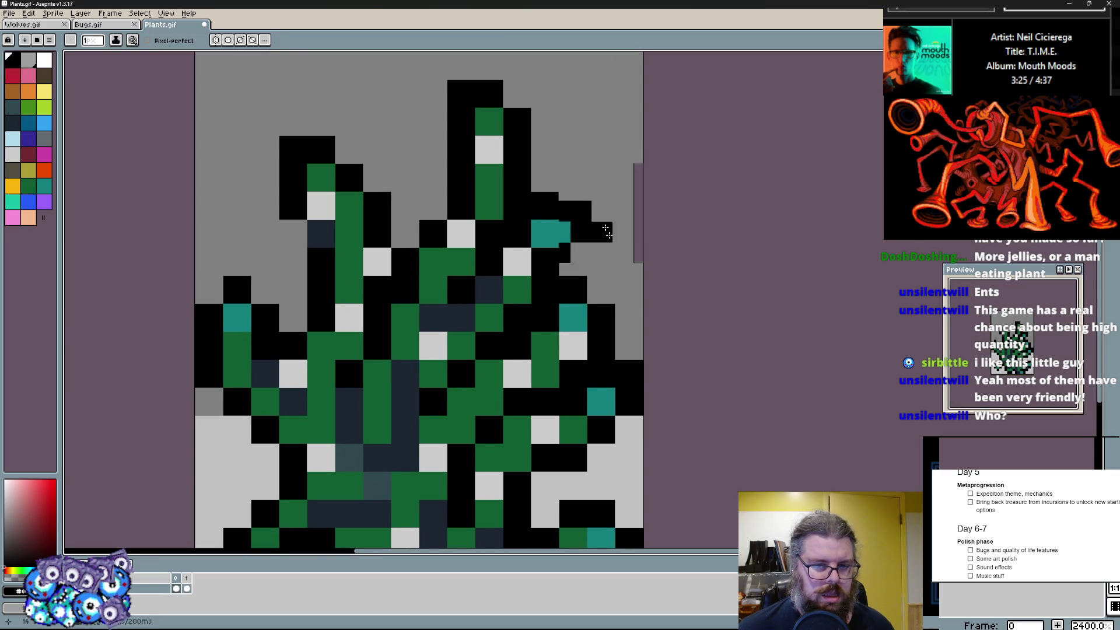
pyautogui.scroll(-2, 579, 210)
pyautogui.scroll(1, 592, 288)
# - Add teal eyes on the left branch and branch top, then pick red
pyautogui.keyDown('alt'); pyautogui.click(301, 420); pyautogui.keyUp('alt')
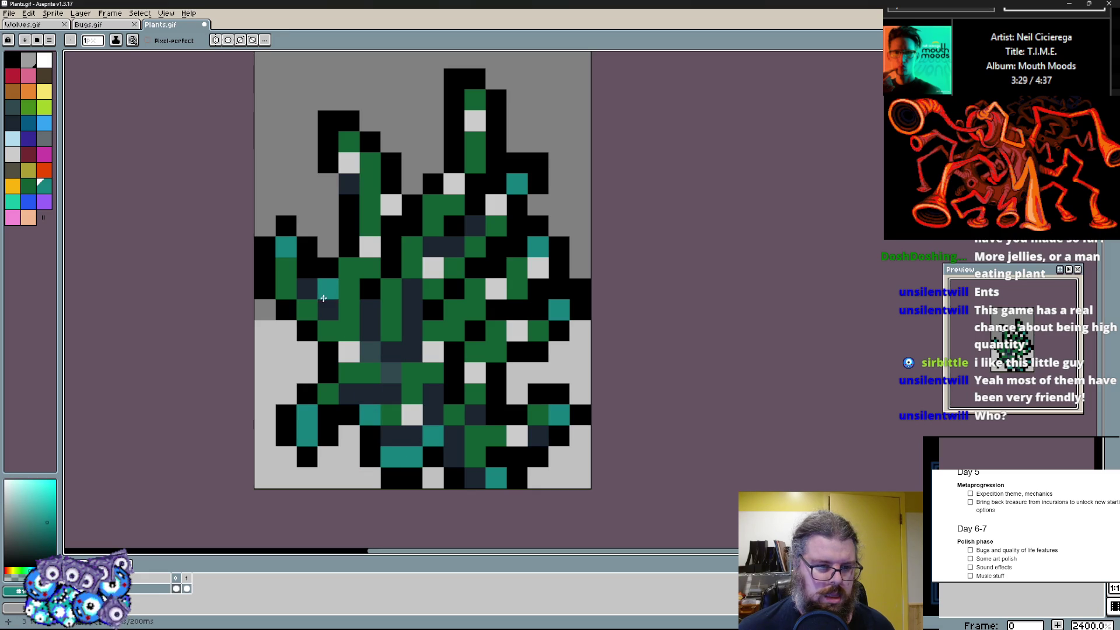
pyautogui.click(368, 184)
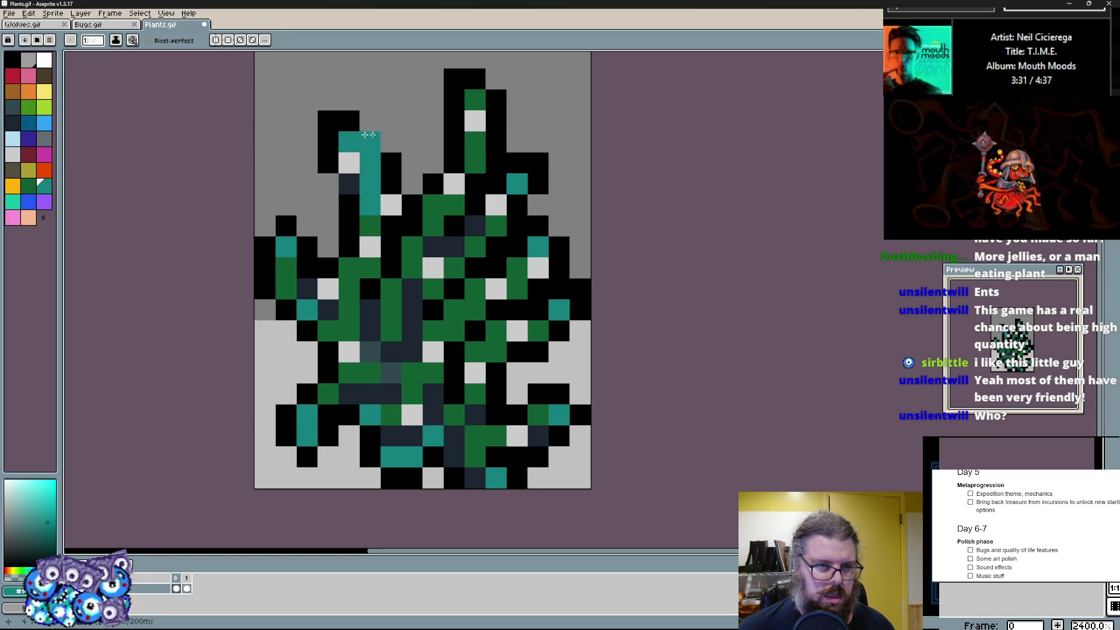
pyautogui.click(475, 98)
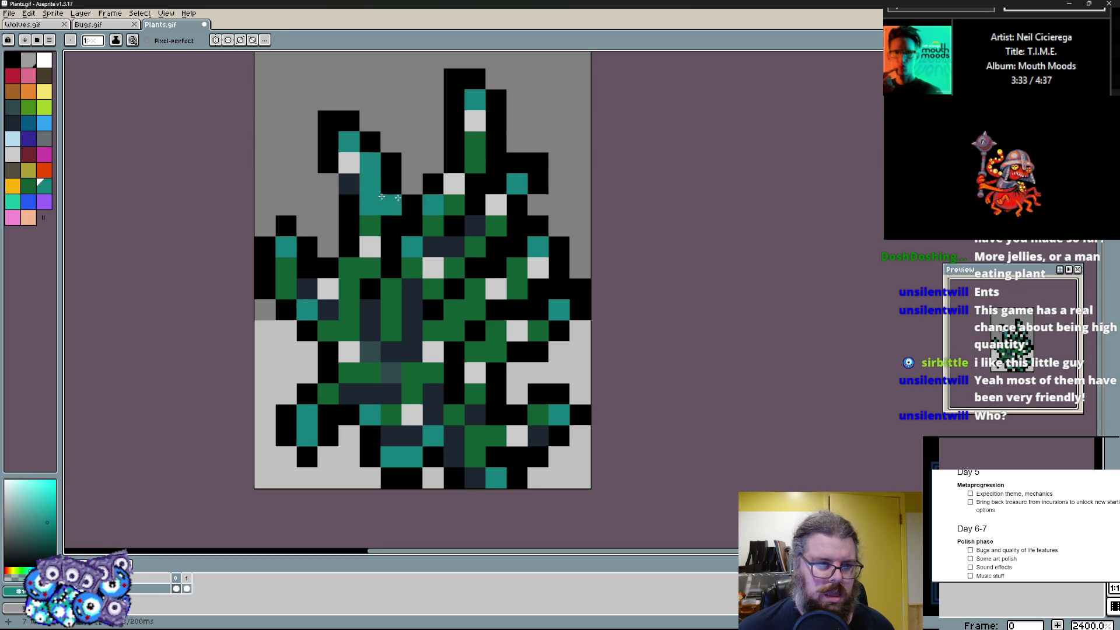
pyautogui.click(10, 78)
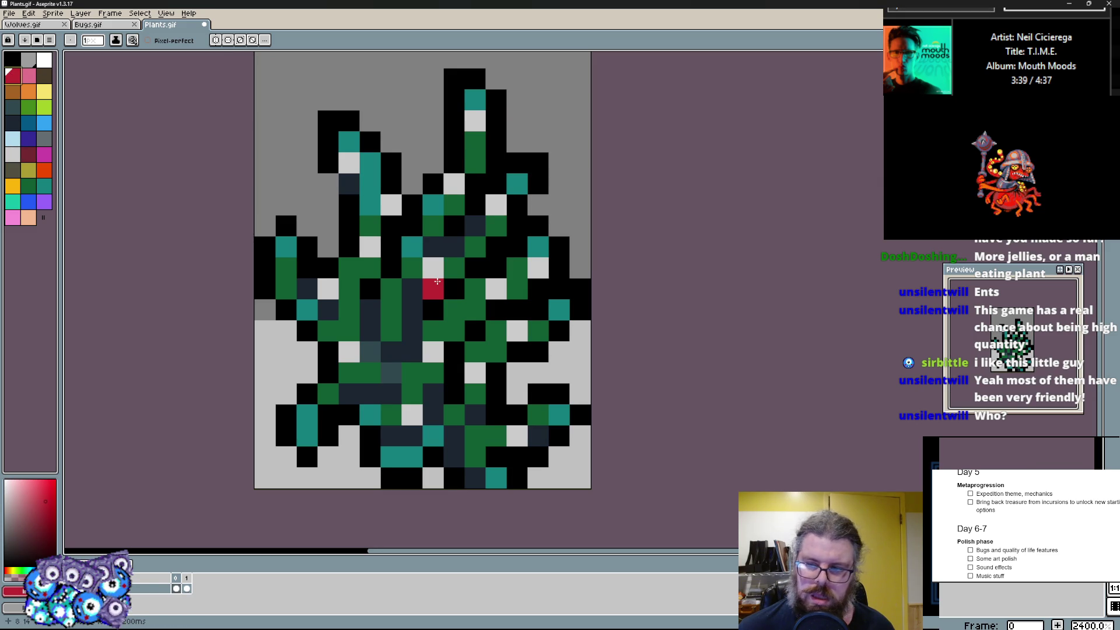
# - Add light and white highlight pixels on the plant and beside the teal eye
pyautogui.click(29, 202)
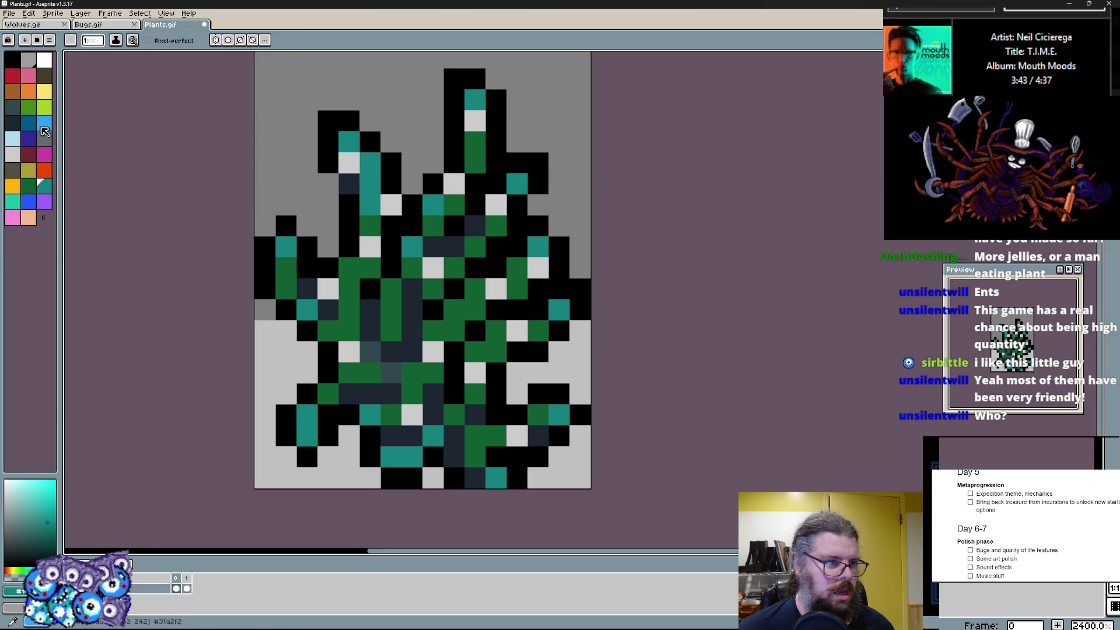
pyautogui.click(46, 146)
pyautogui.click(351, 248)
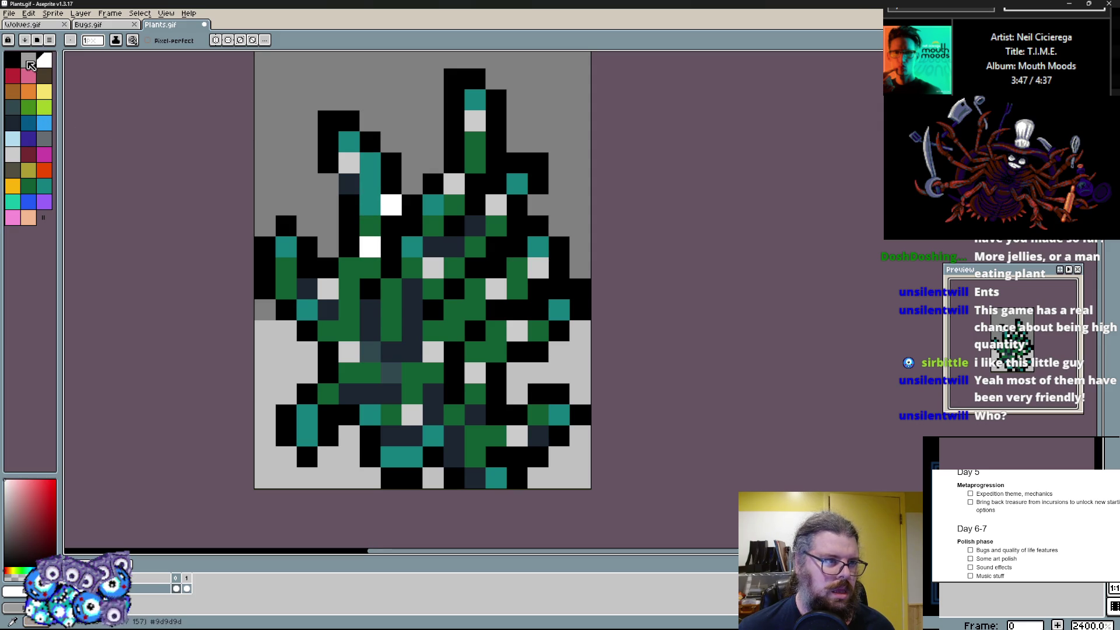
pyautogui.click(47, 143)
pyautogui.click(349, 227)
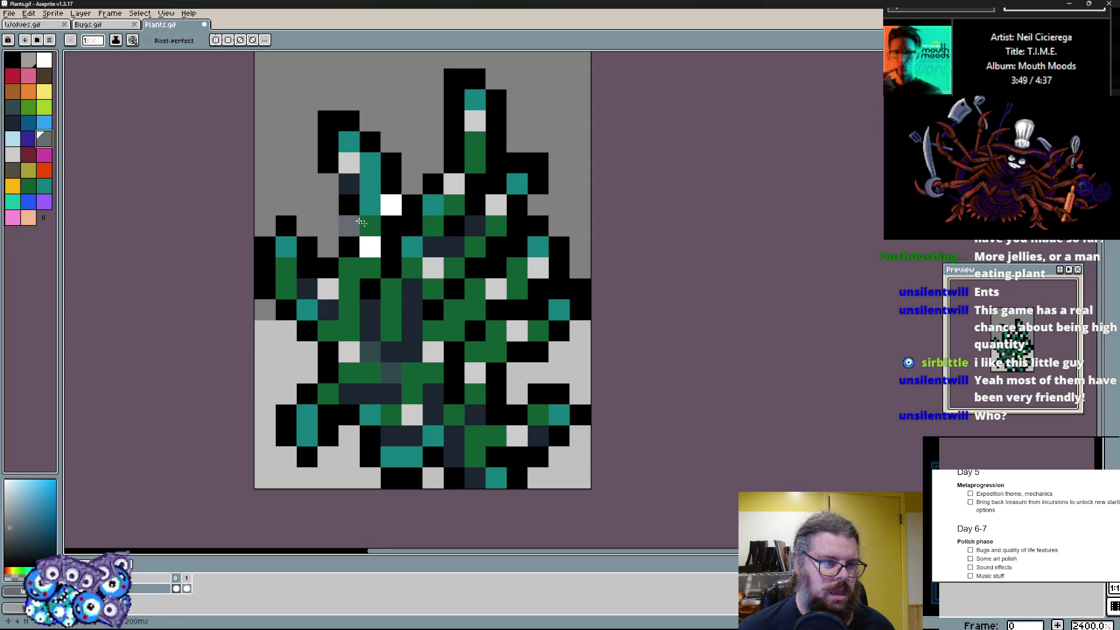
# - Tone a stray white pixel and two pale plant pixels down to grey, then move to the next frame
pyautogui.click(30, 75)
pyautogui.click(372, 246)
pyautogui.click(444, 278)
pyautogui.click(498, 207)
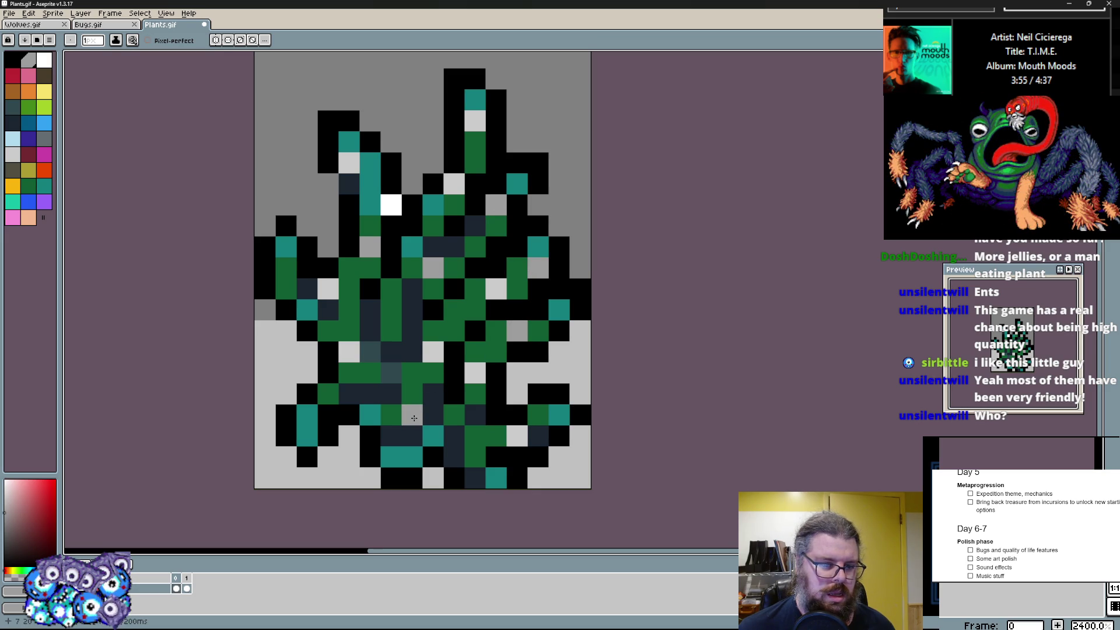
pyautogui.press('Right')
# - Cover the creature's outer black outline on the right, left and bottom edges with sampled background grey
pyautogui.moveTo(448, 275); pyautogui.dragTo(461, 310)
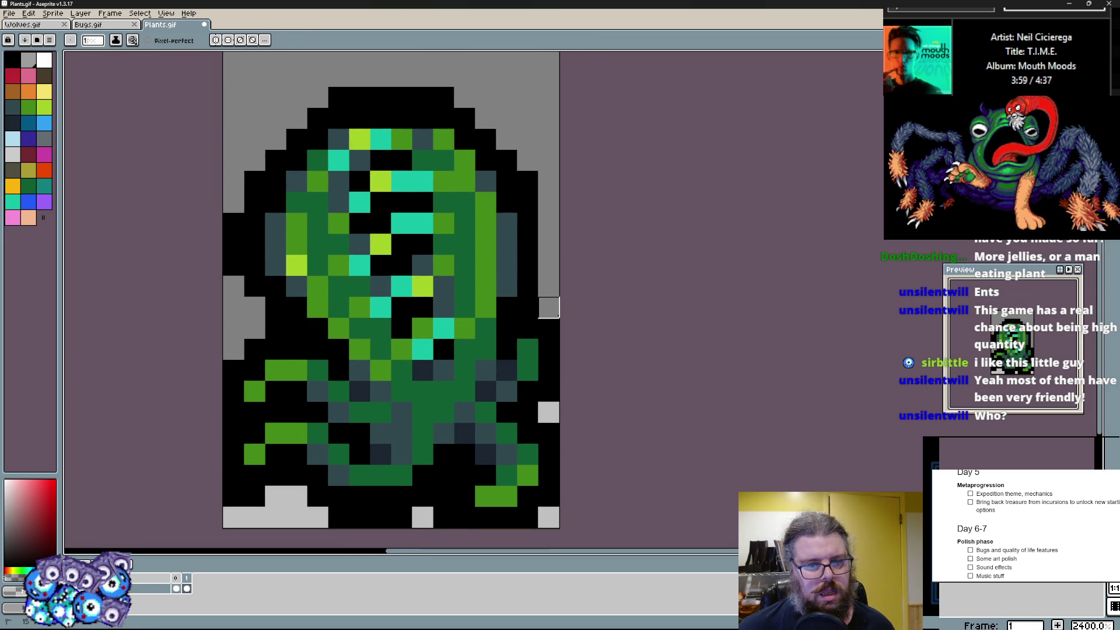
pyautogui.moveTo(528, 181)
pyautogui.mouseDown()
pyautogui.moveTo(429, 96)
pyautogui.moveTo(297, 114)
pyautogui.moveTo(254, 289)
pyautogui.moveTo(298, 350)
pyautogui.mouseUp()
pyautogui.press('alt')
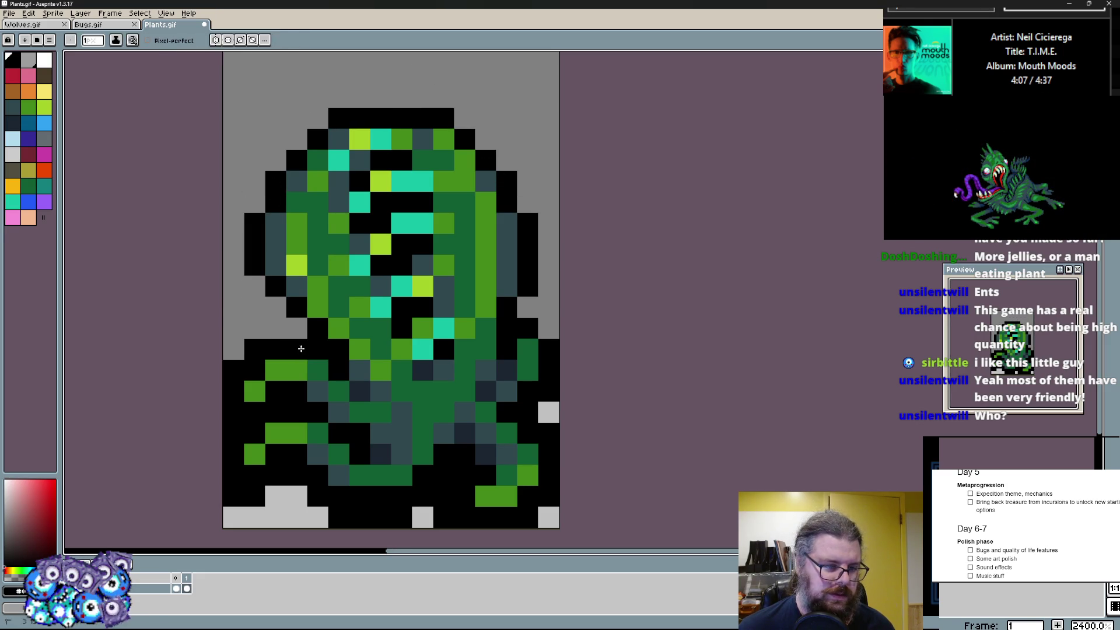
pyautogui.scroll(1, 254, 350)
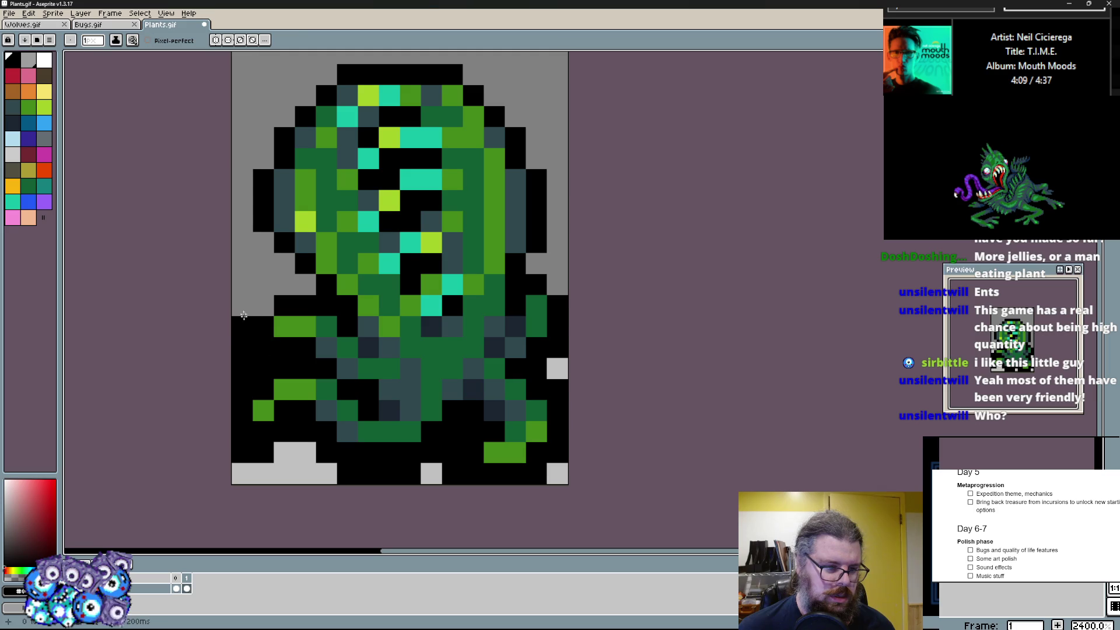
pyautogui.moveTo(243, 323); pyautogui.dragTo(262, 368)
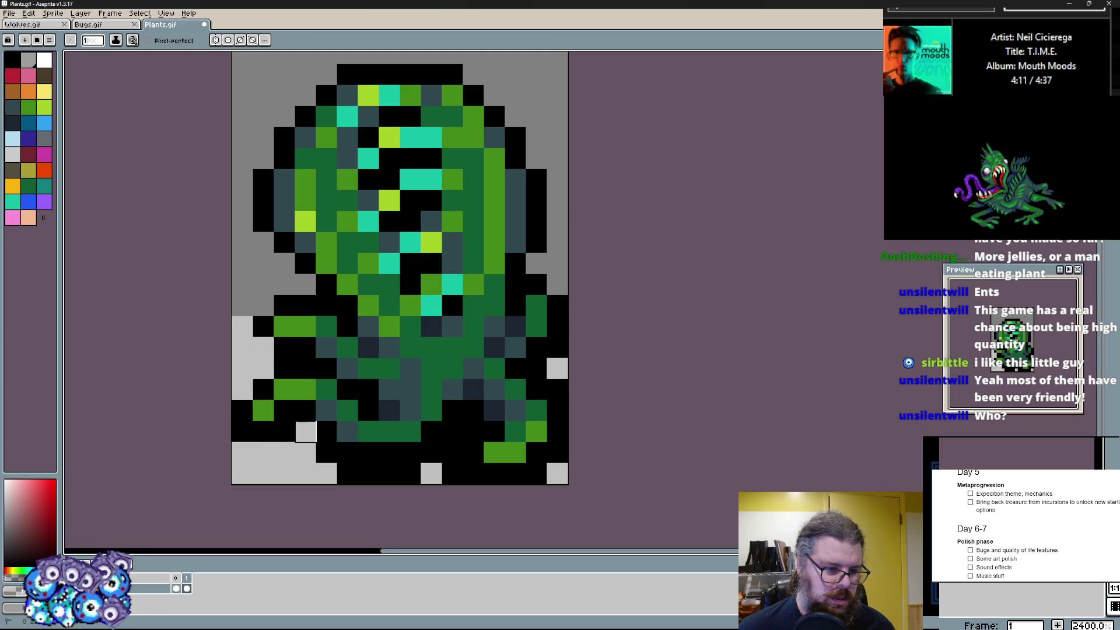
pyautogui.moveTo(284, 432)
pyautogui.mouseDown()
pyautogui.moveTo(350, 473)
pyautogui.moveTo(431, 453)
pyautogui.mouseUp()
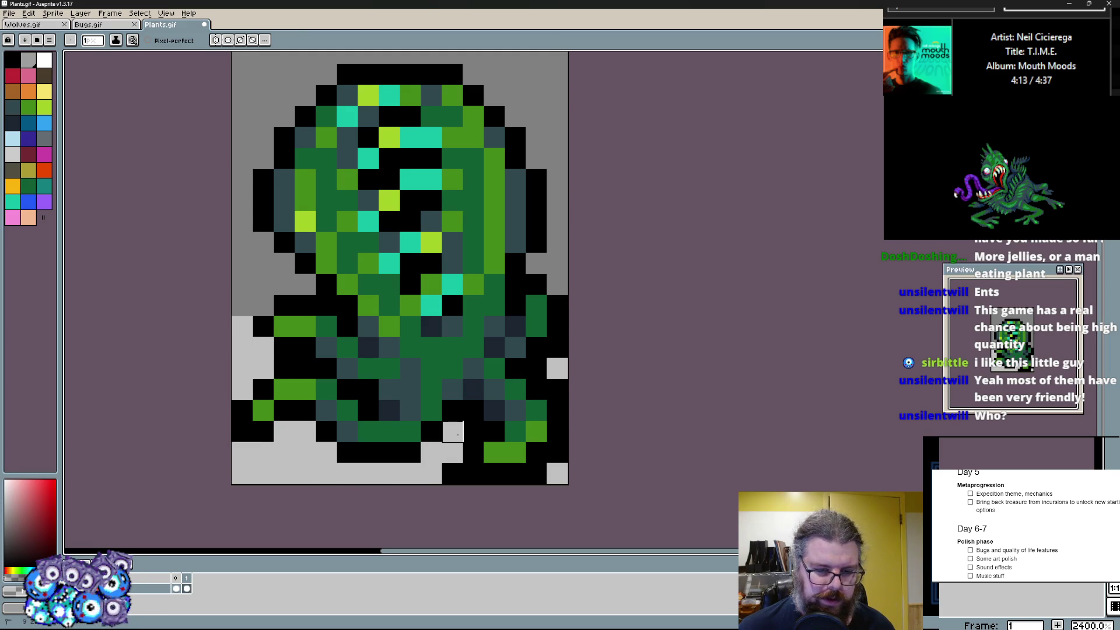
pyautogui.moveTo(536, 473); pyautogui.dragTo(557, 473)
pyautogui.moveTo(558, 377); pyautogui.dragTo(556, 348)
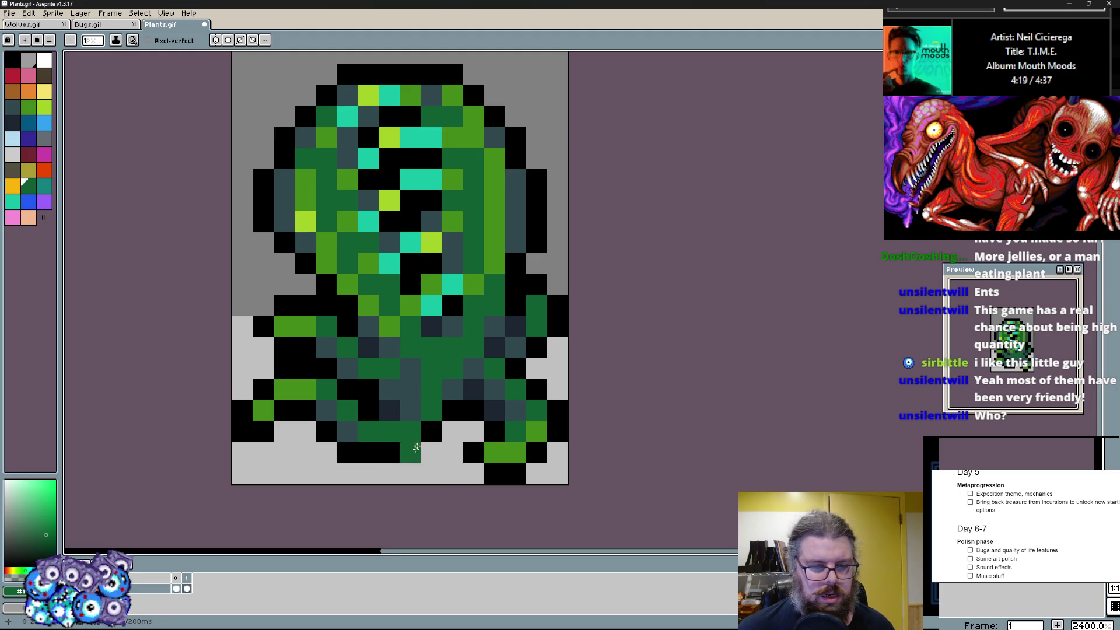
pyautogui.scroll(-1, 420, 430)
# - Reshape the bottom-right leg in green into an outlined foot matching the left one
pyautogui.moveTo(478, 456); pyautogui.dragTo(488, 468)
pyautogui.scroll(1, 486, 411)
pyautogui.moveTo(490, 418)
pyautogui.mouseDown()
pyautogui.moveTo(473, 444)
pyautogui.moveTo(450, 433)
pyautogui.mouseUp()
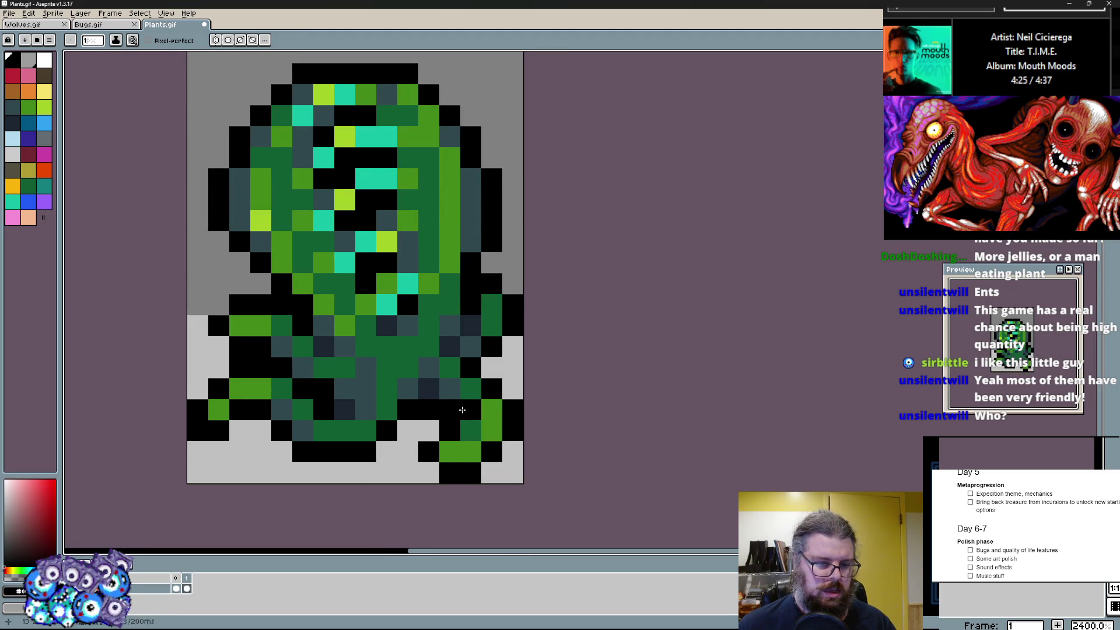
pyautogui.click(493, 473)
pyautogui.moveTo(438, 473)
pyautogui.mouseDown()
pyautogui.moveTo(490, 473)
pyautogui.moveTo(471, 433)
pyautogui.mouseUp()
pyautogui.click(434, 447)
pyautogui.moveTo(429, 479)
pyautogui.mouseDown()
pyautogui.moveTo(490, 451)
pyautogui.moveTo(429, 438)
pyautogui.mouseUp()
pyautogui.click(449, 451)
pyautogui.keyDown('alt'); pyautogui.click(470, 389); pyautogui.keyUp('alt')
pyautogui.click(512, 326)
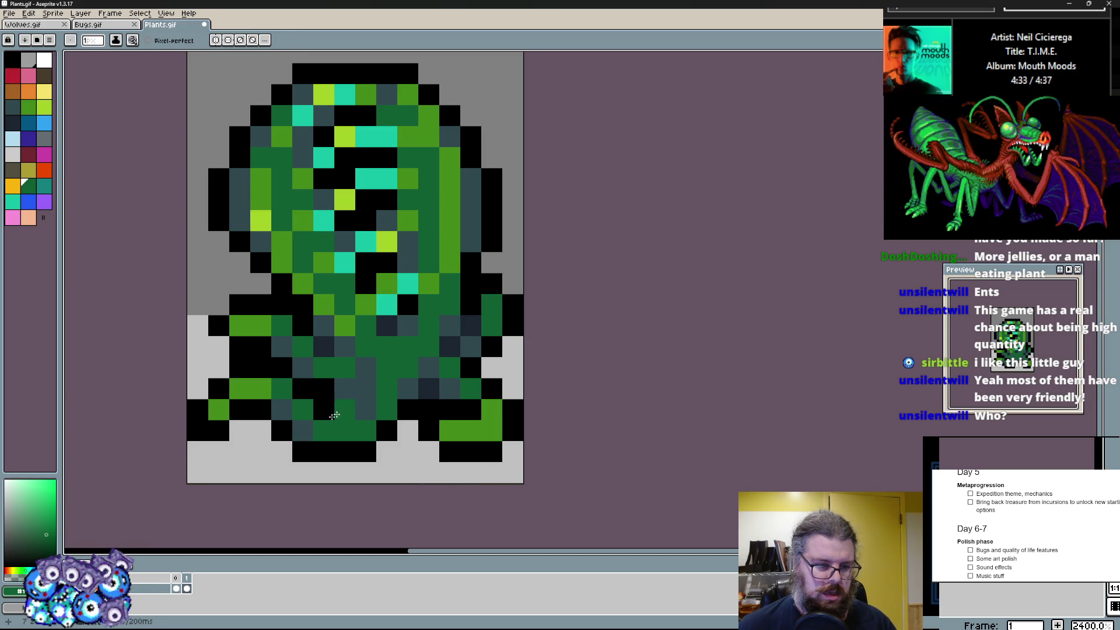
pyautogui.scroll(-1, 321, 429)
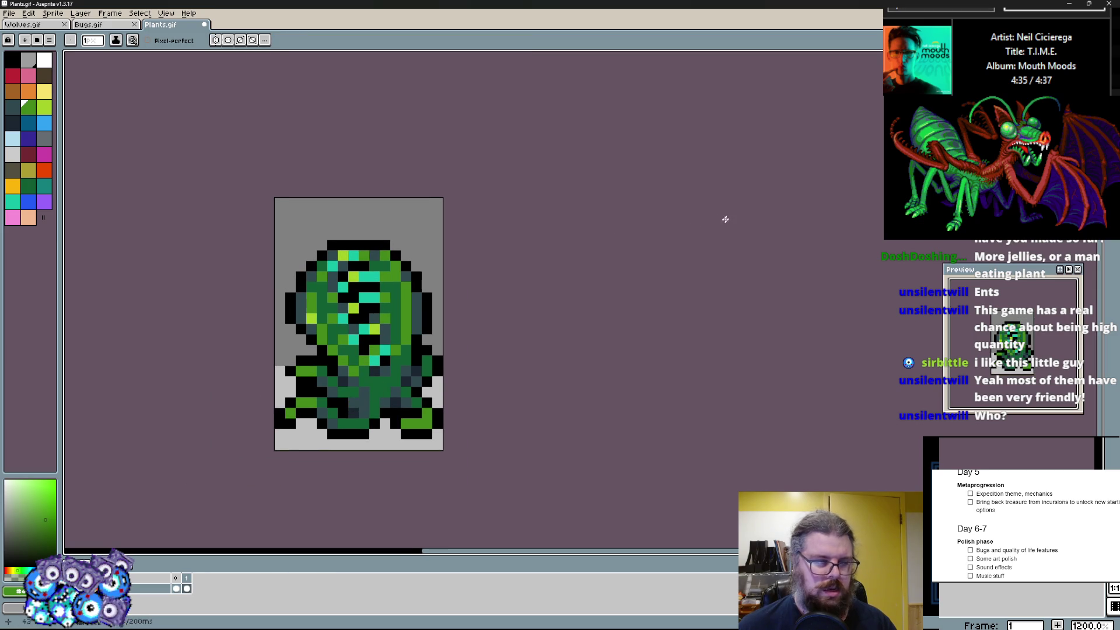
# - Select the whole green creature frame with the marquee and copy it
pyautogui.moveTo(341, 315); pyautogui.dragTo(392, 309)
pyautogui.press('m')
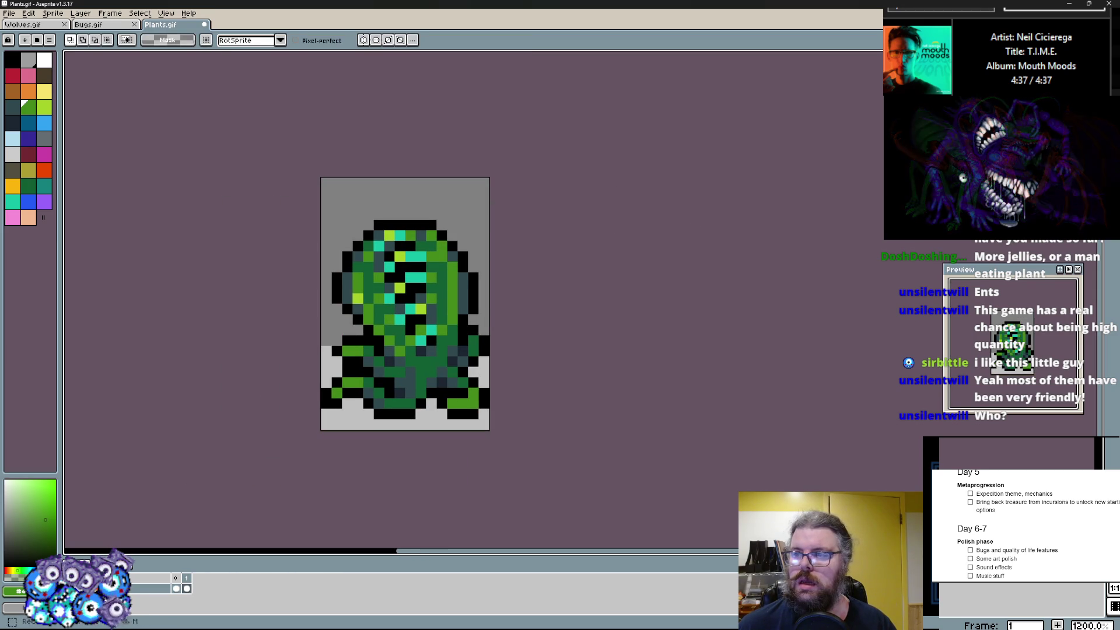
pyautogui.hotkey('ctrl', 'a')
pyautogui.hotkey('ctrl', 'd')
pyautogui.scroll(1, 263, 316)
pyautogui.press('Right')
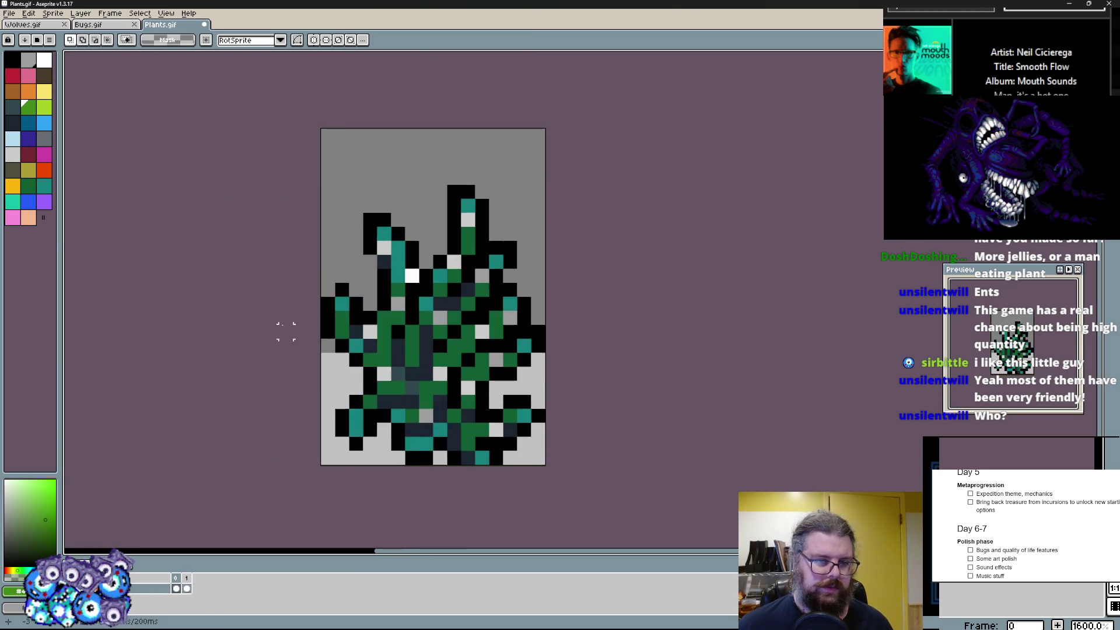
pyautogui.press('Left')
# - Add a new empty frame via the Frame menu, paste the creature into it and return to the pencil
pyautogui.click(81, 13)
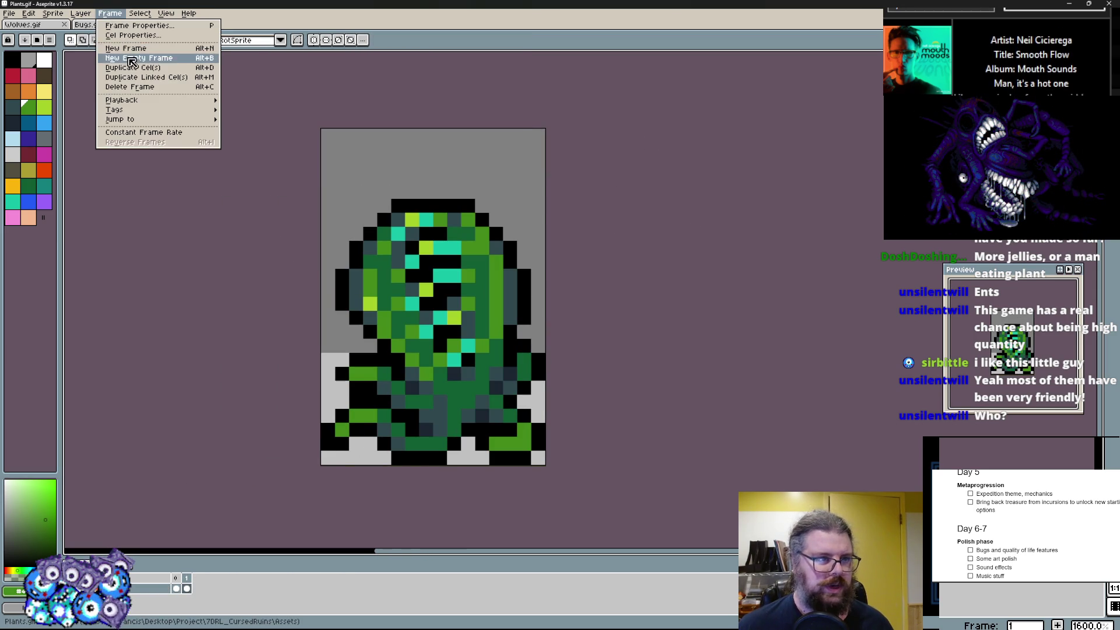
pyautogui.click(141, 54)
pyautogui.hotkey('ctrl', 'v')
pyautogui.press('b')
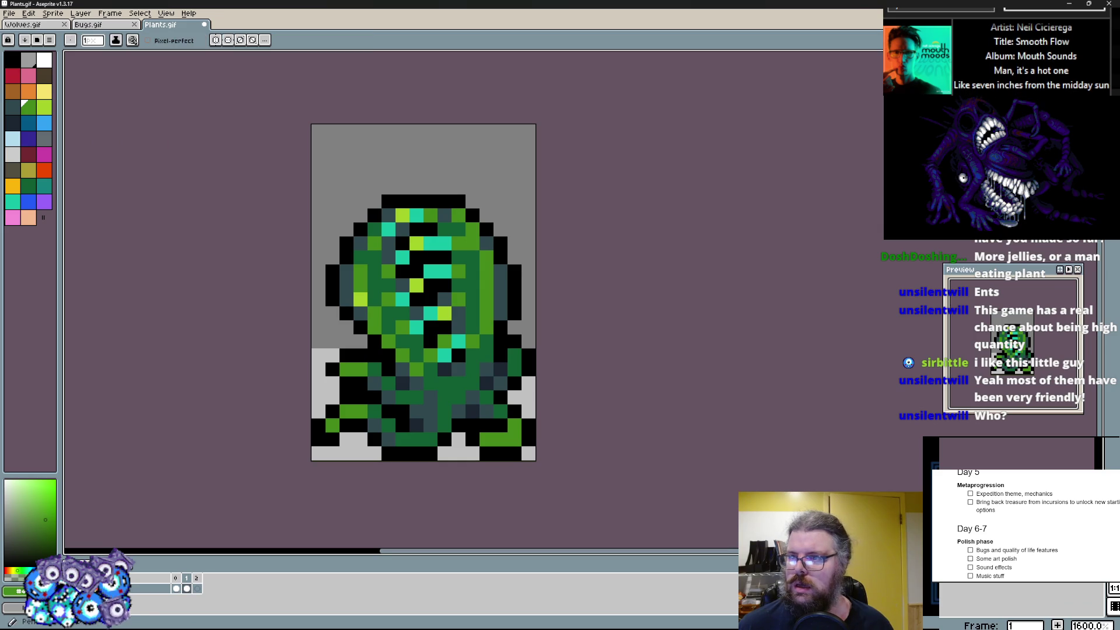
pyautogui.scroll(1, 220, 280)
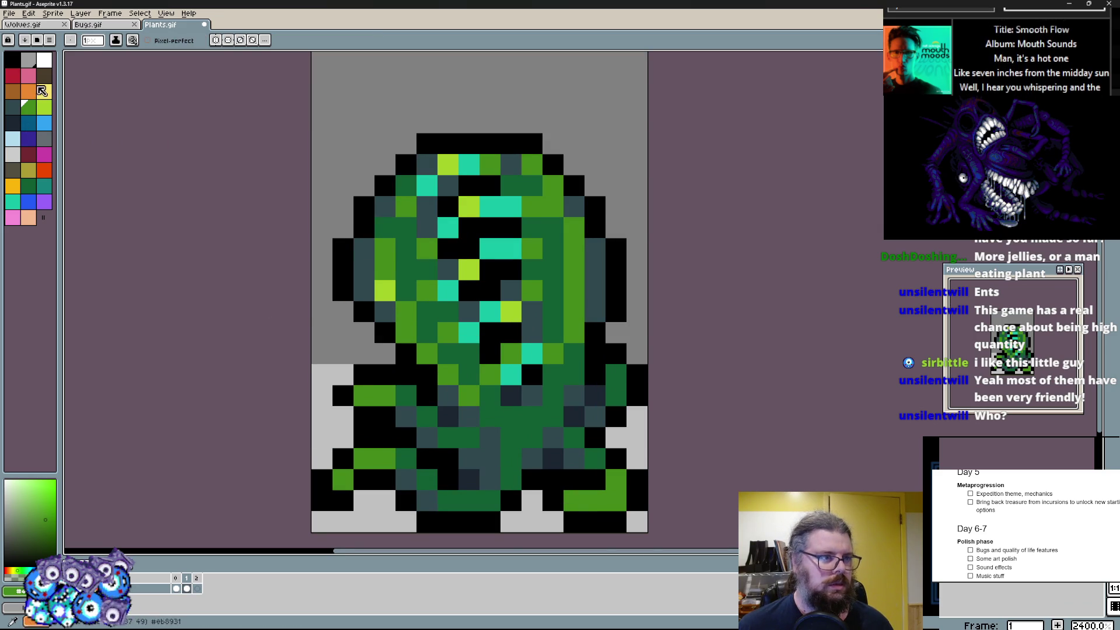
pyautogui.press('Right')
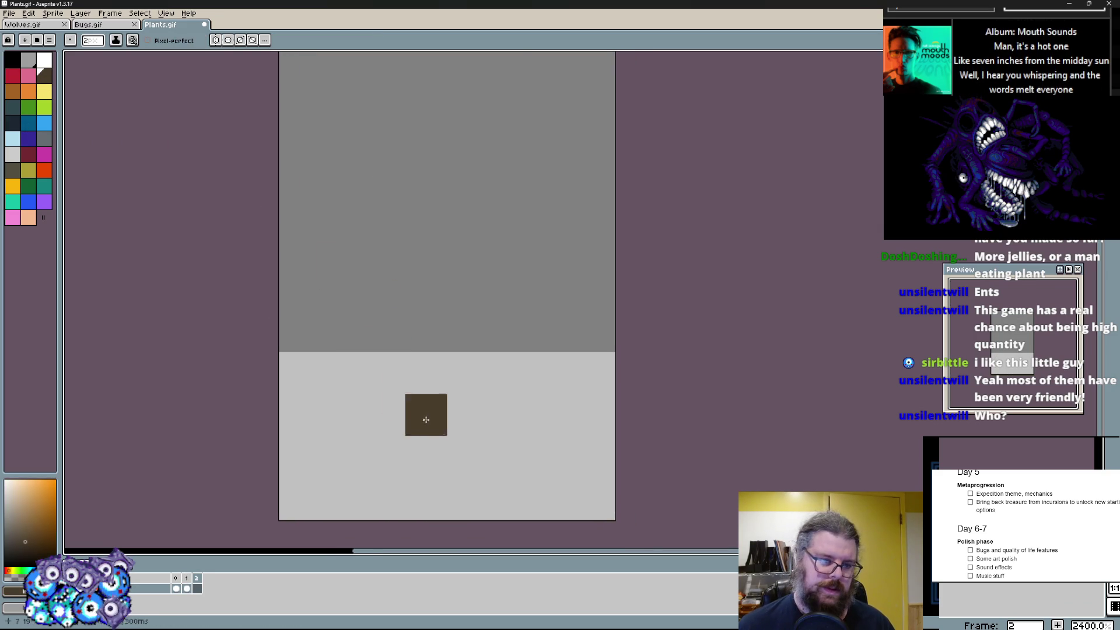
pyautogui.scroll(-1, 407, 393)
# - Draw the brown trunk base, upper trunk block and branches reaching up left and right
pyautogui.moveTo(403, 442)
pyautogui.mouseDown()
pyautogui.moveTo(367, 464)
pyautogui.moveTo(414, 435)
pyautogui.moveTo(473, 455)
pyautogui.moveTo(526, 447)
pyautogui.moveTo(447, 350)
pyautogui.moveTo(408, 410)
pyautogui.moveTo(448, 202)
pyautogui.moveTo(478, 368)
pyautogui.mouseUp()
pyautogui.moveTo(385, 315)
pyautogui.mouseDown()
pyautogui.moveTo(350, 359)
pyautogui.moveTo(525, 334)
pyautogui.moveTo(477, 289)
pyautogui.mouseUp()
pyautogui.moveTo(477, 289); pyautogui.dragTo(400, 206)
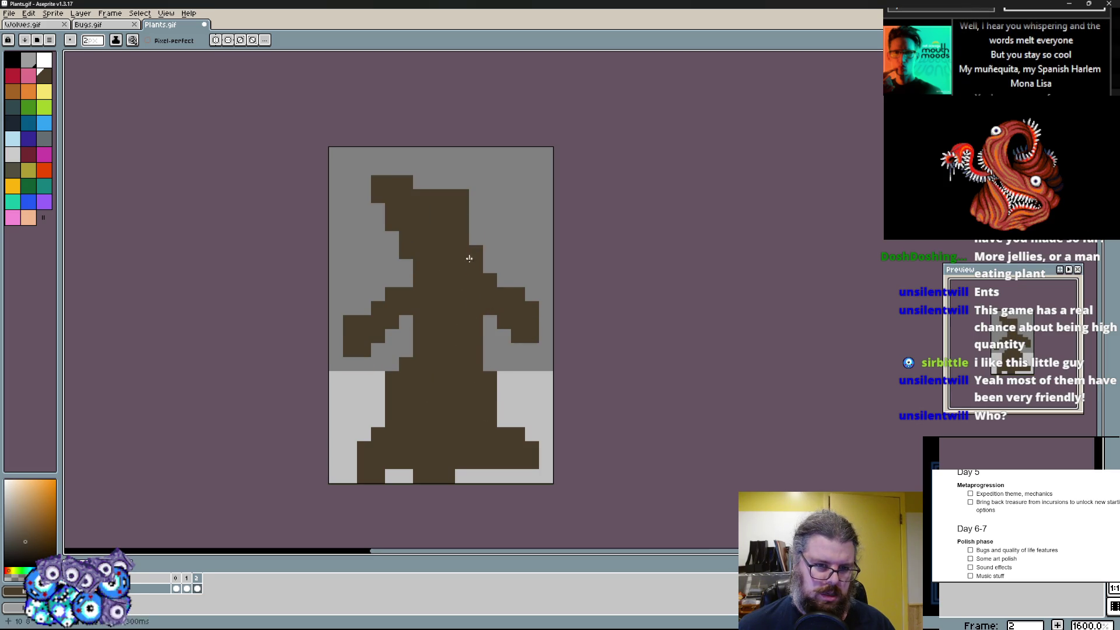
pyautogui.moveTo(470, 265); pyautogui.dragTo(517, 183)
pyautogui.moveTo(517, 183); pyautogui.dragTo(476, 212)
# - Trim the feet and bottom edge with background grey and paint roots spreading out to the left
pyautogui.press('x')
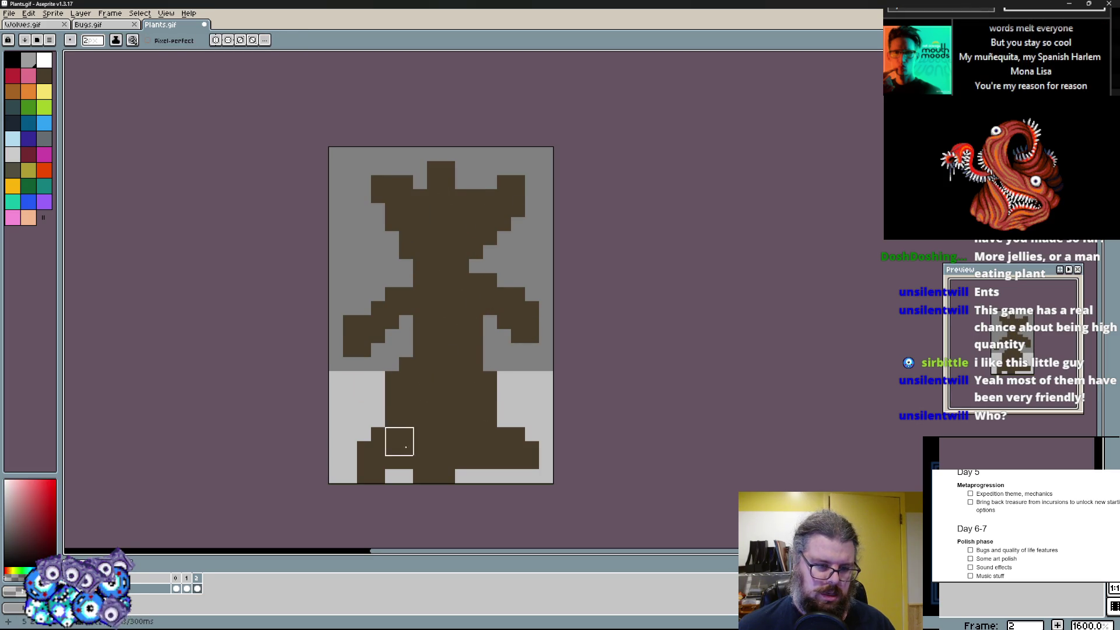
pyautogui.moveTo(396, 460); pyautogui.dragTo(377, 473)
pyautogui.moveTo(448, 463)
pyautogui.mouseDown()
pyautogui.moveTo(420, 468)
pyautogui.moveTo(532, 491)
pyautogui.mouseUp()
pyautogui.scroll(1, 490, 351)
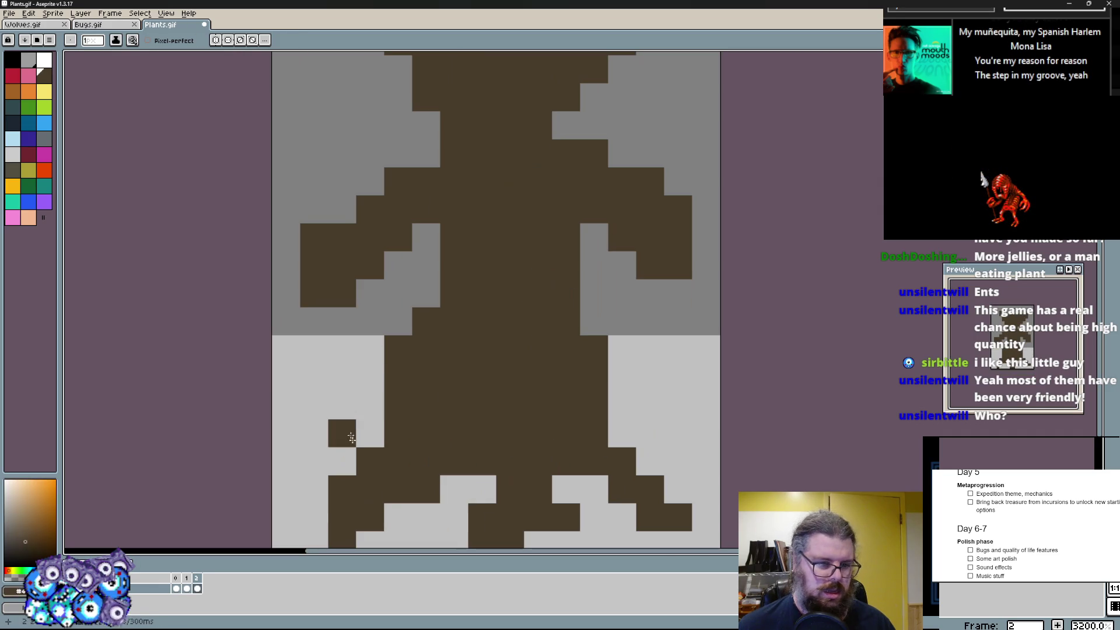
pyautogui.moveTo(342, 459); pyautogui.dragTo(315, 405)
pyautogui.moveTo(315, 406); pyautogui.dragTo(372, 406)
pyautogui.click(315, 406)
pyautogui.moveTo(315, 433); pyautogui.dragTo(305, 430)
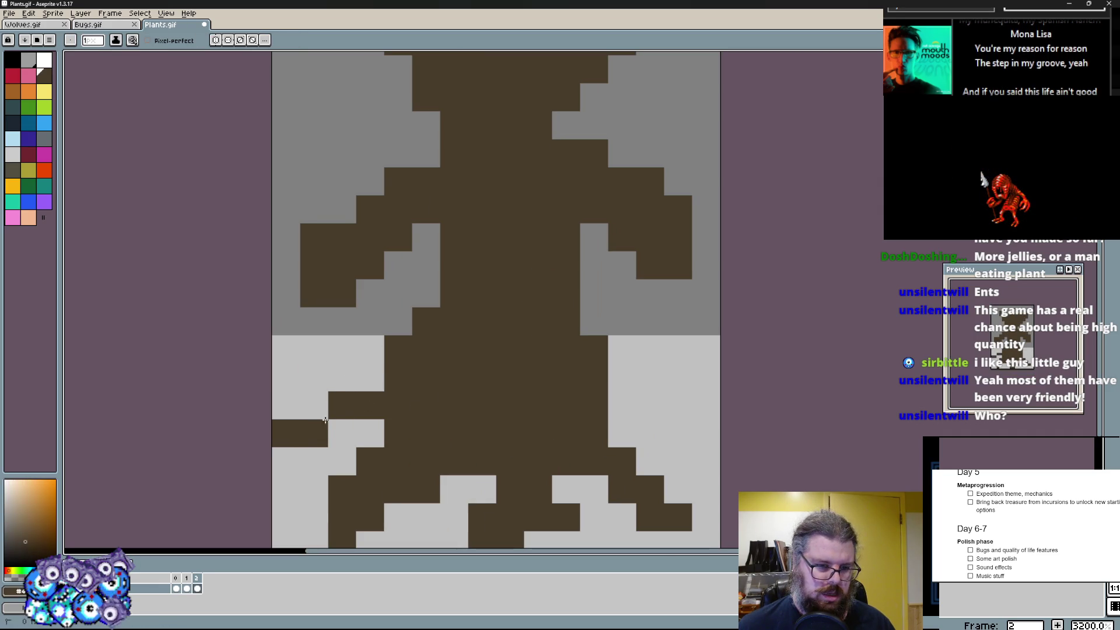
# - Add brown roots and fill out the arms on the right side and left
pyautogui.moveTo(593, 410); pyautogui.dragTo(652, 433)
pyautogui.moveTo(612, 350); pyautogui.dragTo(666, 402)
pyautogui.scroll(2, 341, 254)
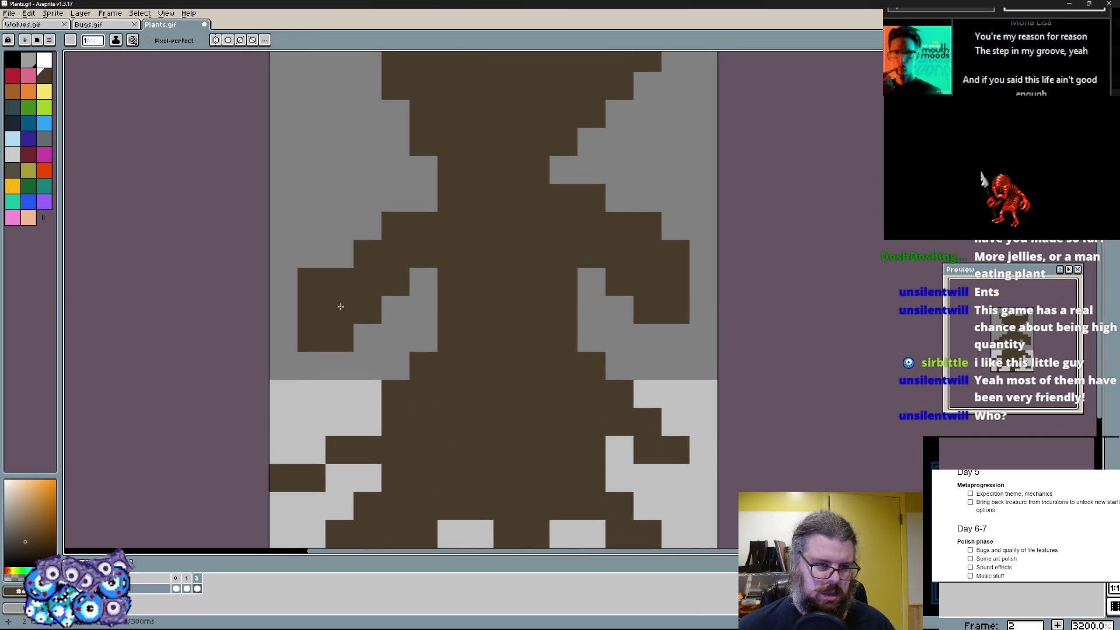
pyautogui.moveTo(287, 400)
pyautogui.mouseDown()
pyautogui.moveTo(284, 341)
pyautogui.moveTo(342, 368)
pyautogui.moveTo(368, 338)
pyautogui.mouseUp()
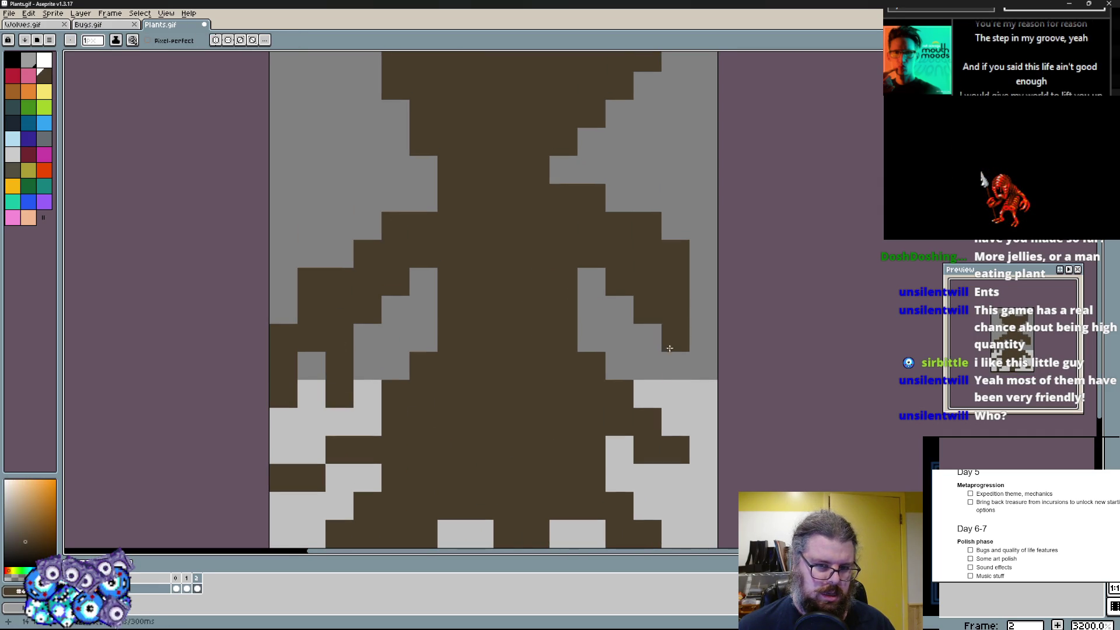
pyautogui.moveTo(674, 338); pyautogui.dragTo(645, 315)
pyautogui.moveTo(700, 368); pyautogui.dragTo(700, 307)
pyautogui.scroll(-2, 543, 262)
# - Paint a diagonal brown arm at the upper left and pick green for the canopy
pyautogui.moveTo(560, 280)
pyautogui.mouseDown()
pyautogui.moveTo(570, 250)
pyautogui.moveTo(525, 263)
pyautogui.mouseUp()
pyautogui.moveTo(296, 297); pyautogui.dragTo(351, 323)
pyautogui.moveTo(324, 184); pyautogui.dragTo(296, 157)
pyautogui.moveTo(439, 263)
pyautogui.mouseDown()
pyautogui.moveTo(385, 280)
pyautogui.moveTo(228, 194)
pyautogui.mouseUp()
pyautogui.click(32, 100)
# - Paint the green canopy across the top with foliage down the left and a drip down the trunk centre
pyautogui.hotkey('ctrl', 'z')
pyautogui.moveTo(359, 294)
pyautogui.mouseDown()
pyautogui.moveTo(326, 142)
pyautogui.moveTo(490, 263)
pyautogui.mouseUp()
pyautogui.moveTo(491, 175)
pyautogui.mouseDown()
pyautogui.moveTo(613, 333)
pyautogui.moveTo(490, 106)
pyautogui.mouseUp()
pyautogui.moveTo(439, 132); pyautogui.dragTo(365, 128)
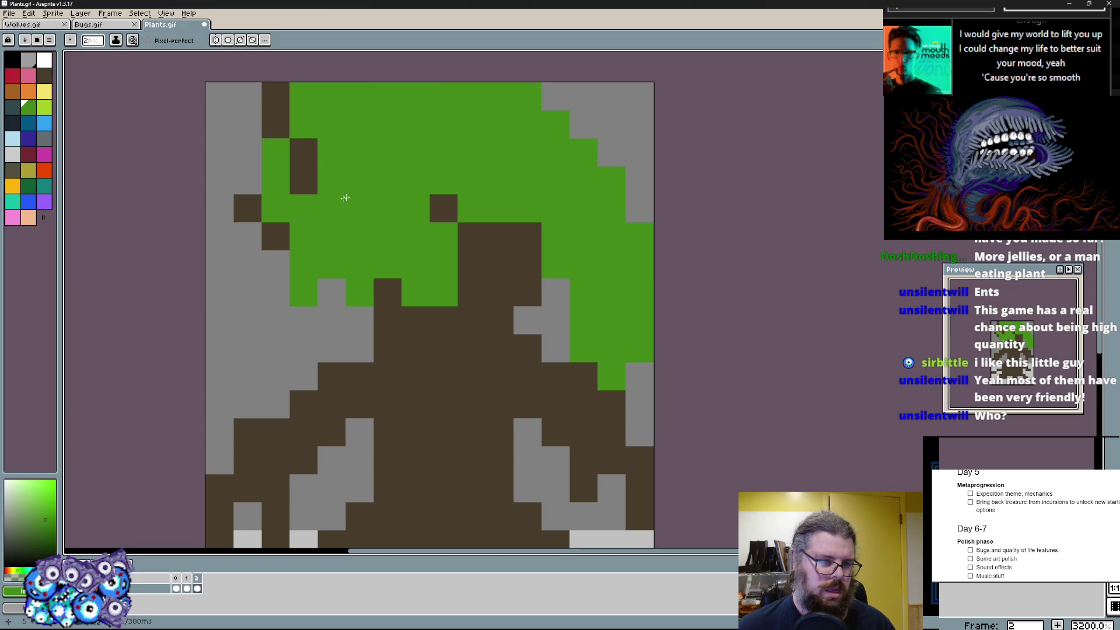
pyautogui.moveTo(349, 199); pyautogui.dragTo(263, 367)
pyautogui.moveTo(429, 525); pyautogui.dragTo(437, 313)
pyautogui.scroll(-1, 452, 218)
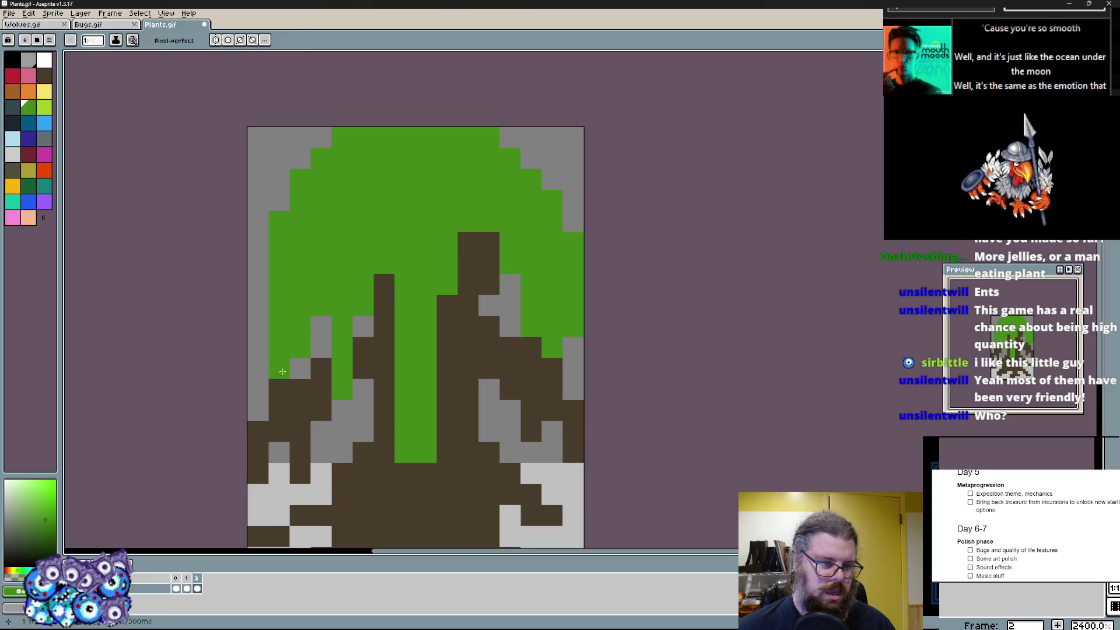
# - Touch up the canopy edges and repaint a green column and the lower drip back to brown
pyautogui.moveTo(280, 368); pyautogui.dragTo(307, 316)
pyautogui.click(468, 244)
pyautogui.moveTo(488, 233); pyautogui.dragTo(488, 355)
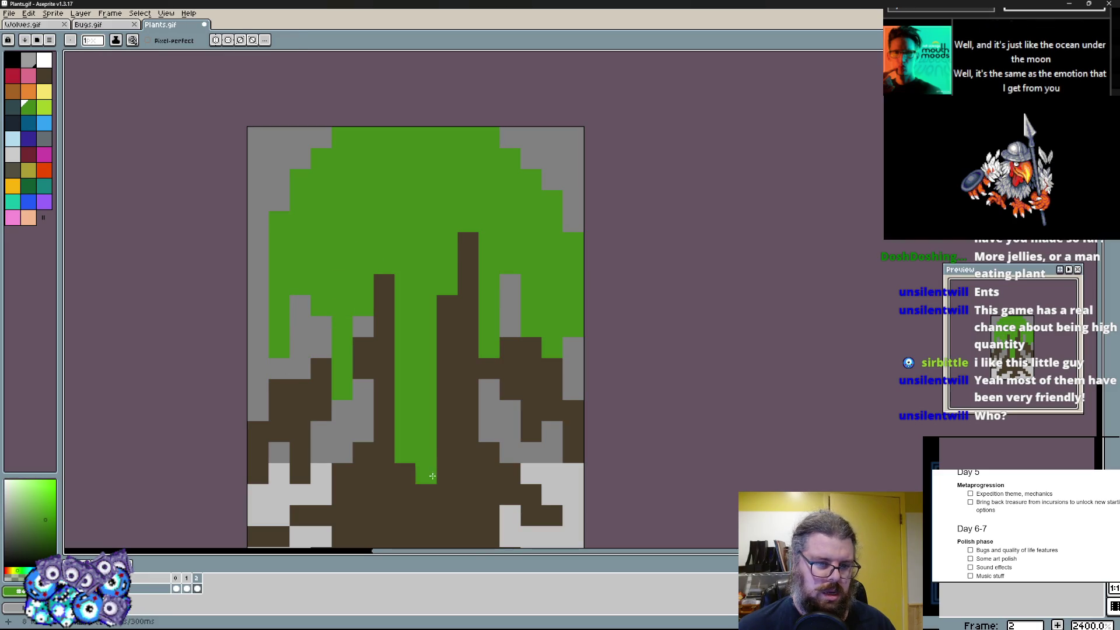
pyautogui.press('alt')
pyautogui.moveTo(426, 456); pyautogui.dragTo(419, 375)
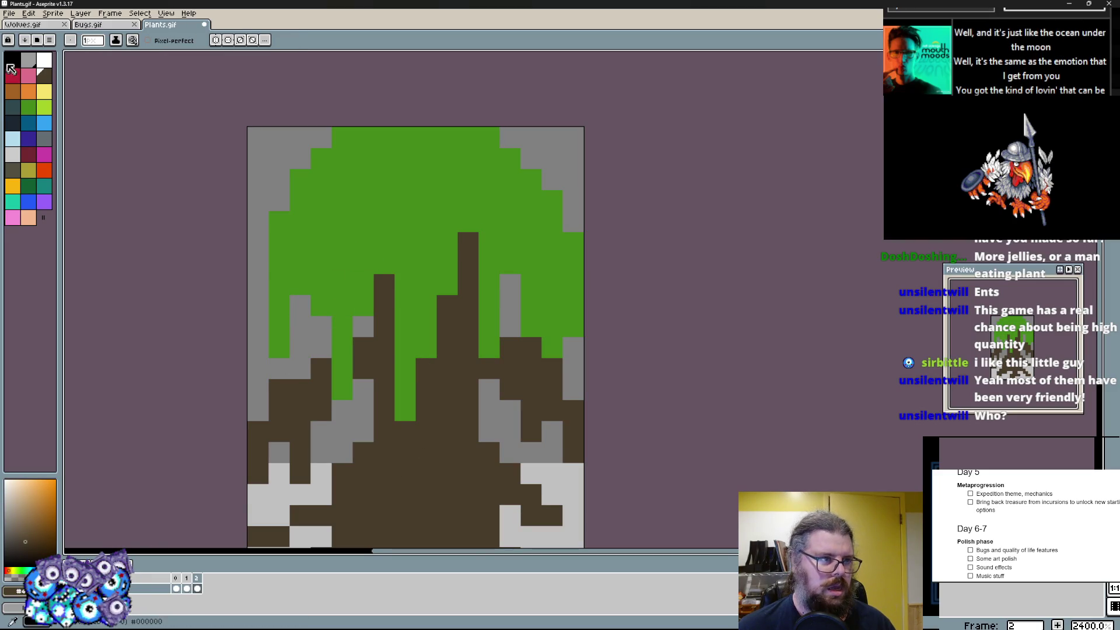
pyautogui.scroll(1, 402, 289)
# - Mark two black eyes on the trunk and touch them up
pyautogui.moveTo(412, 284); pyautogui.dragTo(438, 285)
pyautogui.click(351, 284)
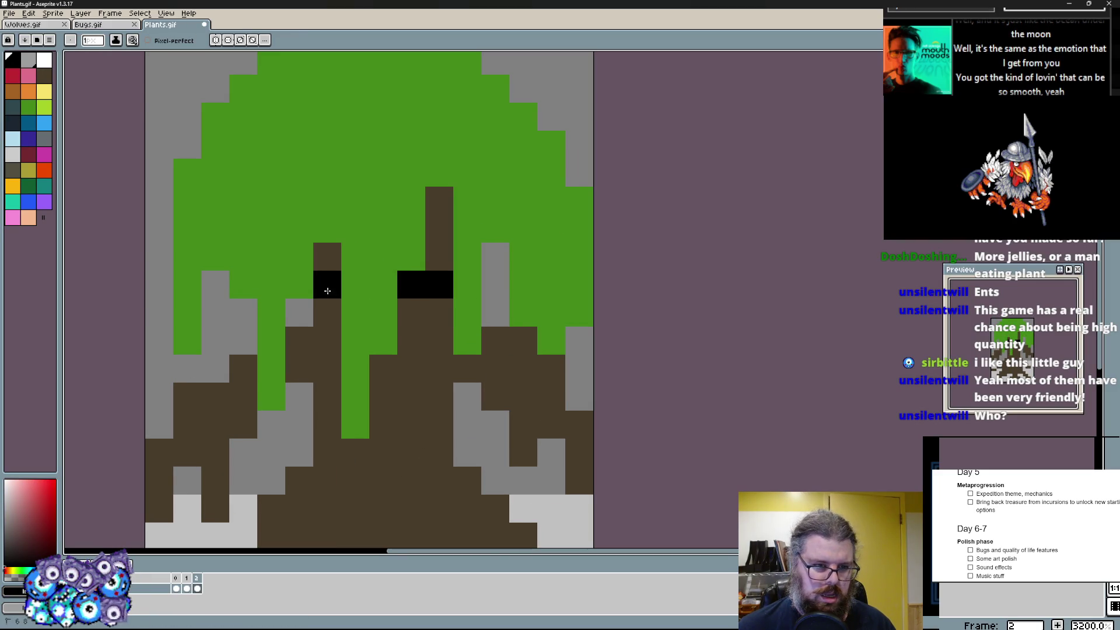
pyautogui.moveTo(297, 311); pyautogui.dragTo(309, 285)
pyautogui.press('alt')
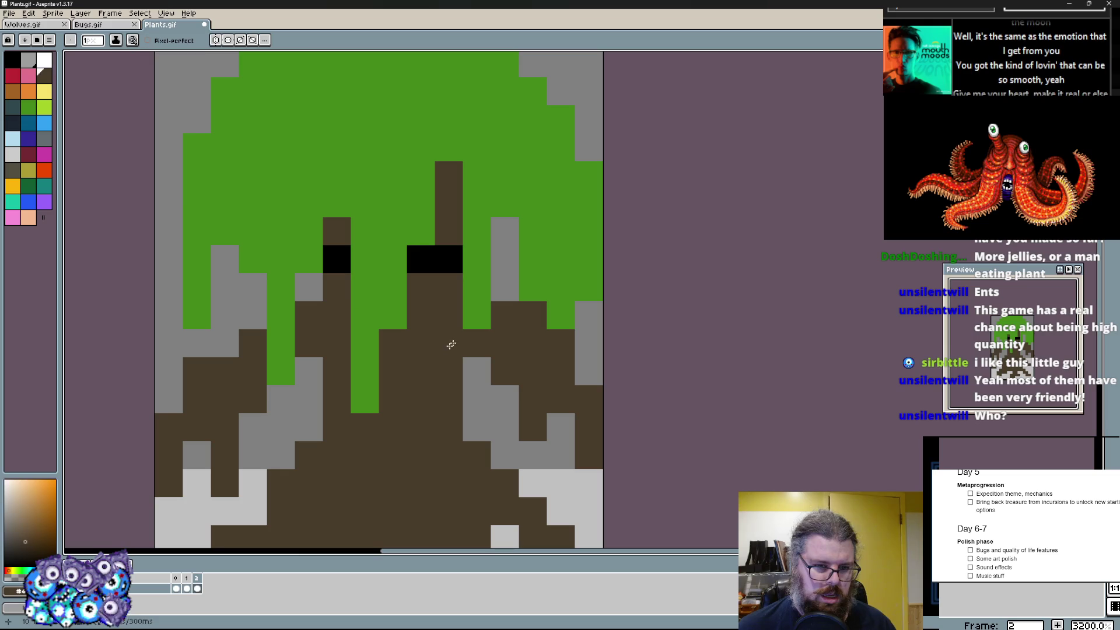
# - Paint dark navy shading runs down the trunk and into the canopy drips
pyautogui.click(14, 121)
pyautogui.moveTo(421, 342)
pyautogui.mouseDown()
pyautogui.moveTo(450, 311)
pyautogui.moveTo(421, 371)
pyautogui.mouseUp()
pyautogui.moveTo(449, 232); pyautogui.dragTo(448, 175)
pyautogui.click(445, 169)
pyautogui.moveTo(337, 232); pyautogui.dragTo(337, 175)
pyautogui.moveTo(225, 232); pyautogui.dragTo(225, 262)
pyautogui.scroll(-2, 379, 410)
pyautogui.click(297, 286)
pyautogui.click(297, 369)
# - Dab navy shading pixels on the left roots and along the right side
pyautogui.click(213, 273)
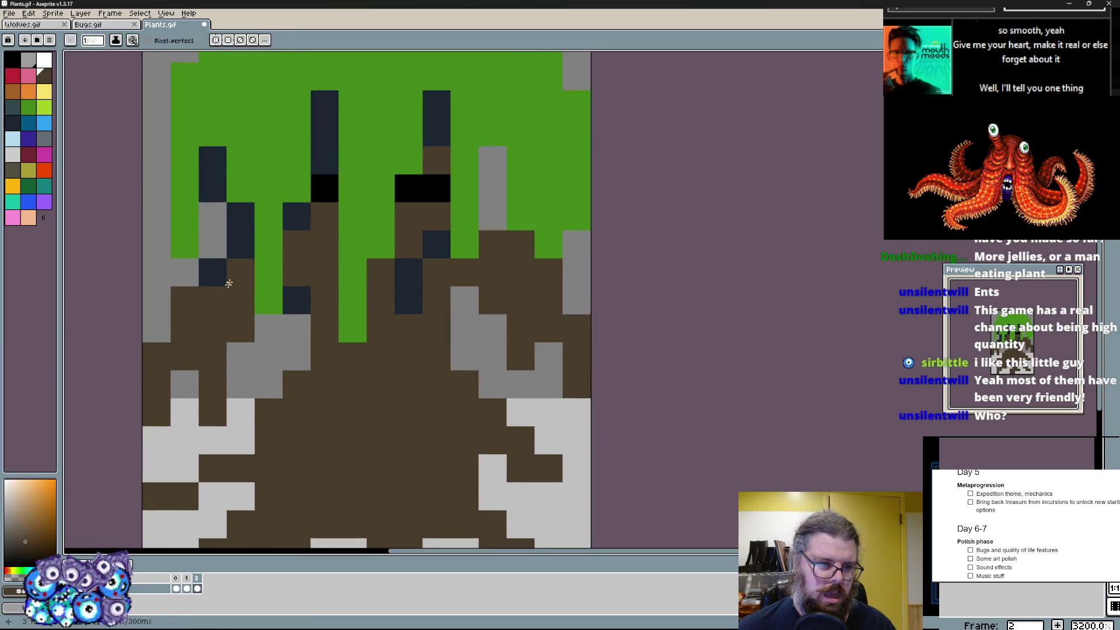
pyautogui.click(241, 329)
pyautogui.click(176, 307)
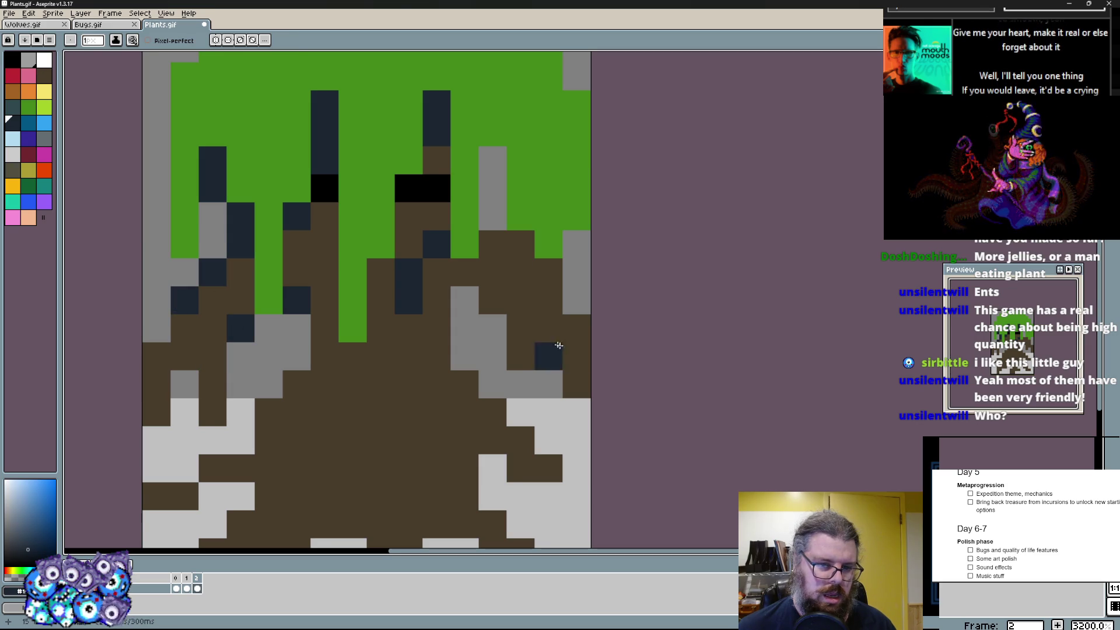
pyautogui.click(520, 246)
pyautogui.click(520, 216)
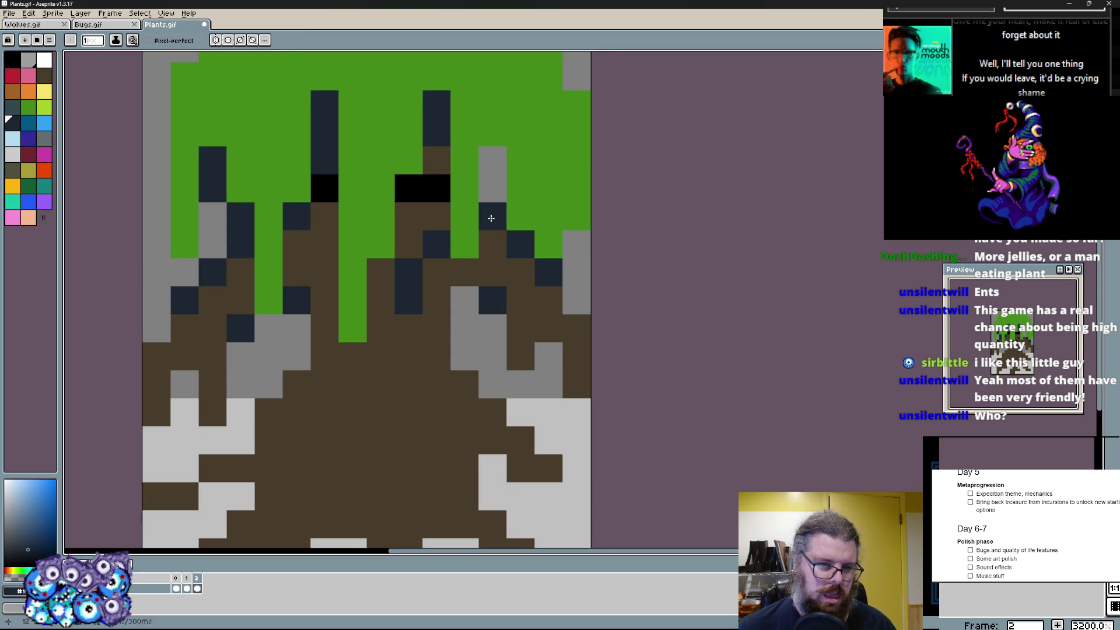
pyautogui.click(465, 328)
pyautogui.scroll(-1, 464, 328)
pyautogui.click(485, 296)
# - Add a navy run in the middle trunk and spots on the lower roots, undoing misplaced pixels
pyautogui.moveTo(348, 316); pyautogui.dragTo(320, 289)
pyautogui.click(376, 288)
pyautogui.hotkey('ctrl', 'z')
pyautogui.click(489, 260)
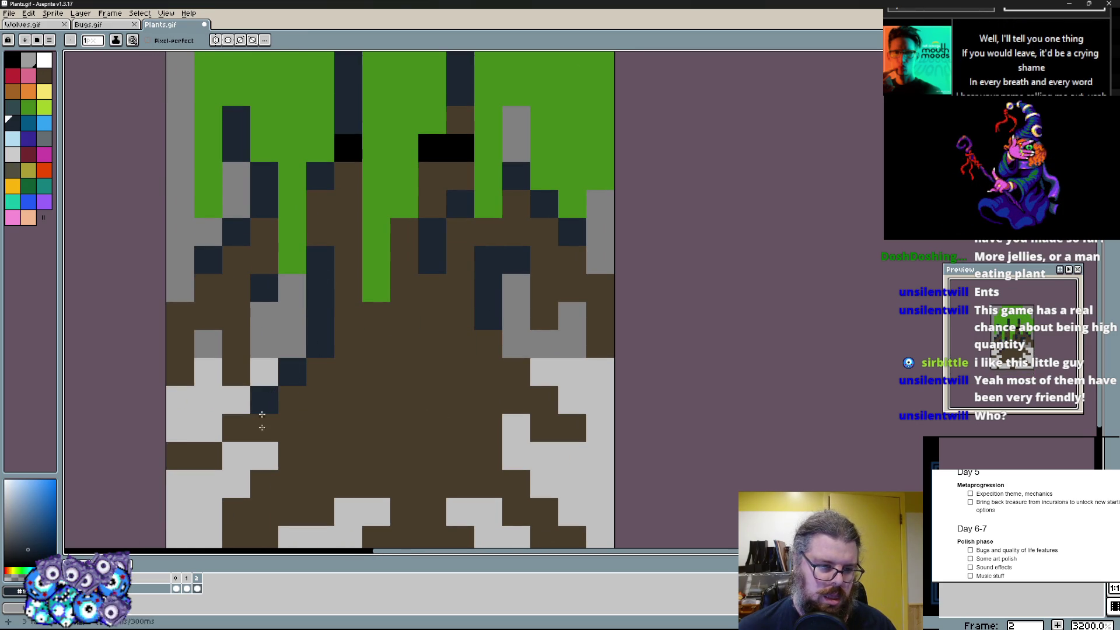
pyautogui.click(268, 399)
pyautogui.scroll(-1, 268, 399)
pyautogui.hotkey('ctrl', 'z')
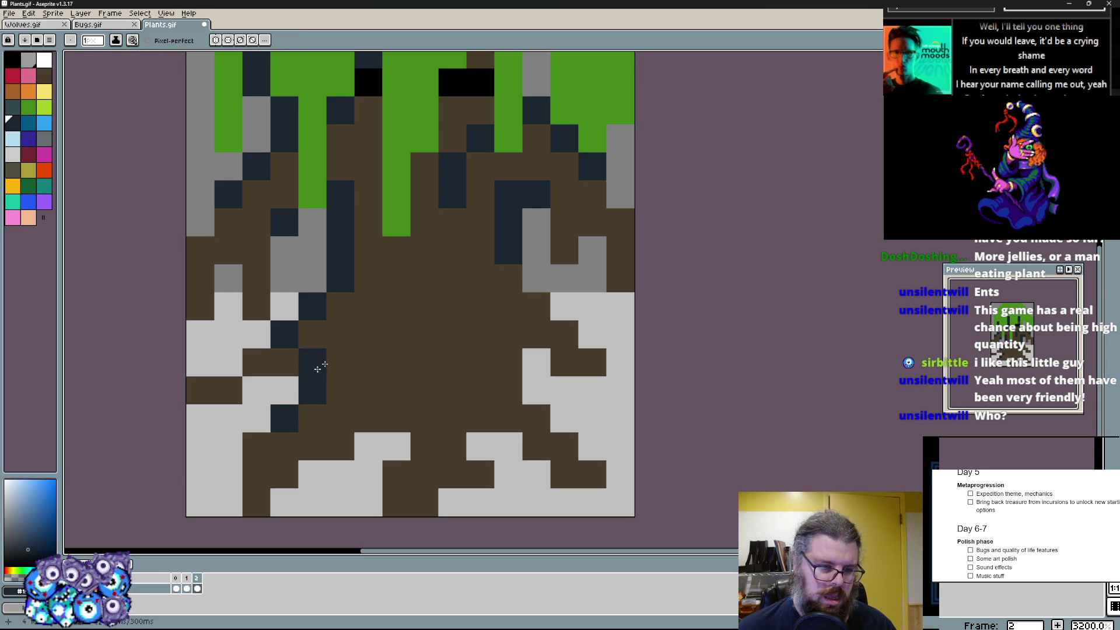
pyautogui.click(338, 364)
pyautogui.click(256, 446)
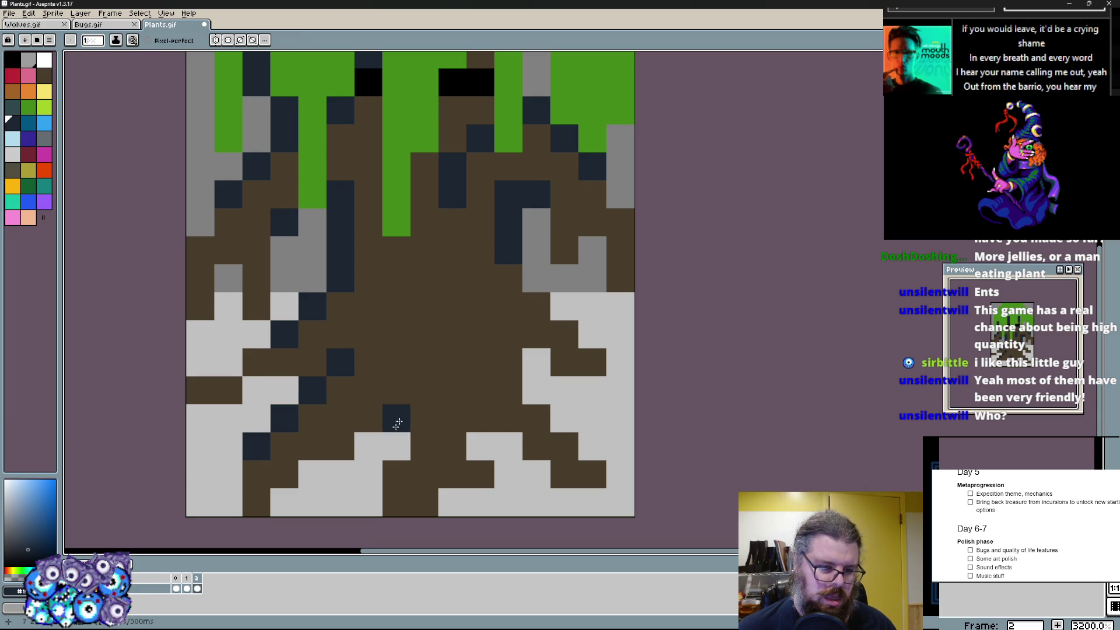
pyautogui.click(402, 411)
# - Trim brown root cells at the bottom to light grey and add navy pixels nearby
pyautogui.keyDown('alt'); pyautogui.click(481, 473); pyautogui.keyUp('alt')
pyautogui.moveTo(452, 447); pyautogui.dragTo(480, 503)
pyautogui.moveTo(367, 503); pyautogui.dragTo(396, 447)
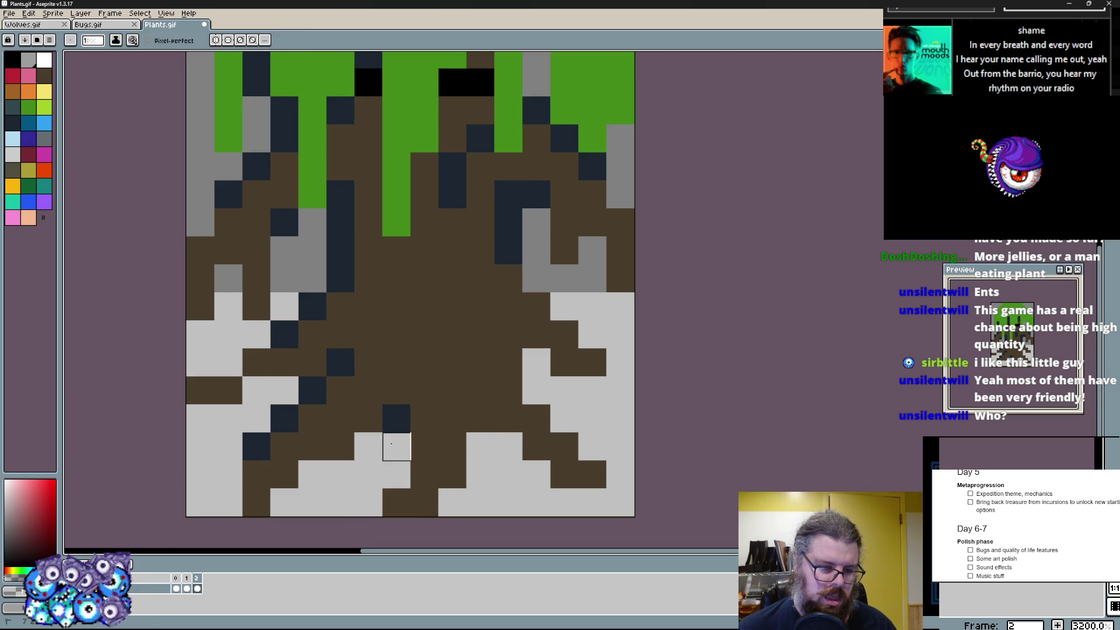
pyautogui.click(395, 391)
pyautogui.click(339, 446)
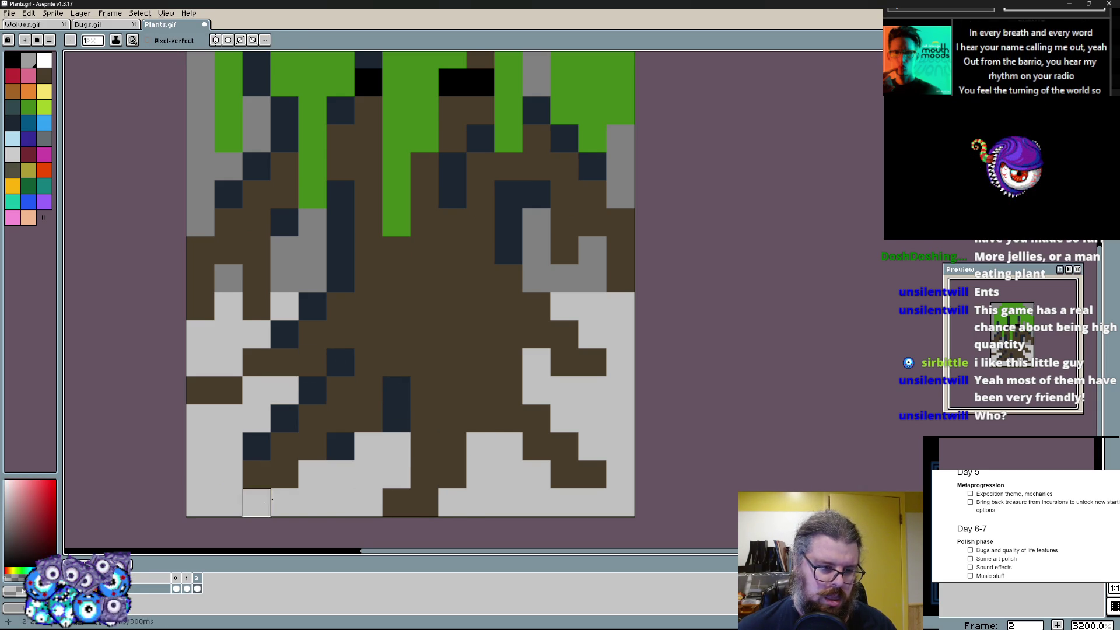
# - Shade the right roots navy, repaint stray cells brown and start black crevice cells on the trunk
pyautogui.keyDown('alt'); pyautogui.click(403, 393); pyautogui.keyUp('alt')
pyautogui.moveTo(507, 362); pyautogui.dragTo(508, 334)
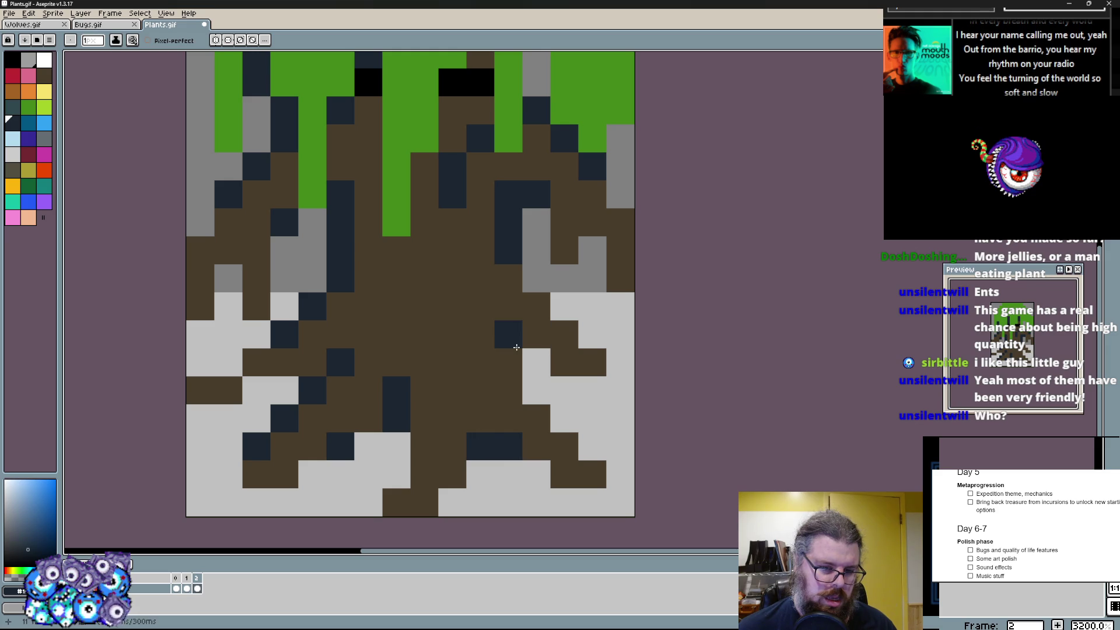
pyautogui.click(536, 391)
pyautogui.keyDown('alt'); pyautogui.click(563, 378); pyautogui.keyUp('alt')
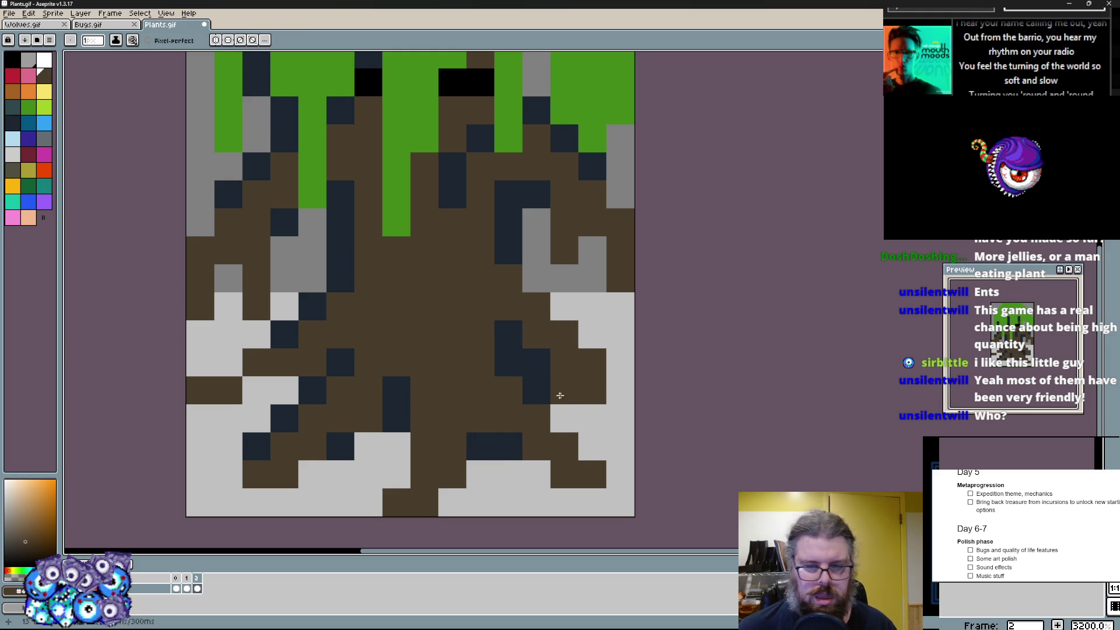
pyautogui.moveTo(620, 390); pyautogui.dragTo(620, 362)
pyautogui.scroll(-1, 522, 317)
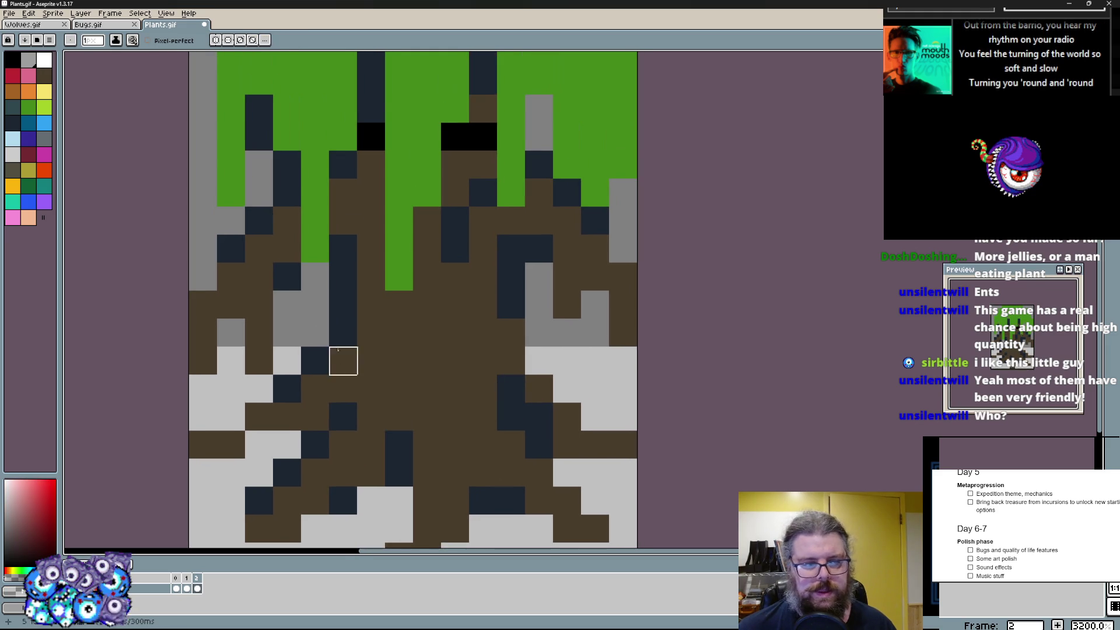
pyautogui.scroll(1, 368, 289)
pyautogui.moveTo(320, 345); pyautogui.dragTo(320, 385)
# - Cut black outline crevices into both trunk edges, undoing a couple of misplaced pixels
pyautogui.moveTo(292, 429); pyautogui.dragTo(292, 455)
pyautogui.click(320, 427)
pyautogui.click(516, 398)
pyautogui.hotkey('ctrl', 'z')
pyautogui.moveTo(521, 371); pyautogui.dragTo(521, 342)
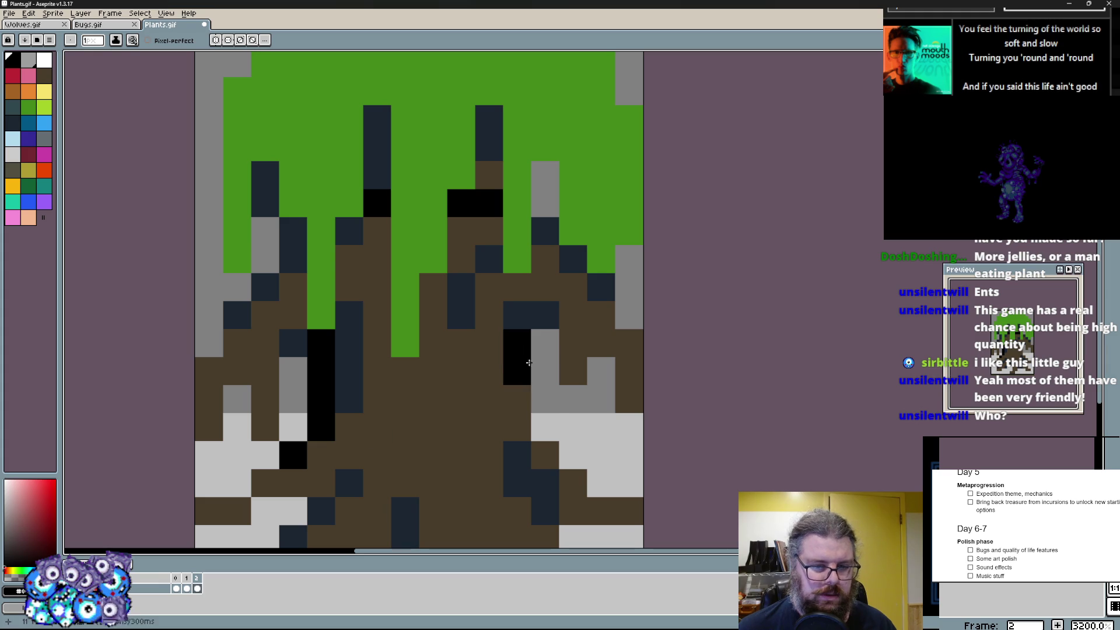
pyautogui.click(544, 218)
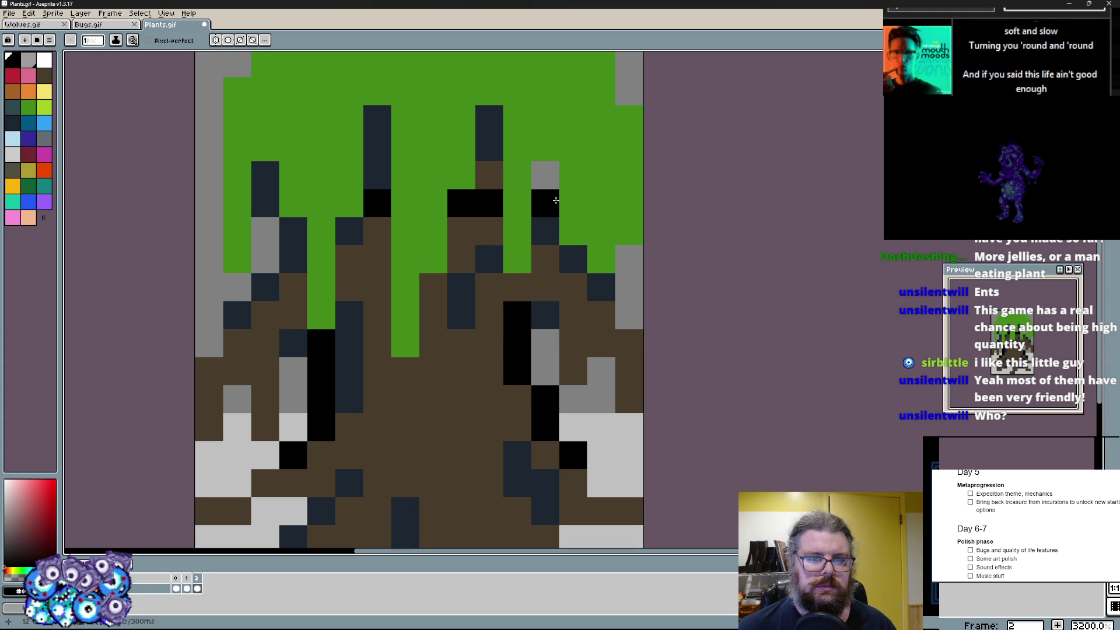
pyautogui.click(628, 287)
pyautogui.hotkey('ctrl', 'z')
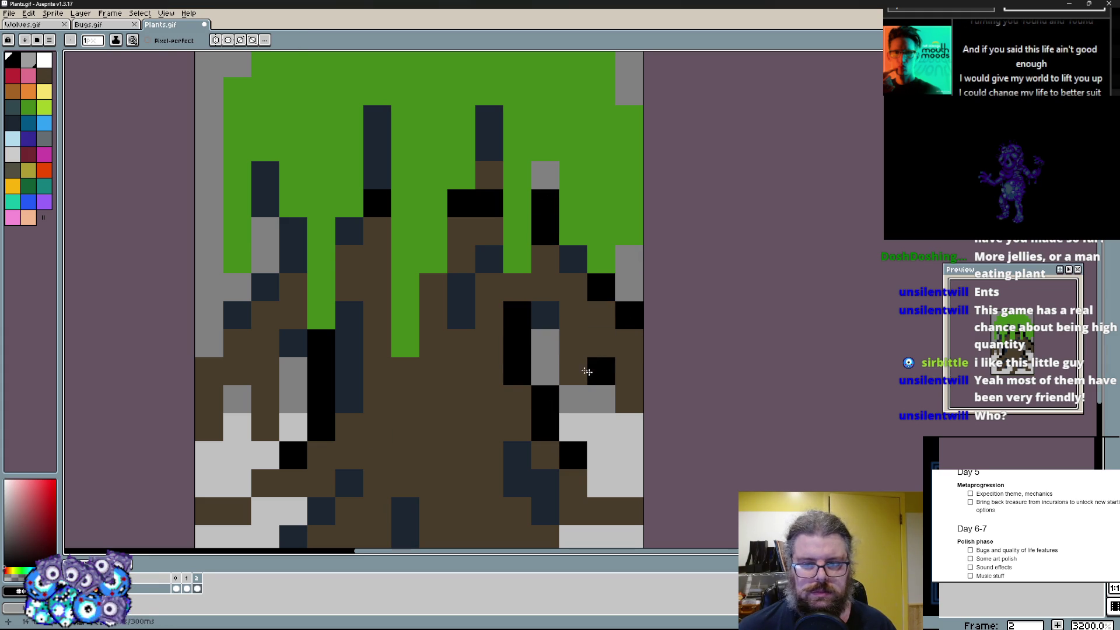
pyautogui.moveTo(277, 281); pyautogui.dragTo(212, 349)
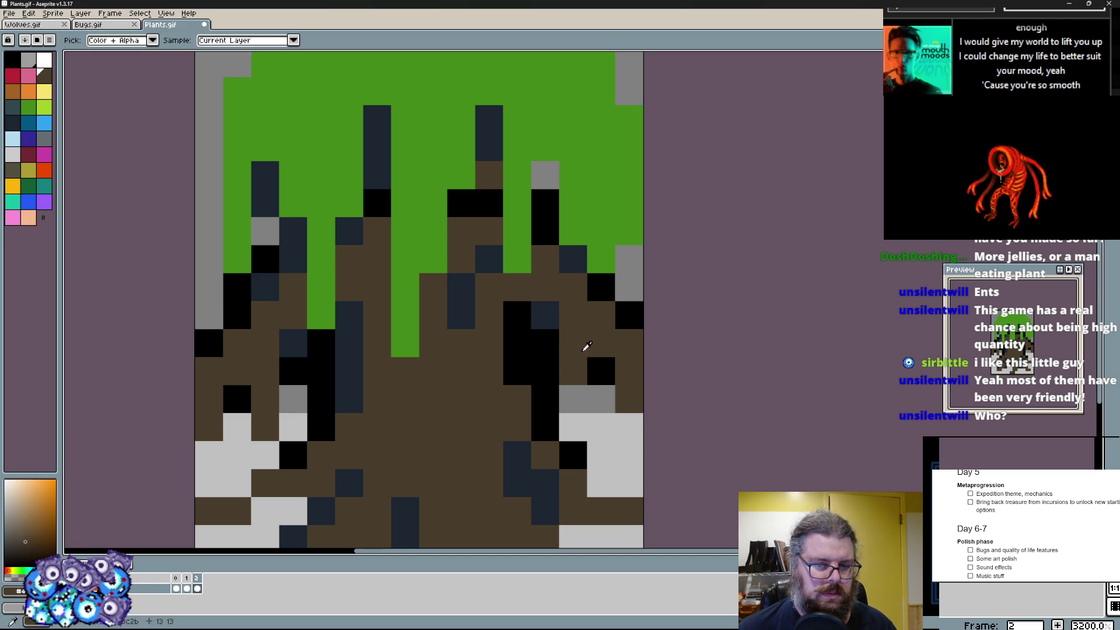
pyautogui.scroll(-2, 584, 346)
pyautogui.scroll(2, 525, 341)
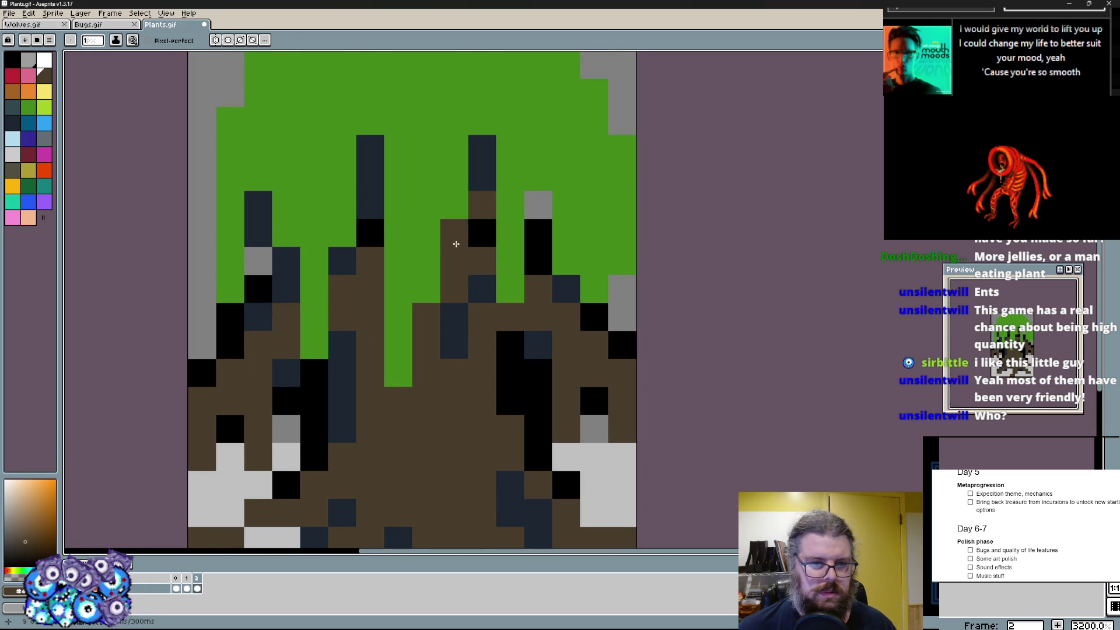
pyautogui.scroll(3, 455, 244)
# - Paint over the grey cells on the right edge and dab dark olive shading onto the roots on both sides
pyautogui.keyDown('alt'); pyautogui.click(598, 263); pyautogui.keyUp('alt')
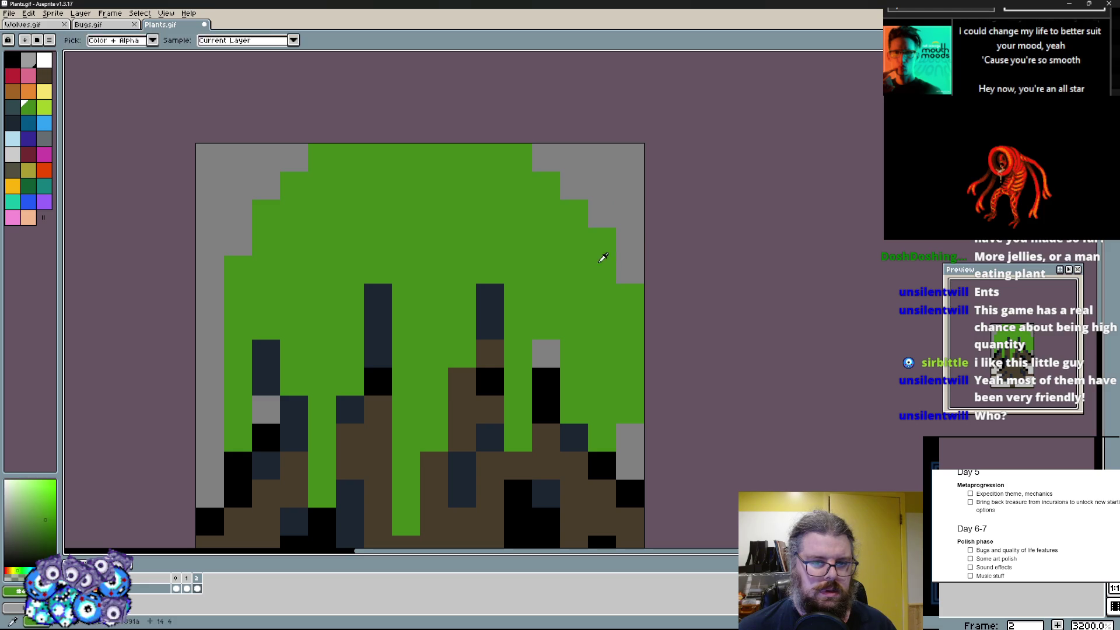
pyautogui.scroll(-1, 224, 312)
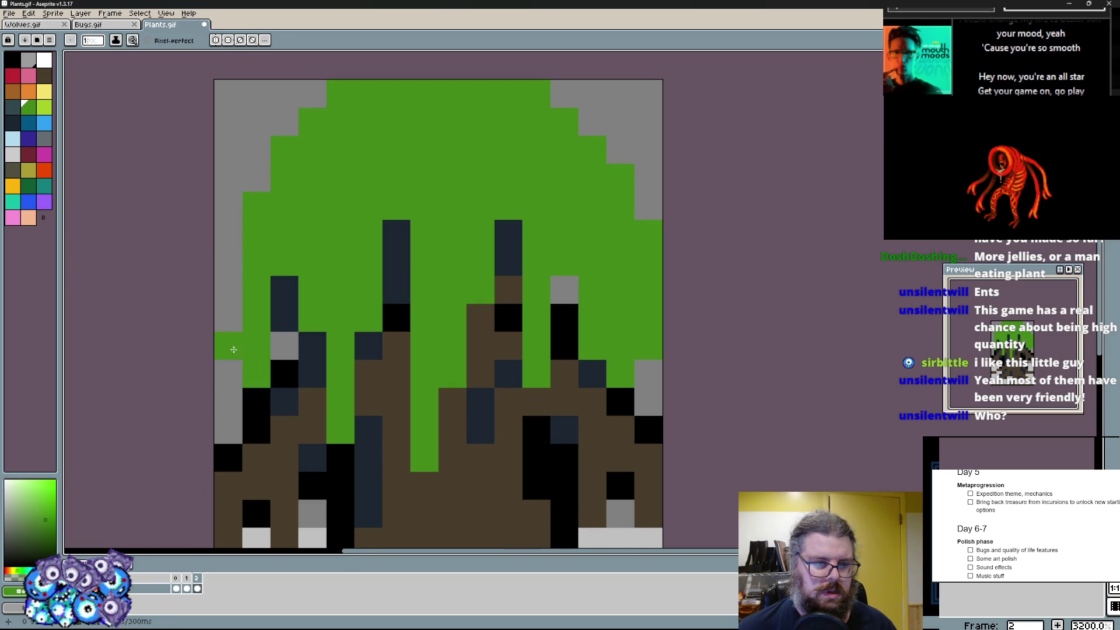
pyautogui.moveTo(647, 233); pyautogui.dragTo(648, 377)
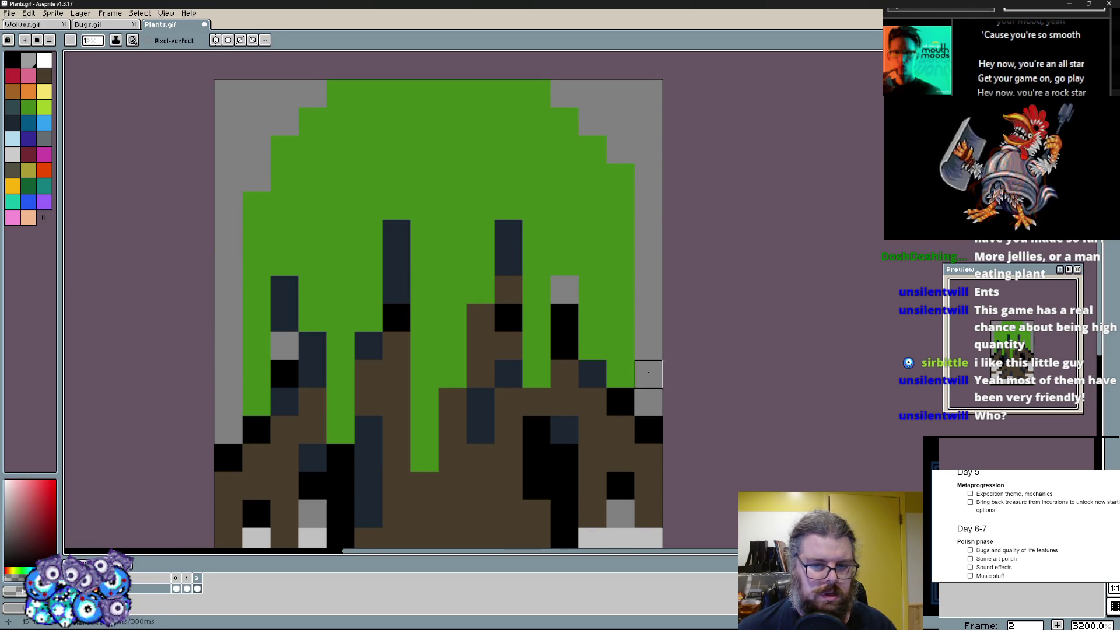
pyautogui.scroll(-1, 633, 358)
pyautogui.scroll(-1, 646, 336)
pyautogui.click(21, 114)
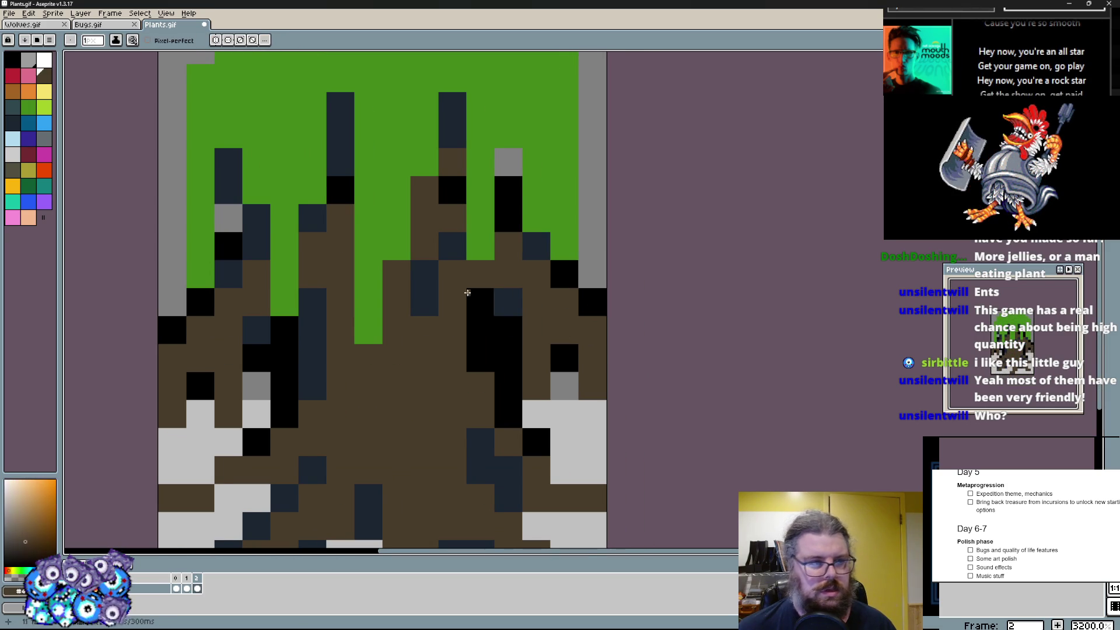
pyautogui.click(18, 181)
pyautogui.moveTo(257, 358)
pyautogui.mouseDown()
pyautogui.moveTo(228, 403)
pyautogui.moveTo(173, 402)
pyautogui.mouseUp()
pyautogui.moveTo(534, 385); pyautogui.dragTo(565, 331)
# - Extend olive shading on the right roots and paint a lighter brown streak up the trunk
pyautogui.moveTo(593, 385); pyautogui.dragTo(594, 330)
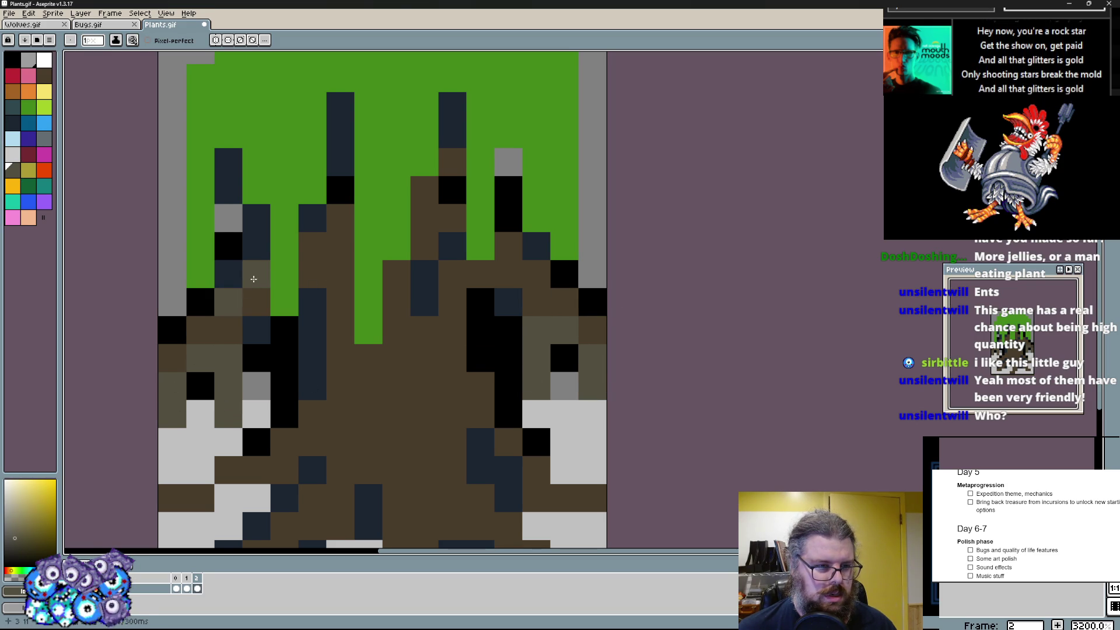
pyautogui.scroll(-3, 534, 275)
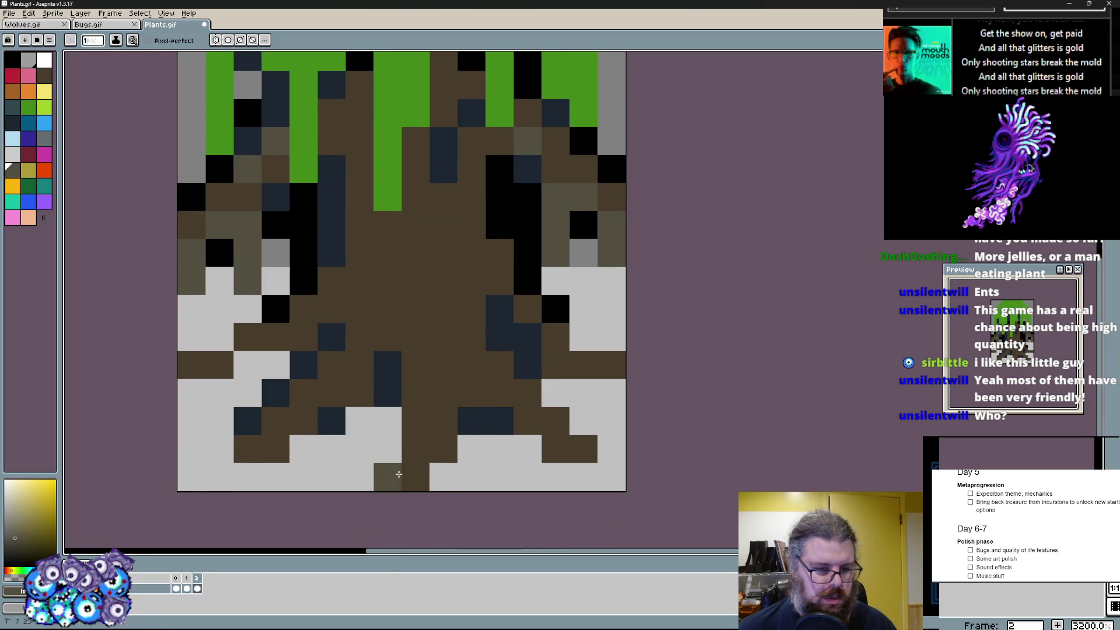
pyautogui.moveTo(398, 473); pyautogui.dragTo(445, 299)
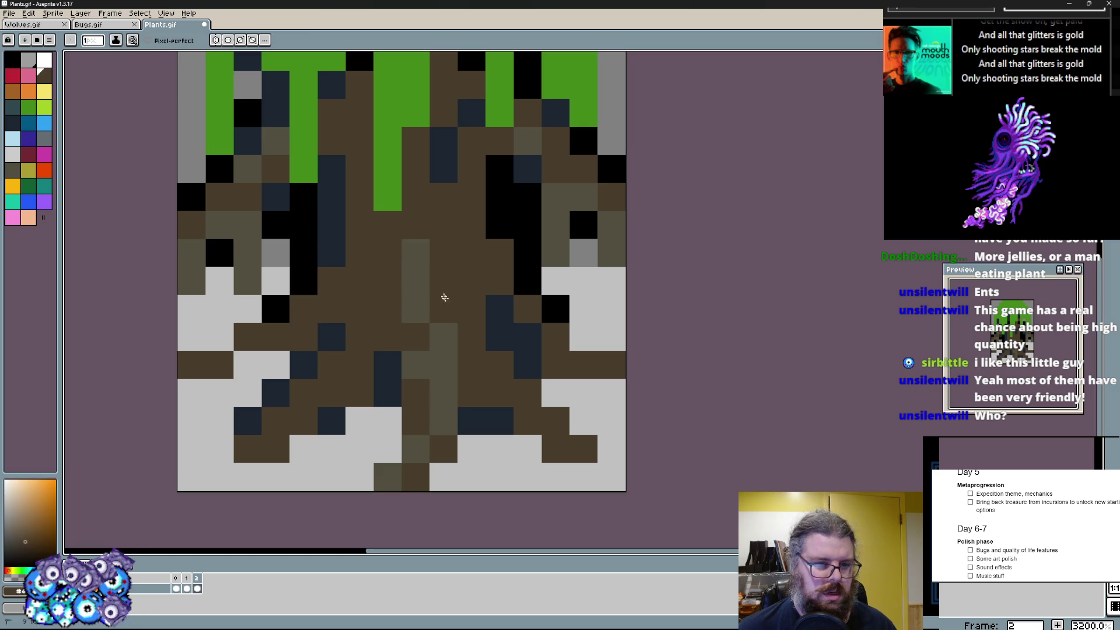
pyautogui.click(416, 268)
# - Add greyish-brown highlight pixels at the bottom-left roots and up the trunk, then pick orange-brown
pyautogui.press('e')
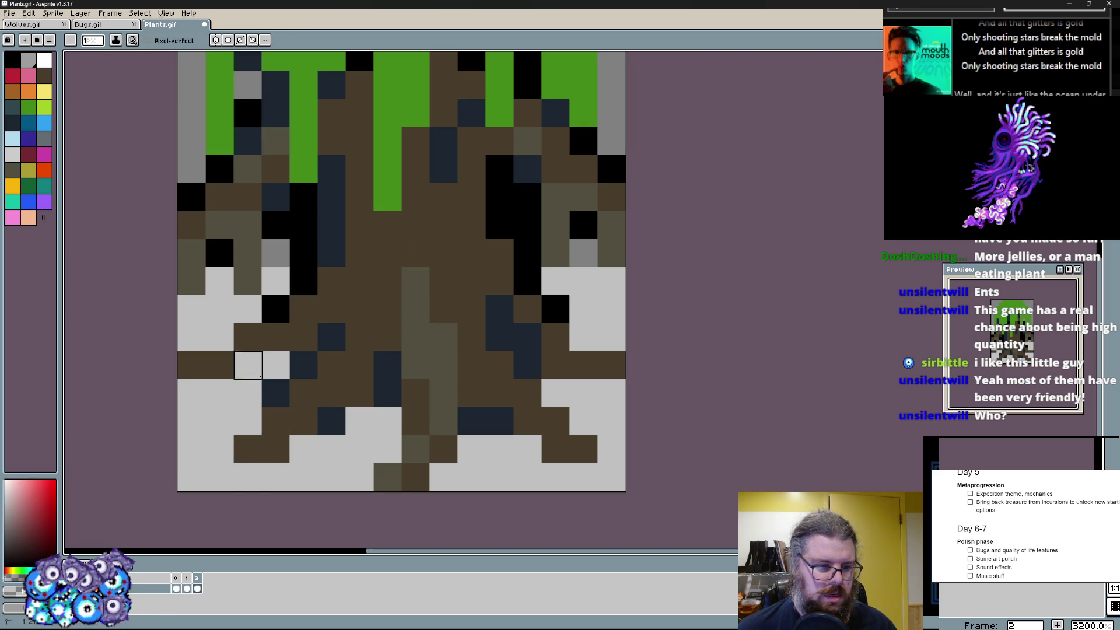
pyautogui.moveTo(248, 449); pyautogui.dragTo(266, 448)
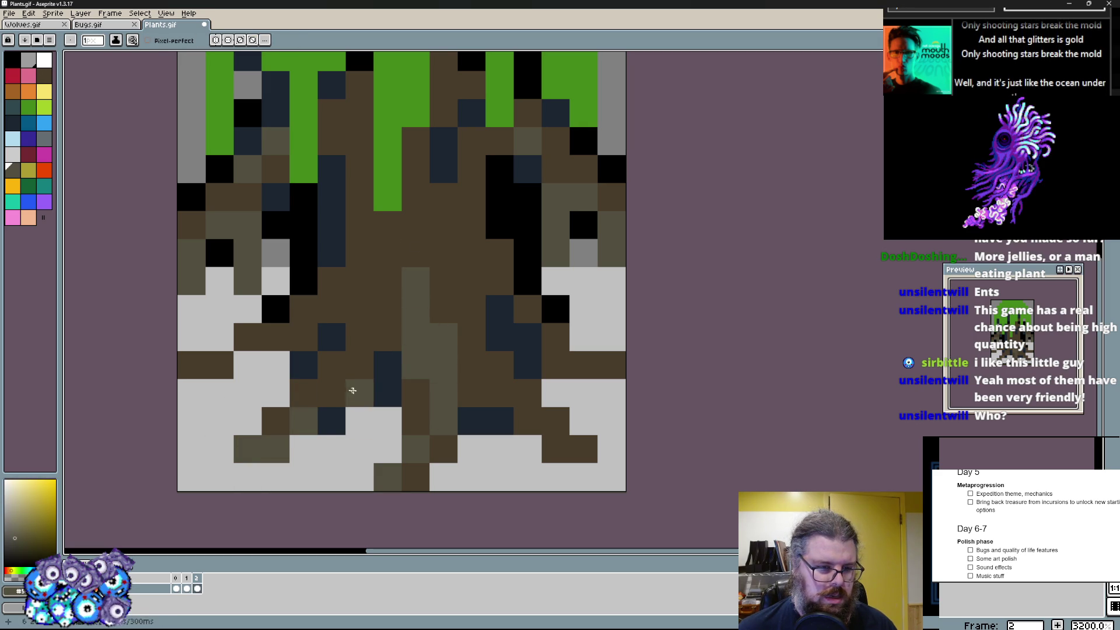
pyautogui.moveTo(354, 390); pyautogui.dragTo(354, 359)
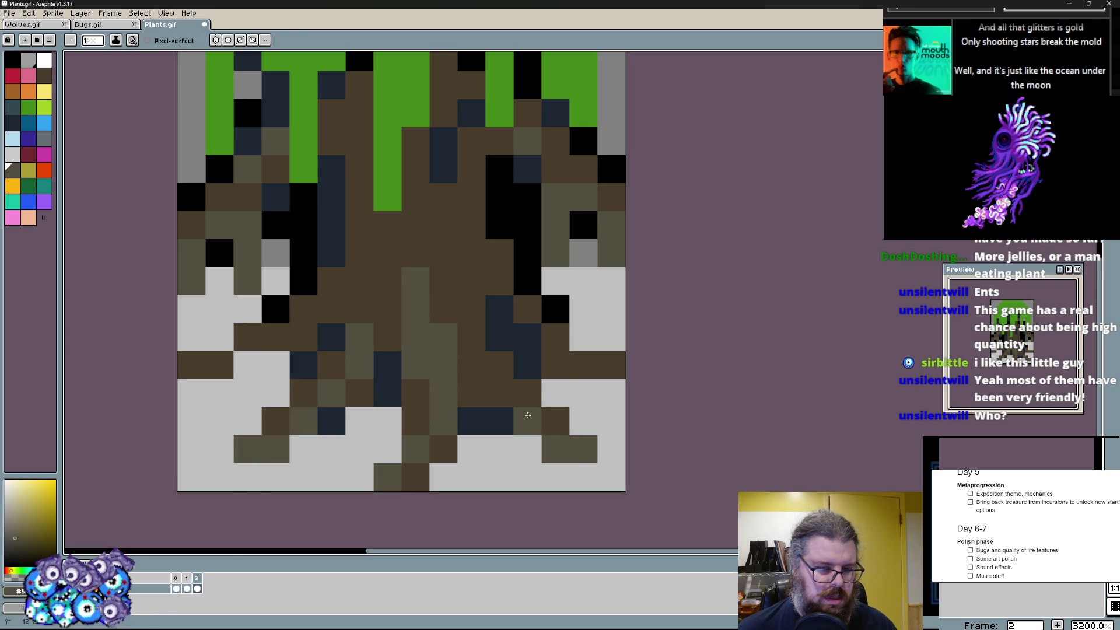
pyautogui.click(386, 248)
pyautogui.scroll(3, 421, 245)
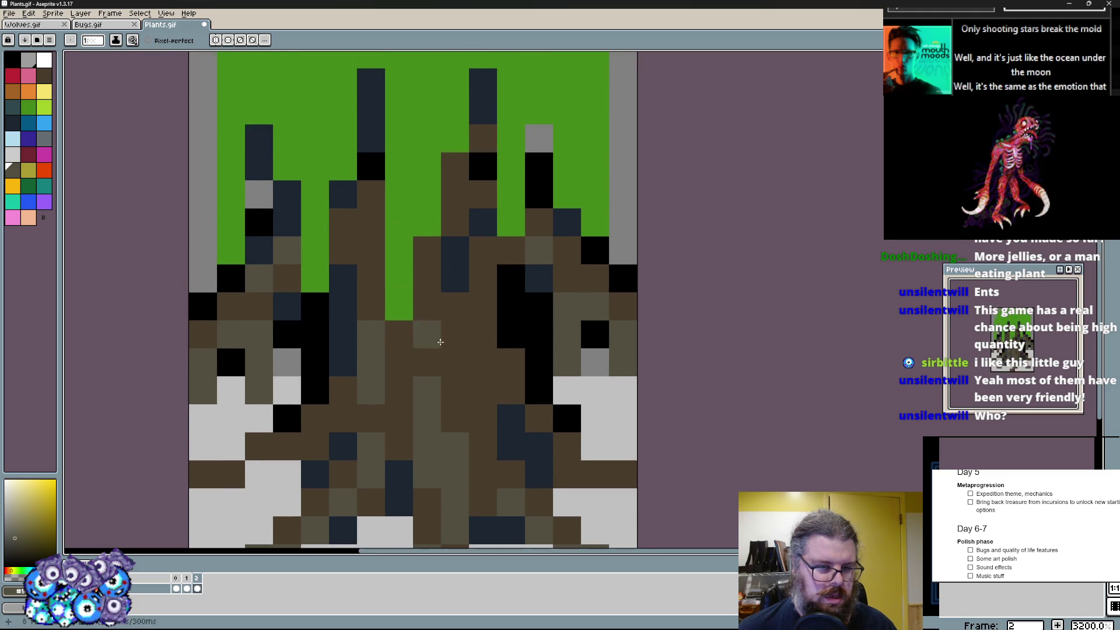
pyautogui.click(44, 79)
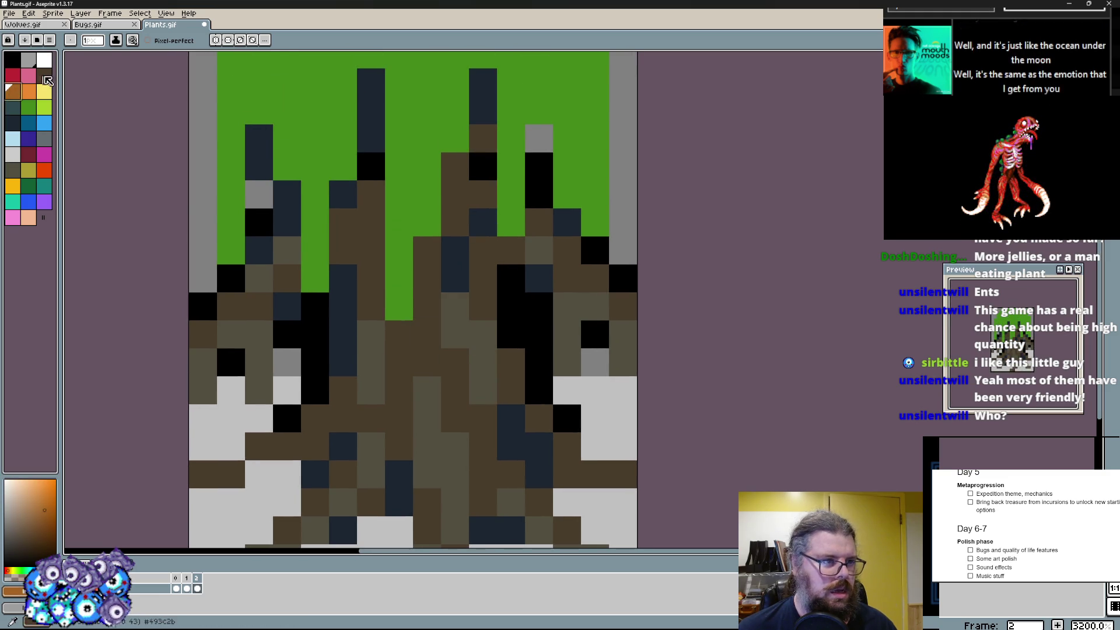
# - Dot orange accent pixels down the trunk and onto both root clusters
pyautogui.click(289, 307)
pyautogui.scroll(-2, 420, 306)
pyautogui.click(43, 63)
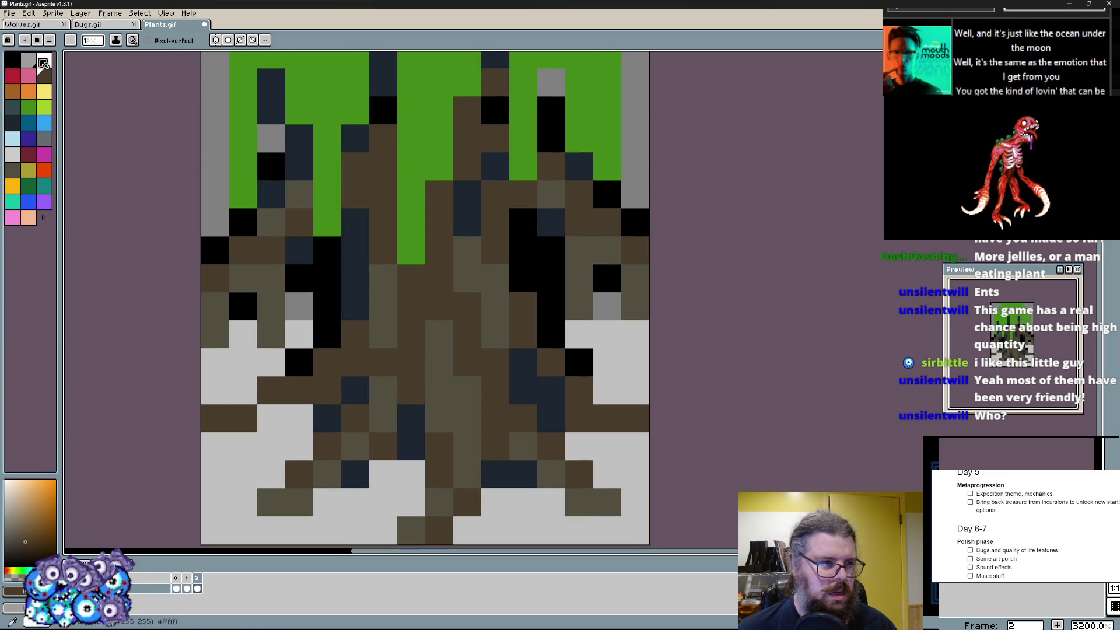
pyautogui.click(16, 90)
pyautogui.click(467, 419)
pyautogui.moveTo(468, 446); pyautogui.dragTo(439, 391)
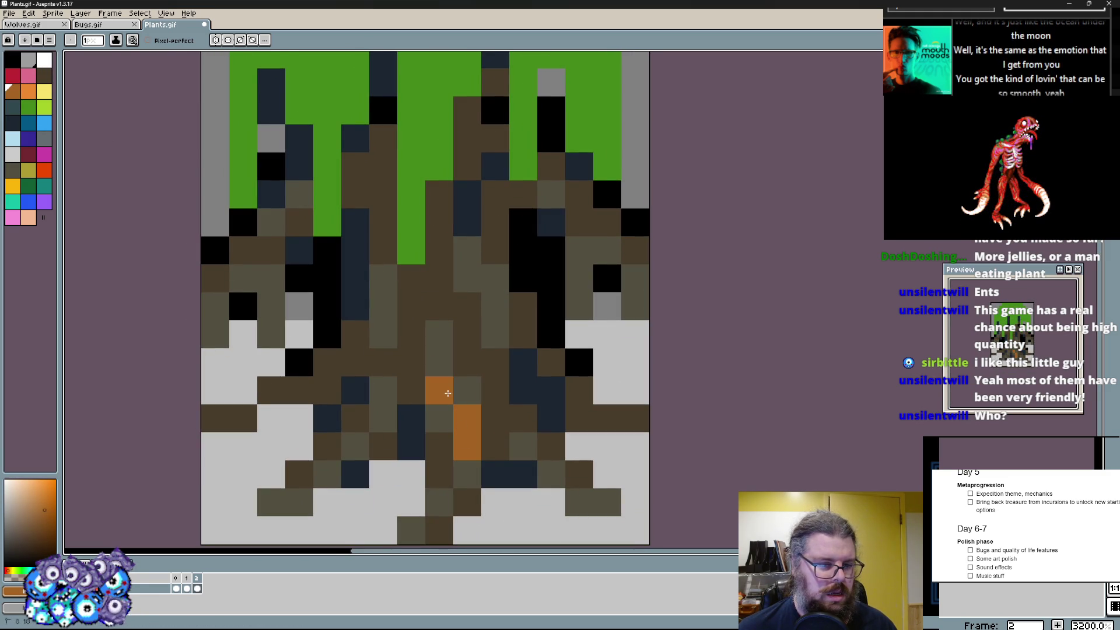
pyautogui.click(272, 307)
pyautogui.click(246, 279)
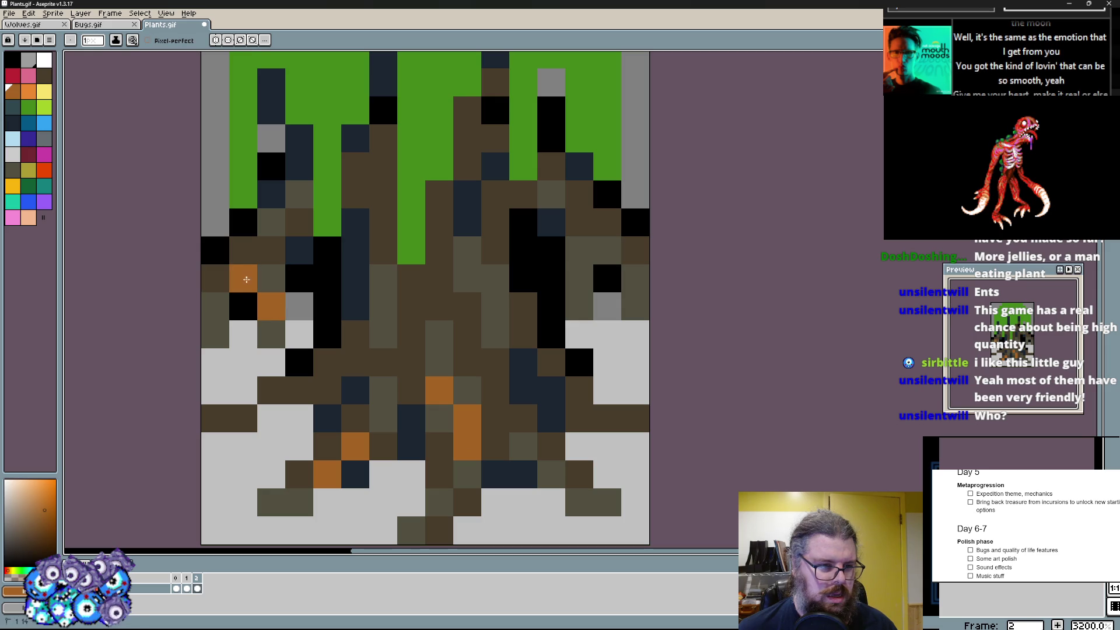
pyautogui.click(557, 280)
pyautogui.scroll(3, 525, 306)
# - Paint dark blue shading strips on both sides of the trunk
pyautogui.keyDown('alt'); pyautogui.click(504, 371); pyautogui.keyUp('alt')
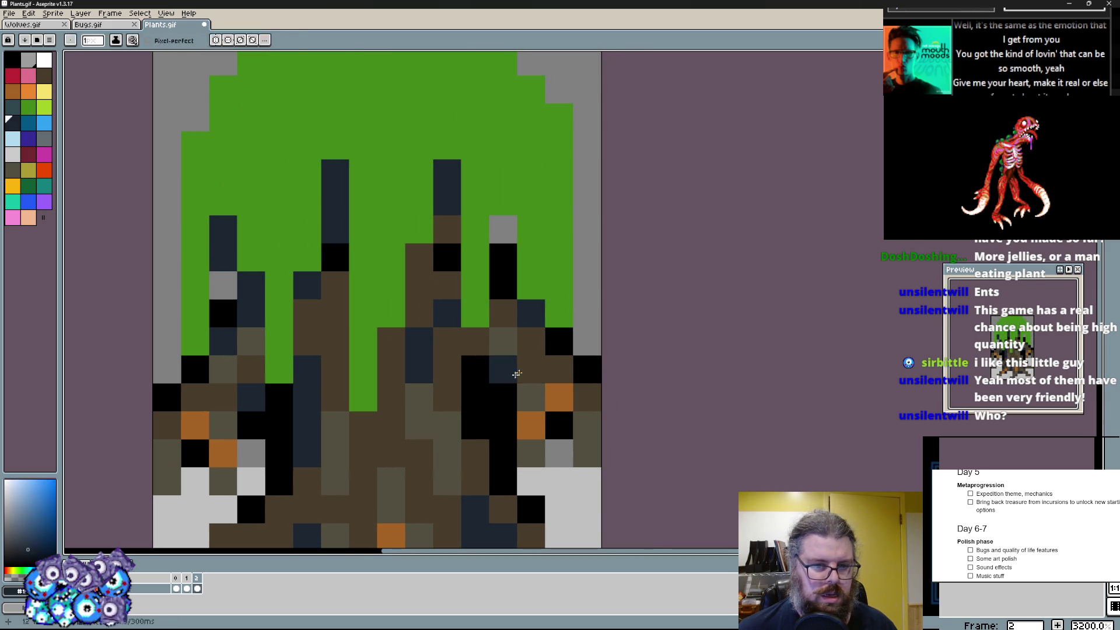
pyautogui.keyDown('alt'); pyautogui.click(511, 339); pyautogui.keyUp('alt')
pyautogui.moveTo(475, 369); pyautogui.dragTo(503, 314)
pyautogui.moveTo(251, 369); pyautogui.dragTo(223, 271)
pyautogui.click(223, 372)
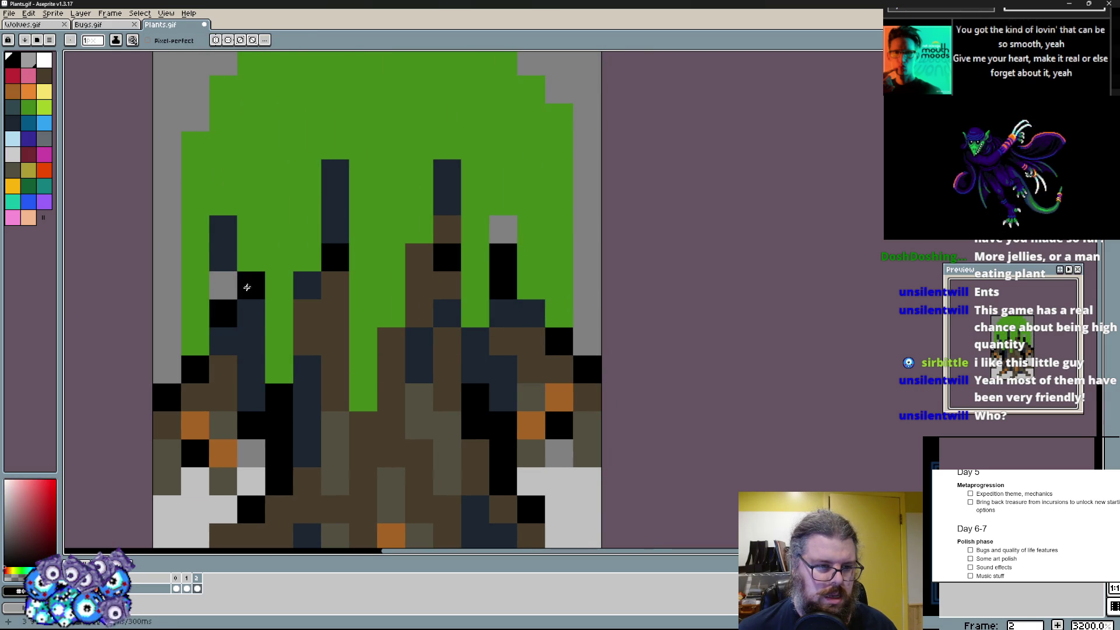
pyautogui.scroll(-1, 263, 307)
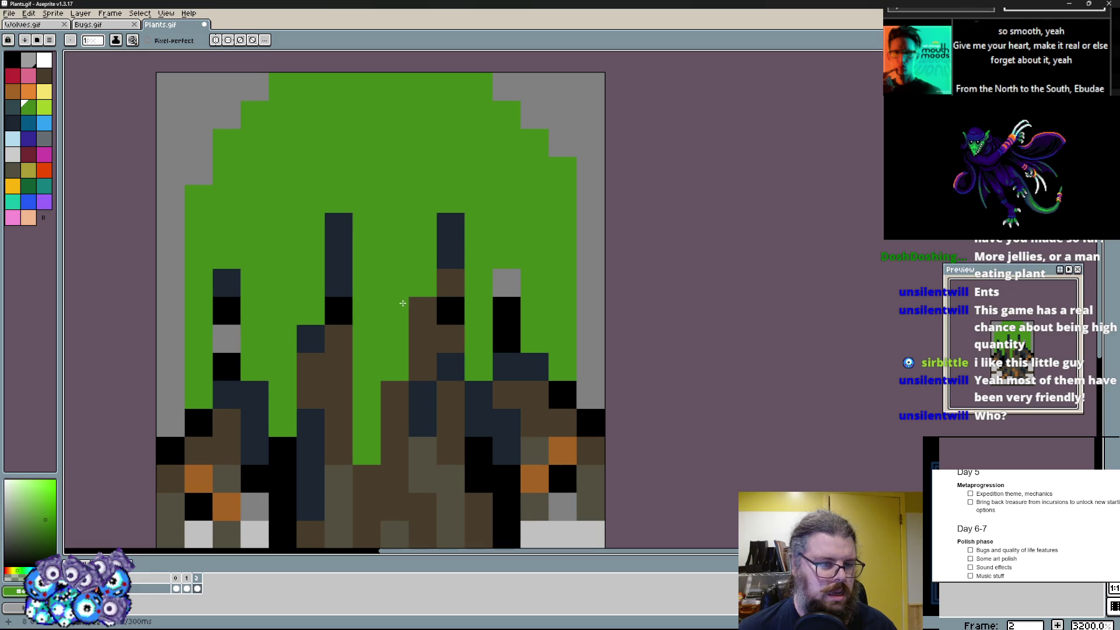
# - Extend the dark blue column and trace dark blue pixels along the canopy's outer edge
pyautogui.keyDown('alt'); pyautogui.click(347, 250); pyautogui.keyUp('alt')
pyautogui.moveTo(342, 234); pyautogui.dragTo(333, 198)
pyautogui.keyDown('alt'); pyautogui.click(270, 216); pyautogui.keyUp('alt')
pyautogui.click(30, 117)
pyautogui.click(283, 85)
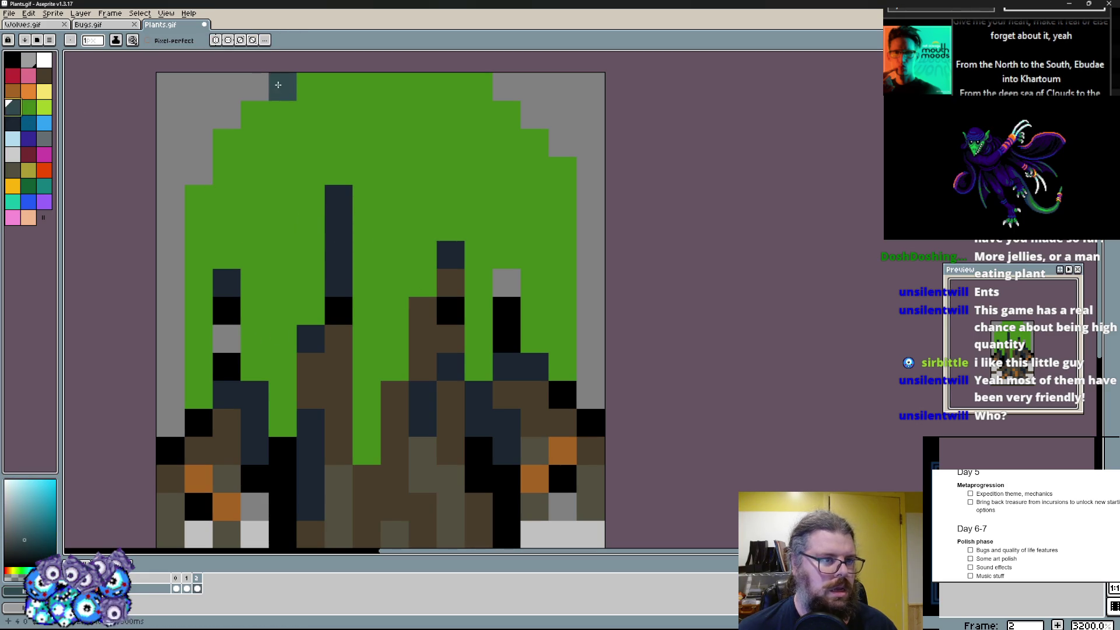
pyautogui.click(255, 115)
pyautogui.click(199, 199)
# - Scatter blue shading pixels through the canopy, reverting strays to green and the centre column to brown
pyautogui.click(339, 201)
pyautogui.click(367, 143)
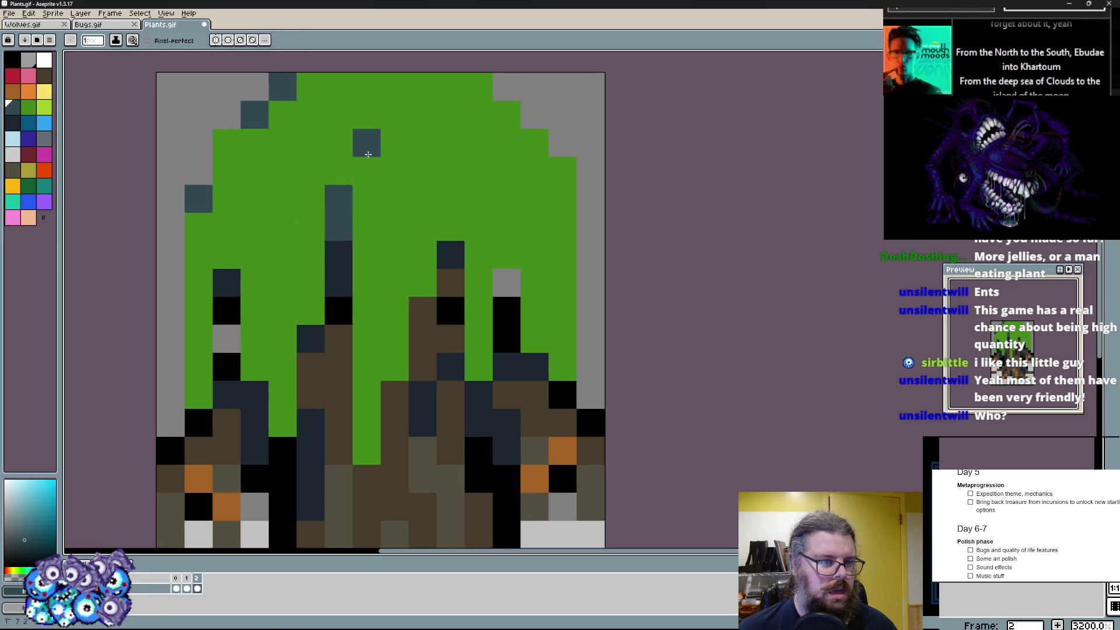
pyautogui.rightClick(282, 284)
pyautogui.click(253, 363)
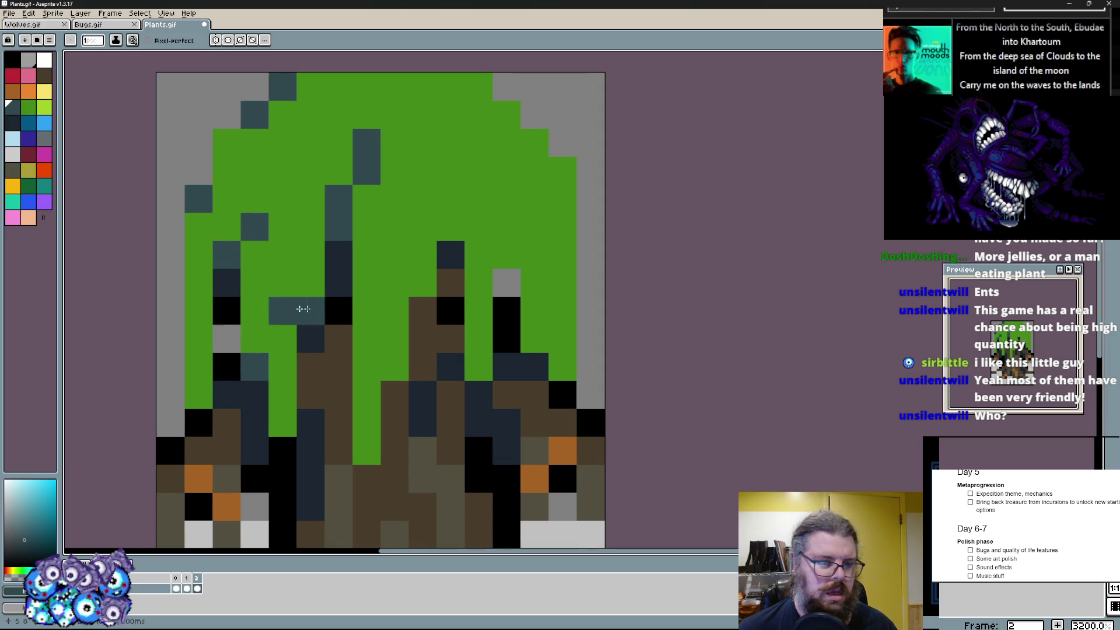
pyautogui.click(339, 311)
pyautogui.click(338, 367)
pyautogui.click(282, 338)
pyautogui.click(422, 254)
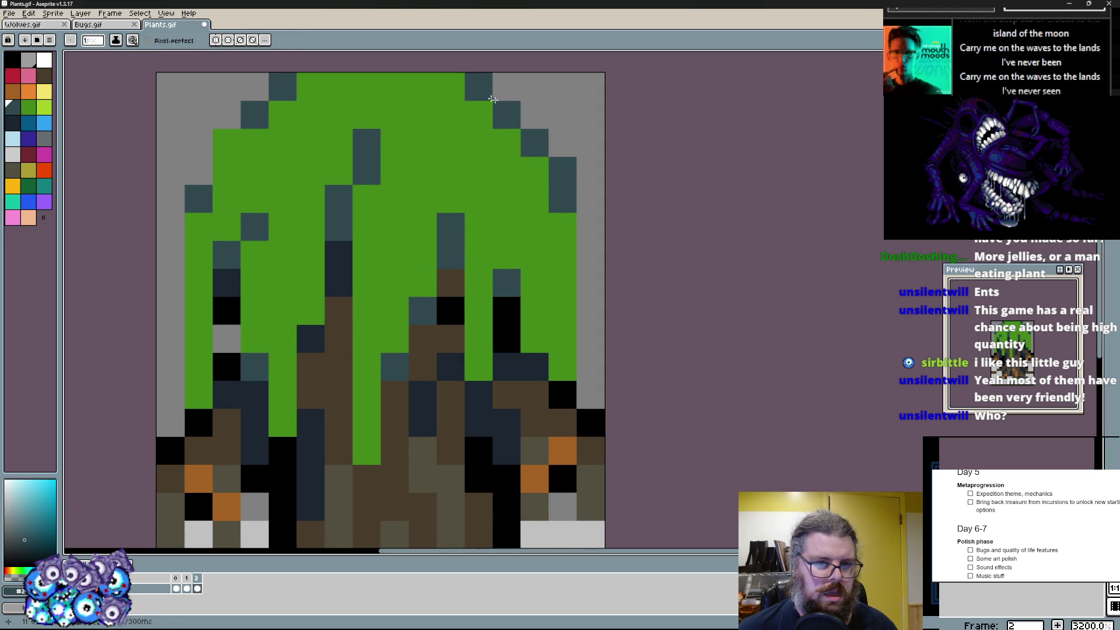
# - Shade the right canopy dark blue, then paint light-green highlight streaks across the canopy
pyautogui.moveTo(517, 268); pyautogui.dragTo(447, 173)
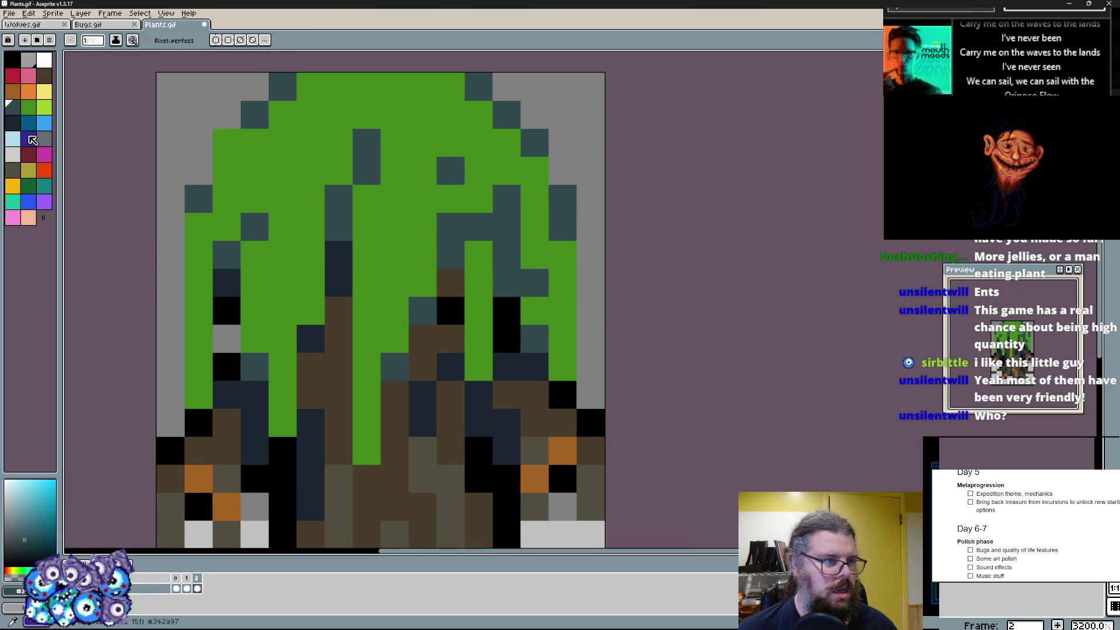
pyautogui.click(44, 99)
pyautogui.moveTo(310, 140); pyautogui.dragTo(311, 197)
pyautogui.moveTo(338, 143); pyautogui.dragTo(283, 284)
pyautogui.click(283, 311)
pyautogui.moveTo(283, 144); pyautogui.dragTo(283, 176)
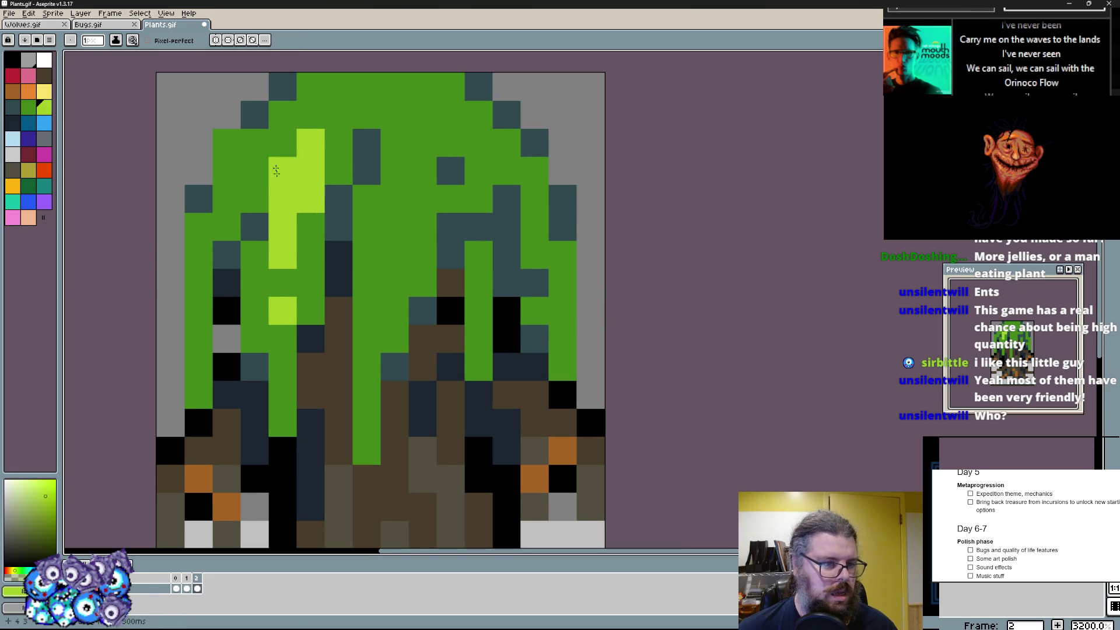
pyautogui.moveTo(395, 219)
pyautogui.mouseDown()
pyautogui.moveTo(394, 316)
pyautogui.moveTo(375, 280)
pyautogui.mouseUp()
pyautogui.click(366, 368)
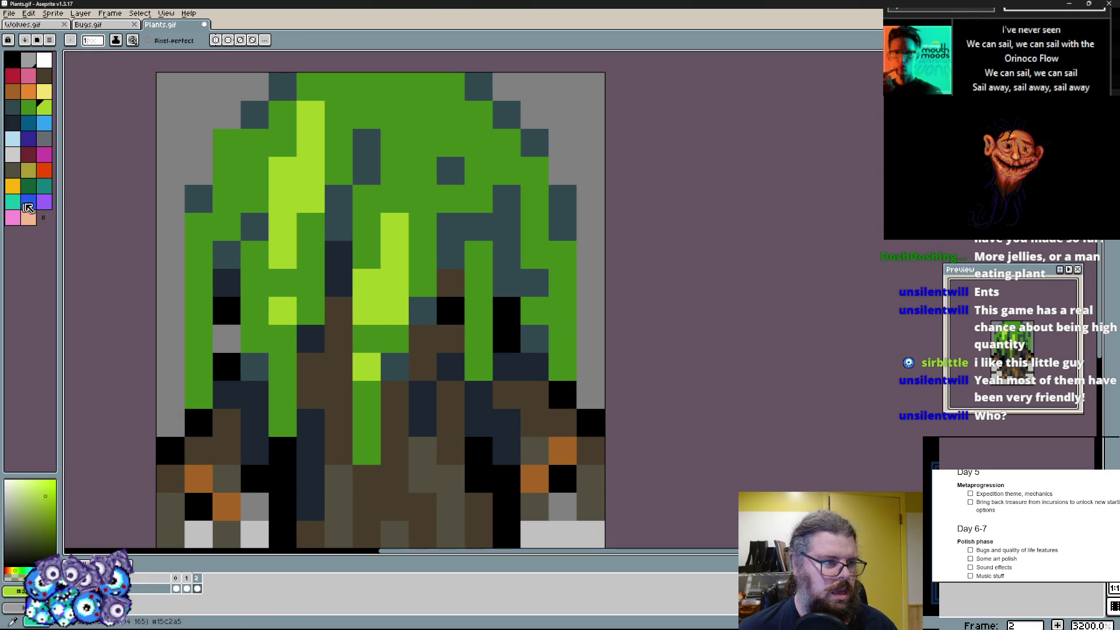
# - Scatter teal and bright teal accent pixels across the canopy, undoing a misplaced one
pyautogui.click(51, 190)
pyautogui.click(394, 339)
pyautogui.click(15, 203)
pyautogui.click(367, 345)
pyautogui.hotkey('ctrl', 'z')
pyautogui.click(366, 226)
pyautogui.click(423, 170)
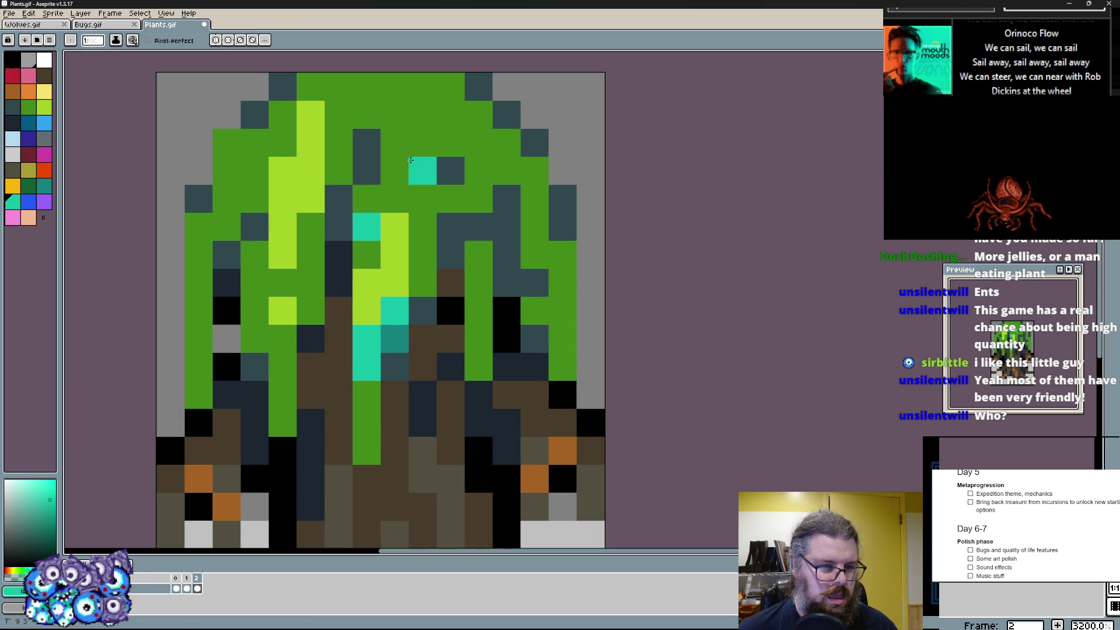
pyautogui.click(298, 171)
pyautogui.click(298, 129)
pyautogui.click(225, 143)
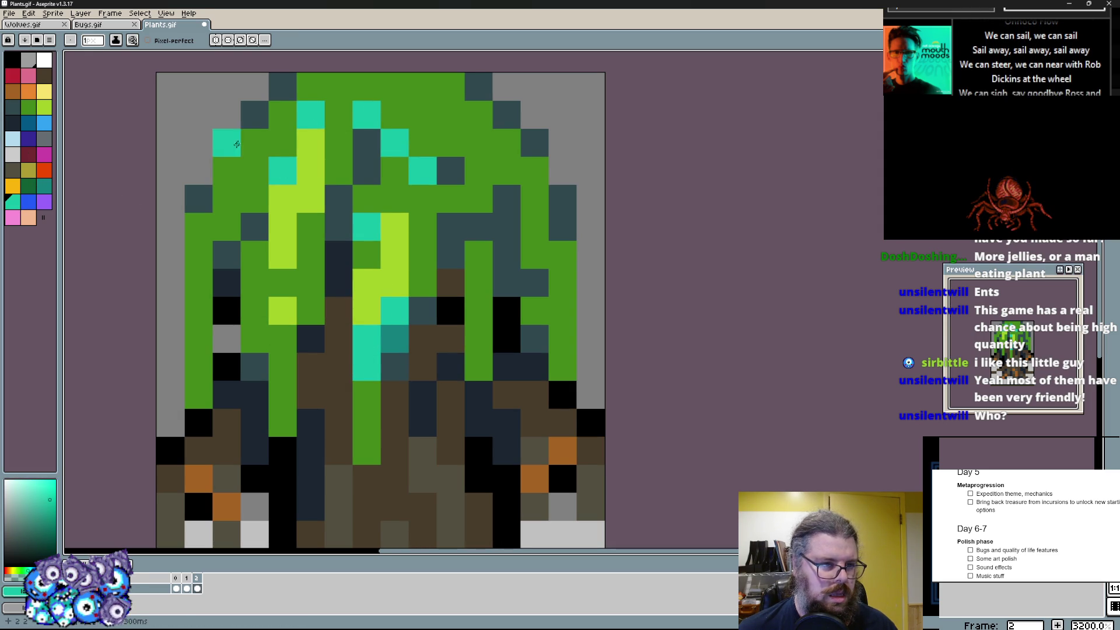
# - Rework the right canopy: turn shading pixels green, then restore dark pixels on its top-right edge
pyautogui.click(254, 114)
pyautogui.click(311, 199)
pyautogui.click(553, 285)
pyautogui.click(533, 226)
pyautogui.click(513, 210)
pyautogui.click(479, 86)
pyautogui.click(506, 114)
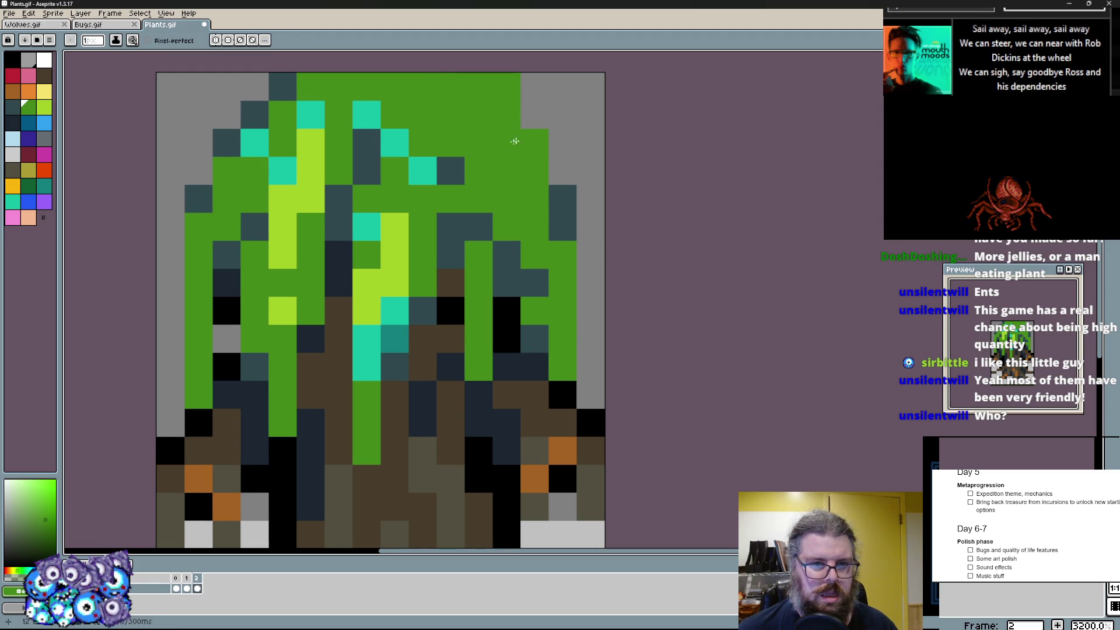
pyautogui.click(534, 113)
pyautogui.press('alt')
pyautogui.click(505, 114)
pyautogui.click(478, 86)
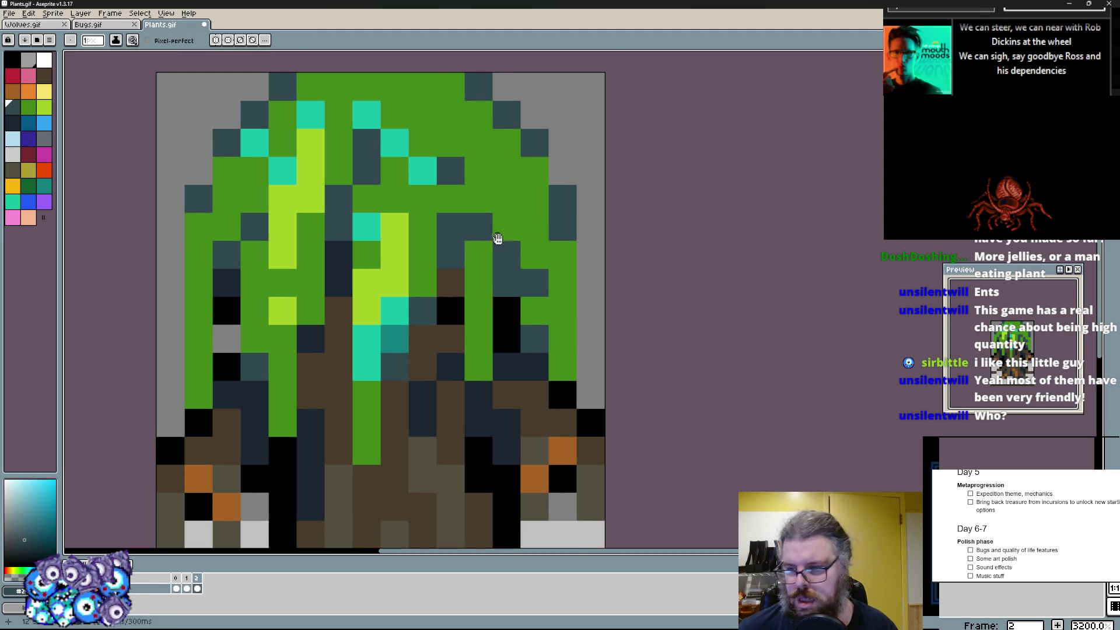
pyautogui.scroll(-2, 490, 218)
pyautogui.scroll(-2, 472, 220)
pyautogui.scroll(1, 471, 220)
# - Darken pixels beside the trunk and repaint the central green column as brown trunk
pyautogui.click(428, 277)
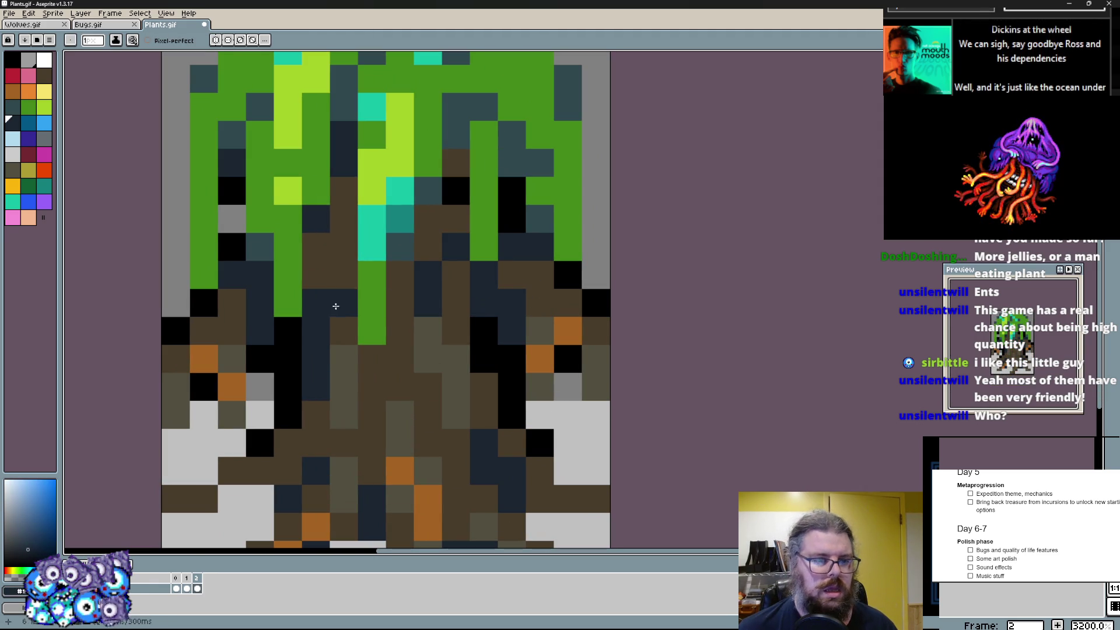
pyautogui.click(328, 258)
pyautogui.press('alt')
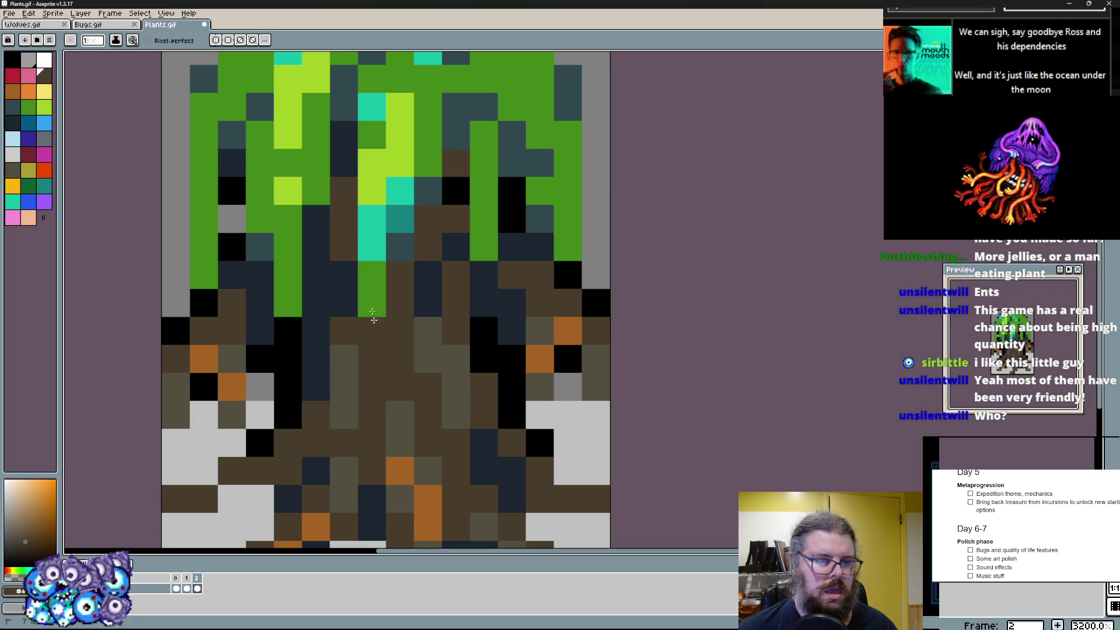
pyautogui.moveTo(385, 315); pyautogui.dragTo(386, 131)
pyautogui.moveTo(427, 163); pyautogui.dragTo(371, 163)
# - Shade the trunk's face dark navy, then blacken its right side and a strip down the face
pyautogui.keyDown('alt'); pyautogui.click(344, 135); pyautogui.keyUp('alt')
pyautogui.moveTo(345, 233); pyautogui.dragTo(402, 278)
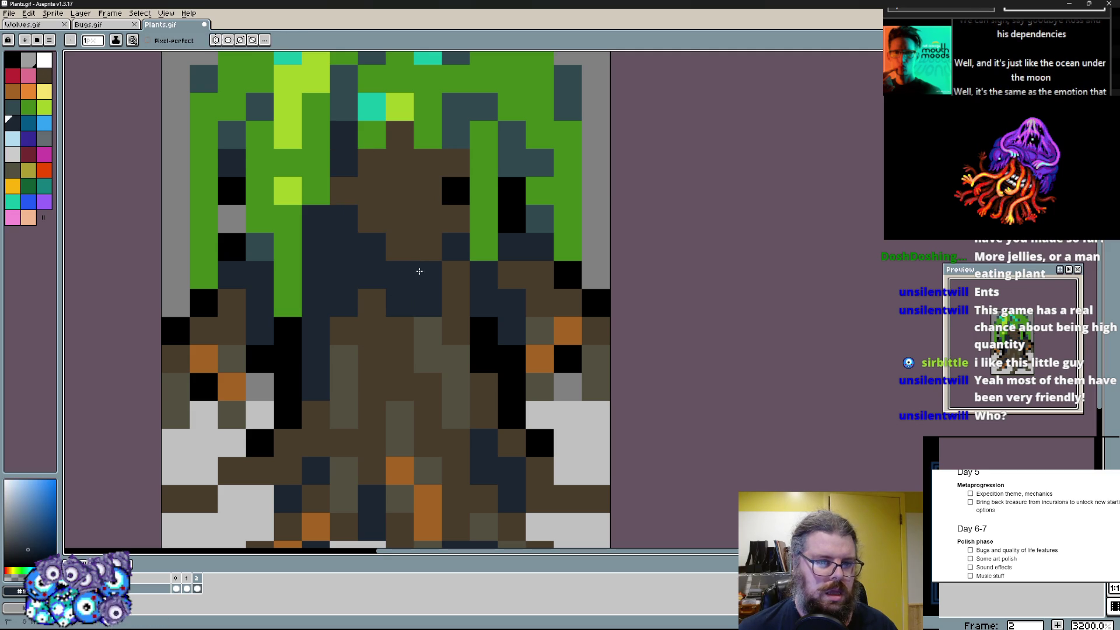
pyautogui.moveTo(442, 245); pyautogui.dragTo(456, 163)
pyautogui.keyDown('alt'); pyautogui.click(470, 359); pyautogui.keyUp('alt')
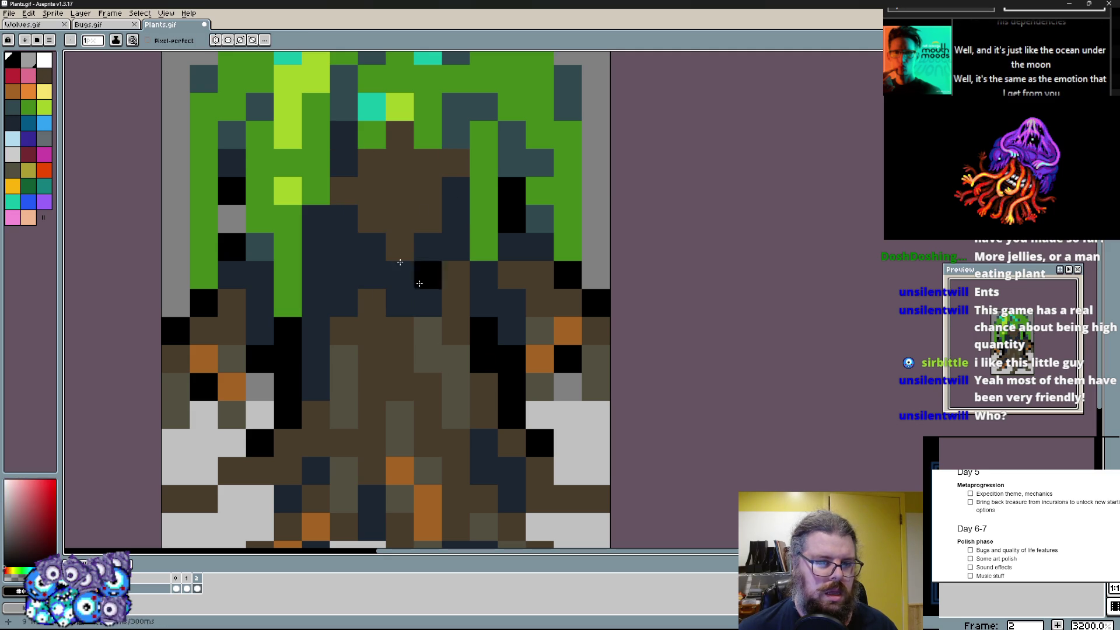
pyautogui.moveTo(371, 246); pyautogui.dragTo(362, 182)
pyautogui.moveTo(428, 275)
pyautogui.mouseDown()
pyautogui.moveTo(428, 217)
pyautogui.moveTo(454, 217)
pyautogui.moveTo(361, 160)
pyautogui.mouseUp()
# - Dot blue eye pixels with black around them and paint a black band across the trunk
pyautogui.press(']')
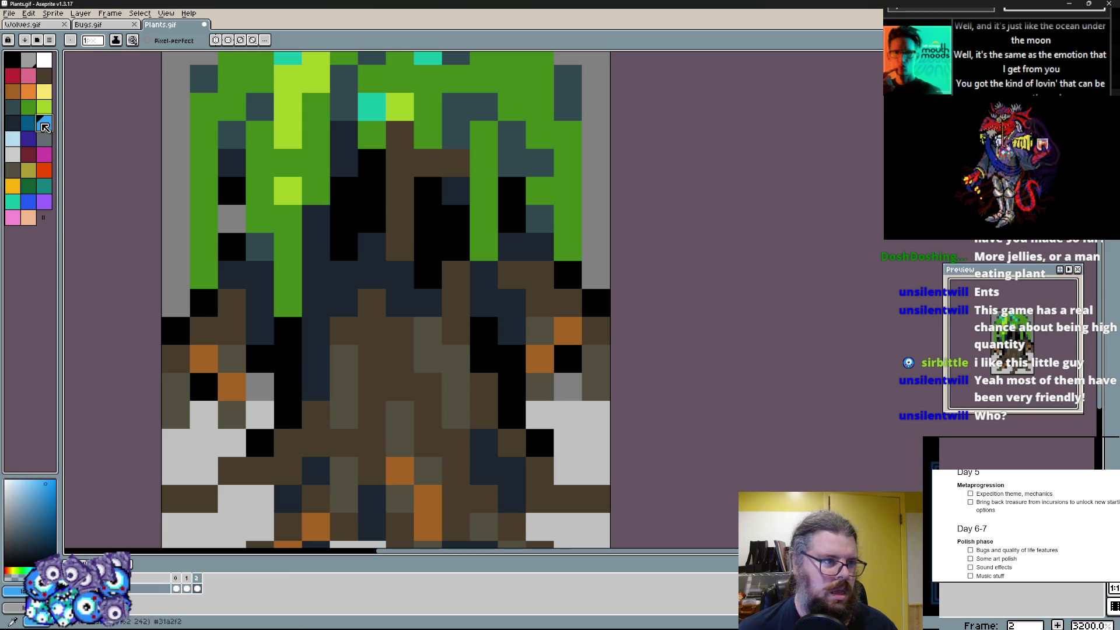
pyautogui.click(347, 213)
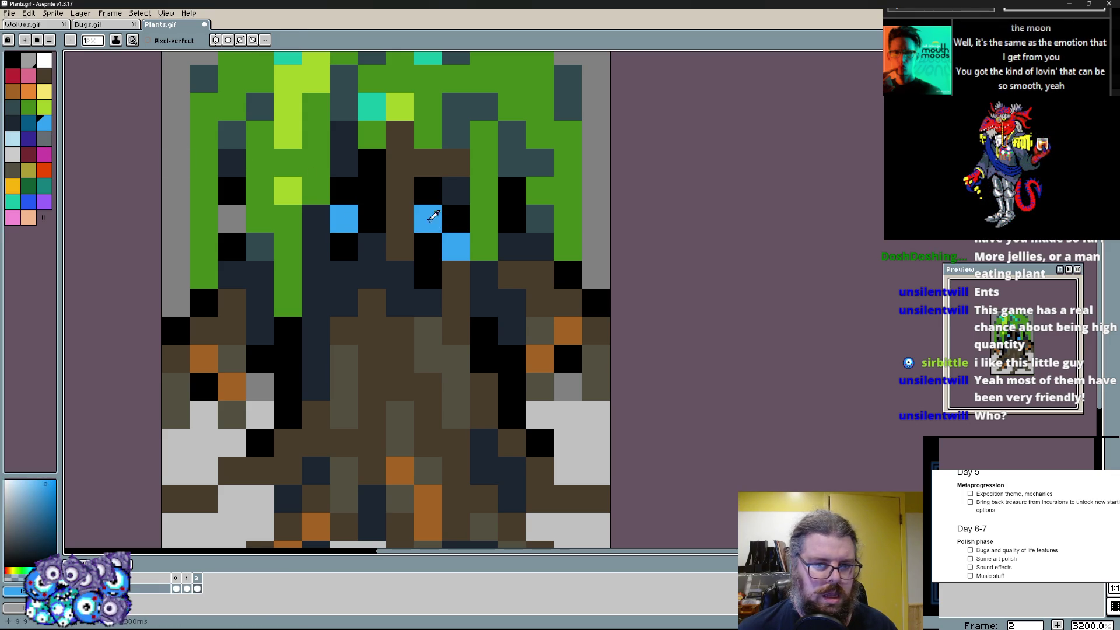
pyautogui.moveTo(430, 245); pyautogui.dragTo(442, 276)
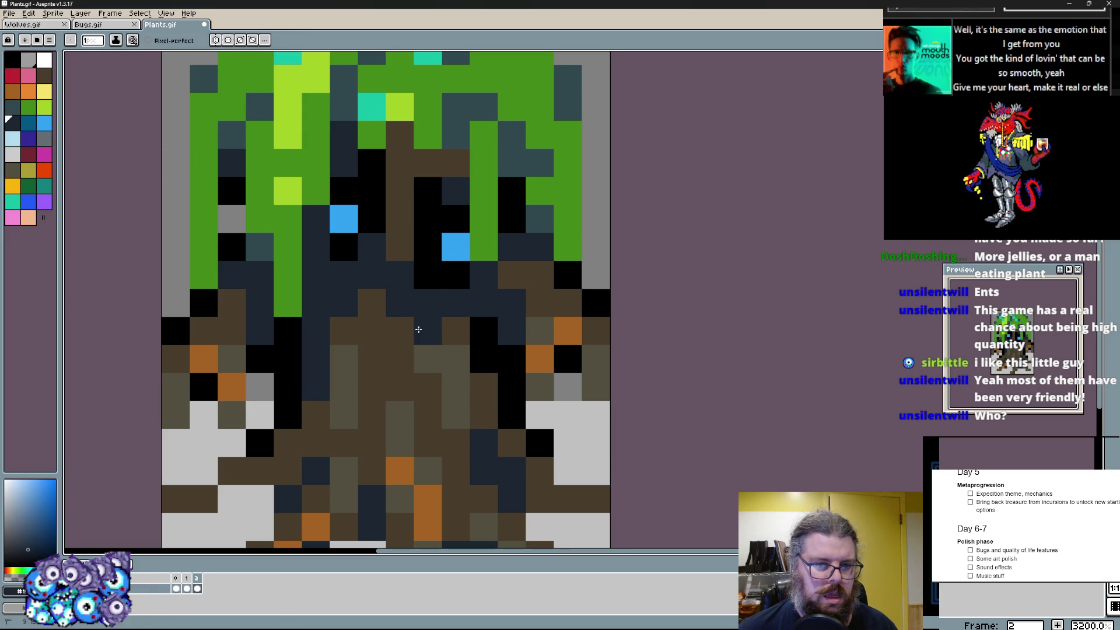
pyautogui.press('x')
pyautogui.moveTo(346, 399)
pyautogui.mouseDown()
pyautogui.moveTo(386, 372)
pyautogui.moveTo(395, 394)
pyautogui.moveTo(453, 352)
pyautogui.mouseUp()
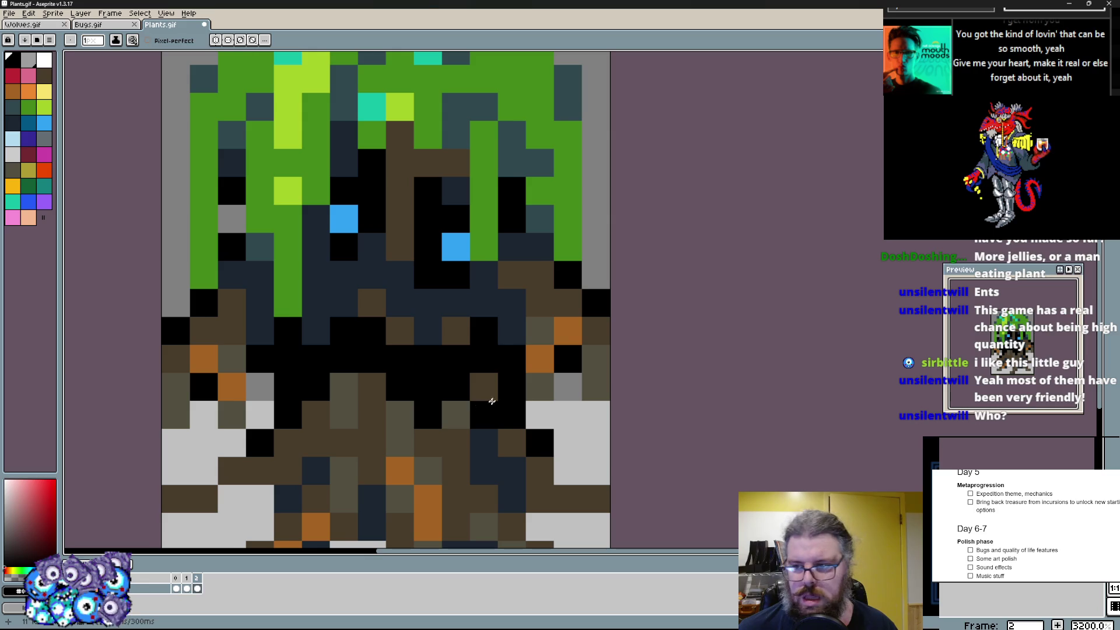
pyautogui.scroll(-2, 499, 399)
pyautogui.scroll(2, 437, 376)
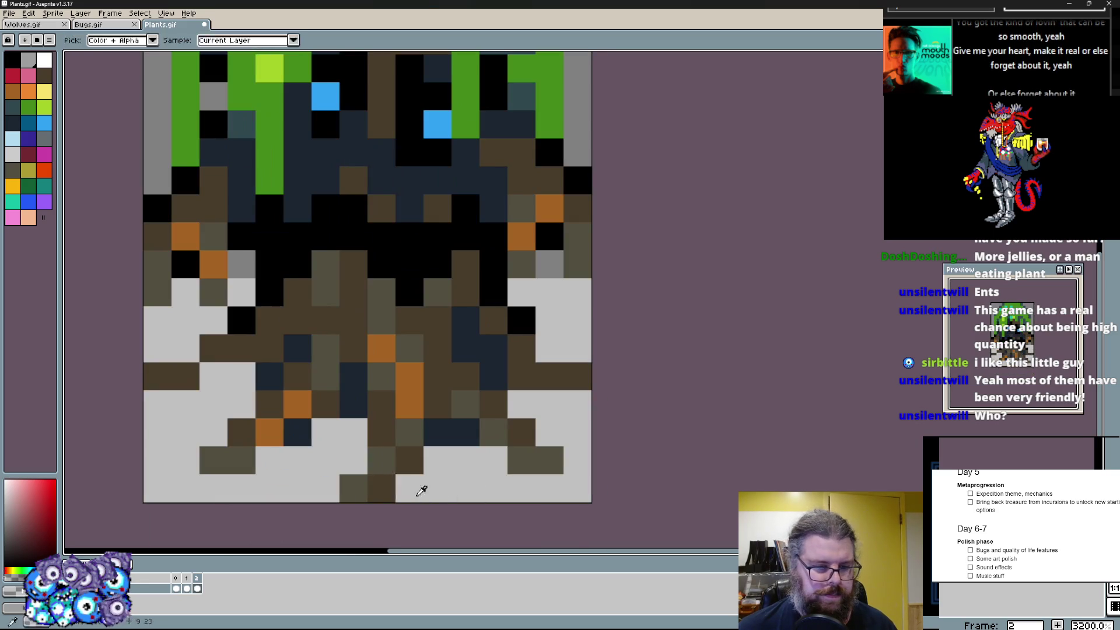
pyautogui.scroll(-2, 409, 459)
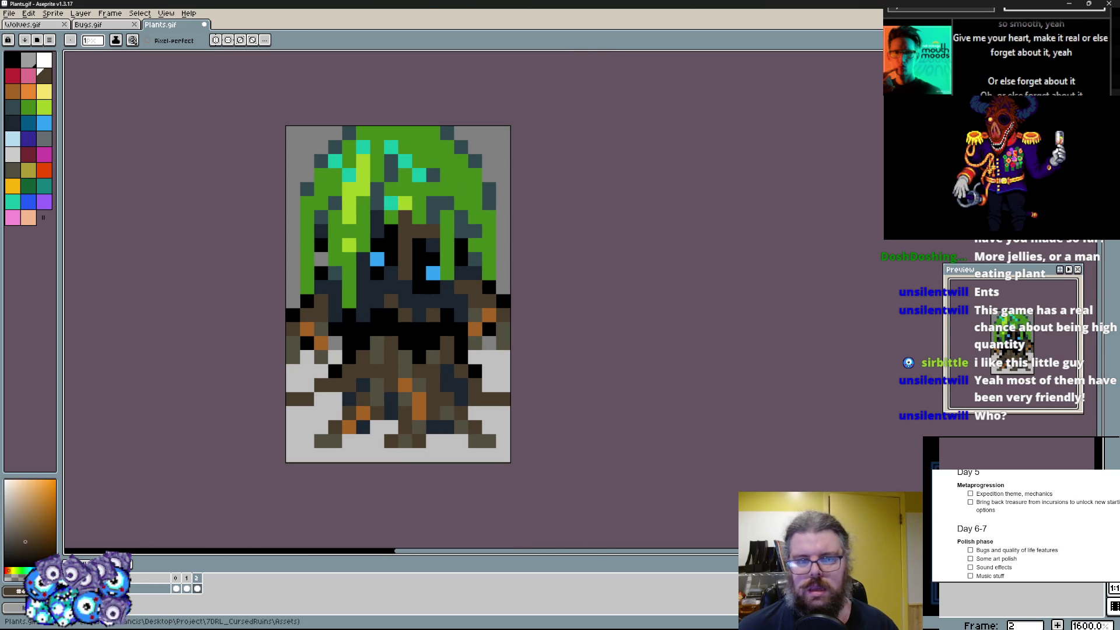
# - Marquee the sprite's bottom half, nudge it down one pixel and drop it in place
pyautogui.press('v')
pyautogui.moveTo(614, 342); pyautogui.dragTo(661, 349)
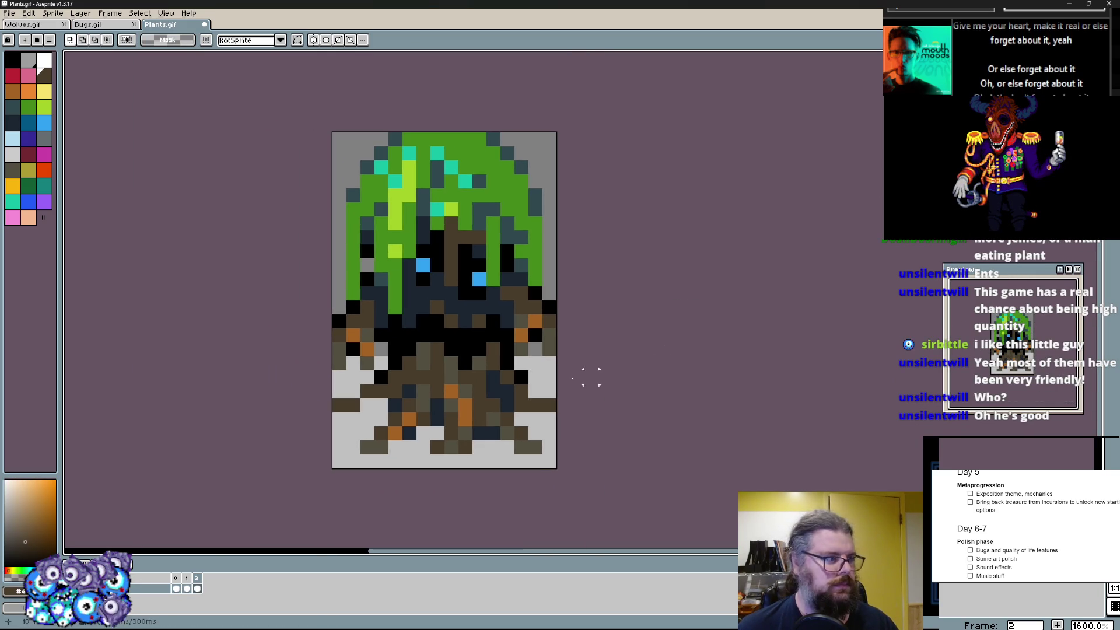
pyautogui.moveTo(560, 469); pyautogui.dragTo(332, 313)
pyautogui.press('Down')
pyautogui.hotkey('ctrl', 'd')
pyautogui.scroll(1, 423, 292)
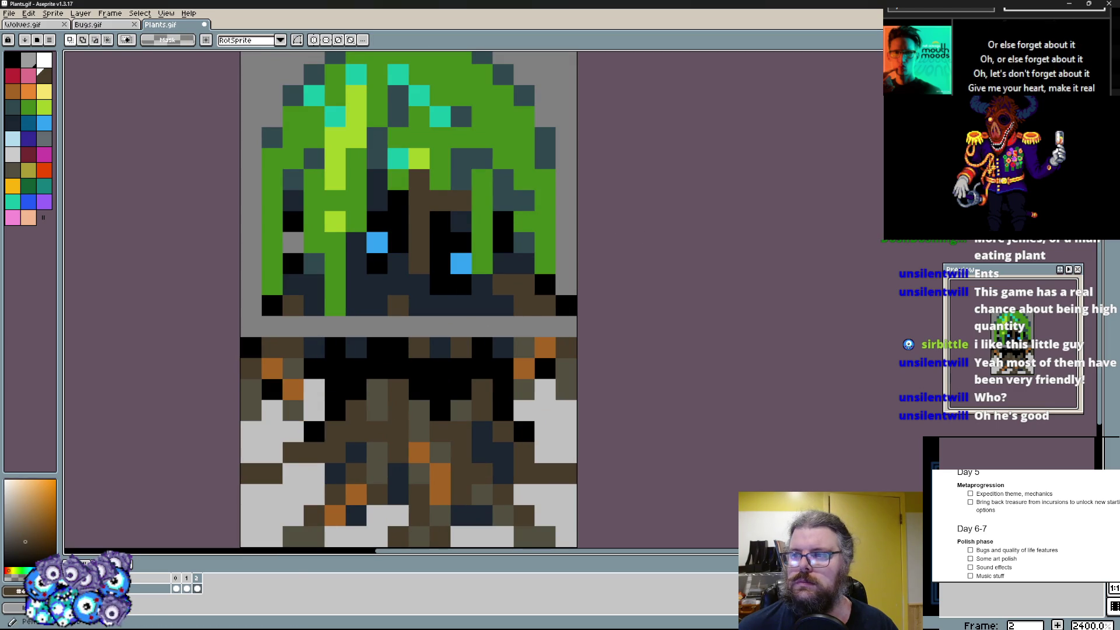
pyautogui.scroll(1, 527, 320)
# - Fill the grey gap row with eyedropped dark trunk colours and dark blue
pyautogui.press('alt')
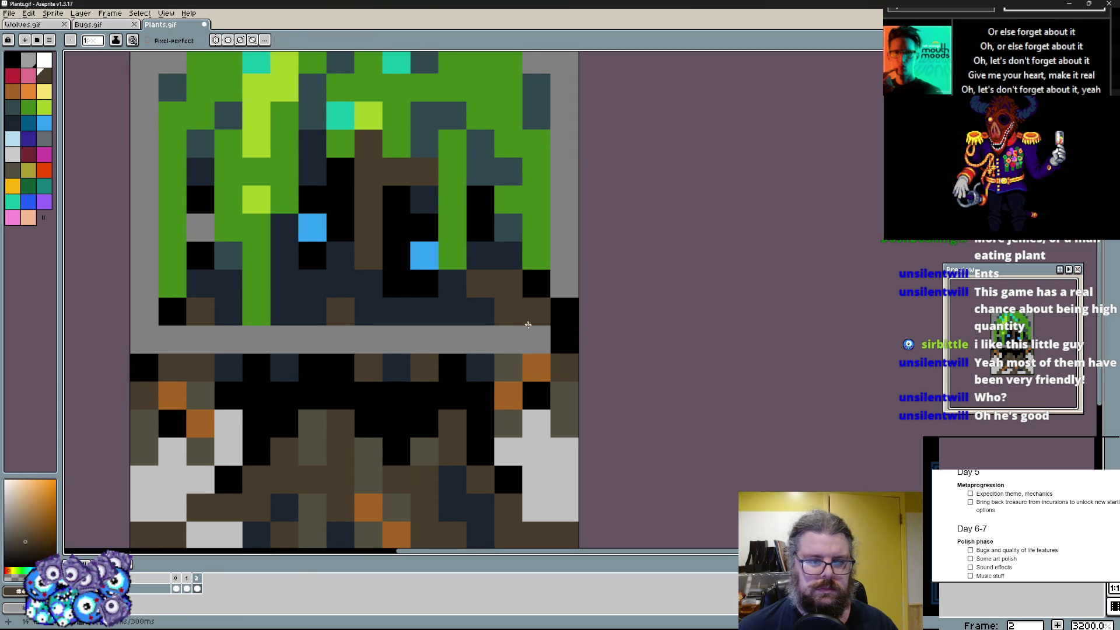
pyautogui.keyDown('alt'); pyautogui.click(526, 321); pyautogui.keyUp('alt')
pyautogui.moveTo(526, 332); pyautogui.dragTo(374, 339)
pyautogui.hscroll(-1, 415, 343)
pyautogui.keyDown('alt'); pyautogui.click(359, 315); pyautogui.keyUp('alt')
pyautogui.click(338, 344)
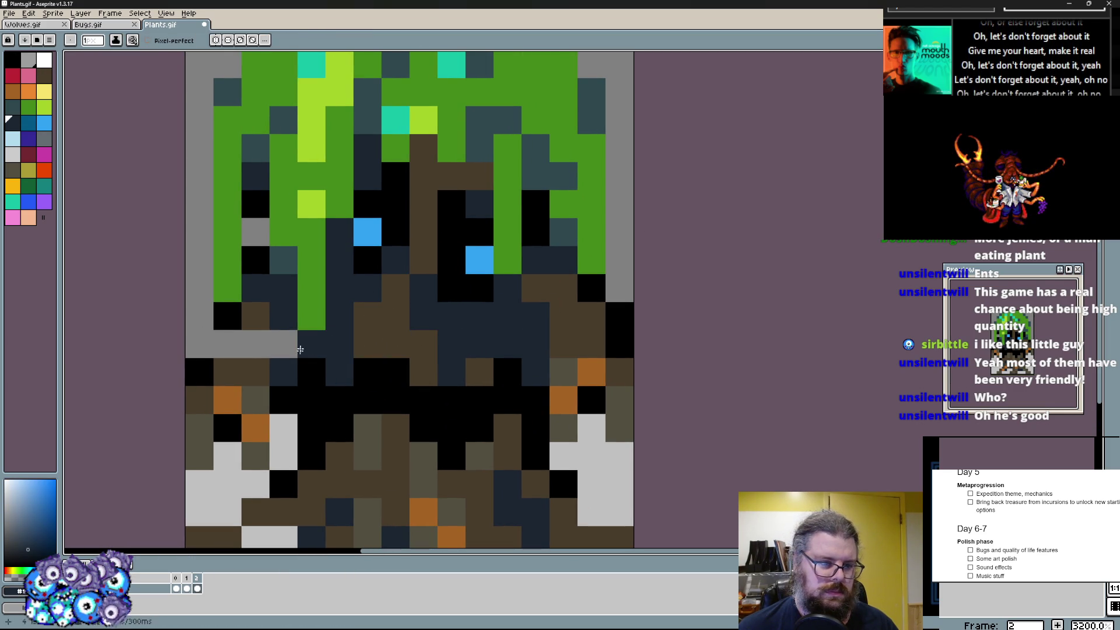
pyautogui.moveTo(299, 349)
pyautogui.mouseDown()
pyautogui.moveTo(218, 346)
pyautogui.moveTo(269, 251)
pyautogui.mouseUp()
pyautogui.keyDown('alt'); pyautogui.click(226, 315); pyautogui.keyUp('alt')
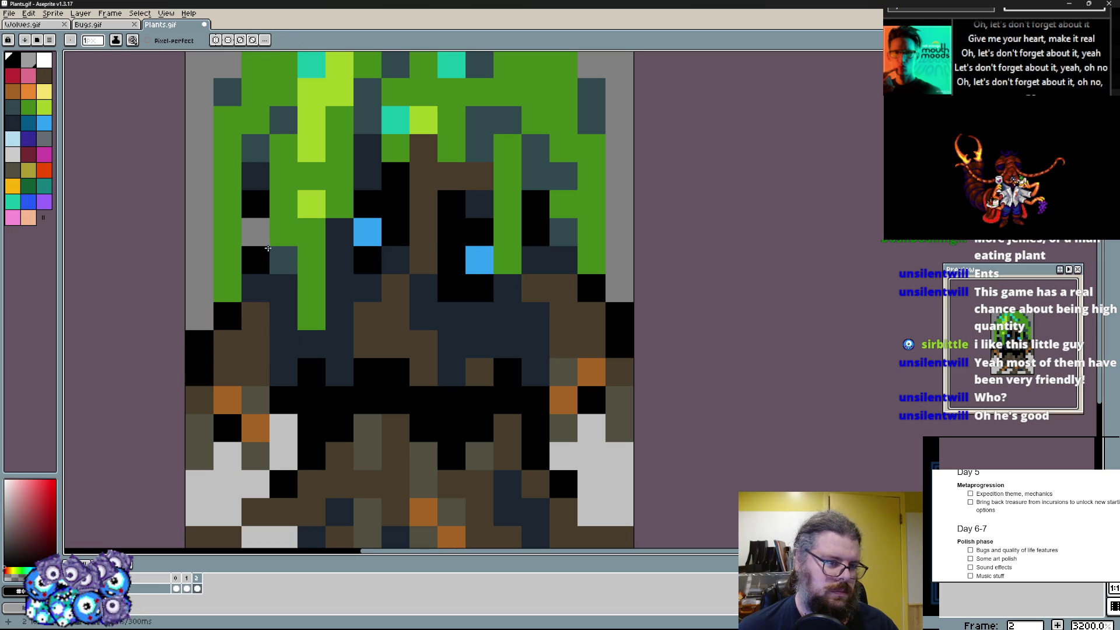
pyautogui.scroll(-2, 270, 250)
pyautogui.scroll(2, 270, 250)
# - Extend dark teal shading down the canopy's left edge
pyautogui.keyDown('alt'); pyautogui.click(254, 210); pyautogui.keyUp('alt')
pyautogui.moveTo(256, 208); pyautogui.dragTo(238, 231)
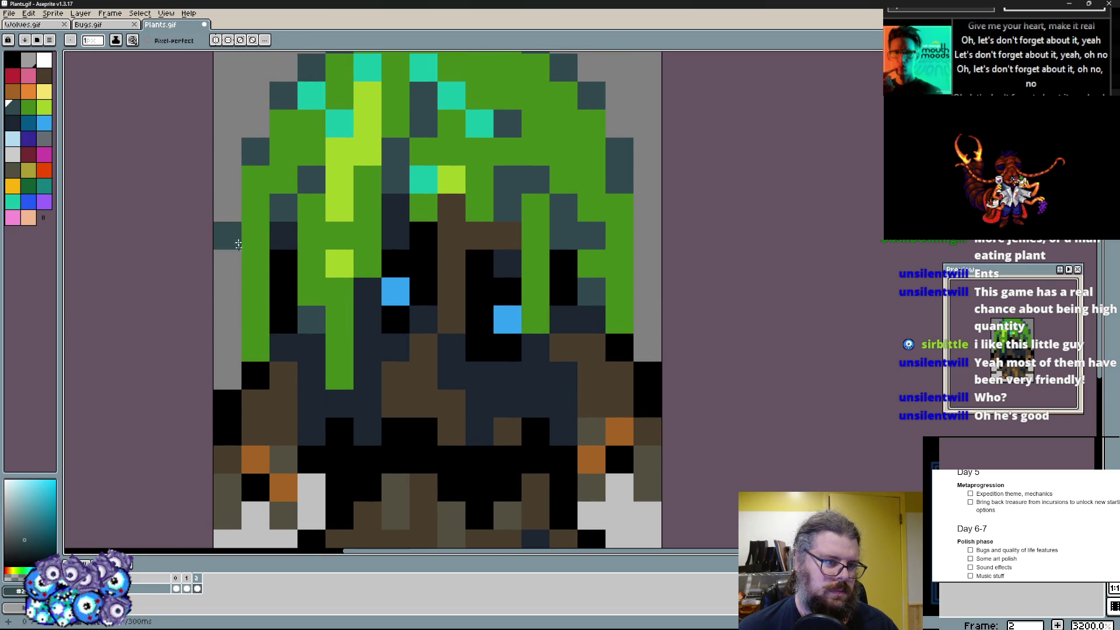
pyautogui.scroll(-2, 237, 232)
pyautogui.scroll(2, 238, 231)
pyautogui.keyDown('alt'); pyautogui.click(207, 272); pyautogui.keyUp('alt')
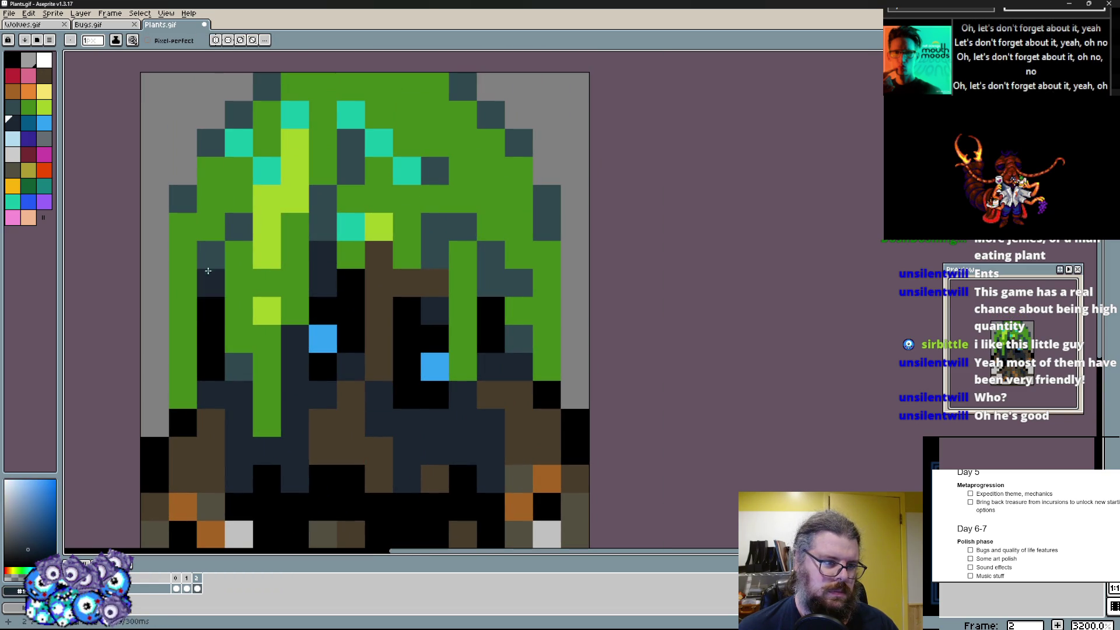
# - Paint light green along the canopy's left edge and cyan highlights on both sides
pyautogui.moveTo(208, 272); pyautogui.dragTo(254, 263)
pyautogui.keyDown('alt'); pyautogui.click(184, 254); pyautogui.keyUp('alt')
pyautogui.moveTo(184, 254); pyautogui.dragTo(215, 229)
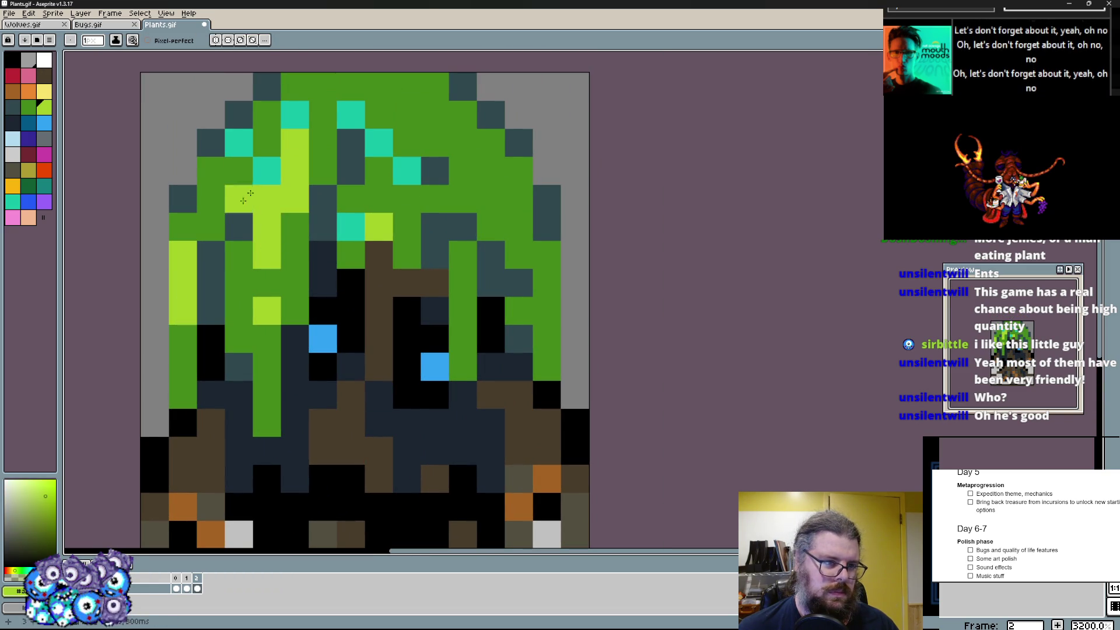
pyautogui.click(184, 254)
pyautogui.keyDown('alt'); pyautogui.click(212, 222); pyautogui.keyUp('alt')
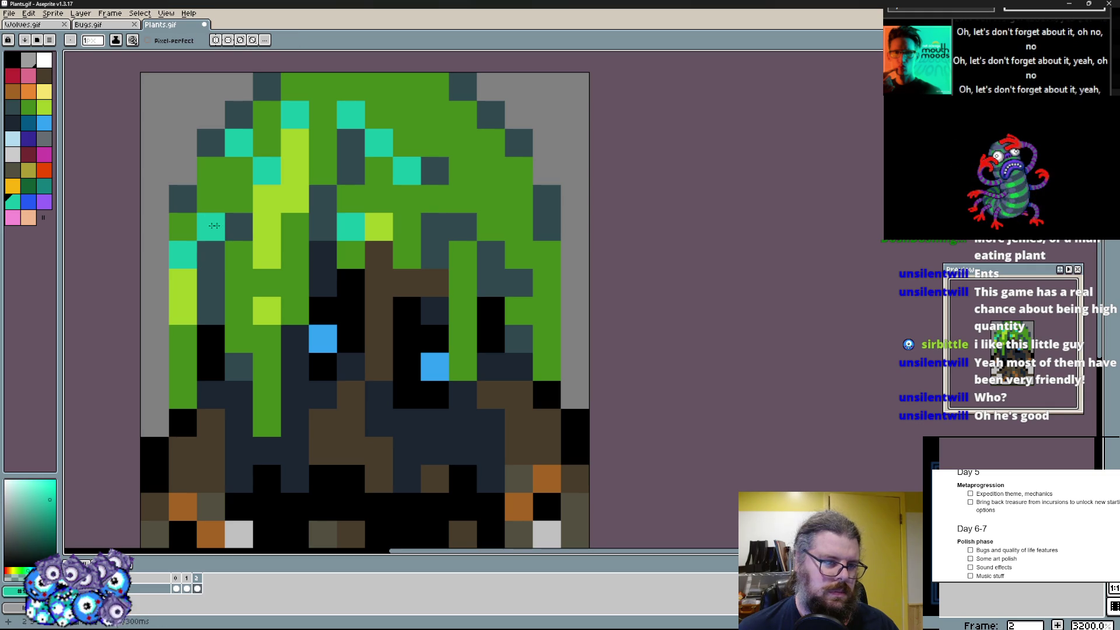
pyautogui.moveTo(477, 226); pyautogui.dragTo(514, 223)
pyautogui.click(547, 283)
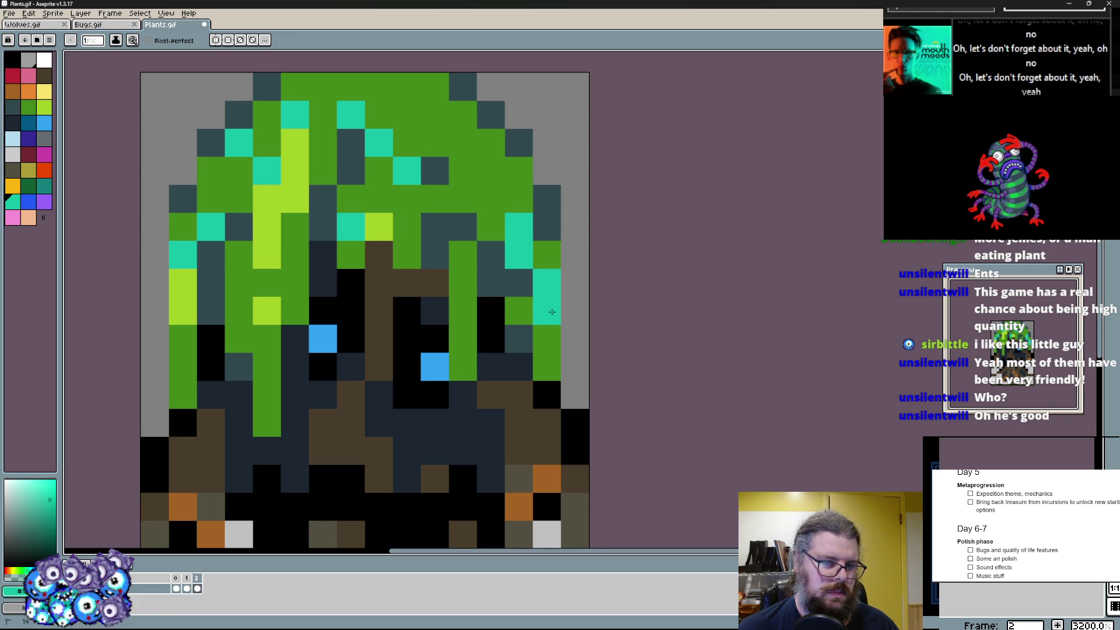
pyautogui.moveTo(464, 311); pyautogui.dragTo(463, 171)
pyautogui.scroll(1, 438, 219)
# - Dot cyan highlight pixels into the upper canopy
pyautogui.click(436, 211)
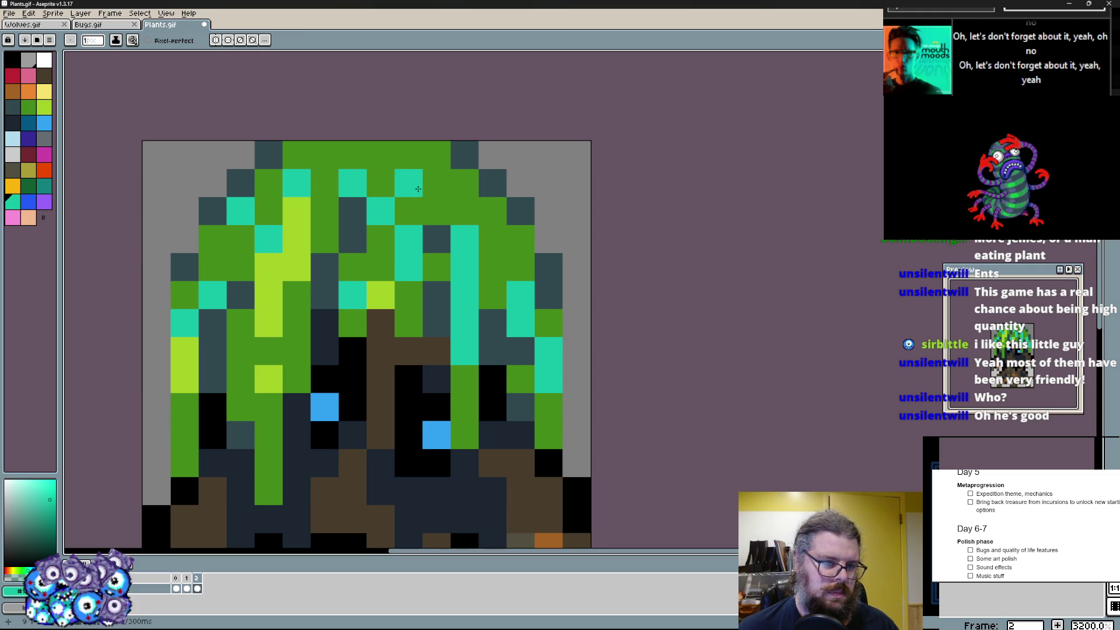
pyautogui.click(436, 182)
pyautogui.click(380, 211)
pyautogui.click(213, 154)
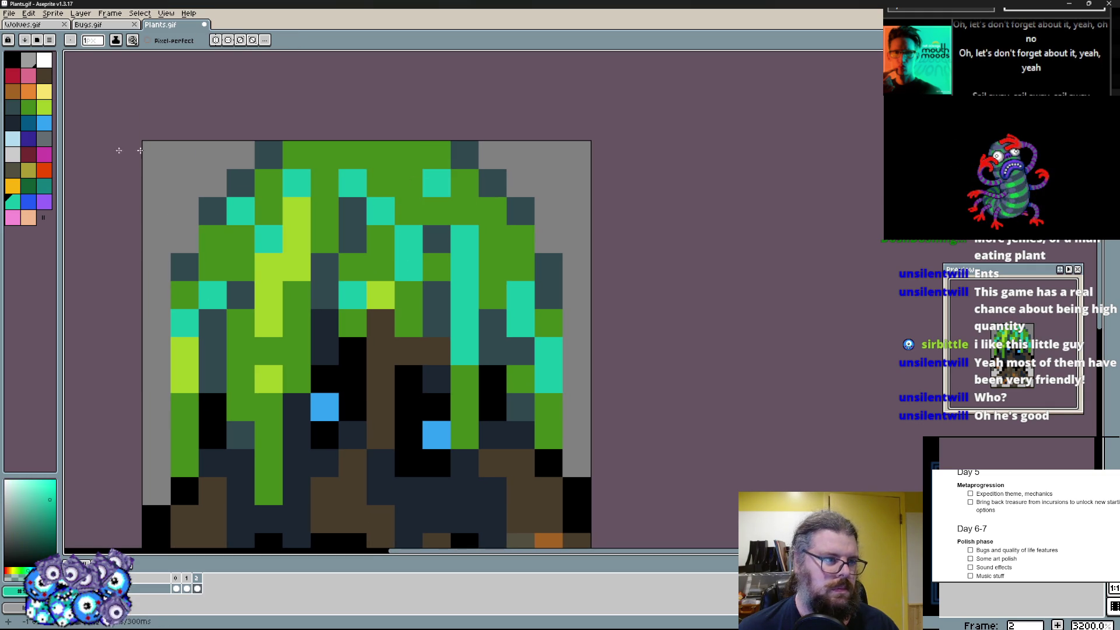
# - Punch light grey background gaps through the canopy and down its sides
pyautogui.click(47, 140)
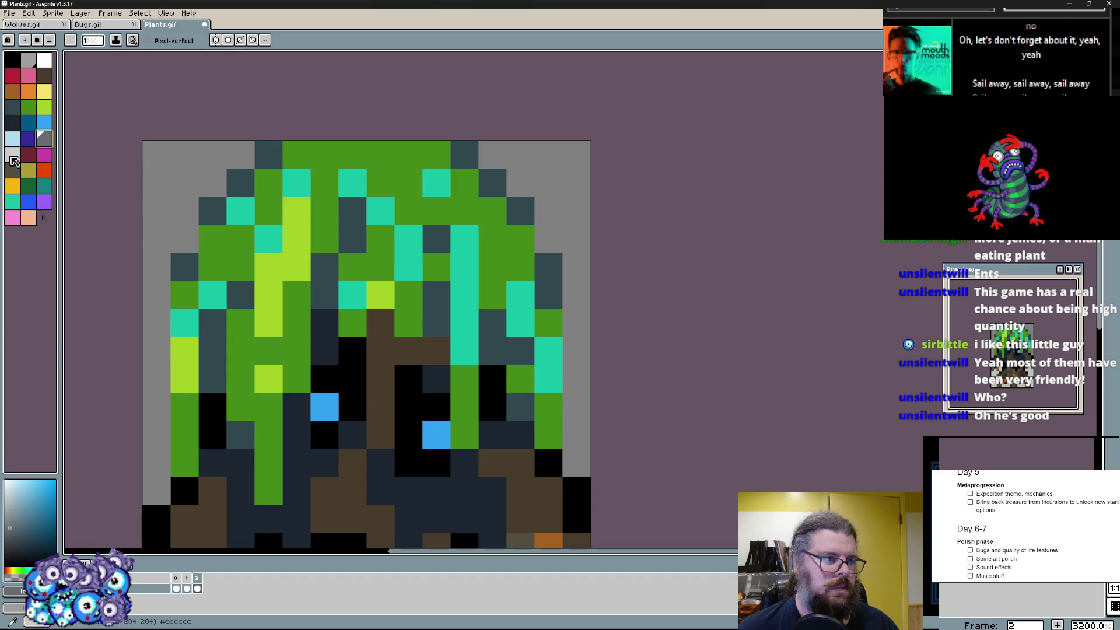
pyautogui.click(14, 162)
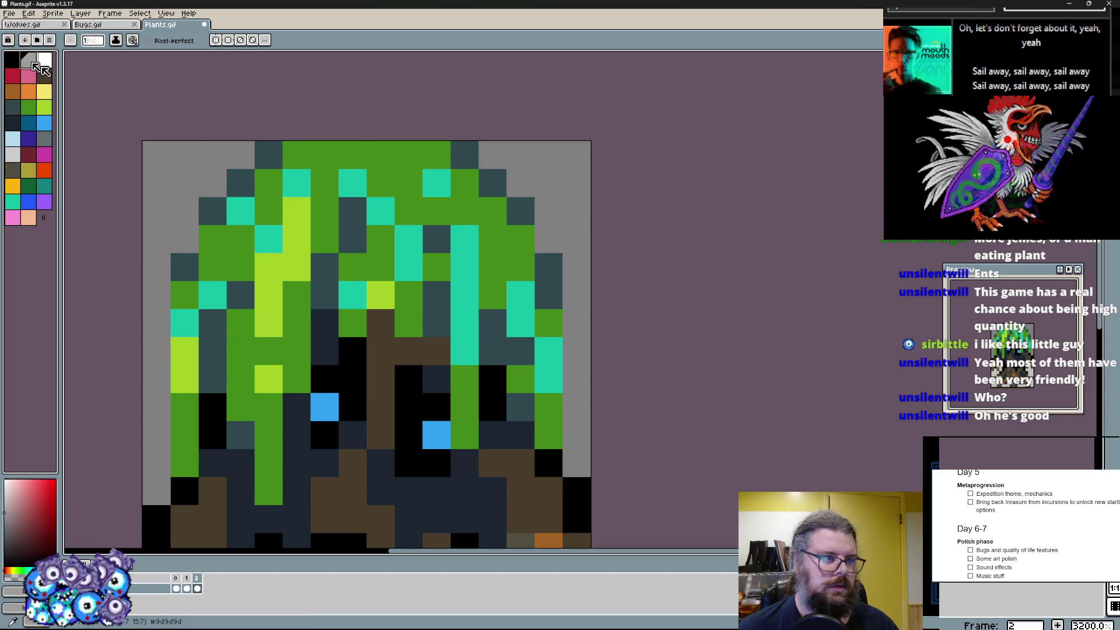
pyautogui.click(437, 183)
pyautogui.click(465, 210)
pyautogui.click(521, 324)
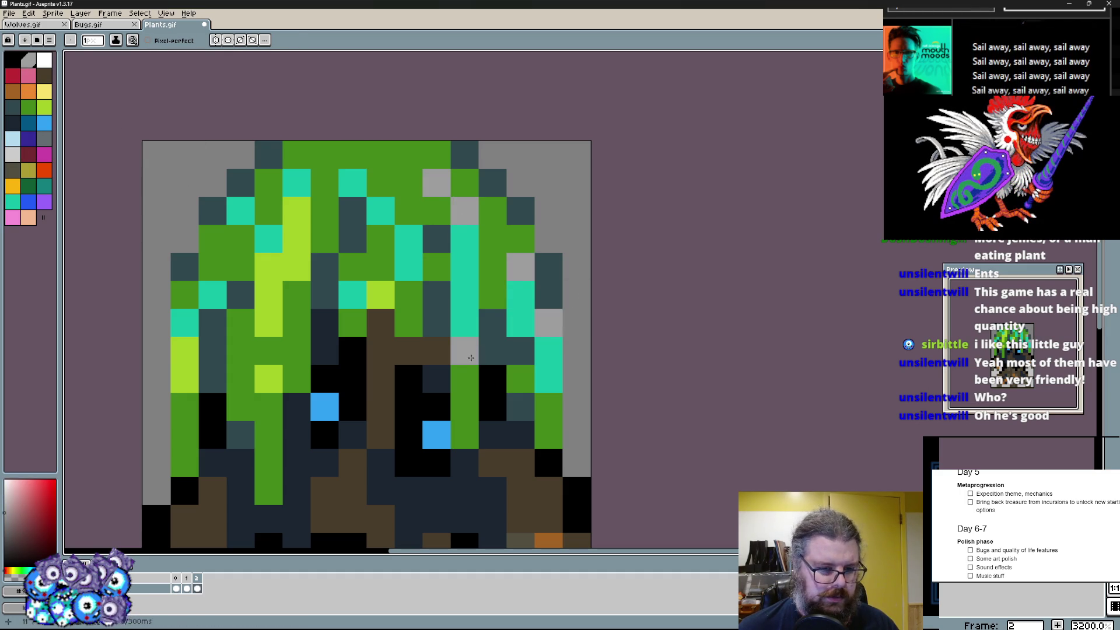
pyautogui.click(359, 183)
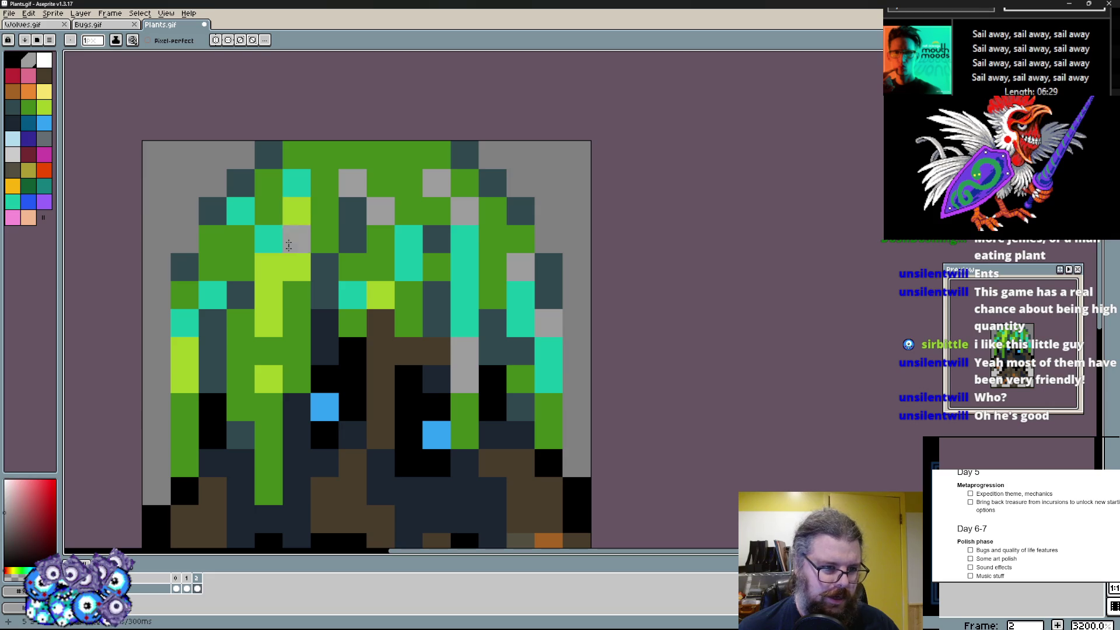
pyautogui.click(296, 295)
pyautogui.click(269, 407)
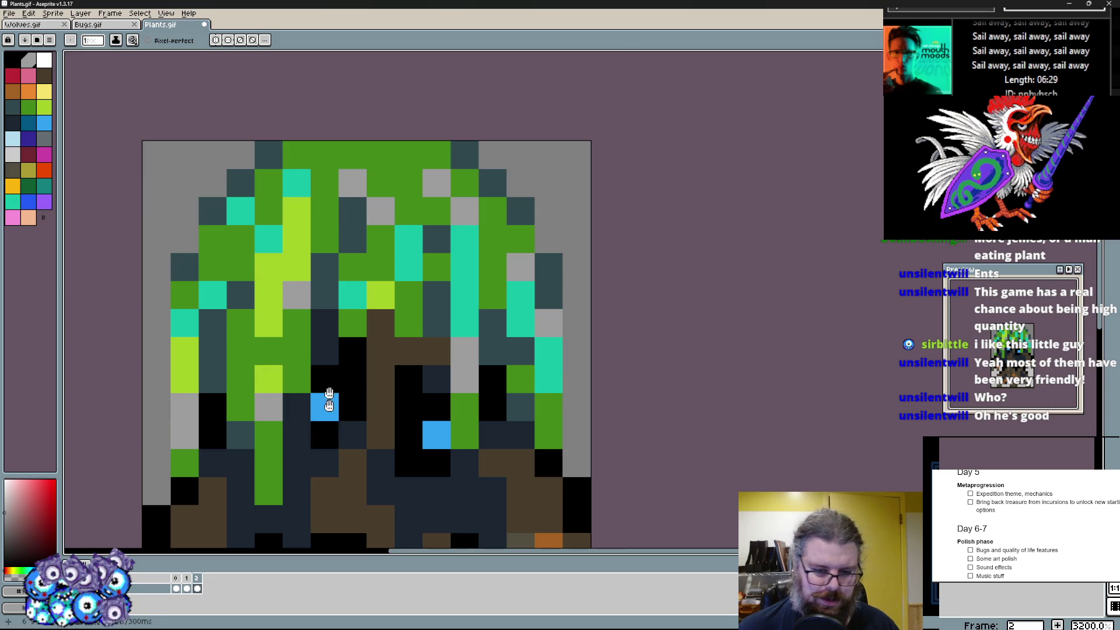
pyautogui.scroll(-3, 329, 428)
# - Add orange spots on both sides of the trunk
pyautogui.click(526, 352)
pyautogui.moveTo(555, 352); pyautogui.dragTo(583, 380)
pyautogui.moveTo(246, 409); pyautogui.dragTo(247, 376)
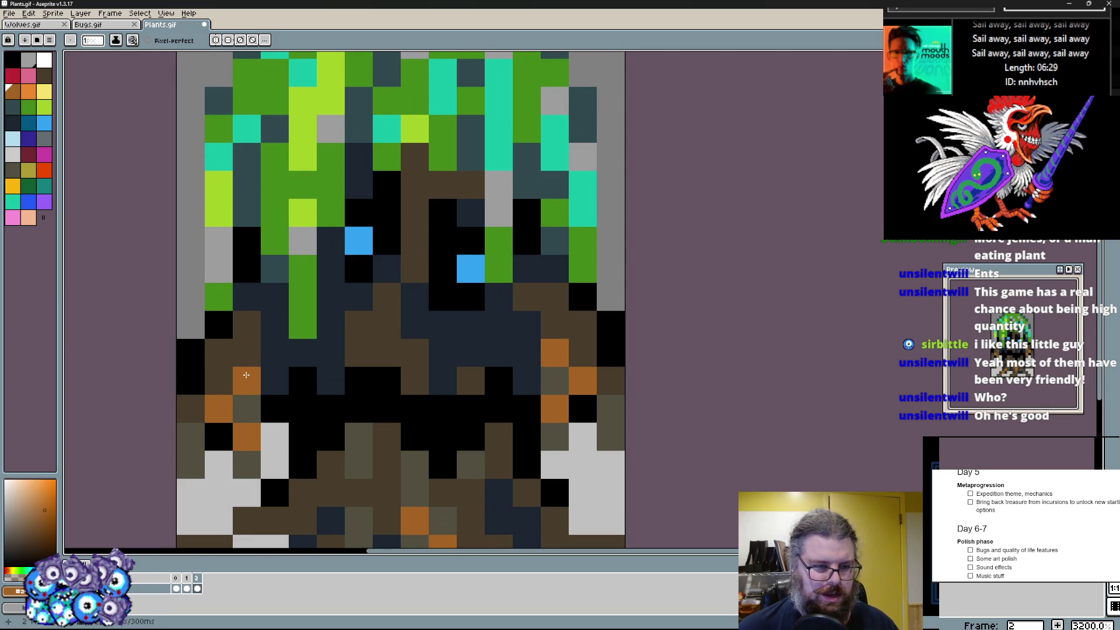
pyautogui.scroll(-3, 289, 403)
# - Add orange accents to the lower roots and dark pixels beside the right root
pyautogui.click(325, 412)
pyautogui.click(438, 412)
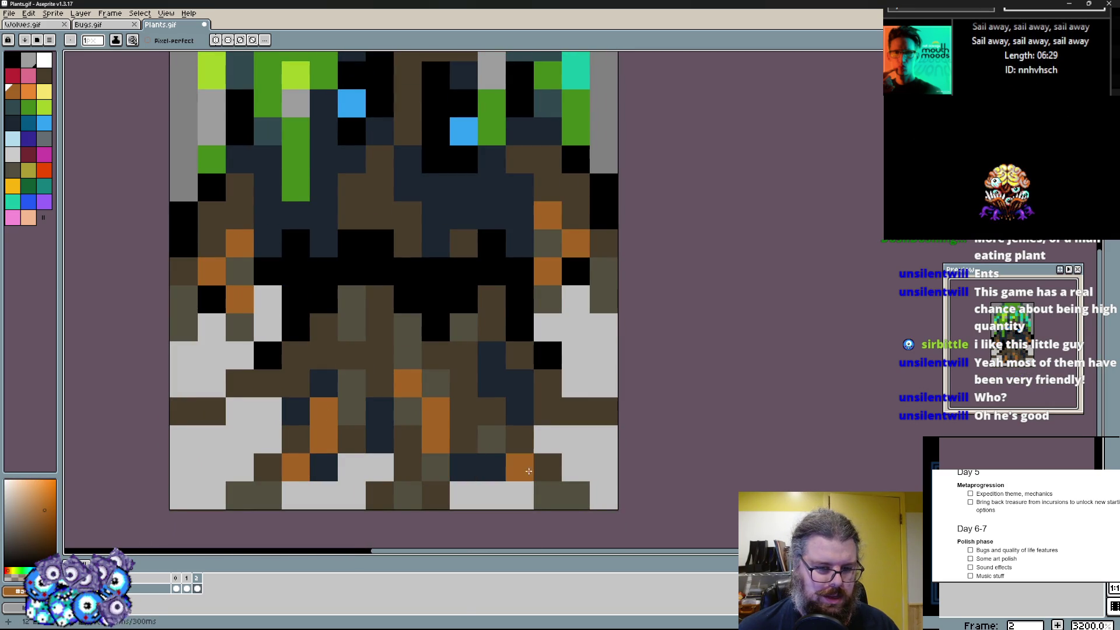
pyautogui.click(514, 428)
pyautogui.click(548, 351)
pyautogui.click(548, 380)
pyautogui.click(577, 384)
# - Paint dark brown and black around the left roots and repaint the bottom root row
pyautogui.moveTo(295, 355); pyautogui.dragTo(262, 385)
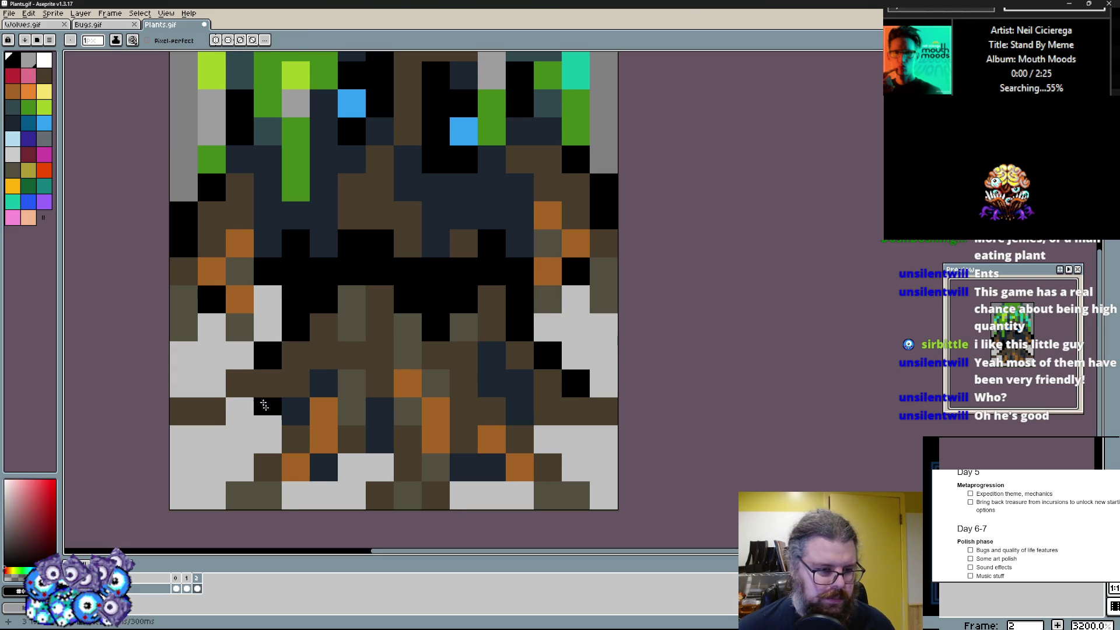
pyautogui.click(231, 409)
pyautogui.click(257, 359)
pyautogui.click(203, 386)
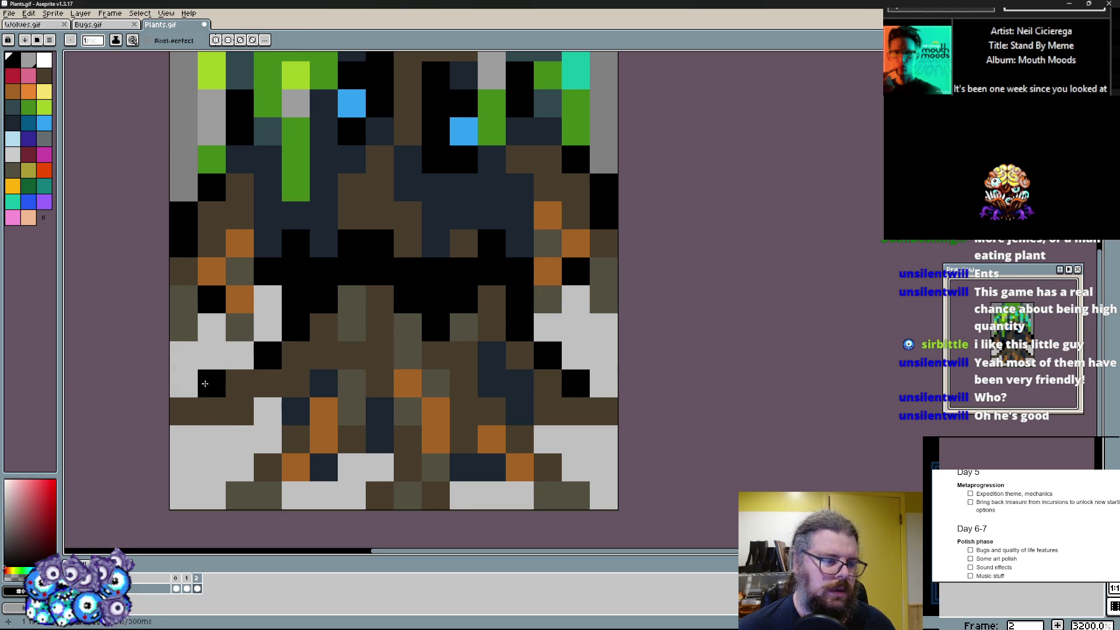
pyautogui.click(205, 384)
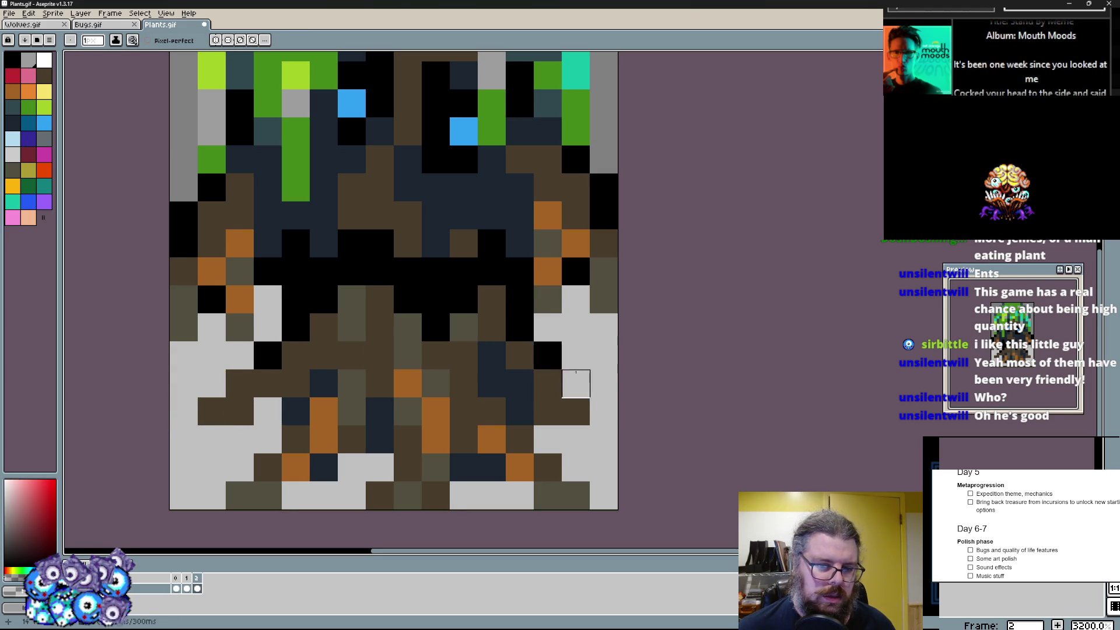
pyautogui.moveTo(268, 495); pyautogui.dragTo(241, 495)
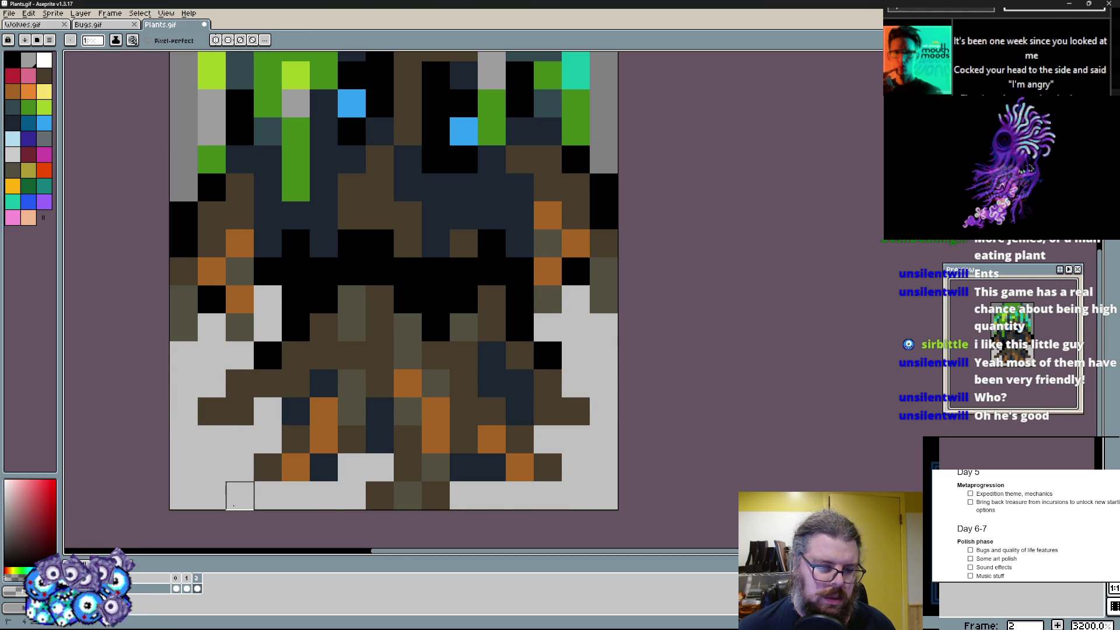
pyautogui.scroll(-1, 394, 290)
pyautogui.scroll(1, 394, 289)
# - Tidy the bottom root pixels with background grey, orange and brown
pyautogui.click(460, 457)
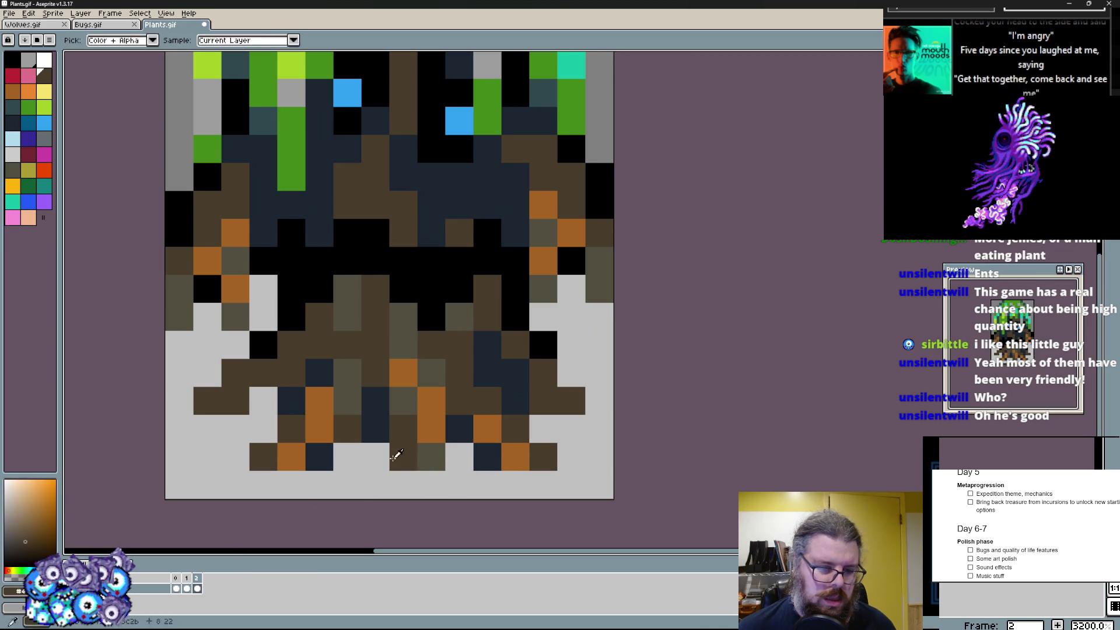
pyautogui.keyDown('alt'); pyautogui.click(429, 402); pyautogui.keyUp('alt')
pyautogui.click(395, 456)
pyautogui.scroll(-1, 396, 456)
pyautogui.scroll(1, 395, 351)
pyautogui.click(543, 456)
pyautogui.click(567, 420)
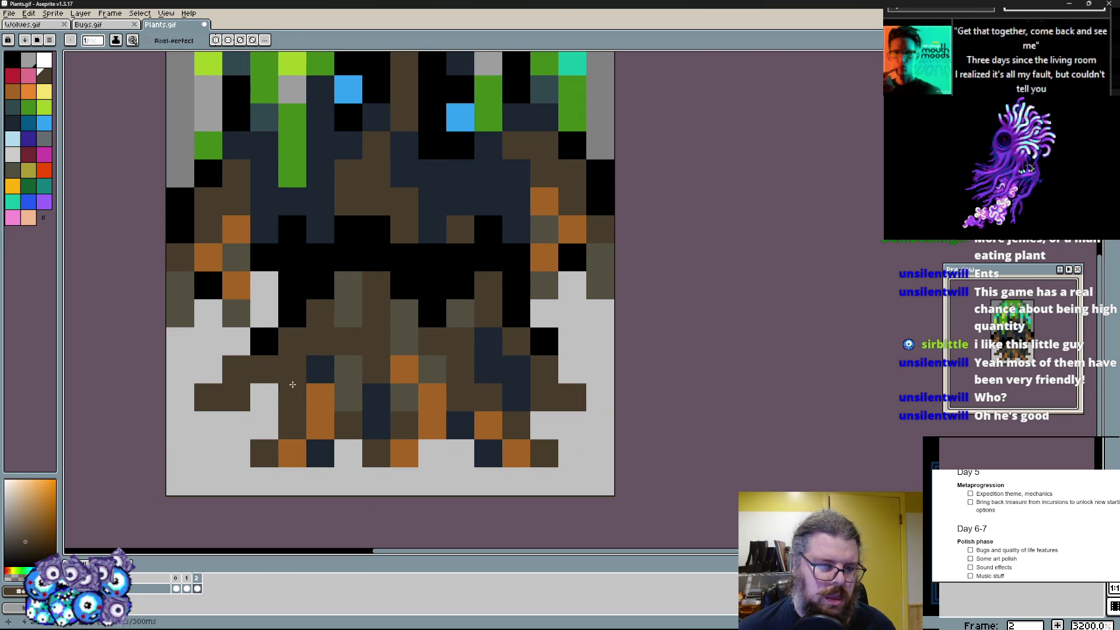
# - Work eyedropped dark navy pixels into the trunk's black band
pyautogui.keyDown('alt'); pyautogui.click(292, 389); pyautogui.keyUp('alt')
pyautogui.click(320, 313)
pyautogui.click(321, 264)
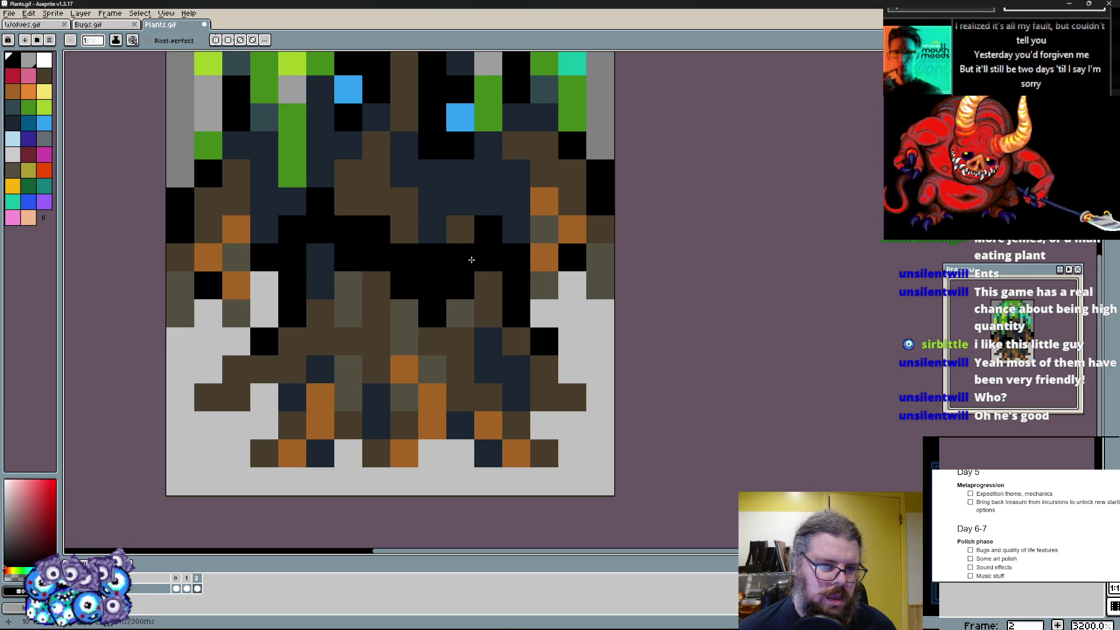
pyautogui.click(454, 211)
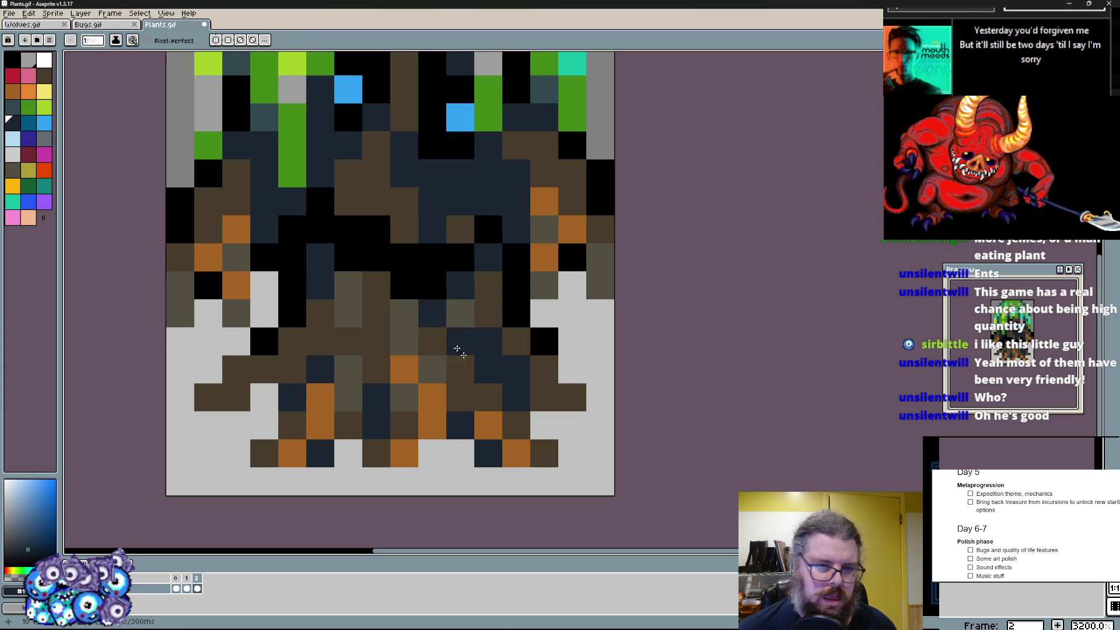
pyautogui.moveTo(432, 253); pyautogui.dragTo(385, 245)
pyautogui.scroll(1, 403, 245)
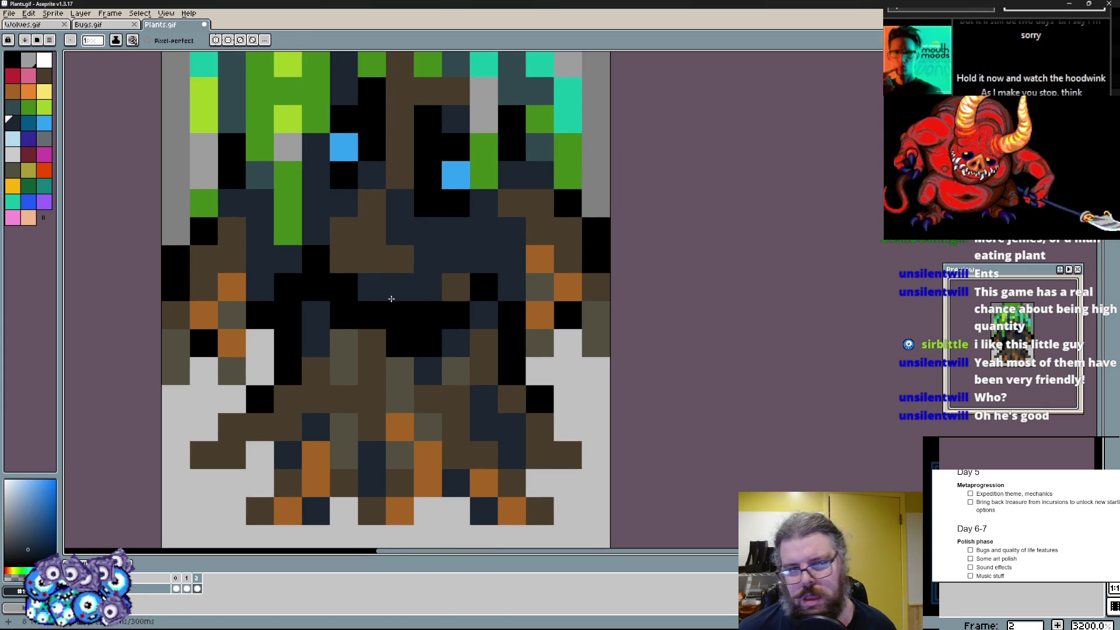
# - Repaint trunk cells around the face with sampled olive and brown shades
pyautogui.keyDown('alt'); pyautogui.click(385, 263); pyautogui.keyUp('alt')
pyautogui.keyDown('alt'); pyautogui.click(400, 315); pyautogui.keyUp('alt')
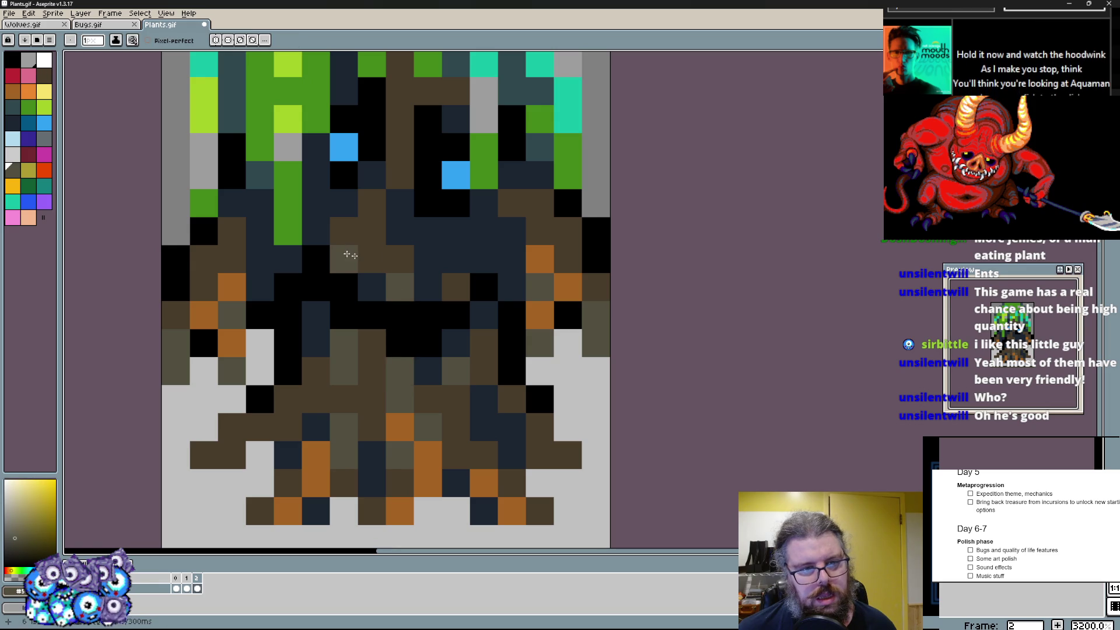
pyautogui.moveTo(400, 260); pyautogui.dragTo(465, 287)
pyautogui.keyDown('alt'); pyautogui.click(400, 288); pyautogui.keyUp('alt')
pyautogui.scroll(3, 364, 263)
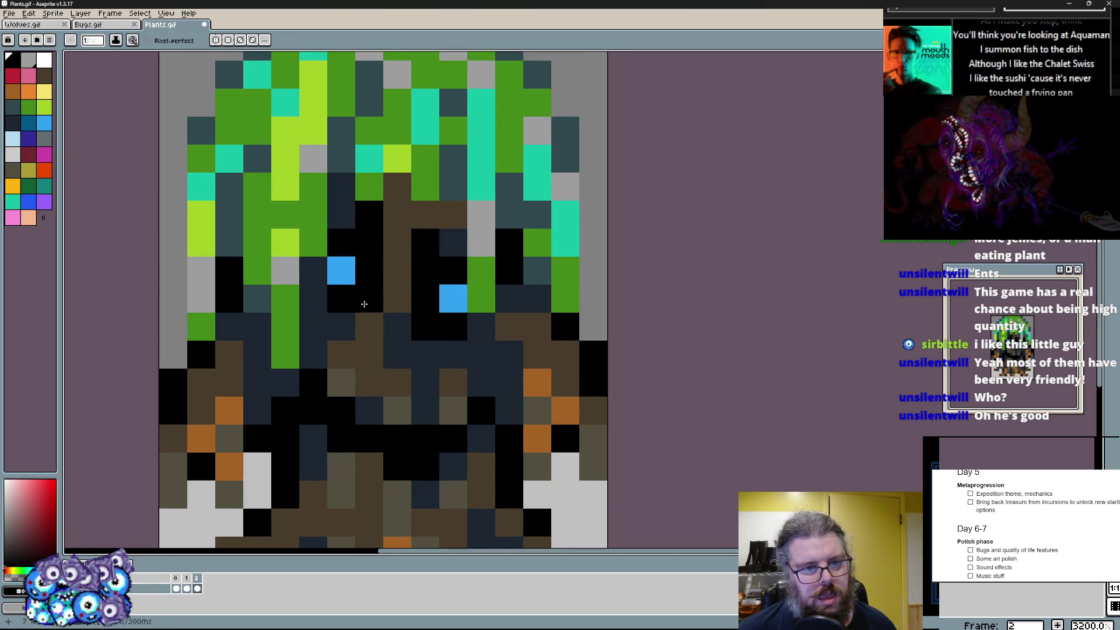
# - Add dark navy pixels beside and under the right eye, removing a stray green pixel
pyautogui.keyDown('alt'); pyautogui.click(429, 327); pyautogui.keyUp('alt')
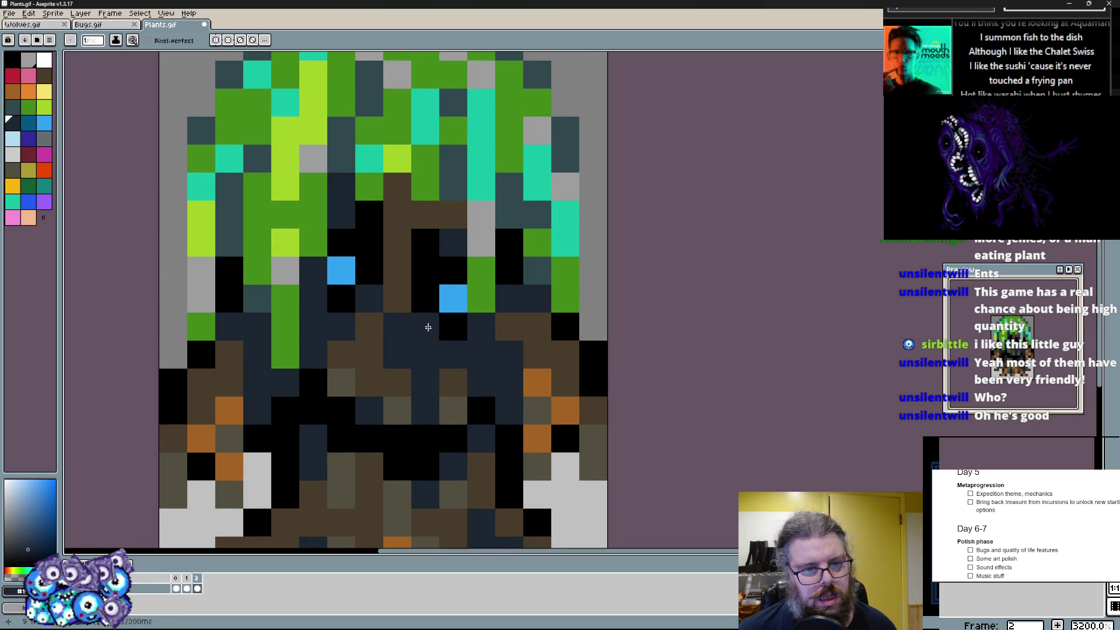
pyautogui.keyDown('alt'); pyautogui.click(473, 305); pyautogui.keyUp('alt')
pyautogui.scroll(1, 399, 261)
pyautogui.click(411, 289)
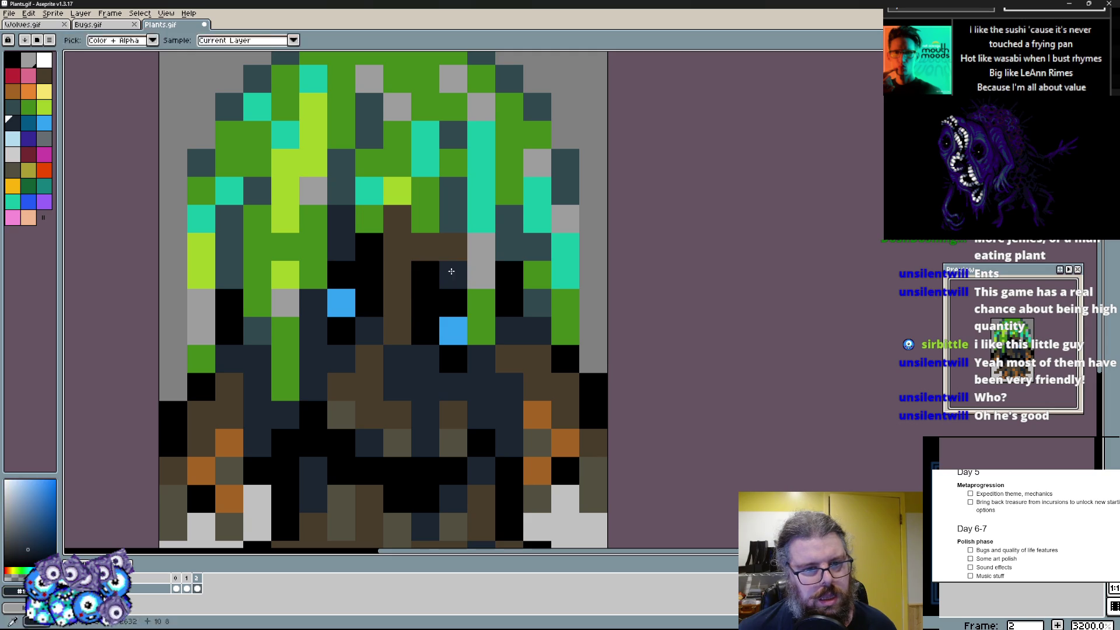
pyautogui.click(454, 246)
pyautogui.click(540, 359)
pyautogui.scroll(-2, 551, 366)
pyautogui.scroll(1, 547, 350)
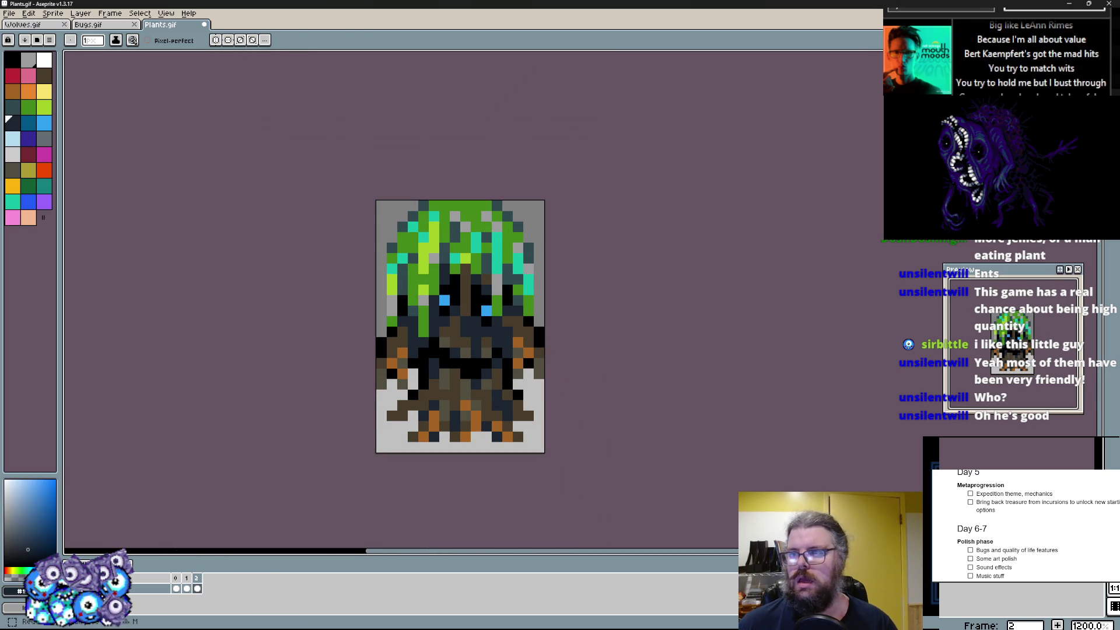
# - Try a marquee on the sprite's left side, select all, then deselect and return to the Pencil
pyautogui.press('m')
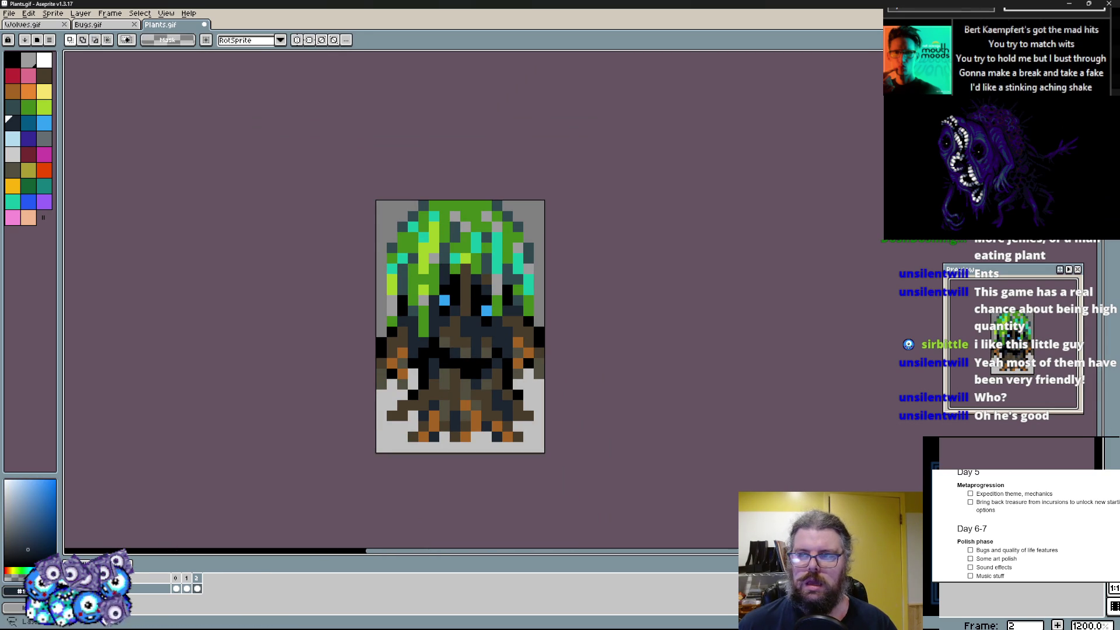
pyautogui.moveTo(386, 304); pyautogui.dragTo(420, 337)
pyautogui.hotkey('ctrl', 'a')
pyautogui.hotkey('ctrl', 'd')
pyautogui.scroll(1, 599, 386)
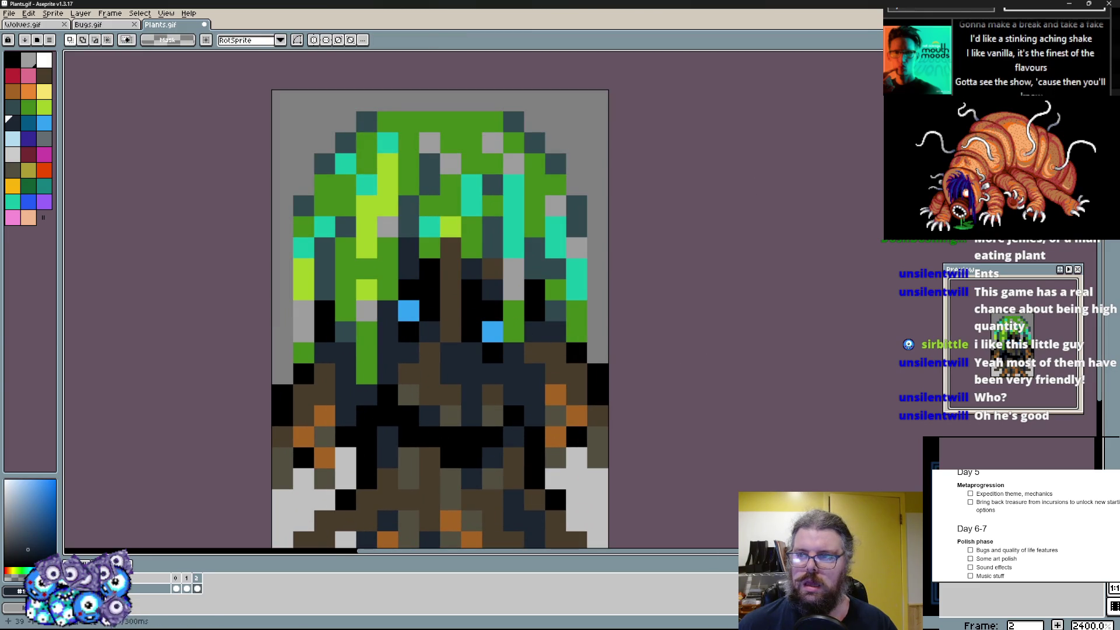
pyautogui.press('b')
# - Paint a short dark teal strip above the canopy's top row and fix its edge pixels
pyautogui.click(388, 122)
pyautogui.keyDown('alt'); pyautogui.click(517, 122); pyautogui.keyUp('alt')
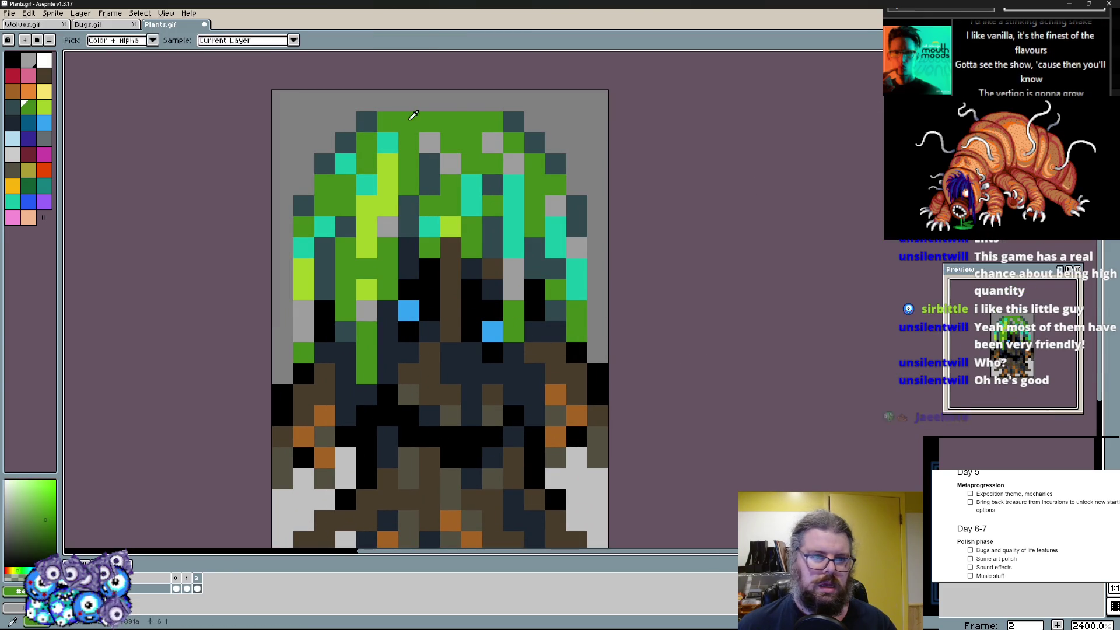
pyautogui.click(366, 123)
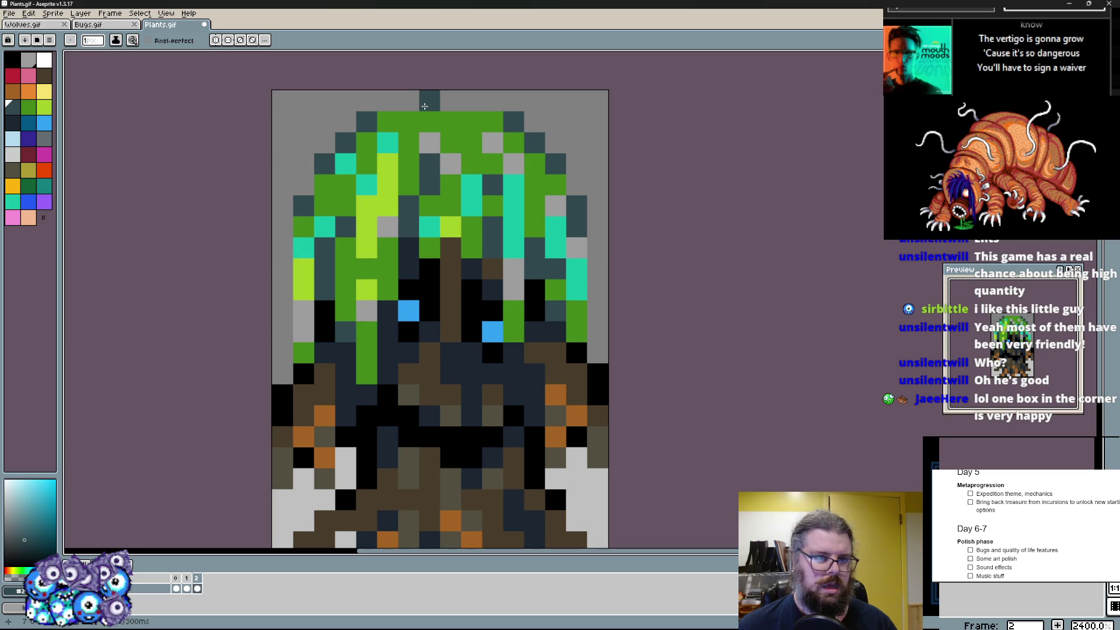
pyautogui.click(468, 101)
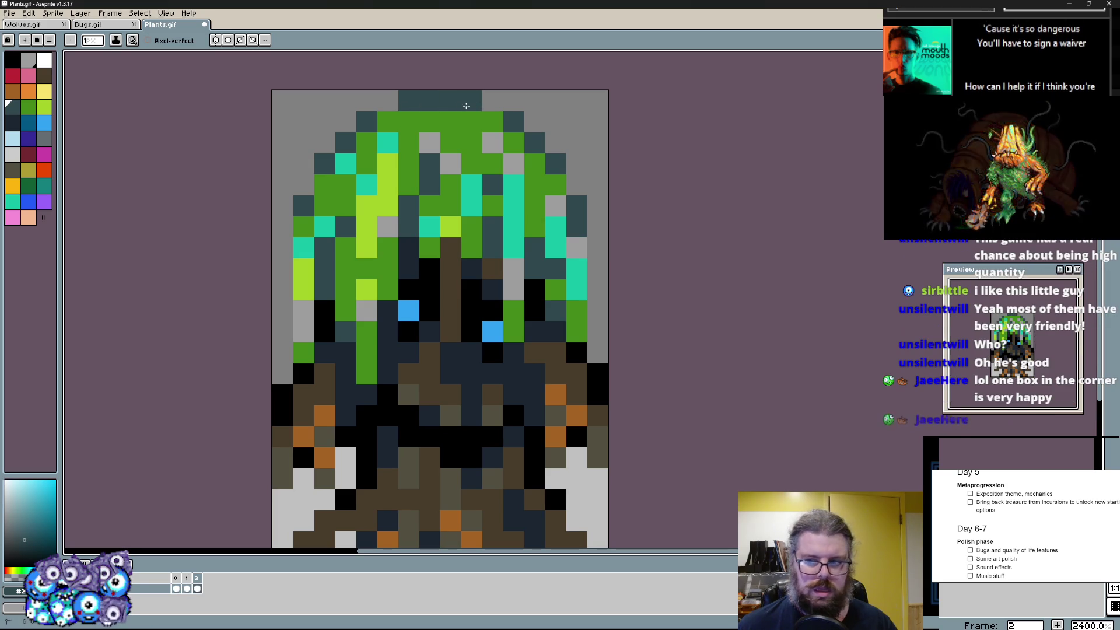
pyautogui.keyDown('alt'); pyautogui.click(431, 119); pyautogui.keyUp('alt')
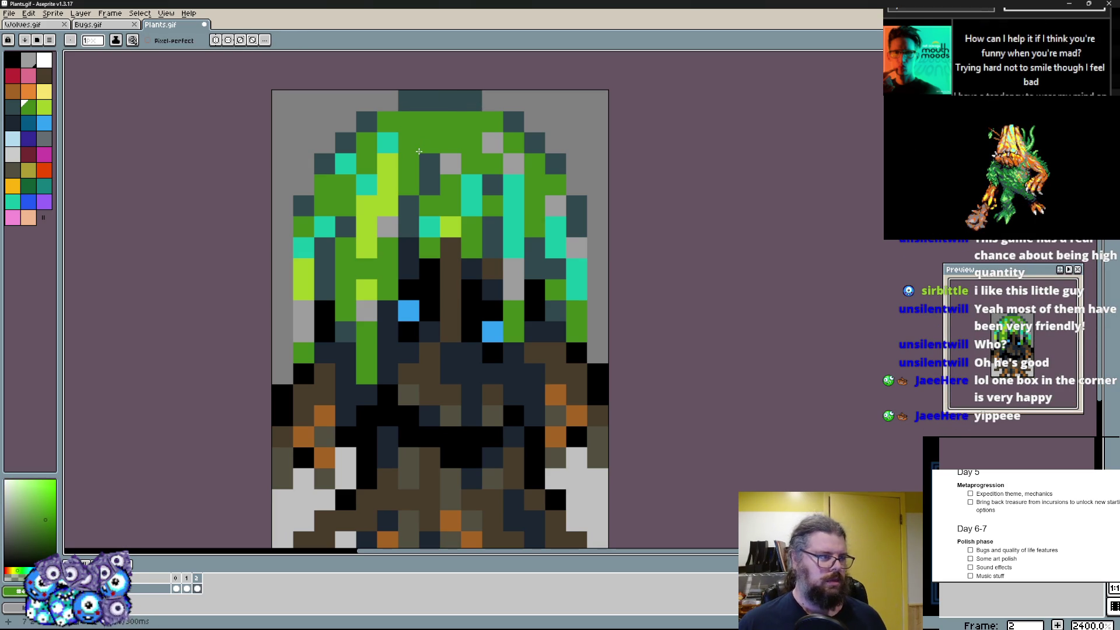
pyautogui.scroll(-2, 416, 154)
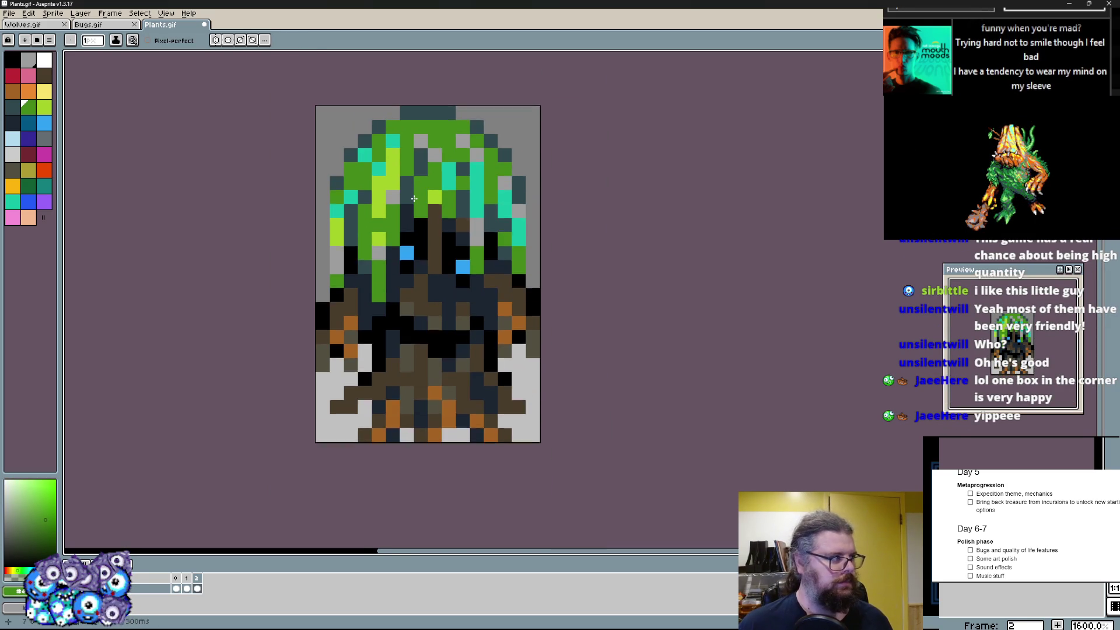
pyautogui.scroll(2, 413, 198)
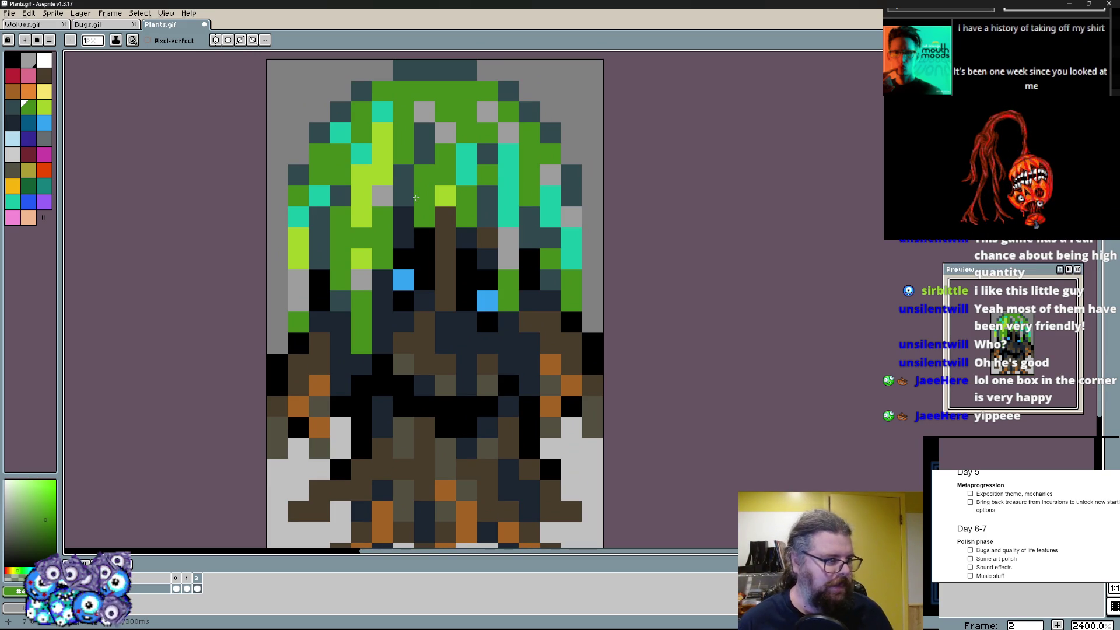
pyautogui.scroll(2, 438, 262)
pyautogui.scroll(1, 490, 342)
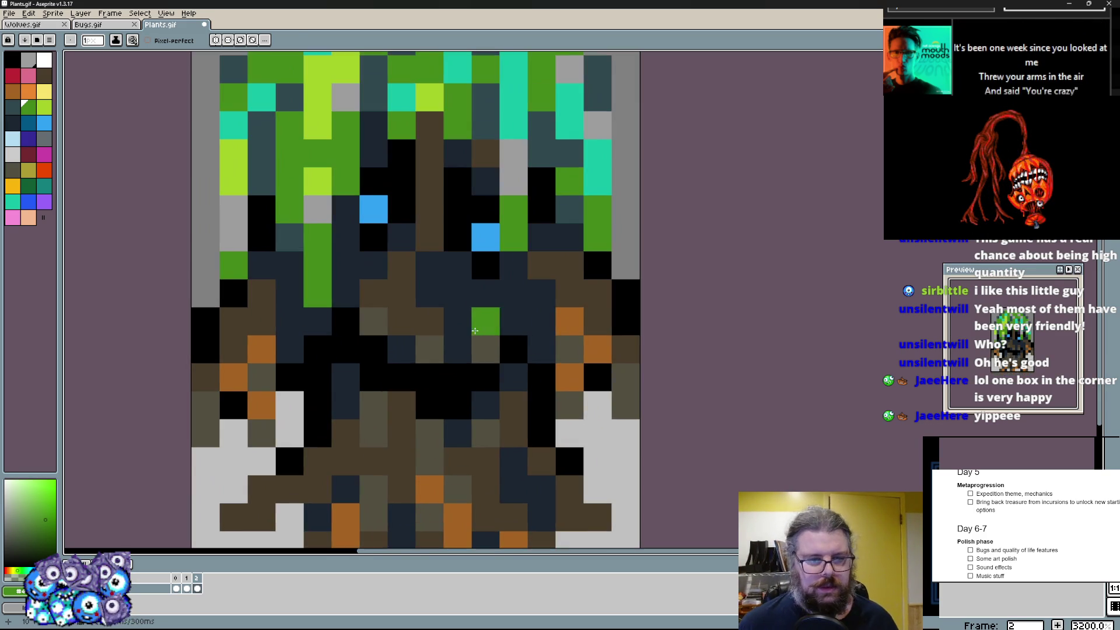
# - Darken root pixels at the lower left and right with sampled dark blue-grey
pyautogui.press('x')
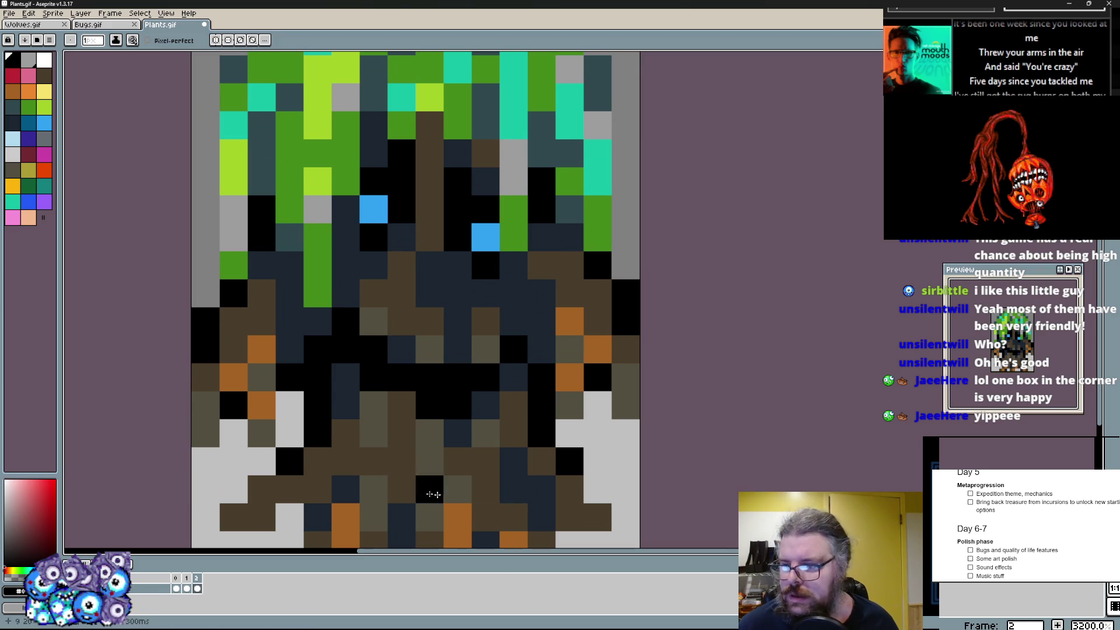
pyautogui.keyDown('alt'); pyautogui.click(389, 423); pyautogui.keyUp('alt')
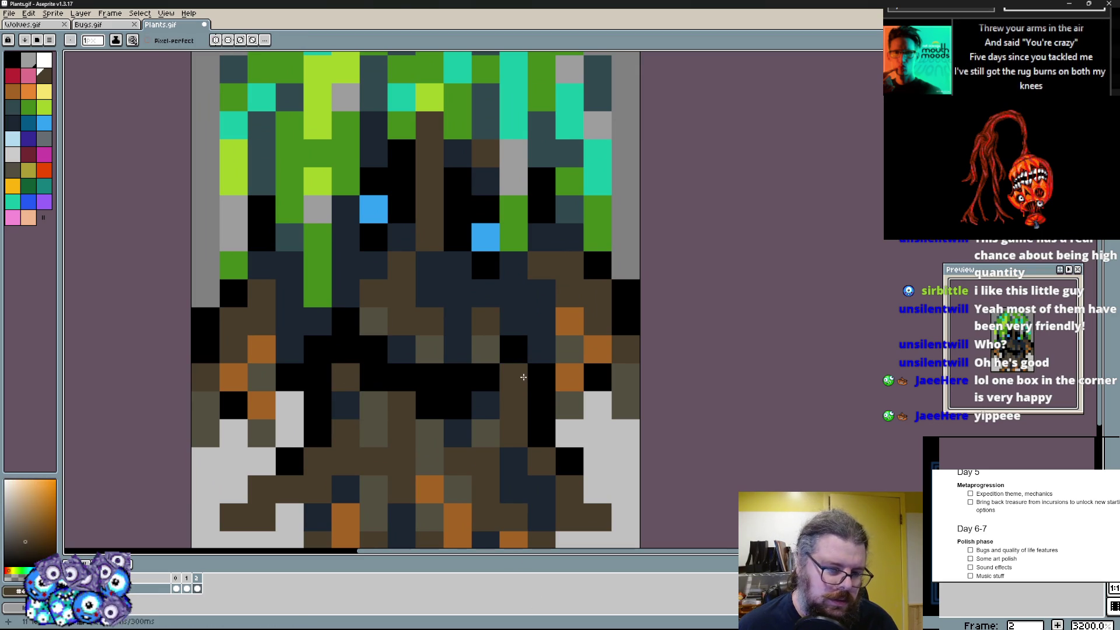
pyautogui.keyDown('alt'); pyautogui.click(458, 433); pyautogui.keyUp('alt')
pyautogui.keyDown('alt'); pyautogui.click(423, 410); pyautogui.keyUp('alt')
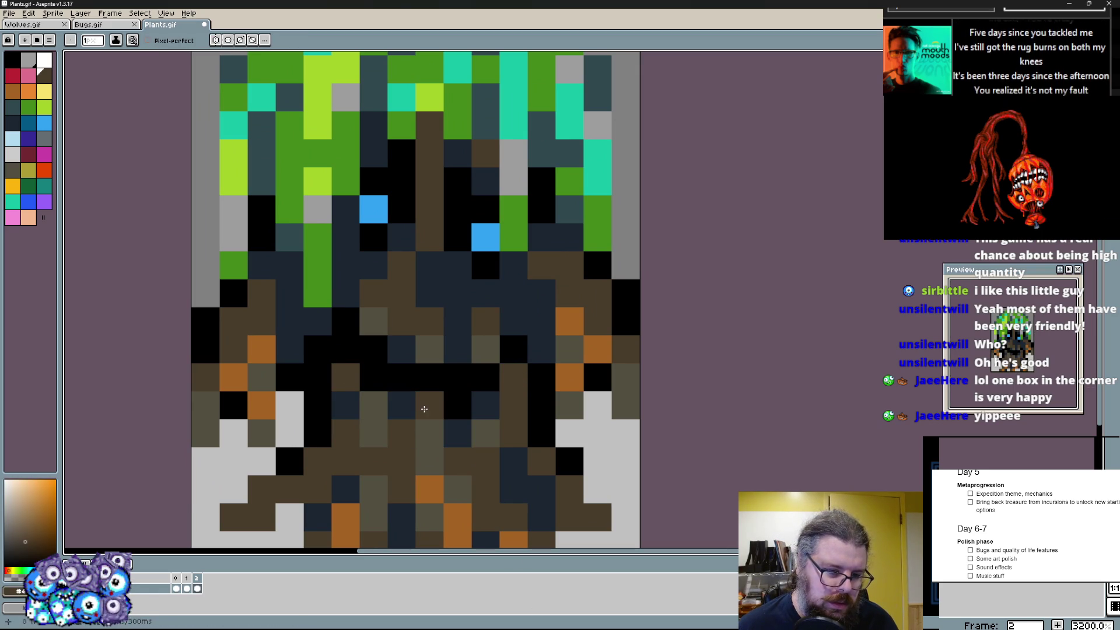
pyautogui.keyDown('alt'); pyautogui.click(487, 479); pyautogui.keyUp('alt')
pyautogui.scroll(-1, 542, 462)
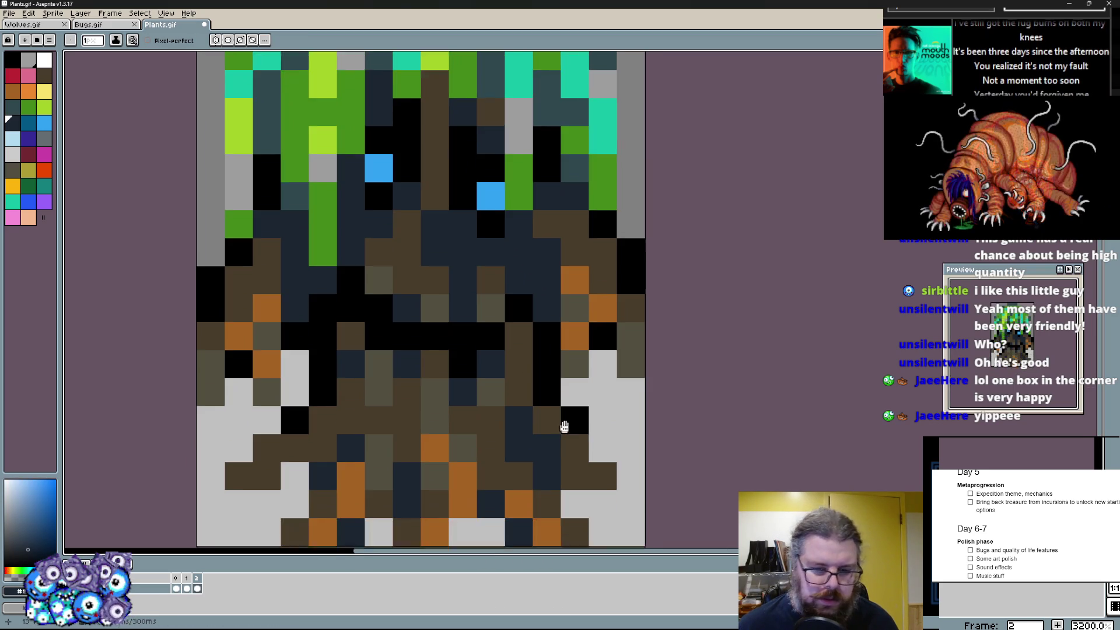
pyautogui.click(602, 467)
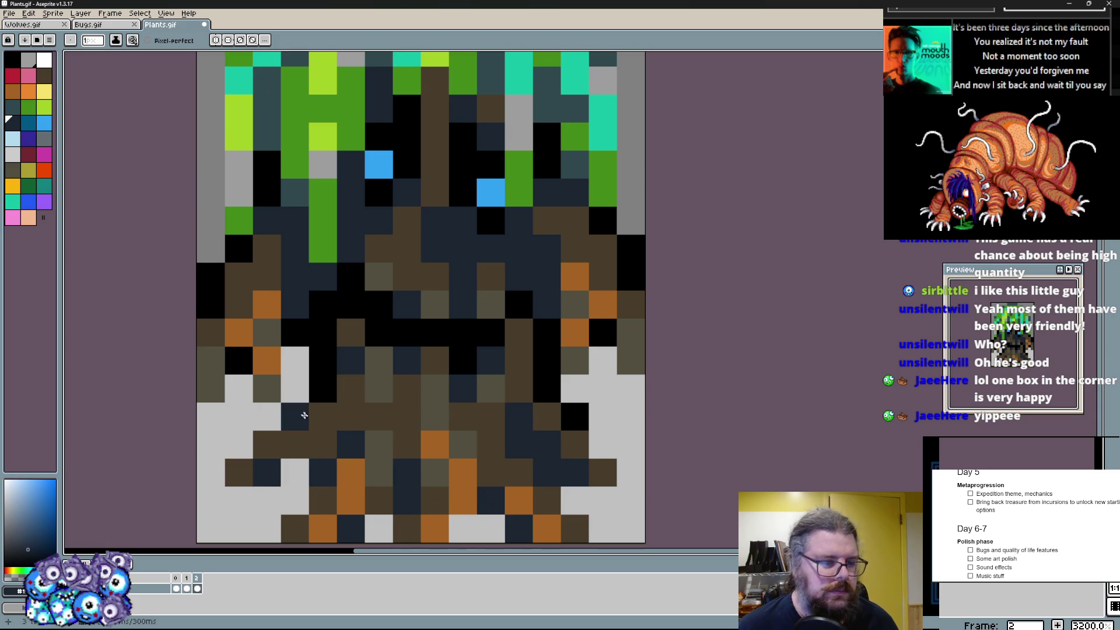
pyautogui.click(323, 500)
pyautogui.scroll(-1, 322, 501)
pyautogui.click(285, 428)
# - Add olive pixels to the bottom-left and right roots
pyautogui.keyDown('alt'); pyautogui.click(369, 420); pyautogui.keyUp('alt')
pyautogui.click(261, 401)
pyautogui.click(231, 422)
pyautogui.click(582, 413)
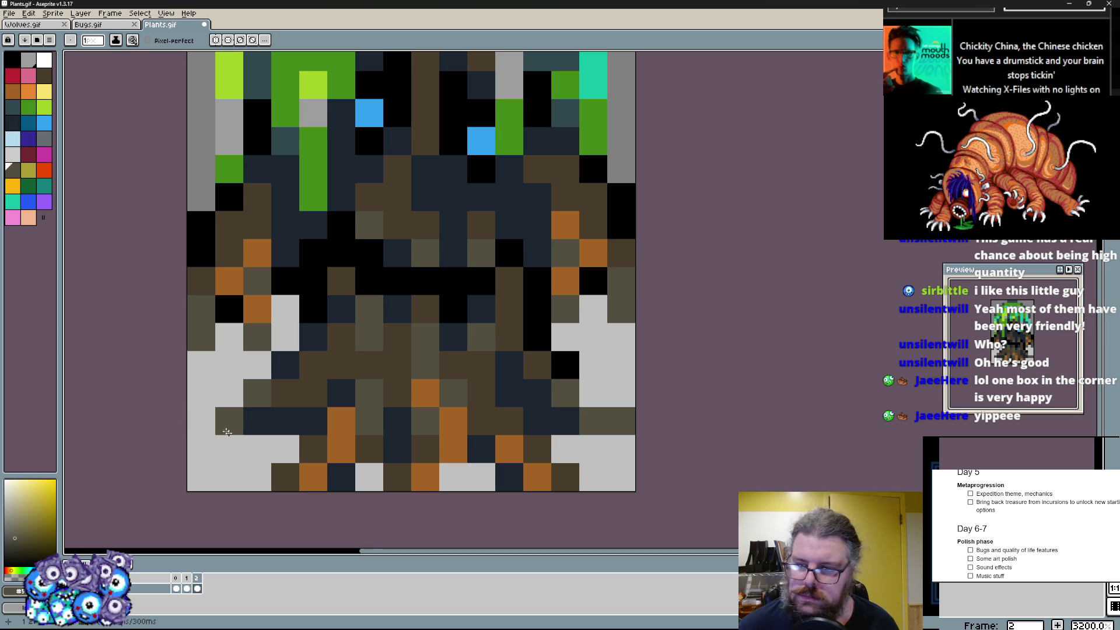
pyautogui.click(32, 520)
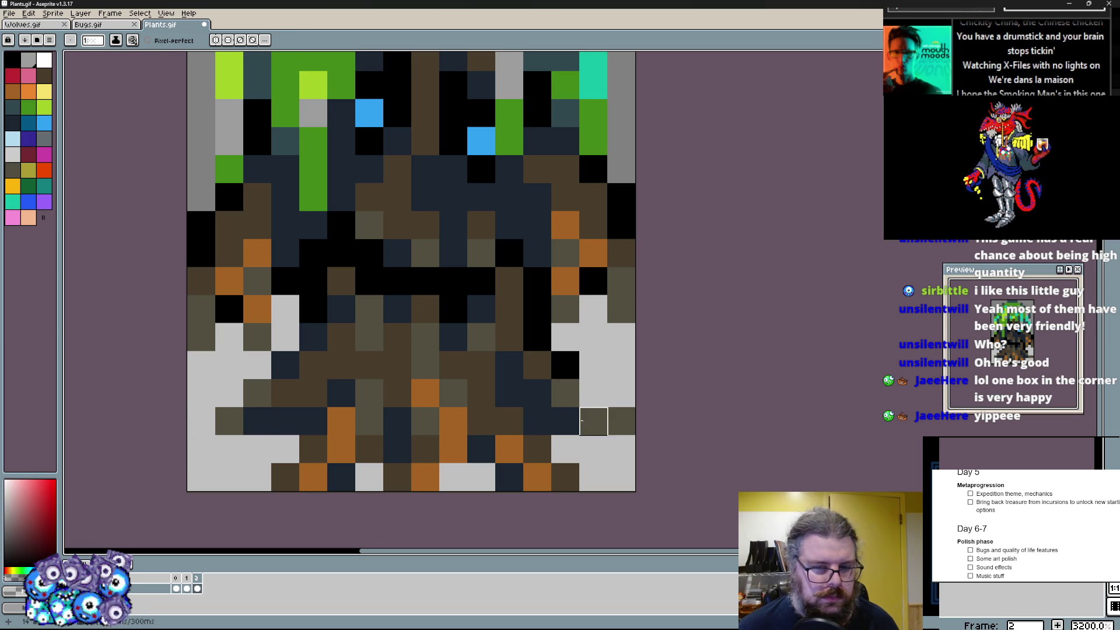
pyautogui.scroll(-2, 622, 421)
pyautogui.scroll(1, 506, 385)
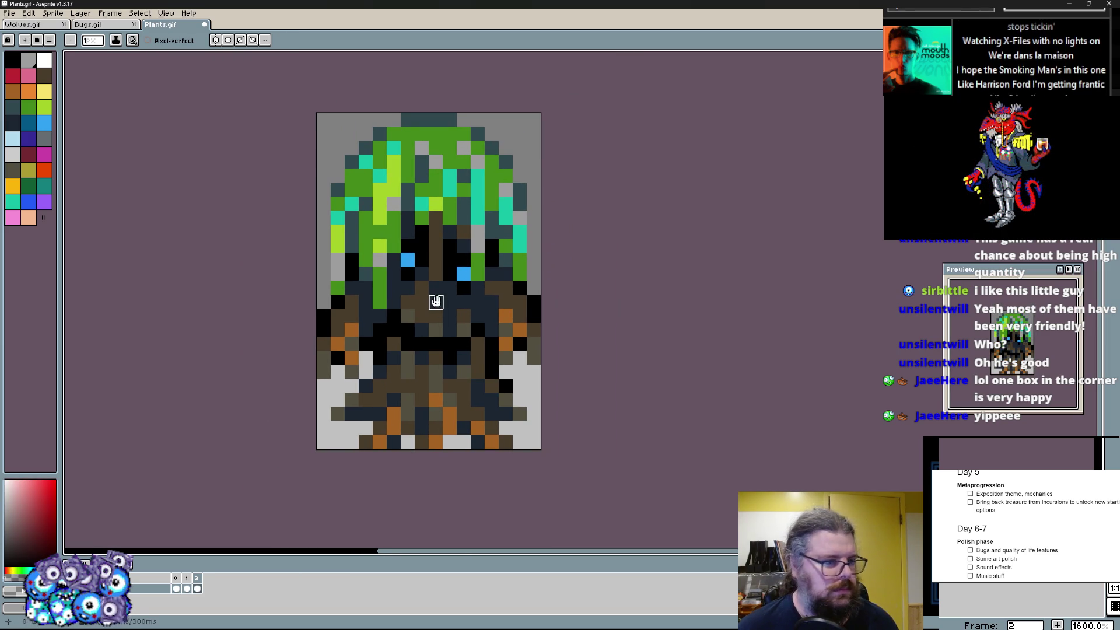
pyautogui.scroll(1, 436, 302)
pyautogui.scroll(-2, 446, 298)
pyautogui.scroll(1, 457, 291)
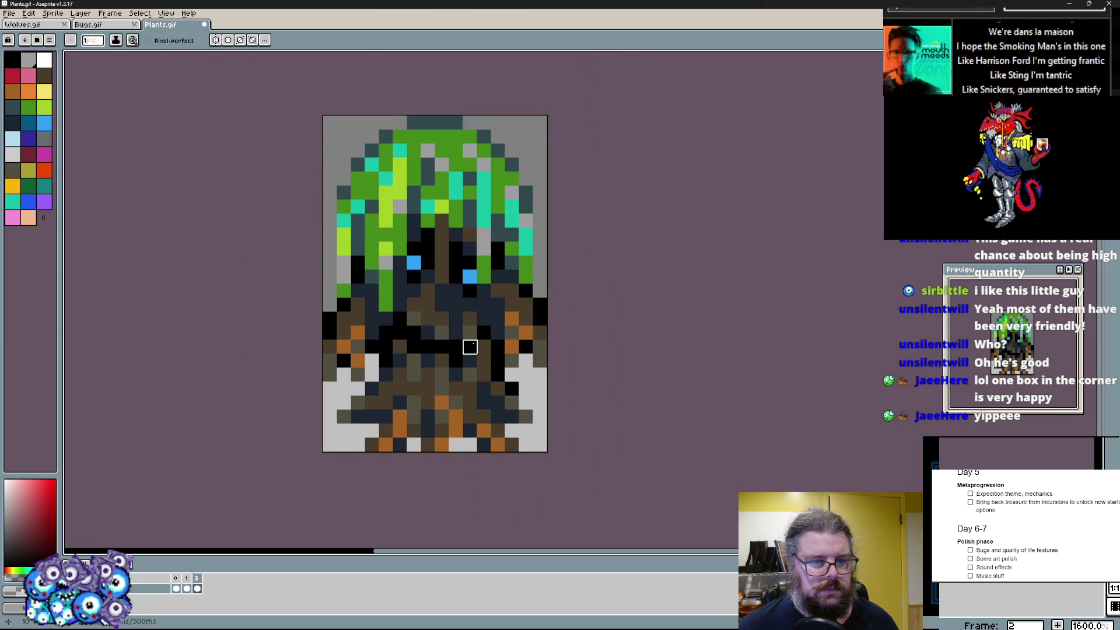
pyautogui.scroll(1, 470, 347)
# - Shade the lower roots darker and add brown-orange pixels up the trunk
pyautogui.keyDown('alt'); pyautogui.click(488, 354); pyautogui.keyUp('alt')
pyautogui.keyDown('alt'); pyautogui.click(480, 379); pyautogui.keyUp('alt')
pyautogui.keyDown('alt'); pyautogui.click(468, 389); pyautogui.keyUp('alt')
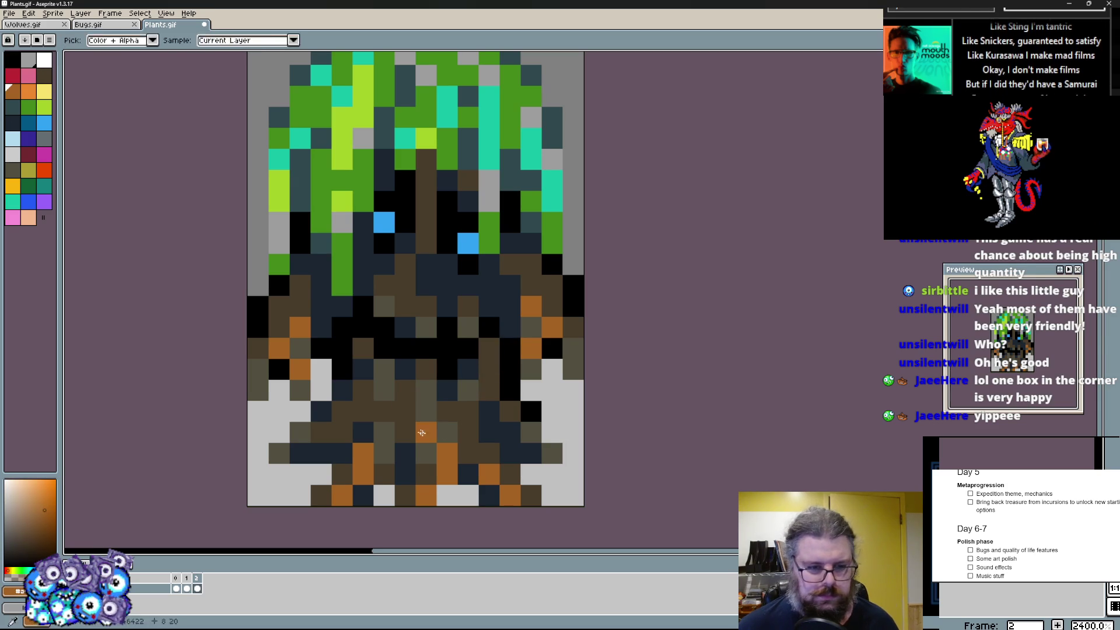
pyautogui.moveTo(359, 370); pyautogui.dragTo(420, 359)
pyautogui.click(412, 348)
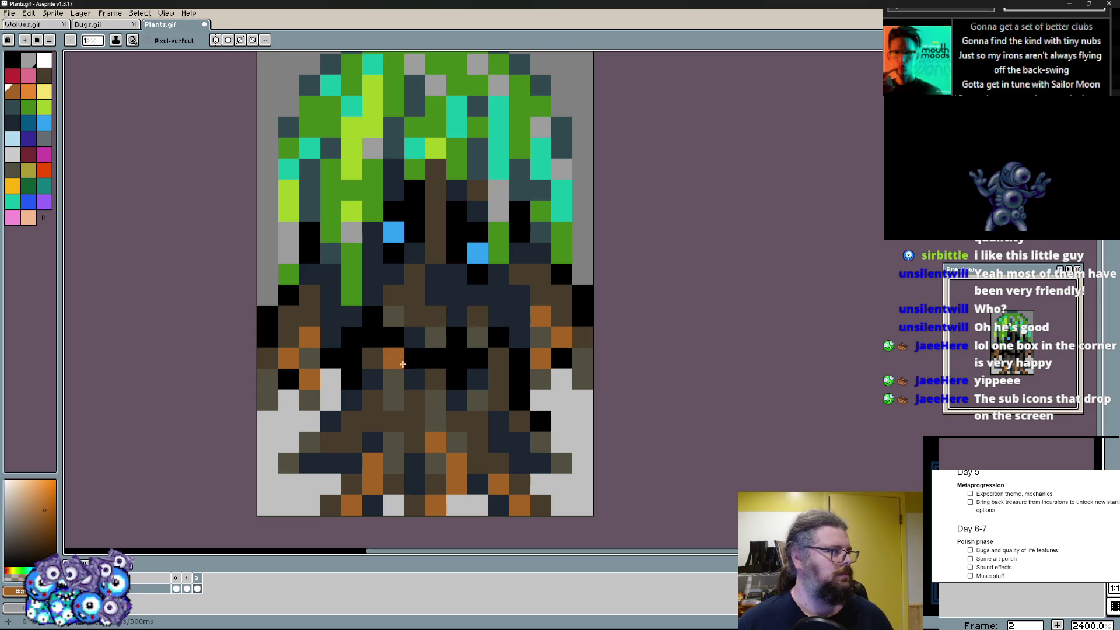
pyautogui.click(457, 337)
pyautogui.scroll(1, 481, 311)
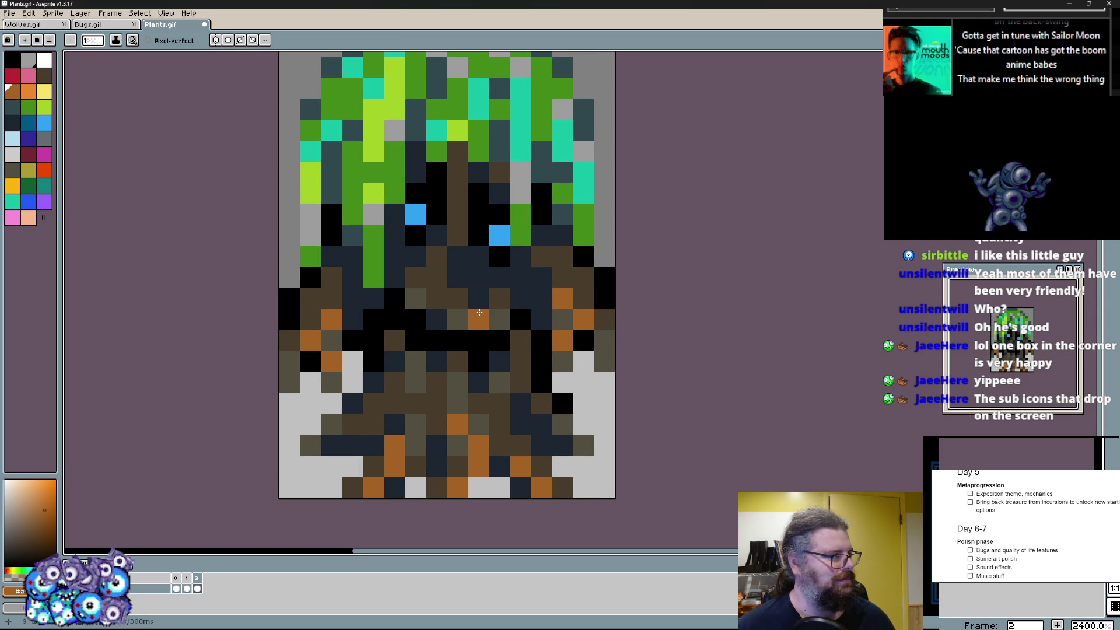
pyautogui.click(479, 312)
# - Darken trunk pixels below the canopy in dark blue, then switch to the first frame
pyautogui.click(450, 304)
pyautogui.keyDown('alt'); pyautogui.click(467, 160); pyautogui.keyUp('alt')
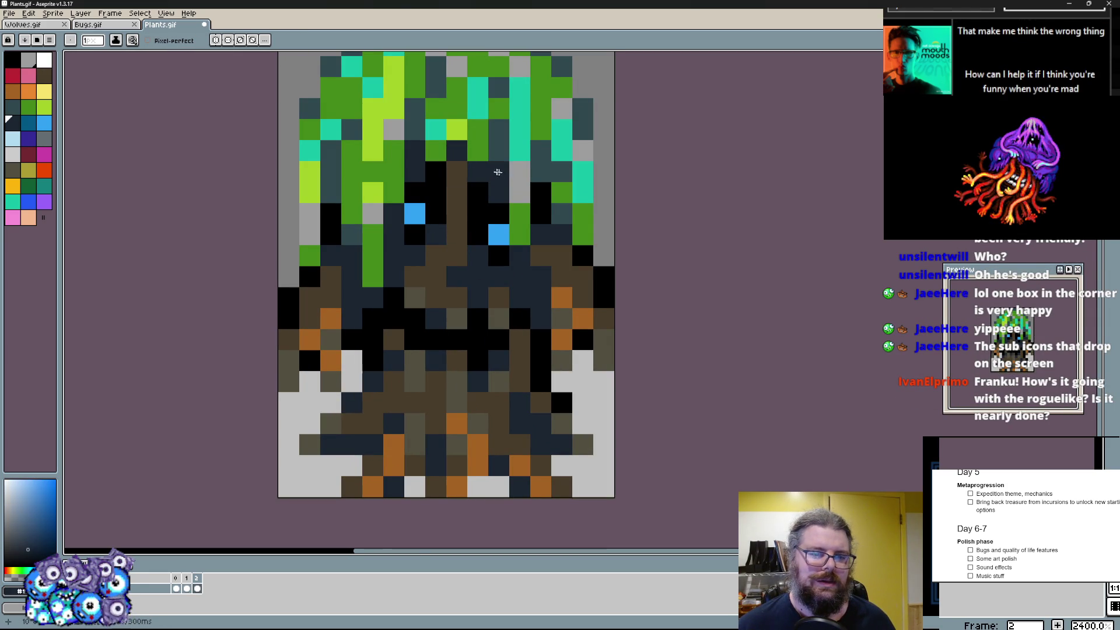
pyautogui.keyDown('alt'); pyautogui.click(491, 158); pyautogui.keyUp('alt')
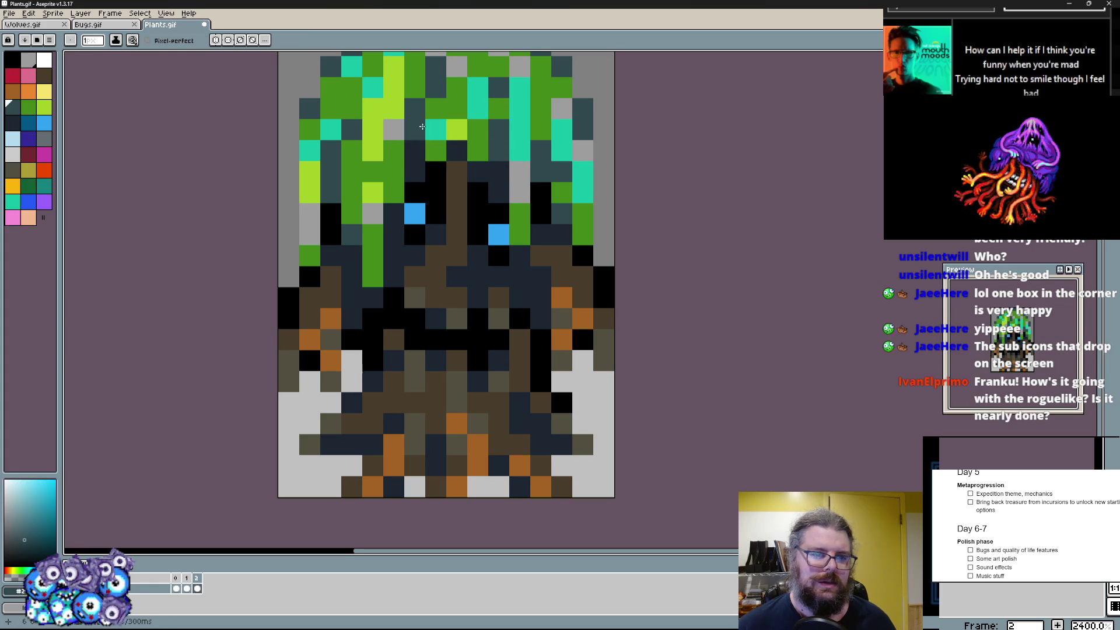
pyautogui.click(457, 151)
pyautogui.keyDown('alt'); pyautogui.click(457, 170); pyautogui.keyUp('alt')
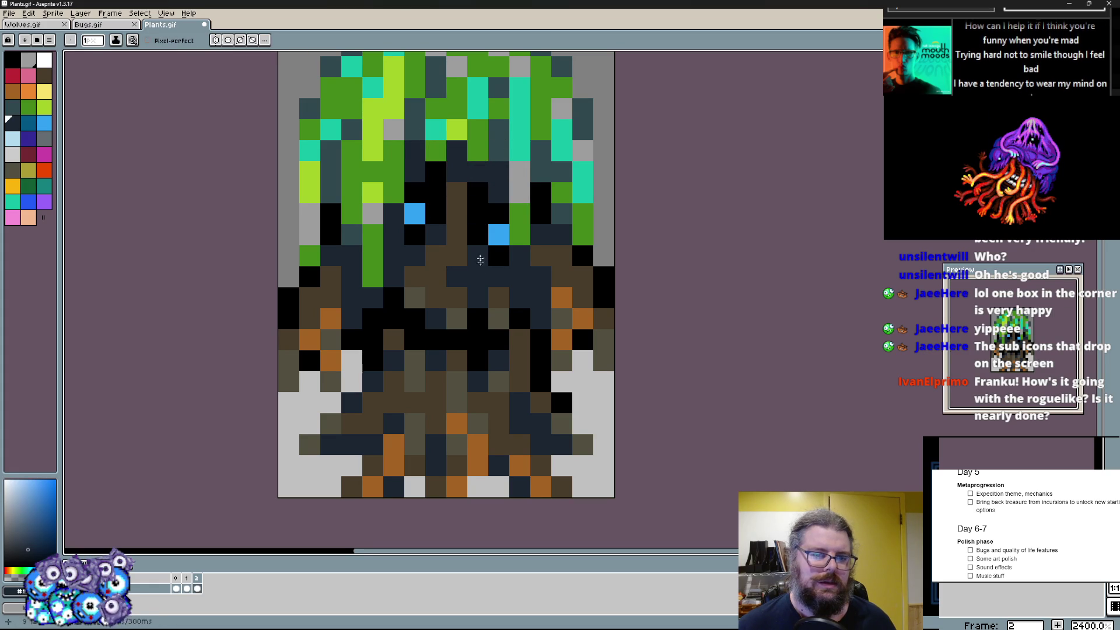
pyautogui.scroll(-2, 470, 319)
pyautogui.scroll(2, 490, 290)
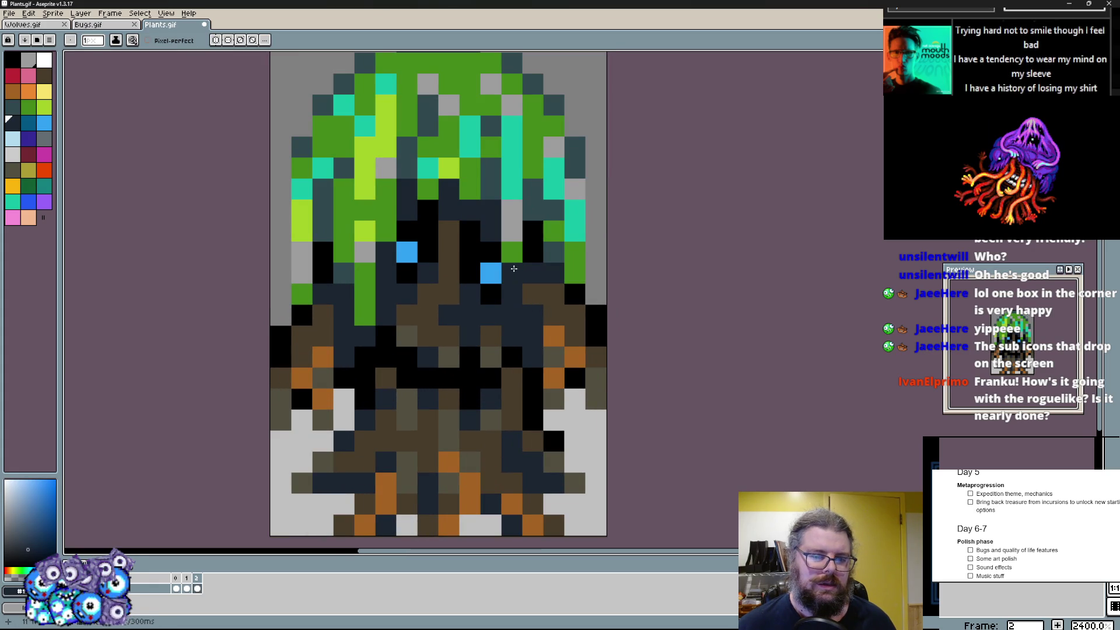
pyautogui.click(528, 230)
pyautogui.keyDown('alt'); pyautogui.click(557, 254); pyautogui.keyUp('alt')
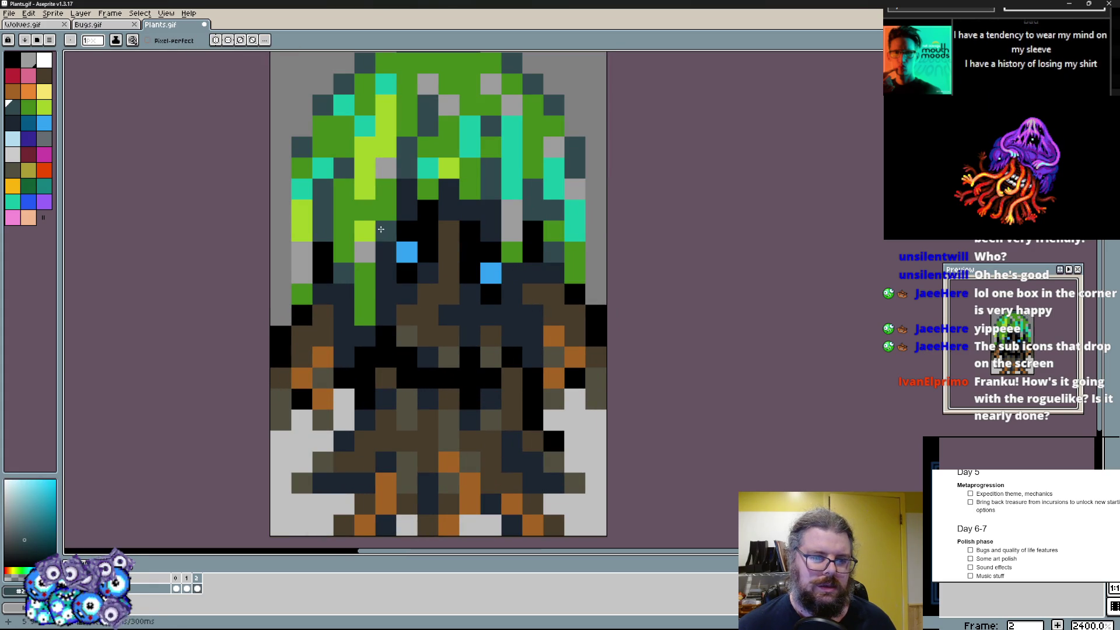
pyautogui.scroll(-2, 402, 335)
pyautogui.scroll(2, 437, 315)
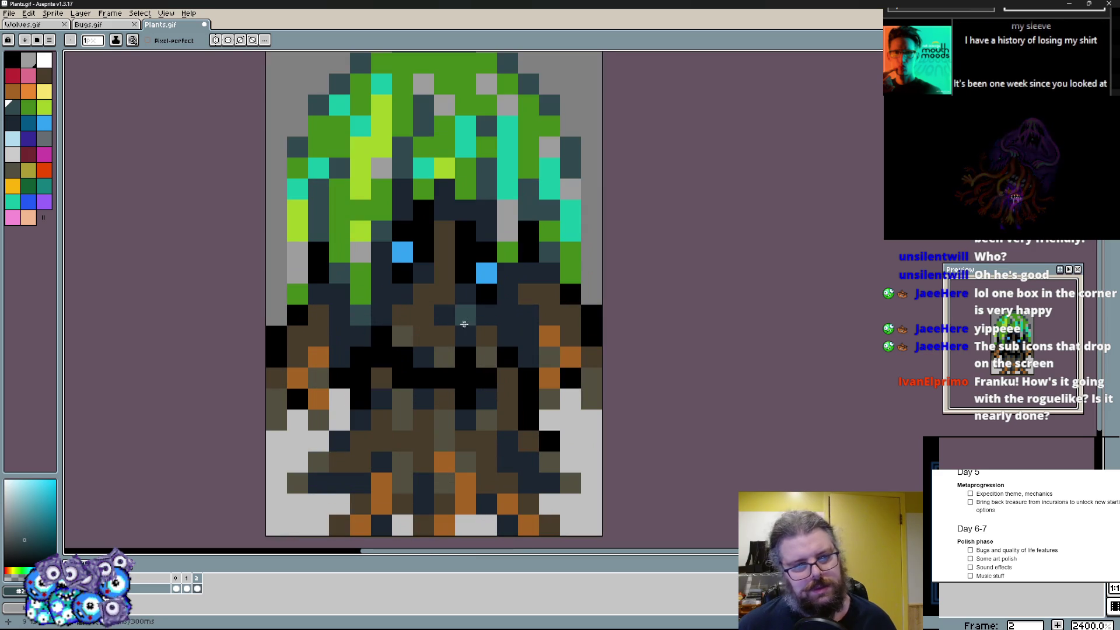
pyautogui.press('Left')
pyautogui.scroll(-2, 445, 312)
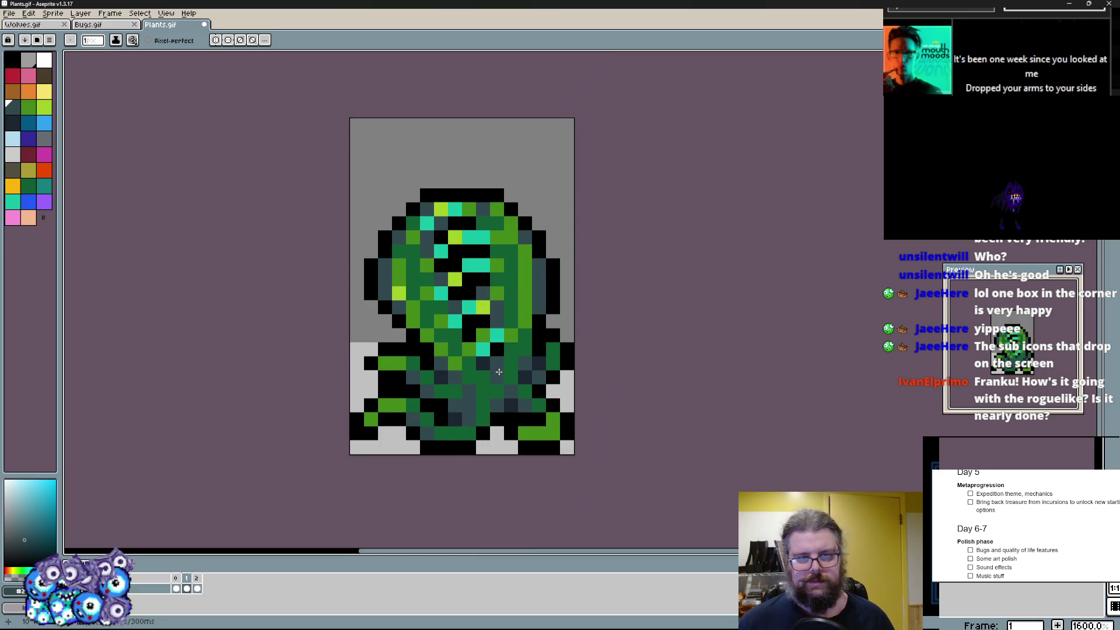
# - Flip back and forth between the two animation frames to compare the sprites
pyautogui.press('Left')
pyautogui.scroll(1, 495, 355)
pyautogui.press('Right')
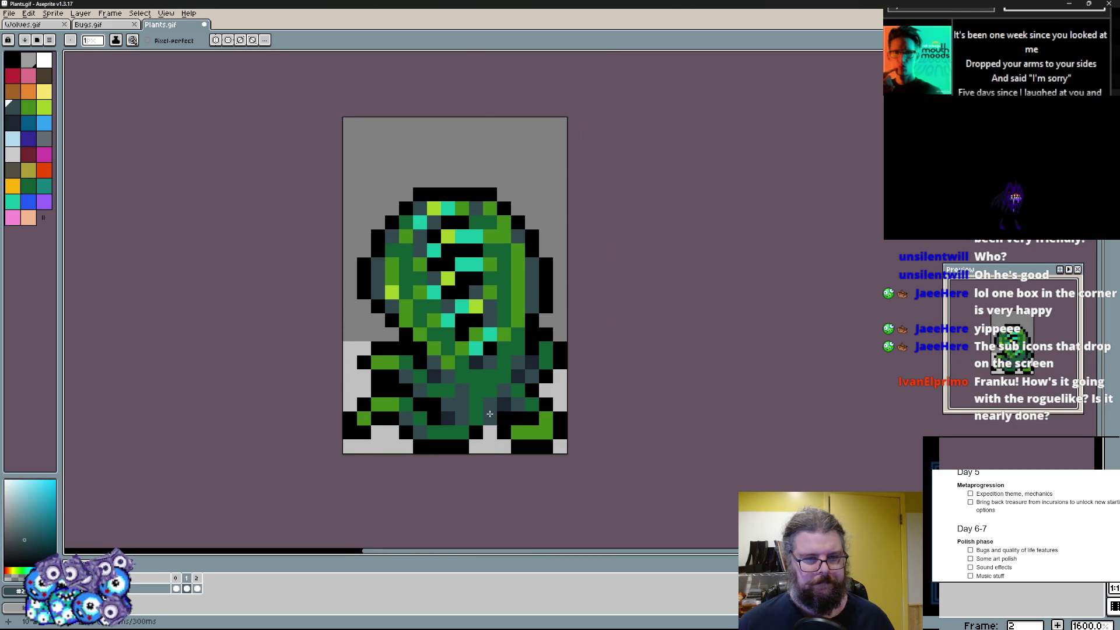
pyautogui.press('Right')
pyautogui.scroll(1, 492, 403)
pyautogui.scroll(-1, 492, 402)
pyautogui.scroll(1, 492, 401)
pyautogui.press('Left')
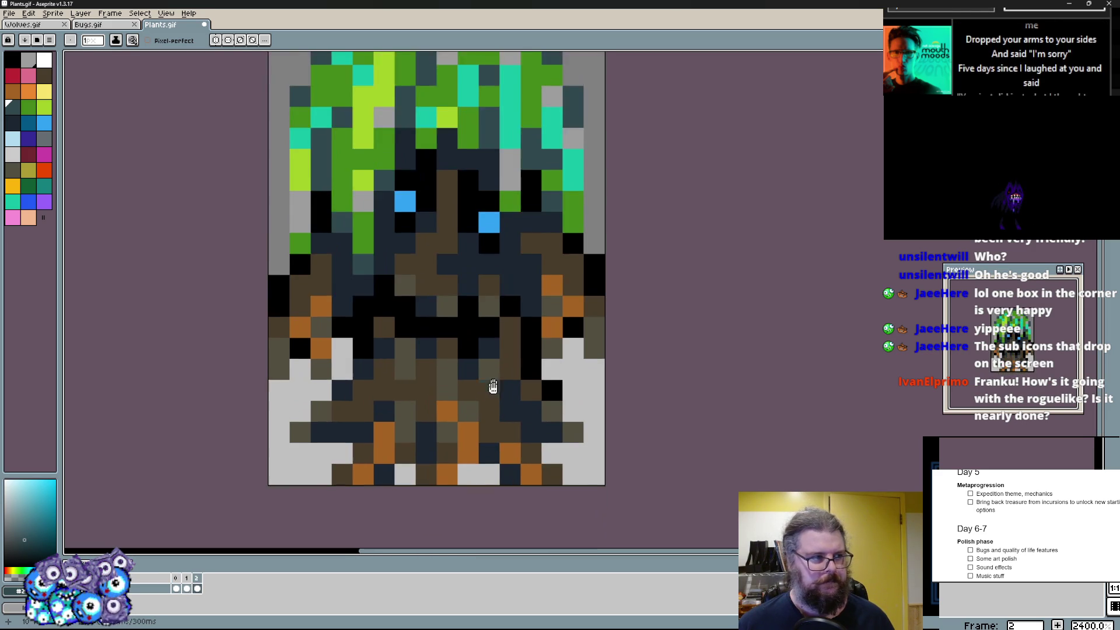
pyautogui.press('Right')
pyautogui.press('Left')
pyautogui.press('Right')
# - Darken lower trunk and root pixels and paint orange highlights on the trunk's right side
pyautogui.press('alt')
pyautogui.click(354, 385)
pyautogui.click(342, 407)
pyautogui.click(542, 428)
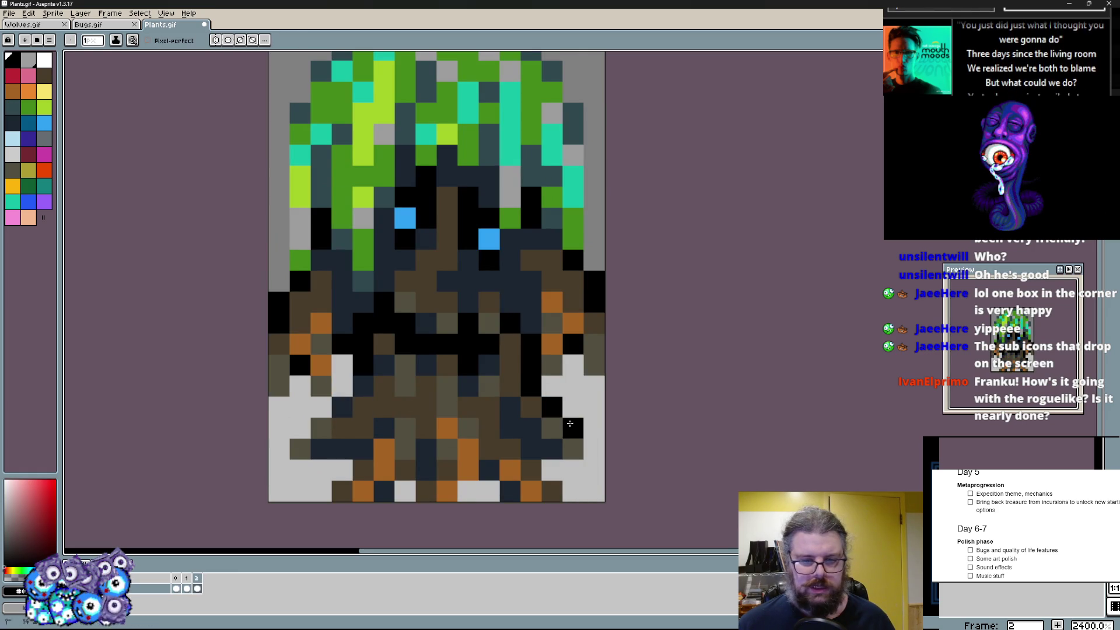
pyautogui.click(553, 386)
pyautogui.click(323, 385)
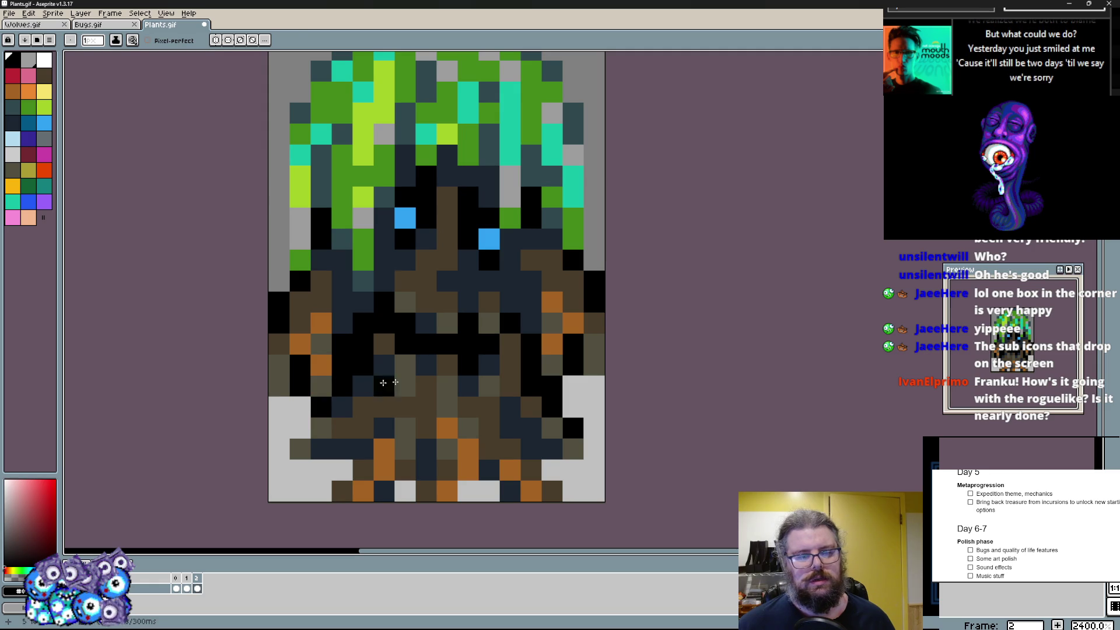
pyautogui.moveTo(556, 302); pyautogui.dragTo(574, 342)
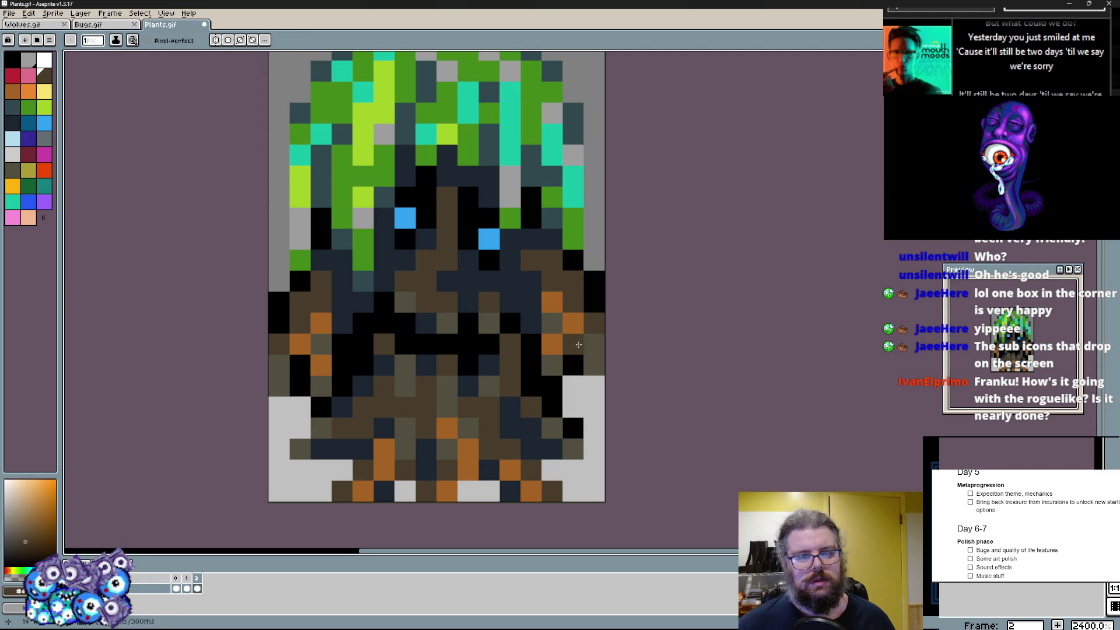
# - Darken a pixel near the right eye in dark blue, then flip to the other frame
pyautogui.keyDown('alt'); pyautogui.click(316, 365); pyautogui.keyUp('alt')
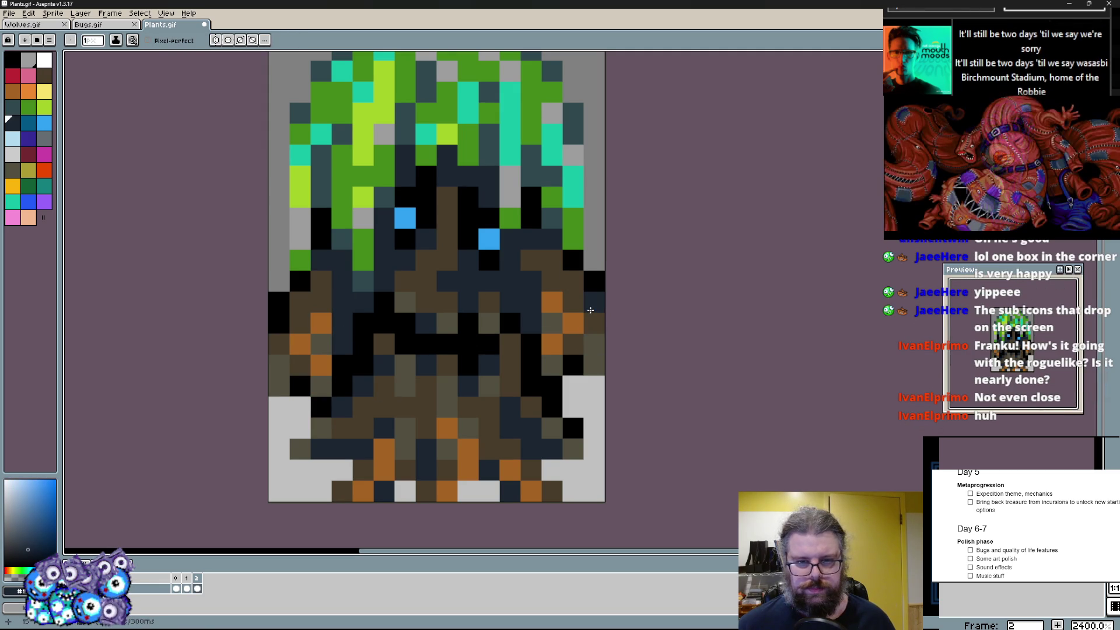
pyautogui.scroll(2, 512, 361)
pyautogui.click(533, 311)
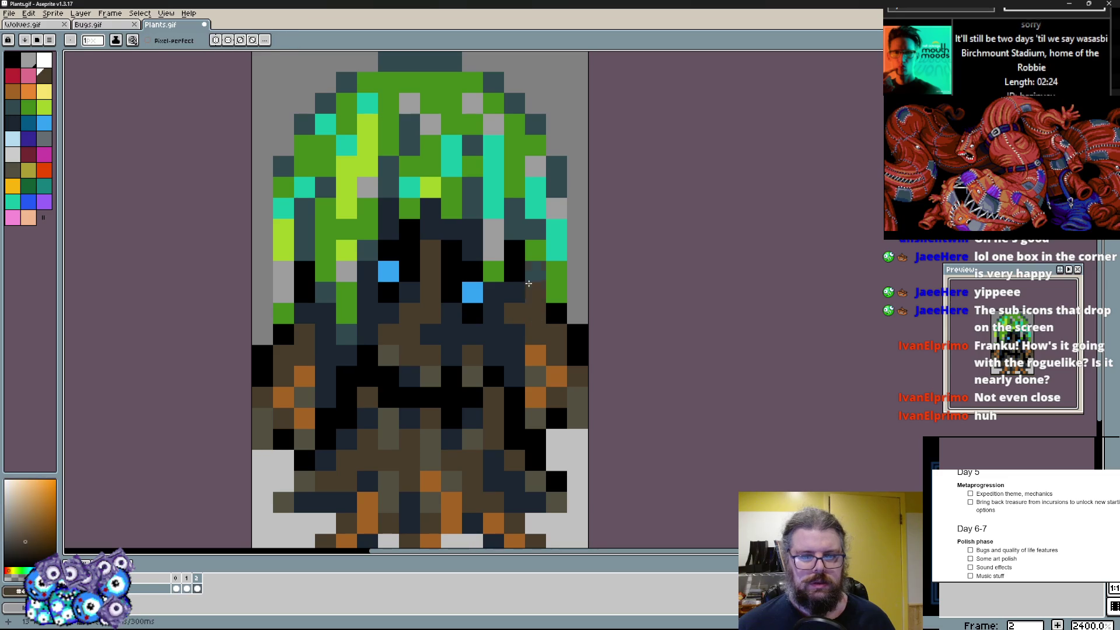
pyautogui.press('Return')
pyautogui.scroll(-1, 511, 325)
pyautogui.scroll(1, 511, 326)
pyautogui.scroll(1, 490, 307)
# - Turn a pixel on the green creature's left side black beside the canopy highlight
pyautogui.click(363, 325)
pyautogui.click(391, 296)
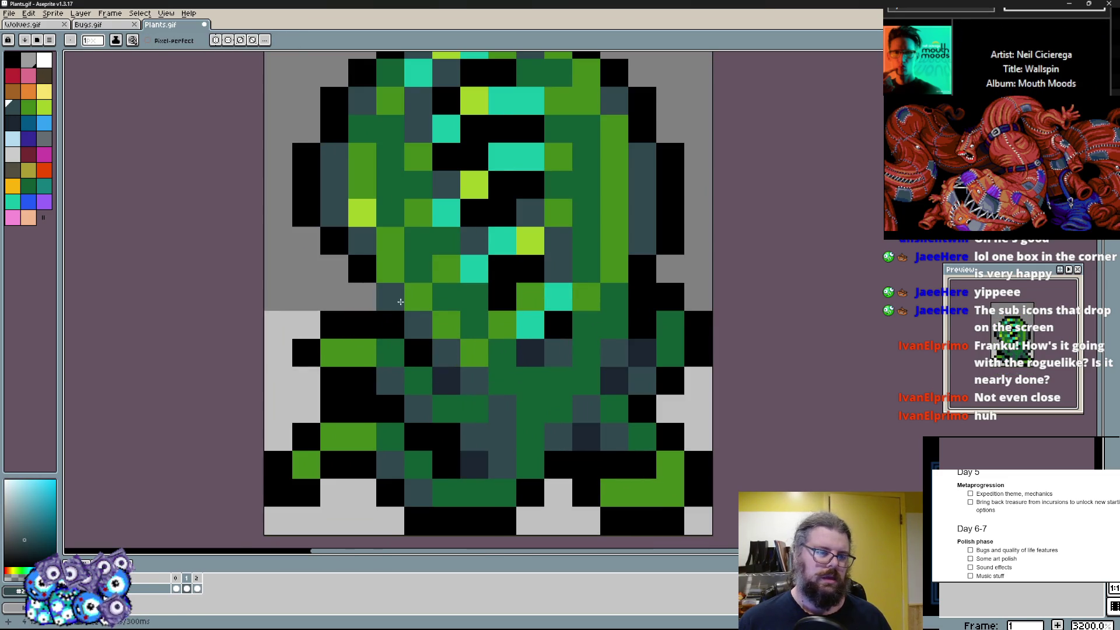
pyautogui.keyDown('alt'); pyautogui.click(371, 311); pyautogui.keyUp('alt')
pyautogui.click(390, 184)
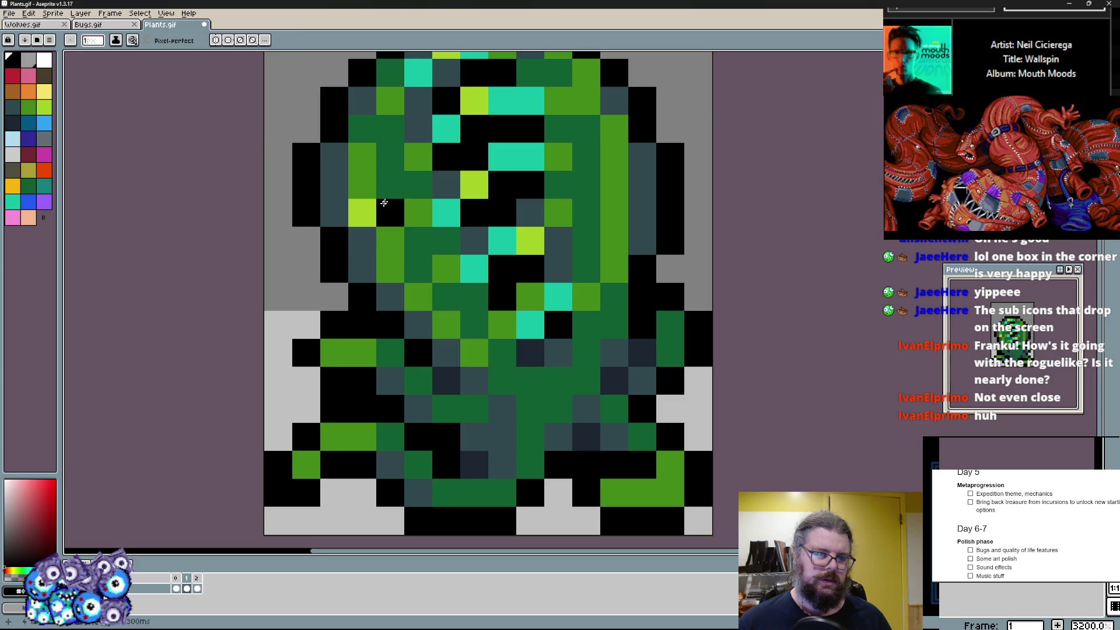
pyautogui.moveTo(491, 262); pyautogui.dragTo(466, 312)
pyautogui.keyDown('alt'); pyautogui.click(607, 273); pyautogui.keyUp('alt')
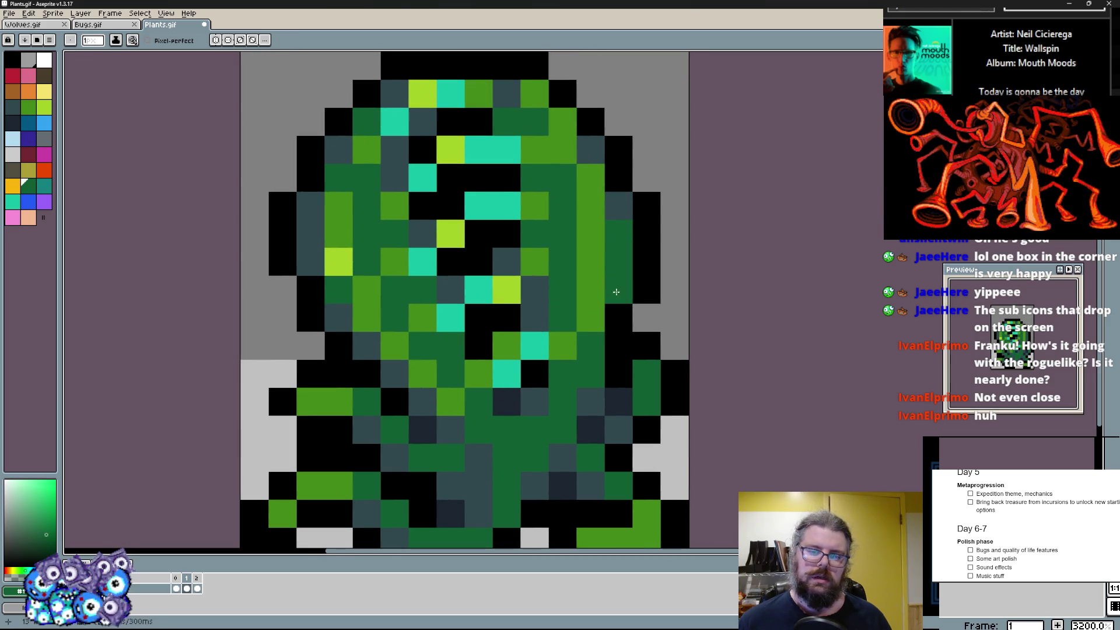
pyautogui.scroll(-1, 616, 287)
pyautogui.moveTo(613, 288); pyautogui.dragTo(579, 301)
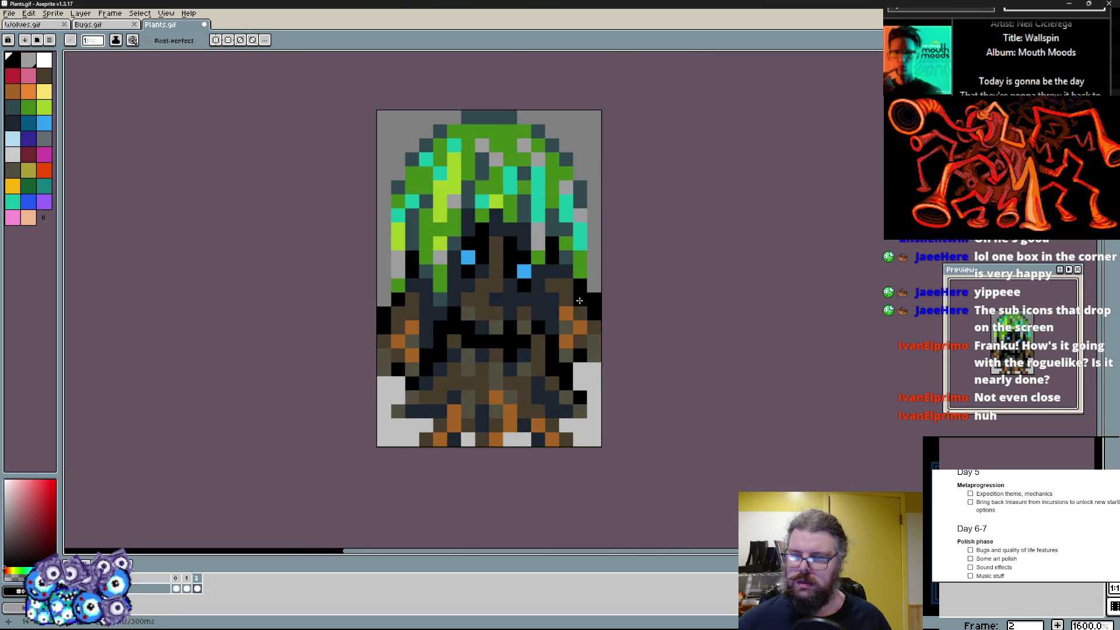
# - Draw a black outline along the canopy's right, top and left edges
pyautogui.hotkey('ctrl', 'Tab')
pyautogui.scroll(1, 579, 301)
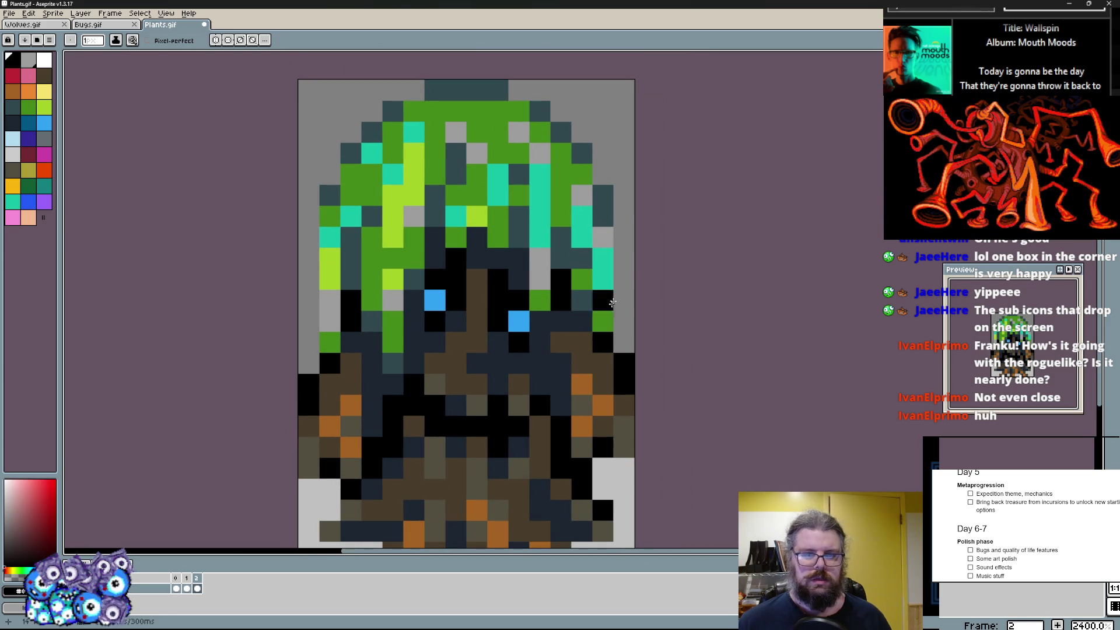
pyautogui.moveTo(620, 309); pyautogui.dragTo(621, 196)
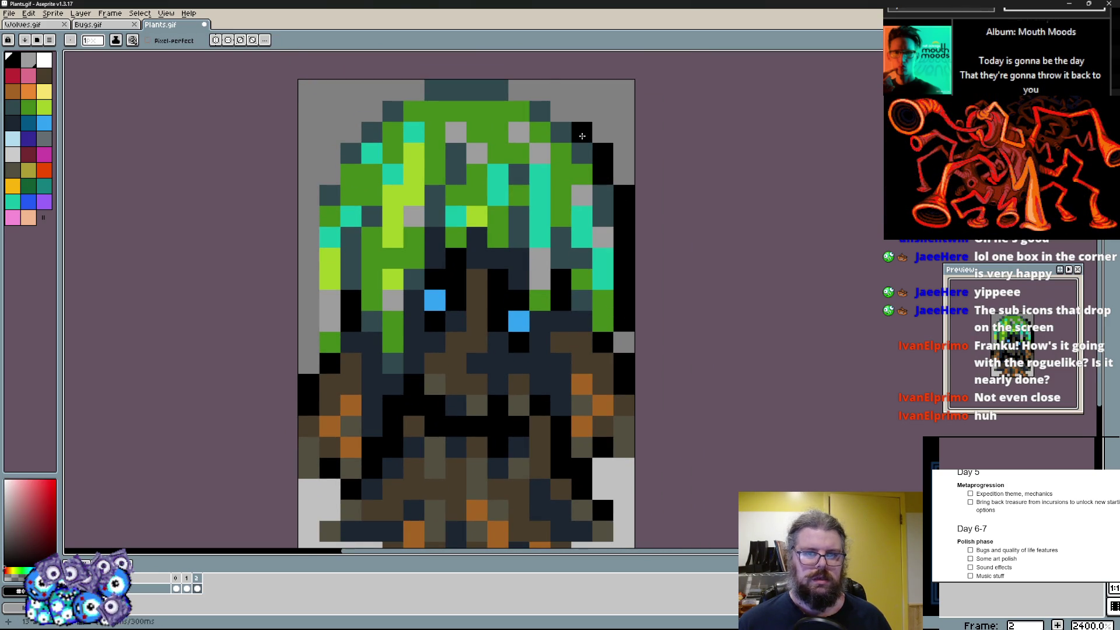
pyautogui.moveTo(459, 96); pyautogui.dragTo(399, 94)
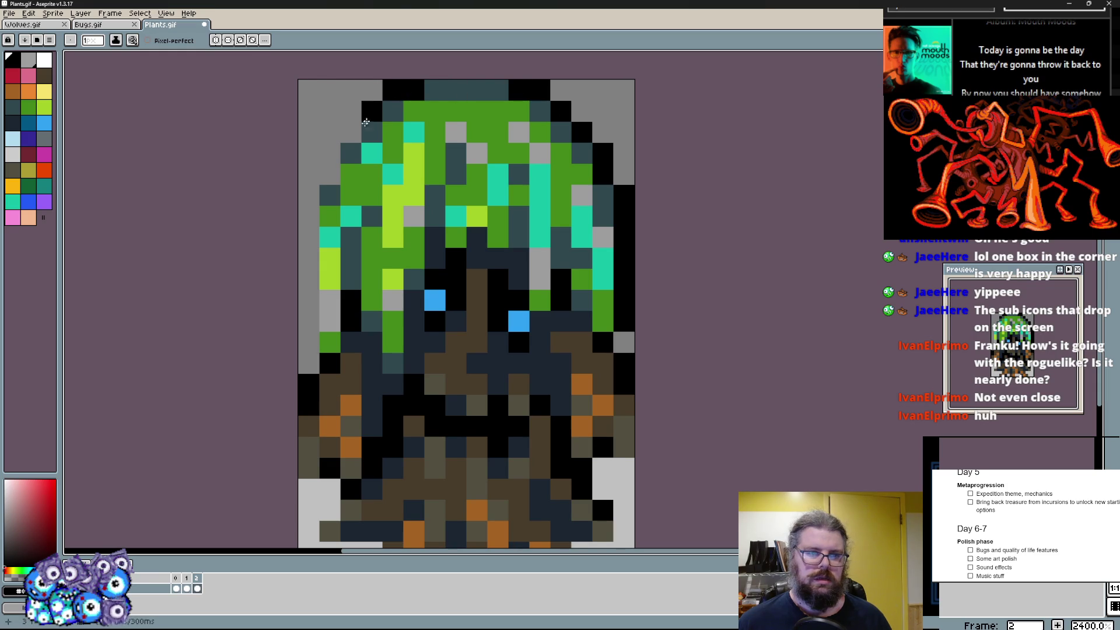
pyautogui.moveTo(304, 204); pyautogui.dragTo(308, 332)
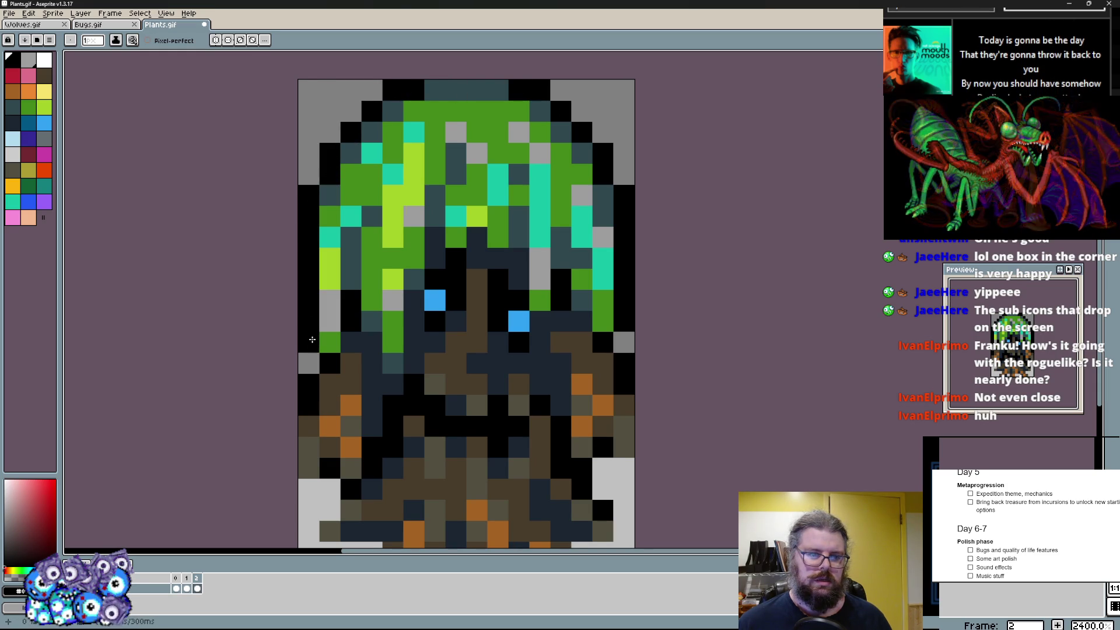
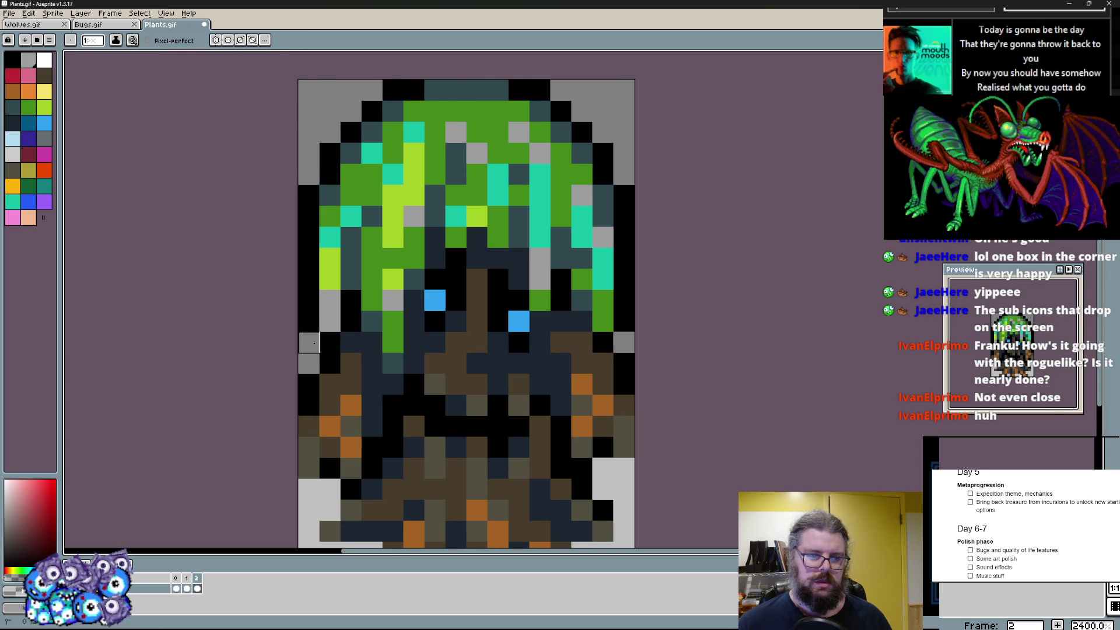
pyautogui.scroll(-3, 327, 334)
pyautogui.scroll(2, 455, 333)
pyautogui.scroll(1, 455, 332)
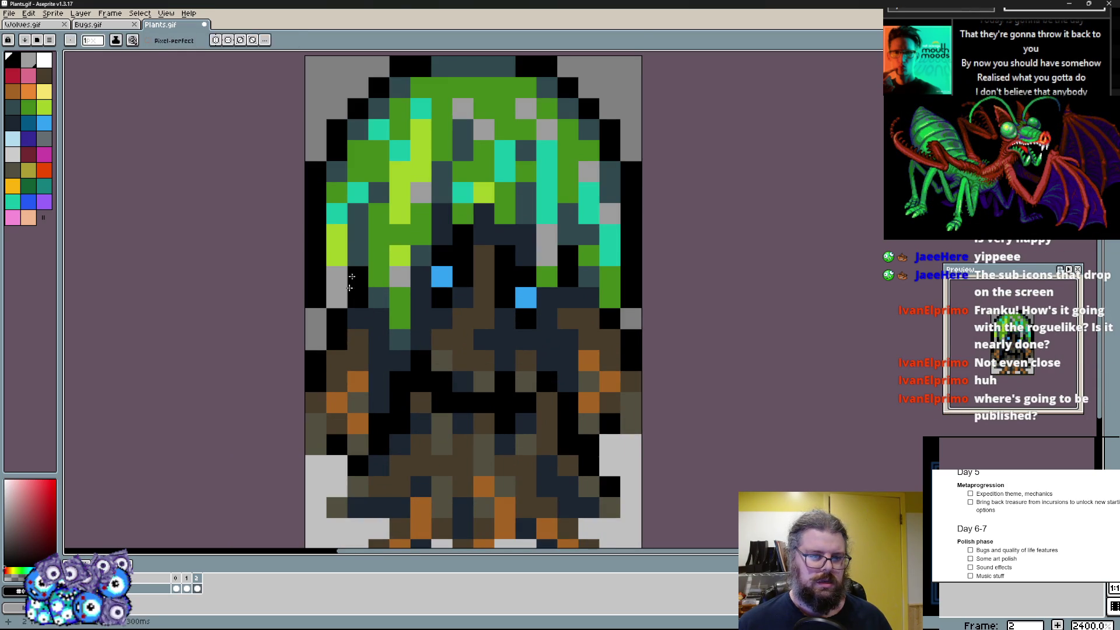
# - Sample greens and teals from the sprite and repaint individual foliage pixels lime green and dark teal
pyautogui.keyDown('alt'); pyautogui.click(327, 278); pyautogui.keyUp('alt')
pyautogui.click(337, 231)
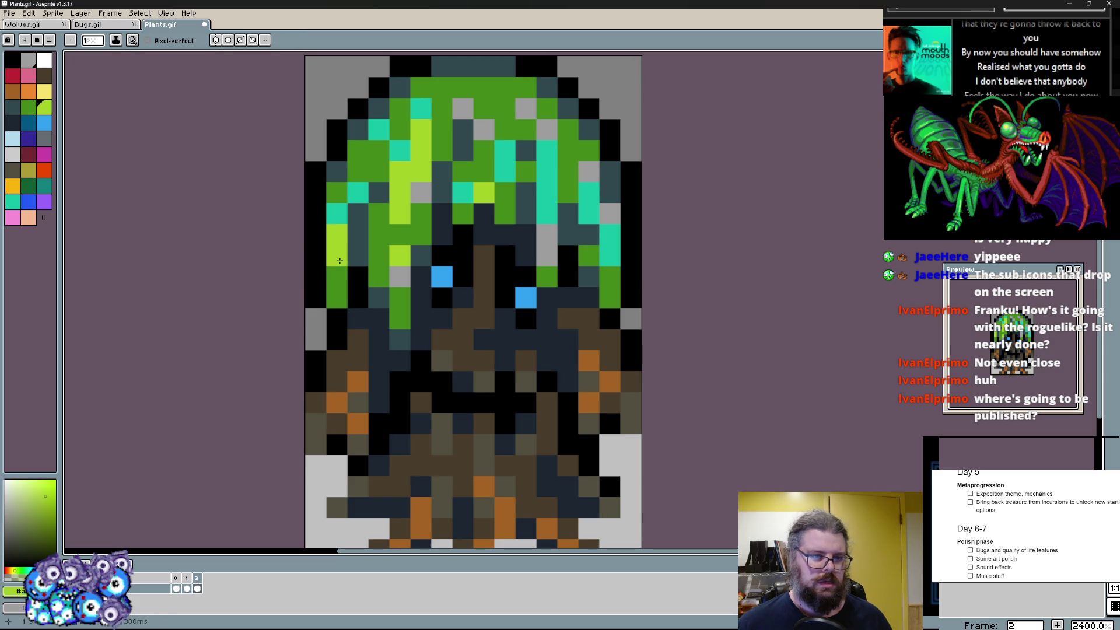
pyautogui.keyDown('alt'); pyautogui.click(340, 226); pyautogui.keyUp('alt')
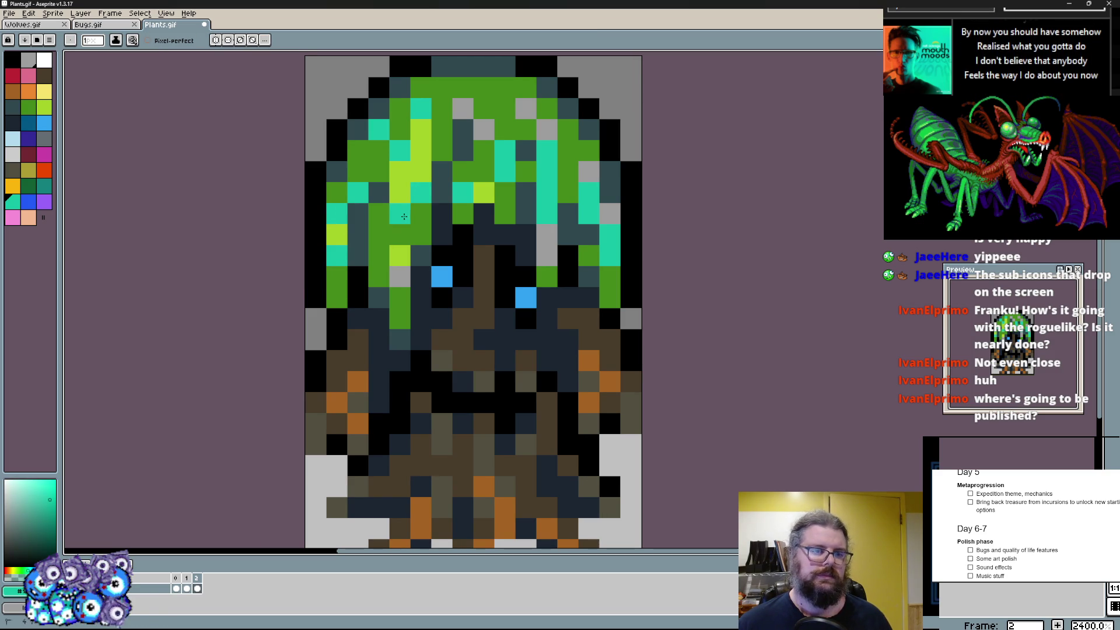
pyautogui.keyDown('alt'); pyautogui.click(463, 153); pyautogui.keyUp('alt')
pyautogui.click(477, 172)
pyautogui.keyDown('alt'); pyautogui.click(593, 203); pyautogui.keyUp('alt')
pyautogui.click(587, 234)
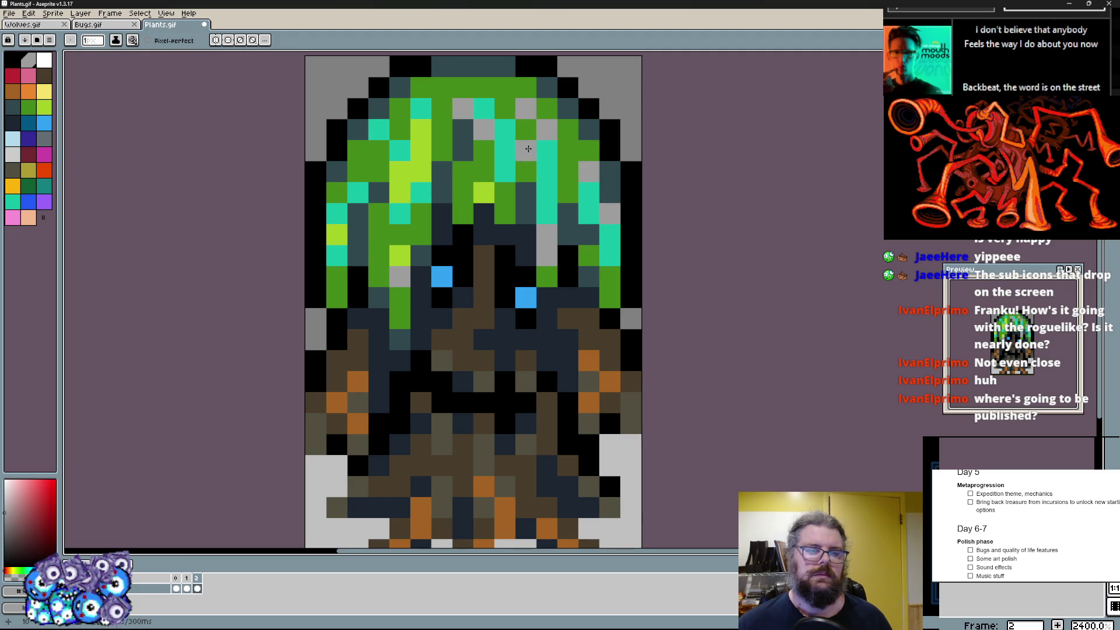
pyautogui.keyDown('alt'); pyautogui.click(525, 162); pyautogui.keyUp('alt')
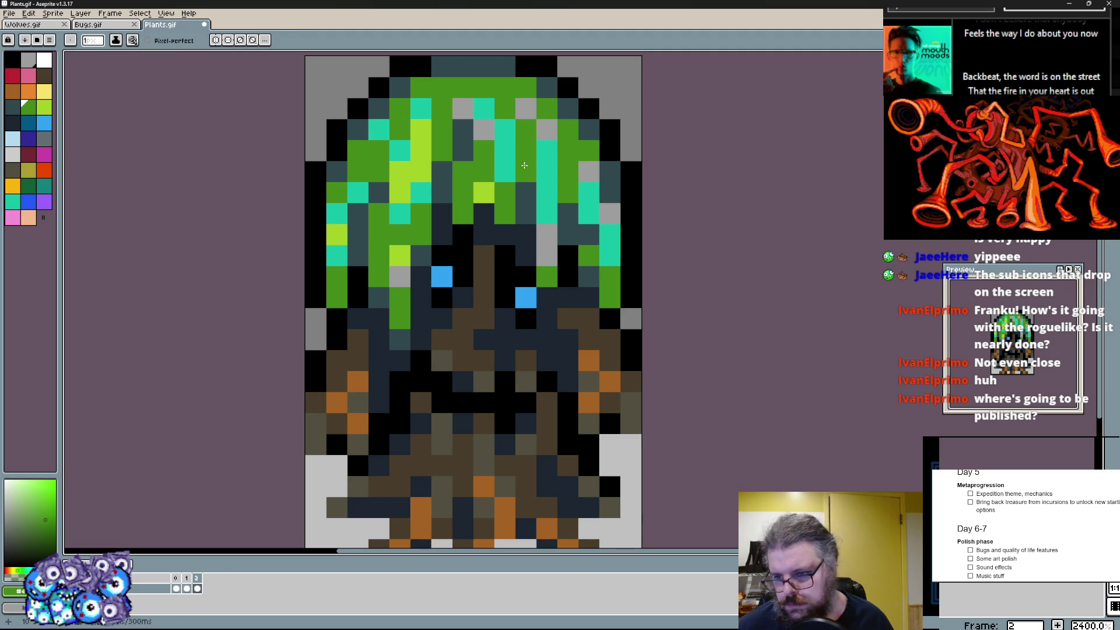
pyautogui.scroll(-1, 525, 176)
pyautogui.scroll(1, 524, 175)
# - Step back and forth through the Plants animation frames to review the existing sprites
pyautogui.press('Left')
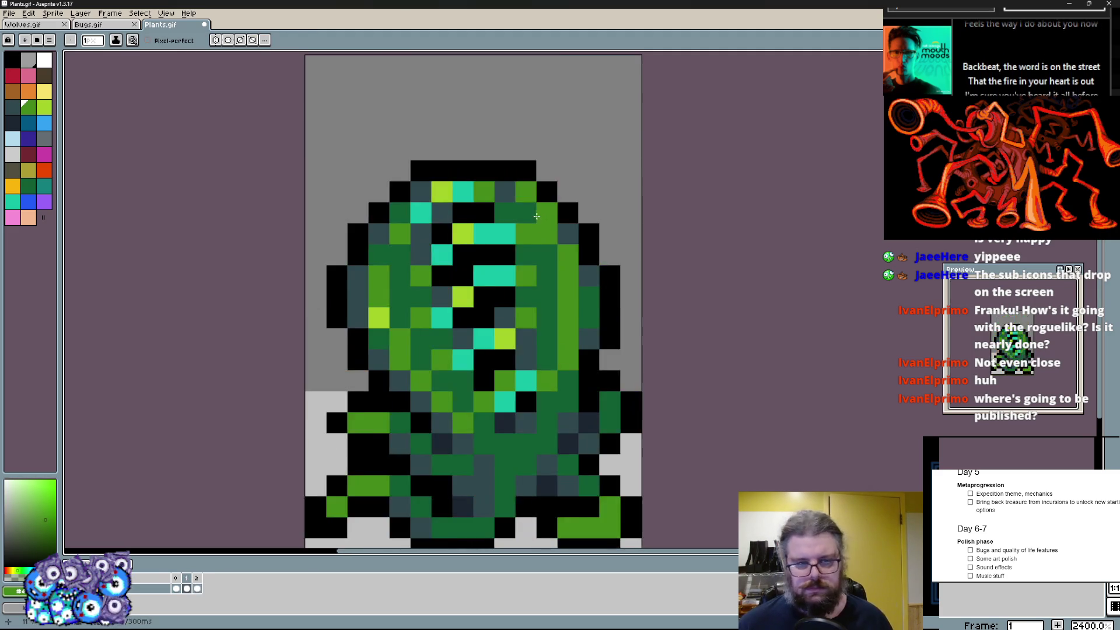
pyautogui.scroll(-1, 537, 215)
pyautogui.press('Right')
pyautogui.press('Right')
pyautogui.press('Right')
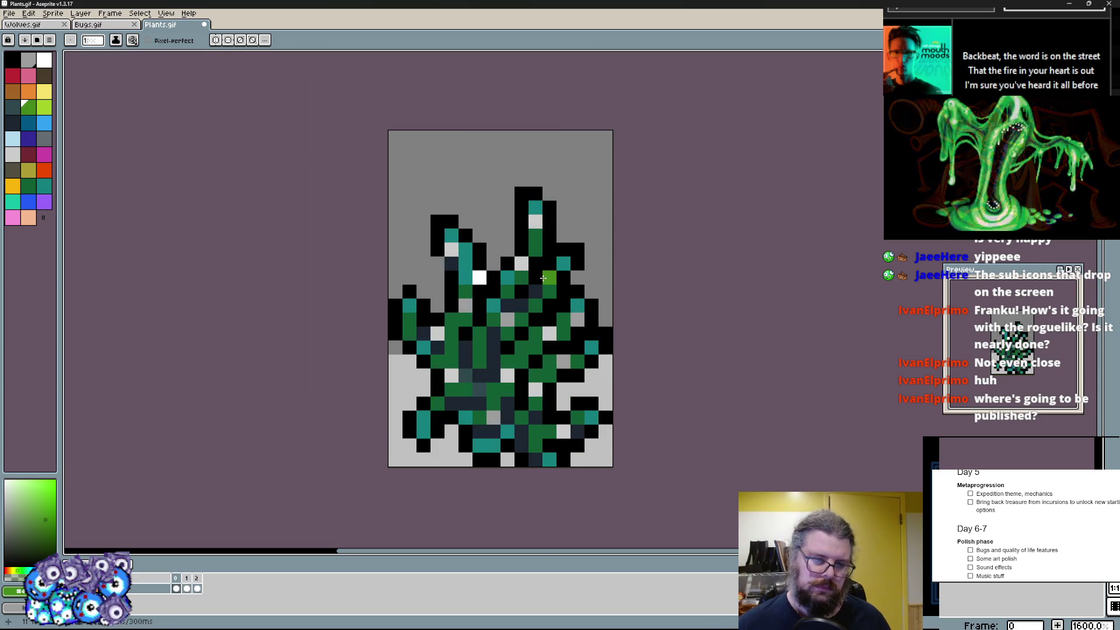
pyautogui.moveTo(563, 320); pyautogui.dragTo(557, 313)
pyautogui.press('Right')
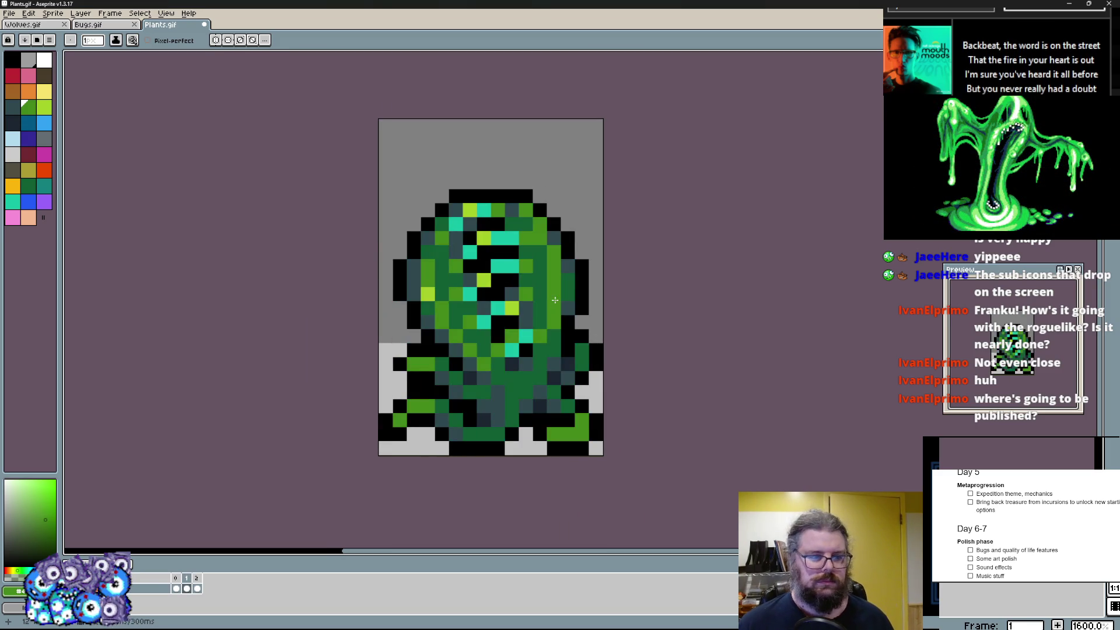
pyautogui.press('Right')
# - Add a new empty frame to the animation from the Frame menu
pyautogui.press('Left')
pyautogui.click(109, 14)
pyautogui.click(133, 58)
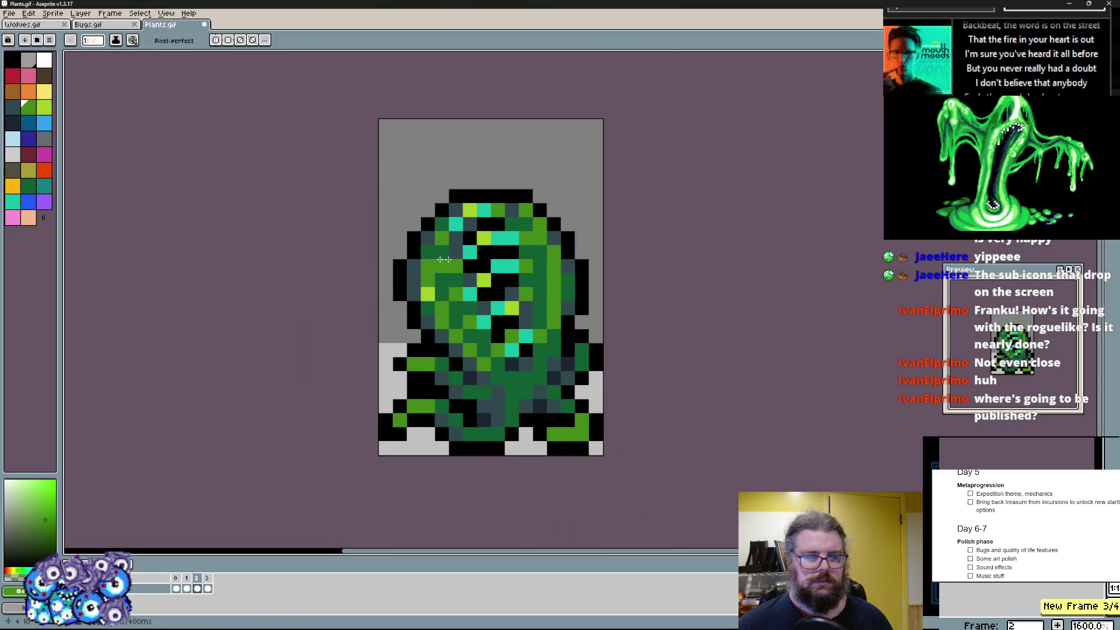
pyautogui.scroll(1, 491, 290)
pyautogui.press('e')
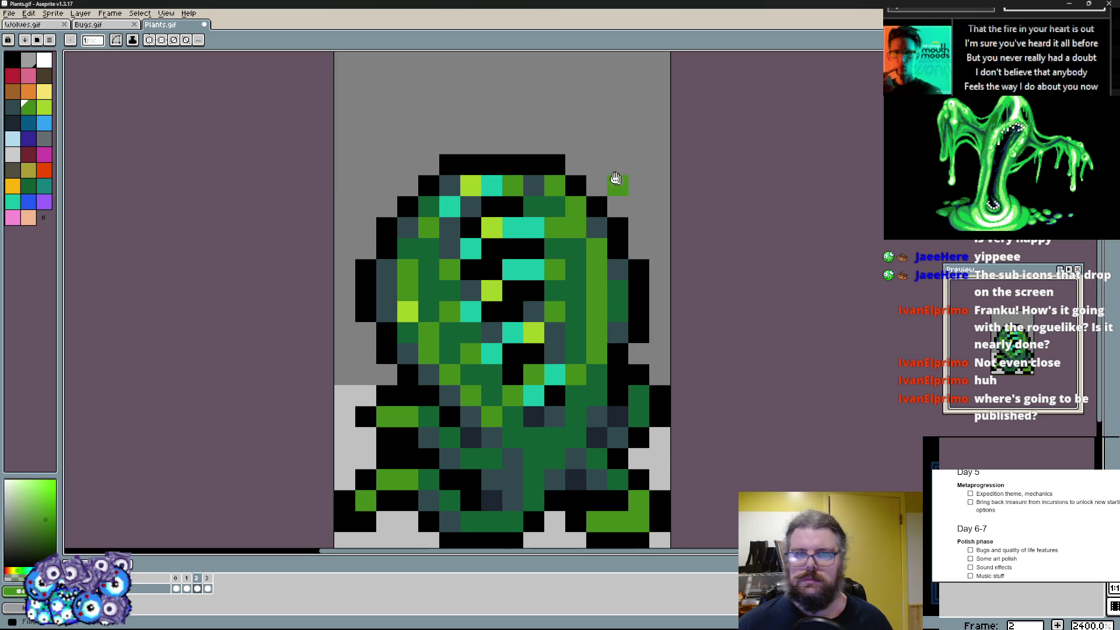
pyautogui.scroll(-1, 619, 183)
pyautogui.scroll(-1, 586, 158)
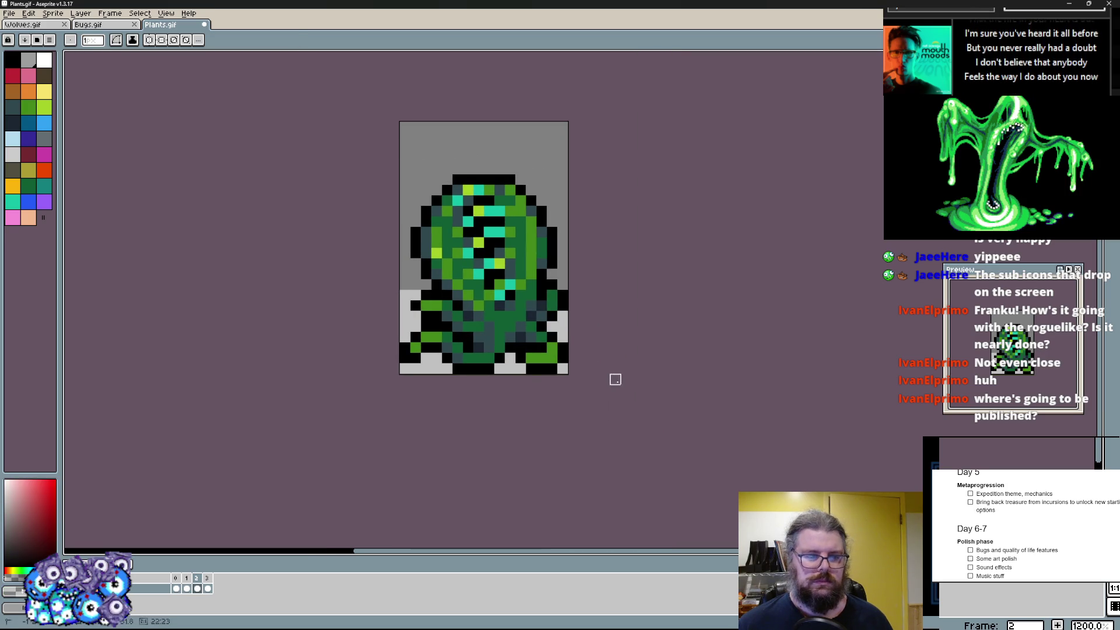
# - Inspect the neighbouring tree frame with the pencil ready, then return to the new empty frame
pyautogui.press('Right')
pyautogui.scroll(1, 534, 288)
pyautogui.press('alt')
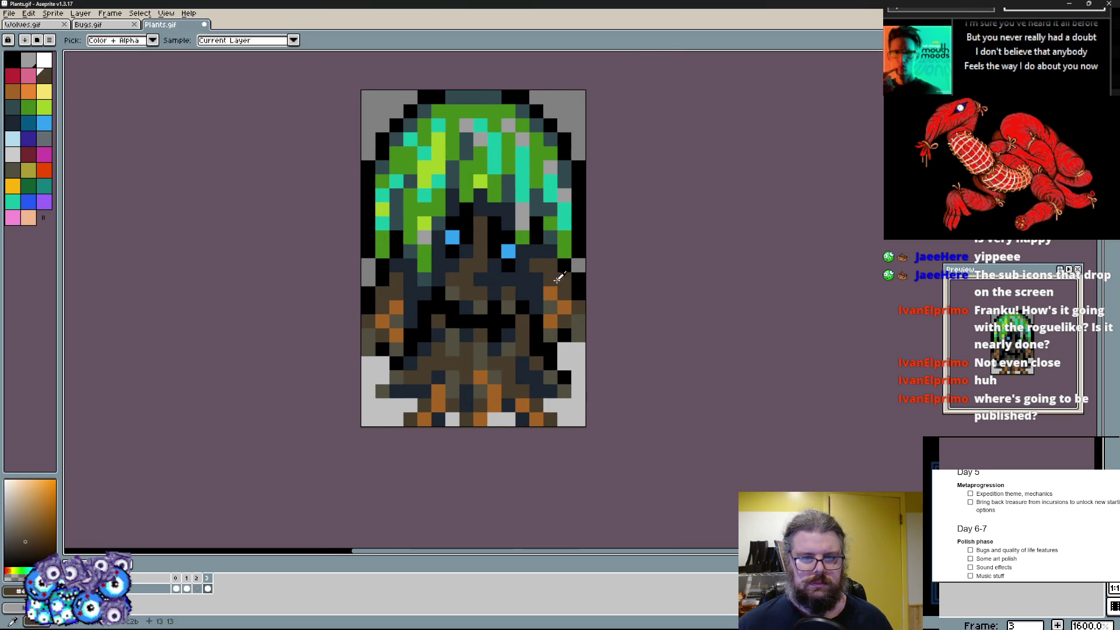
pyautogui.press('b')
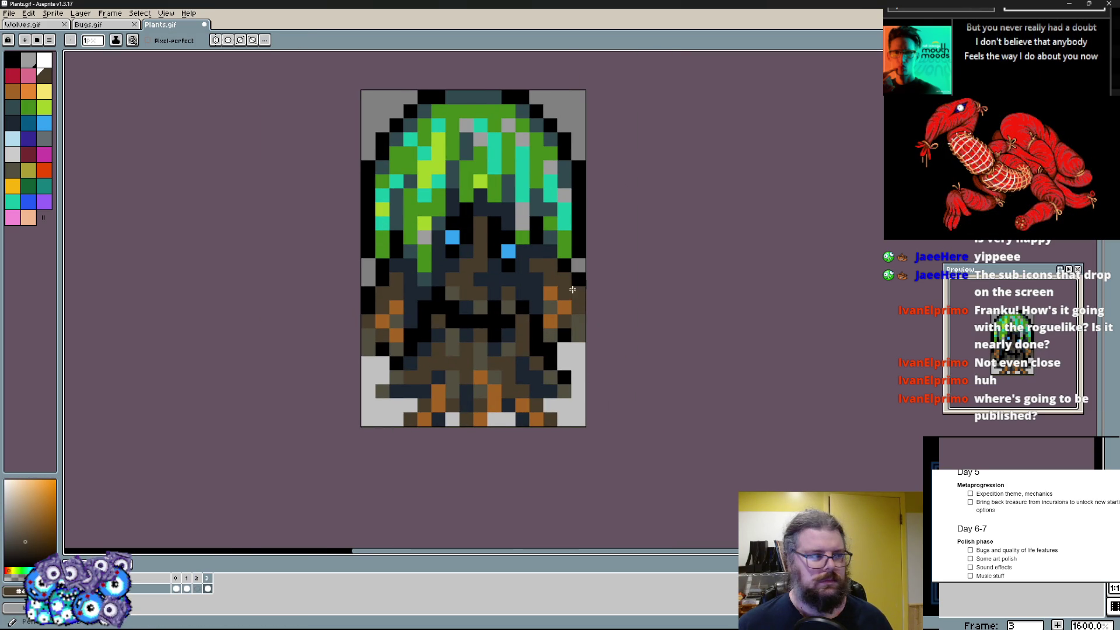
pyautogui.scroll(1, 572, 282)
pyautogui.scroll(1, 572, 298)
pyautogui.moveTo(573, 298); pyautogui.dragTo(579, 249)
pyautogui.press('Left')
pyautogui.scroll(-1, 368, 302)
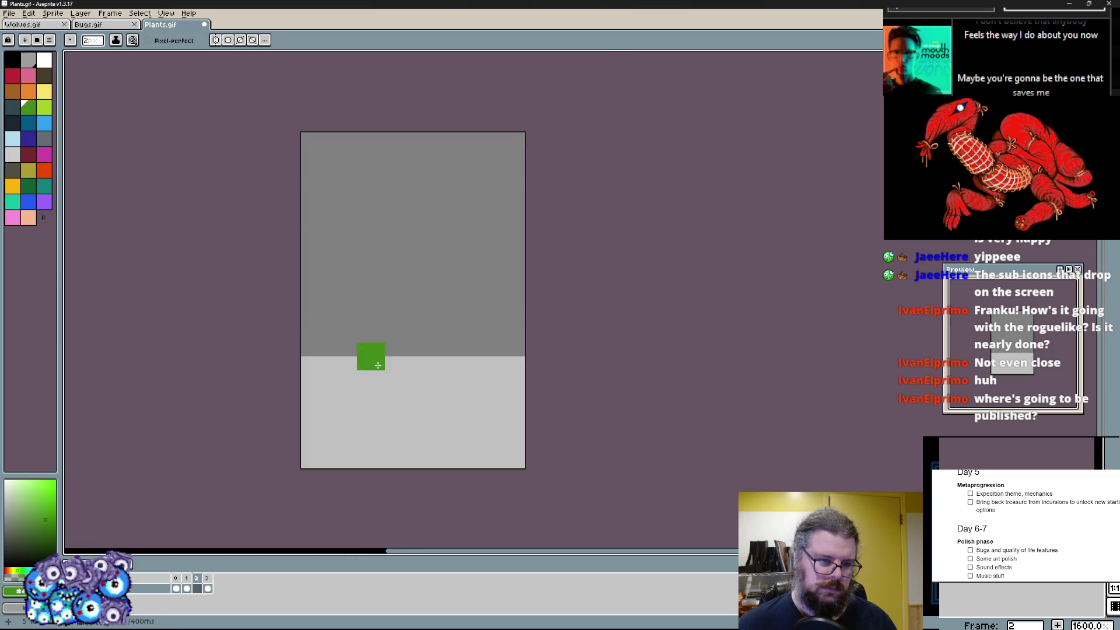
# - Block out the creature's green silhouette: body, raised arms, head and shoulders, clearing stray edge pixels
pyautogui.moveTo(384, 413)
pyautogui.mouseDown()
pyautogui.moveTo(441, 334)
pyautogui.moveTo(489, 350)
pyautogui.moveTo(477, 416)
pyautogui.mouseUp()
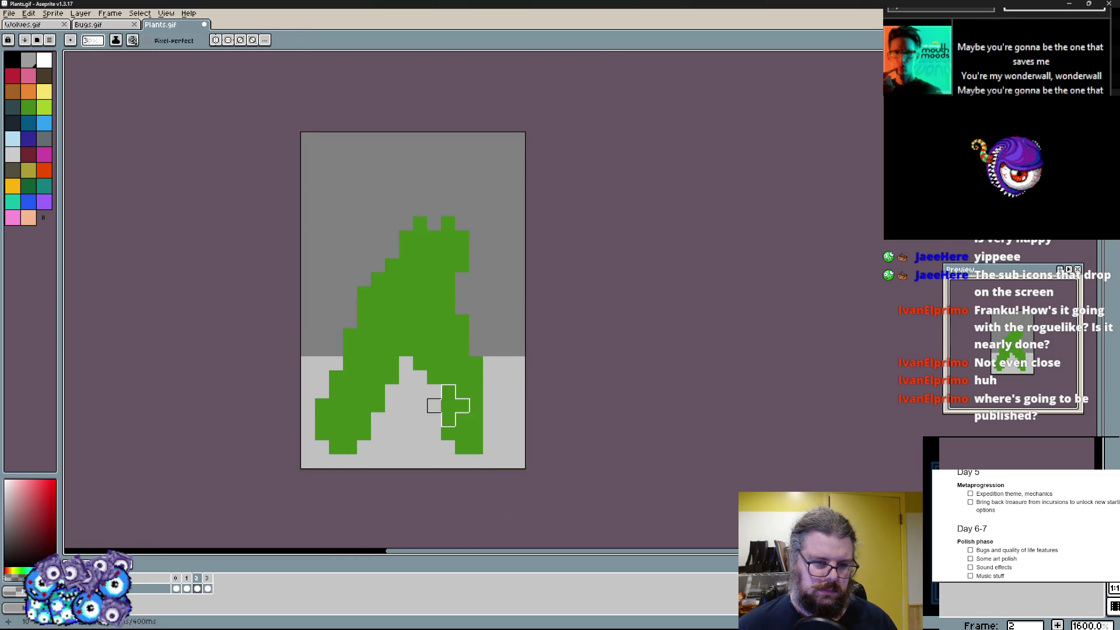
pyautogui.moveTo(393, 278); pyautogui.dragTo(350, 189)
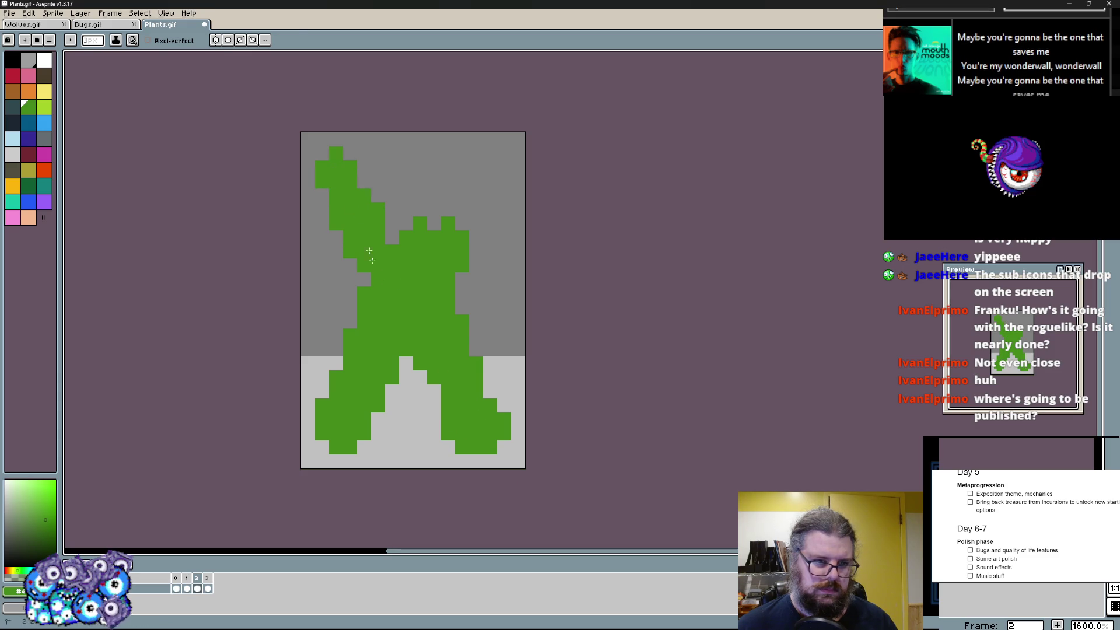
pyautogui.moveTo(357, 289); pyautogui.dragTo(349, 267)
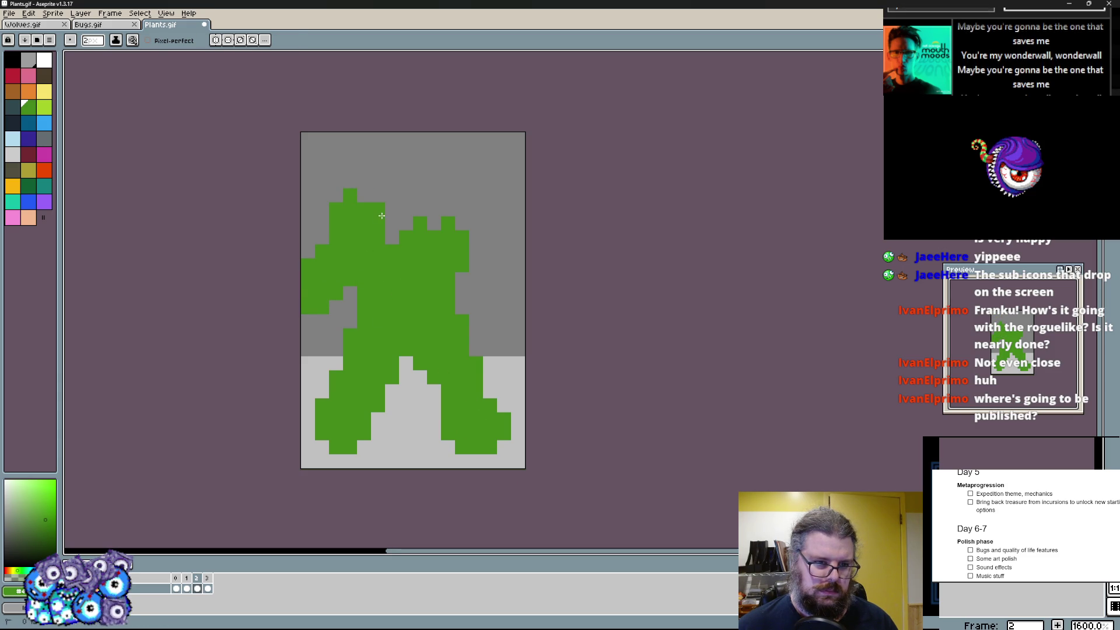
pyautogui.moveTo(376, 196); pyautogui.dragTo(311, 348)
pyautogui.moveTo(517, 341)
pyautogui.mouseDown()
pyautogui.moveTo(437, 223)
pyautogui.moveTo(473, 175)
pyautogui.mouseUp()
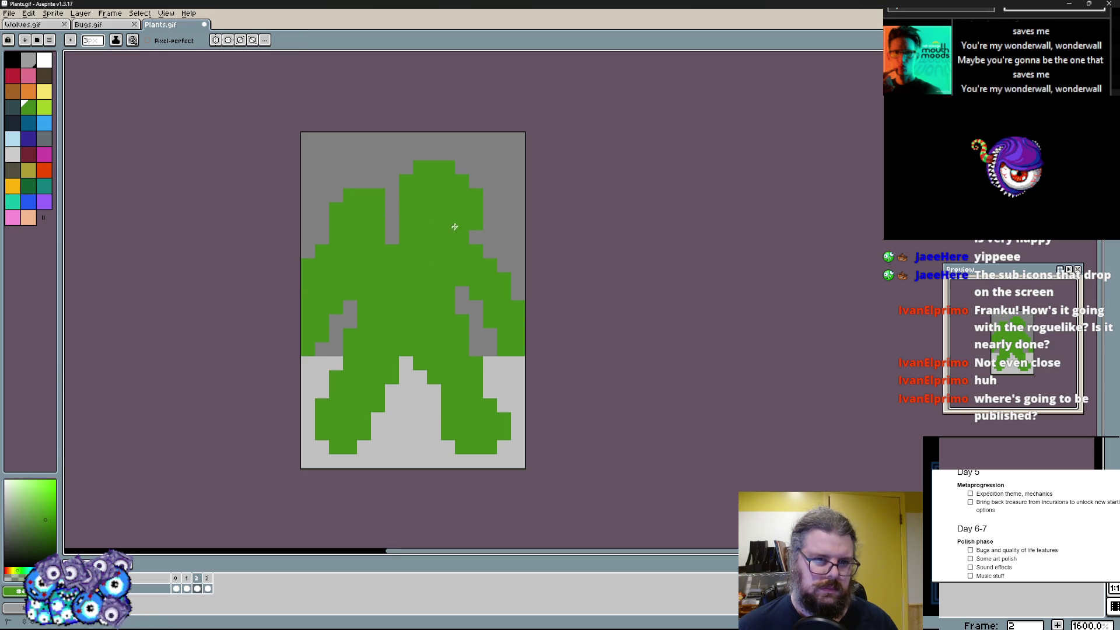
pyautogui.moveTo(473, 224); pyautogui.dragTo(438, 140)
pyautogui.press('alt')
pyautogui.click(350, 215)
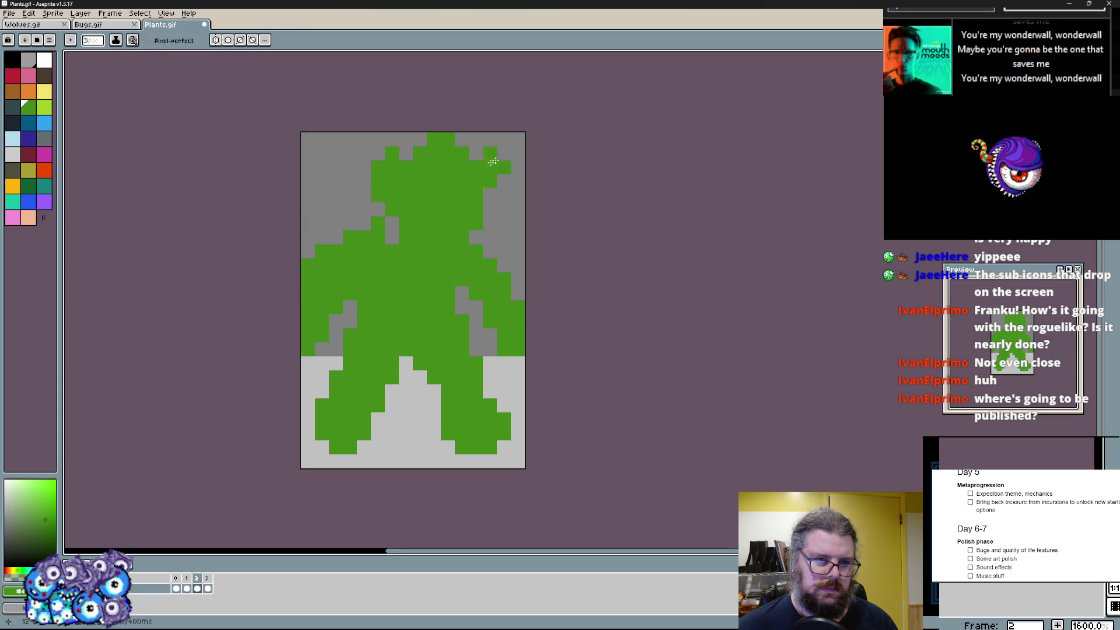
pyautogui.scroll(1, 430, 268)
pyautogui.click(253, 268)
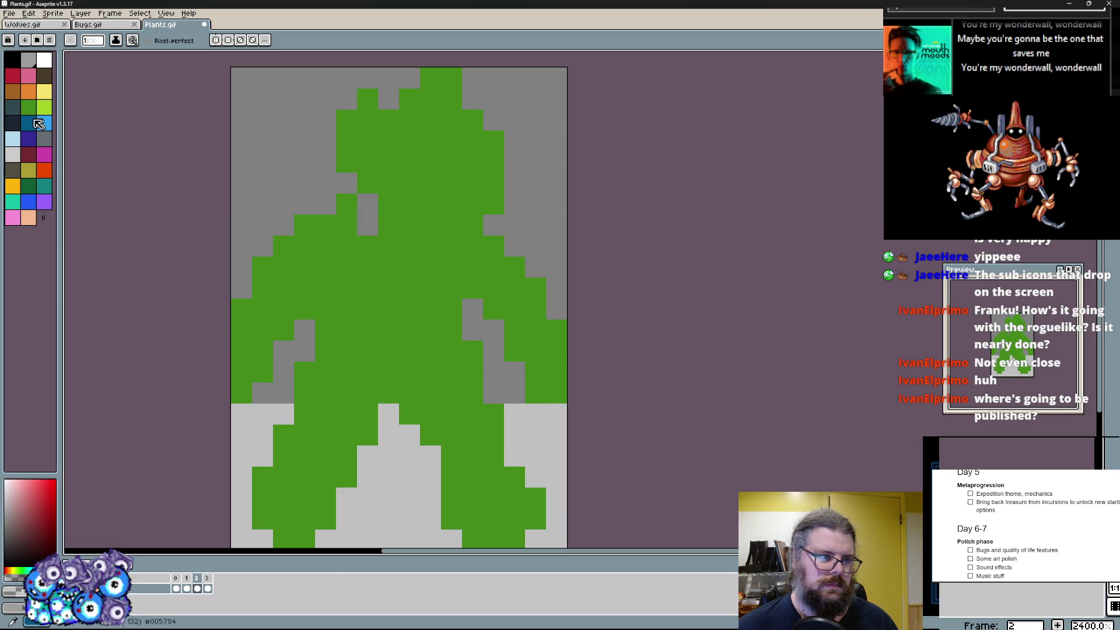
# - Shade the left arm dark green and fill the chest, lower body and legs with teal
pyautogui.click(27, 182)
pyautogui.moveTo(263, 287); pyautogui.dragTo(241, 367)
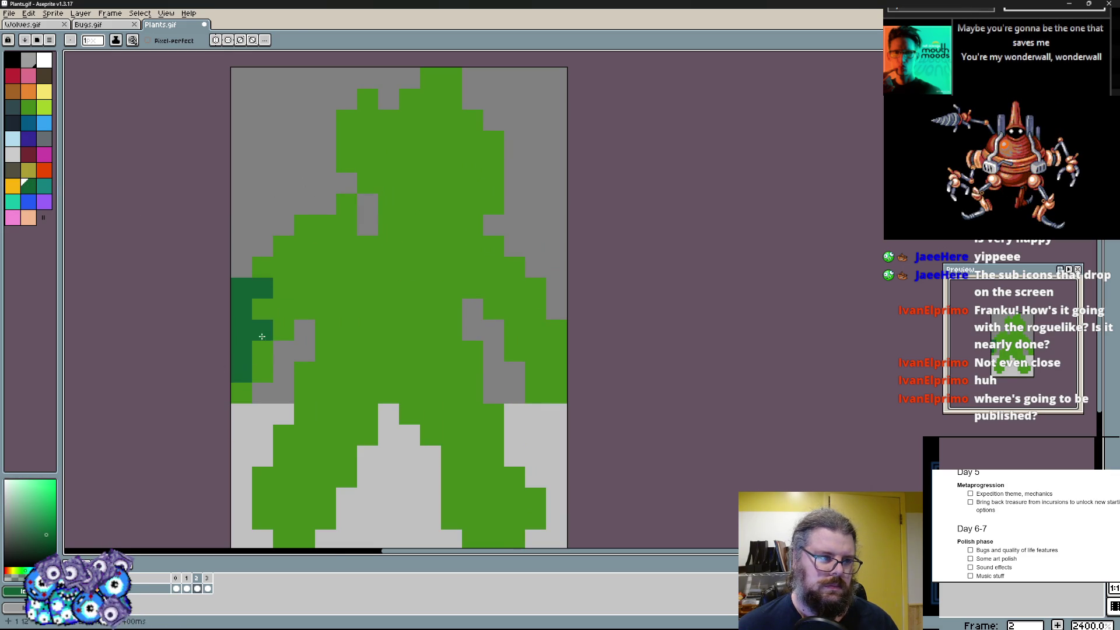
pyautogui.click(28, 182)
pyautogui.moveTo(315, 258); pyautogui.dragTo(262, 331)
pyautogui.moveTo(304, 289); pyautogui.dragTo(379, 297)
pyautogui.click(316, 487)
pyautogui.moveTo(326, 488)
pyautogui.mouseDown()
pyautogui.moveTo(412, 298)
pyautogui.moveTo(481, 438)
pyautogui.moveTo(512, 394)
pyautogui.moveTo(490, 263)
pyautogui.moveTo(416, 280)
pyautogui.moveTo(351, 219)
pyautogui.moveTo(454, 228)
pyautogui.moveTo(494, 263)
pyautogui.moveTo(504, 175)
pyautogui.mouseUp()
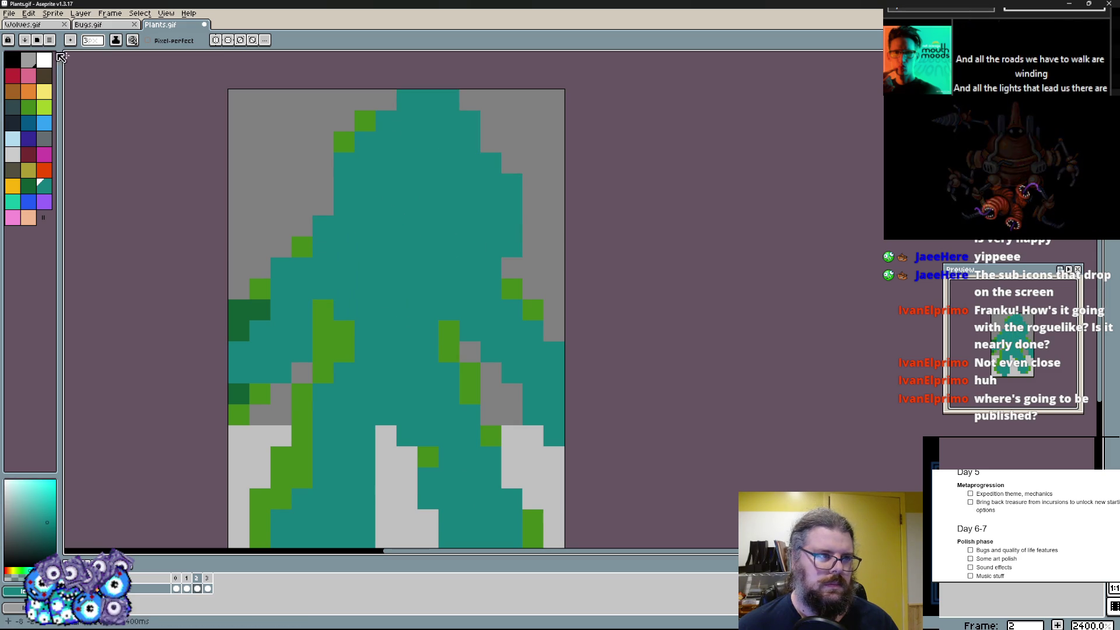
# - Draw the creature's two black eyes and wide black mouth
pyautogui.click(13, 60)
pyautogui.moveTo(346, 157); pyautogui.dragTo(358, 202)
pyautogui.moveTo(408, 157); pyautogui.dragTo(393, 211)
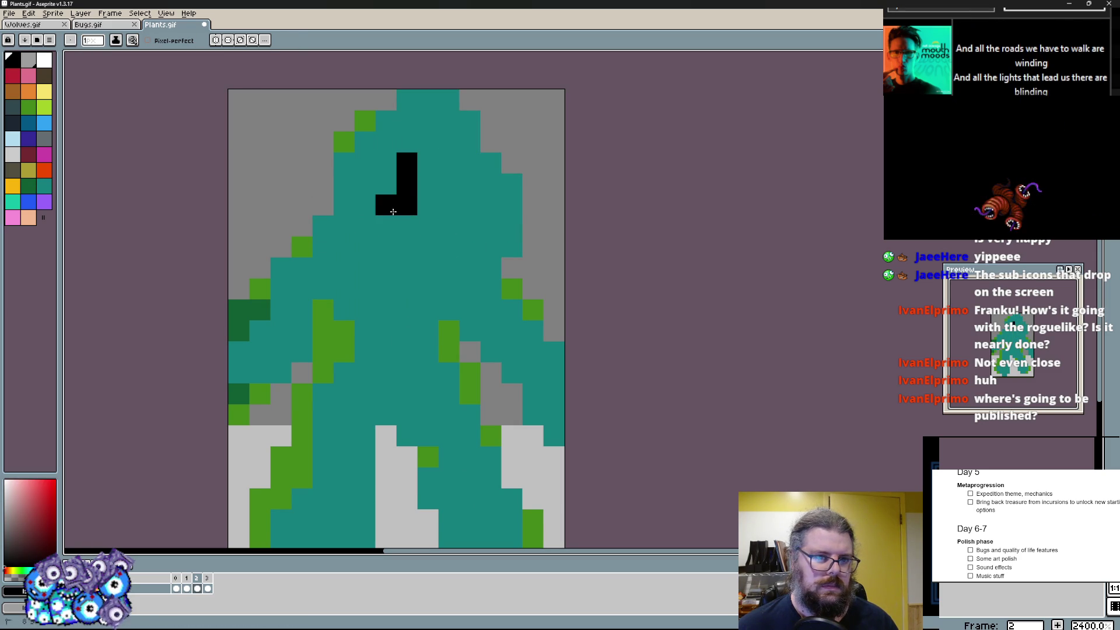
pyautogui.moveTo(466, 199); pyautogui.dragTo(469, 212)
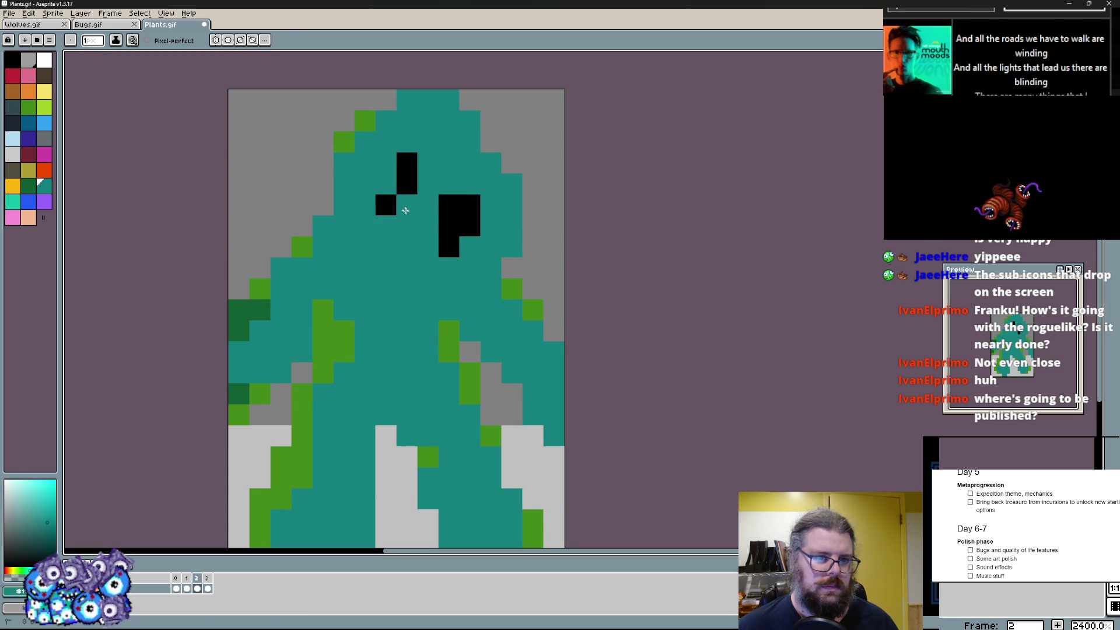
pyautogui.click(390, 181)
pyautogui.moveTo(365, 248)
pyautogui.mouseDown()
pyautogui.moveTo(421, 302)
pyautogui.moveTo(470, 269)
pyautogui.moveTo(470, 183)
pyautogui.mouseUp()
pyautogui.hotkey('ctrl', 'z')
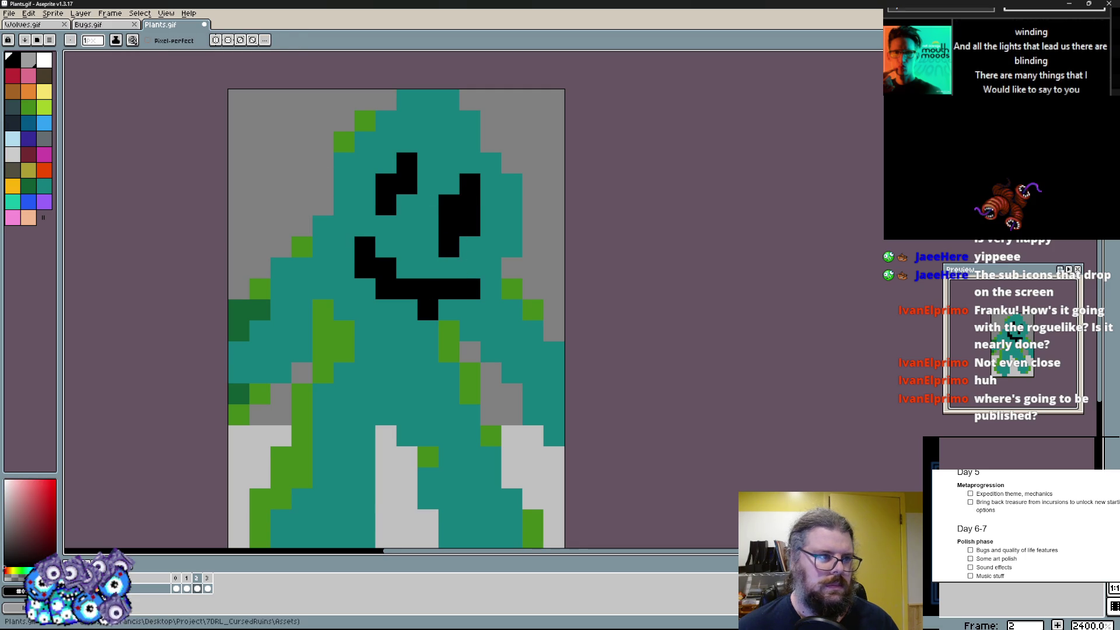
# - Paint dark green shading and tufts around the sides and top of the head
pyautogui.click(21, 187)
pyautogui.moveTo(344, 164)
pyautogui.mouseDown()
pyautogui.moveTo(326, 223)
pyautogui.moveTo(298, 145)
pyautogui.moveTo(343, 101)
pyautogui.mouseUp()
pyautogui.moveTo(491, 163); pyautogui.dragTo(532, 121)
pyautogui.click(553, 206)
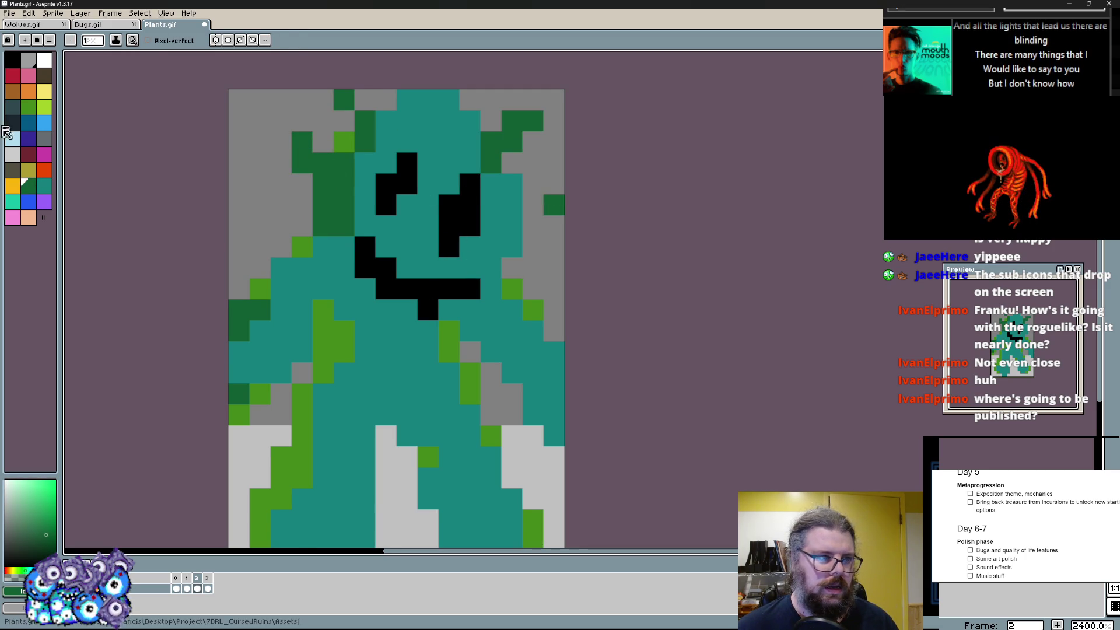
# - Add white highlight pixels to both eyes and touch up the right eye in black
pyautogui.click(33, 106)
pyautogui.click(386, 183)
pyautogui.click(448, 207)
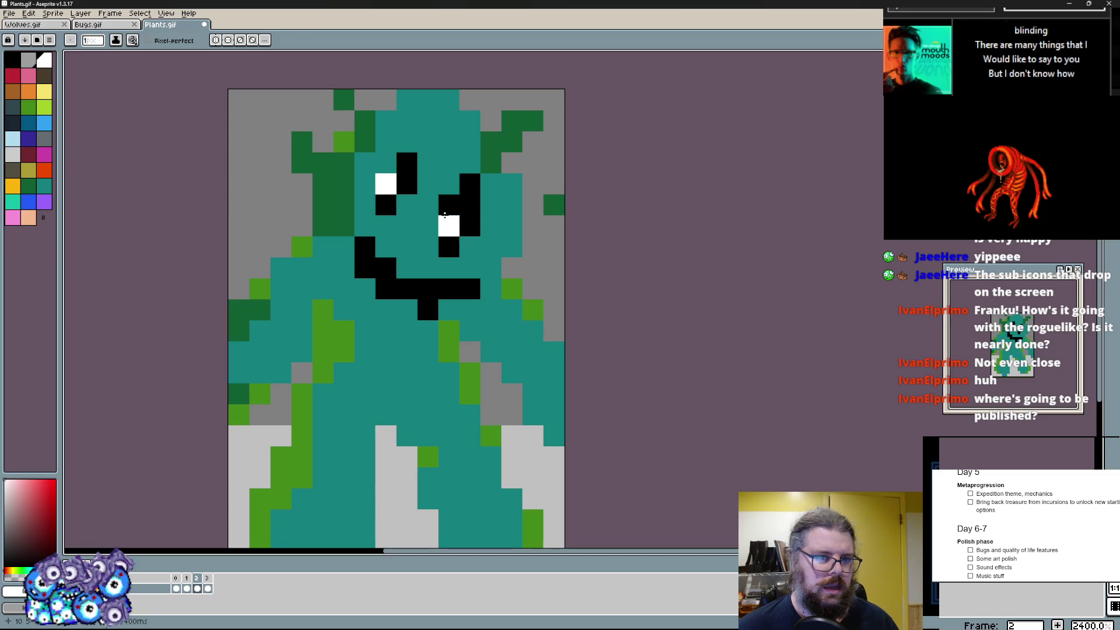
pyautogui.click(469, 205)
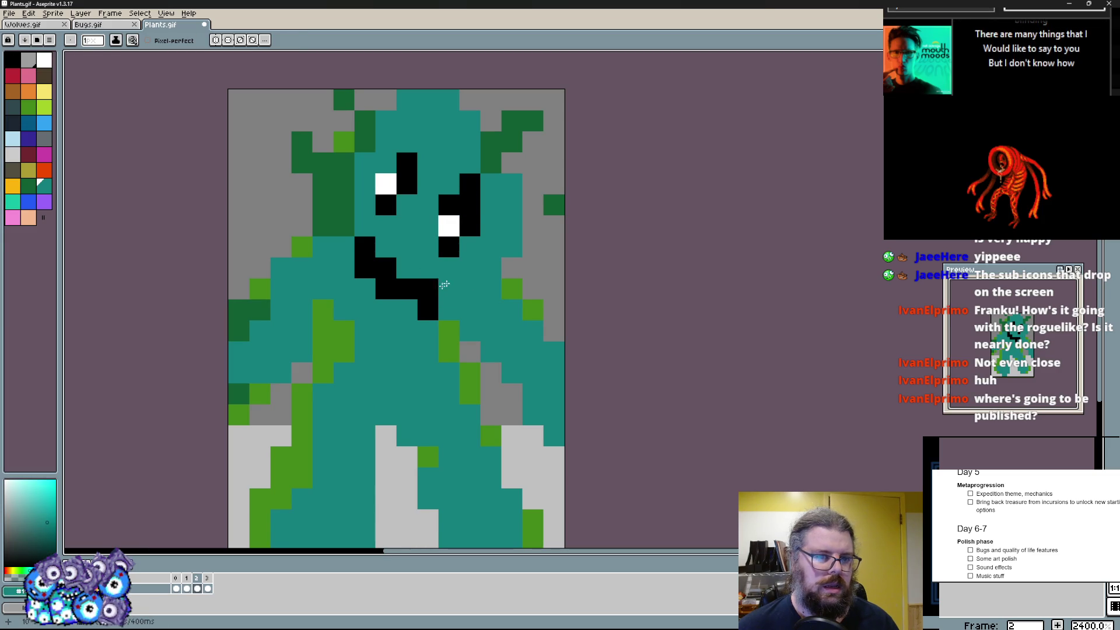
# - Shade dark green from the left shoulder down across the chest and right side
pyautogui.click(23, 183)
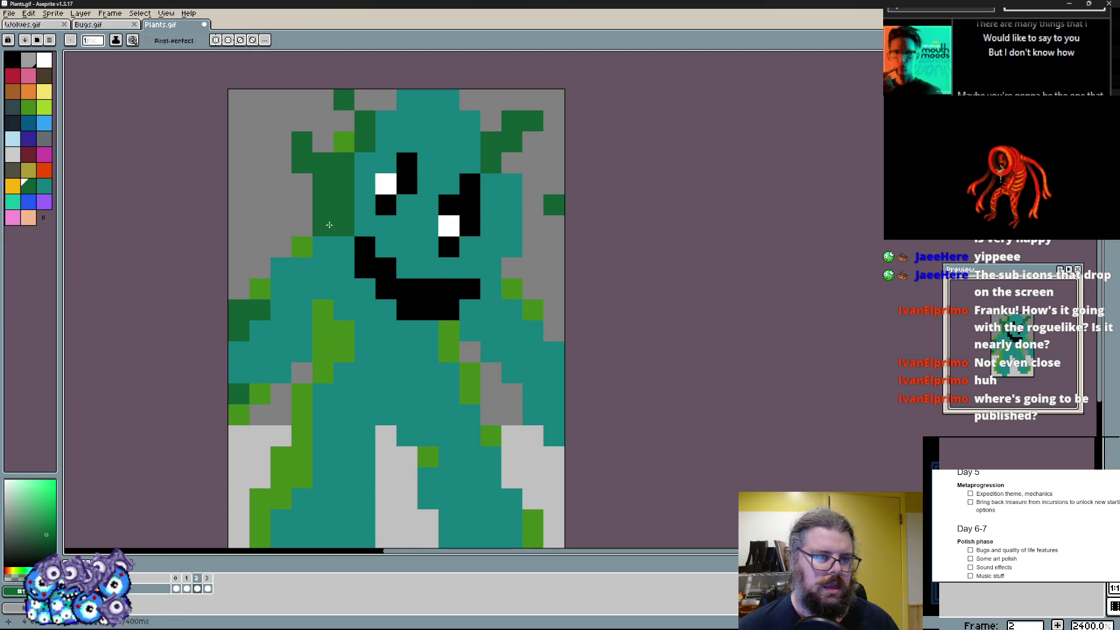
pyautogui.moveTo(322, 201); pyautogui.dragTo(436, 363)
pyautogui.moveTo(490, 289)
pyautogui.mouseDown()
pyautogui.moveTo(455, 361)
pyautogui.moveTo(507, 438)
pyautogui.mouseUp()
pyautogui.scroll(-3, 508, 438)
pyautogui.moveTo(448, 306)
pyautogui.mouseDown()
pyautogui.moveTo(450, 455)
pyautogui.moveTo(529, 452)
pyautogui.mouseUp()
# - Extend the dark green shading across the legs, right side and left arm
pyautogui.moveTo(562, 398); pyautogui.dragTo(503, 363)
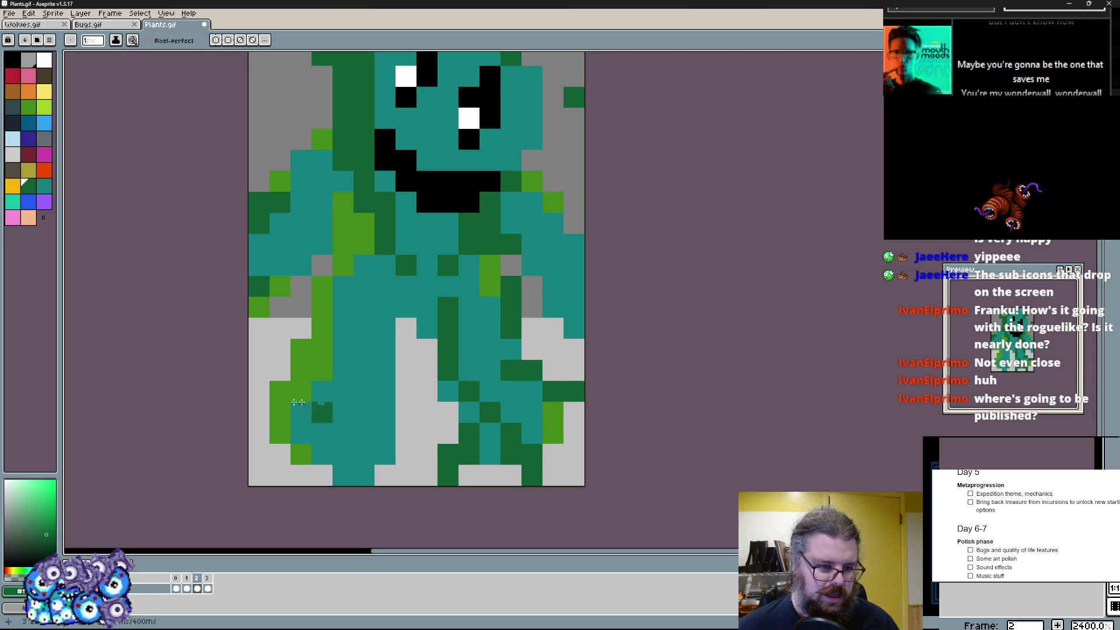
pyautogui.moveTo(280, 412); pyautogui.dragTo(338, 436)
pyautogui.moveTo(323, 477)
pyautogui.mouseDown()
pyautogui.moveTo(346, 433)
pyautogui.moveTo(407, 455)
pyautogui.mouseUp()
pyautogui.moveTo(396, 412)
pyautogui.mouseDown()
pyautogui.moveTo(323, 369)
pyautogui.moveTo(341, 307)
pyautogui.mouseUp()
pyautogui.scroll(-2, 350, 280)
pyautogui.moveTo(277, 355); pyautogui.dragTo(310, 280)
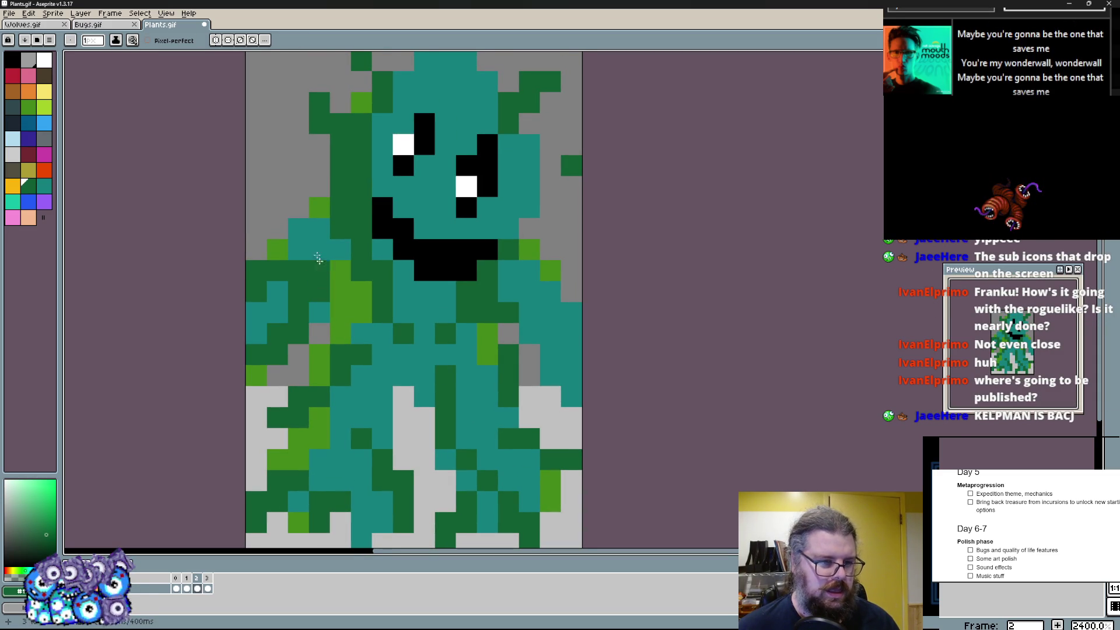
# - Widen the black mouth downward, undoing an excess patch and touching up nearby pixels
pyautogui.moveTo(294, 224); pyautogui.dragTo(350, 249)
pyautogui.scroll(-2, 395, 263)
pyautogui.scroll(4, 394, 262)
pyautogui.moveTo(298, 306)
pyautogui.mouseDown()
pyautogui.moveTo(359, 376)
pyautogui.moveTo(307, 403)
pyautogui.moveTo(389, 402)
pyautogui.mouseUp()
pyautogui.click(386, 403)
pyautogui.press('x')
pyautogui.click(386, 402)
pyautogui.click(462, 208)
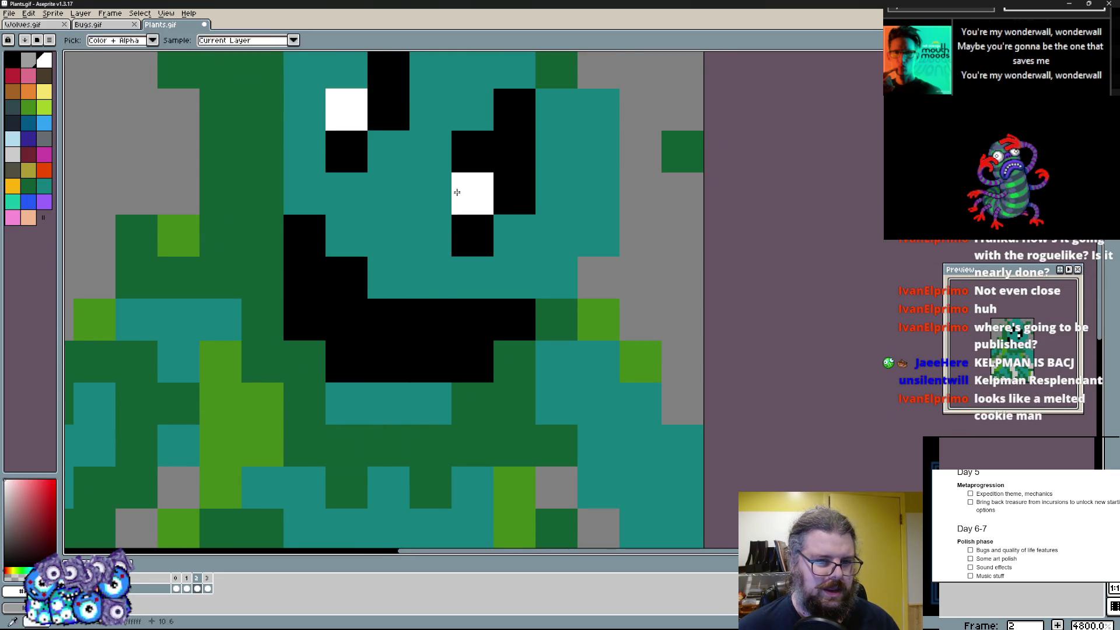
# - Place white teeth around the black mouth, undoing a misplaced one, and add dark-green pixels at the right edge
pyautogui.click(263, 235)
pyautogui.click(347, 277)
pyautogui.click(431, 319)
pyautogui.click(515, 319)
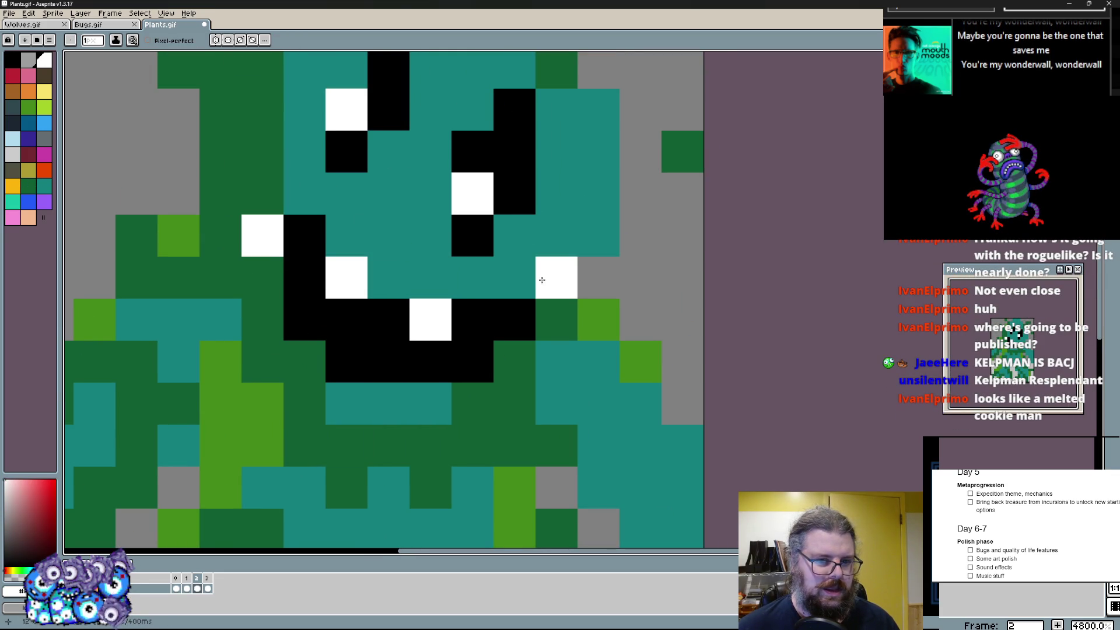
pyautogui.click(347, 403)
pyautogui.click(305, 360)
pyautogui.click(473, 402)
pyautogui.click(431, 444)
pyautogui.hotkey('ctrl', 'z')
pyautogui.click(473, 361)
pyautogui.scroll(-2, 473, 361)
pyautogui.scroll(1, 482, 381)
pyautogui.keyDown('alt'); pyautogui.click(538, 306); pyautogui.keyUp('alt')
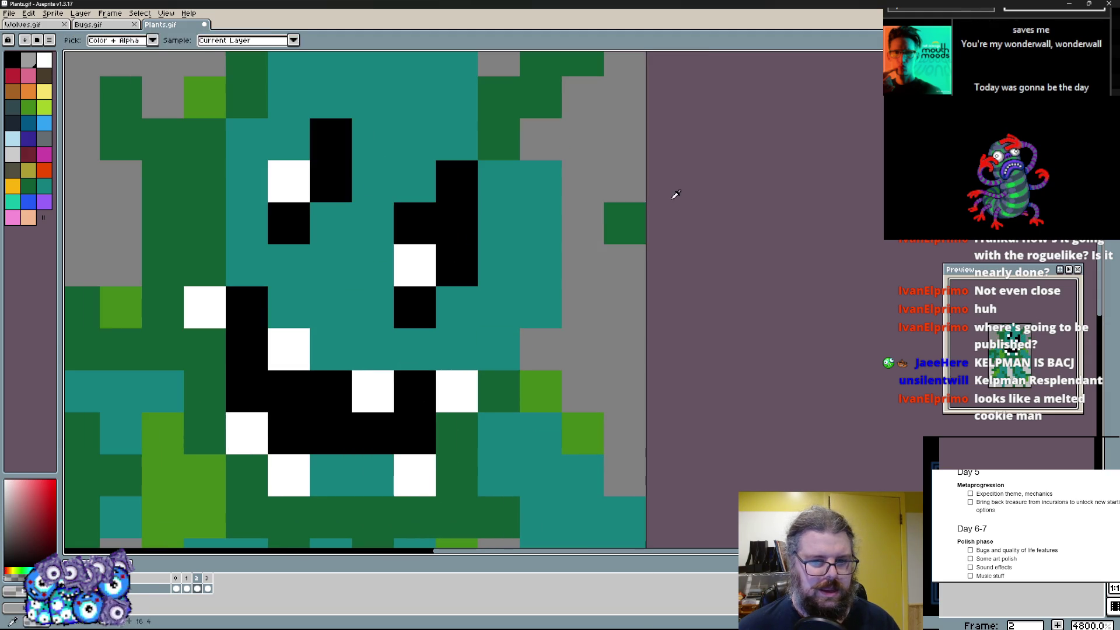
pyautogui.click(582, 263)
pyautogui.scroll(-1, 523, 273)
pyautogui.scroll(-1, 523, 274)
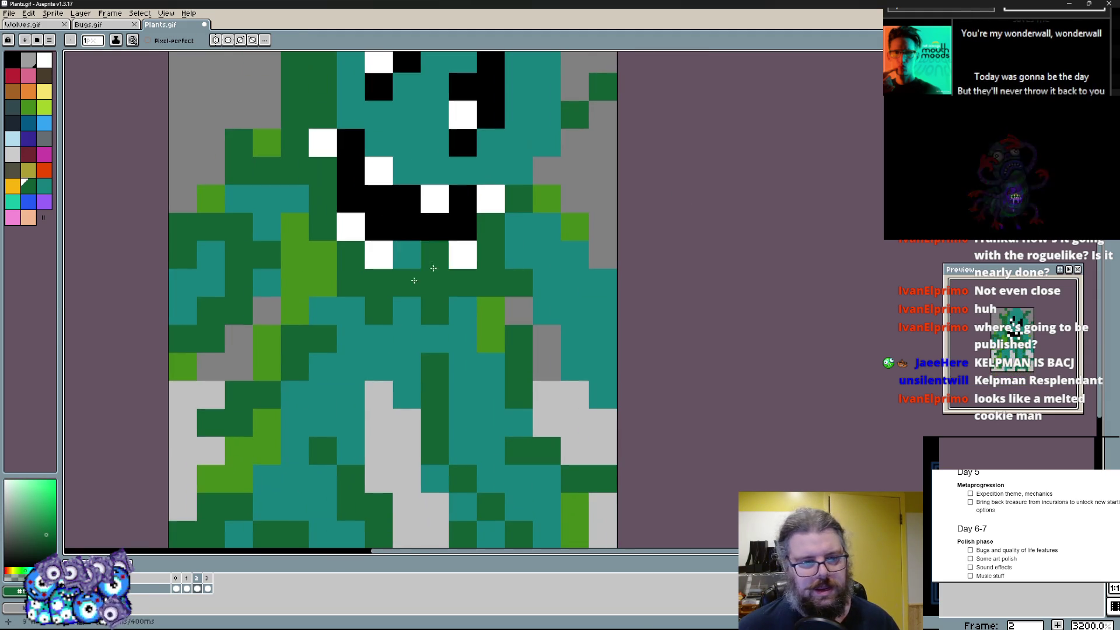
pyautogui.scroll(1, 382, 484)
# - Paint lime-green highlights around the eyes and across the creature's body
pyautogui.moveTo(402, 337)
pyautogui.mouseDown()
pyautogui.moveTo(400, 219)
pyautogui.moveTo(367, 162)
pyautogui.moveTo(259, 249)
pyautogui.moveTo(341, 159)
pyautogui.mouseUp()
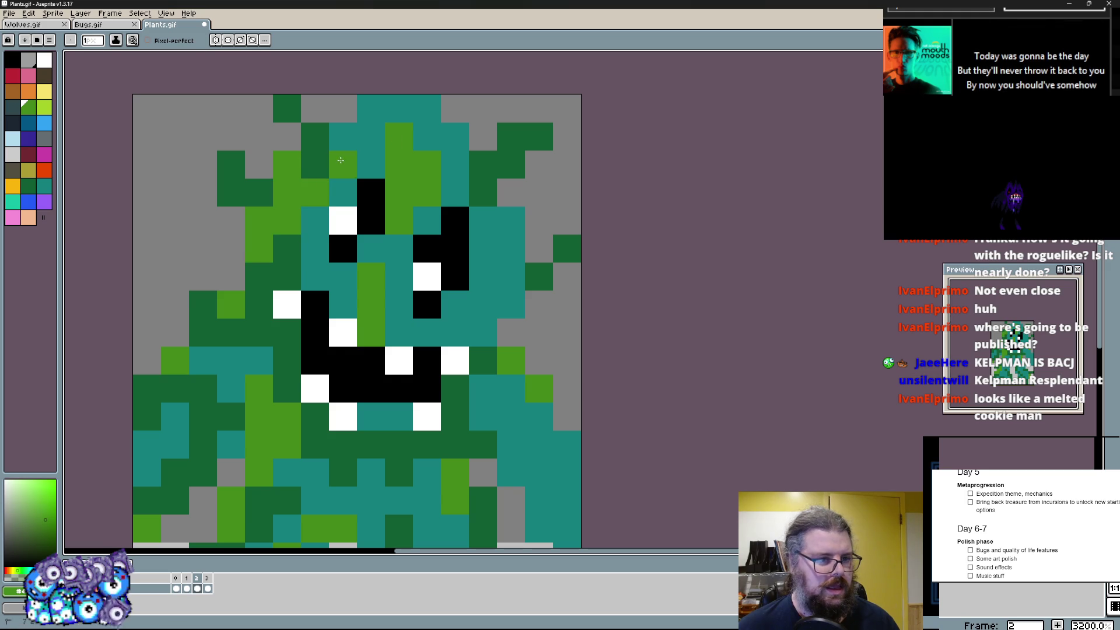
pyautogui.click(343, 162)
pyautogui.click(314, 192)
pyautogui.click(259, 249)
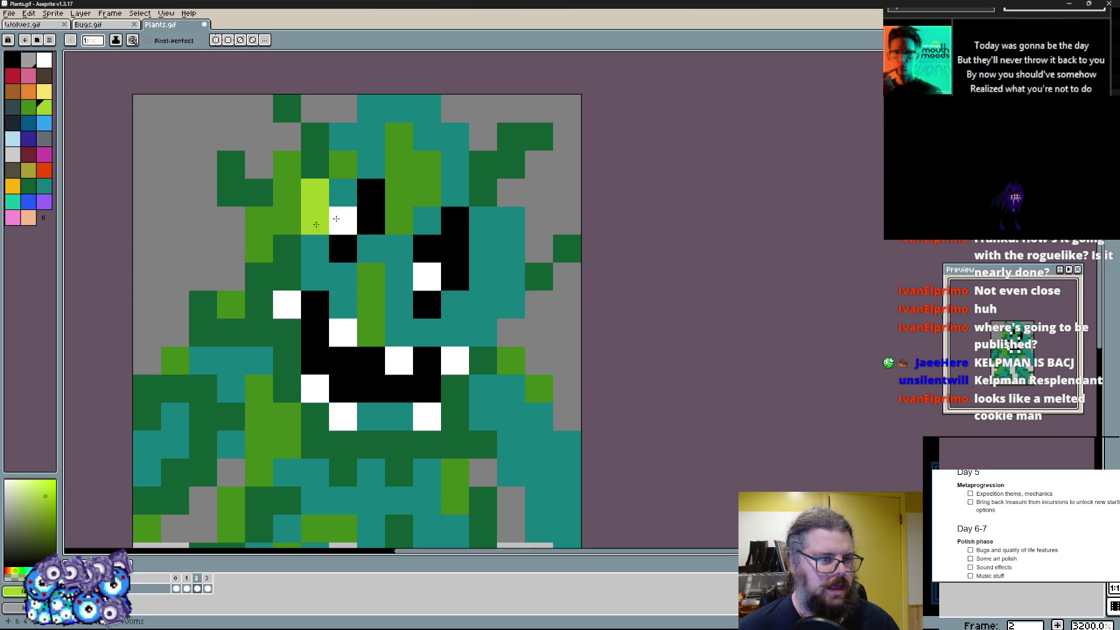
pyautogui.scroll(-2, 412, 254)
pyautogui.click(226, 319)
pyautogui.scroll(-2, 333, 391)
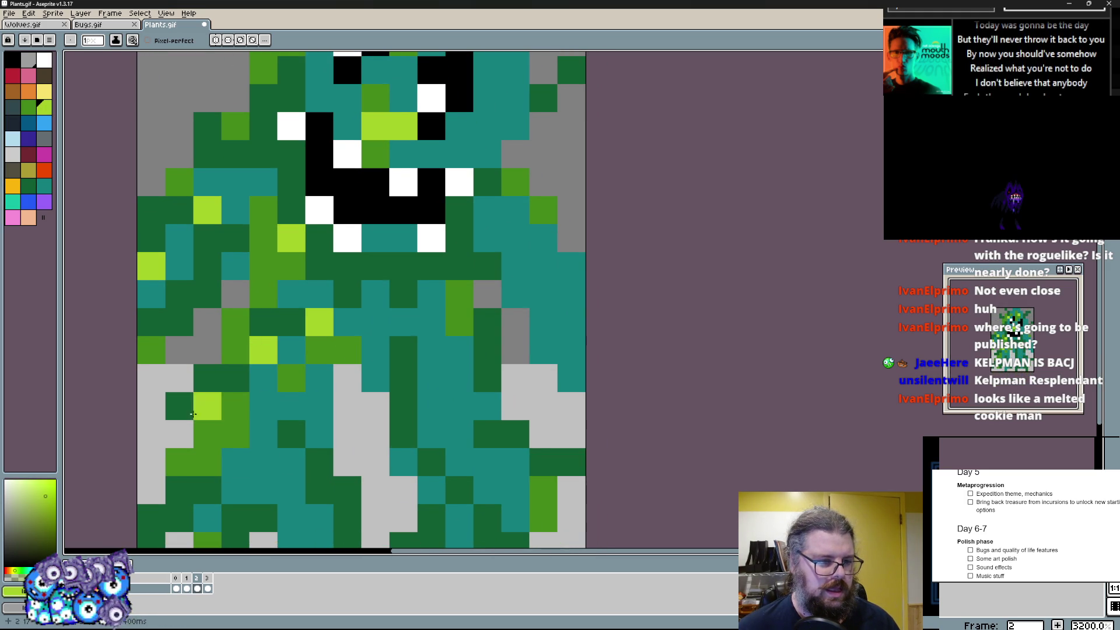
pyautogui.moveTo(196, 408); pyautogui.dragTo(330, 454)
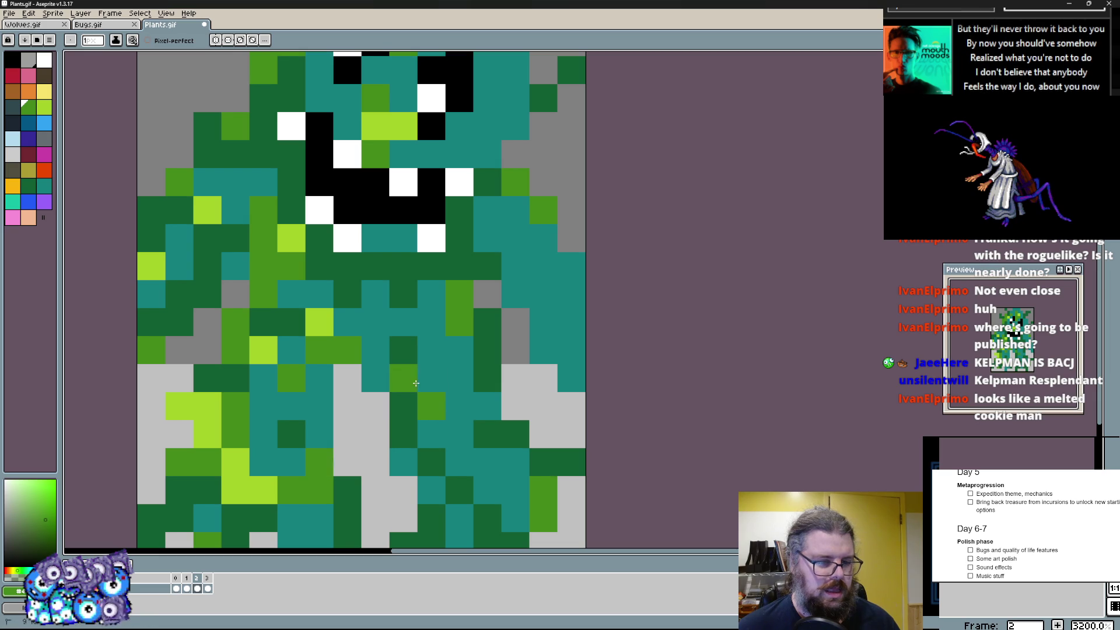
pyautogui.moveTo(429, 378); pyautogui.dragTo(510, 263)
pyautogui.scroll(-2, 509, 262)
pyautogui.scroll(-1, 438, 351)
pyautogui.click(442, 347)
# - Shade the top of the head with dark slate green pixels
pyautogui.click(442, 207)
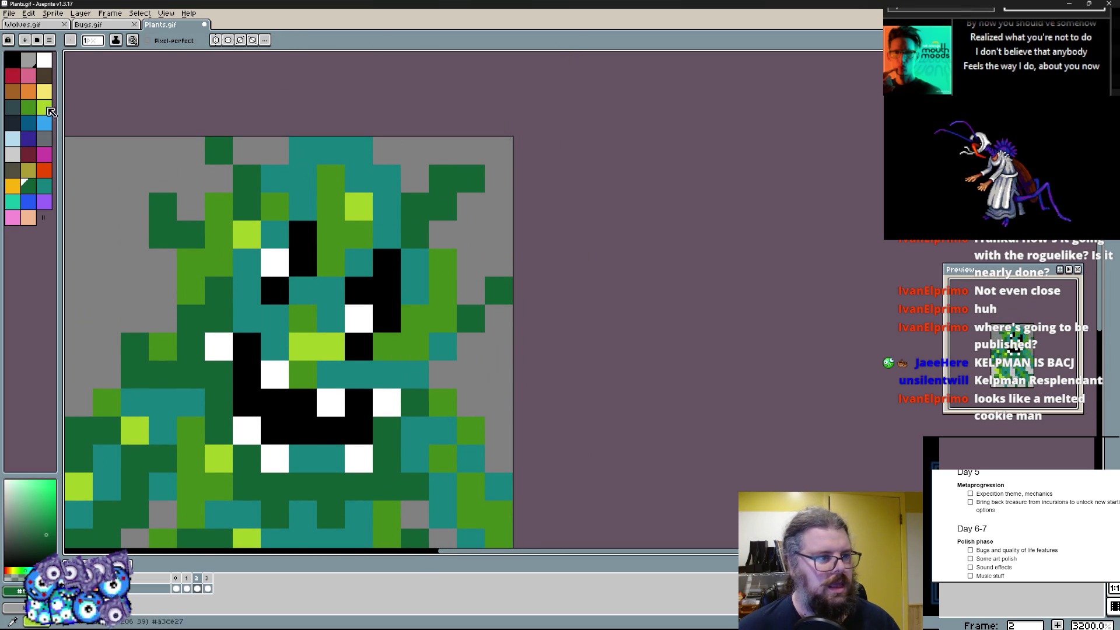
pyautogui.click(31, 124)
pyautogui.click(276, 177)
pyautogui.click(387, 208)
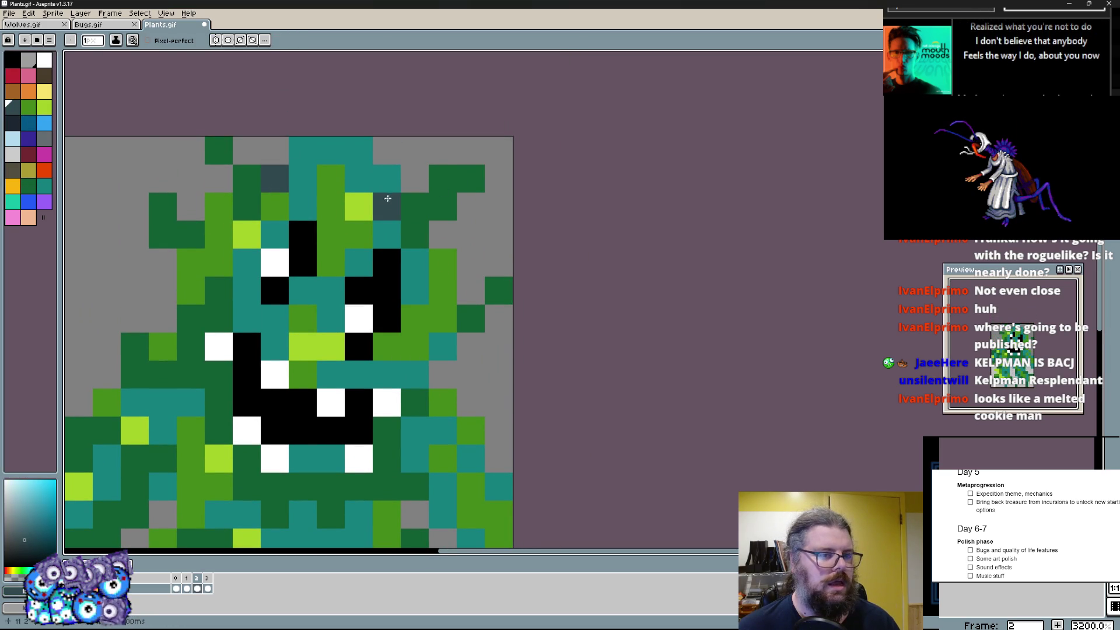
# - Add dark slate green shading across the lower body and legs
pyautogui.moveTo(458, 341); pyautogui.dragTo(485, 221)
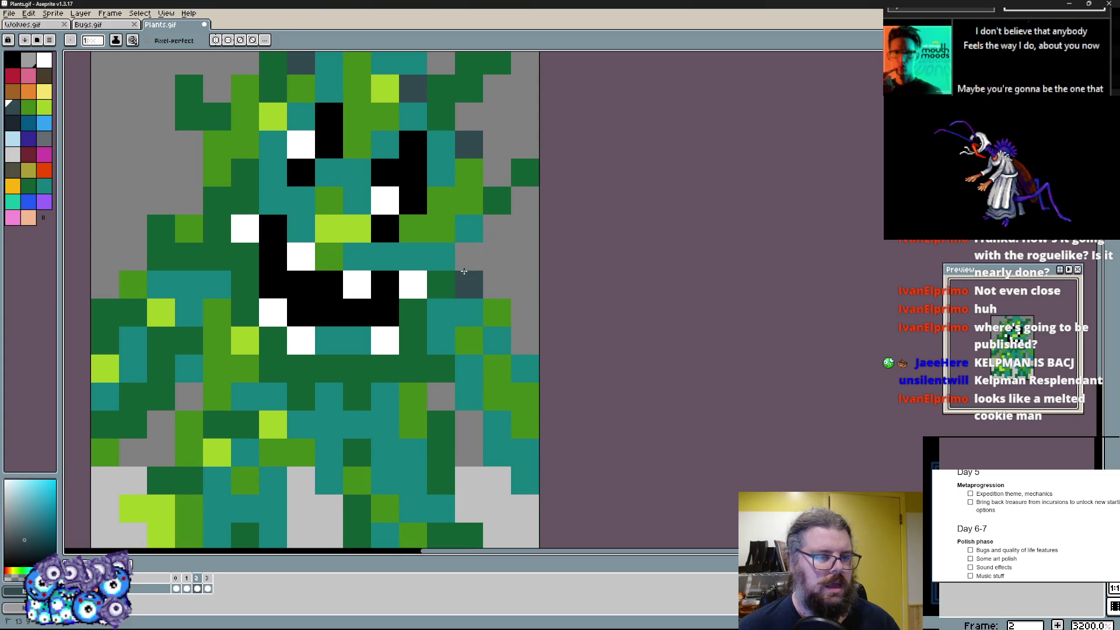
pyautogui.click(442, 396)
pyautogui.click(525, 451)
pyautogui.moveTo(437, 438); pyautogui.dragTo(478, 377)
pyautogui.click(426, 321)
pyautogui.click(307, 404)
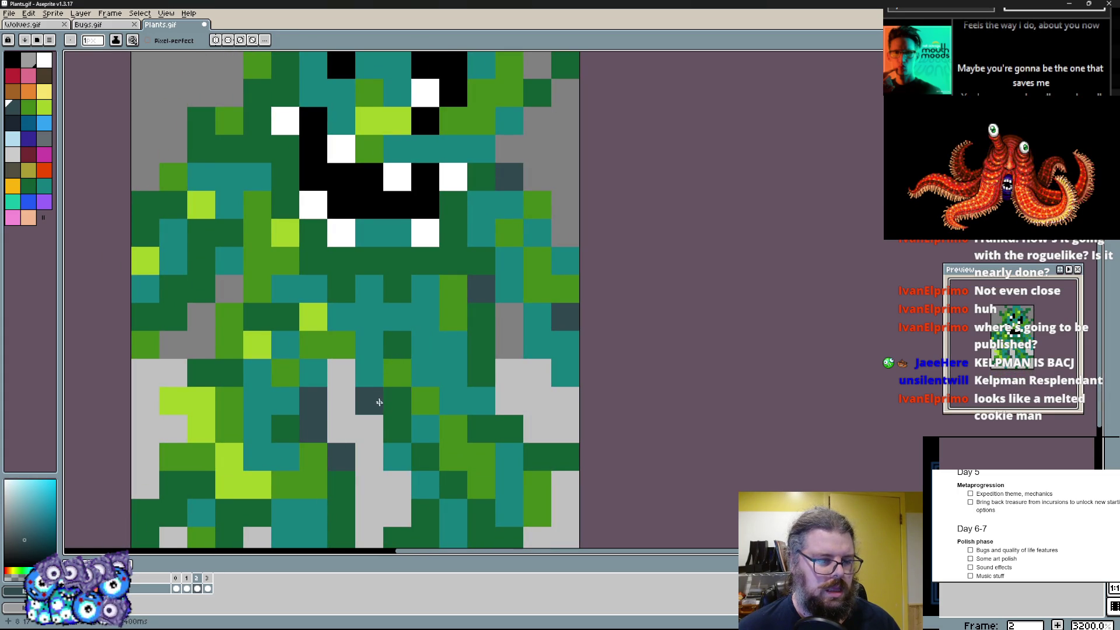
pyautogui.moveTo(403, 480); pyautogui.dragTo(420, 490)
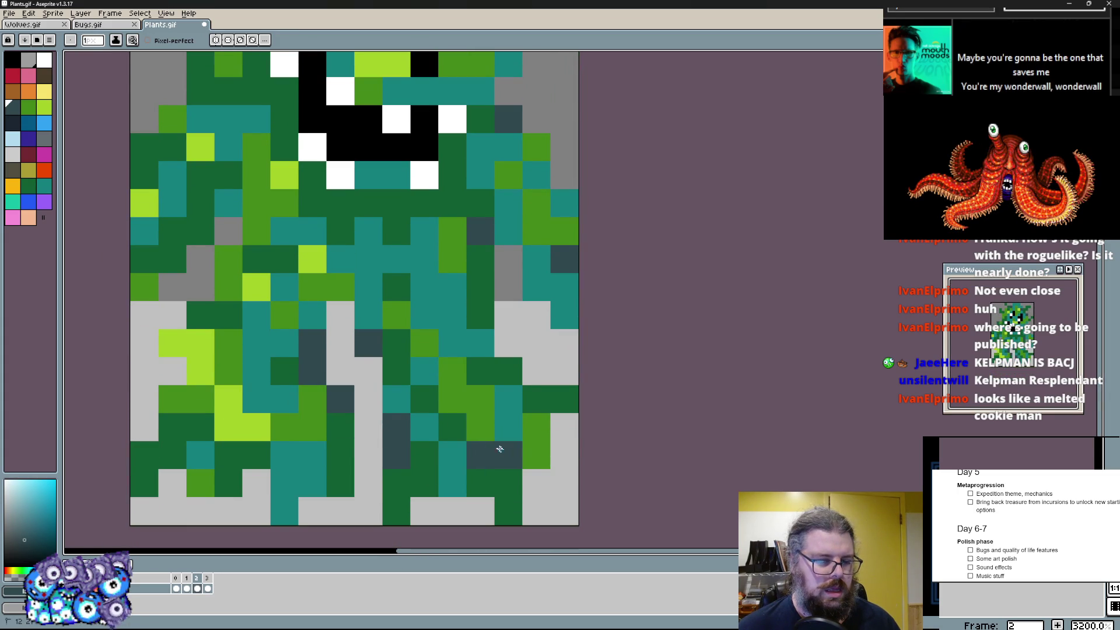
pyautogui.click(508, 456)
pyautogui.moveTo(508, 455); pyautogui.dragTo(491, 485)
pyautogui.moveTo(450, 395); pyautogui.dragTo(473, 377)
pyautogui.click(298, 368)
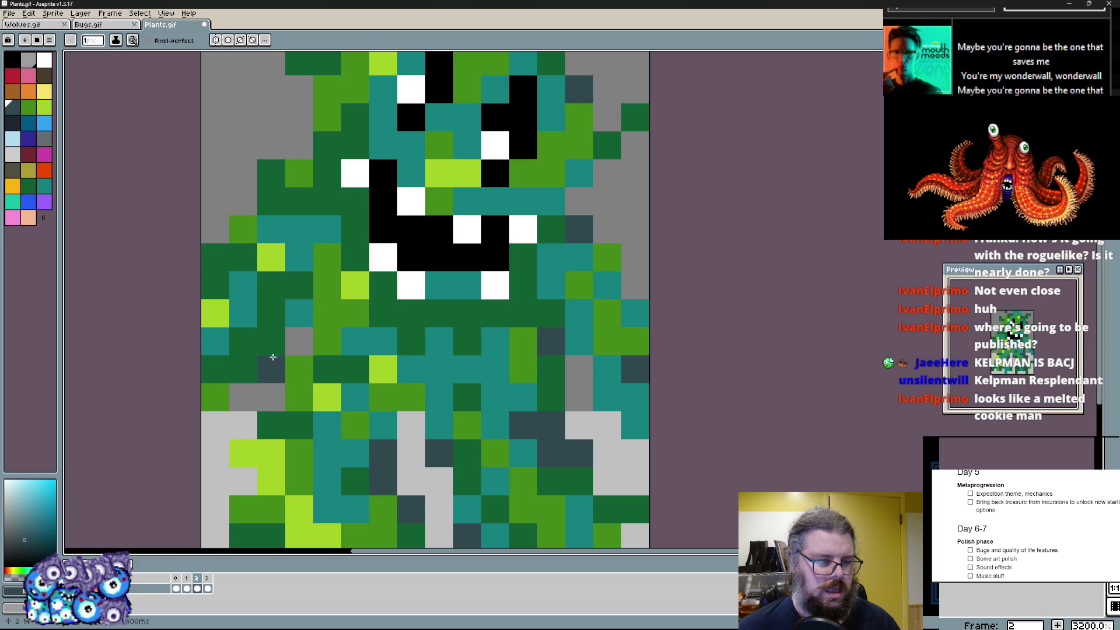
# - Outline the creature's left flank in black from shoulder to hip
pyautogui.moveTo(301, 320); pyautogui.dragTo(353, 303)
pyautogui.click(354, 303)
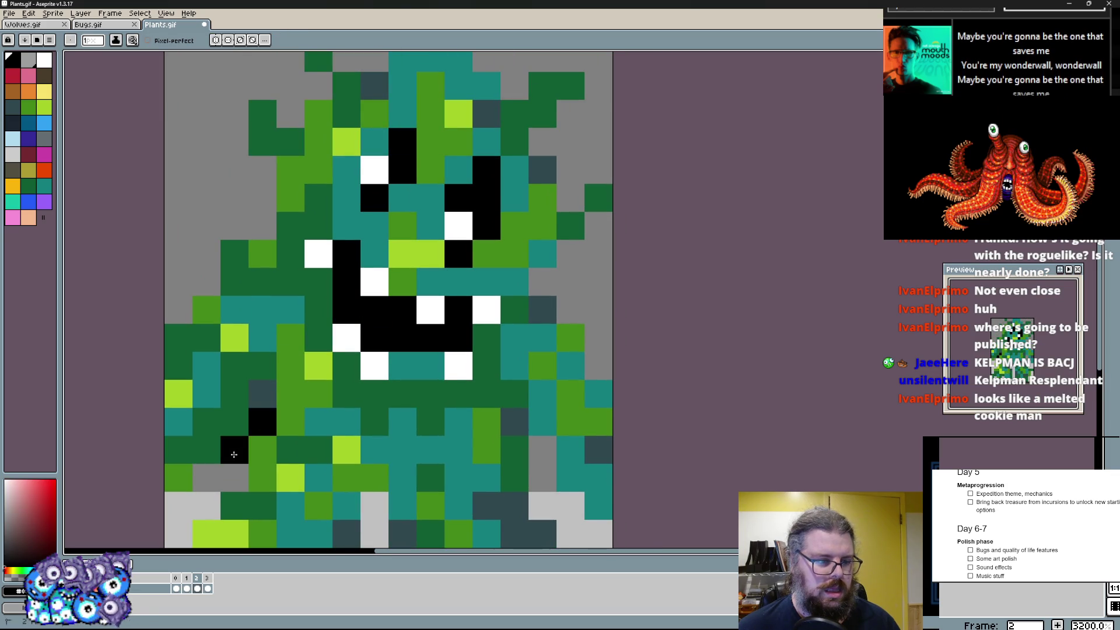
pyautogui.moveTo(234, 453); pyautogui.dragTo(234, 480)
pyautogui.scroll(-1, 235, 237)
pyautogui.moveTo(265, 342); pyautogui.dragTo(264, 302)
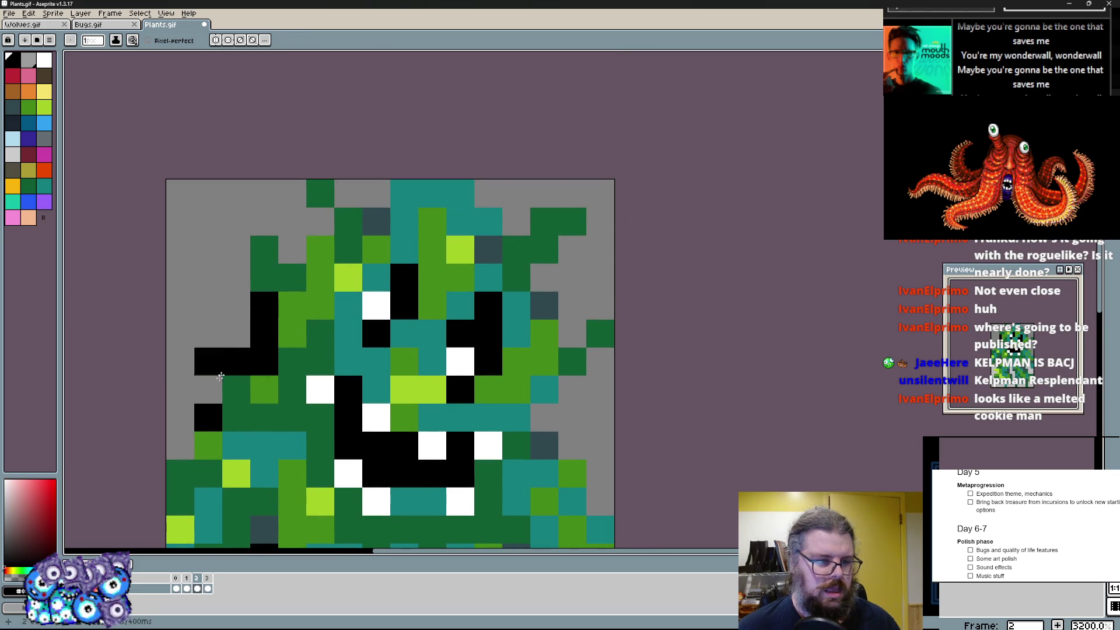
pyautogui.click(209, 389)
pyautogui.click(237, 278)
pyautogui.moveTo(236, 263); pyautogui.dragTo(289, 253)
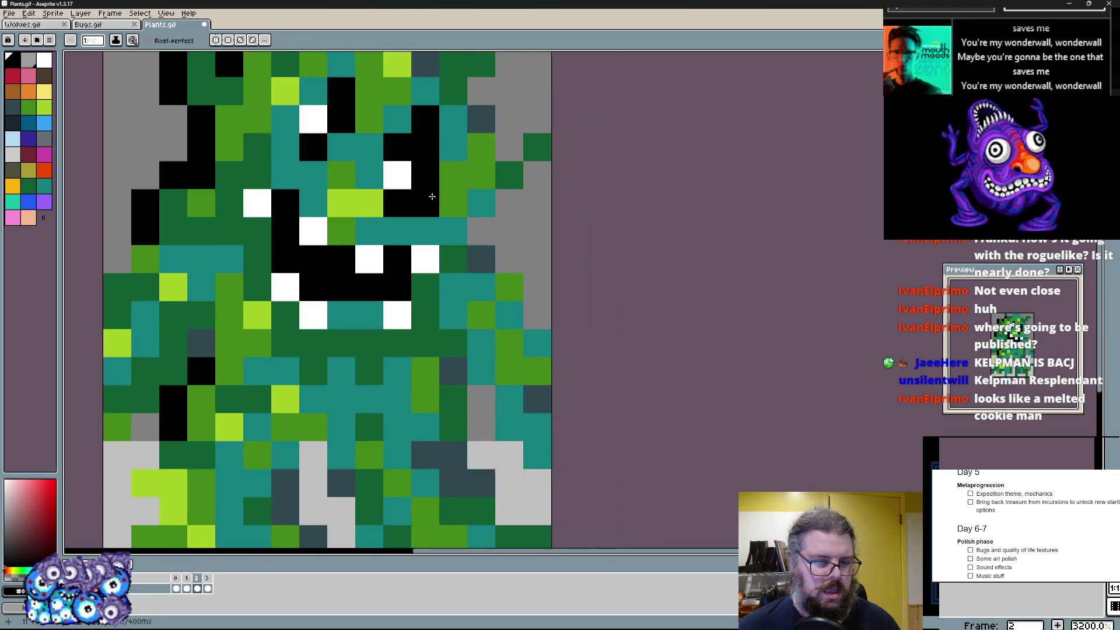
pyautogui.scroll(-2, 375, 210)
pyautogui.scroll(2, 306, 350)
# - Continue the black outline down the lower left body, left leg and bottom
pyautogui.moveTo(238, 336); pyautogui.dragTo(237, 391)
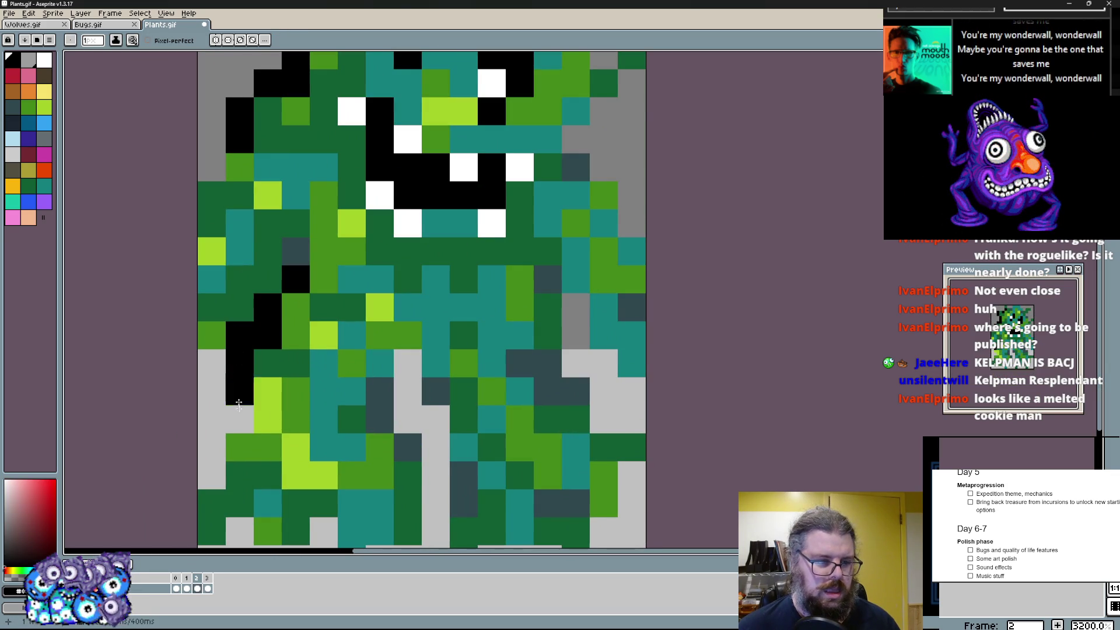
pyautogui.click(239, 404)
pyautogui.moveTo(378, 392); pyautogui.dragTo(407, 376)
pyautogui.moveTo(436, 508); pyautogui.dragTo(433, 427)
pyautogui.click(324, 503)
# - Outline the right side and the top of the head in black
pyautogui.click(603, 417)
pyautogui.click(576, 322)
pyautogui.click(604, 391)
pyautogui.scroll(2, 604, 385)
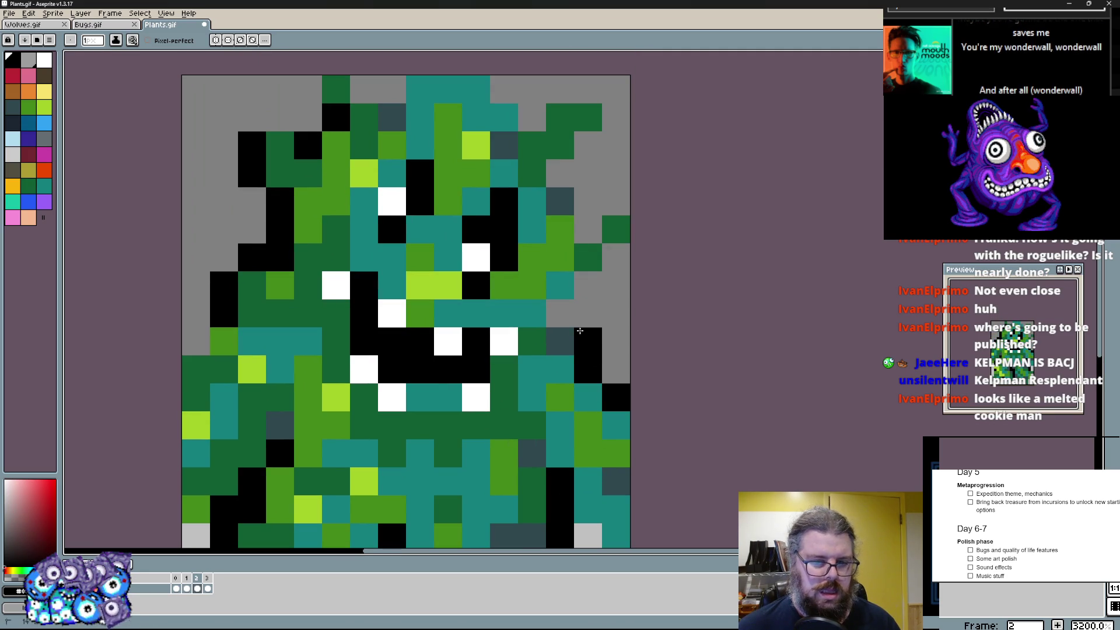
pyautogui.click(578, 315)
pyautogui.scroll(2, 577, 315)
pyautogui.moveTo(588, 375); pyautogui.dragTo(563, 255)
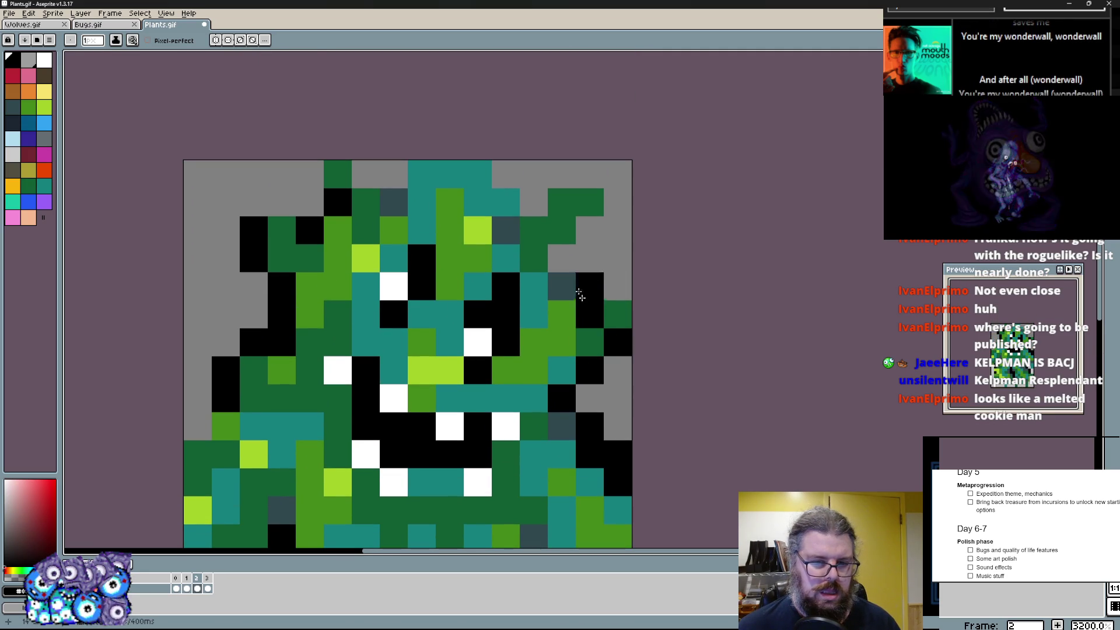
pyautogui.click(506, 175)
pyautogui.click(506, 203)
pyautogui.click(389, 201)
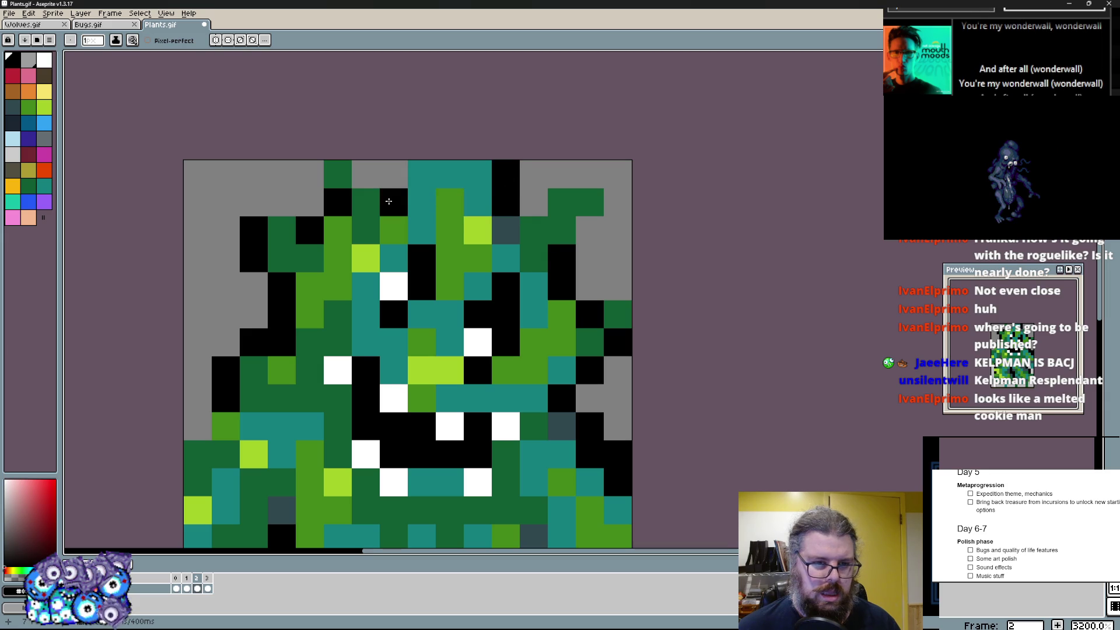
pyautogui.scroll(-3, 472, 209)
pyautogui.scroll(2, 418, 447)
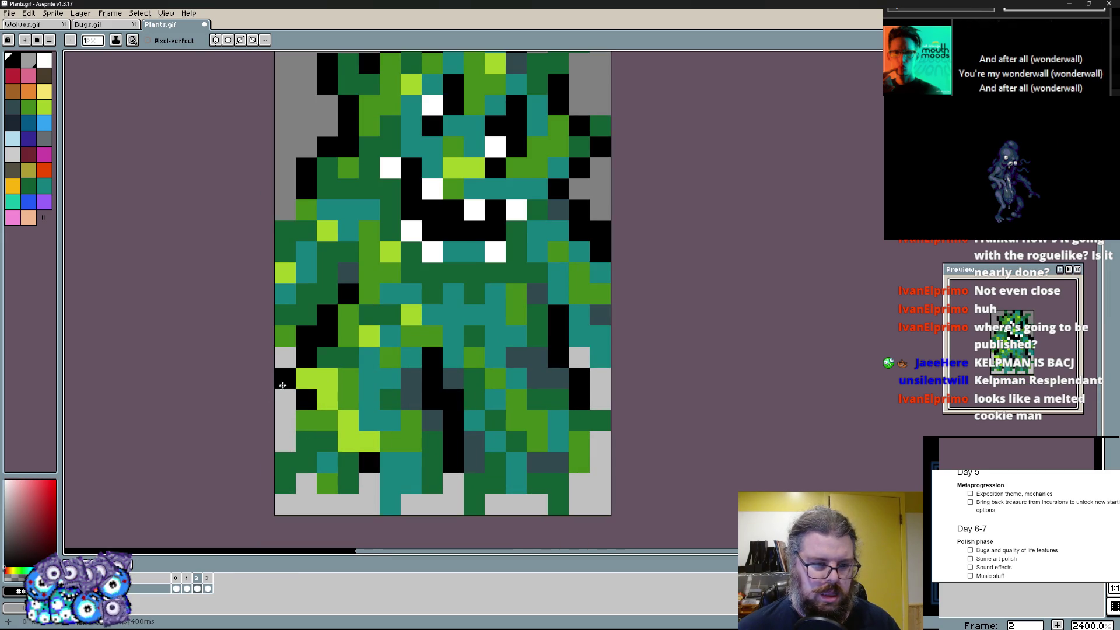
# - Outline the bottom of the legs and the right edge in black
pyautogui.click(348, 503)
pyautogui.click(367, 483)
pyautogui.moveTo(516, 482)
pyautogui.mouseDown()
pyautogui.moveTo(495, 506)
pyautogui.moveTo(580, 480)
pyautogui.mouseUp()
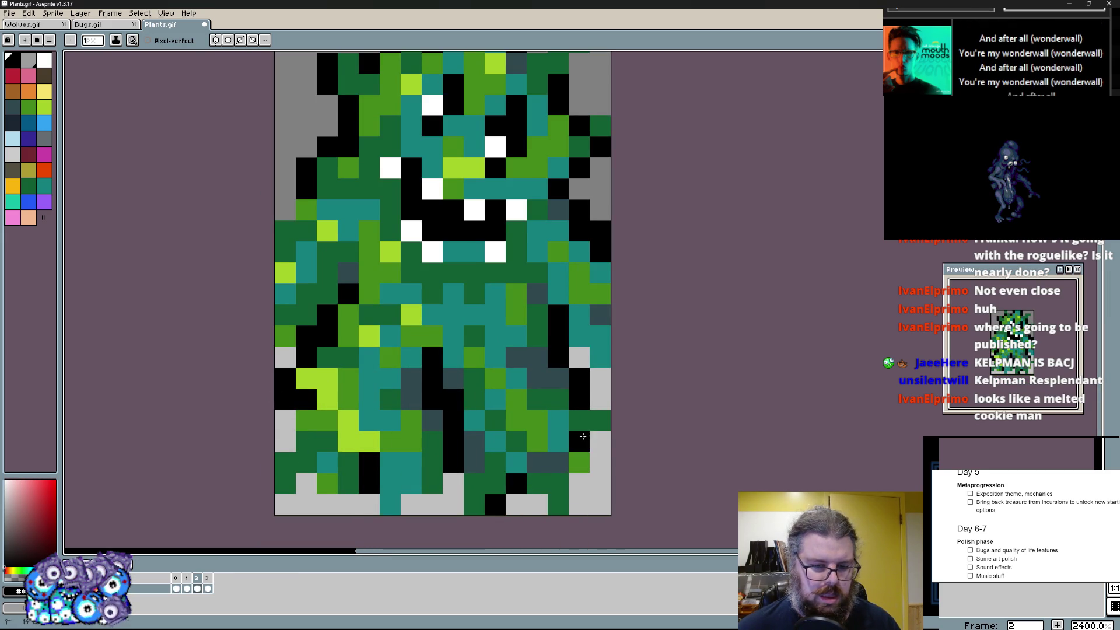
pyautogui.click(600, 421)
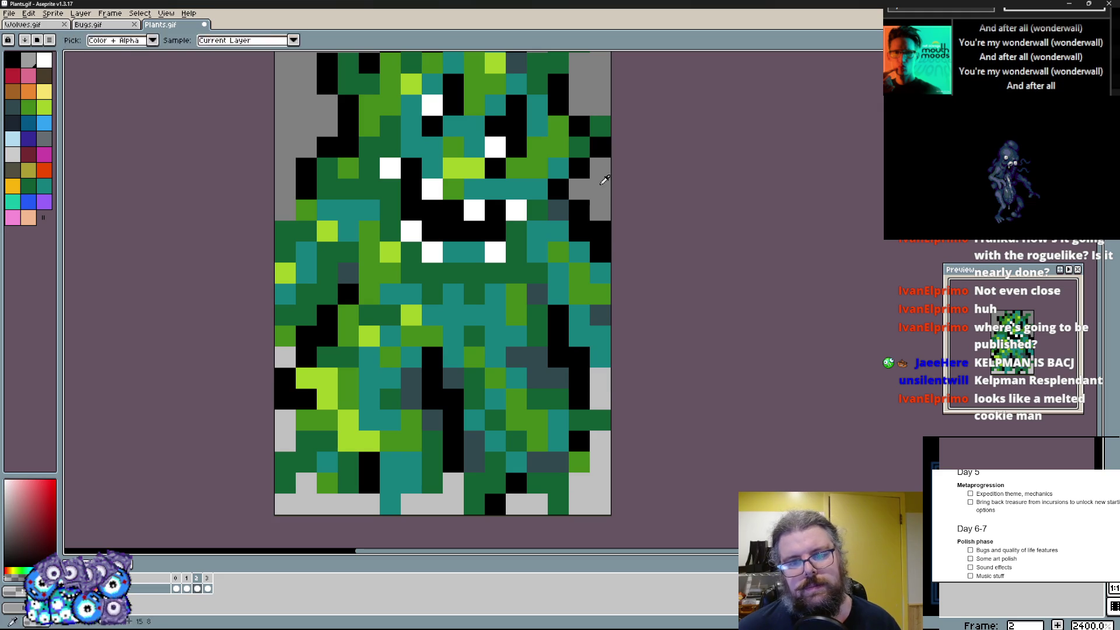
# - Touch up the black outline along the left edge and right side
pyautogui.moveTo(284, 296); pyautogui.dragTo(304, 315)
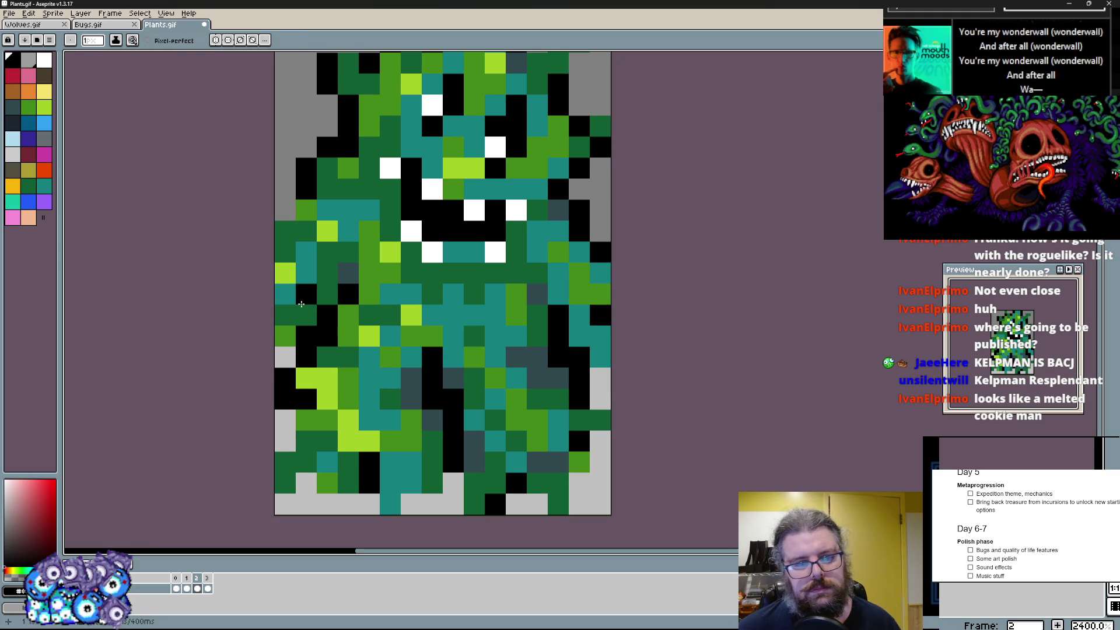
pyautogui.click(285, 231)
pyautogui.moveTo(286, 274); pyautogui.dragTo(299, 288)
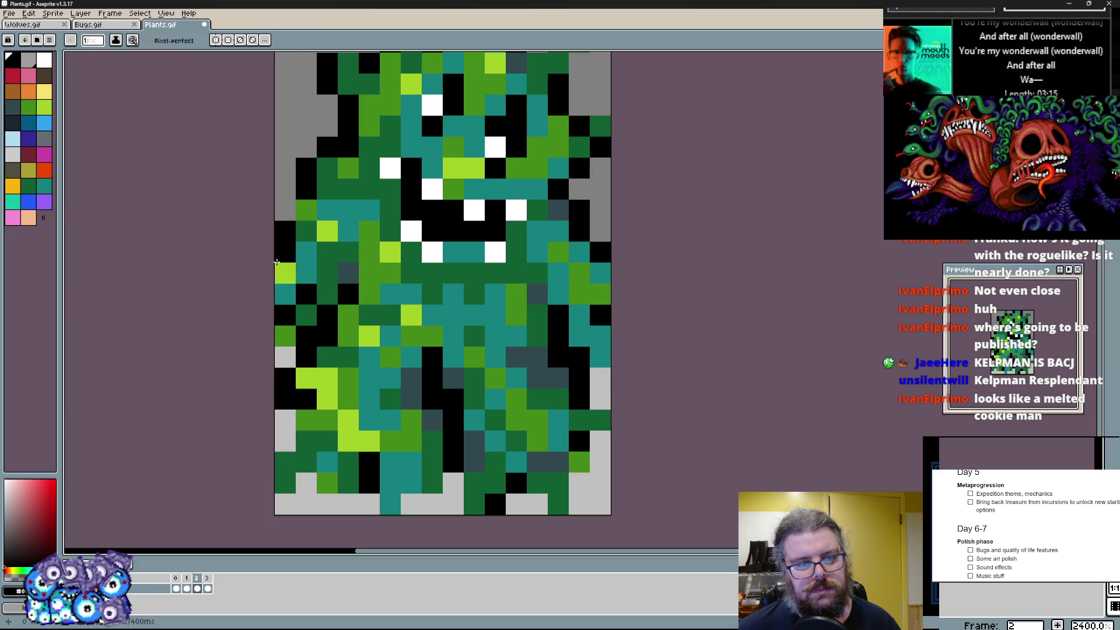
pyautogui.moveTo(537, 318); pyautogui.dragTo(537, 299)
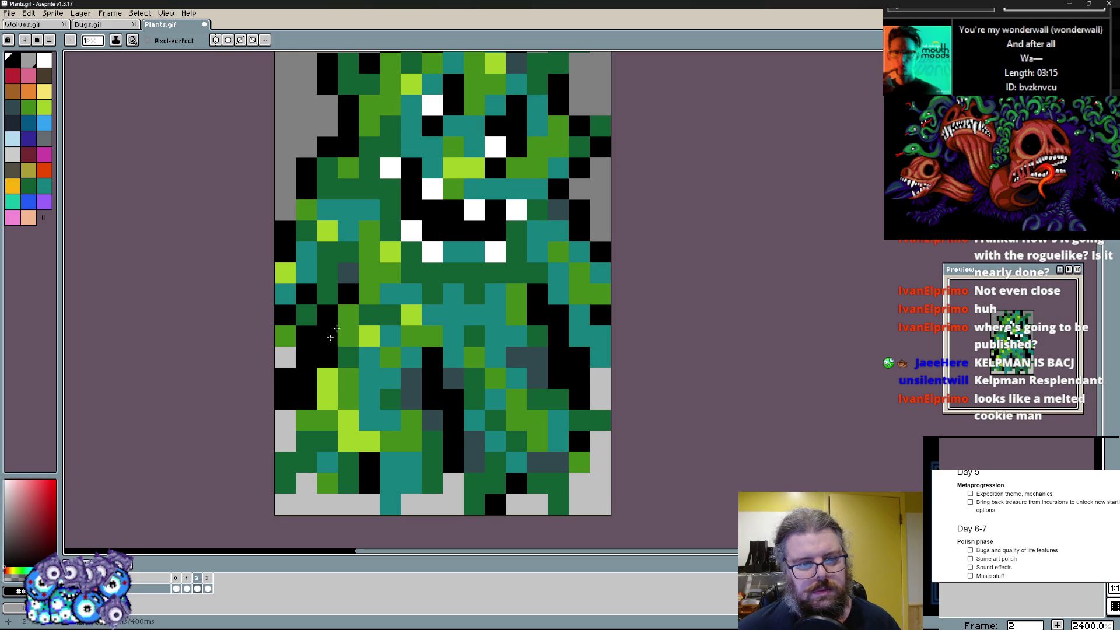
# - Recolour stray black pixels inside the left outline dark green using sampled colours
pyautogui.click(328, 317)
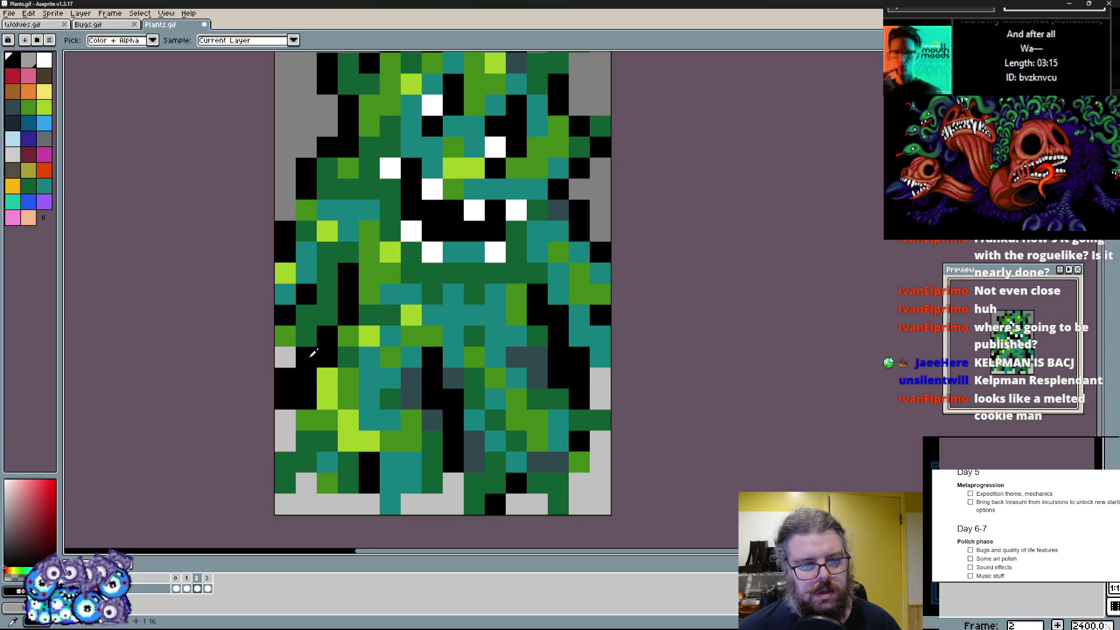
pyautogui.click(287, 350)
pyautogui.press('i')
pyautogui.click(324, 376)
pyautogui.keyDown('alt'); pyautogui.click(303, 264); pyautogui.keyUp('alt')
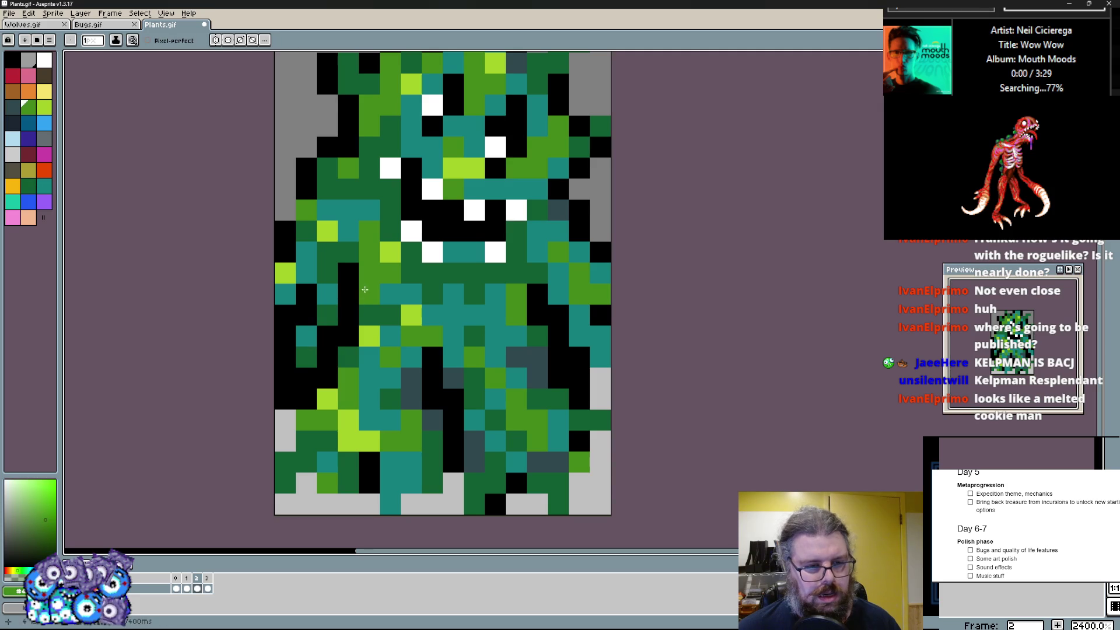
pyautogui.click(289, 357)
pyautogui.moveTo(328, 272); pyautogui.dragTo(285, 297)
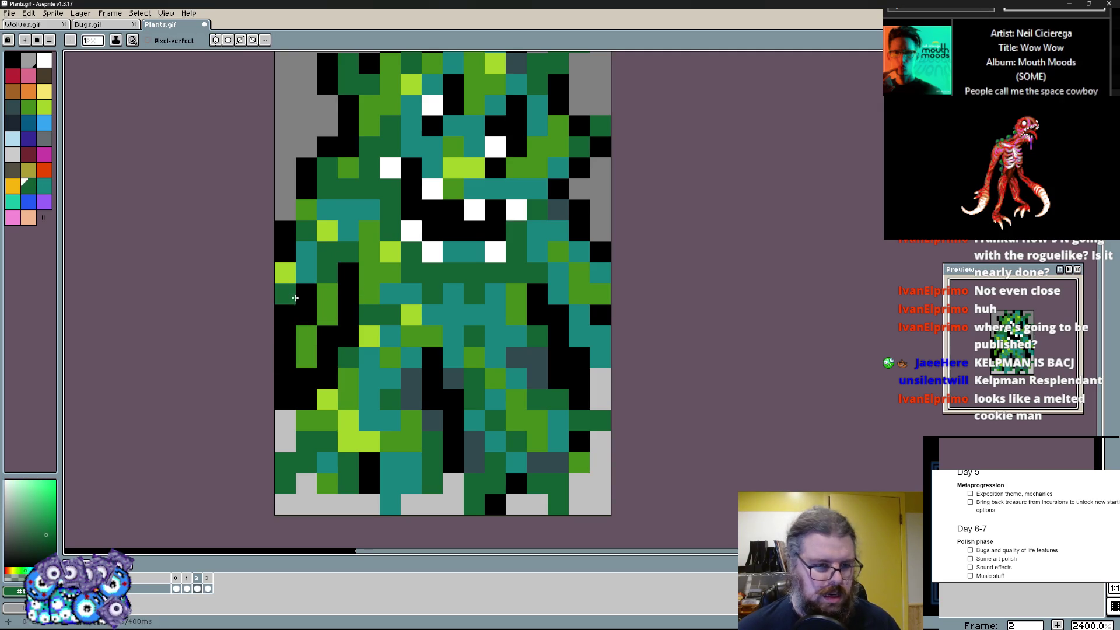
pyautogui.click(307, 294)
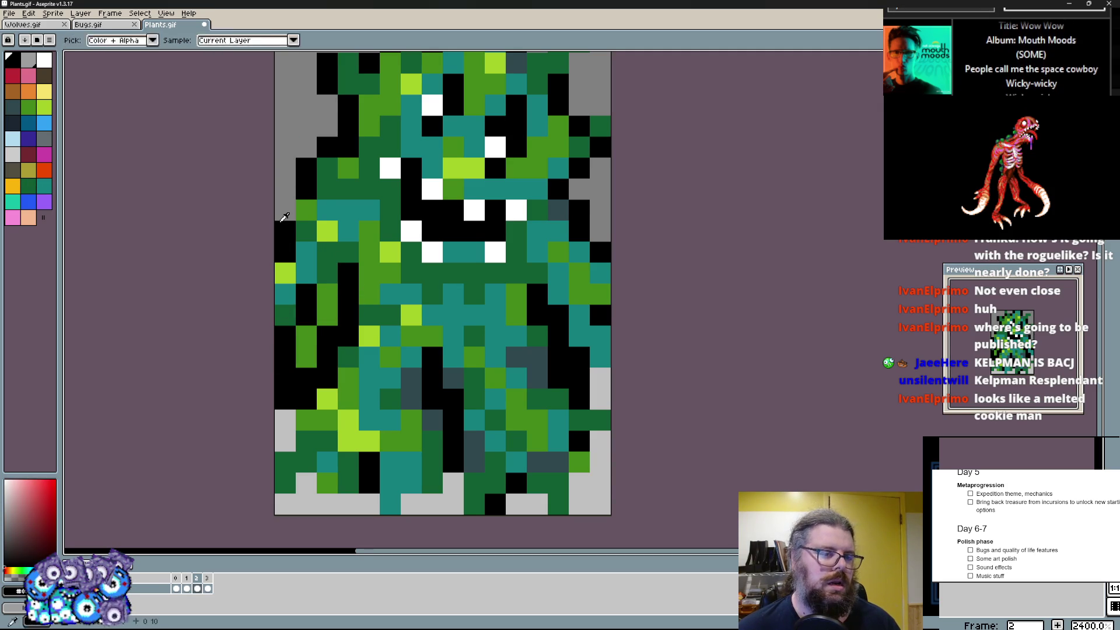
pyautogui.click(285, 210)
# - Fill stray edge pixels on the left and right with light grey background
pyautogui.moveTo(285, 421); pyautogui.dragTo(306, 368)
pyautogui.click(306, 389)
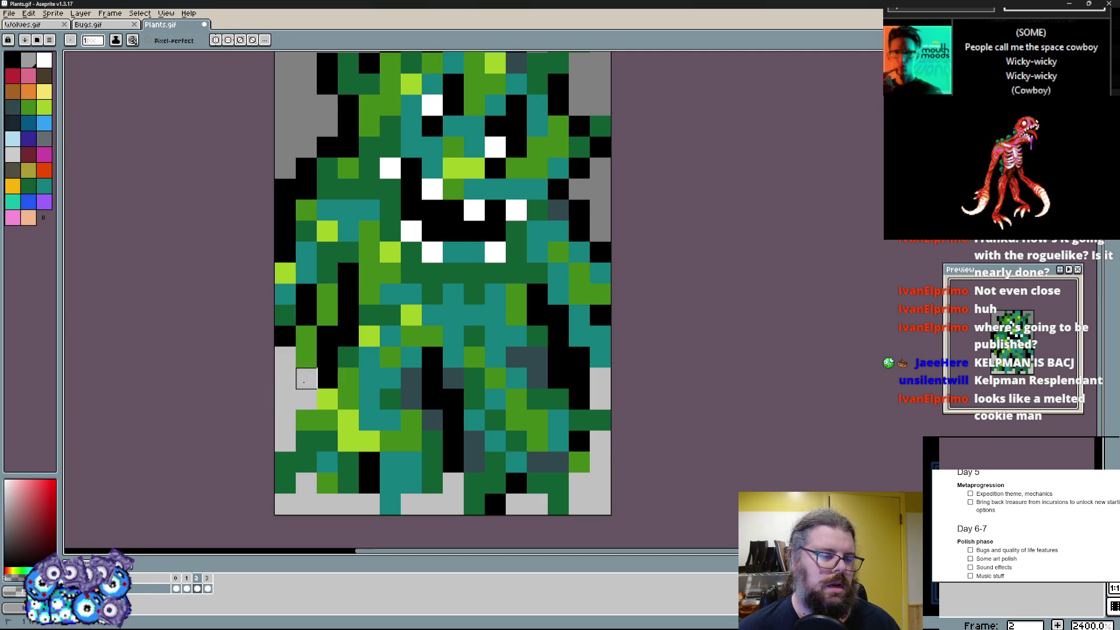
pyautogui.moveTo(601, 337)
pyautogui.mouseDown()
pyautogui.moveTo(601, 368)
pyautogui.moveTo(558, 357)
pyautogui.mouseUp()
pyautogui.click(559, 357)
pyautogui.moveTo(496, 484); pyautogui.dragTo(451, 504)
pyautogui.moveTo(306, 420); pyautogui.dragTo(286, 462)
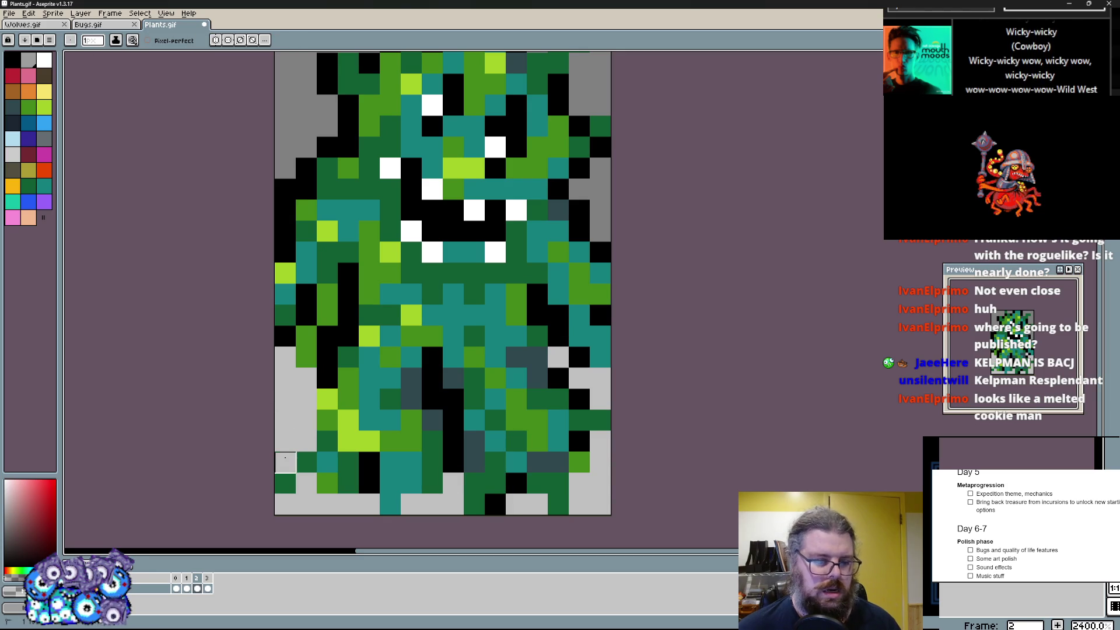
# - Touch up a few lower-left pixels with sampled greens and dark teal
pyautogui.click(328, 444)
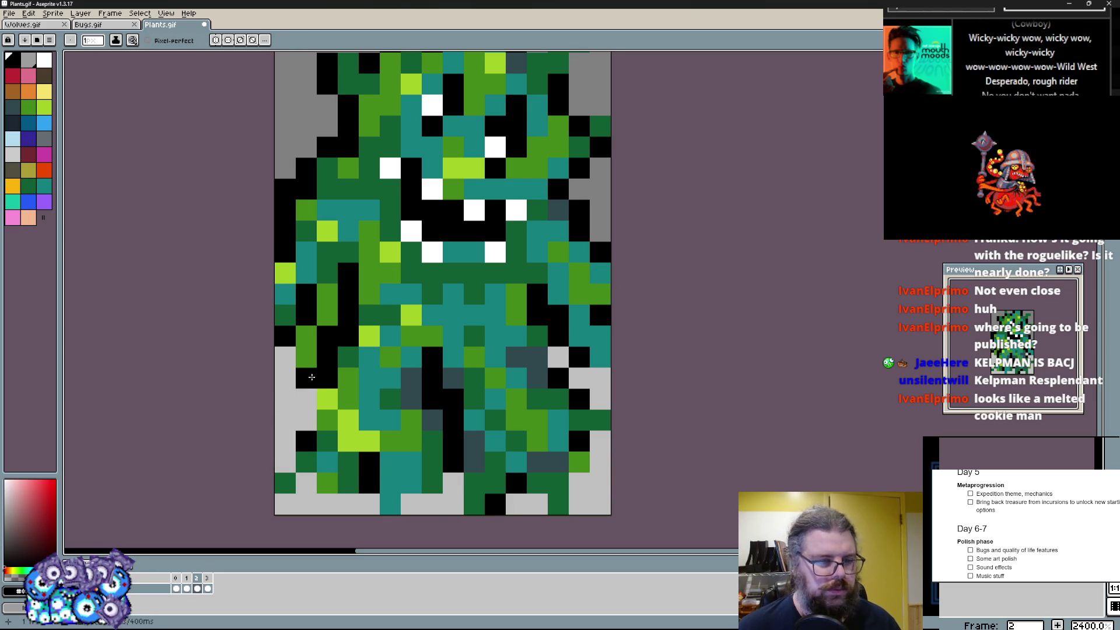
pyautogui.keyDown('alt'); pyautogui.click(322, 277); pyautogui.keyUp('alt')
pyautogui.click(324, 294)
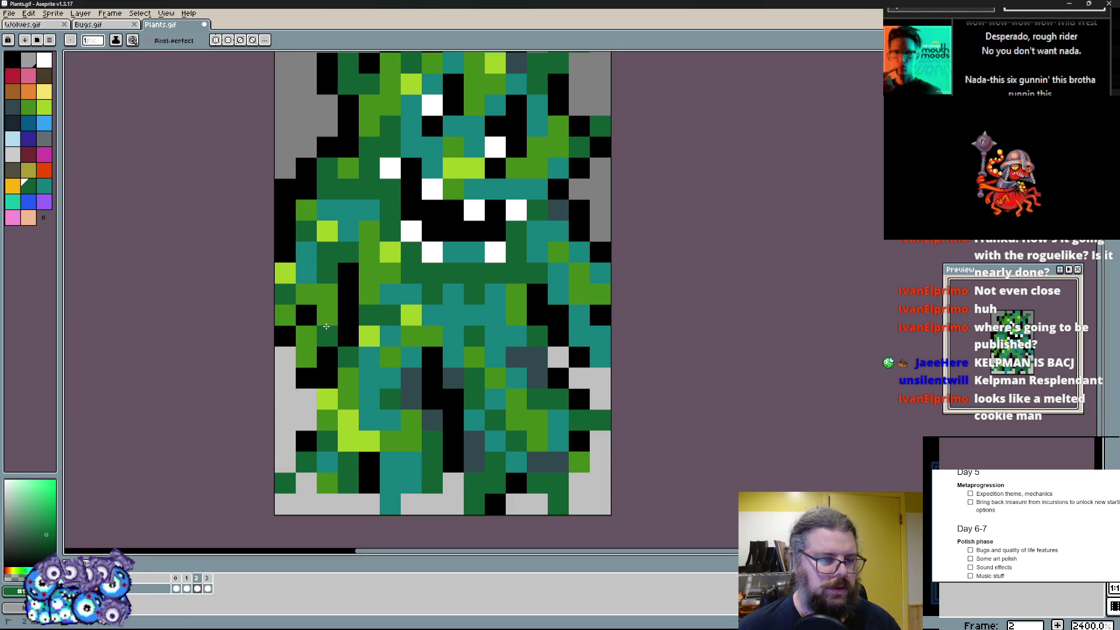
pyautogui.scroll(3, 326, 326)
pyautogui.click(348, 377)
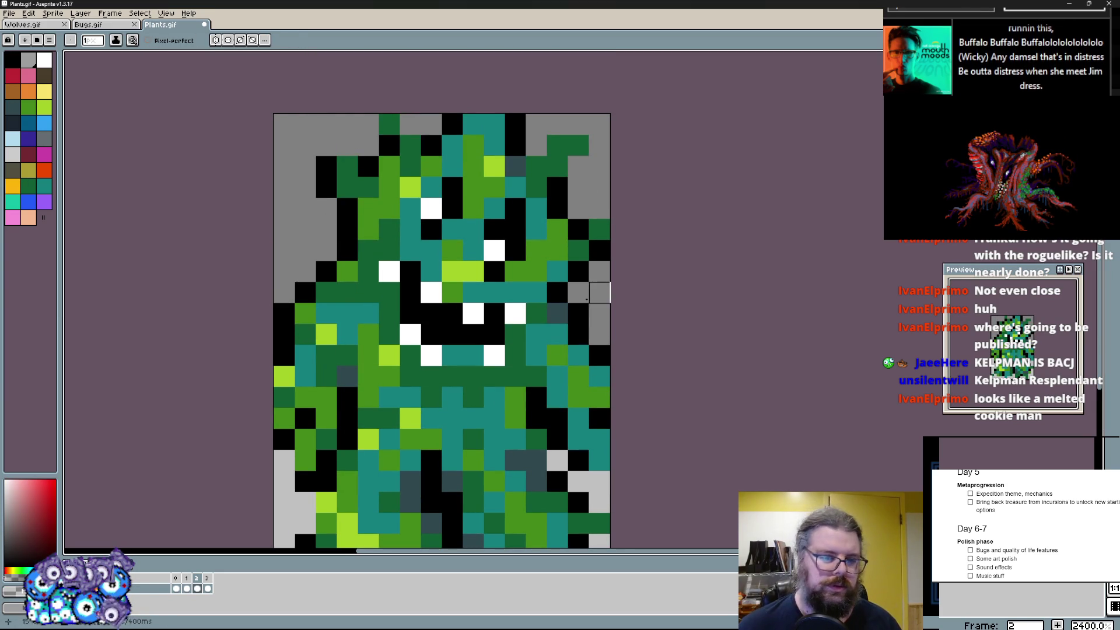
pyautogui.click(535, 354)
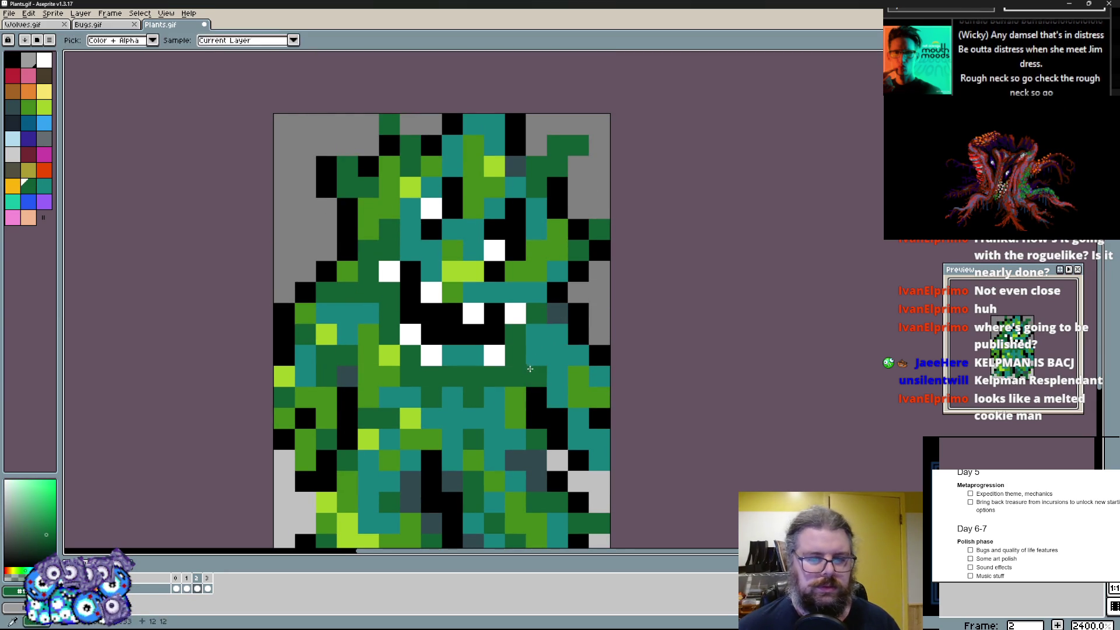
# - Repaint the teal body area and the region below the eyes dark green with dark grey beside the left eye
pyautogui.click(557, 333)
pyautogui.moveTo(524, 392); pyautogui.dragTo(496, 398)
pyautogui.moveTo(399, 376); pyautogui.dragTo(340, 288)
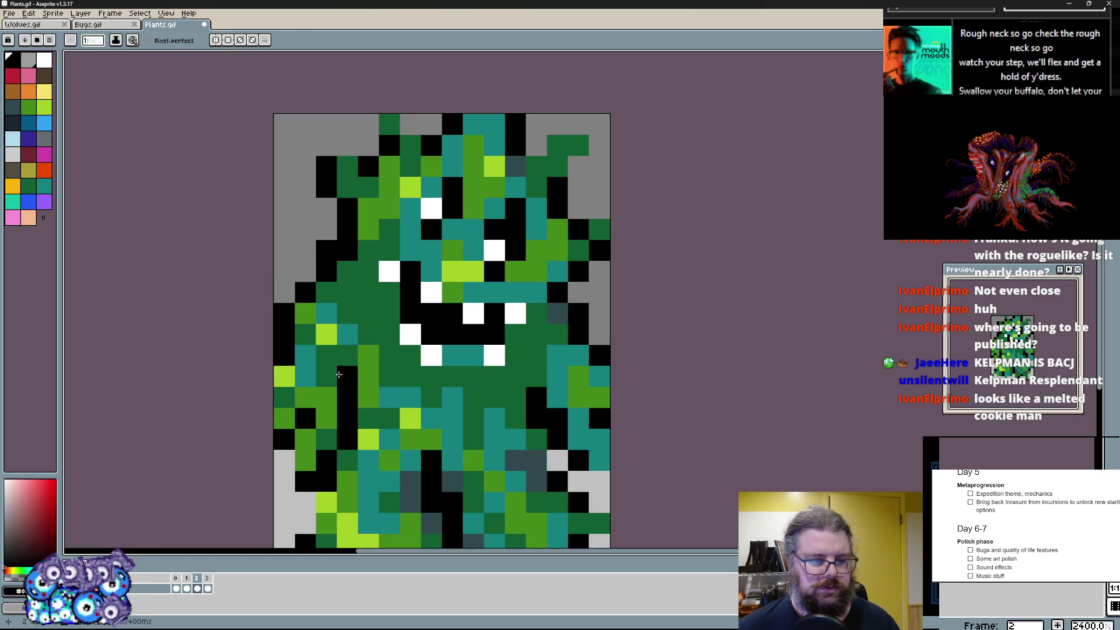
pyautogui.click(348, 251)
pyautogui.click(355, 284)
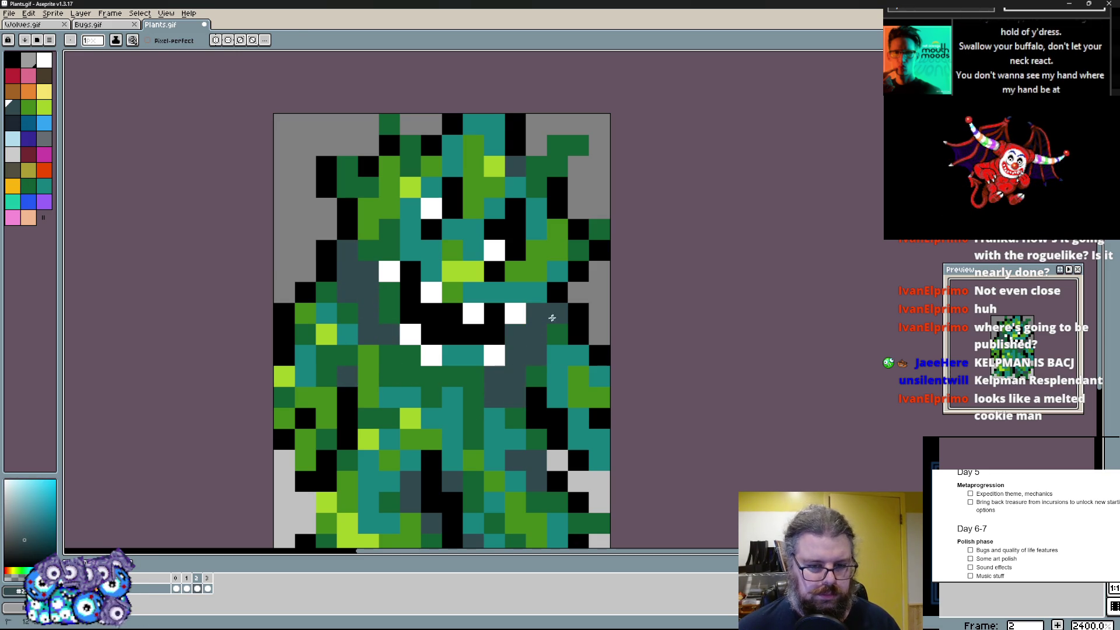
# - Add a purple accent beside the left eye, then cover most of it with dark shading
pyautogui.click(46, 202)
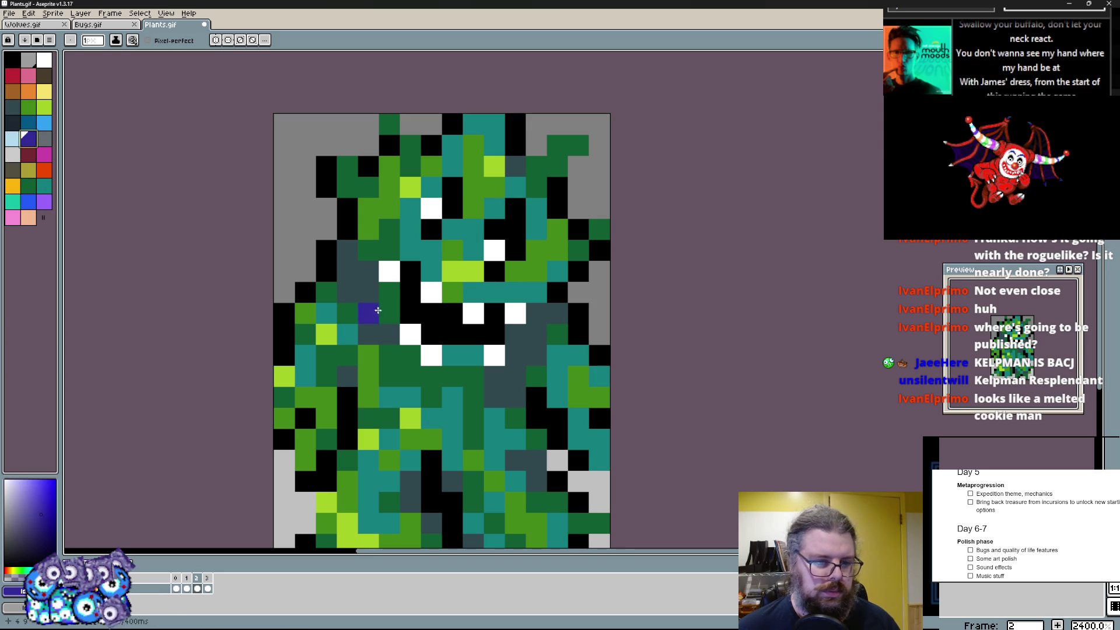
pyautogui.moveTo(369, 313); pyautogui.dragTo(350, 259)
pyautogui.click(31, 149)
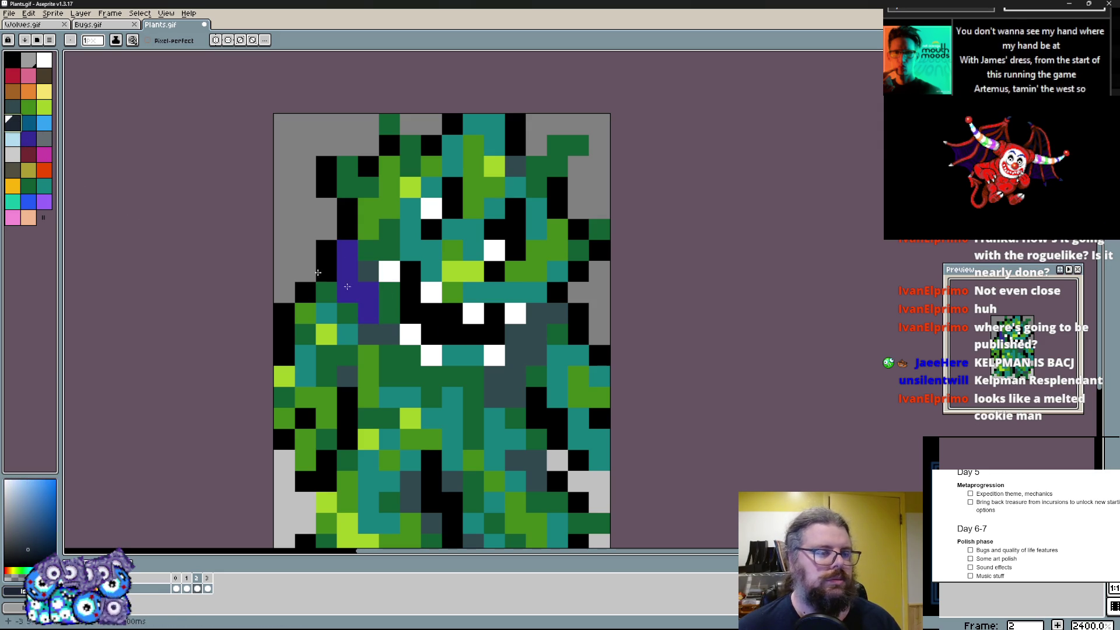
pyautogui.moveTo(412, 314)
pyautogui.mouseDown()
pyautogui.moveTo(347, 265)
pyautogui.moveTo(371, 312)
pyautogui.mouseUp()
pyautogui.keyDown('alt'); pyautogui.click(377, 307); pyautogui.keyUp('alt')
pyautogui.keyDown('alt'); pyautogui.click(347, 293); pyautogui.keyUp('alt')
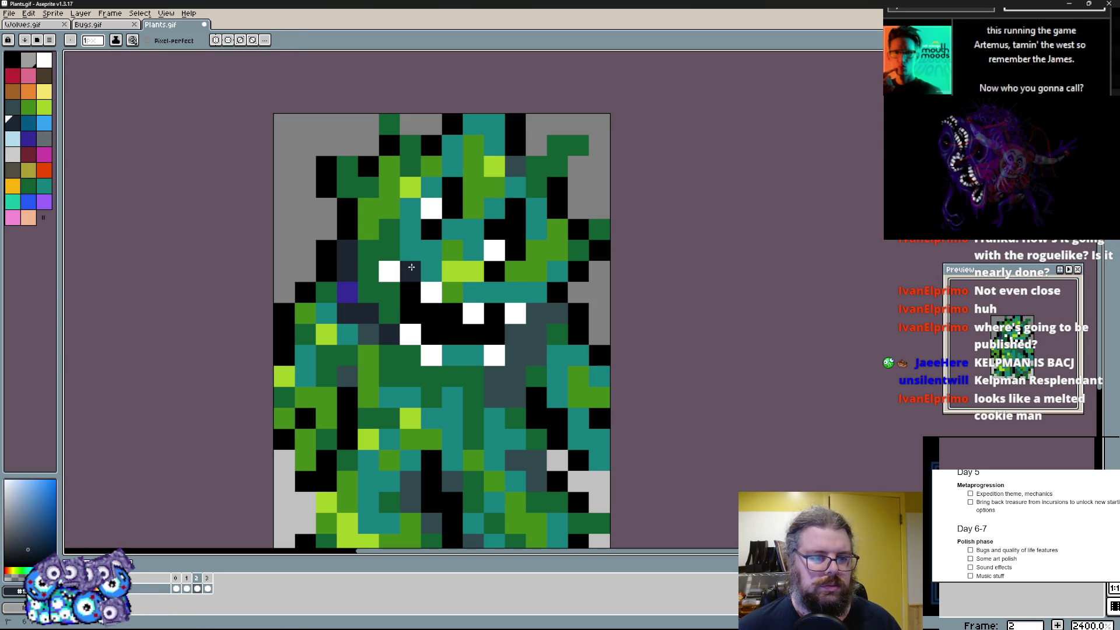
pyautogui.keyDown('alt'); pyautogui.click(367, 307); pyautogui.keyUp('alt')
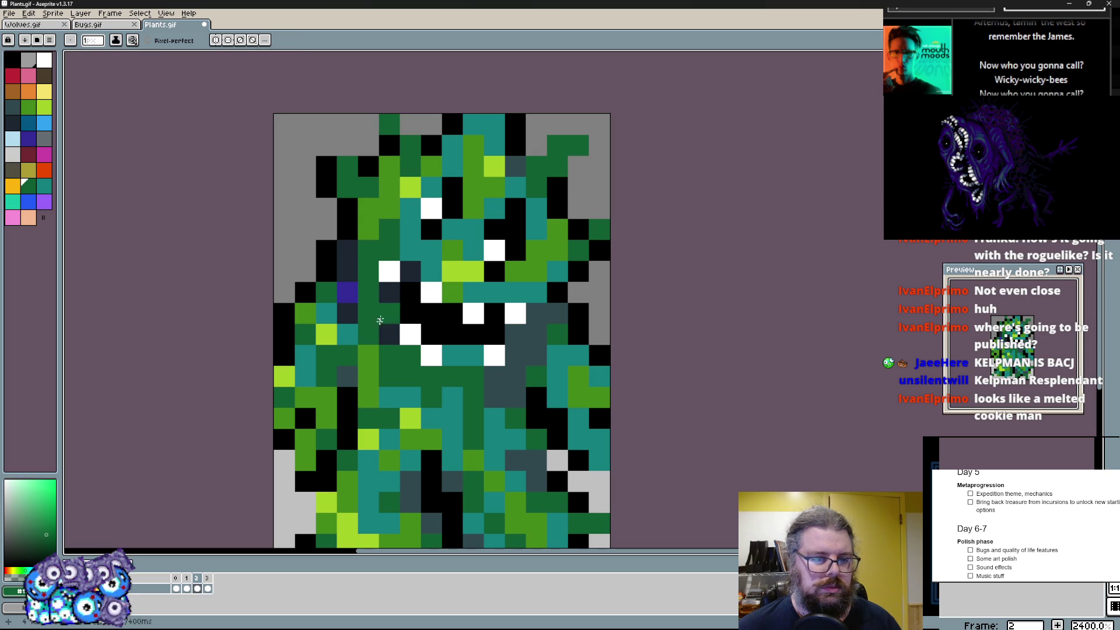
# - Shade around the mouth and down the body's right side in dark navy
pyautogui.keyDown('alt'); pyautogui.click(385, 280); pyautogui.keyUp('alt')
pyautogui.moveTo(389, 289); pyautogui.dragTo(389, 315)
pyautogui.click(495, 397)
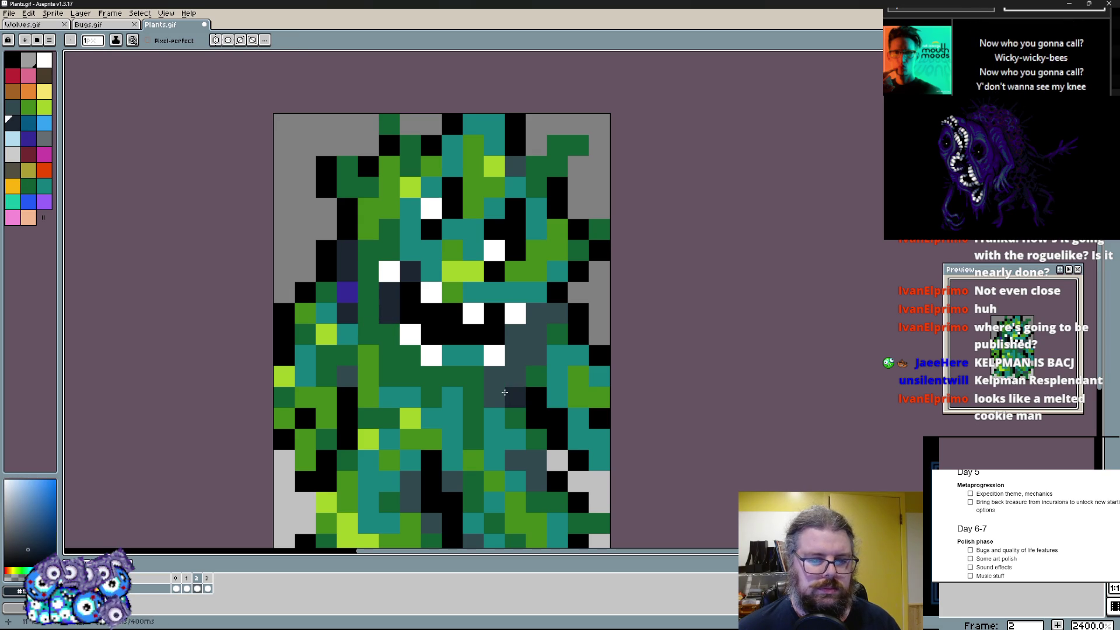
pyautogui.moveTo(515, 386); pyautogui.dragTo(514, 332)
pyautogui.click(535, 337)
pyautogui.click(558, 316)
pyautogui.click(367, 314)
# - Darken and retouch pixels near the face and the head's right edge with sampled black and green
pyautogui.keyDown('alt'); pyautogui.click(343, 226); pyautogui.keyUp('alt')
pyautogui.click(348, 250)
pyautogui.click(326, 231)
pyautogui.scroll(2, 438, 333)
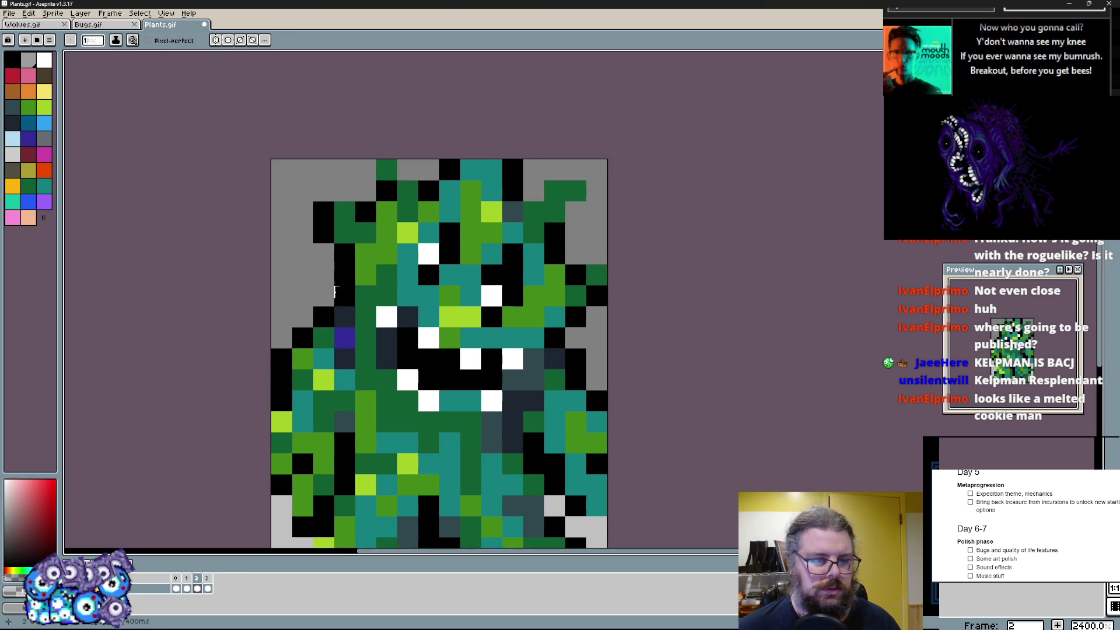
pyautogui.keyDown('alt'); pyautogui.click(542, 286); pyautogui.keyUp('alt')
pyautogui.click(598, 296)
pyautogui.click(555, 253)
pyautogui.click(565, 235)
pyautogui.keyDown('alt'); pyautogui.click(570, 235); pyautogui.keyUp('alt')
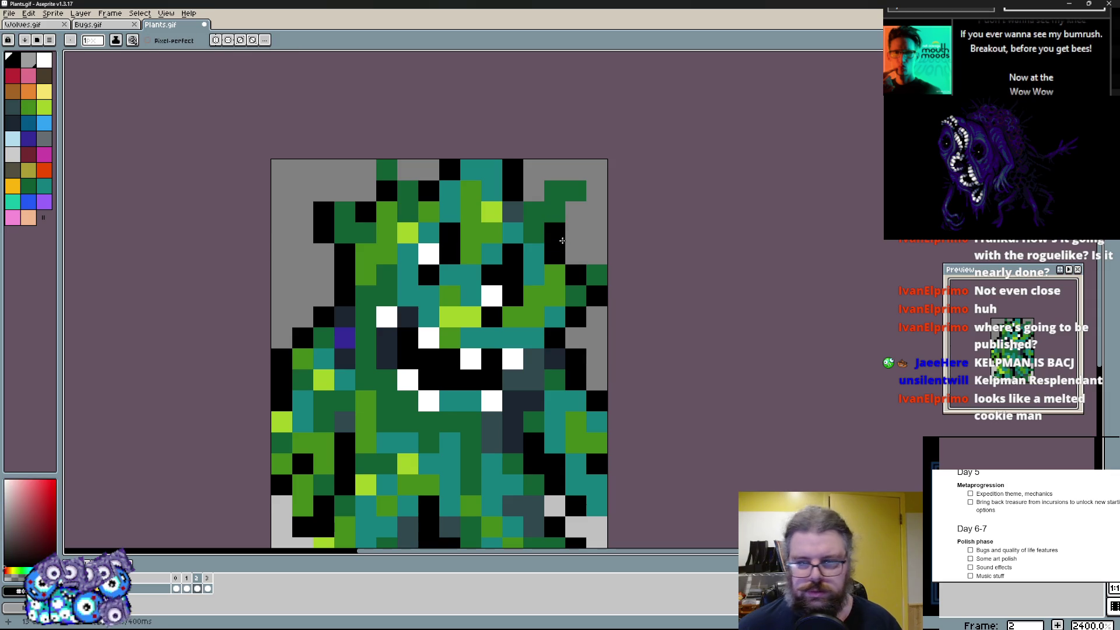
pyautogui.scroll(-3, 525, 307)
pyautogui.scroll(-2, 482, 306)
pyautogui.moveTo(404, 433); pyautogui.dragTo(346, 437)
# - Tidy the bottom and lower right edge with black outline and light grey background pixels
pyautogui.click(350, 433)
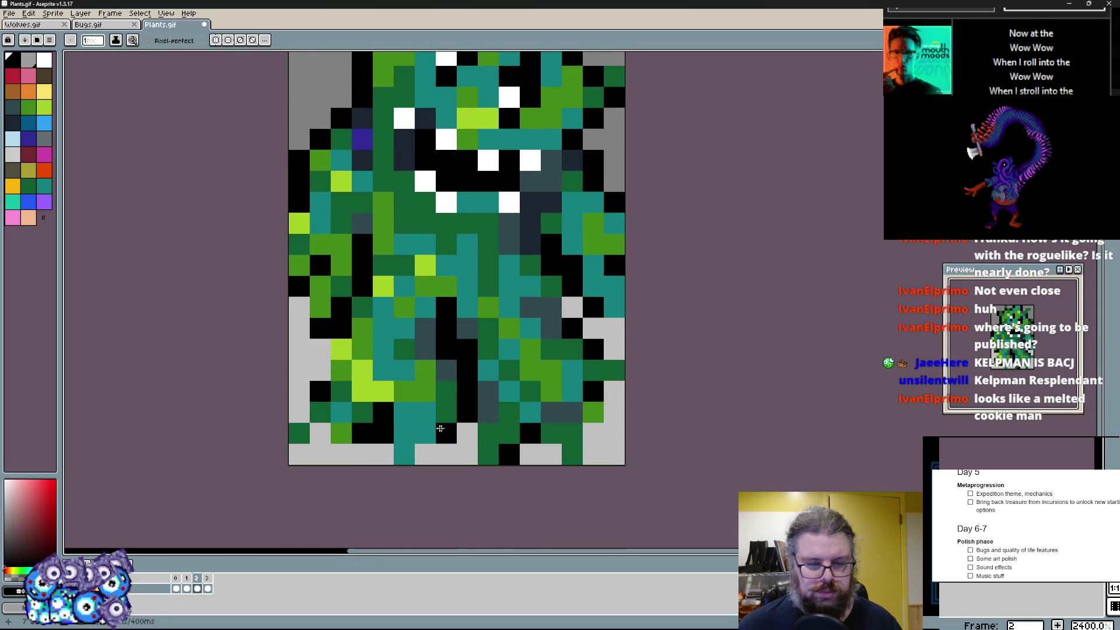
pyautogui.keyDown('alt'); pyautogui.click(446, 432); pyautogui.keyUp('alt')
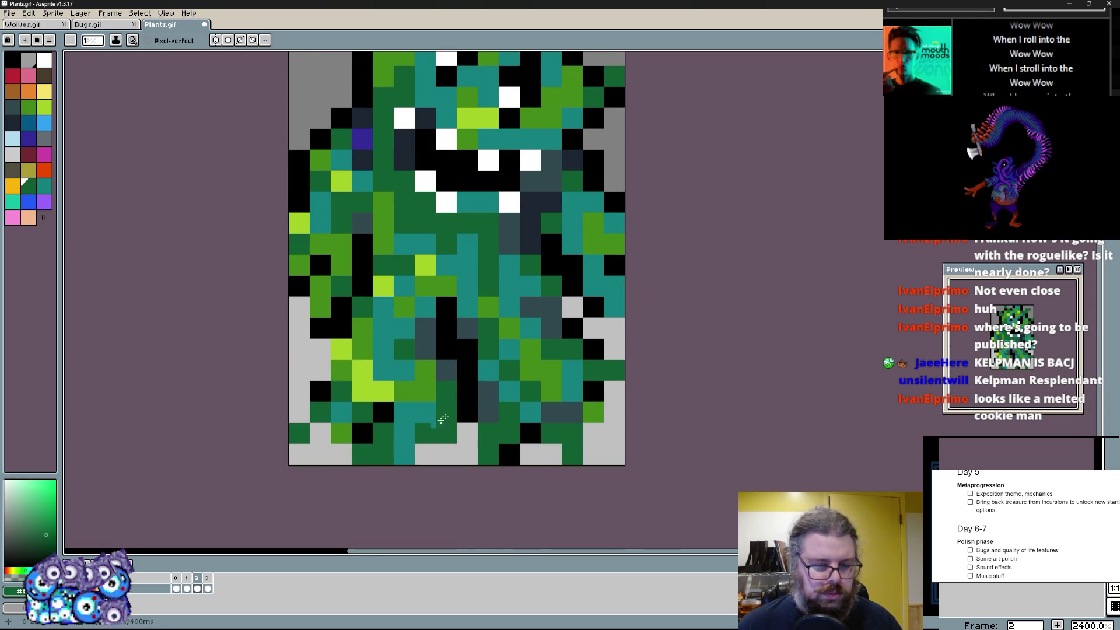
pyautogui.keyDown('alt'); pyautogui.click(406, 435); pyautogui.keyUp('alt')
pyautogui.keyDown('alt'); pyautogui.click(446, 434); pyautogui.keyUp('alt')
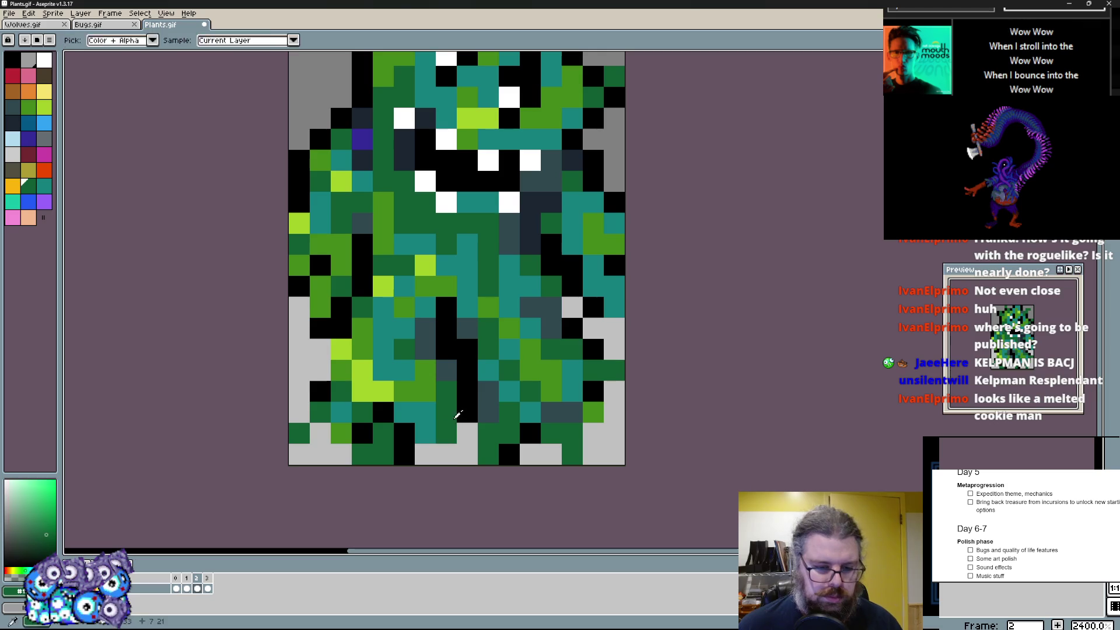
pyautogui.click(585, 431)
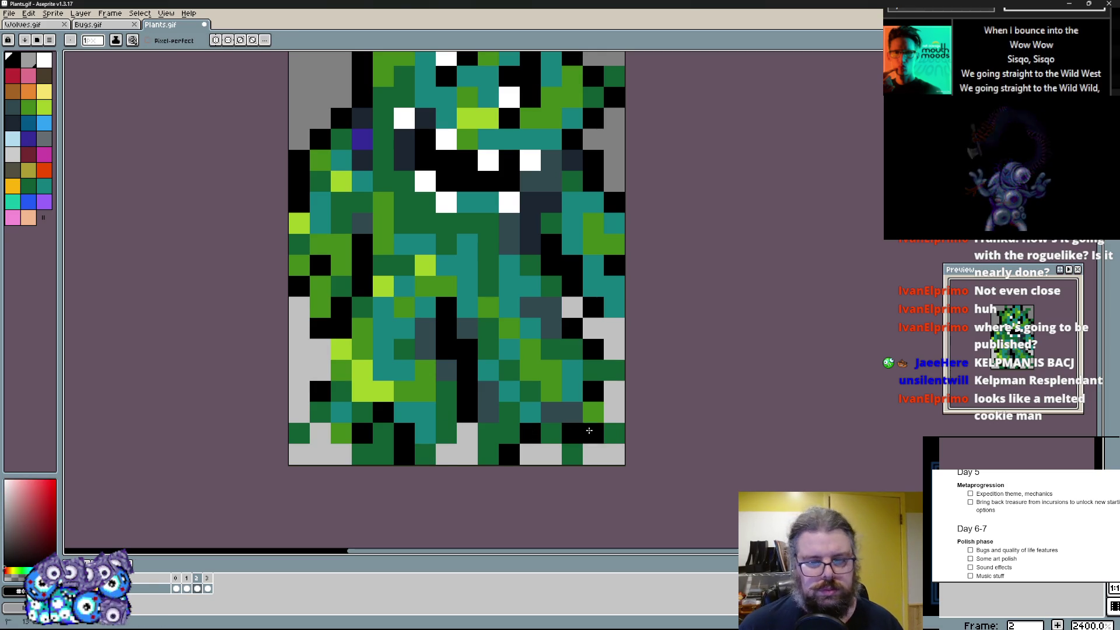
pyautogui.click(609, 448)
pyautogui.click(607, 396)
pyautogui.keyDown('alt'); pyautogui.click(407, 123); pyautogui.keyUp('alt')
pyautogui.moveTo(612, 398); pyautogui.dragTo(614, 341)
pyautogui.scroll(-1, 593, 349)
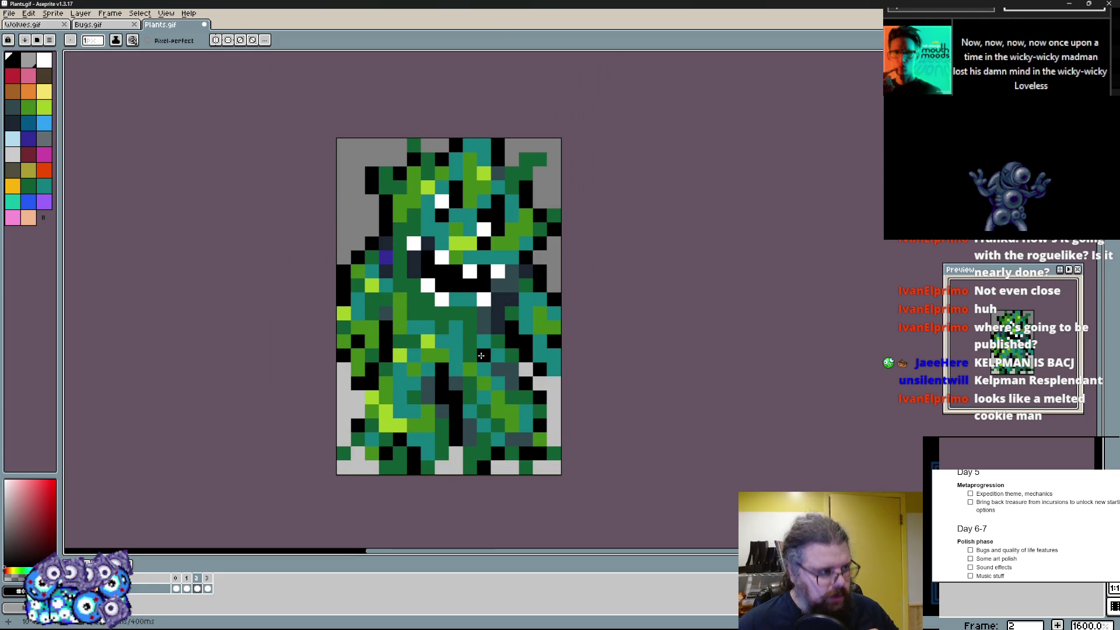
# - Flip forward one frame, then step back through the timeline to frame 0
pyautogui.press('Right')
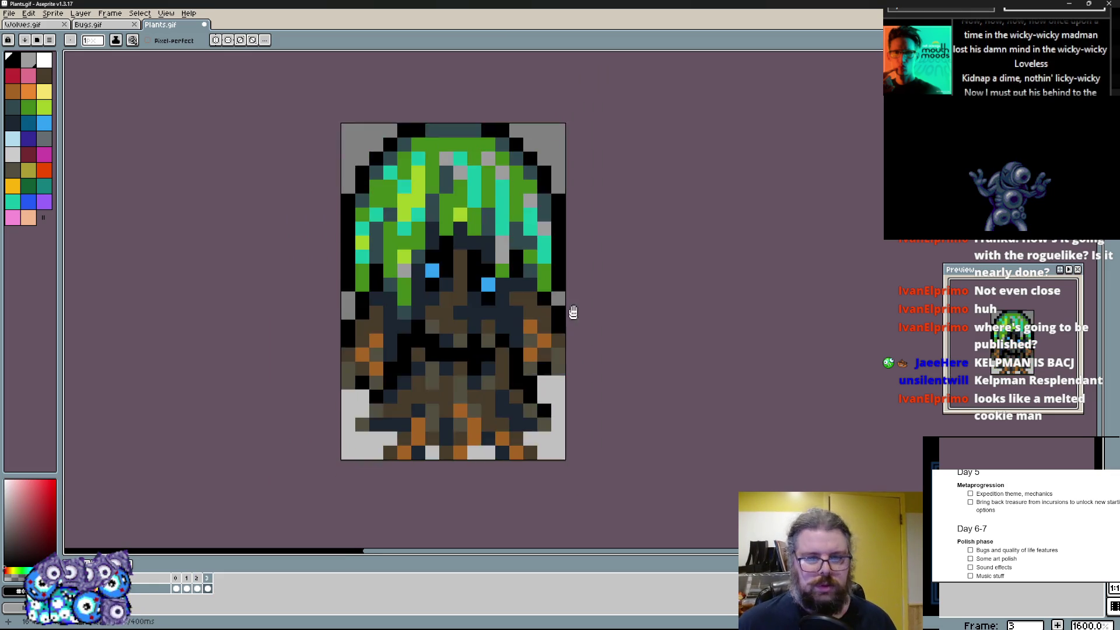
pyautogui.click(202, 579)
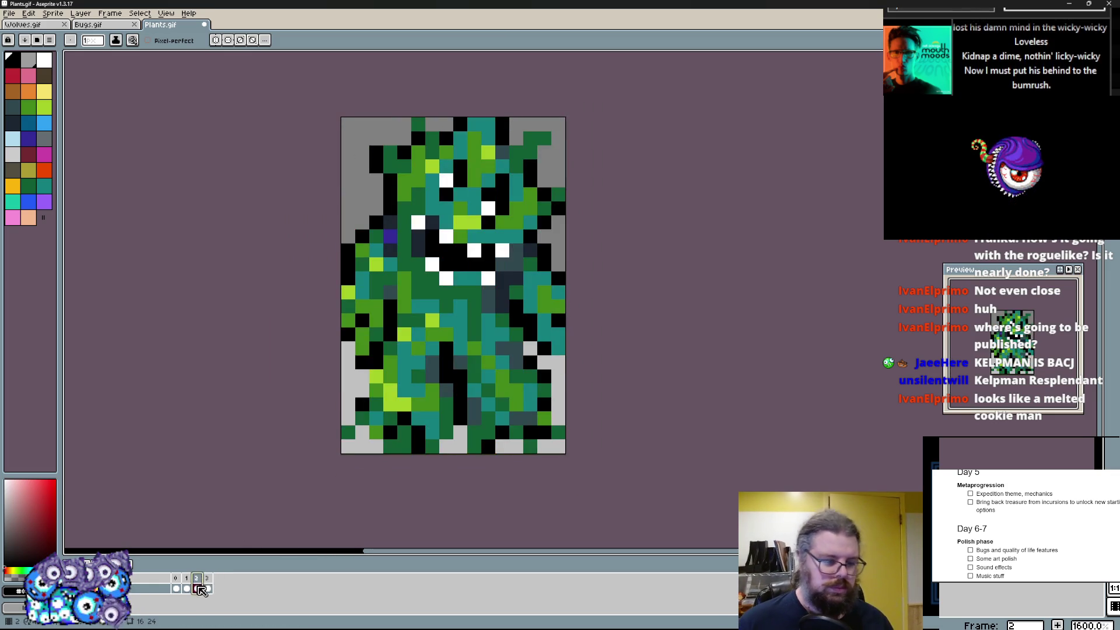
pyautogui.click(211, 587)
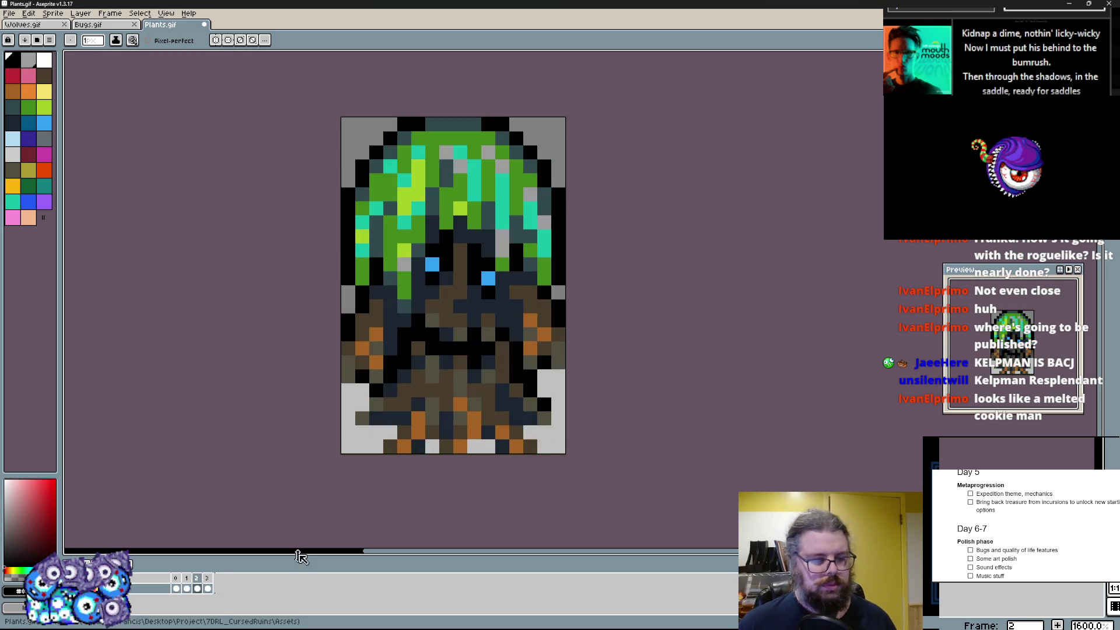
pyautogui.press('Left')
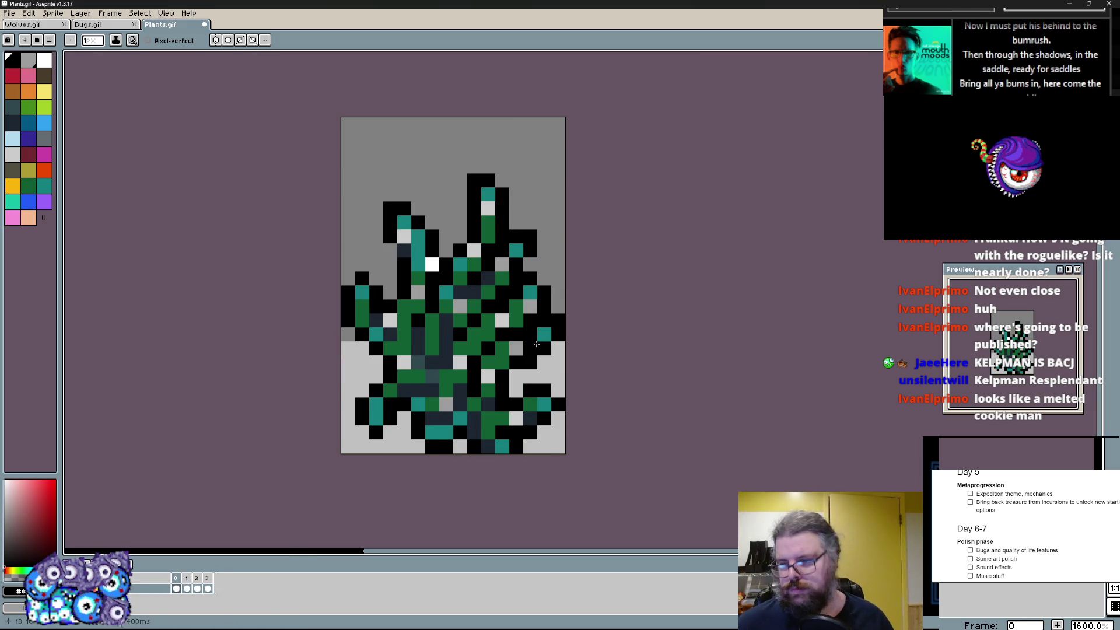
# - Return to the first frame, switch to the marquee tool and add a new frame
pyautogui.press('Right')
pyautogui.press('Left')
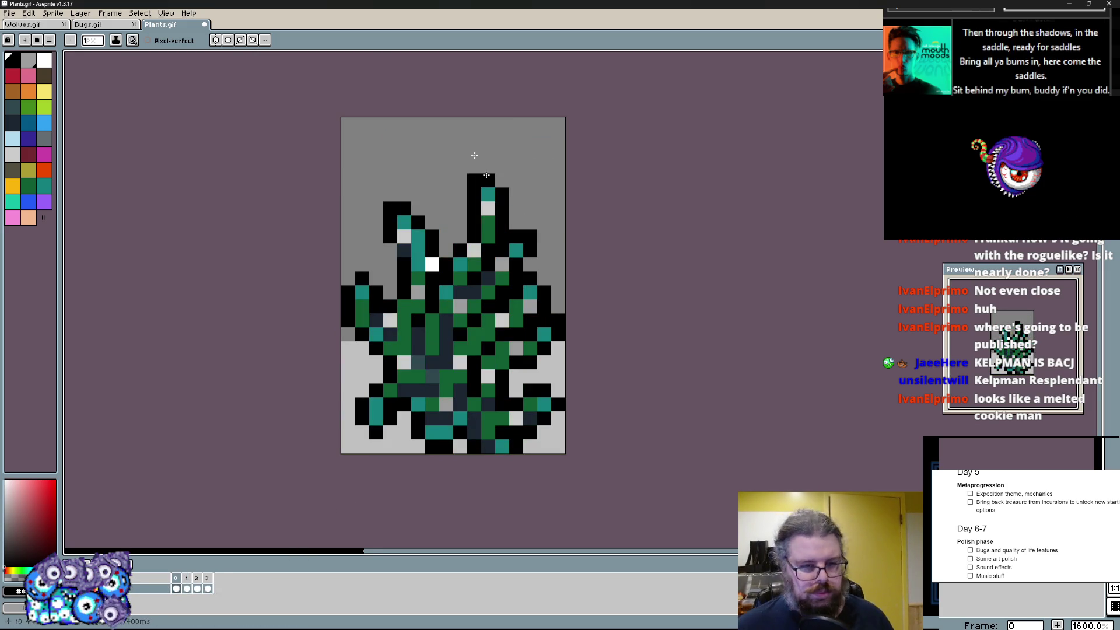
pyautogui.scroll(-1, 388, 179)
pyautogui.scroll(-1, 377, 190)
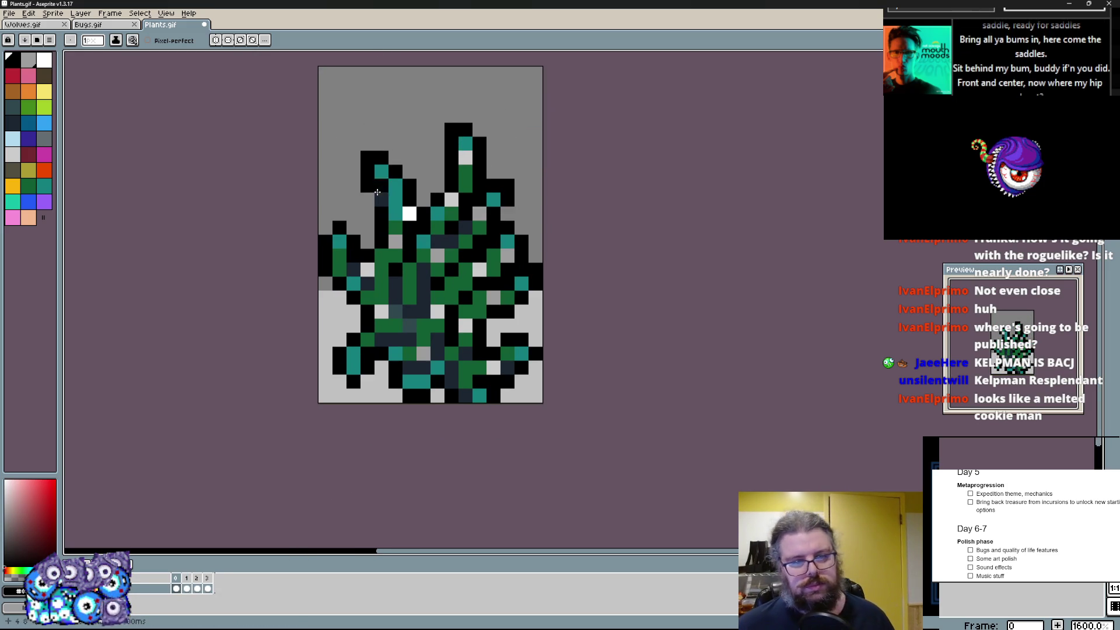
pyautogui.press('m')
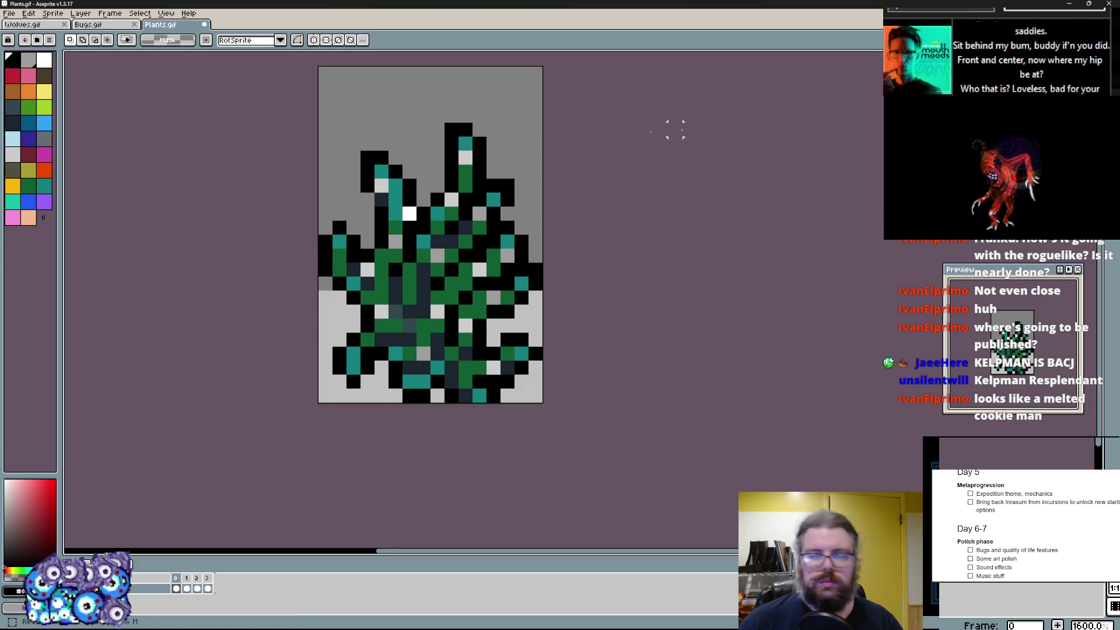
pyautogui.click(110, 12)
pyautogui.click(124, 56)
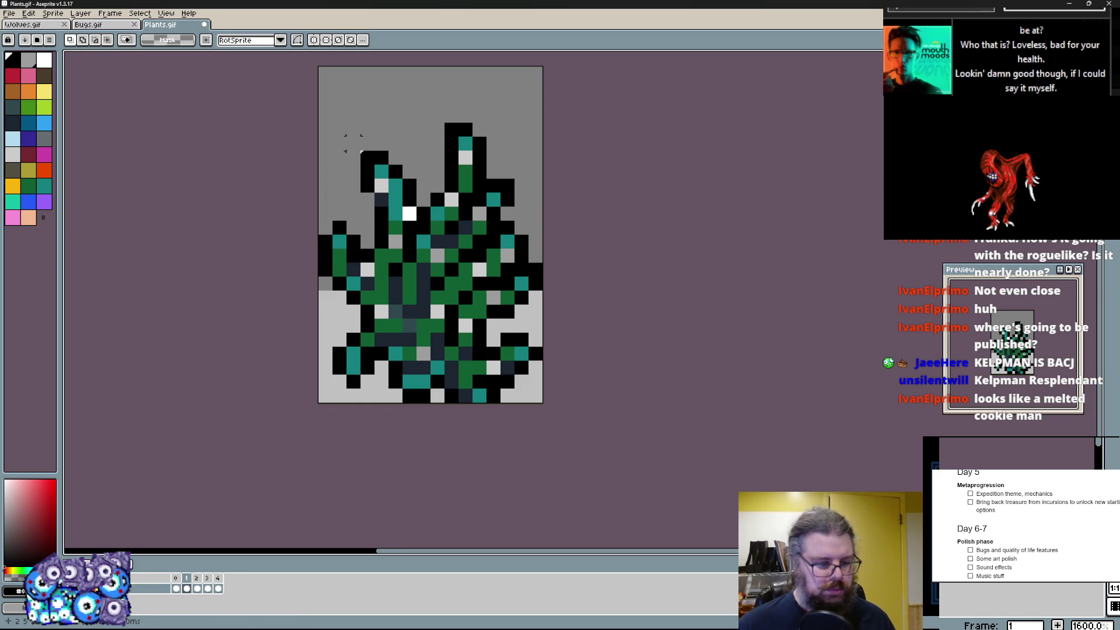
# - Select the plant below the top rows and move it down a pixel
pyautogui.moveTo(317, 106); pyautogui.dragTo(545, 405)
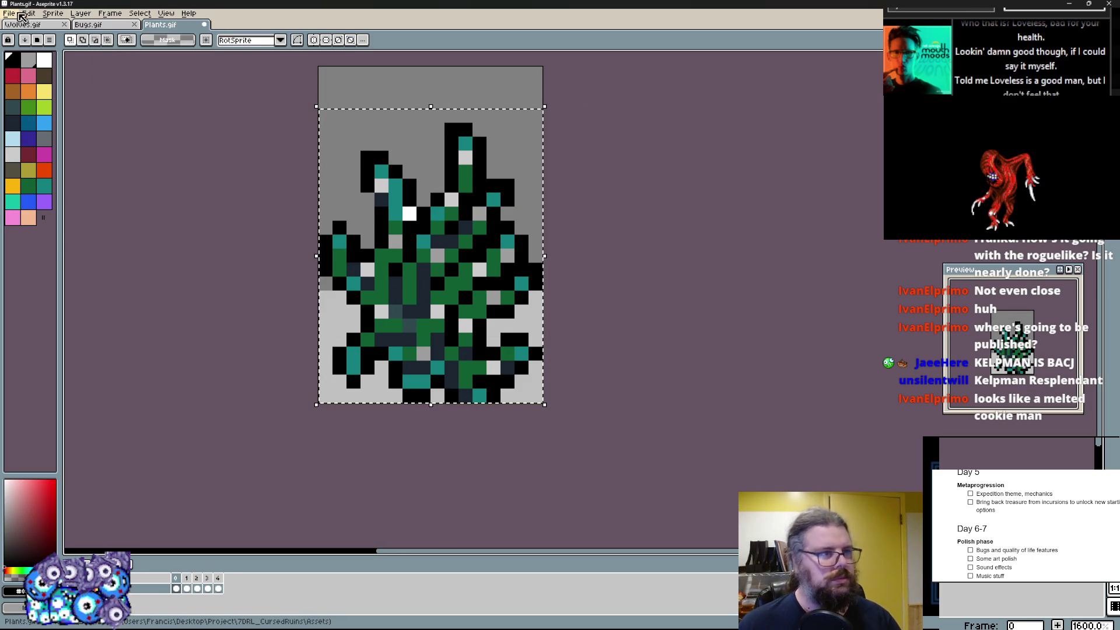
pyautogui.click(41, 13)
pyautogui.click(83, 151)
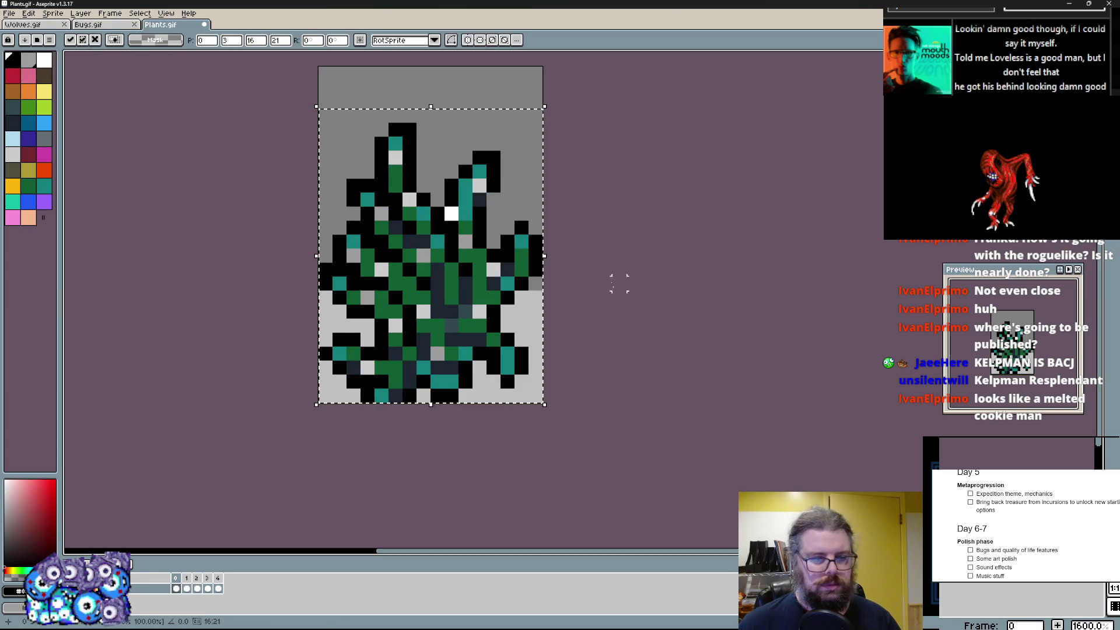
pyautogui.moveTo(417, 276); pyautogui.dragTo(417, 303)
pyautogui.press('Return')
pyautogui.press('Down')
pyautogui.click(573, 394)
# - Undo and re-nudge the plant's right side, stepping back through the changes
pyautogui.hotkey('ctrl', 'z')
pyautogui.hotkey('ctrl', 'z')
pyautogui.hotkey('ctrl', 'z')
pyautogui.press('Right')
pyautogui.hotkey('ctrl', 'z')
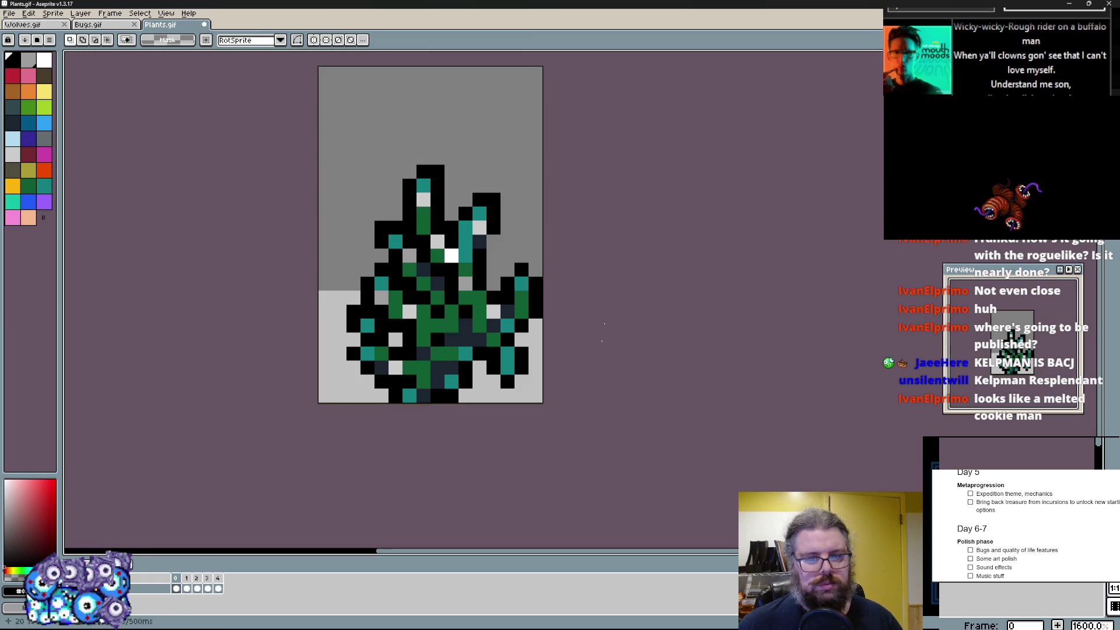
pyautogui.hotkey('ctrl', 'z')
pyautogui.hotkey('ctrl', 'z')
pyautogui.hotkey('ctrl', 'z')
pyautogui.hotkey('ctrl', 'z')
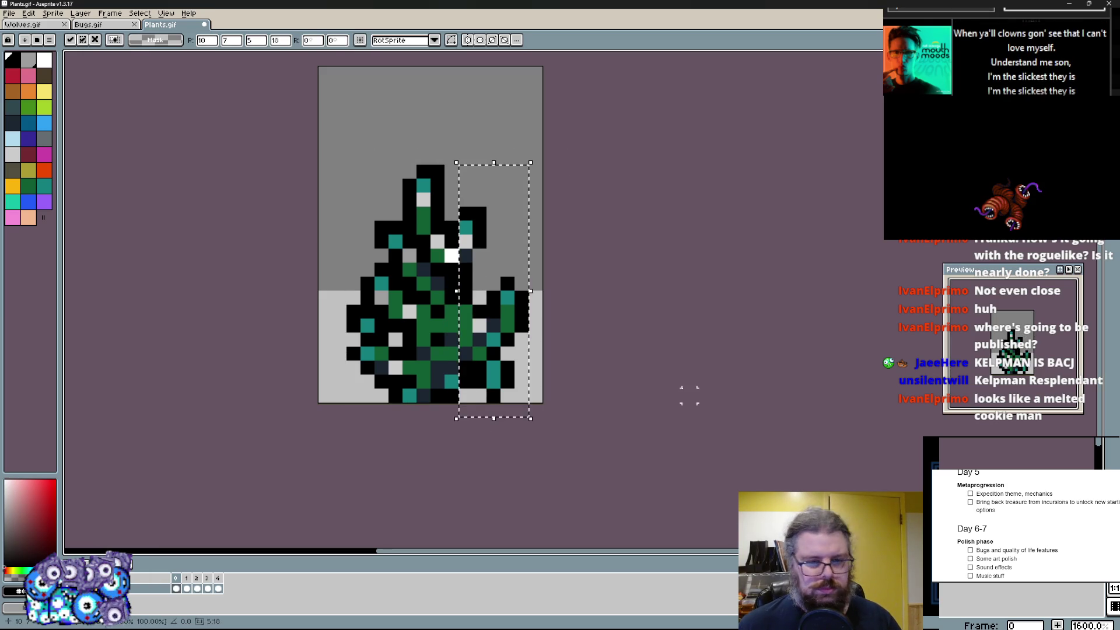
pyautogui.hotkey('ctrl', 'z')
pyautogui.hotkey('ctrl', 'z')
pyautogui.hotkey('ctrl', 'z')
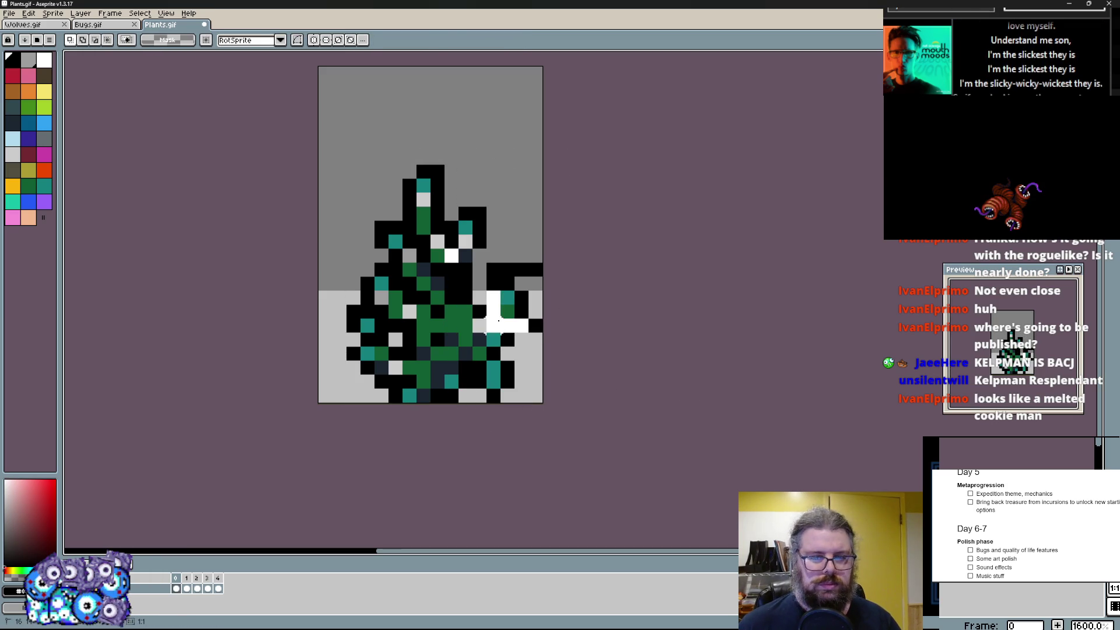
pyautogui.hotkey('ctrl', 'z')
# - Step forward to frame 2 with the round green creature
pyautogui.press('Right')
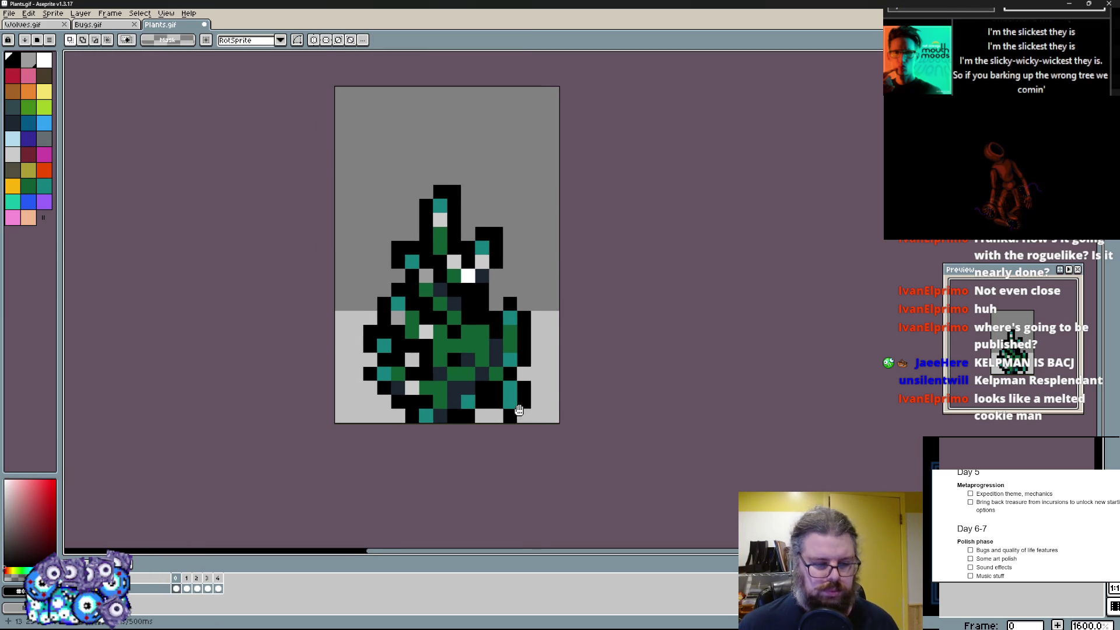
pyautogui.press('Right')
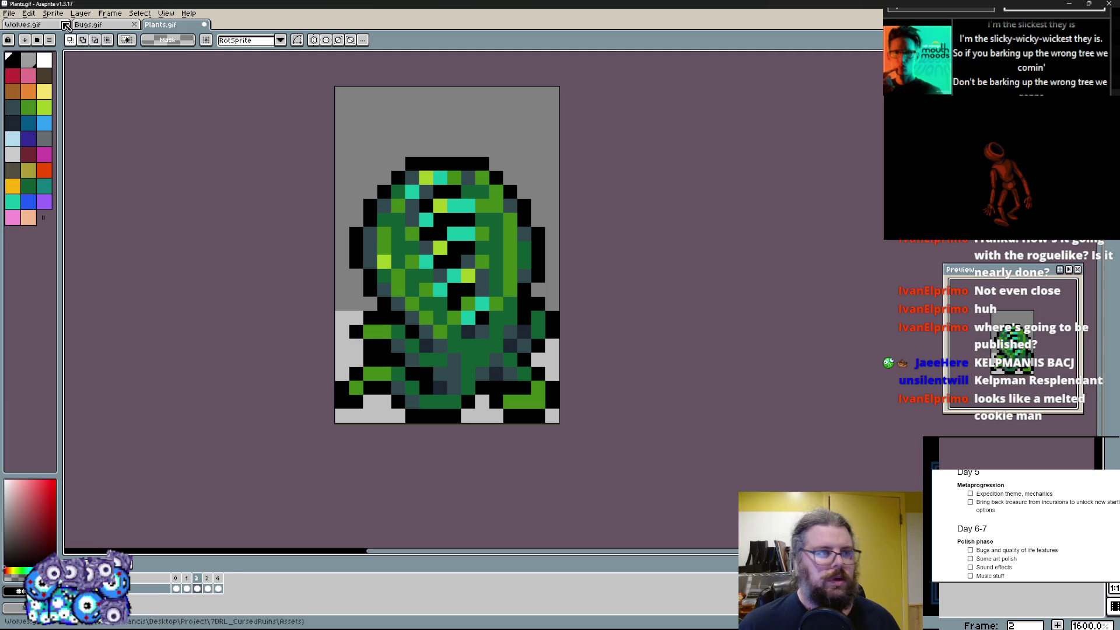
pyautogui.click(109, 14)
# - Add a new frame, select the creature and shrink it toward the canvas centre
pyautogui.click(148, 59)
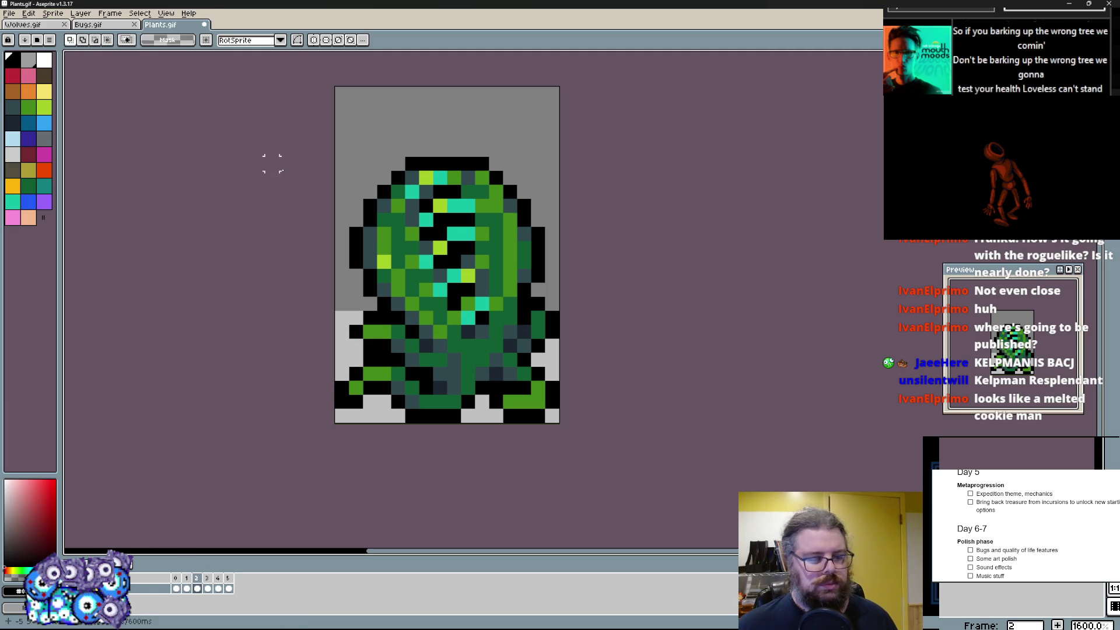
pyautogui.moveTo(563, 98); pyautogui.dragTo(334, 270)
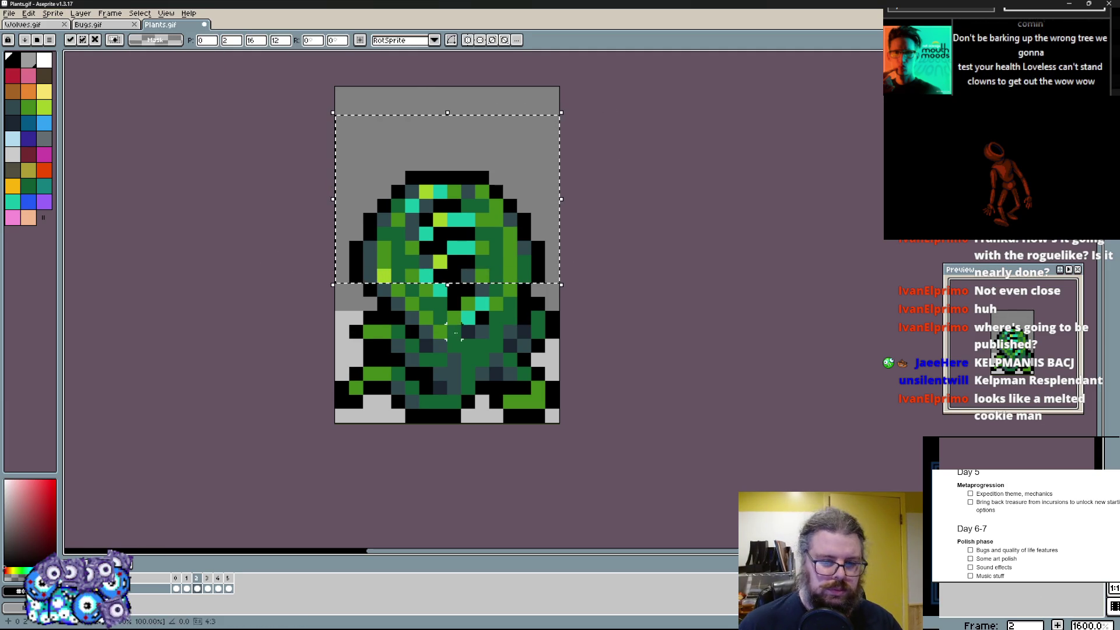
pyautogui.moveTo(335, 426)
pyautogui.mouseDown()
pyautogui.moveTo(569, 135)
pyautogui.moveTo(483, 229)
pyautogui.moveTo(501, 208)
pyautogui.mouseUp()
pyautogui.moveTo(438, 341); pyautogui.dragTo(481, 326)
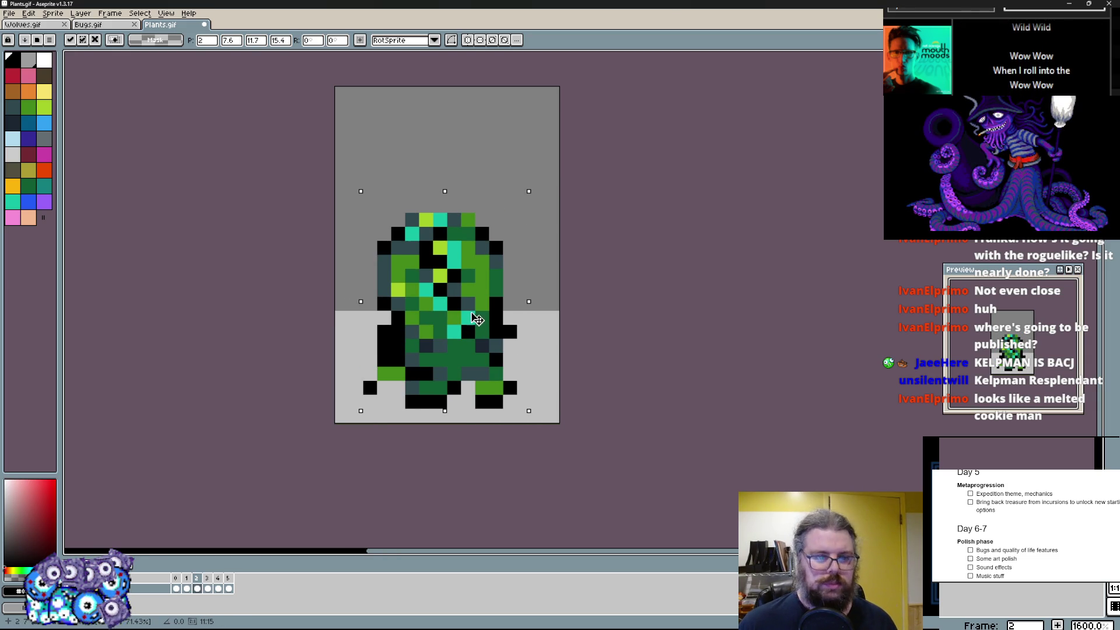
pyautogui.press('Escape')
pyautogui.scroll(3, 342, 442)
pyautogui.scroll(-4, 400, 429)
# - Select the lower part of the canvas, flip it horizontally and deselect
pyautogui.moveTo(334, 183); pyautogui.dragTo(578, 438)
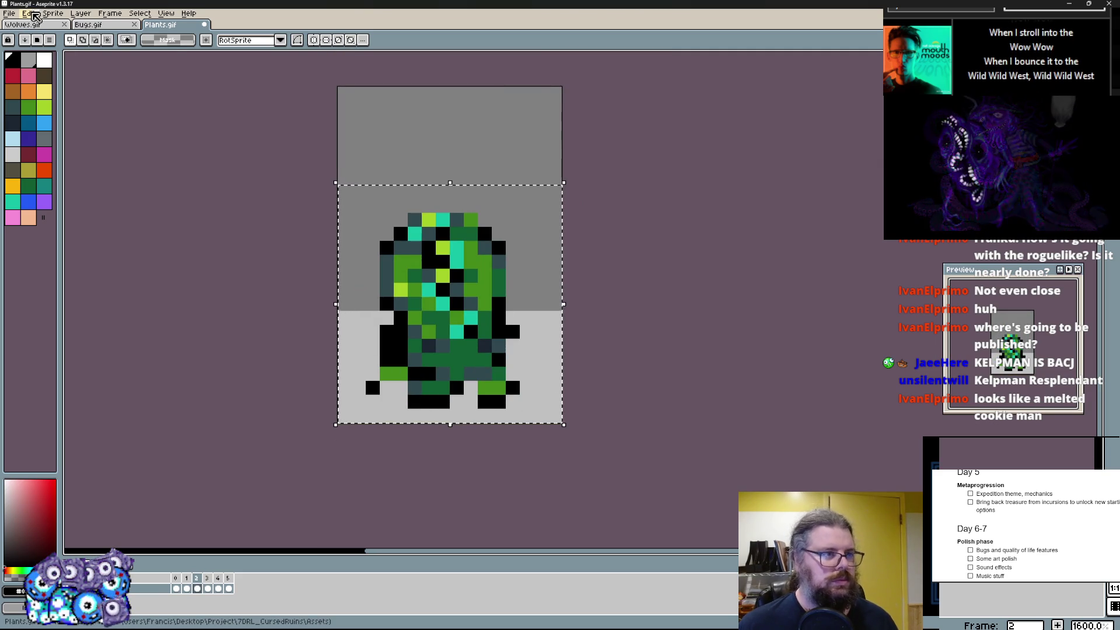
pyautogui.click(29, 13)
pyautogui.click(53, 147)
pyautogui.hotkey('ctrl', 'd')
pyautogui.scroll(1, 681, 387)
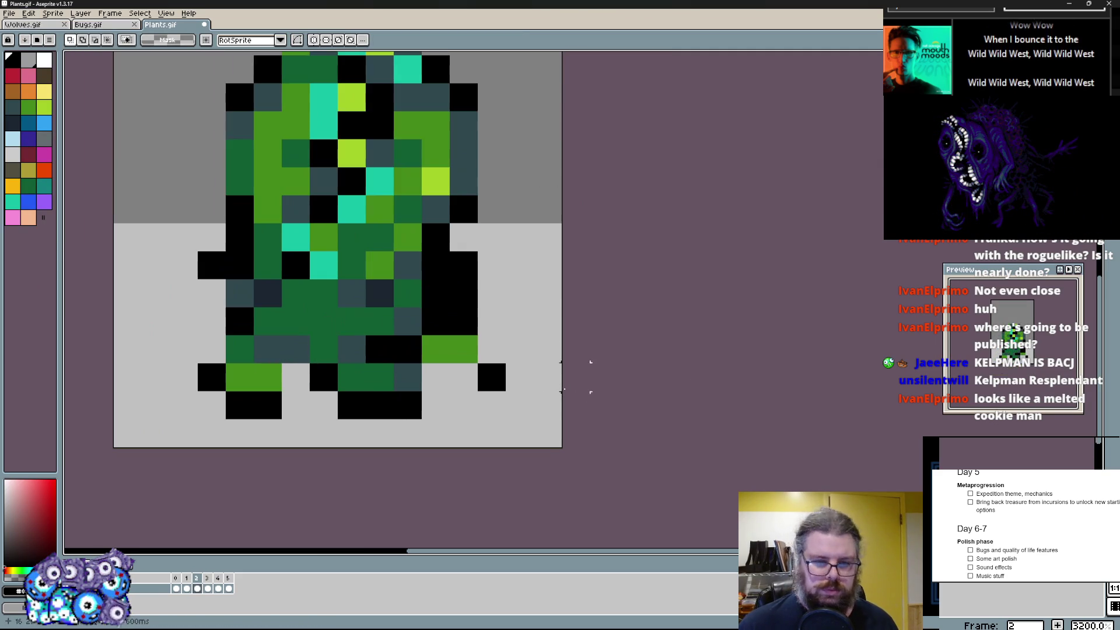
# - Paint light green stripes across the creature's body from top to bottom with the Pencil
pyautogui.press('b')
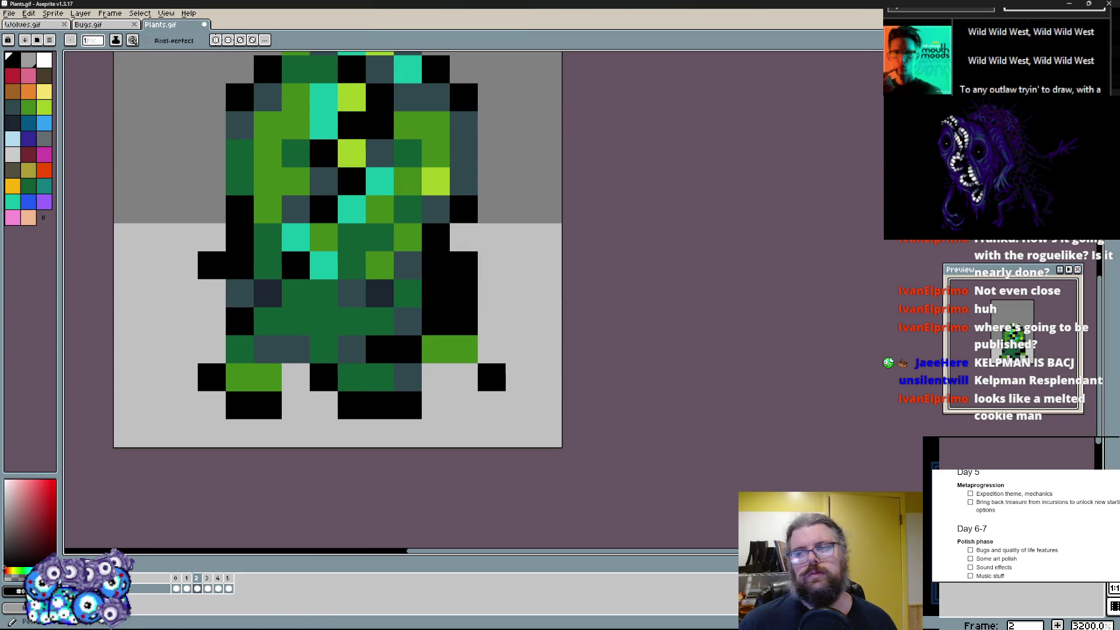
pyautogui.scroll(1, 522, 325)
pyautogui.moveTo(490, 245)
pyautogui.mouseDown()
pyautogui.moveTo(522, 325)
pyautogui.moveTo(530, 254)
pyautogui.mouseUp()
pyautogui.keyDown('alt'); pyautogui.click(469, 346); pyautogui.keyUp('alt')
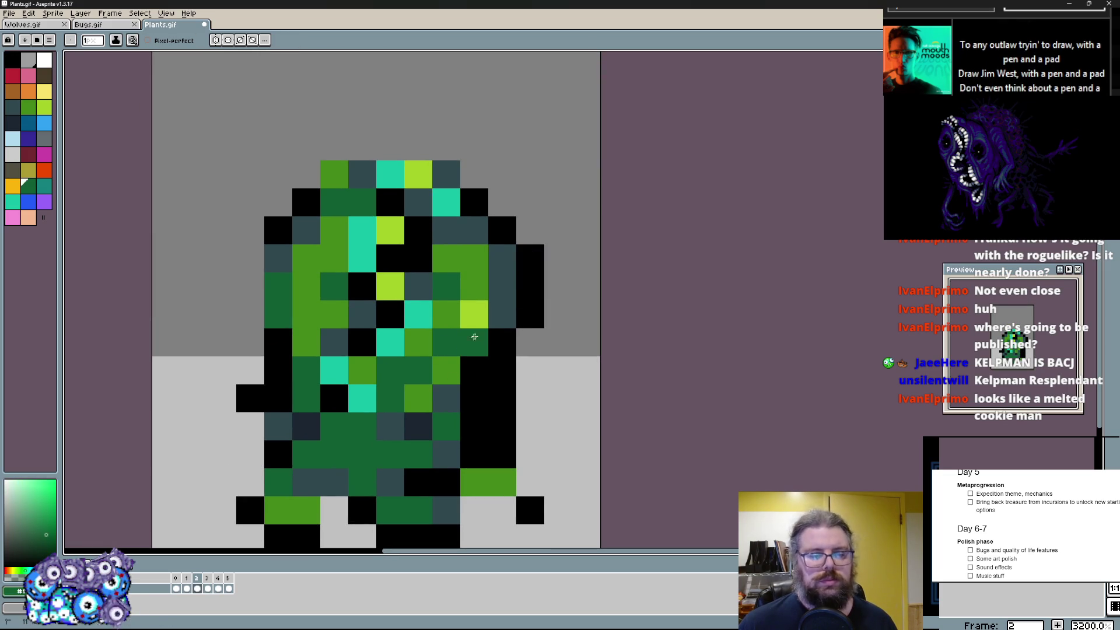
pyautogui.moveTo(434, 354); pyautogui.dragTo(370, 391)
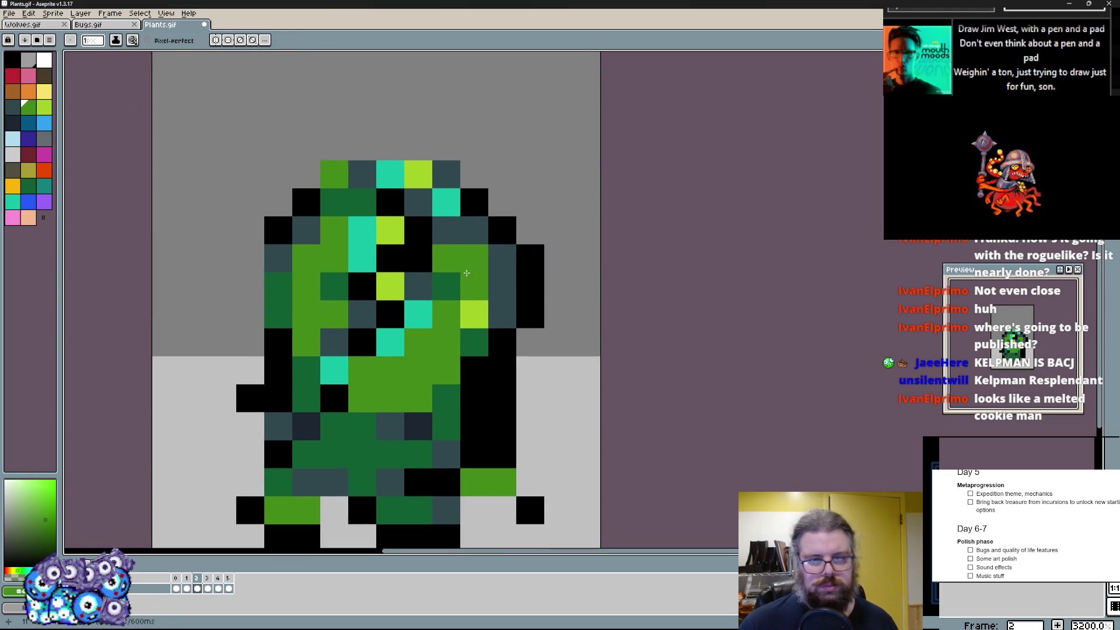
pyautogui.keyDown('alt'); pyautogui.click(420, 313); pyautogui.keyUp('alt')
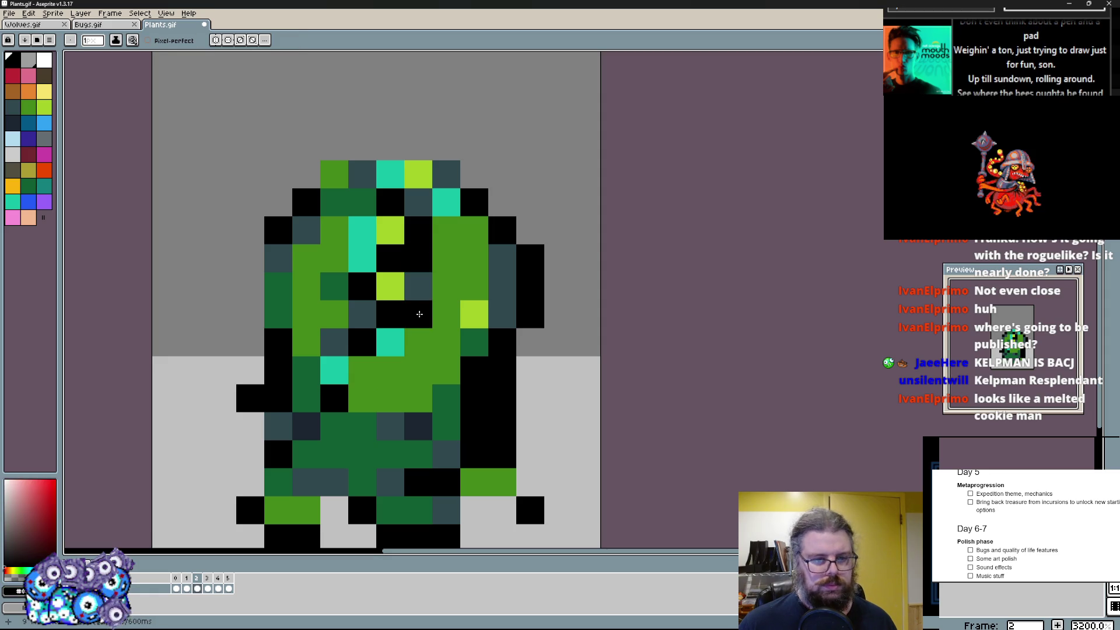
pyautogui.keyDown('alt'); pyautogui.click(391, 285); pyautogui.keyUp('alt')
pyautogui.moveTo(362, 286)
pyautogui.mouseDown()
pyautogui.moveTo(391, 286)
pyautogui.moveTo(411, 229)
pyautogui.mouseUp()
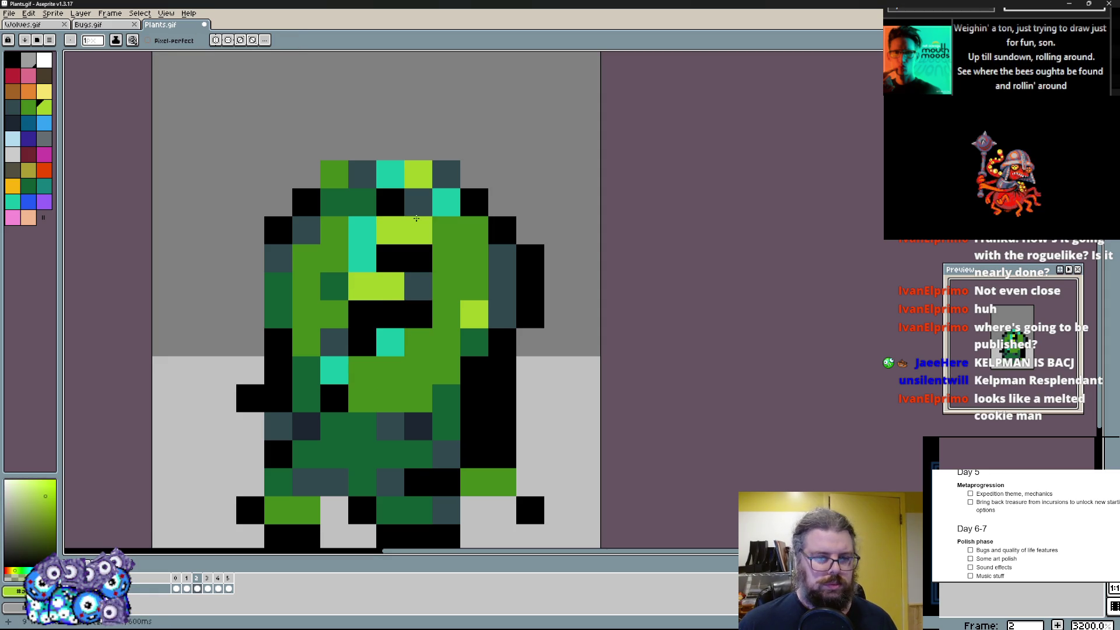
pyautogui.keyDown('alt'); pyautogui.click(409, 242); pyautogui.keyUp('alt')
pyautogui.moveTo(391, 175); pyautogui.dragTo(418, 175)
pyautogui.click(441, 312)
pyautogui.moveTo(442, 312); pyautogui.dragTo(377, 342)
# - Dot cyan accent pixels over the body and add black between the stripes
pyautogui.click(418, 313)
pyautogui.keyDown('alt'); pyautogui.click(418, 285); pyautogui.keyUp('alt')
pyautogui.keyDown('alt'); pyautogui.click(447, 202); pyautogui.keyUp('alt')
pyautogui.click(450, 229)
pyautogui.click(335, 286)
pyautogui.click(419, 286)
pyautogui.click(419, 342)
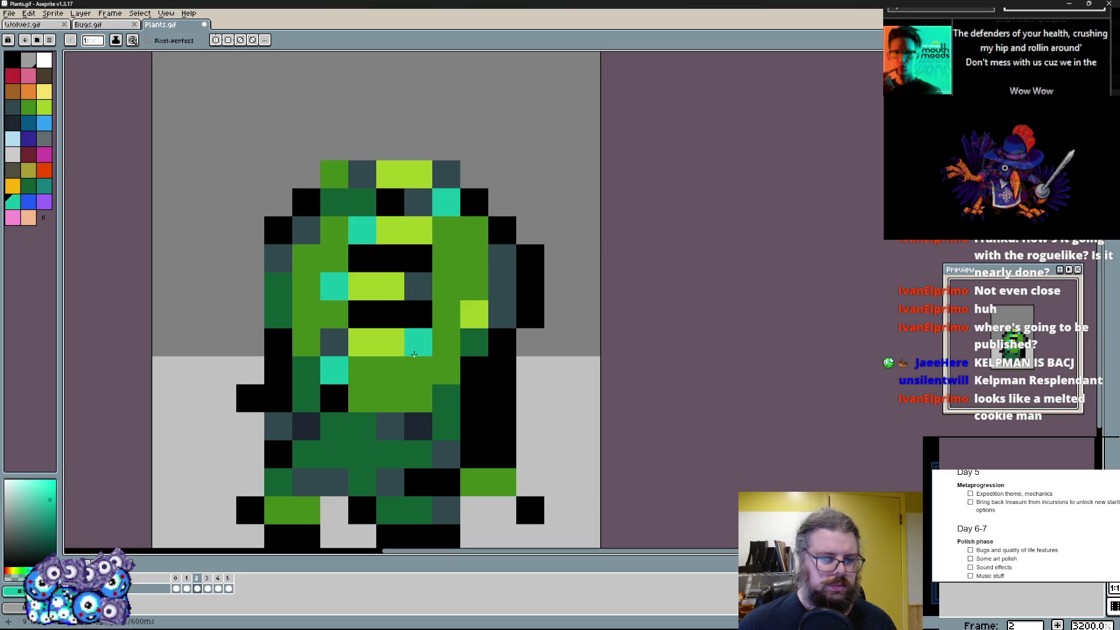
pyautogui.click(391, 398)
pyautogui.keyDown('alt'); pyautogui.click(390, 337); pyautogui.keyUp('alt')
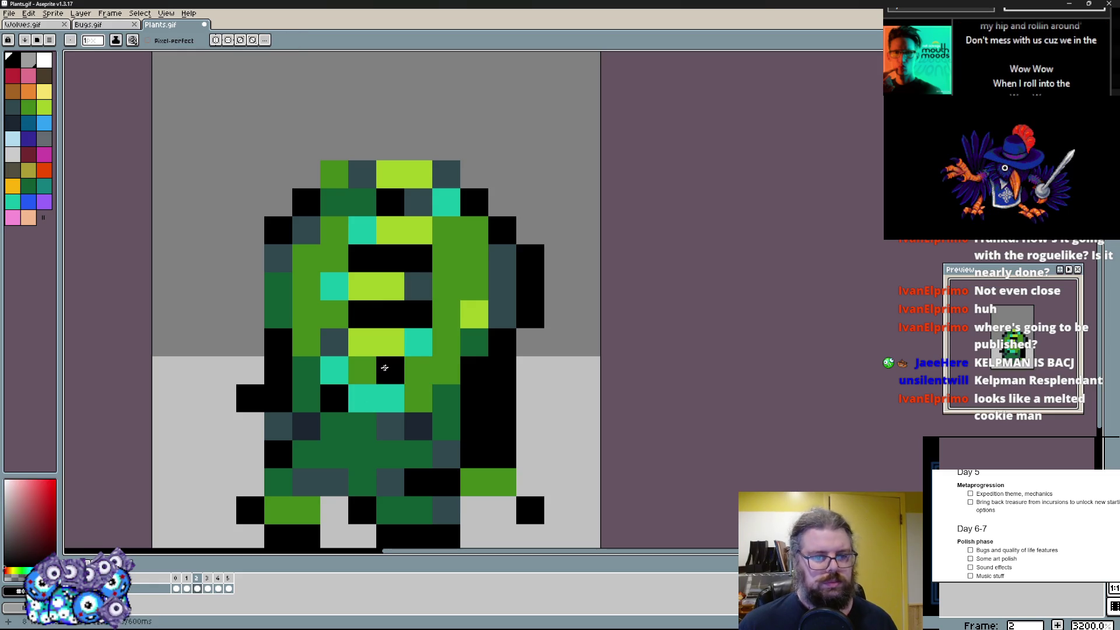
pyautogui.click(382, 372)
# - Paint a dark green rim around the lower body, left side and head, with medium green fill and a black right edge
pyautogui.keyDown('alt'); pyautogui.click(446, 398); pyautogui.keyUp('alt')
pyautogui.moveTo(447, 398); pyautogui.dragTo(475, 368)
pyautogui.click(418, 427)
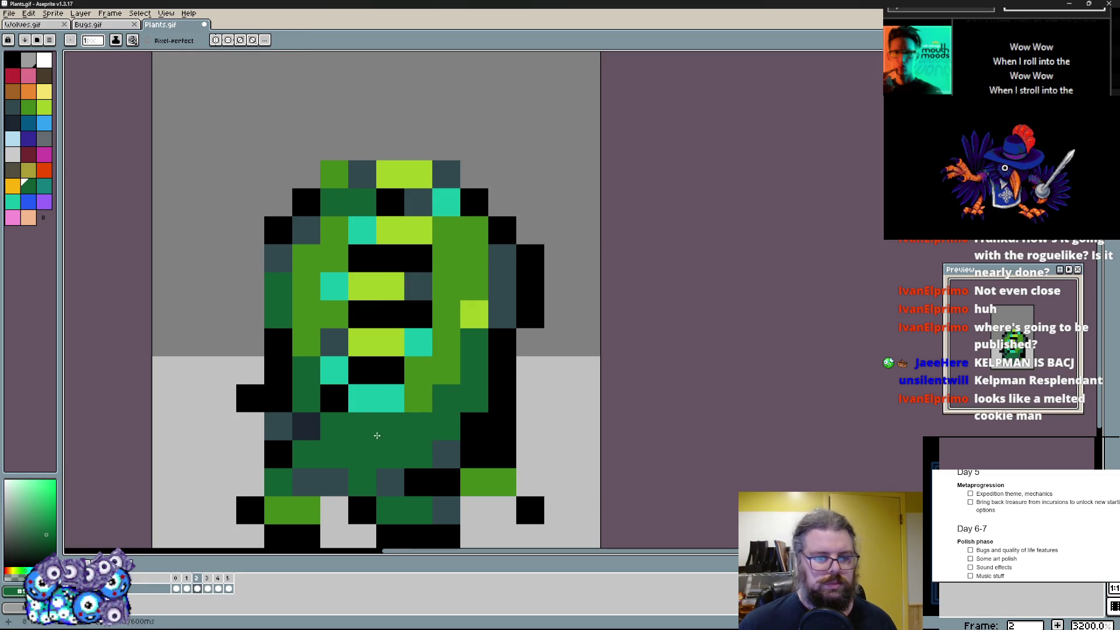
pyautogui.moveTo(300, 403)
pyautogui.mouseDown()
pyautogui.moveTo(279, 210)
pyautogui.moveTo(360, 181)
pyautogui.mouseUp()
pyautogui.keyDown('alt'); pyautogui.click(335, 201); pyautogui.keyUp('alt')
pyautogui.keyDown('alt'); pyautogui.click(338, 224); pyautogui.keyUp('alt')
pyautogui.moveTo(335, 230)
pyautogui.mouseDown()
pyautogui.moveTo(329, 259)
pyautogui.moveTo(395, 176)
pyautogui.moveTo(447, 147)
pyautogui.moveTo(525, 263)
pyautogui.moveTo(526, 202)
pyautogui.mouseUp()
pyautogui.keyDown('alt'); pyautogui.click(310, 232); pyautogui.keyUp('alt')
pyautogui.click(477, 205)
pyautogui.keyDown('alt'); pyautogui.click(504, 246); pyautogui.keyUp('alt')
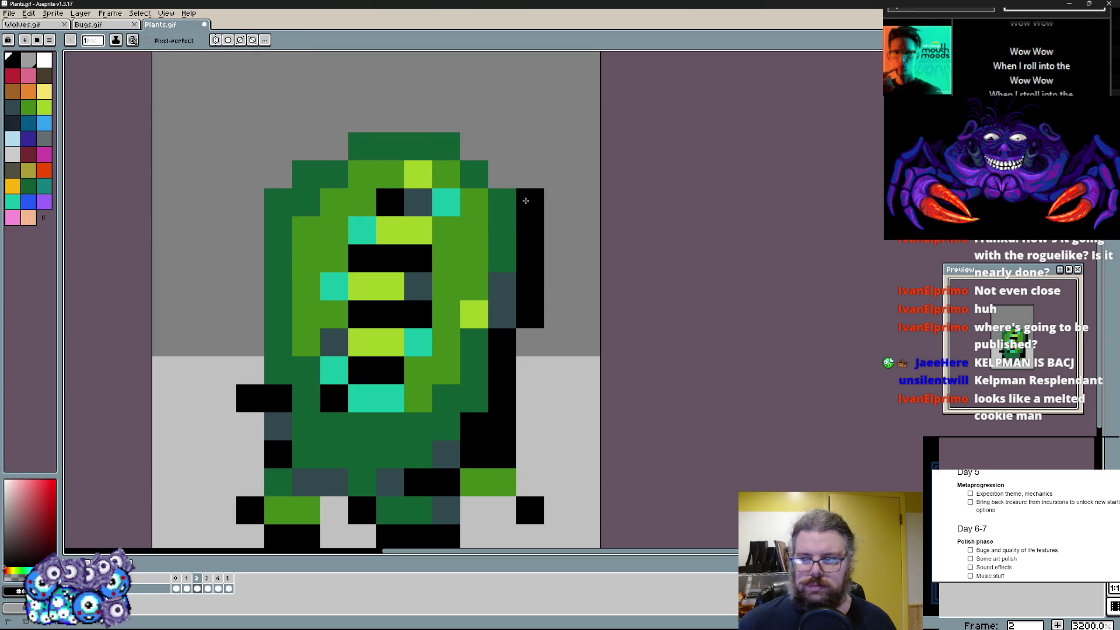
# - Outline the top of the head and left shoulder in black and brighten the head's top row
pyautogui.moveTo(444, 118); pyautogui.dragTo(338, 143)
pyautogui.moveTo(293, 181); pyautogui.dragTo(298, 192)
pyautogui.press('x')
pyautogui.click(307, 202)
pyautogui.click(279, 175)
pyautogui.moveTo(457, 201); pyautogui.dragTo(464, 201)
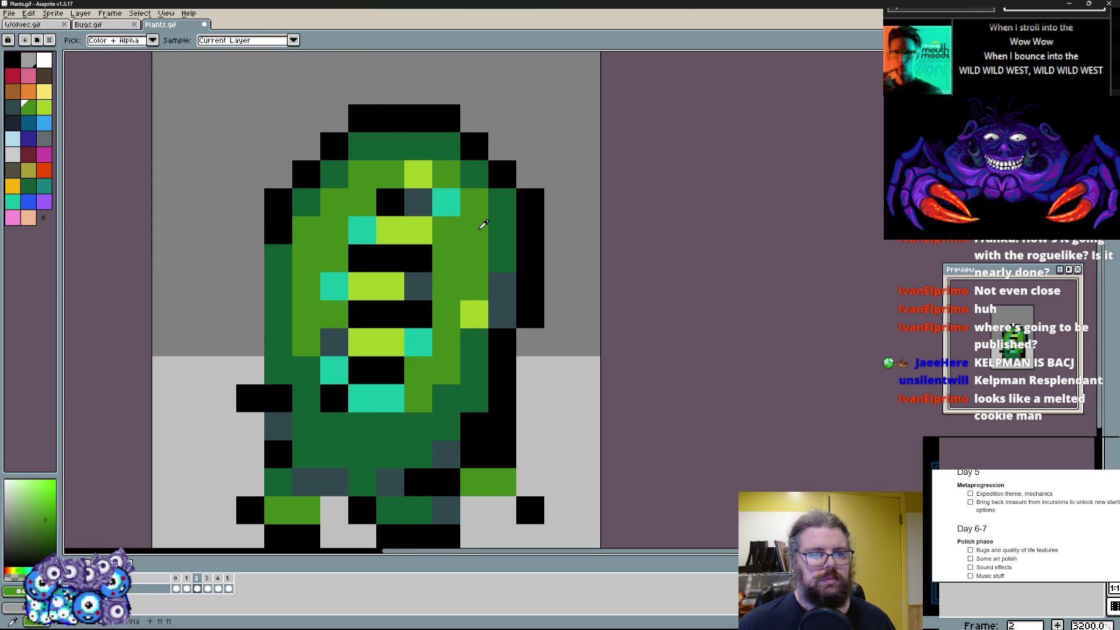
pyautogui.moveTo(447, 145); pyautogui.dragTo(385, 147)
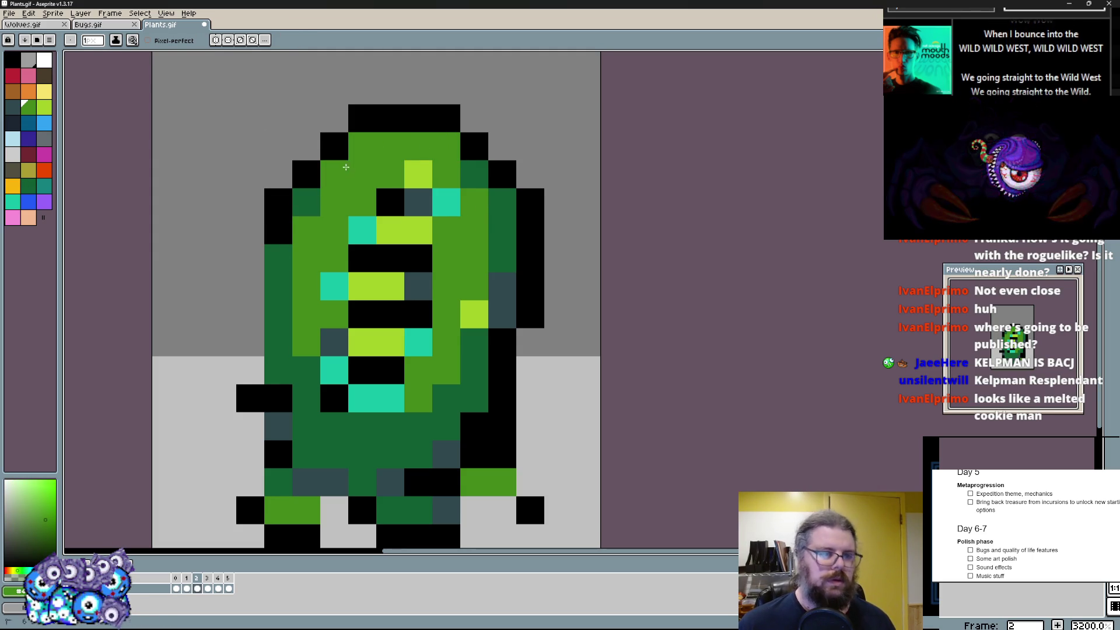
pyautogui.press('x')
pyautogui.click(452, 171)
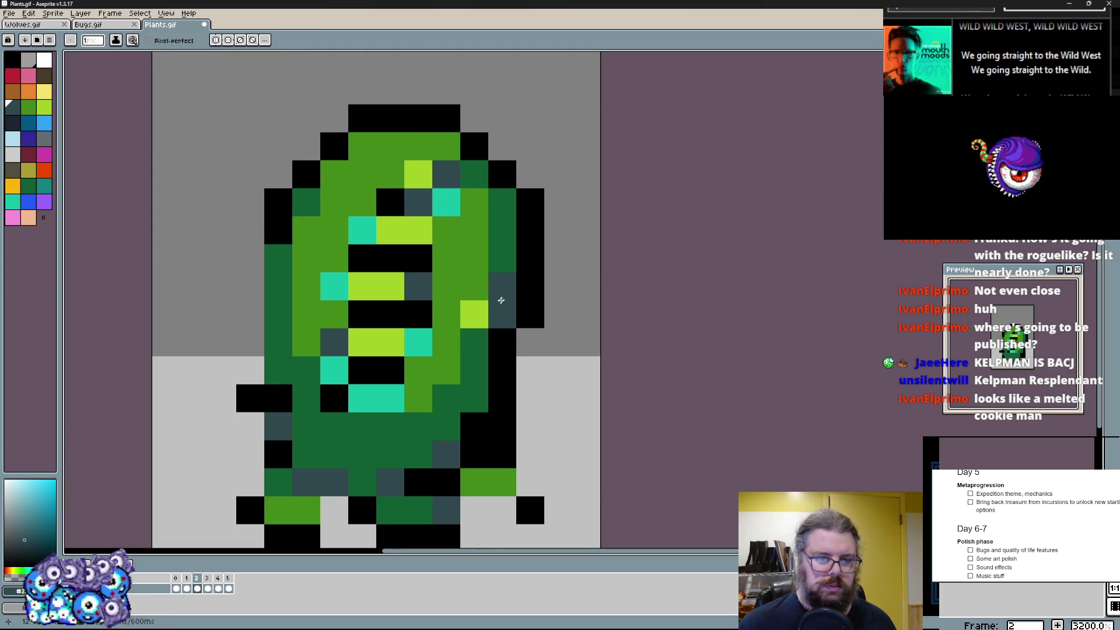
pyautogui.scroll(-2, 452, 201)
# - Clean up the right edge with dark teal and repaint lower-body pixels dark teal and green
pyautogui.click(522, 145)
pyautogui.click(545, 110)
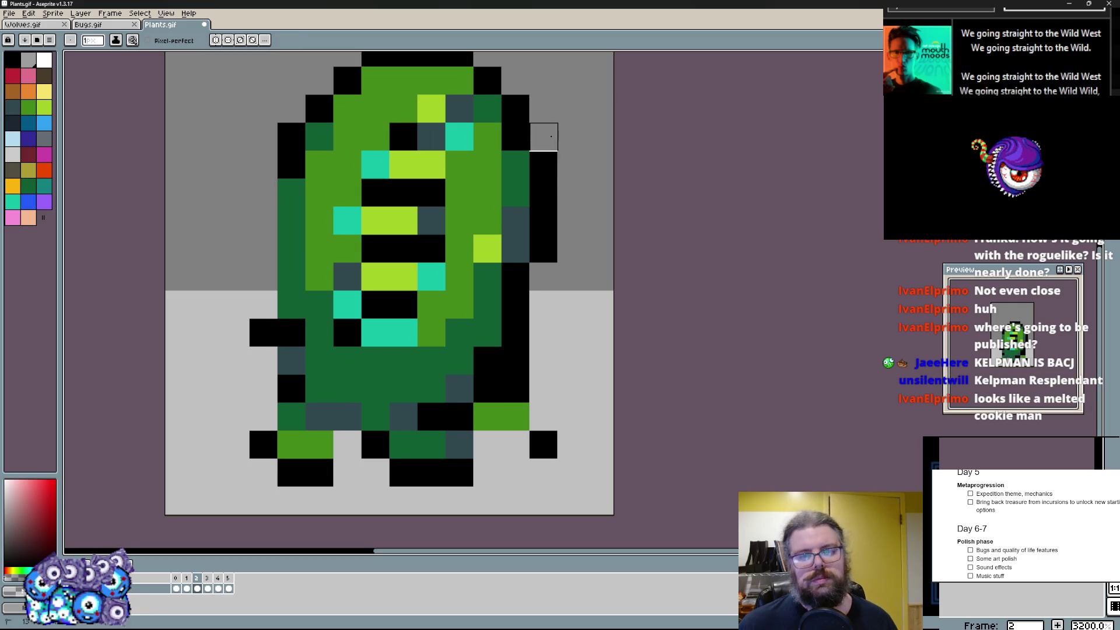
pyautogui.moveTo(540, 257); pyautogui.dragTo(542, 307)
pyautogui.keyDown('alt'); pyautogui.click(515, 262); pyautogui.keyUp('alt')
pyautogui.click(487, 256)
pyautogui.scroll(-2, 455, 328)
pyautogui.keyDown('alt'); pyautogui.click(525, 211); pyautogui.keyUp('alt')
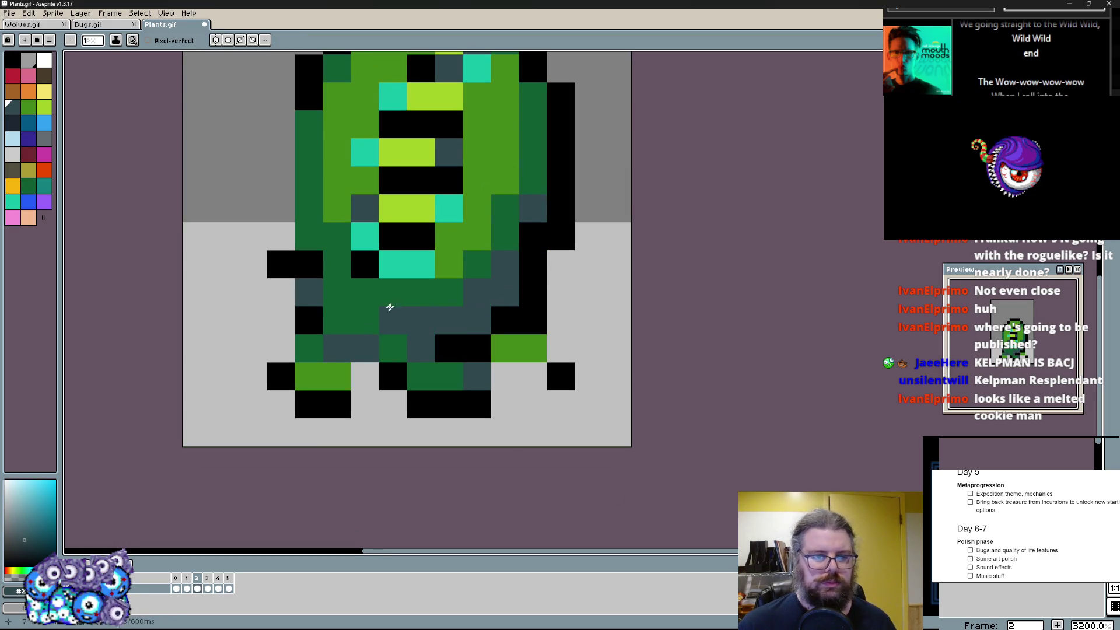
pyautogui.moveTo(395, 305); pyautogui.dragTo(306, 262)
pyautogui.click(365, 236)
pyautogui.keyDown('alt'); pyautogui.click(348, 189); pyautogui.keyUp('alt')
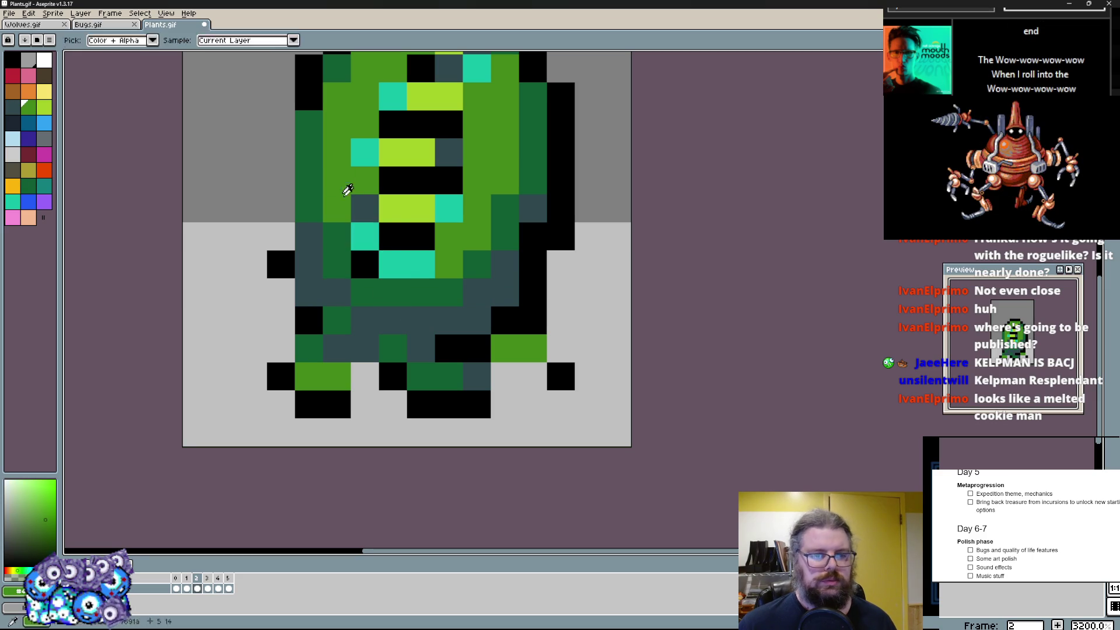
pyautogui.moveTo(371, 286); pyautogui.dragTo(365, 259)
pyautogui.scroll(2, 365, 259)
pyautogui.click(326, 188)
# - Draw a black outline down the left flank and upper head row, fixing the lower-right foot
pyautogui.keyDown('alt'); pyautogui.click(298, 131); pyautogui.keyUp('alt')
pyautogui.moveTo(297, 188); pyautogui.dragTo(310, 343)
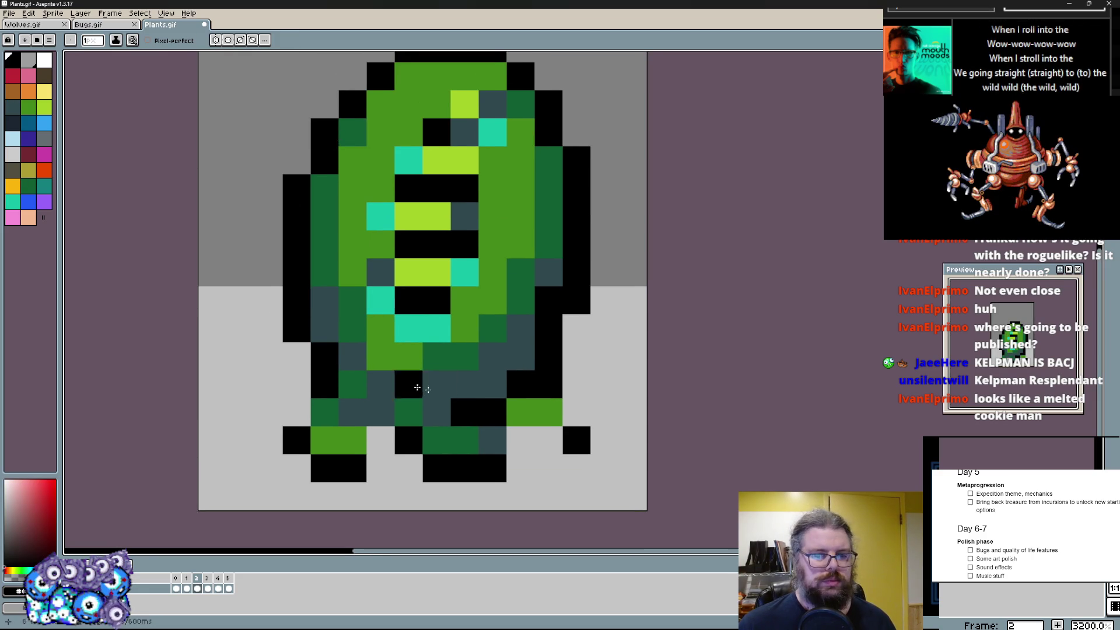
pyautogui.scroll(-1, 365, 374)
pyautogui.moveTo(512, 368)
pyautogui.mouseDown()
pyautogui.moveTo(512, 385)
pyautogui.moveTo(564, 377)
pyautogui.mouseUp()
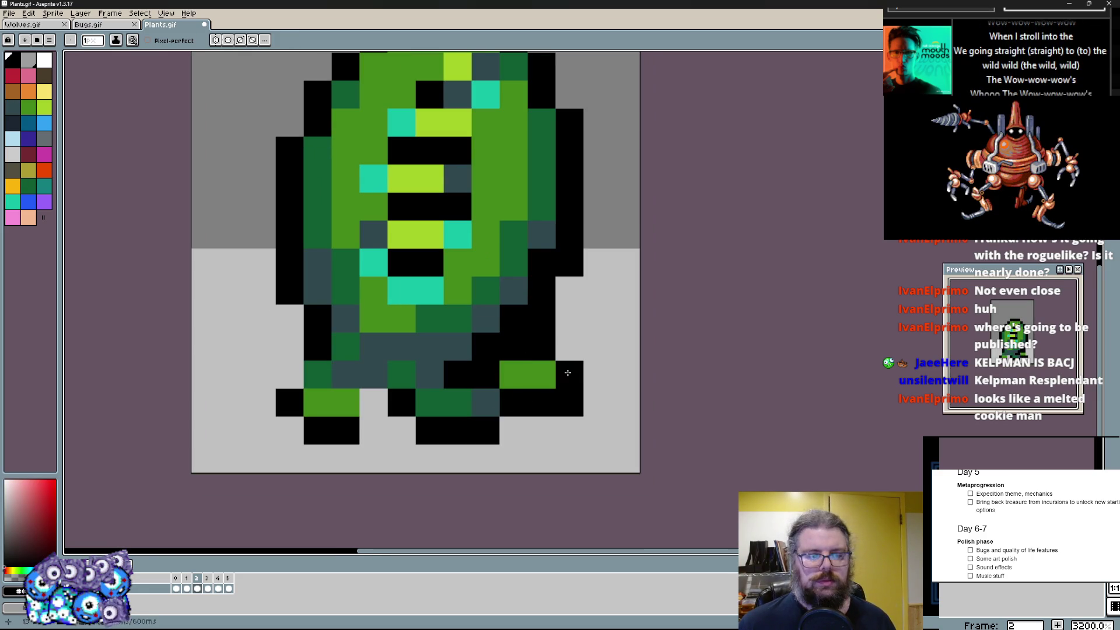
pyautogui.scroll(1, 560, 352)
pyautogui.scroll(-2, 539, 331)
pyautogui.scroll(1, 510, 312)
pyautogui.moveTo(511, 186); pyautogui.dragTo(404, 159)
pyautogui.moveTo(354, 230); pyautogui.dragTo(491, 165)
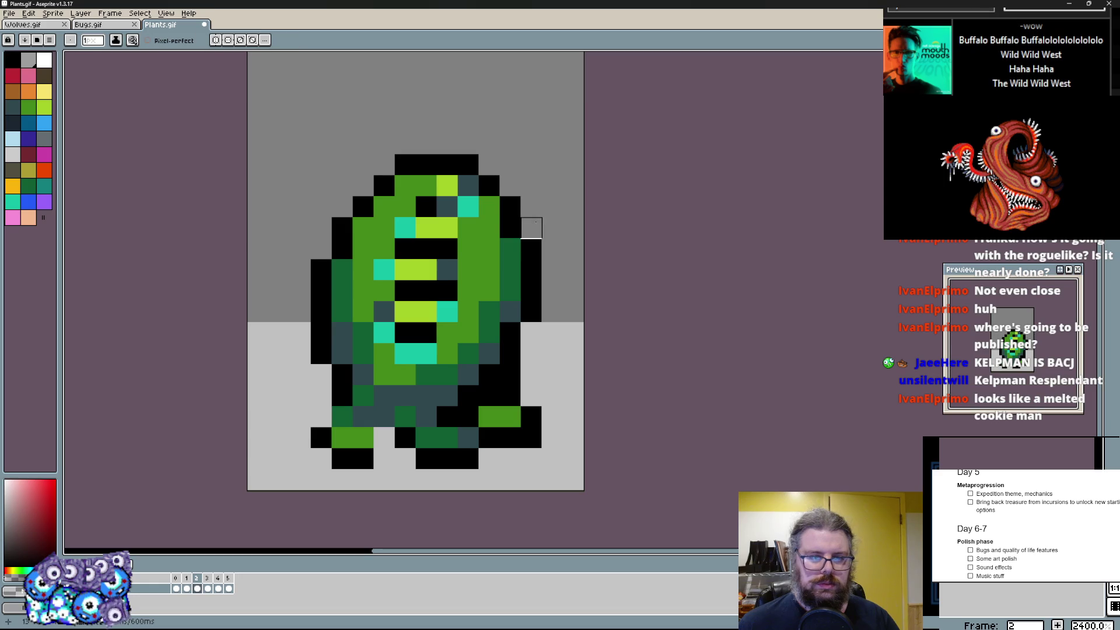
# - Shade the upper-right body dark green and outline the lower-right foot in black
pyautogui.keyDown('alt'); pyautogui.click(489, 206); pyautogui.keyUp('alt')
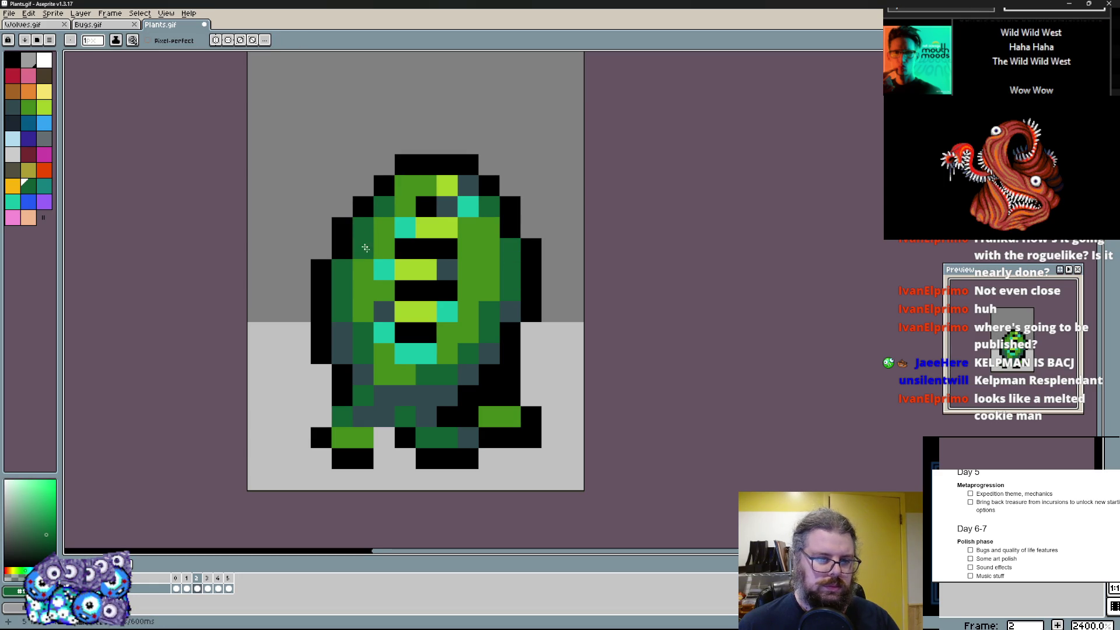
pyautogui.scroll(1, 358, 237)
pyautogui.moveTo(469, 307); pyautogui.dragTo(495, 171)
pyautogui.scroll(1, 500, 211)
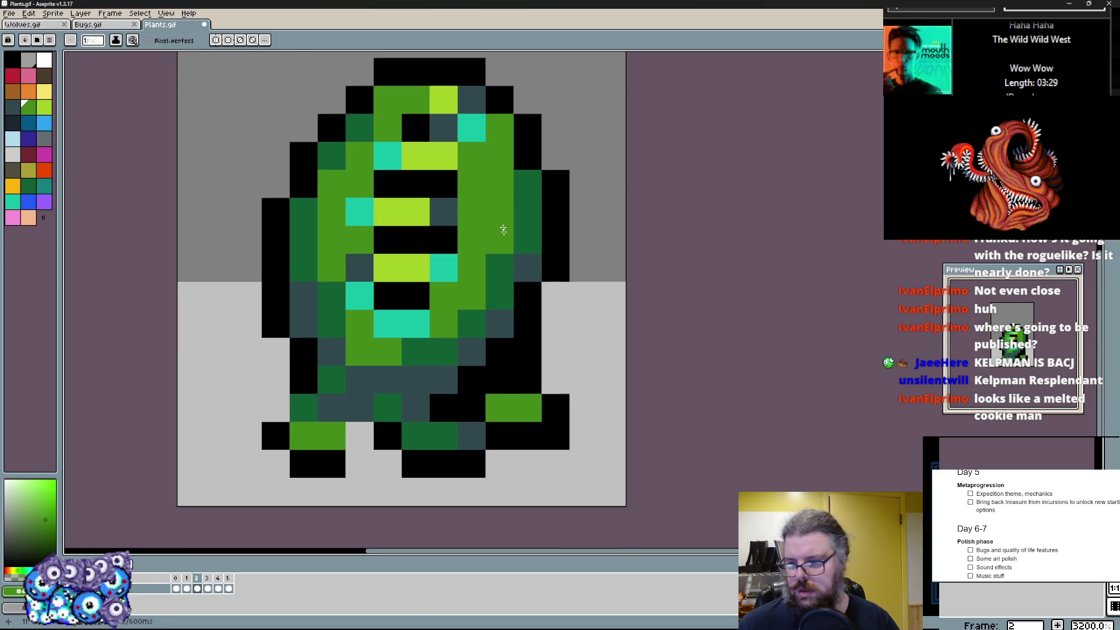
pyautogui.keyDown('alt'); pyautogui.click(473, 377); pyautogui.keyUp('alt')
pyautogui.click(527, 406)
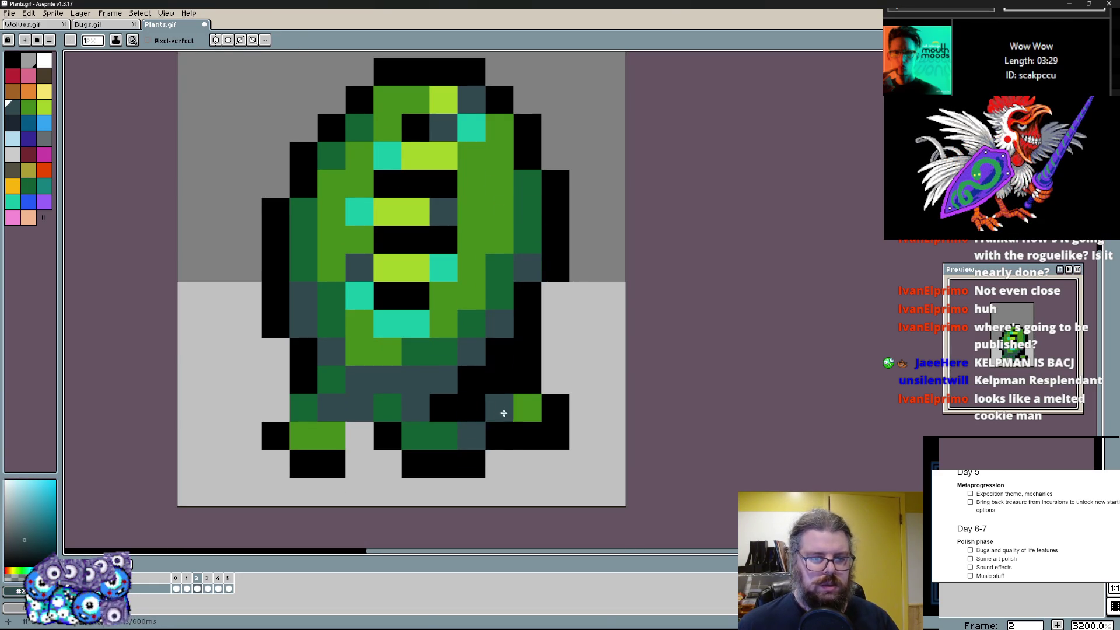
pyautogui.moveTo(501, 410); pyautogui.dragTo(499, 432)
pyautogui.keyDown('alt'); pyautogui.click(488, 354); pyautogui.keyUp('alt')
pyautogui.moveTo(487, 372)
pyautogui.mouseDown()
pyautogui.moveTo(502, 434)
pyautogui.moveTo(557, 407)
pyautogui.mouseUp()
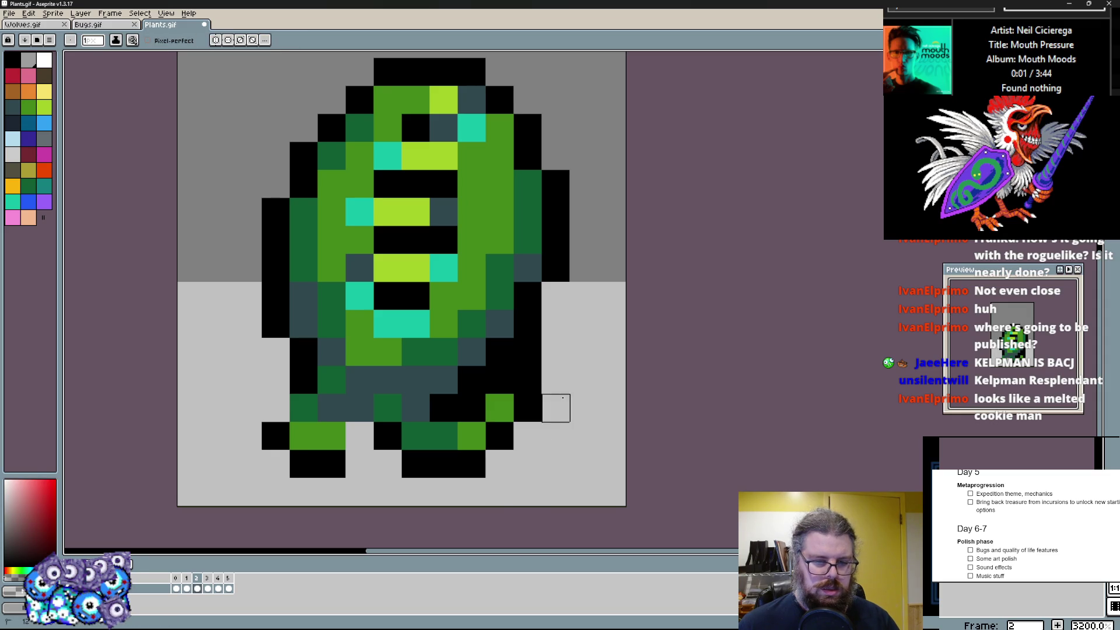
# - Reshape the left foot in green with a black outline and clear the stray row beneath it
pyautogui.keyDown('alt'); pyautogui.click(331, 434); pyautogui.keyUp('alt')
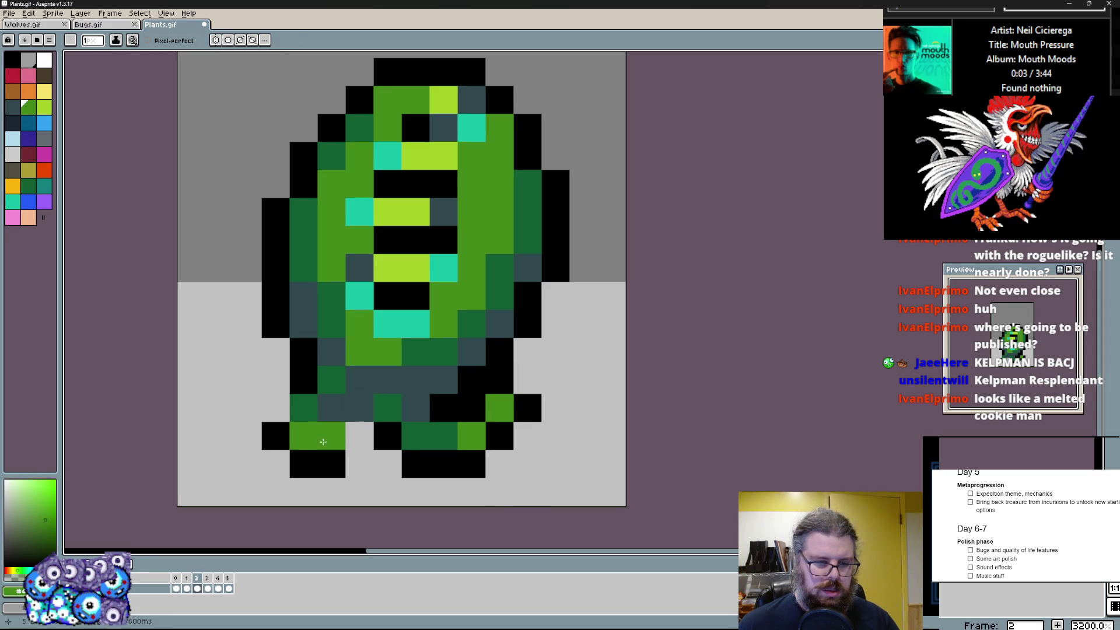
pyautogui.moveTo(255, 410)
pyautogui.mouseDown()
pyautogui.moveTo(277, 408)
pyautogui.moveTo(277, 386)
pyautogui.mouseUp()
pyautogui.keyDown('alt'); pyautogui.click(276, 436); pyautogui.keyUp('alt')
pyautogui.click(248, 409)
pyautogui.moveTo(306, 437); pyautogui.dragTo(360, 407)
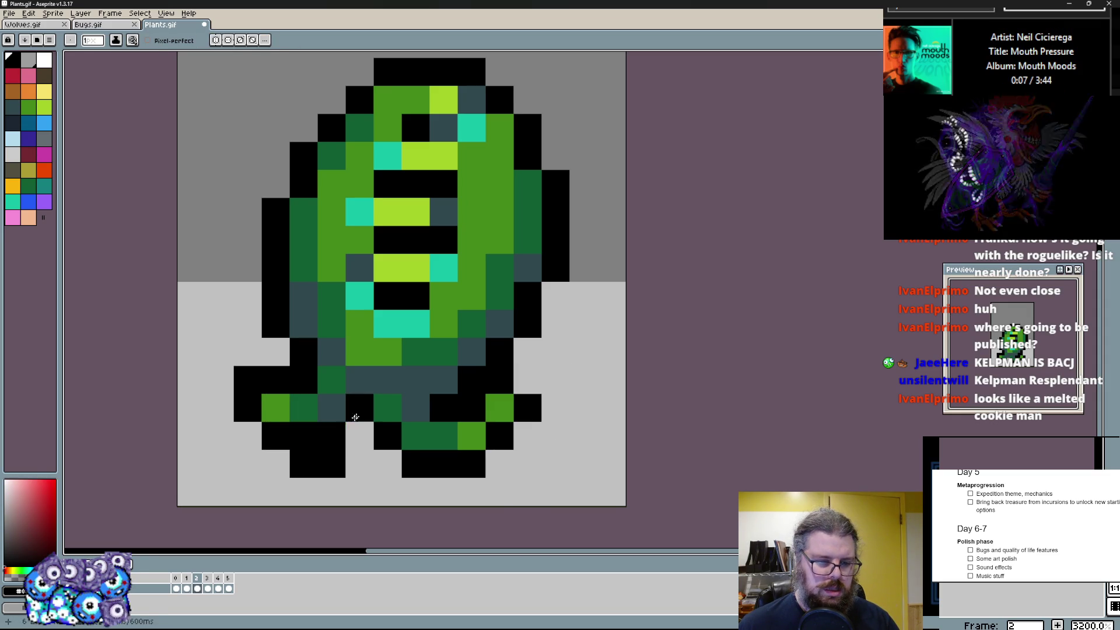
pyautogui.keyDown('alt'); pyautogui.click(315, 464); pyautogui.keyUp('alt')
pyautogui.moveTo(302, 464)
pyautogui.mouseDown()
pyautogui.moveTo(333, 407)
pyautogui.moveTo(349, 444)
pyautogui.mouseUp()
pyautogui.keyDown('alt'); pyautogui.click(362, 434); pyautogui.keyUp('alt')
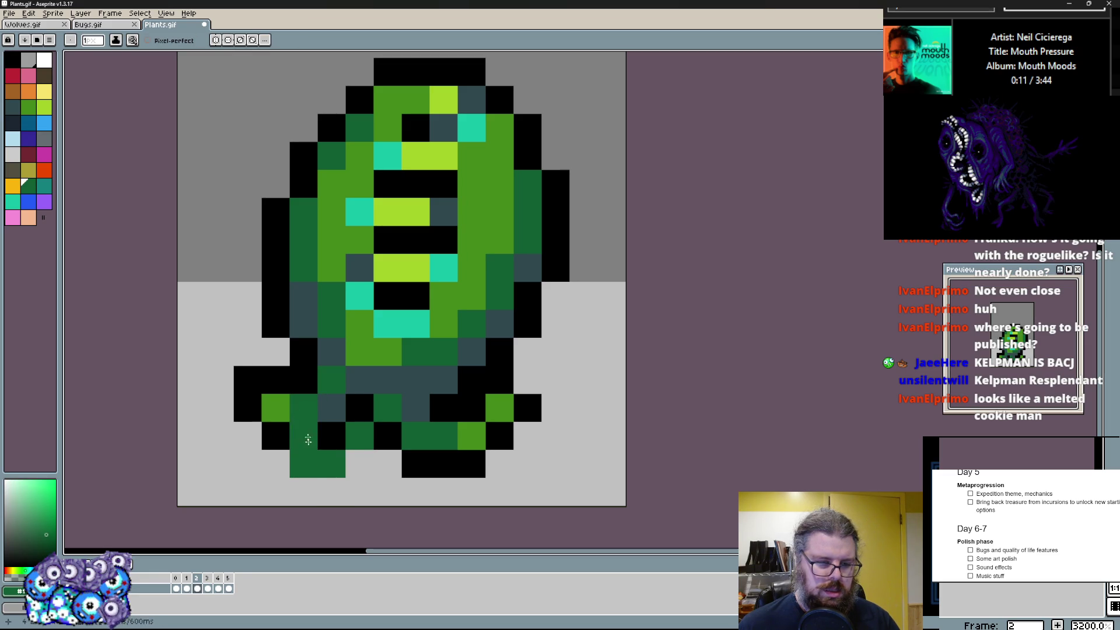
pyautogui.keyDown('alt'); pyautogui.click(301, 437); pyautogui.keyUp('alt')
pyautogui.click(333, 466)
pyautogui.moveTo(360, 464); pyautogui.dragTo(276, 464)
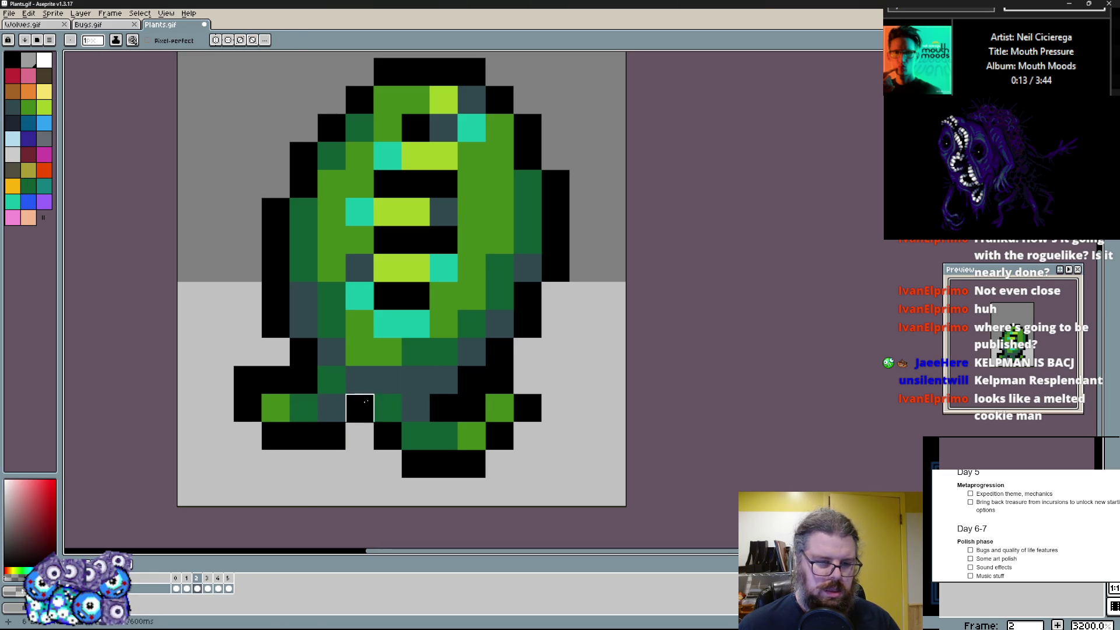
# - Shade the lower body cells dark green, undoing a stray pixel
pyautogui.keyDown('alt'); pyautogui.click(415, 435); pyautogui.keyUp('alt')
pyautogui.click(494, 383)
pyautogui.click(333, 380)
pyautogui.click(359, 352)
pyautogui.keyDown('alt'); pyautogui.click(330, 411); pyautogui.keyUp('alt')
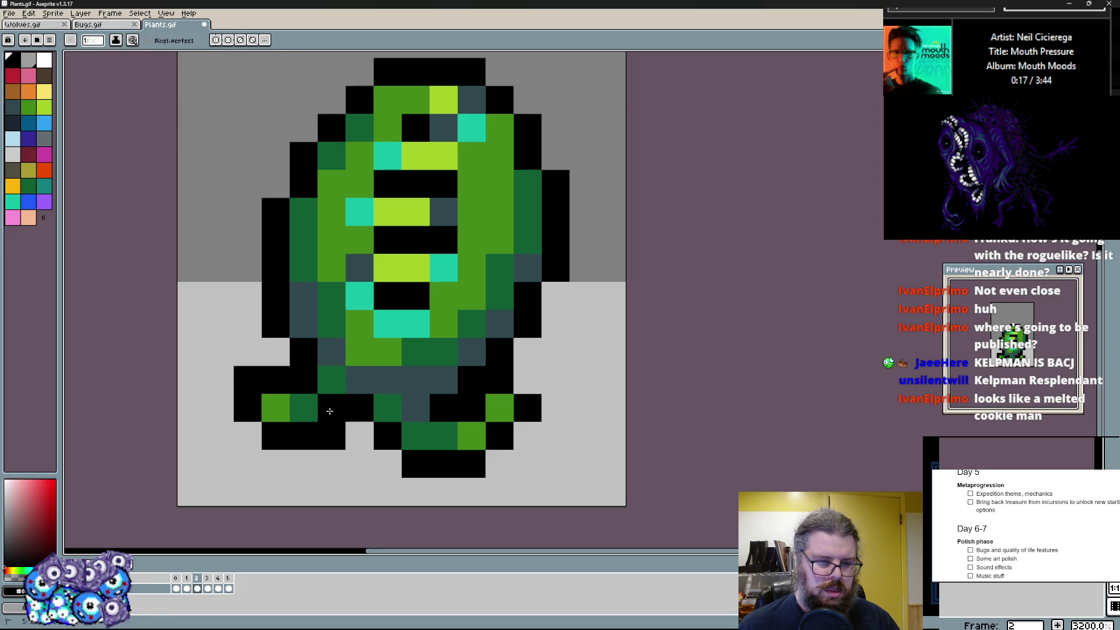
pyautogui.keyDown('alt'); pyautogui.click(333, 380); pyautogui.keyUp('alt')
pyautogui.moveTo(346, 380)
pyautogui.mouseDown()
pyautogui.moveTo(400, 378)
pyautogui.moveTo(368, 344)
pyautogui.mouseUp()
pyautogui.moveTo(369, 383); pyautogui.dragTo(383, 378)
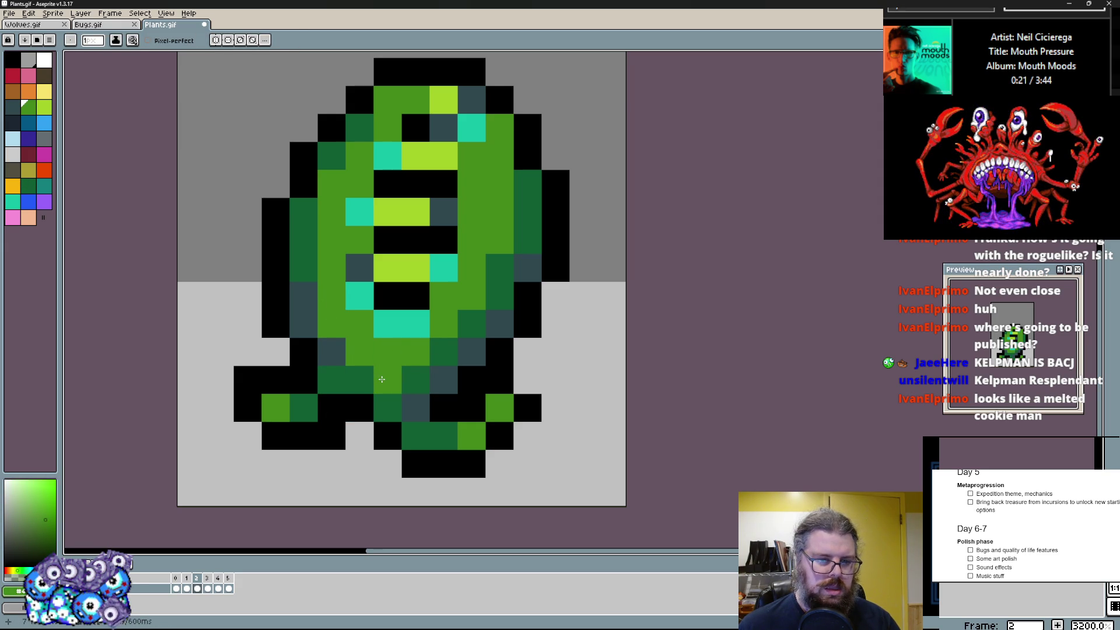
pyautogui.click(388, 322)
pyautogui.hotkey('ctrl', 'z')
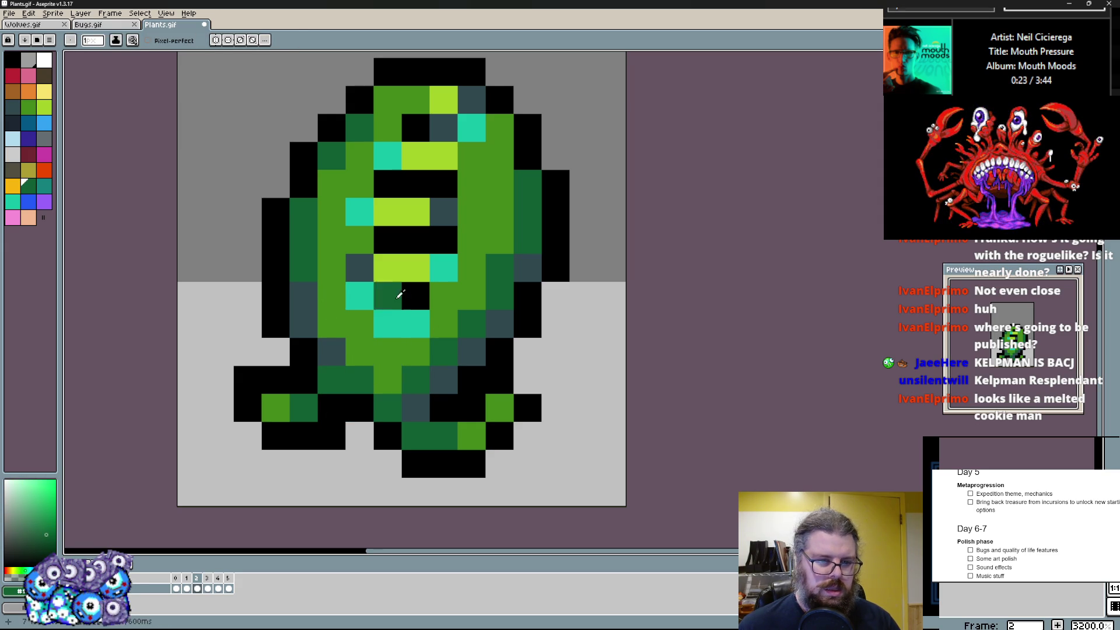
pyautogui.press('x')
pyautogui.click(386, 357)
# - Touch up the right-side body cells and outline an arm reaching out on the right in black
pyautogui.moveTo(499, 211); pyautogui.dragTo(525, 183)
pyautogui.click(501, 128)
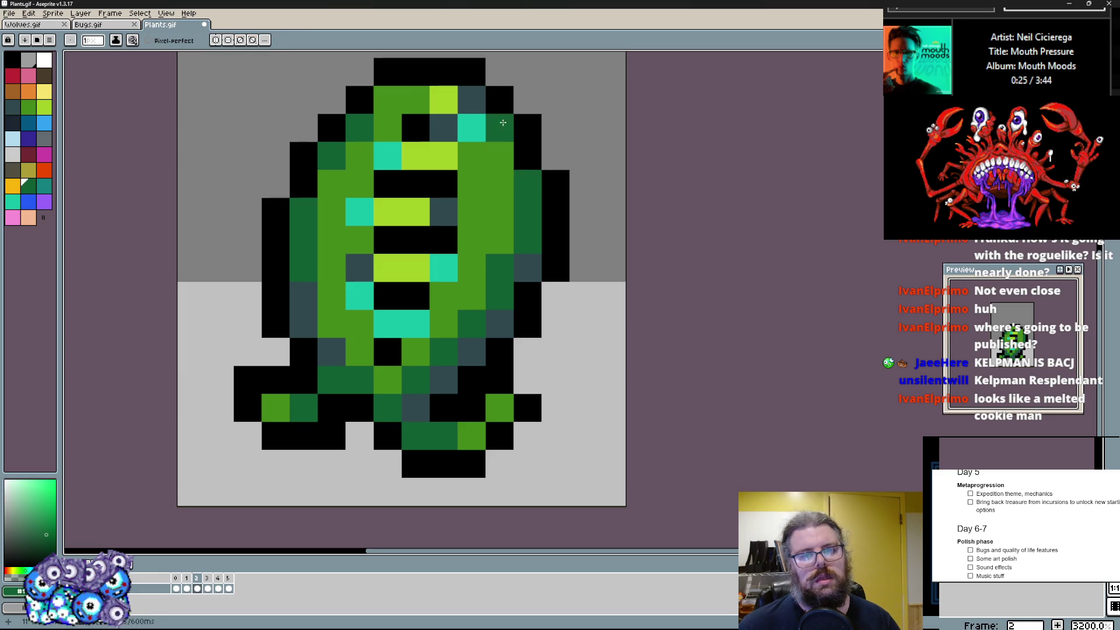
pyautogui.click(498, 216)
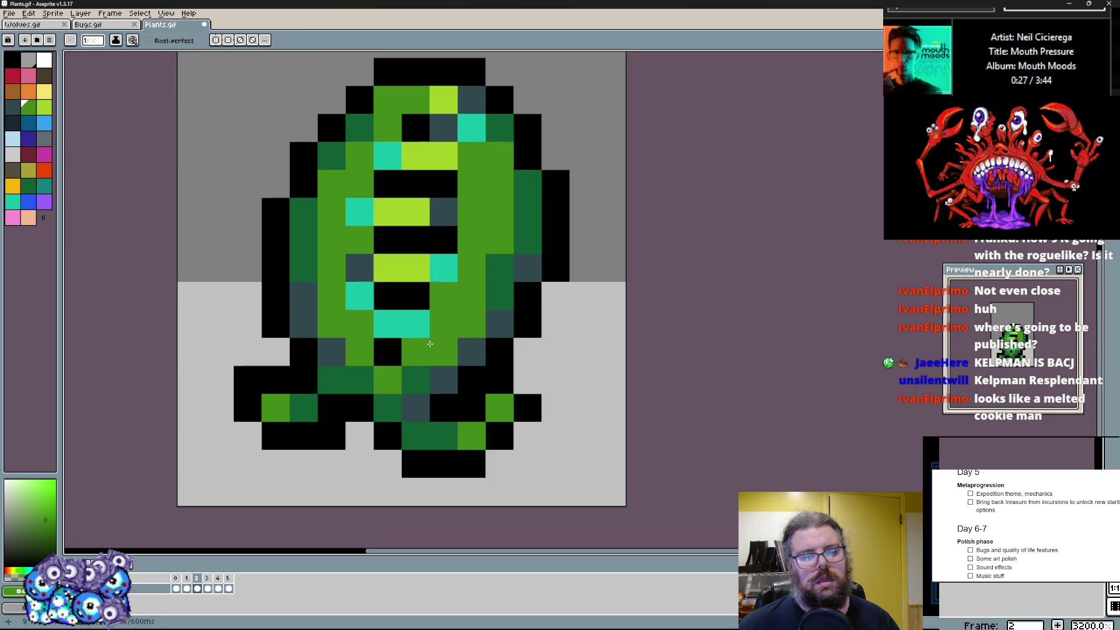
pyautogui.click(498, 262)
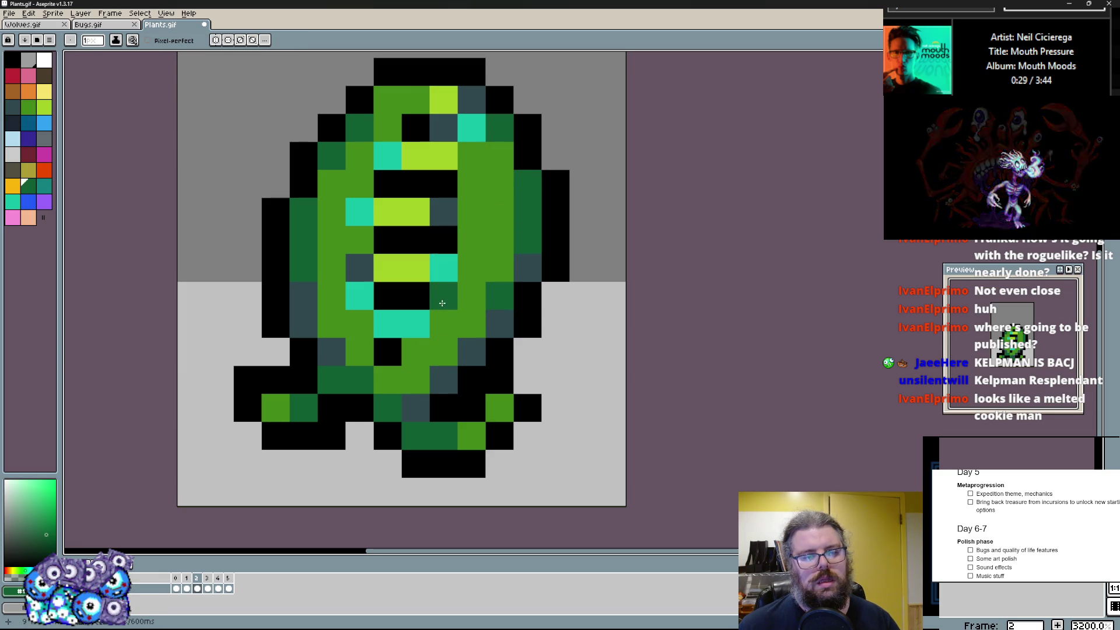
pyautogui.click(438, 324)
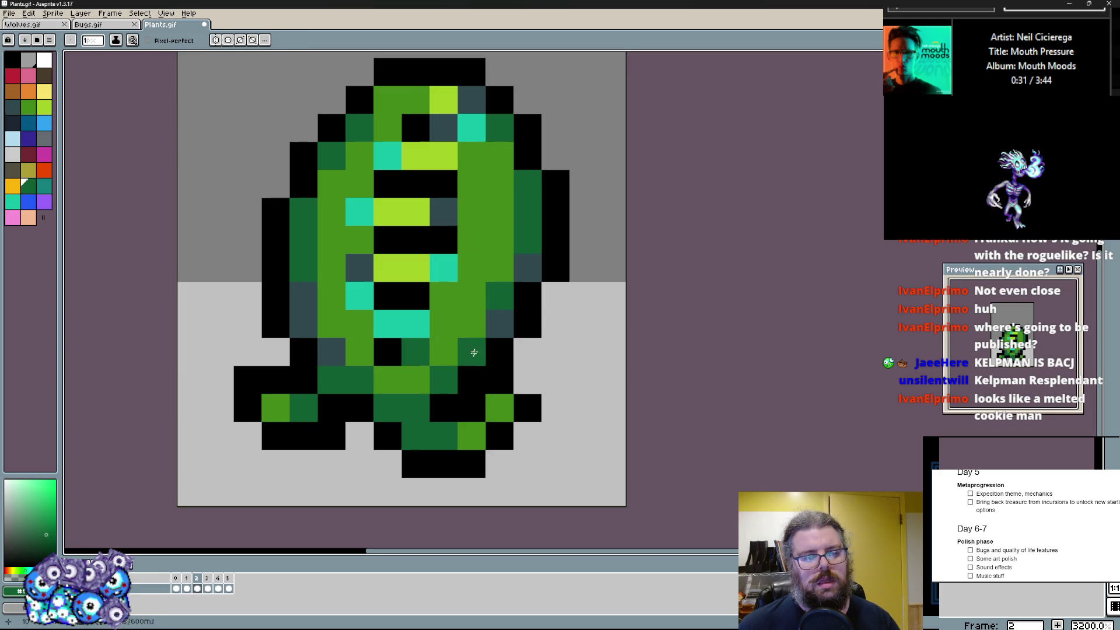
pyautogui.keyDown('alt'); pyautogui.click(504, 320); pyautogui.keyUp('alt')
pyautogui.keyDown('alt'); pyautogui.click(499, 377); pyautogui.keyUp('alt')
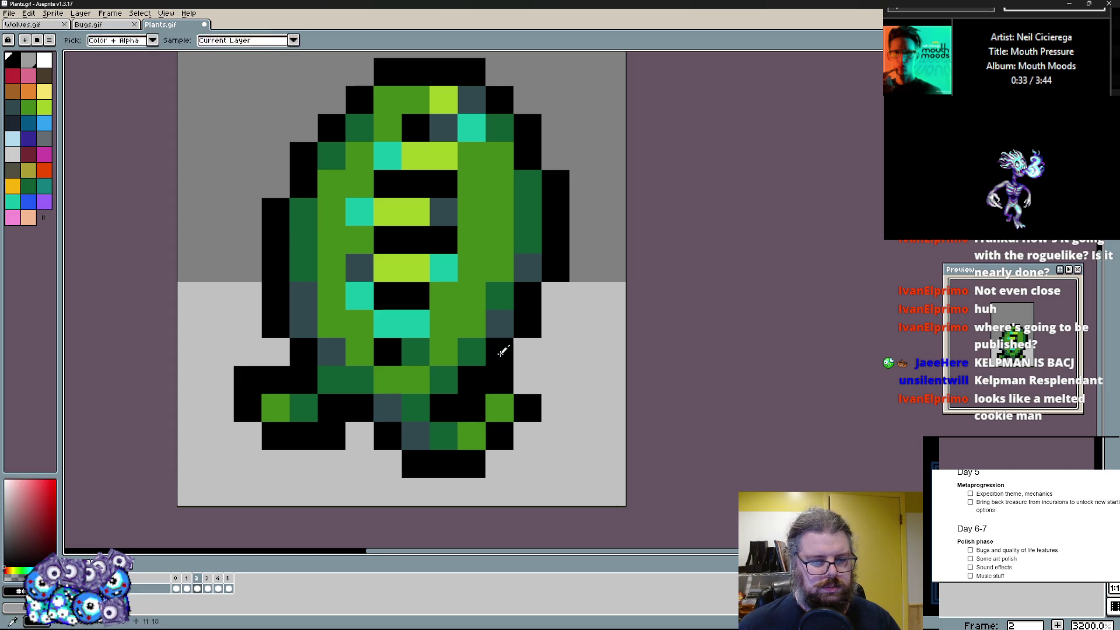
pyautogui.keyDown('alt'); pyautogui.click(499, 370); pyautogui.keyUp('alt')
pyautogui.moveTo(517, 381)
pyautogui.mouseDown()
pyautogui.moveTo(560, 381)
pyautogui.moveTo(580, 303)
pyautogui.mouseUp()
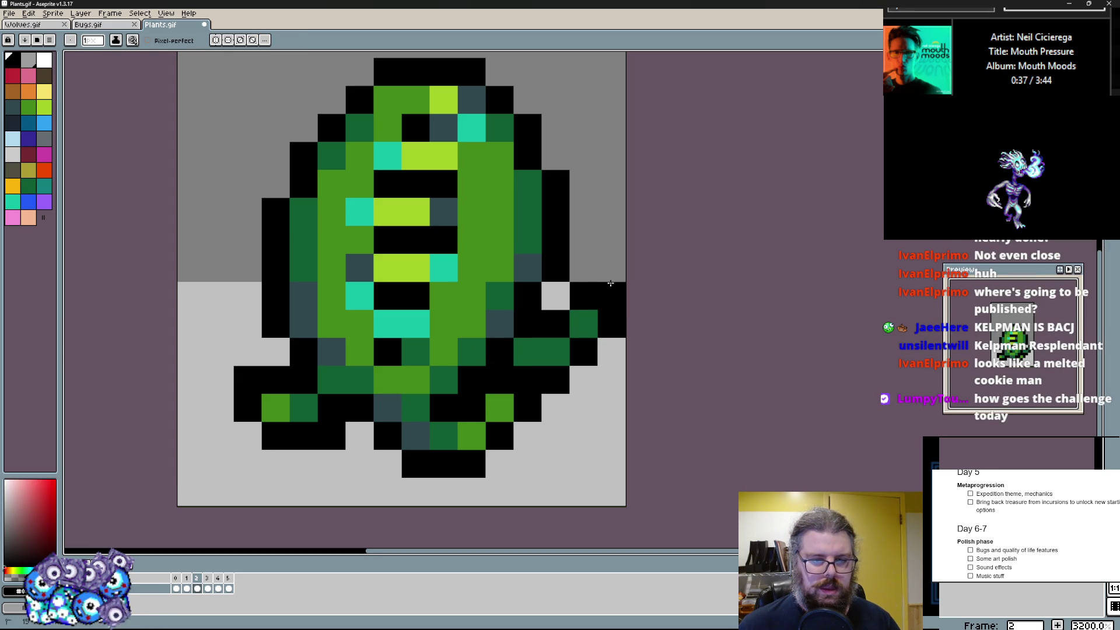
pyautogui.scroll(2, 280, 350)
# - Finish the right arm outline, erase a stray pixel and recenter the whole sprite in view
pyautogui.moveTo(503, 350); pyautogui.dragTo(578, 333)
pyautogui.moveTo(586, 316)
pyautogui.mouseDown()
pyautogui.moveTo(622, 280)
pyautogui.moveTo(570, 350)
pyautogui.moveTo(602, 271)
pyautogui.mouseUp()
pyautogui.scroll(-2, 631, 280)
pyautogui.click(547, 382)
pyautogui.scroll(-2, 549, 328)
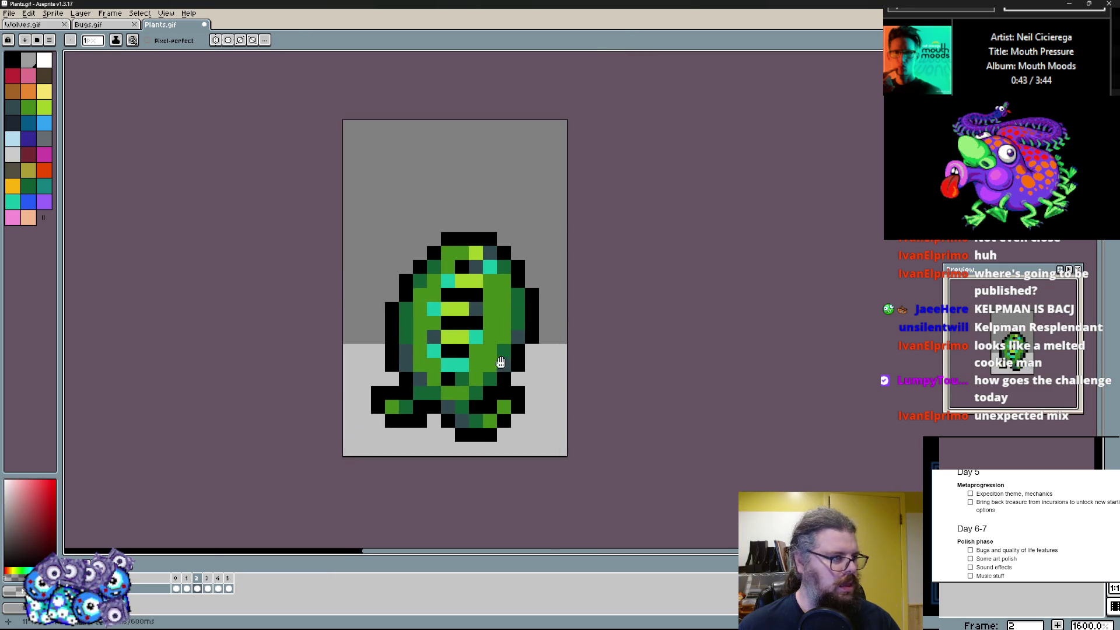
pyautogui.moveTo(526, 324); pyautogui.dragTo(490, 342)
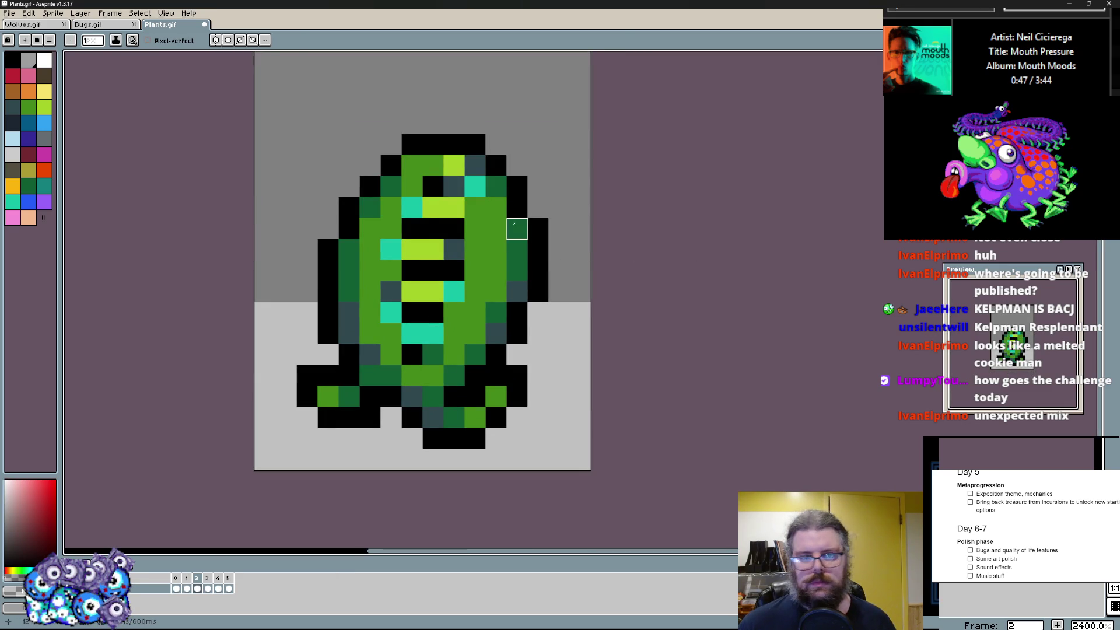
pyautogui.keyDown('alt'); pyautogui.click(514, 229); pyautogui.keyUp('alt')
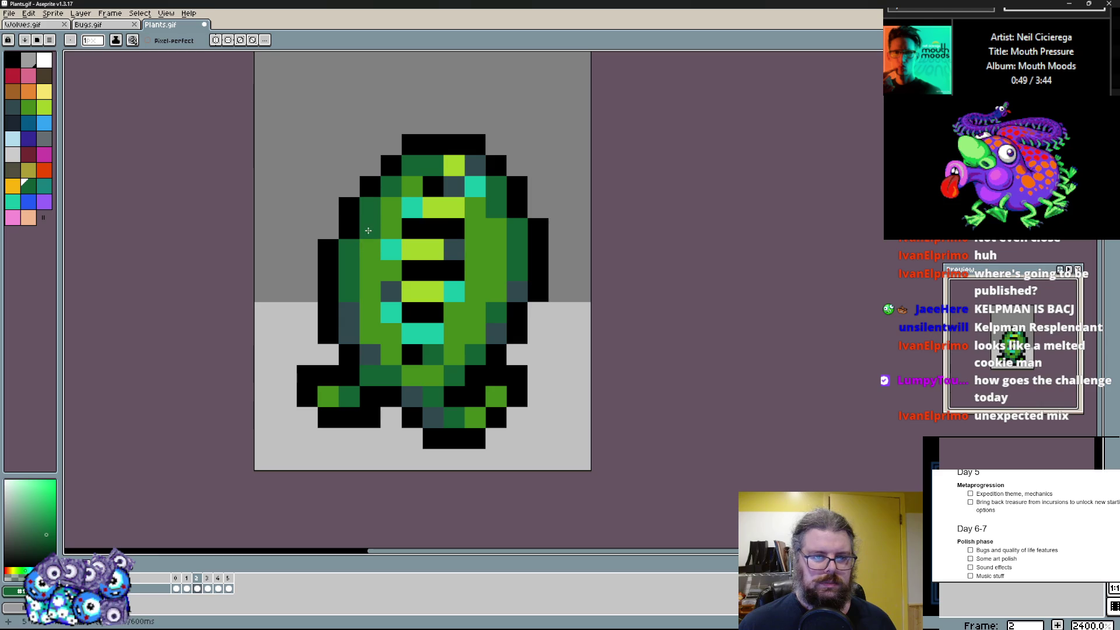
pyautogui.scroll(-1, 497, 310)
# - Select the whole canvas and nudge the sprite with the Move tool, then deselect
pyautogui.hotkey('ctrl', 'a')
pyautogui.moveTo(490, 289); pyautogui.dragTo(497, 310)
pyautogui.press('Escape')
pyautogui.scroll(1, 616, 308)
pyautogui.scroll(-1, 615, 308)
# - Flip to the neighbouring frame to compare, then paint dark green down the lower body
pyautogui.press('Right')
pyautogui.press('Left')
pyautogui.press('Right')
pyautogui.press('Left')
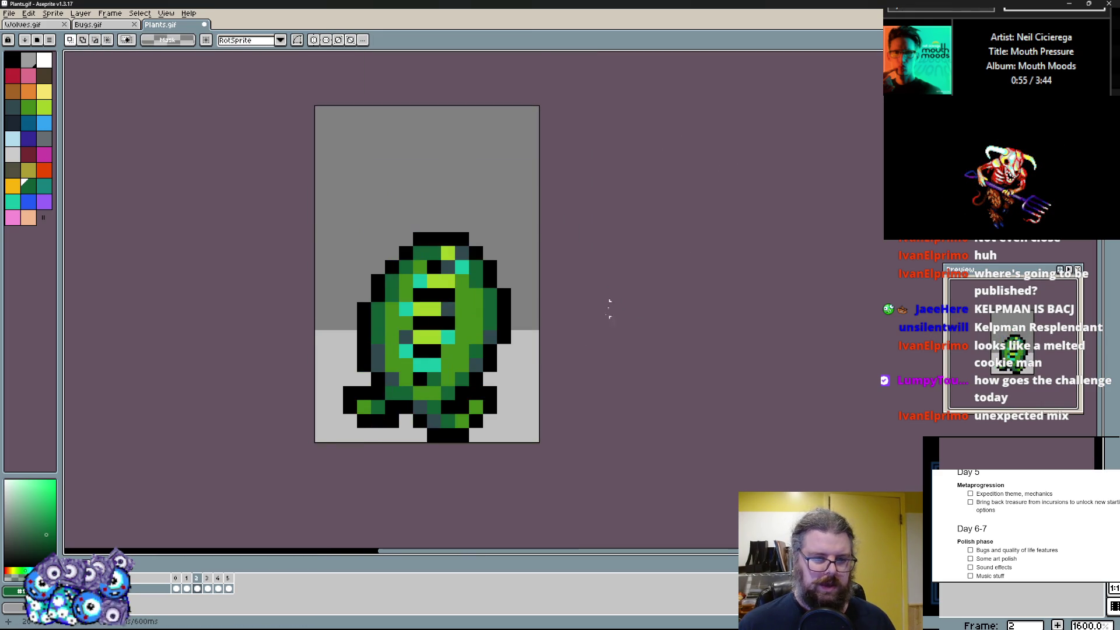
pyautogui.scroll(1, 864, 179)
pyautogui.press('b')
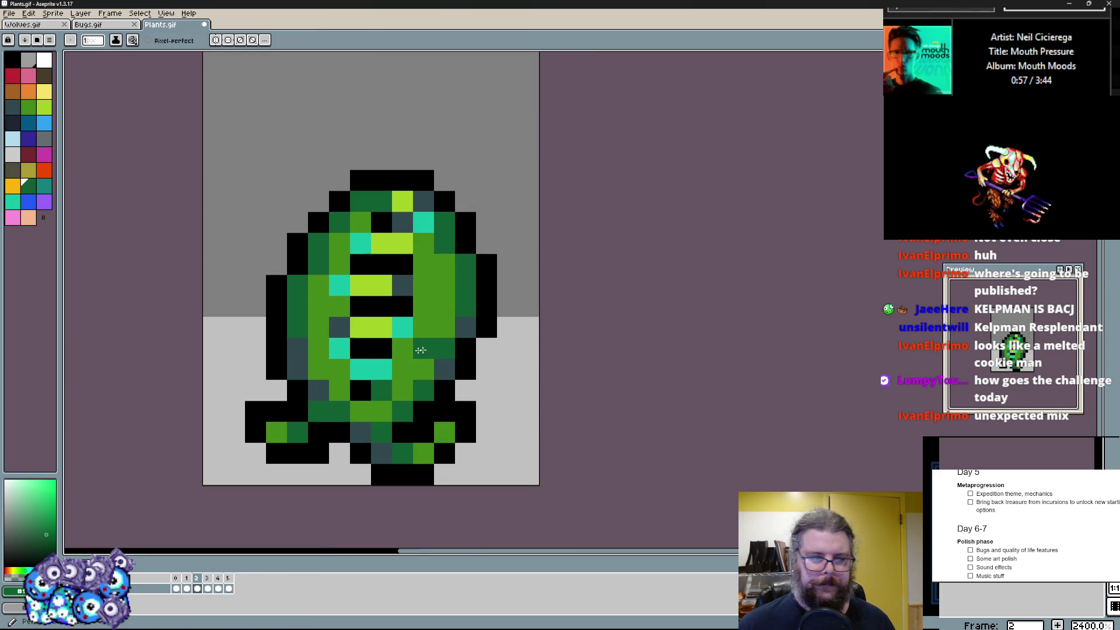
pyautogui.scroll(1, 473, 339)
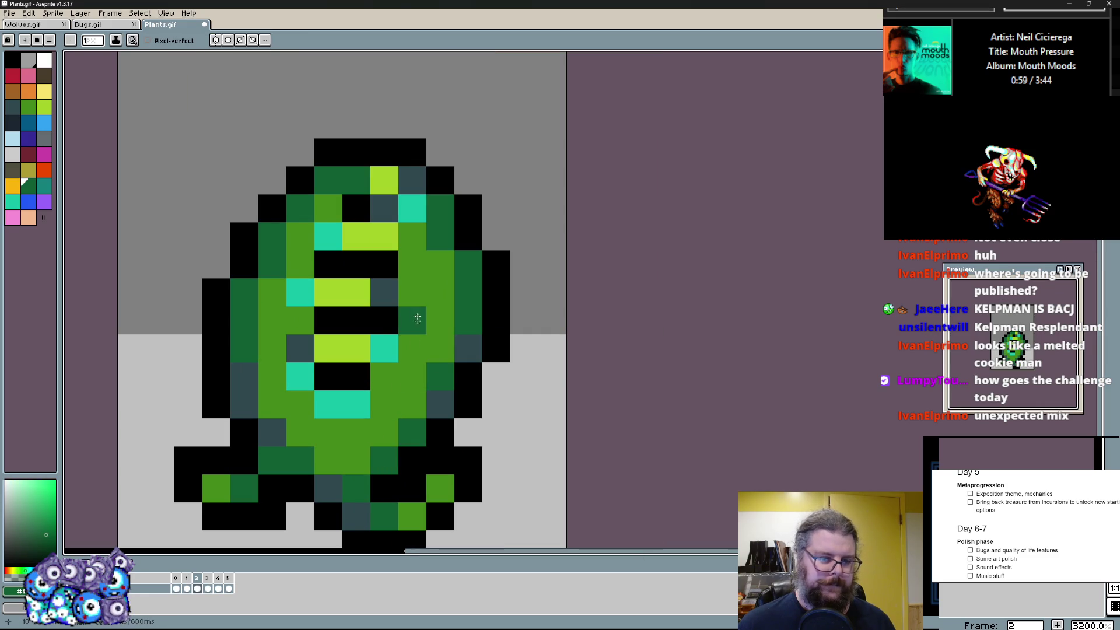
pyautogui.moveTo(418, 318)
pyautogui.mouseDown()
pyautogui.moveTo(382, 447)
pyautogui.moveTo(271, 322)
pyautogui.mouseUp()
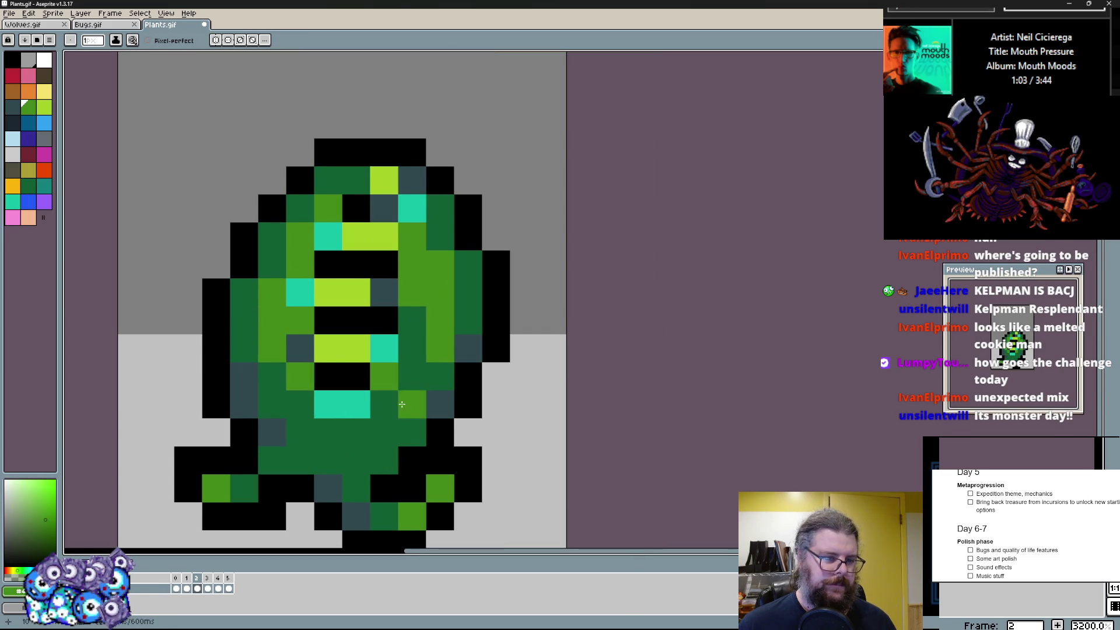
pyautogui.moveTo(345, 438)
pyautogui.mouseDown()
pyautogui.moveTo(386, 404)
pyautogui.moveTo(312, 408)
pyautogui.mouseUp()
pyautogui.moveTo(381, 438); pyautogui.dragTo(433, 403)
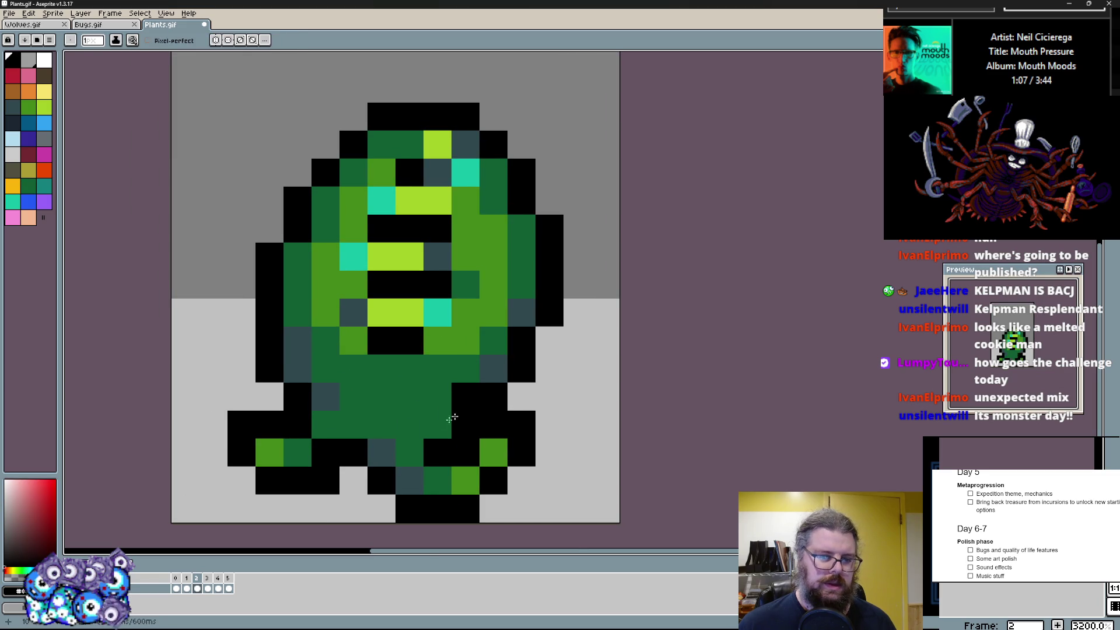
pyautogui.keyDown('alt'); pyautogui.click(484, 414); pyautogui.keyUp('alt')
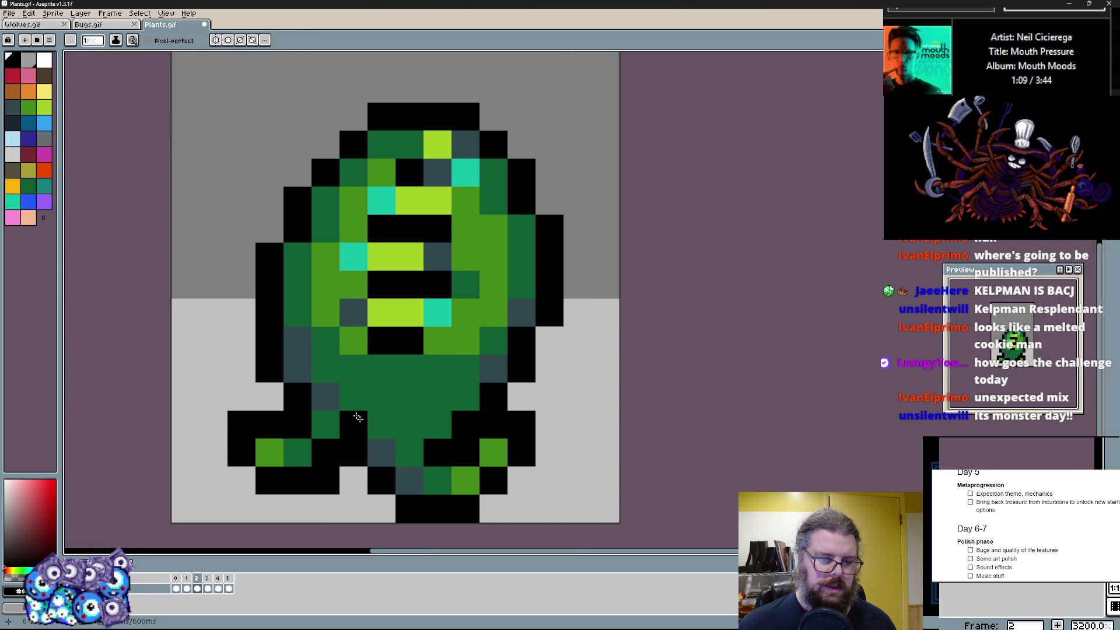
# - Fill the gap between the legs dark green and blacken pixels left of the body
pyautogui.keyDown('alt'); pyautogui.click(362, 427); pyautogui.keyUp('alt')
pyautogui.moveTo(350, 424); pyautogui.dragTo(326, 451)
pyautogui.moveTo(394, 455); pyautogui.dragTo(425, 402)
pyautogui.moveTo(329, 429); pyautogui.dragTo(359, 398)
pyautogui.moveTo(297, 428); pyautogui.dragTo(354, 429)
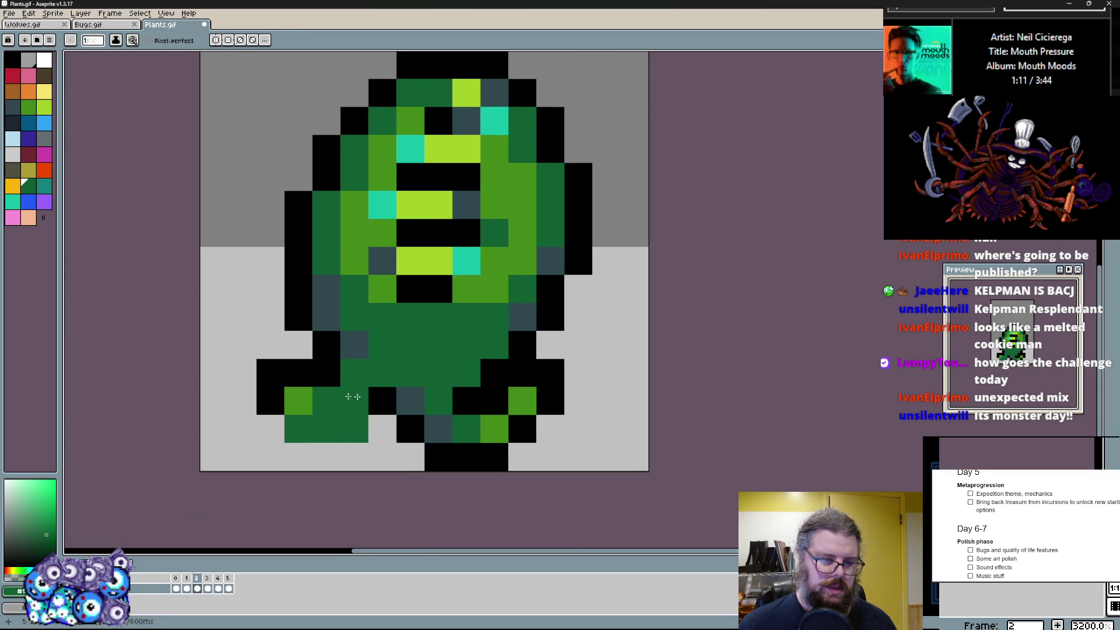
pyautogui.keyDown('alt'); pyautogui.click(350, 375); pyautogui.keyUp('alt')
pyautogui.moveTo(298, 401); pyautogui.dragTo(350, 375)
# - Repaint the left leg and foot in black outline and dark green
pyautogui.keyDown('alt'); pyautogui.click(409, 377); pyautogui.keyUp('alt')
pyautogui.click(383, 401)
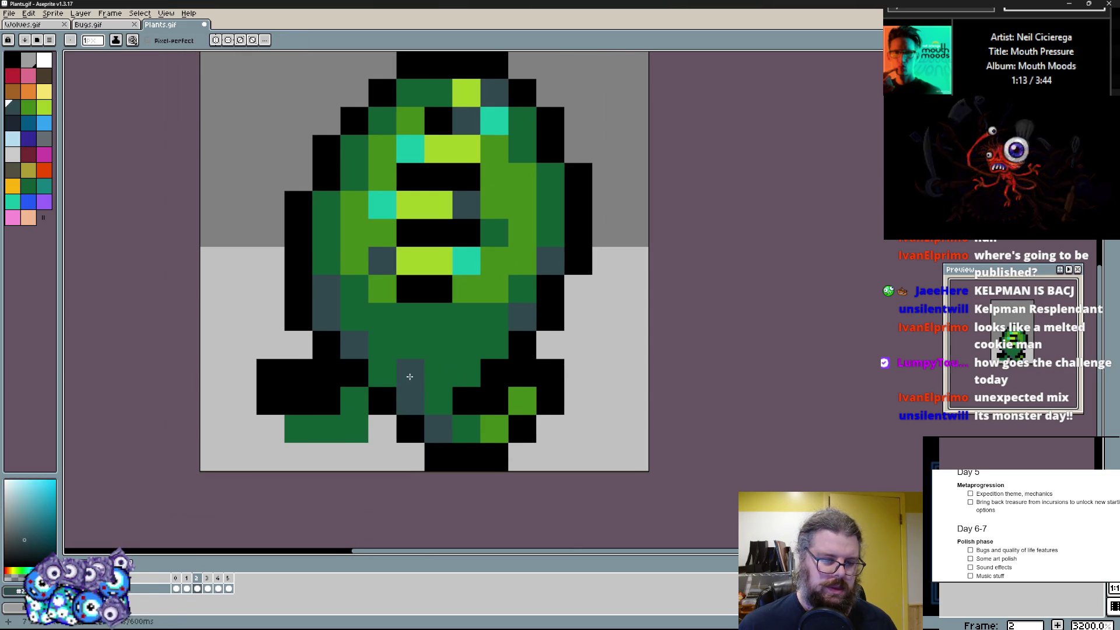
pyautogui.keyDown('alt'); pyautogui.click(376, 401); pyautogui.keyUp('alt')
pyautogui.click(350, 432)
pyautogui.click(326, 457)
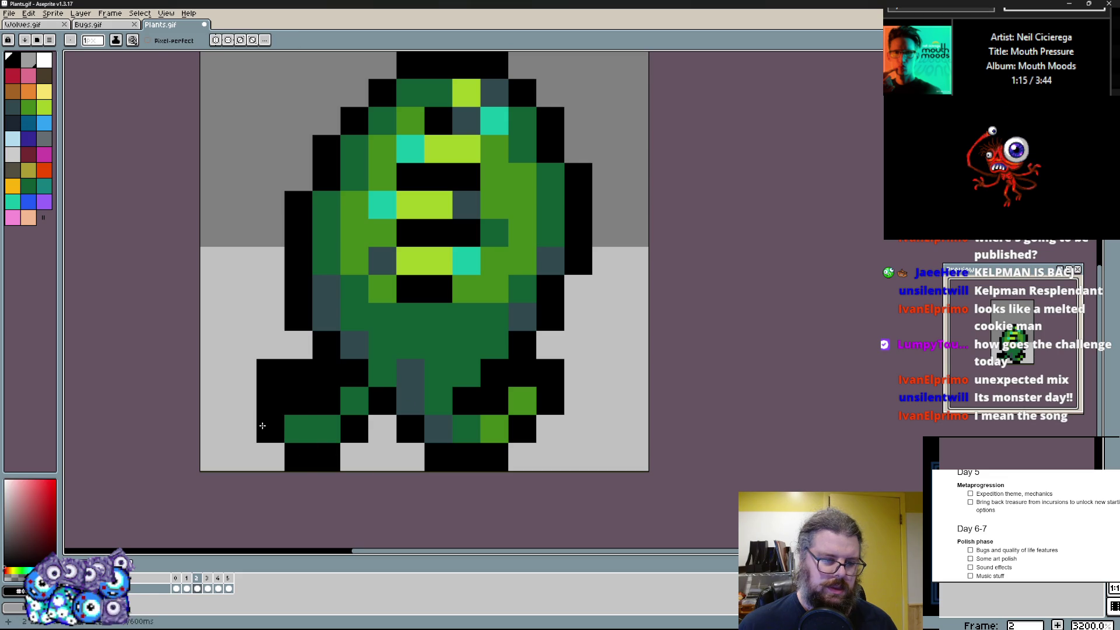
pyautogui.click(298, 429)
pyautogui.keyDown('alt'); pyautogui.click(272, 398); pyautogui.keyUp('alt')
pyautogui.click(298, 375)
pyautogui.keyDown('alt'); pyautogui.click(298, 346); pyautogui.keyUp('alt')
pyautogui.moveTo(272, 345); pyautogui.dragTo(326, 374)
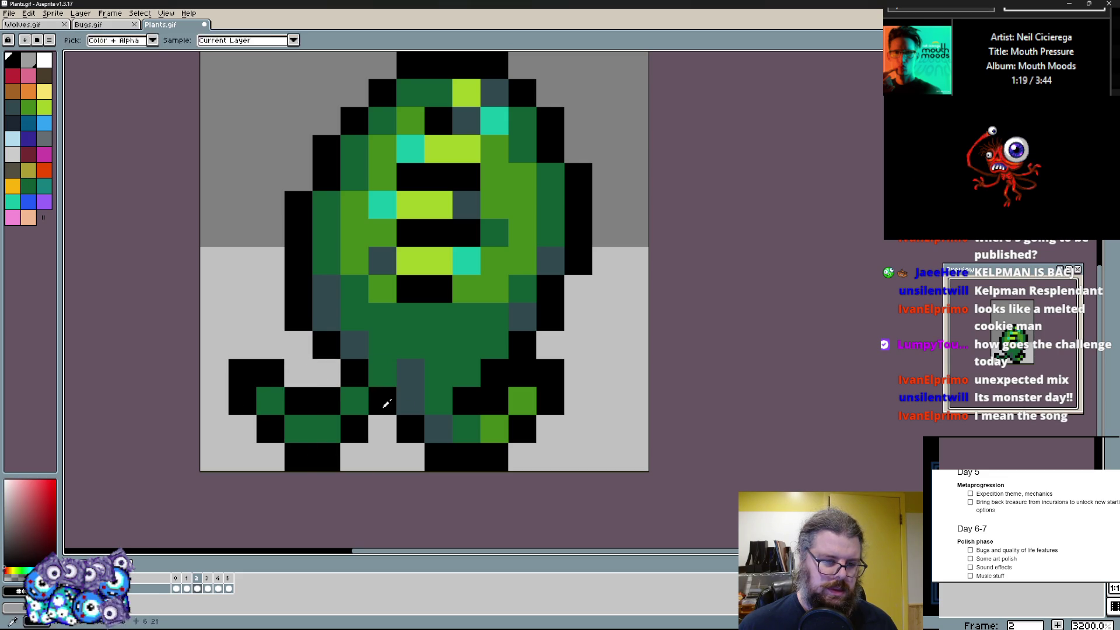
# - Touch up the feet and right side, then draw a dark green arm reaching up-right with light green on it
pyautogui.click(354, 457)
pyautogui.keyDown('alt'); pyautogui.click(378, 401); pyautogui.keyUp('alt')
pyautogui.click(547, 400)
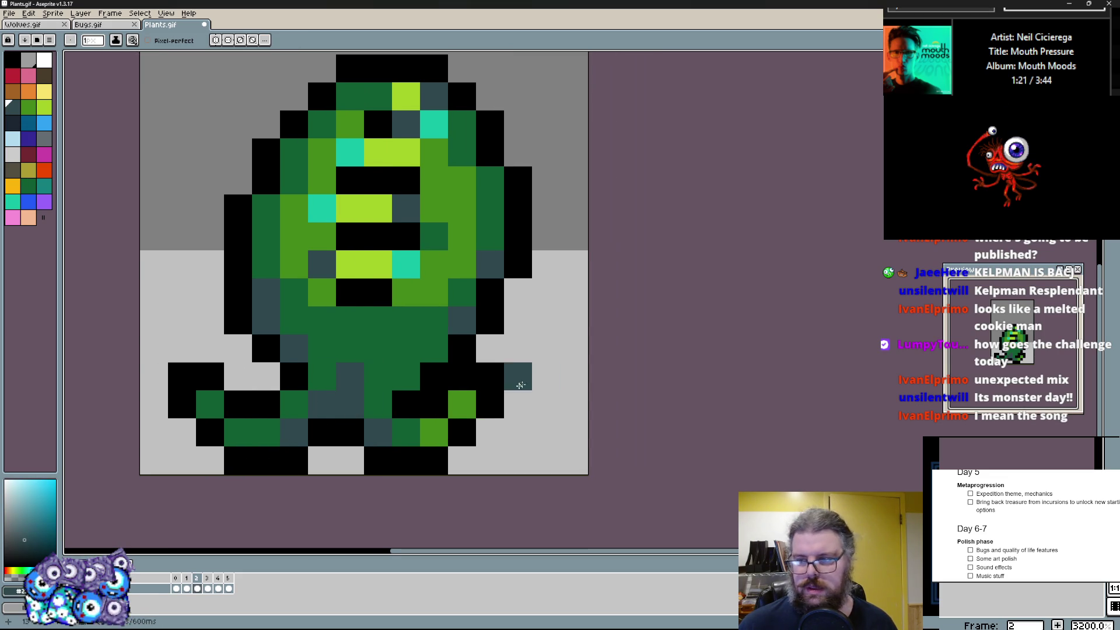
pyautogui.hscroll(2, 547, 401)
pyautogui.click(489, 396)
pyautogui.keyDown('alt'); pyautogui.click(462, 410); pyautogui.keyUp('alt')
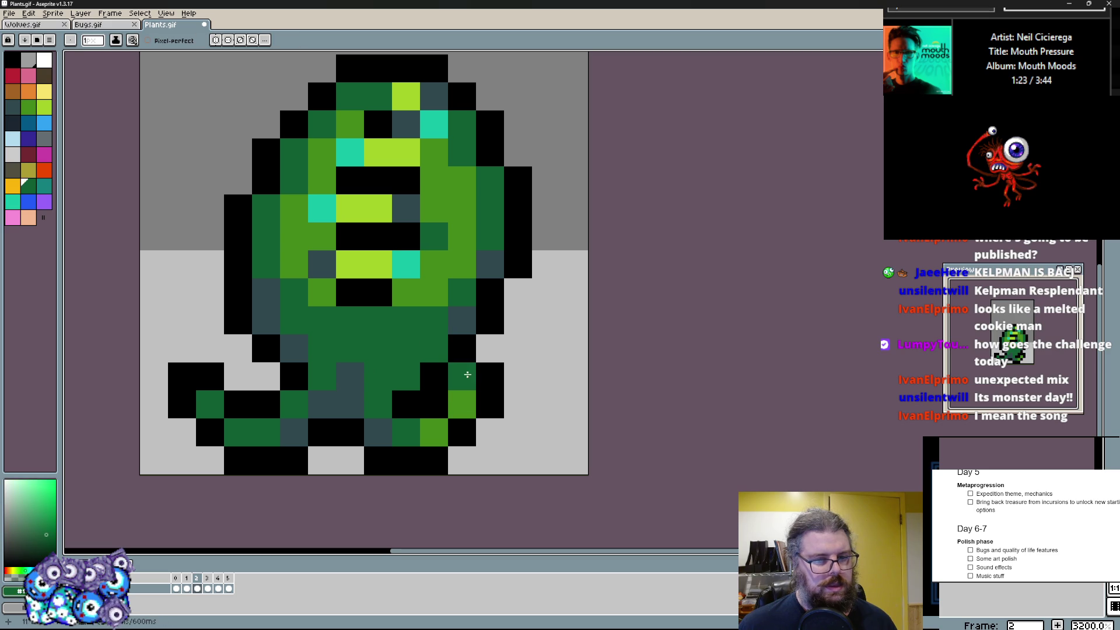
pyautogui.moveTo(462, 403); pyautogui.dragTo(546, 346)
pyautogui.click(486, 405)
pyautogui.moveTo(473, 403)
pyautogui.mouseDown()
pyautogui.moveTo(516, 405)
pyautogui.moveTo(544, 386)
pyautogui.moveTo(560, 324)
pyautogui.moveTo(517, 346)
pyautogui.mouseUp()
pyautogui.keyDown('alt'); pyautogui.click(463, 410); pyautogui.keyUp('alt')
pyautogui.click(463, 410)
# - Shade the new right arm dark green and run black outline pixels along the slime's left side
pyautogui.keyDown('alt'); pyautogui.click(482, 376); pyautogui.keyUp('alt')
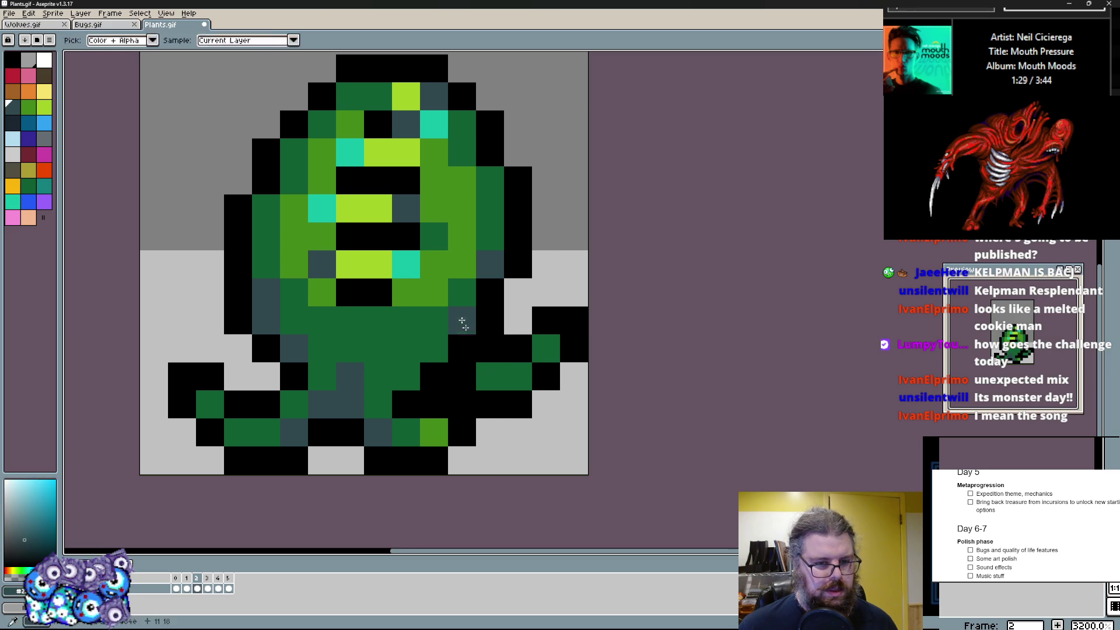
pyautogui.click(463, 349)
pyautogui.keyDown('alt'); pyautogui.click(462, 376); pyautogui.keyUp('alt')
pyautogui.click(517, 372)
pyautogui.keyDown('alt'); pyautogui.click(295, 385); pyautogui.keyUp('alt')
pyautogui.click(280, 399)
pyautogui.keyDown('alt'); pyautogui.click(275, 342); pyautogui.keyUp('alt')
pyautogui.click(252, 377)
pyautogui.click(210, 320)
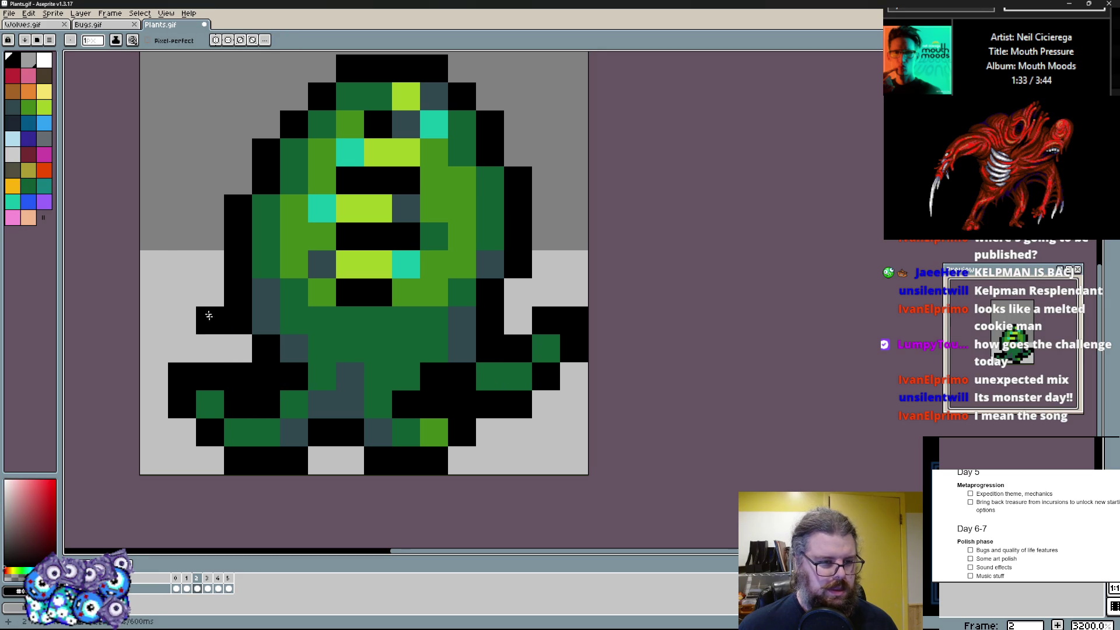
pyautogui.scroll(-1, 267, 326)
pyautogui.scroll(1, 266, 326)
pyautogui.scroll(1, 267, 325)
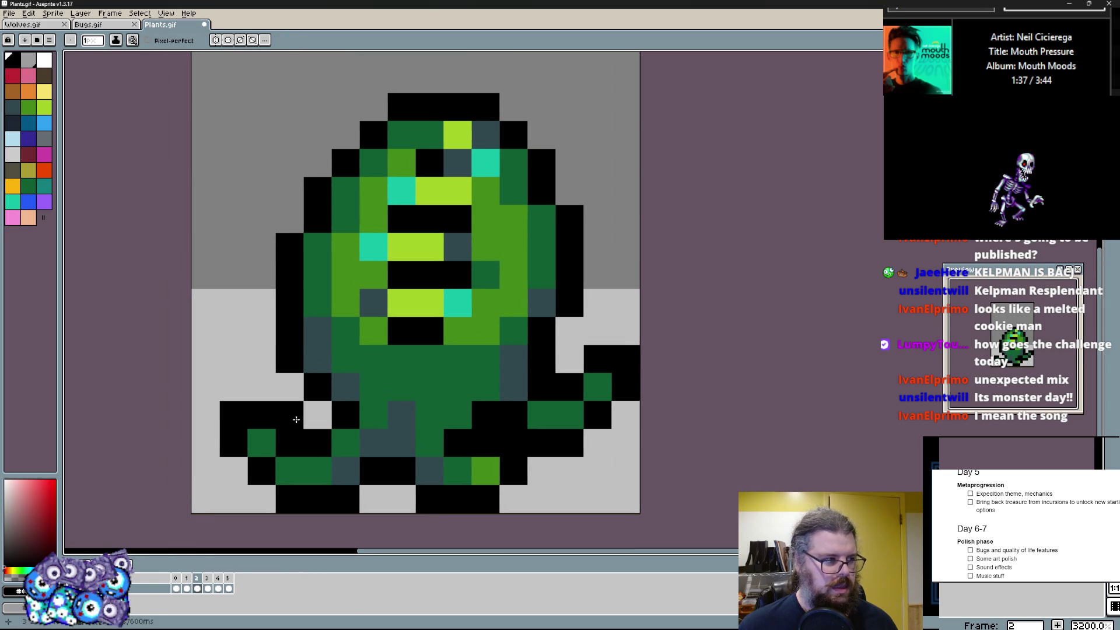
pyautogui.moveTo(309, 406); pyautogui.dragTo(250, 341)
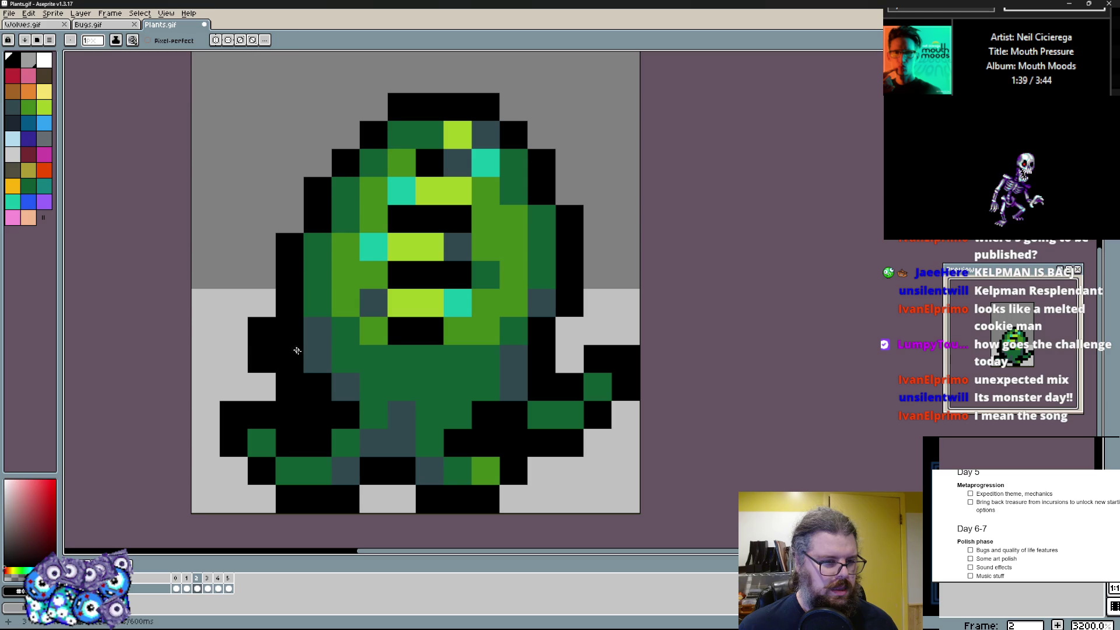
# - Add green pixels to the left tentacle and repaint the right tentacle and arm in lighter green
pyautogui.keyDown('alt'); pyautogui.click(342, 330); pyautogui.keyUp('alt')
pyautogui.click(271, 336)
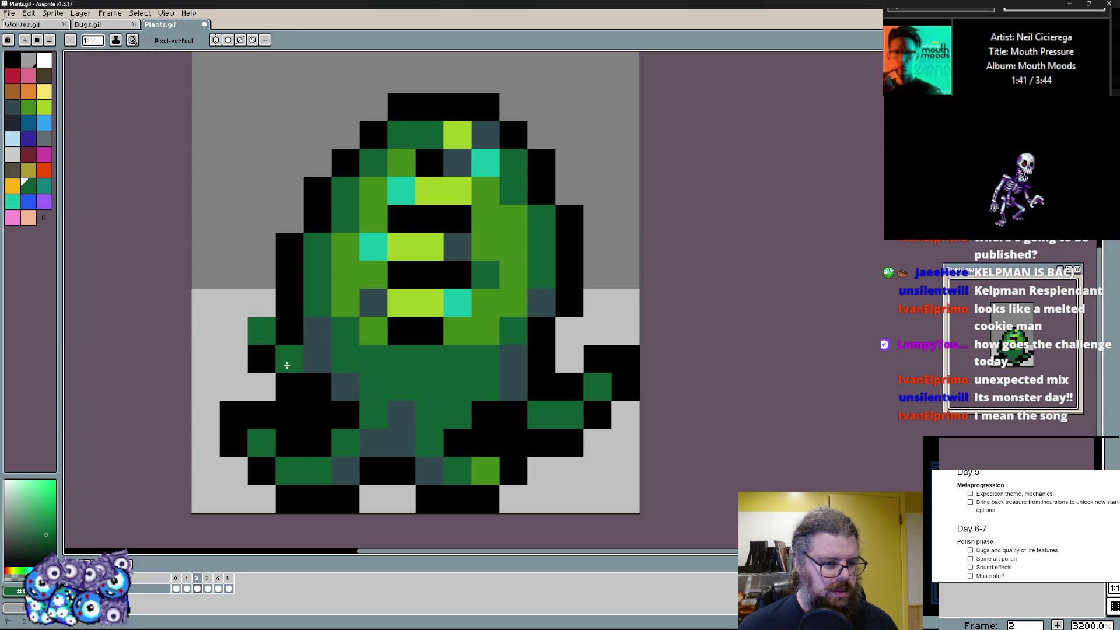
pyautogui.click(287, 365)
pyautogui.keyDown('alt'); pyautogui.click(266, 308); pyautogui.keyUp('alt')
pyautogui.scroll(-1, 236, 330)
pyautogui.scroll(1, 351, 306)
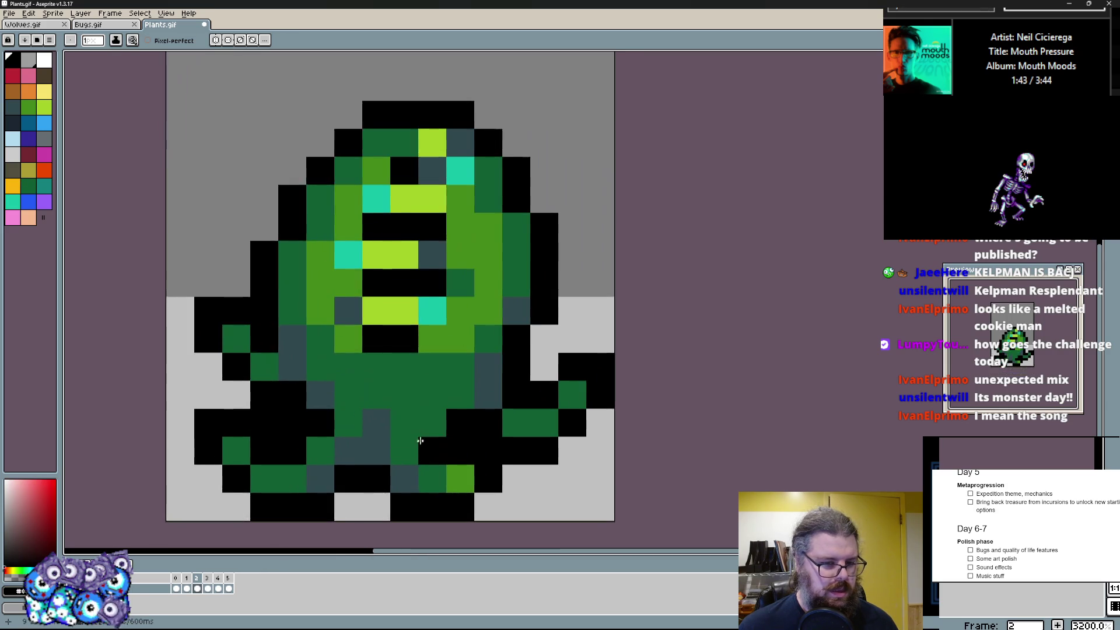
pyautogui.scroll(1, 439, 394)
pyautogui.click(464, 429)
pyautogui.click(435, 429)
pyautogui.keyDown('alt'); pyautogui.click(464, 385); pyautogui.keyUp('alt')
pyautogui.moveTo(462, 429); pyautogui.dragTo(490, 427)
pyautogui.moveTo(459, 377); pyautogui.dragTo(462, 429)
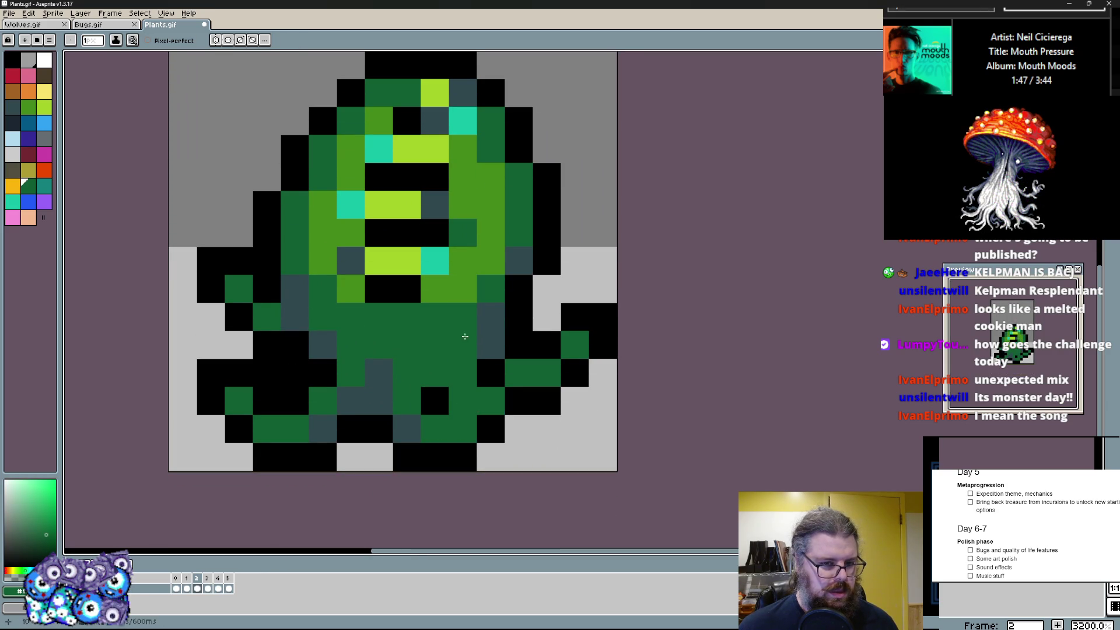
pyautogui.moveTo(463, 342); pyautogui.dragTo(427, 434)
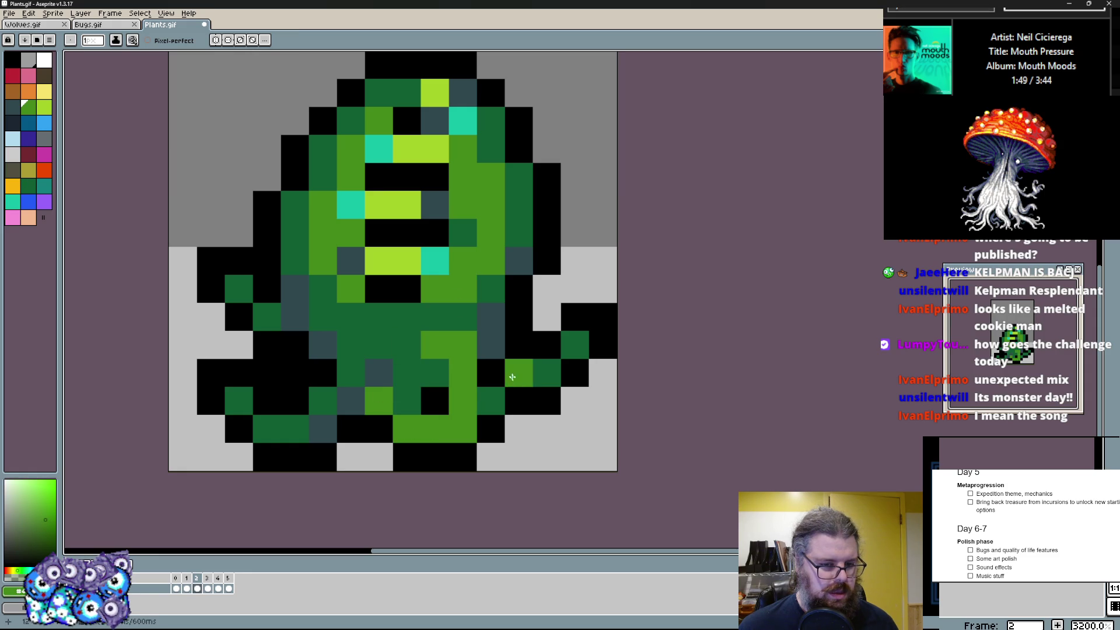
# - Repaint the bottom-left feet and left area light green, then start a black outline around the left arm
pyautogui.moveTo(292, 428); pyautogui.dragTo(262, 429)
pyautogui.moveTo(210, 289); pyautogui.dragTo(246, 325)
pyautogui.press('b')
pyautogui.moveTo(210, 234)
pyautogui.mouseDown()
pyautogui.moveTo(184, 263)
pyautogui.moveTo(238, 332)
pyautogui.moveTo(239, 234)
pyautogui.mouseUp()
pyautogui.click(242, 227)
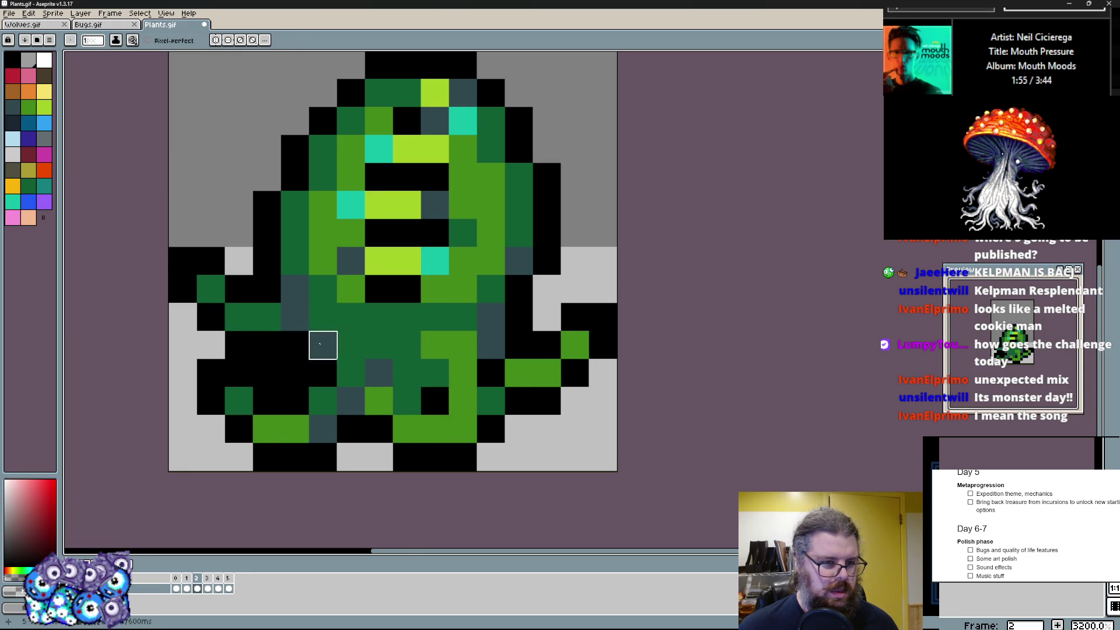
pyautogui.scroll(-1, 350, 263)
# - Recolour a left-arm pixel, add green to the lower right arm and flip through the frames to check
pyautogui.press('alt')
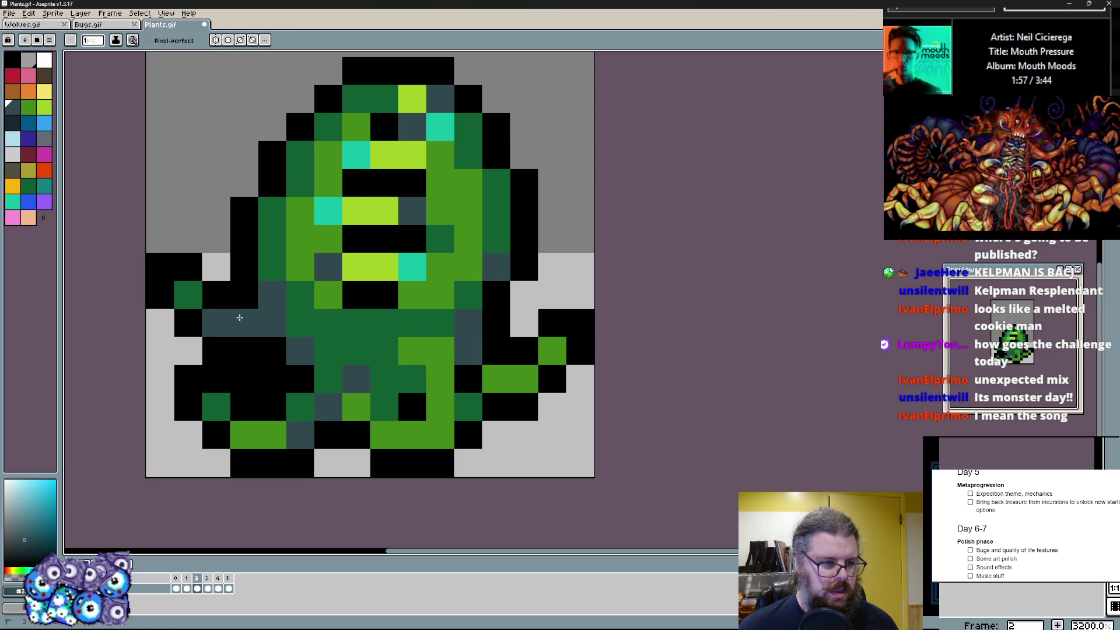
pyautogui.click(245, 293)
pyautogui.scroll(-1, 382, 342)
pyautogui.scroll(1, 383, 342)
pyautogui.moveTo(475, 398)
pyautogui.mouseDown()
pyautogui.moveTo(434, 344)
pyautogui.moveTo(502, 393)
pyautogui.mouseUp()
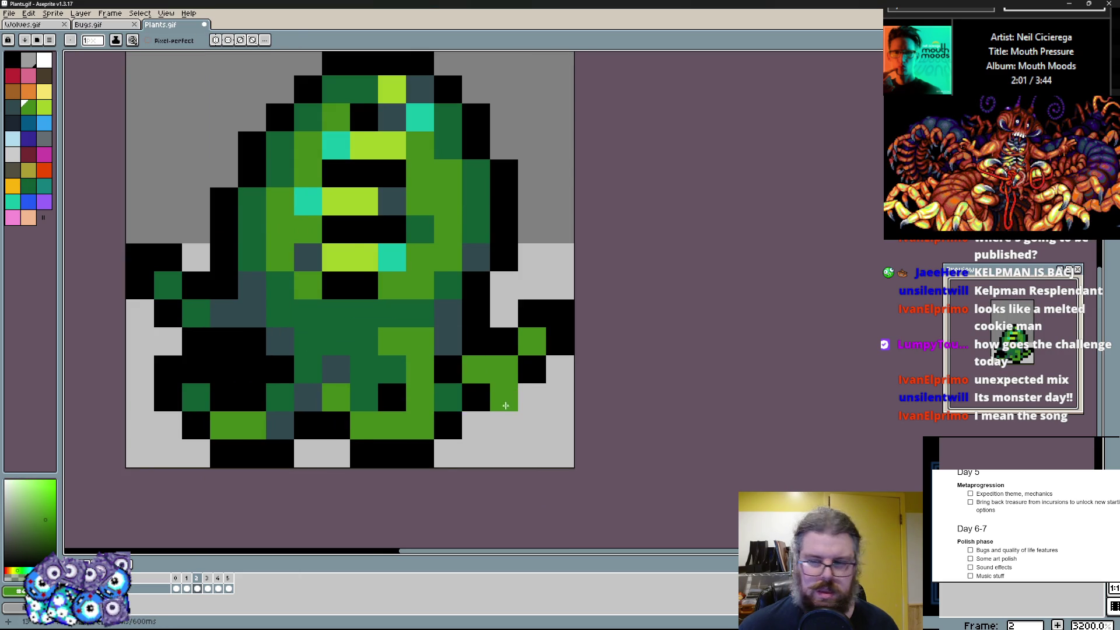
pyautogui.press('Right')
pyautogui.scroll(-1, 493, 405)
pyautogui.press('Right')
pyautogui.press('Left')
pyautogui.press('Left')
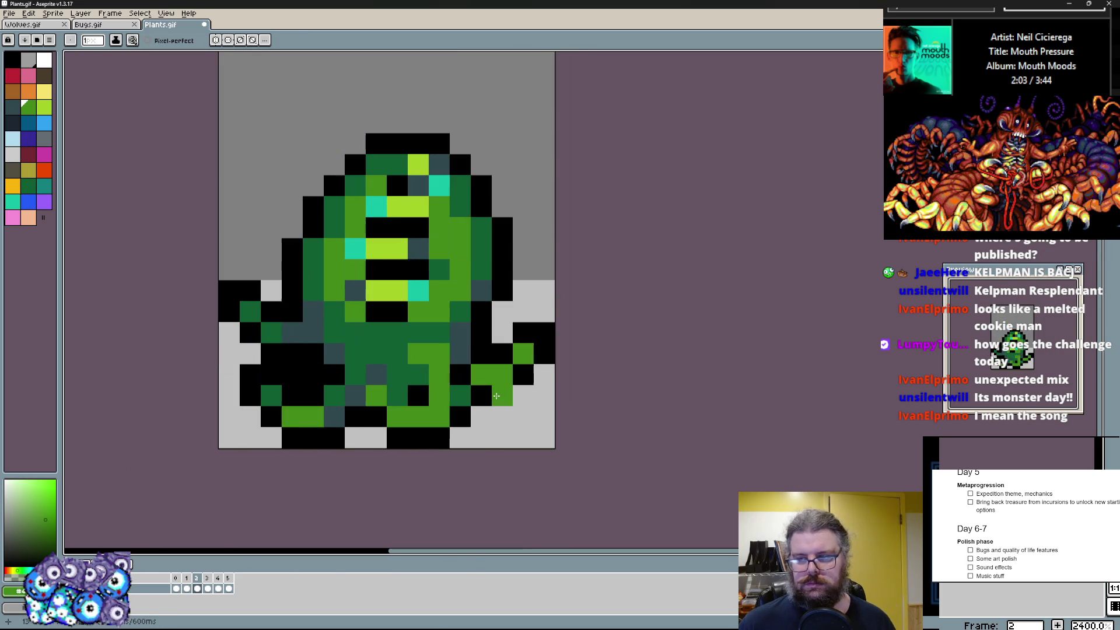
# - Redraw the outline at the top of the head and place dark green pixels beside the eyes
pyautogui.moveTo(439, 164)
pyautogui.mouseDown()
pyautogui.moveTo(461, 186)
pyautogui.moveTo(377, 165)
pyautogui.moveTo(439, 145)
pyautogui.mouseUp()
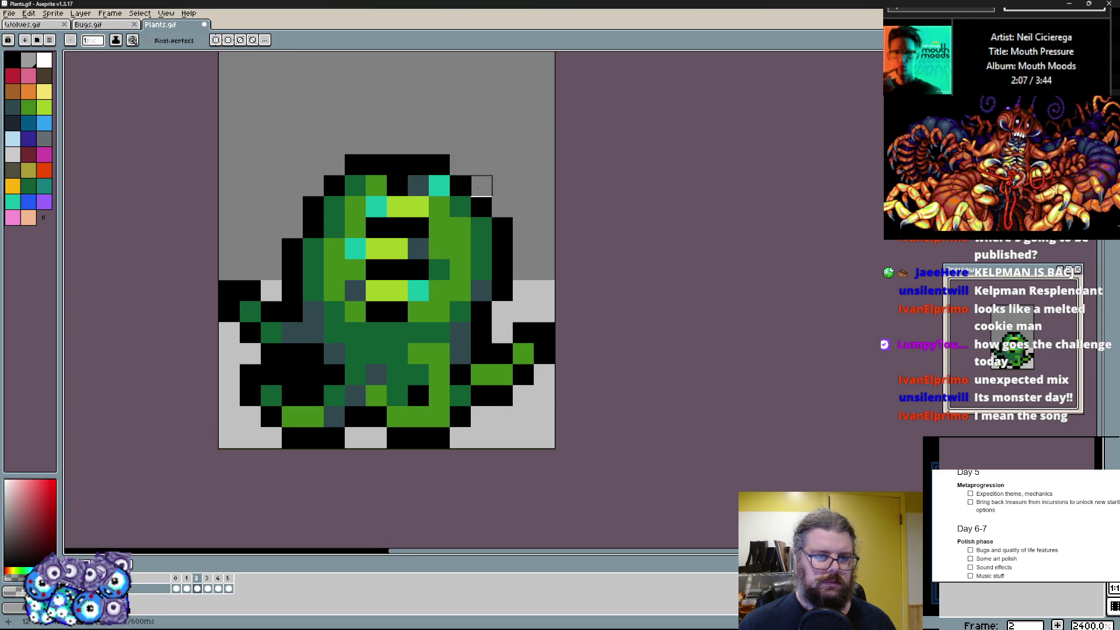
pyautogui.scroll(-2, 481, 184)
pyautogui.scroll(1, 392, 362)
pyautogui.press('alt')
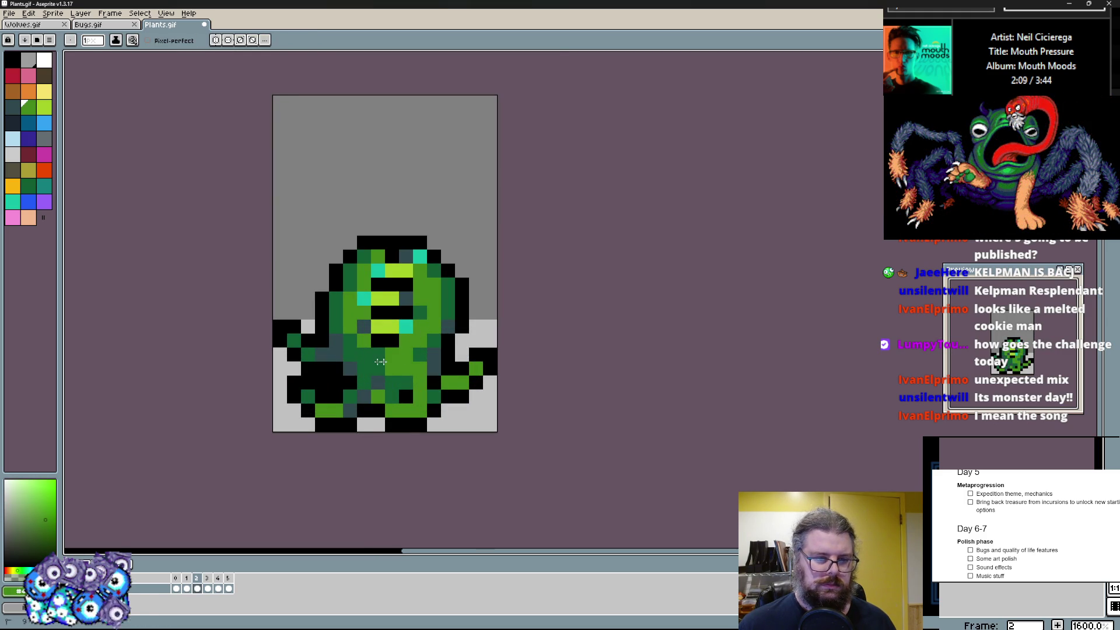
pyautogui.scroll(2, 350, 280)
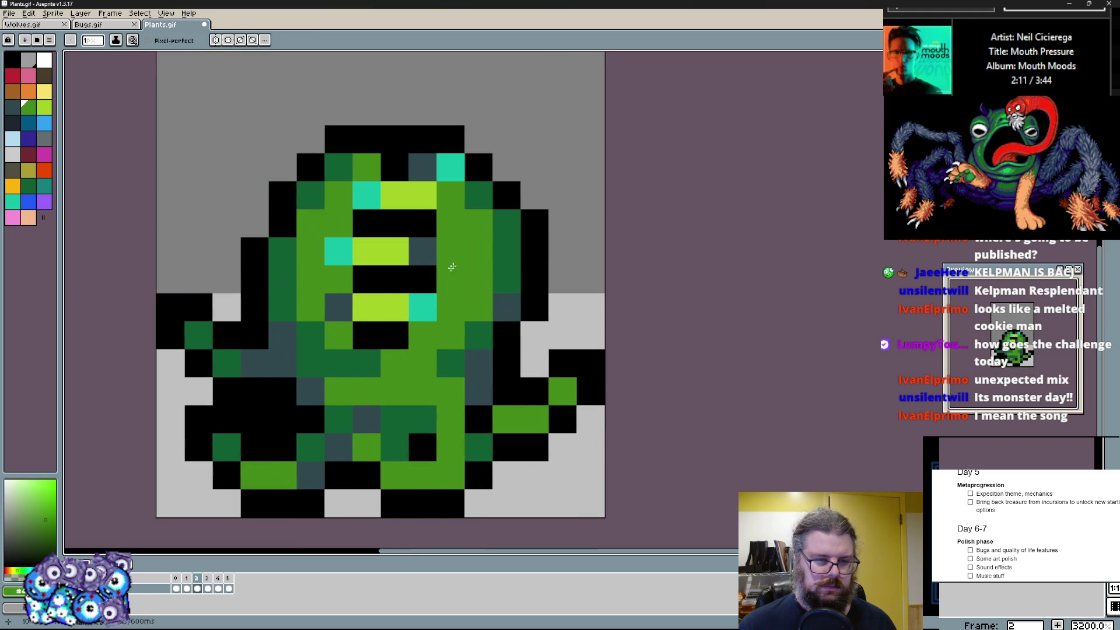
pyautogui.click(481, 328)
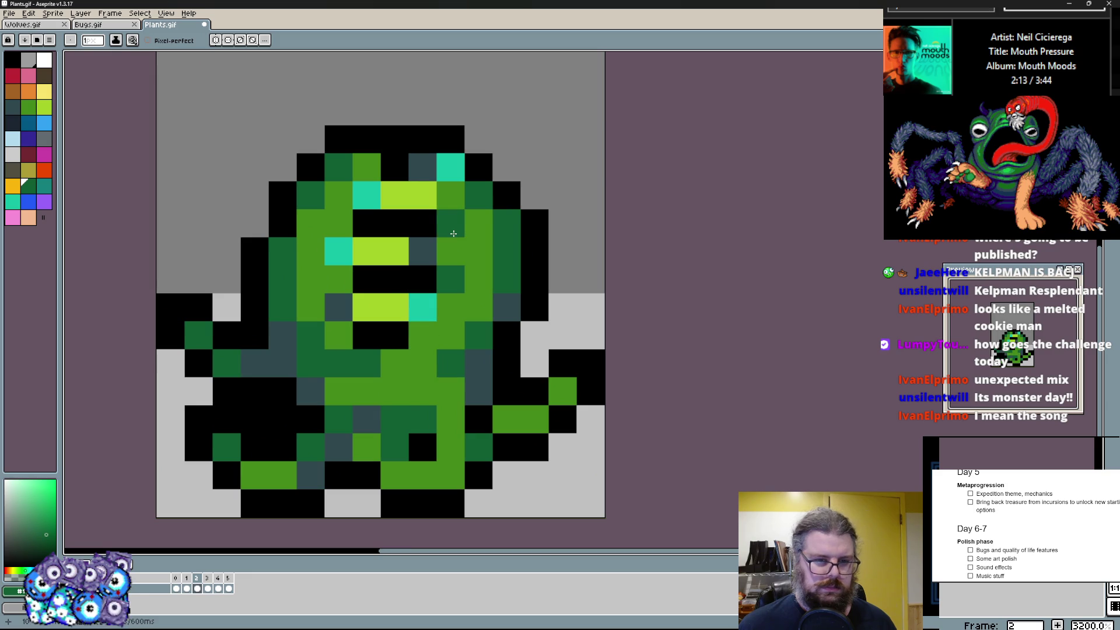
pyautogui.click(347, 223)
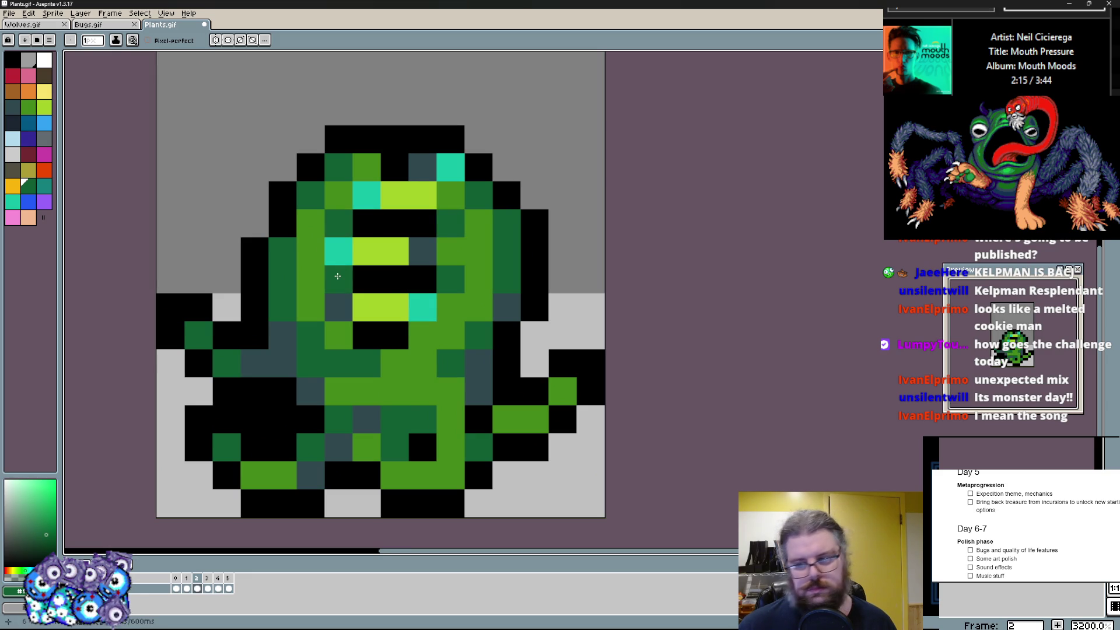
pyautogui.keyDown('alt'); pyautogui.click(367, 281); pyautogui.keyUp('alt')
# - Paint a black cap over the eyes and centre, extend a dark green column, undoing a stray erase
pyautogui.moveTo(366, 250); pyautogui.dragTo(395, 250)
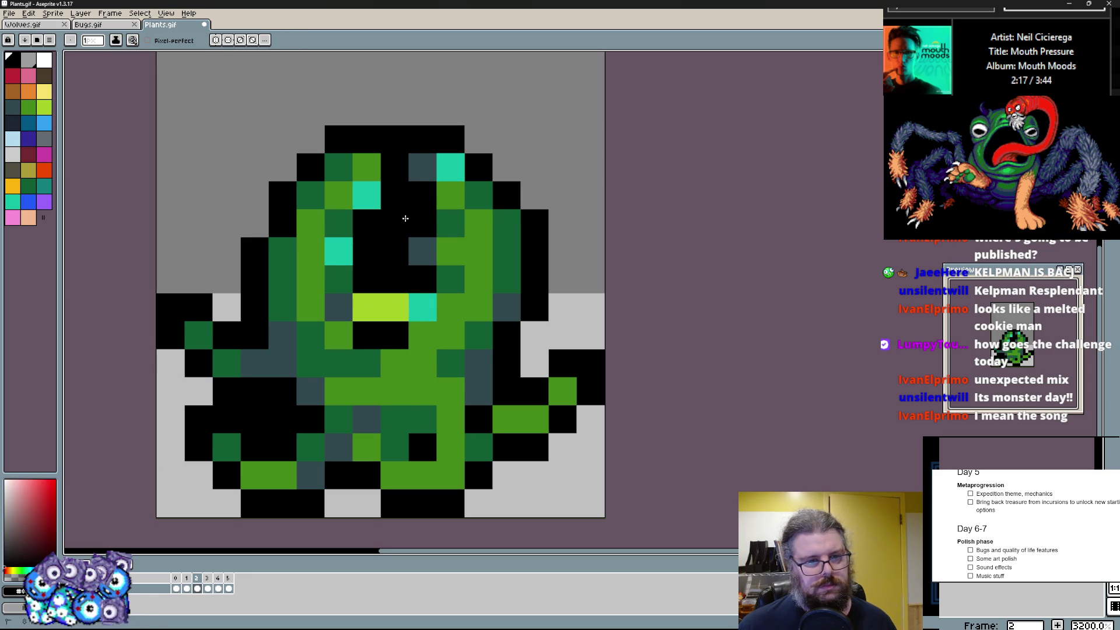
pyautogui.moveTo(386, 327)
pyautogui.mouseDown()
pyautogui.moveTo(350, 202)
pyautogui.moveTo(429, 193)
pyautogui.moveTo(364, 373)
pyautogui.mouseUp()
pyautogui.moveTo(339, 333)
pyautogui.mouseDown()
pyautogui.moveTo(311, 280)
pyautogui.moveTo(367, 166)
pyautogui.mouseUp()
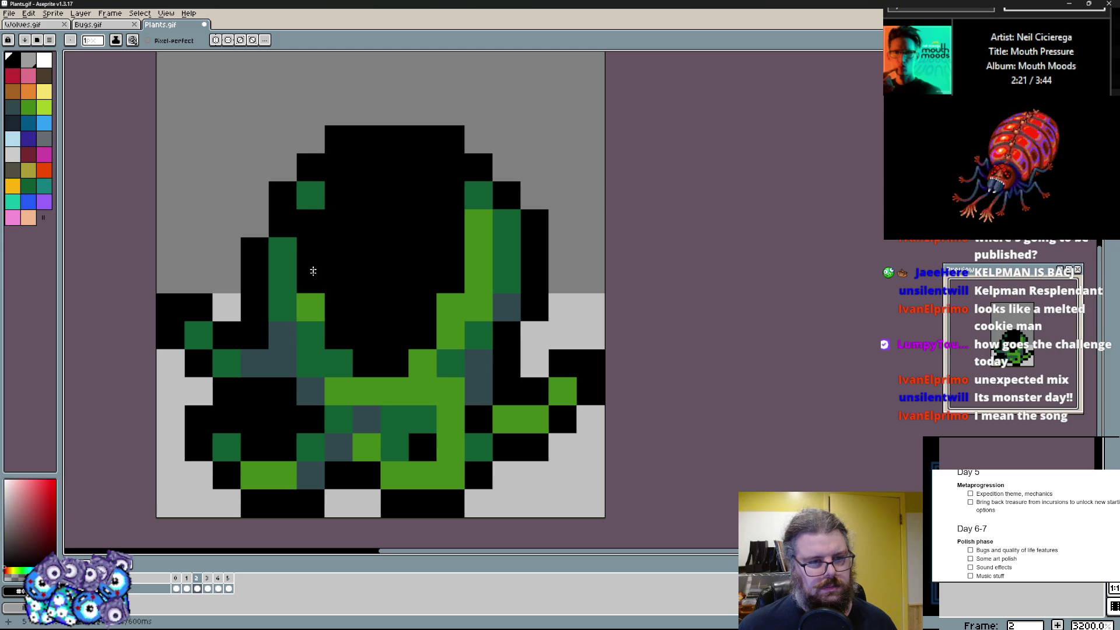
pyautogui.keyDown('alt'); pyautogui.click(283, 281); pyautogui.keyUp('alt')
pyautogui.moveTo(283, 252); pyautogui.dragTo(285, 224)
pyautogui.moveTo(366, 141)
pyautogui.mouseDown()
pyautogui.moveTo(451, 167)
pyautogui.moveTo(423, 167)
pyautogui.moveTo(368, 111)
pyautogui.mouseUp()
pyautogui.press('e')
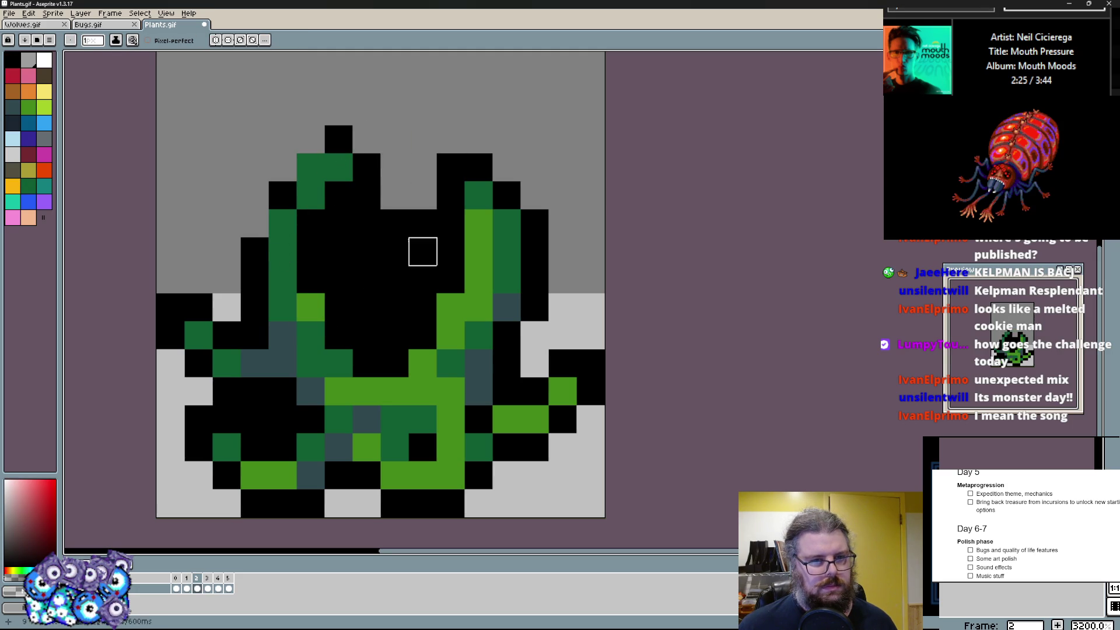
pyautogui.hotkey('ctrl', 'z')
# - Build black spikes at the head's top-right and top-left with green pixels along the left spike
pyautogui.click(423, 195)
pyautogui.moveTo(507, 223)
pyautogui.mouseDown()
pyautogui.moveTo(507, 166)
pyautogui.moveTo(535, 196)
pyautogui.mouseUp()
pyautogui.click(478, 166)
pyautogui.click(310, 141)
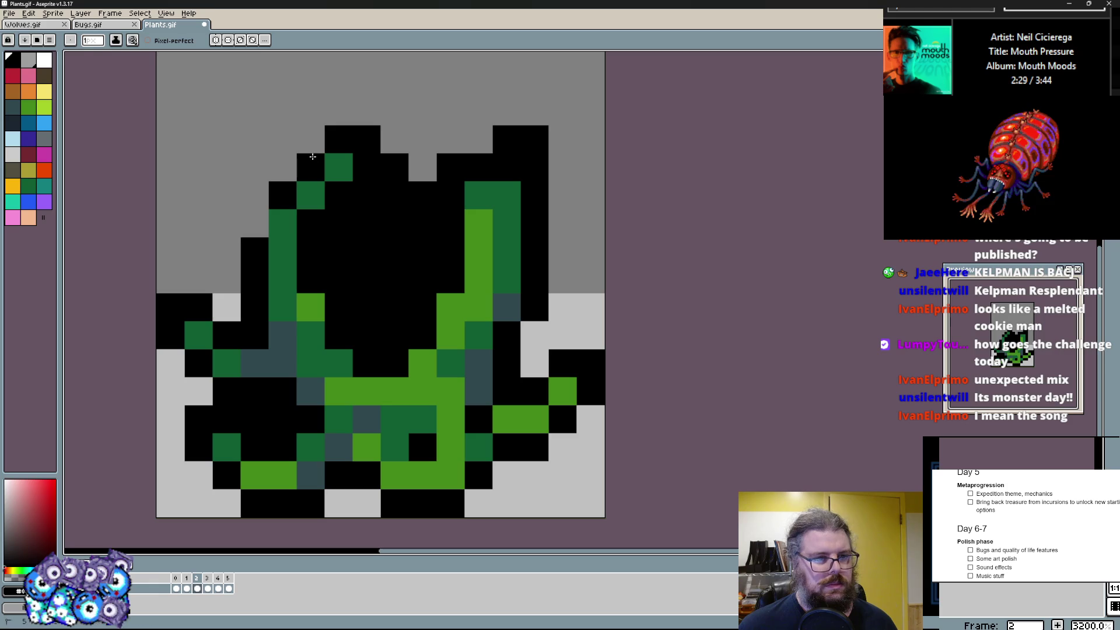
pyautogui.press('alt')
pyautogui.moveTo(339, 188)
pyautogui.mouseDown()
pyautogui.moveTo(359, 169)
pyautogui.moveTo(400, 214)
pyautogui.mouseUp()
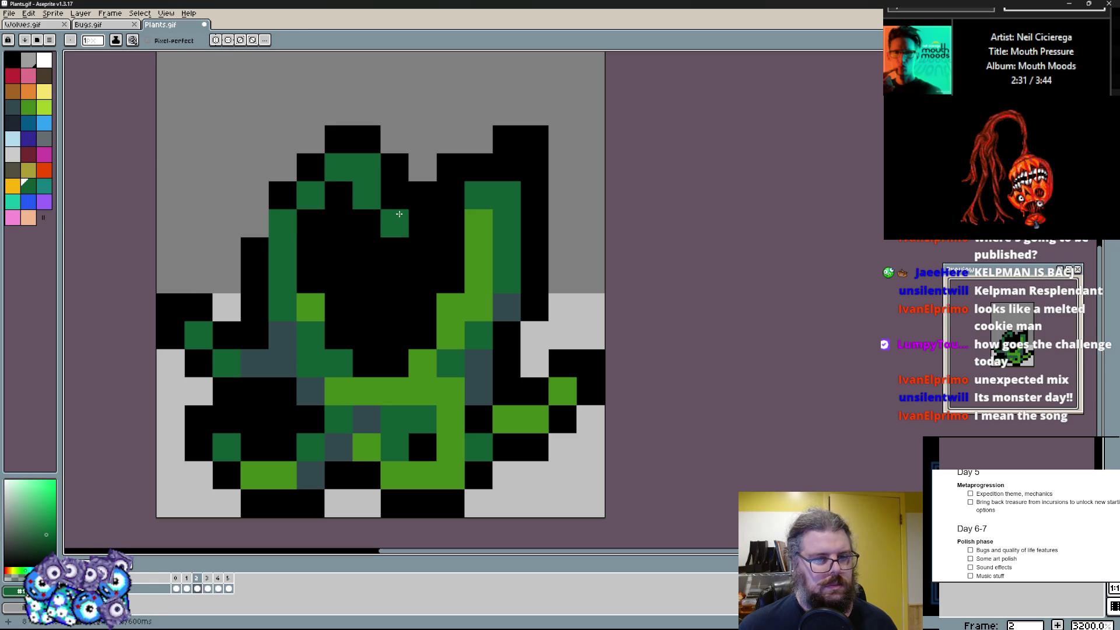
# - Paint light green rims down the left and right edges and reshape the top-right tip in black
pyautogui.press('alt')
pyautogui.click(287, 287)
pyautogui.moveTo(282, 220)
pyautogui.mouseDown()
pyautogui.moveTo(313, 347)
pyautogui.moveTo(310, 195)
pyautogui.moveTo(394, 195)
pyautogui.moveTo(405, 284)
pyautogui.mouseUp()
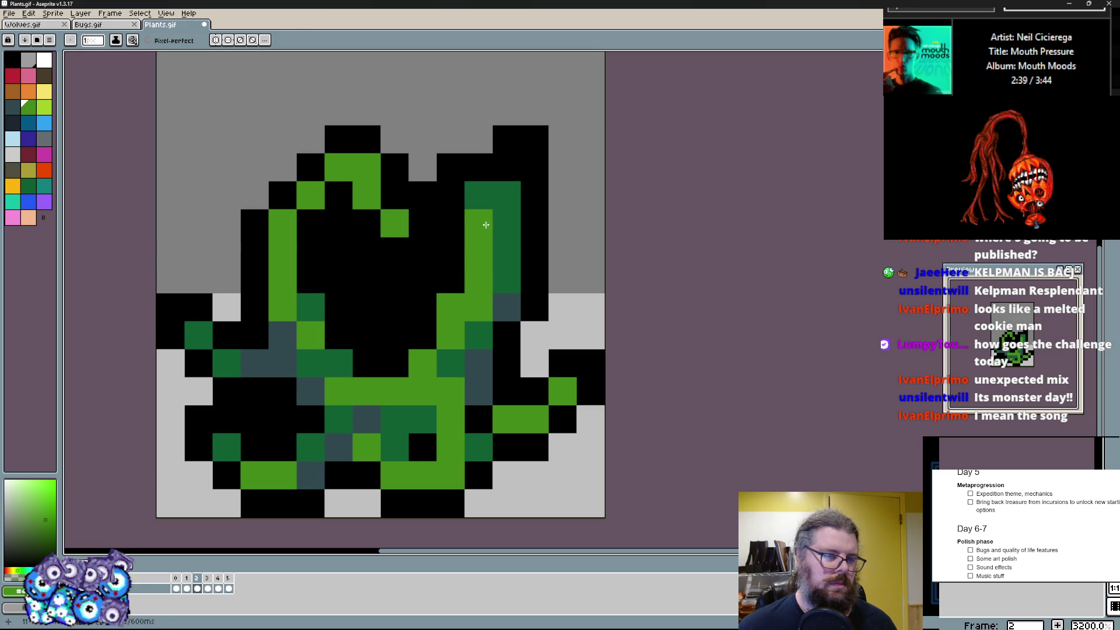
pyautogui.moveTo(507, 241); pyautogui.dragTo(508, 166)
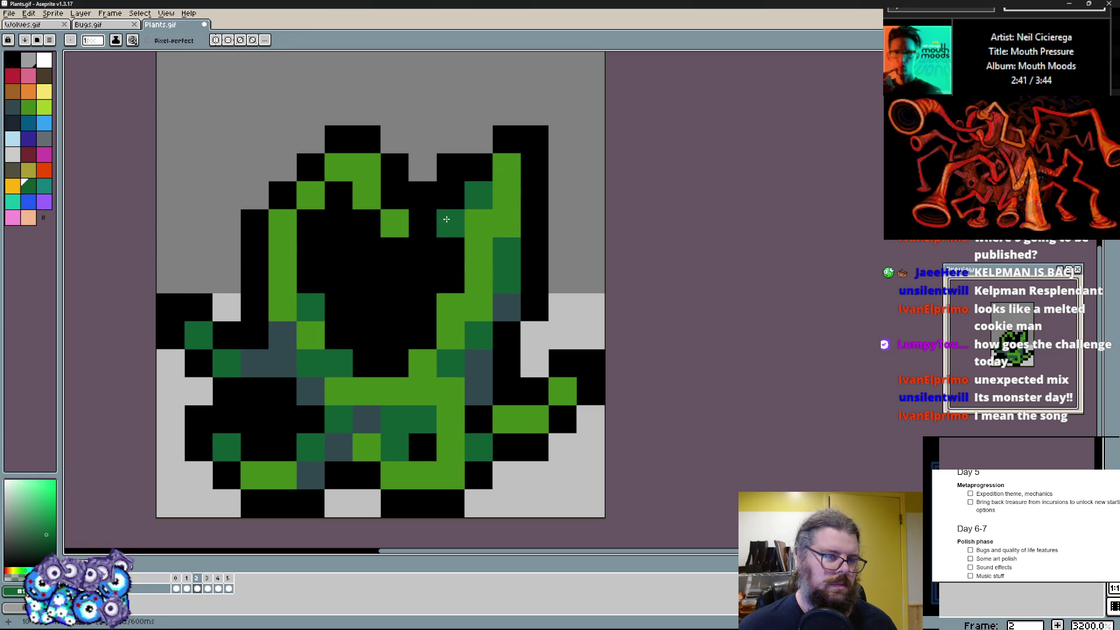
pyautogui.click(535, 139)
pyautogui.moveTo(508, 139); pyautogui.dragTo(479, 139)
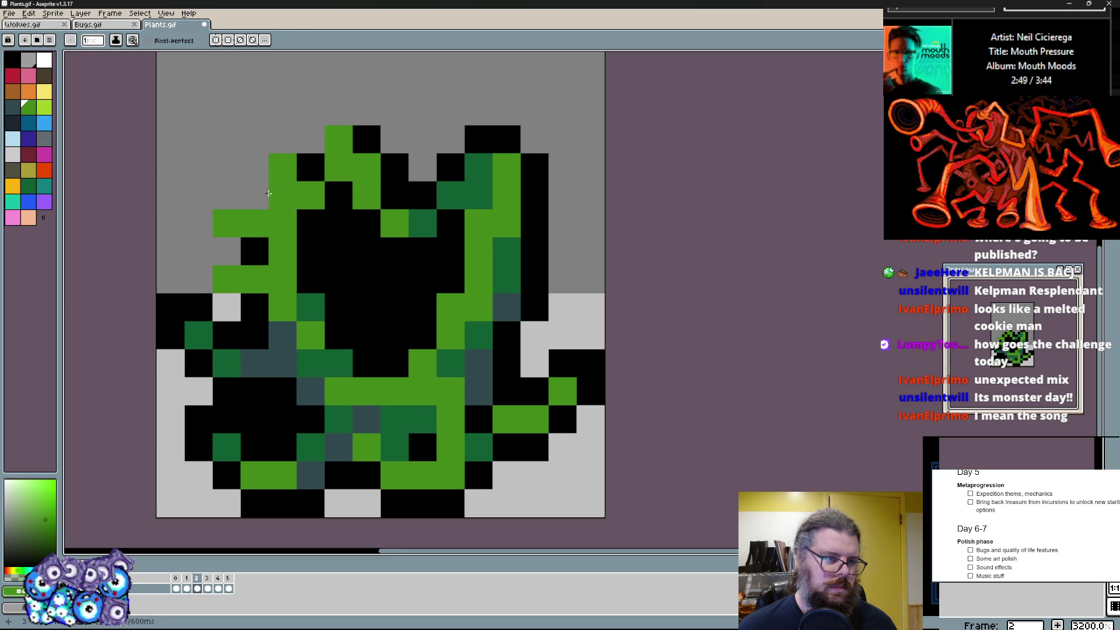
# - Extend the black outline along the left rim and across the top of the head
pyautogui.press('x')
pyautogui.click(256, 196)
pyautogui.moveTo(226, 224); pyautogui.dragTo(227, 254)
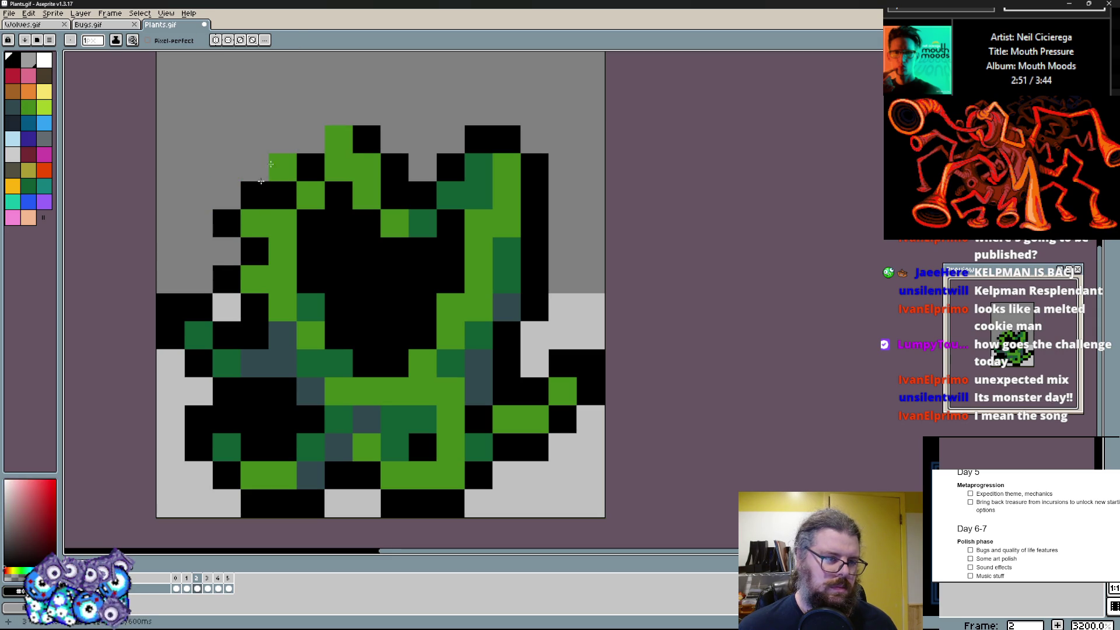
pyautogui.moveTo(256, 194)
pyautogui.mouseDown()
pyautogui.moveTo(256, 165)
pyautogui.moveTo(341, 111)
pyautogui.mouseUp()
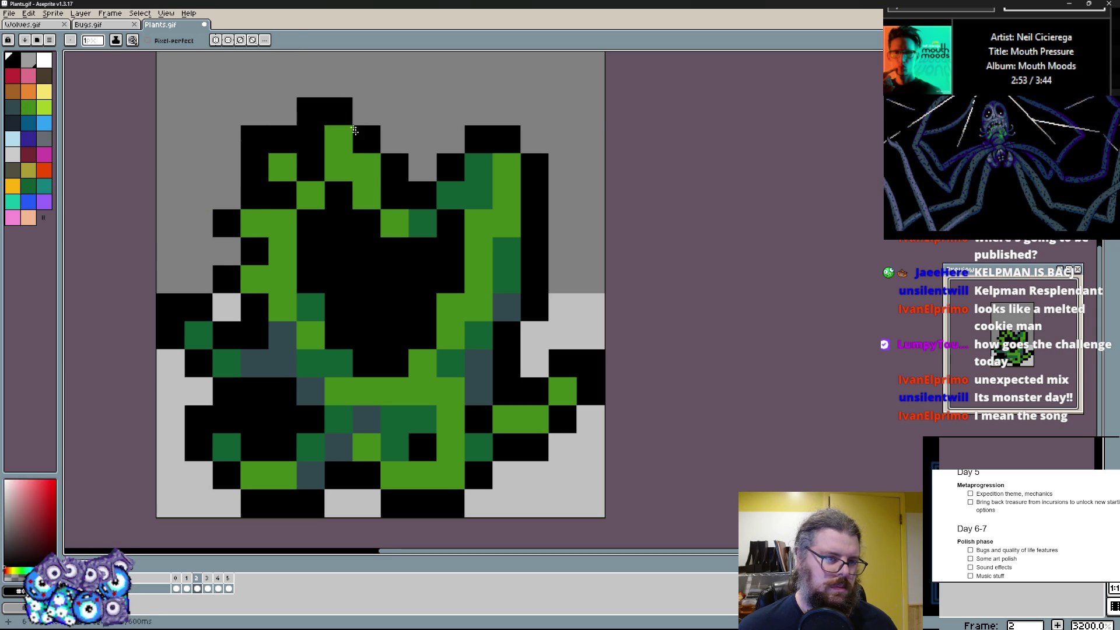
# - Work dark green pixels into the black cap, swapping colours with X to correct a few back to black
pyautogui.press('x')
pyautogui.moveTo(401, 225); pyautogui.dragTo(374, 228)
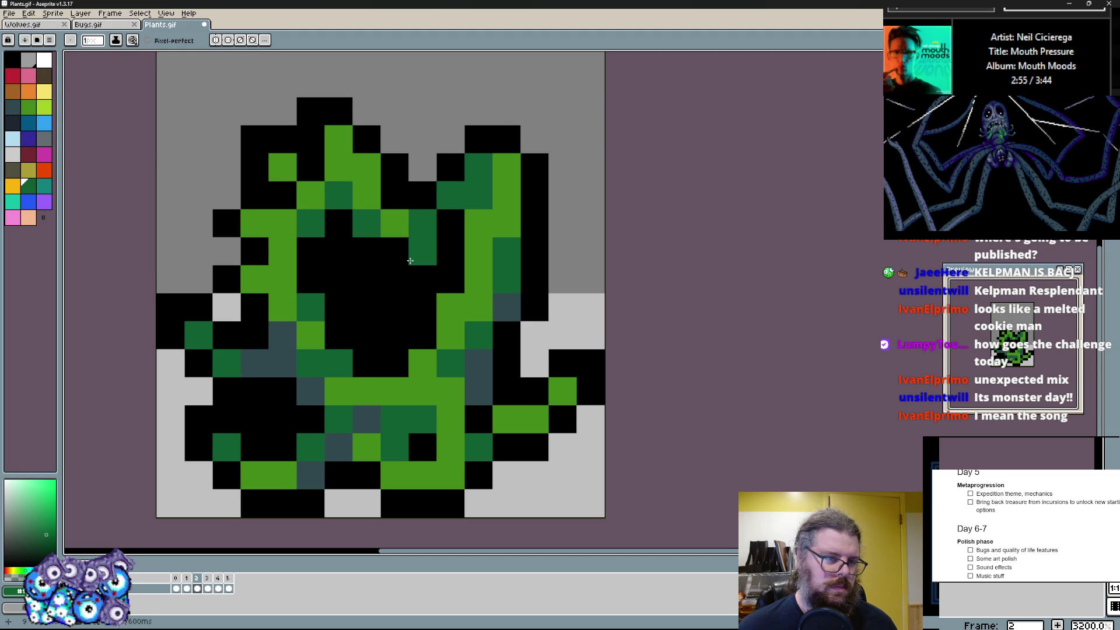
pyautogui.click(399, 254)
pyautogui.press('x')
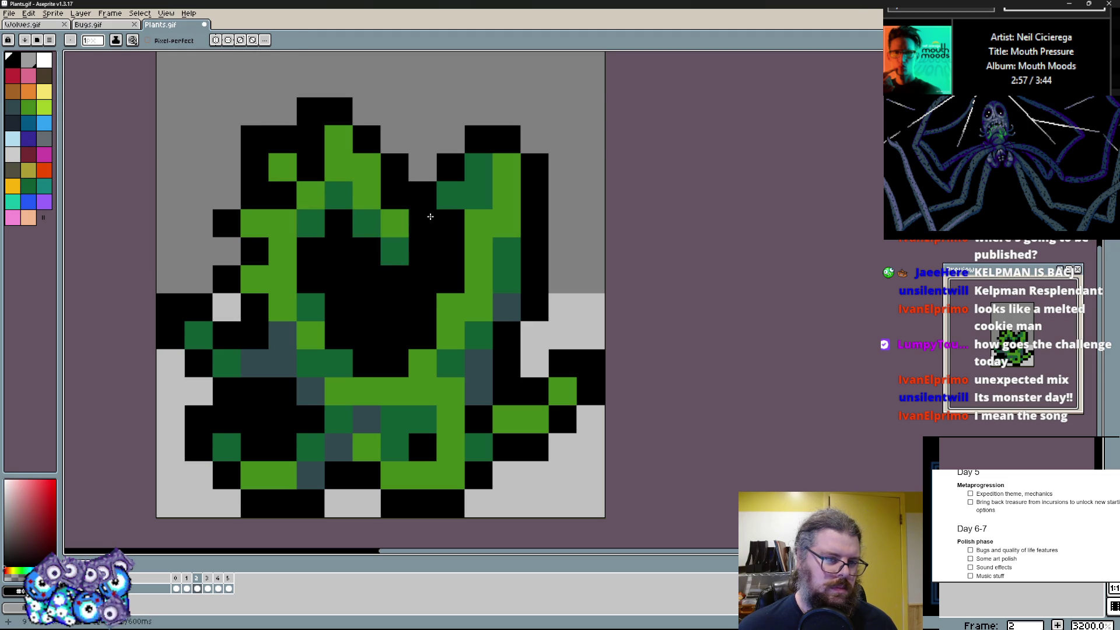
pyautogui.press('x')
pyautogui.click(425, 252)
pyautogui.press('x')
pyautogui.click(430, 228)
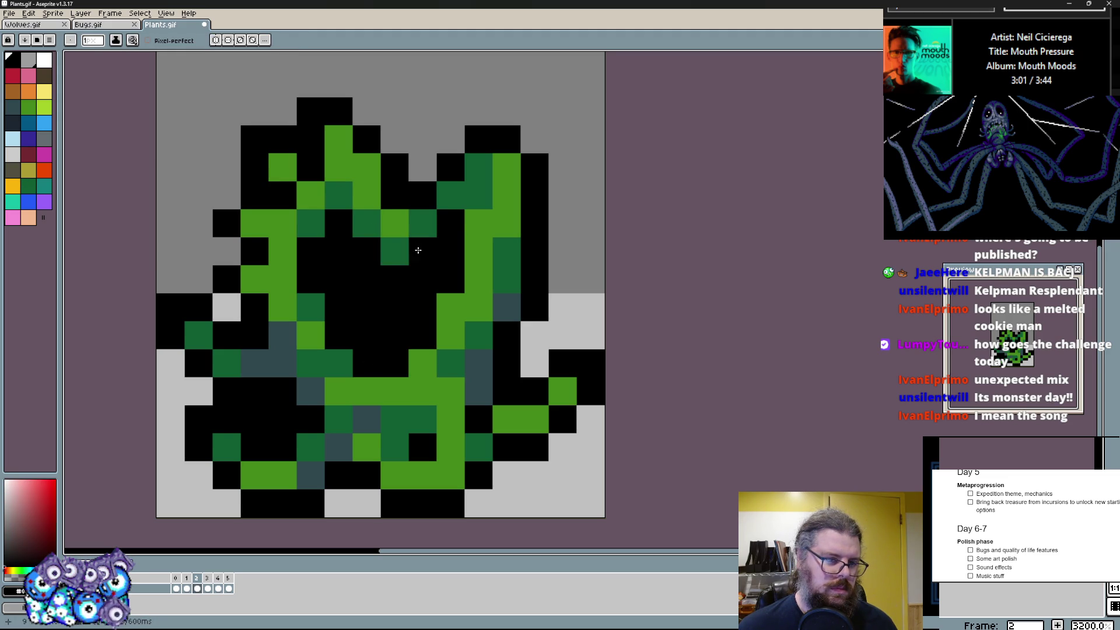
pyautogui.click(416, 253)
pyautogui.press('x')
# - Repaint and shade the lower body with a mix of dark and light green pixels
pyautogui.click(422, 279)
pyautogui.click(398, 368)
pyautogui.click(378, 388)
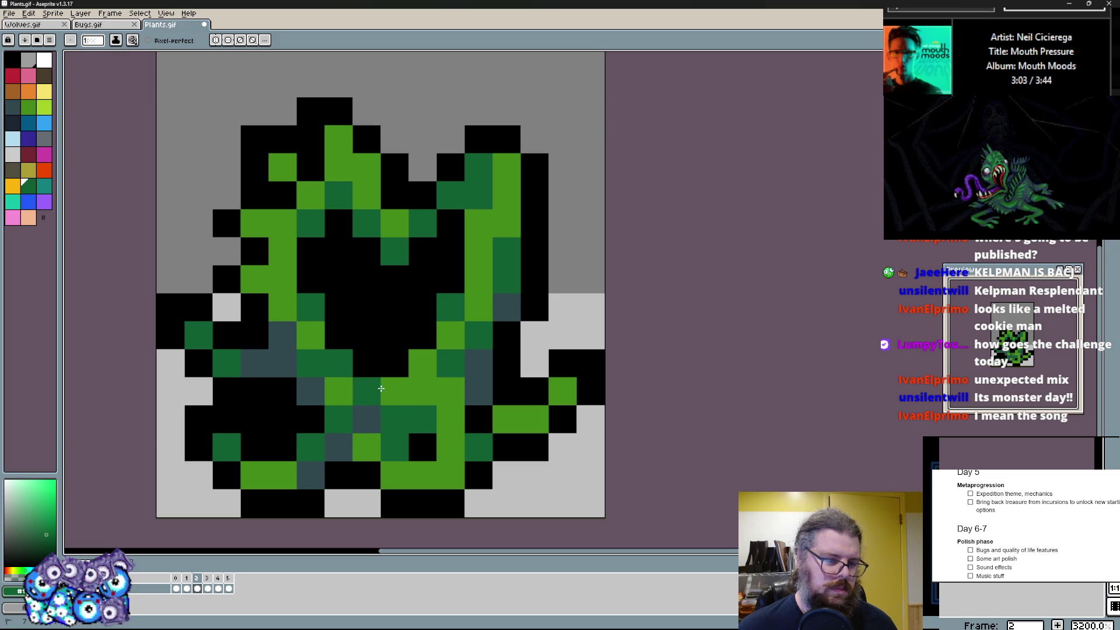
pyautogui.click(426, 366)
pyautogui.click(448, 371)
pyautogui.click(437, 389)
pyautogui.click(451, 420)
pyautogui.click(451, 474)
# - Add slate-teal shading along the cap's edge and fix single dark green and black cells on the lower body
pyautogui.keyDown('alt'); pyautogui.click(461, 388); pyautogui.keyUp('alt')
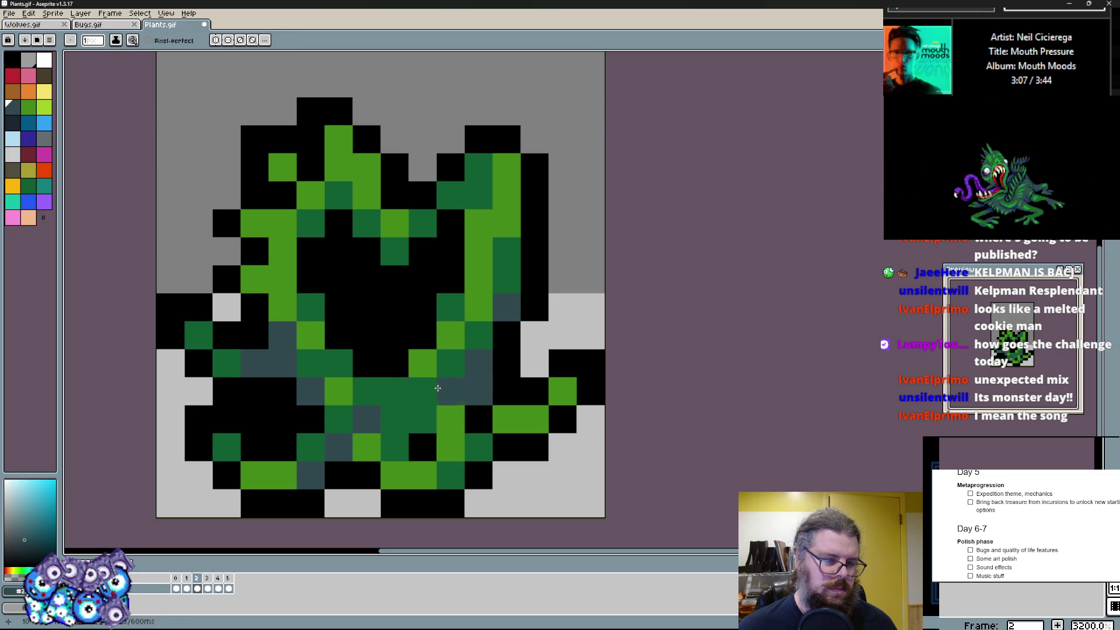
pyautogui.click(352, 350)
pyautogui.click(311, 279)
pyautogui.click(311, 250)
pyautogui.click(366, 222)
pyautogui.click(394, 252)
pyautogui.keyDown('alt'); pyautogui.click(421, 231); pyautogui.keyUp('alt')
pyautogui.click(394, 364)
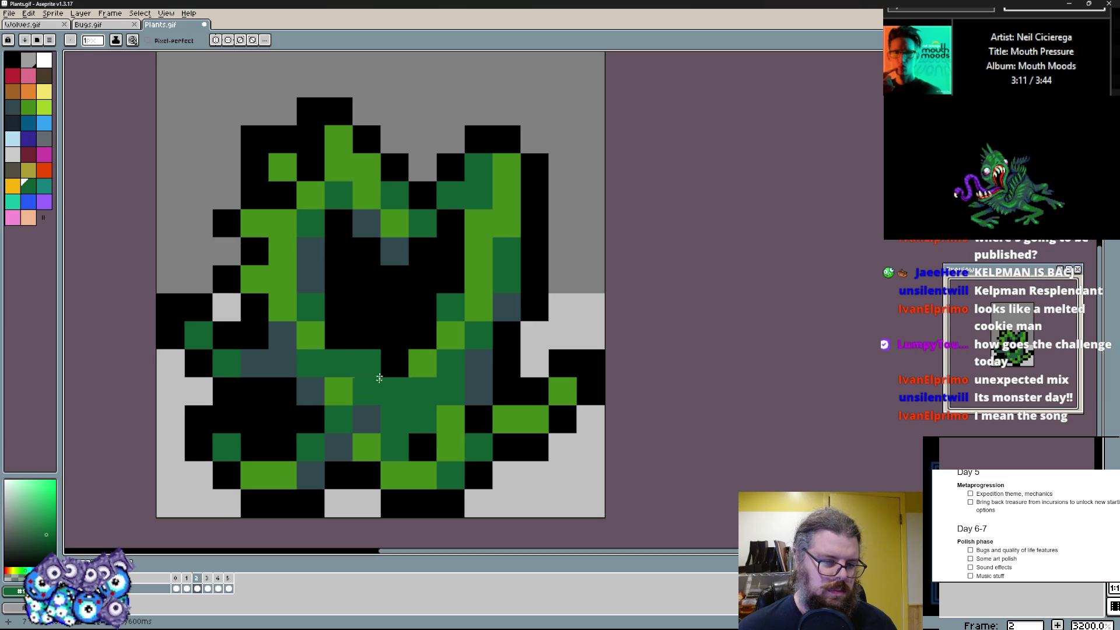
pyautogui.keyDown('alt'); pyautogui.click(381, 390); pyautogui.keyUp('alt')
pyautogui.click(375, 367)
pyautogui.keyDown('alt'); pyautogui.click(477, 281); pyautogui.keyUp('alt')
pyautogui.click(451, 306)
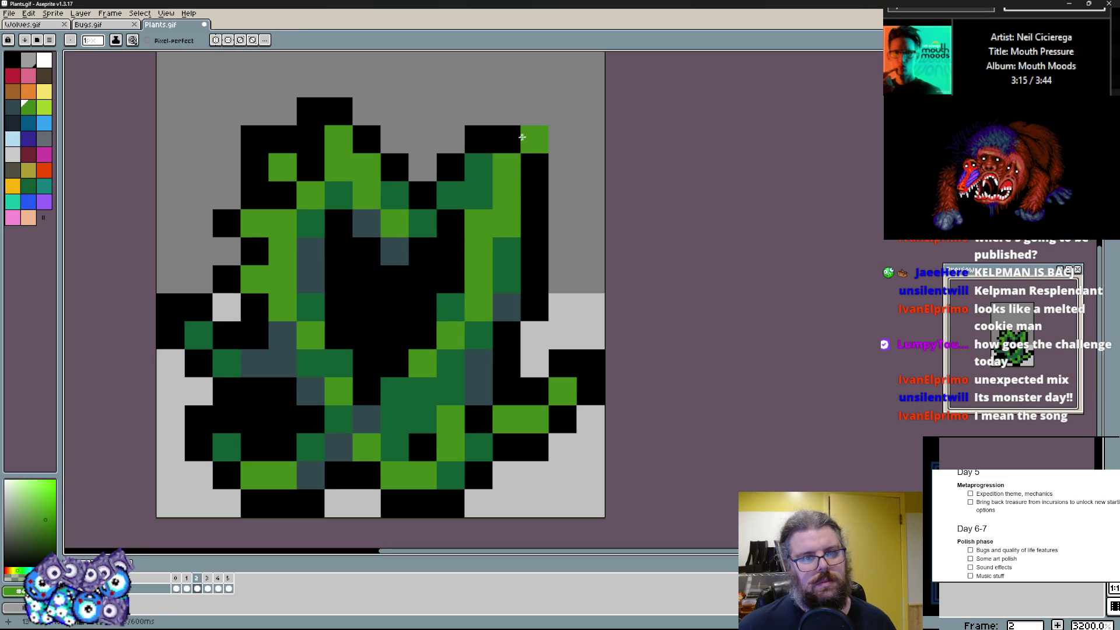
# - Touch up the top-right spike and extend the black outline down the upper right side
pyautogui.click(478, 140)
pyautogui.keyDown('alt'); pyautogui.click(534, 167); pyautogui.keyUp('alt')
pyautogui.moveTo(536, 109); pyautogui.dragTo(563, 140)
pyautogui.click(451, 137)
pyautogui.keyDown('alt'); pyautogui.click(534, 197); pyautogui.keyUp('alt')
pyautogui.keyDown('alt'); pyautogui.click(529, 196); pyautogui.keyUp('alt')
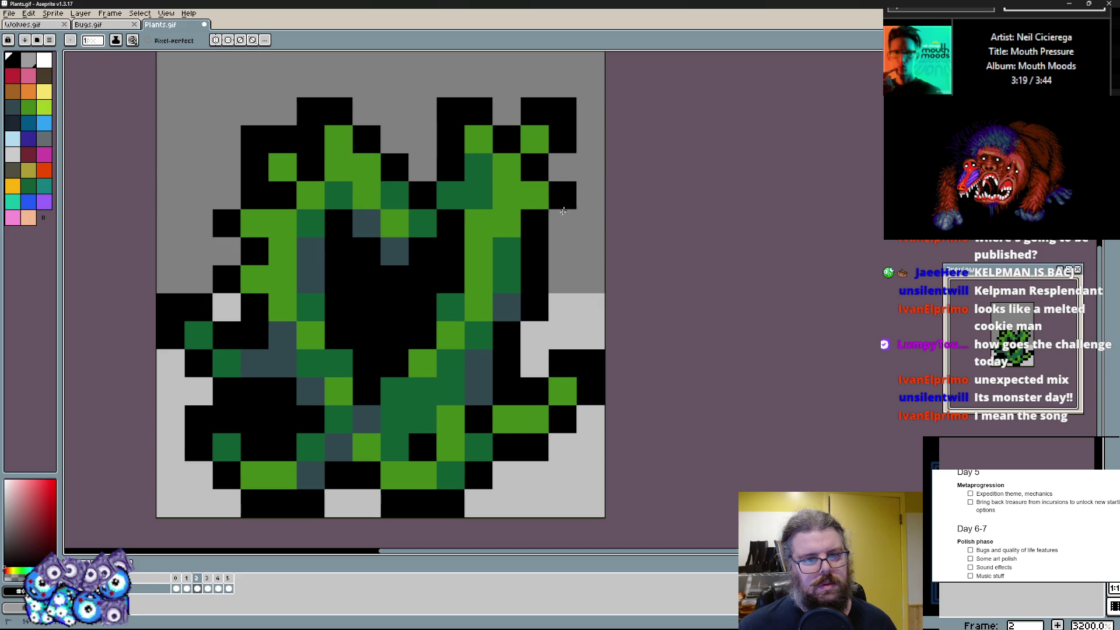
pyautogui.moveTo(563, 195); pyautogui.dragTo(559, 223)
# - Repaint the right stalk dark green and add dark green cells through the plant's interior
pyautogui.click(506, 252)
pyautogui.click(478, 201)
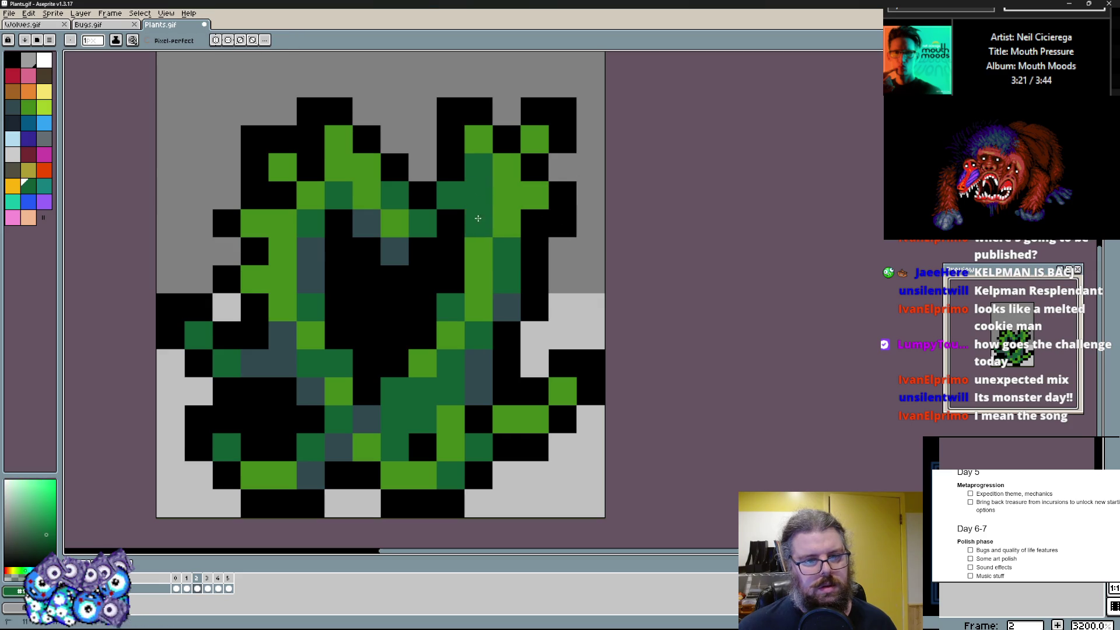
pyautogui.keyDown('alt'); pyautogui.click(451, 279); pyautogui.keyUp('alt')
pyautogui.moveTo(479, 210); pyautogui.dragTo(479, 167)
pyautogui.keyDown('alt'); pyautogui.click(468, 190); pyautogui.keyUp('alt')
pyautogui.click(395, 279)
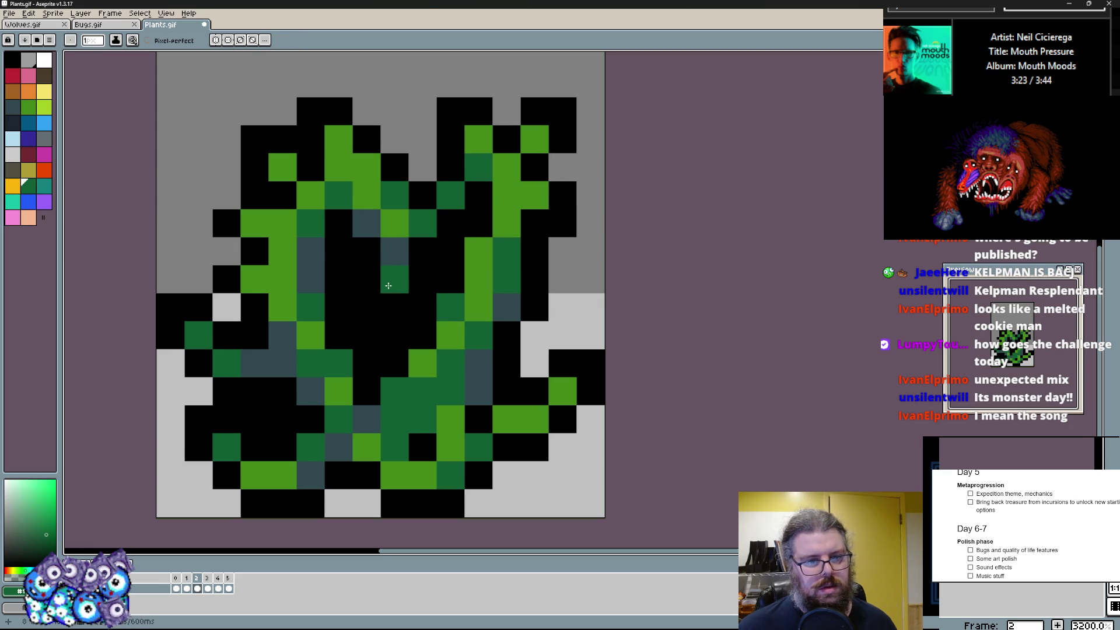
pyautogui.moveTo(395, 279); pyautogui.dragTo(423, 251)
pyautogui.click(451, 224)
pyautogui.click(394, 251)
pyautogui.click(255, 391)
# - Place a dark green cell near the centre and green pixels on the plant's left edge
pyautogui.click(330, 360)
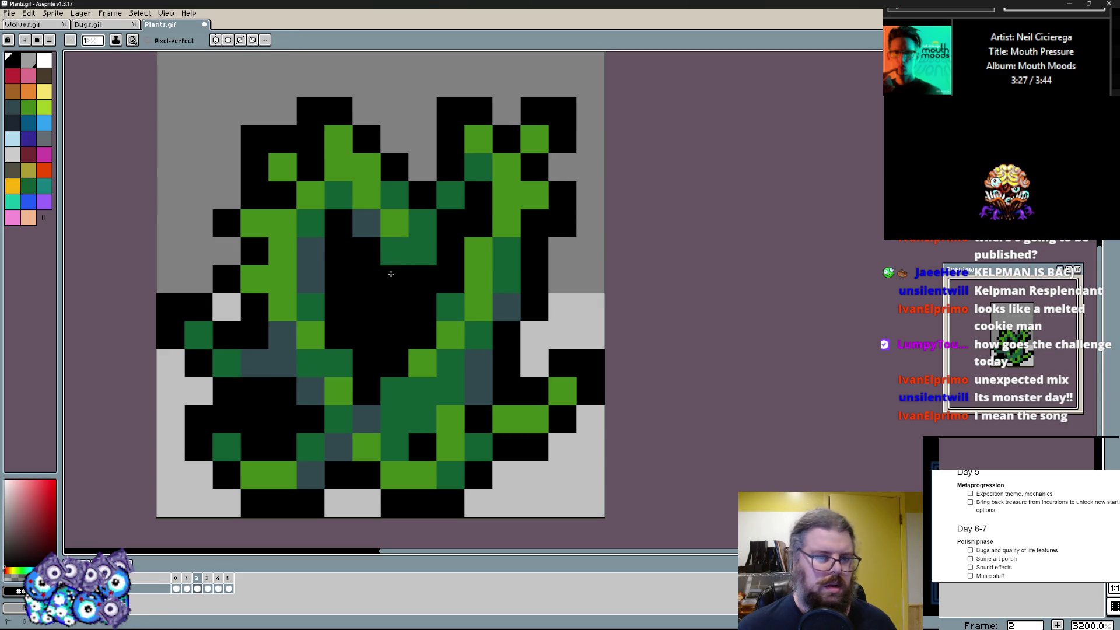
pyautogui.click(358, 226)
pyautogui.click(25, 107)
pyautogui.click(339, 308)
pyautogui.moveTo(339, 307); pyautogui.dragTo(368, 307)
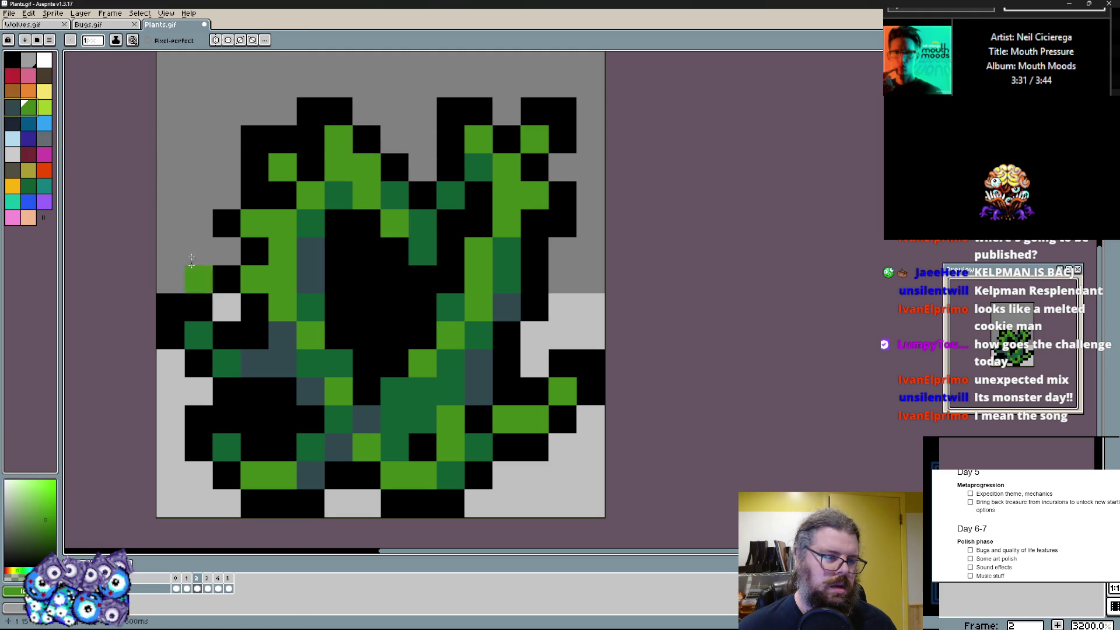
# - Paint light green highlights on the plant's left edge and its leaf tips
pyautogui.click(46, 108)
pyautogui.click(254, 307)
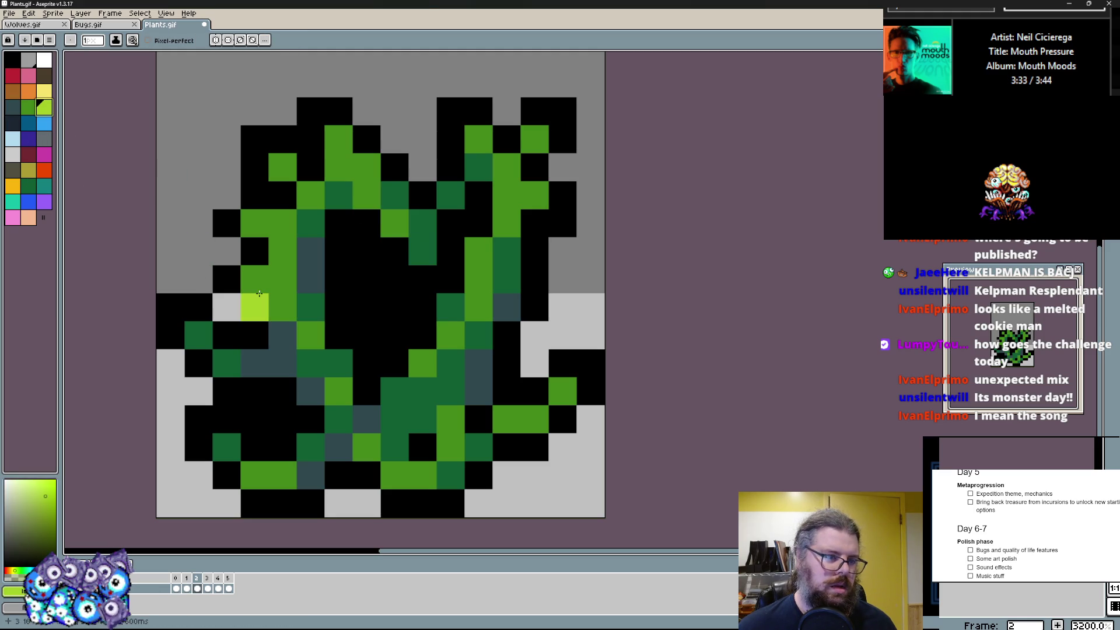
pyautogui.click(254, 280)
pyautogui.press('alt')
pyautogui.click(254, 223)
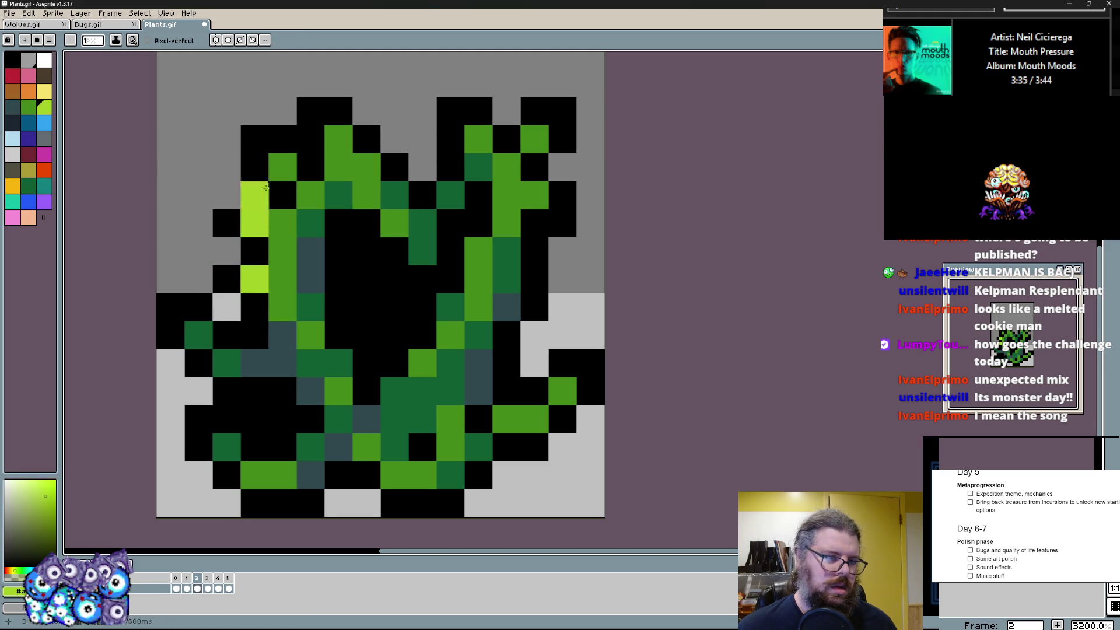
pyautogui.click(282, 166)
pyautogui.click(339, 138)
pyautogui.click(477, 139)
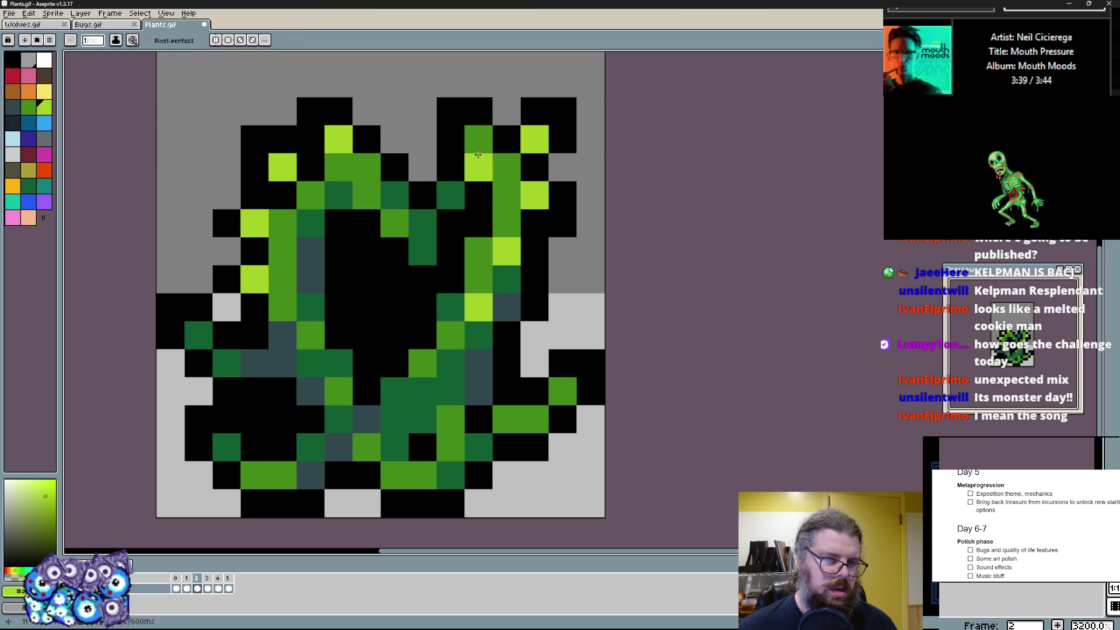
# - Add a dark green centre cell and dark teal accents inside the plant and at its lower right
pyautogui.keyDown('alt'); pyautogui.click(423, 252); pyautogui.keyUp('alt')
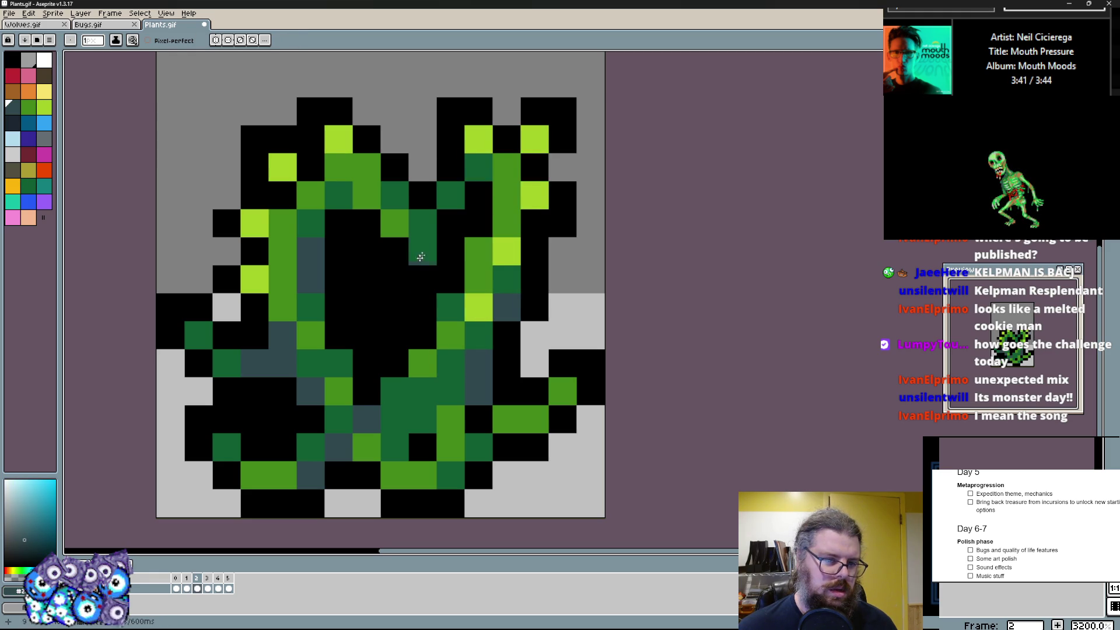
pyautogui.keyDown('alt'); pyautogui.click(412, 271); pyautogui.keyUp('alt')
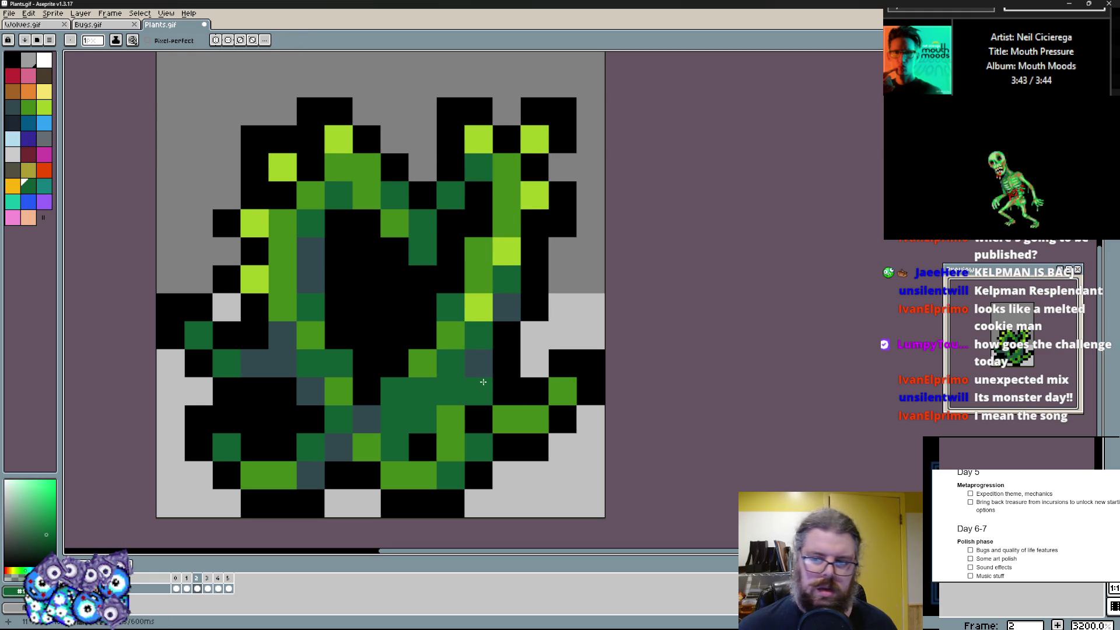
pyautogui.moveTo(483, 381); pyautogui.dragTo(454, 354)
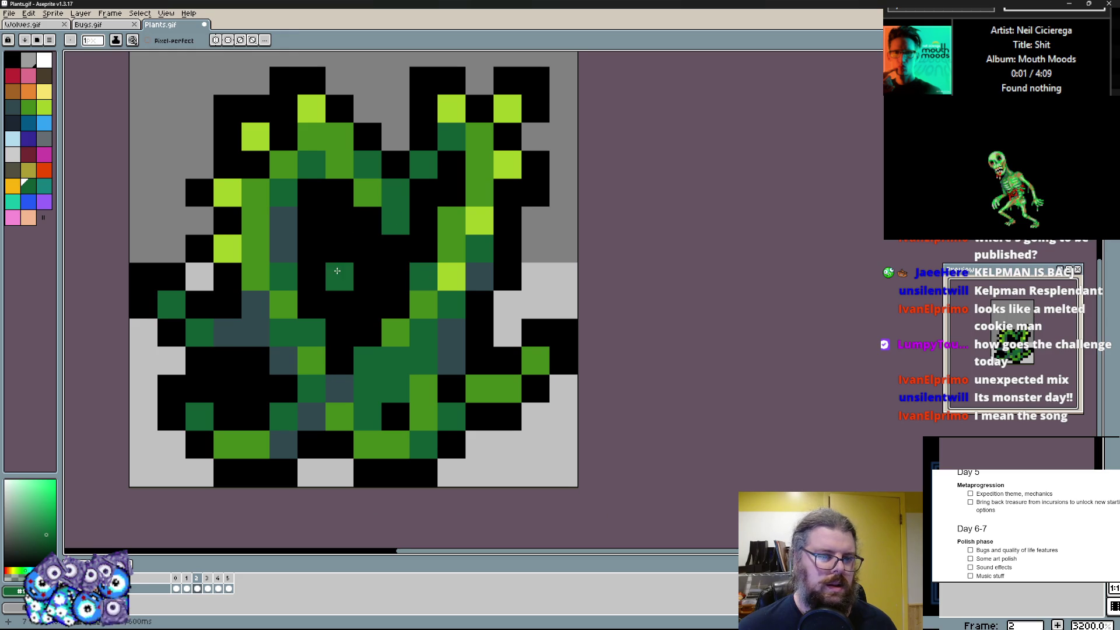
pyautogui.click(312, 222)
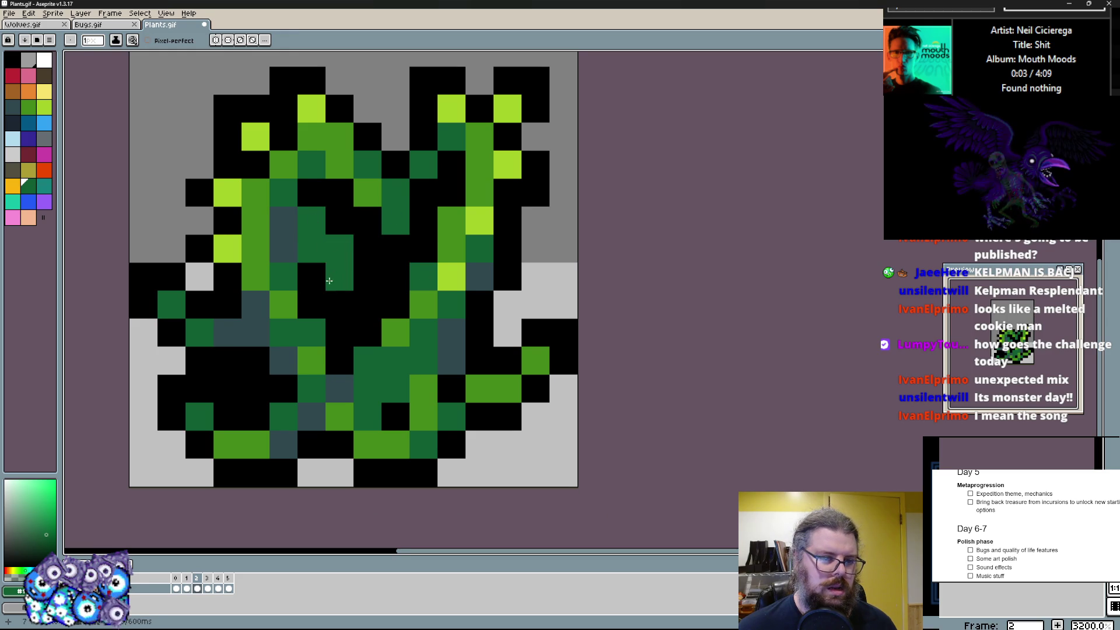
pyautogui.keyDown('alt'); pyautogui.click(346, 256); pyautogui.keyUp('alt')
pyautogui.keyDown('alt'); pyautogui.click(303, 205); pyautogui.keyUp('alt')
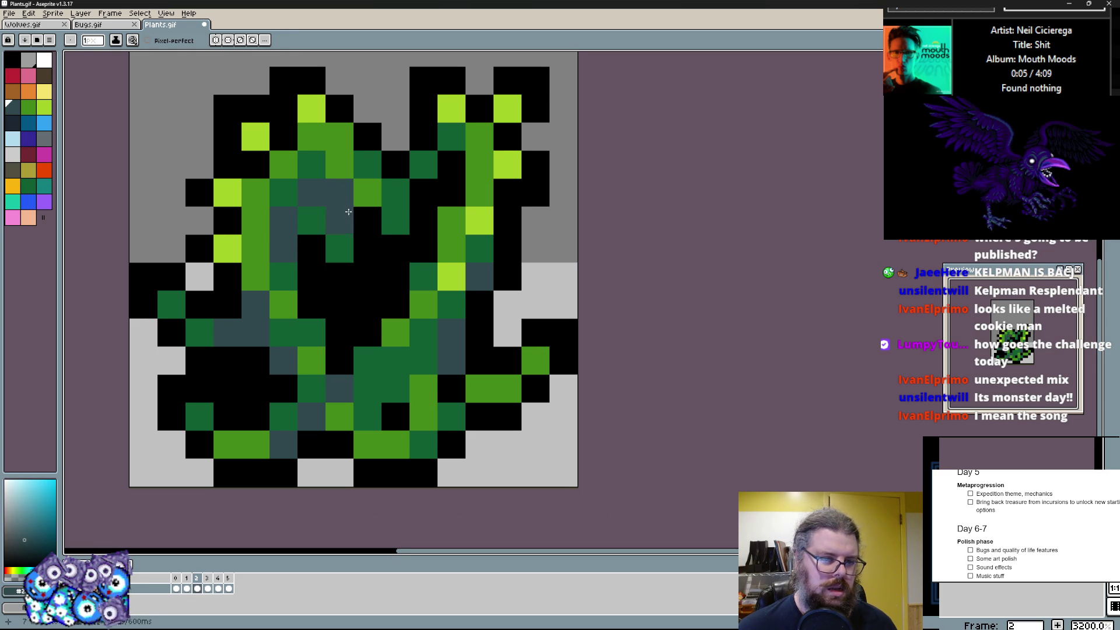
pyautogui.click(368, 277)
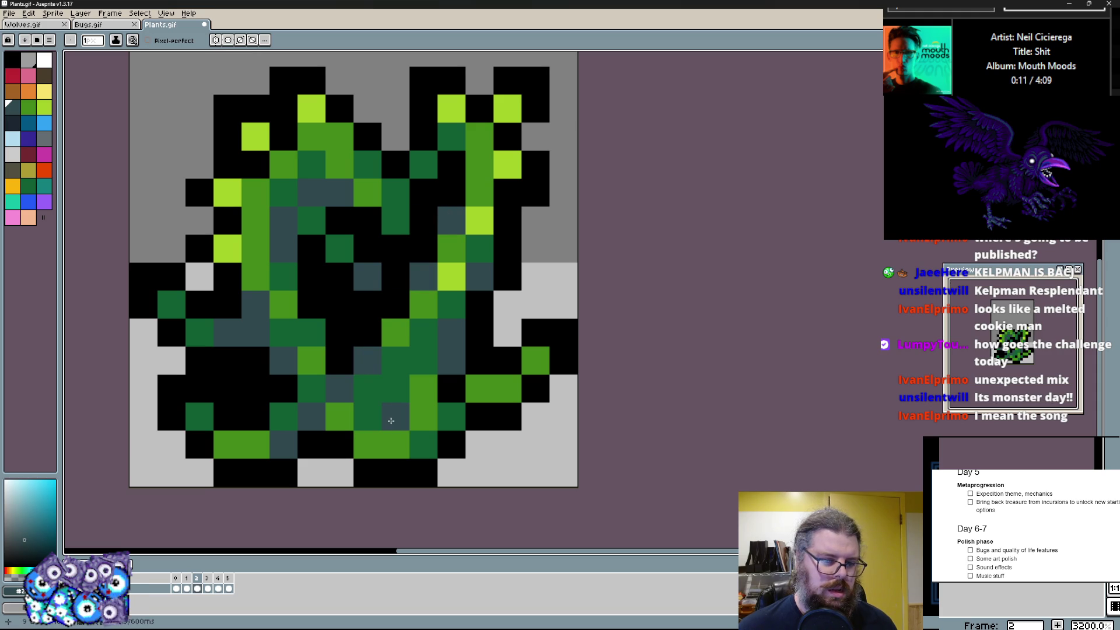
pyautogui.click(479, 389)
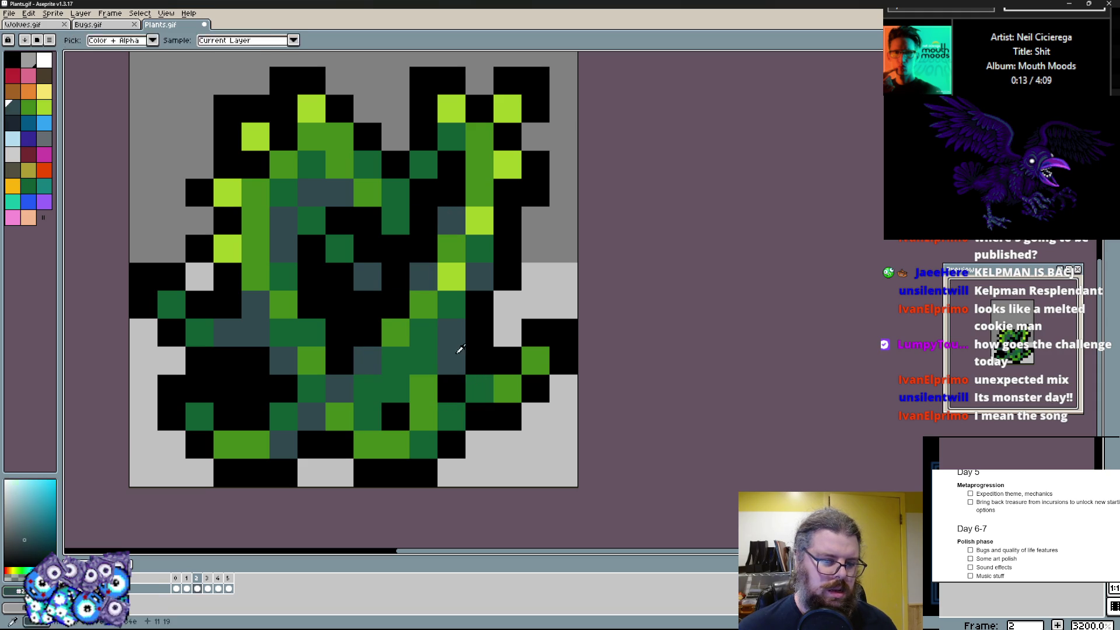
pyautogui.press('x')
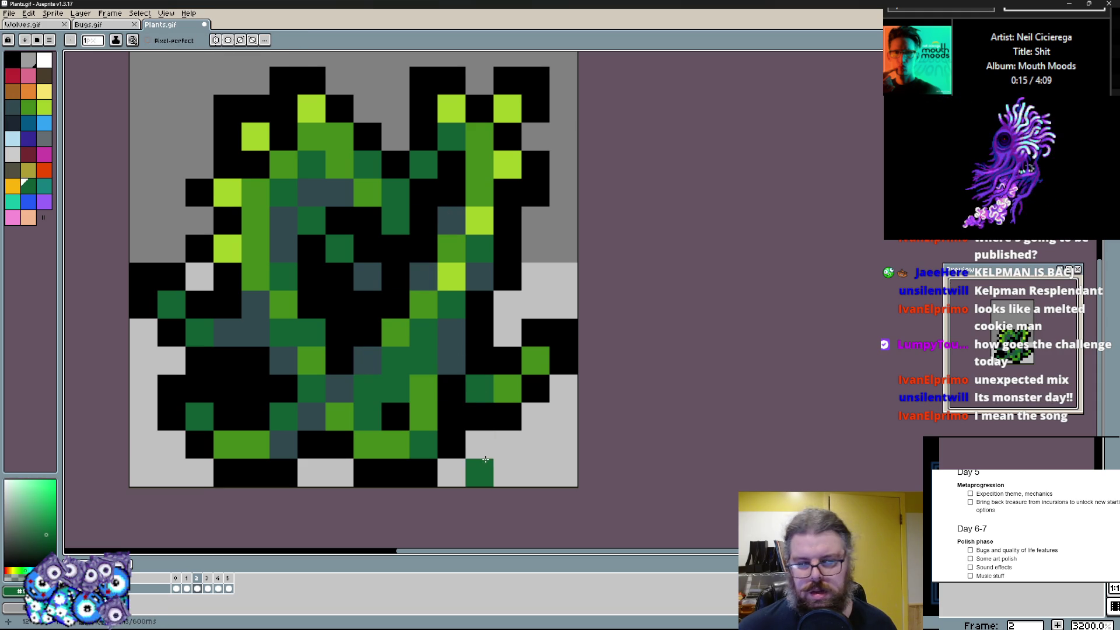
# - Advance through the animation frames to frame 5
pyautogui.press('Right')
pyautogui.scroll(-1, 473, 377)
pyautogui.moveTo(473, 403)
pyautogui.mouseDown()
pyautogui.moveTo(455, 363)
pyautogui.moveTo(447, 382)
pyautogui.mouseUp()
pyautogui.press('Right')
pyautogui.press('Right')
pyautogui.press('Right')
pyautogui.press('Right')
pyautogui.press('Right')
pyautogui.press('Right')
pyautogui.press('Right')
# - Step through the plant frames back to frame 1, peek at the File menu, then switch to Bugs.gif
pyautogui.press('Right')
pyautogui.press('Right')
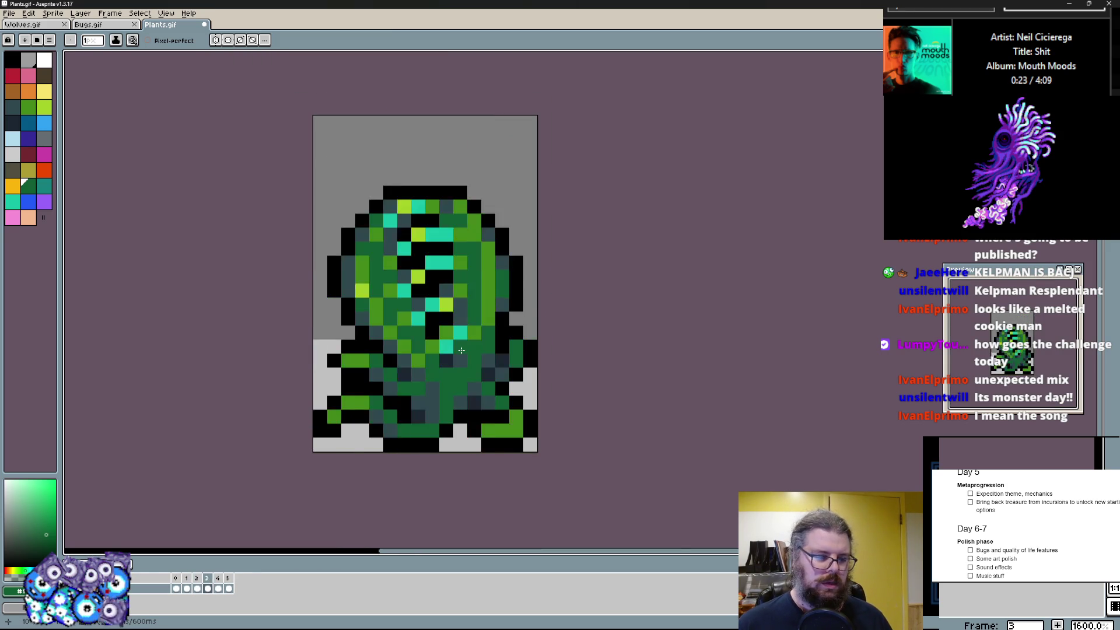
pyautogui.press('Right')
pyautogui.press('Right')
pyautogui.press('Left')
pyautogui.press('Left')
pyautogui.press('Left')
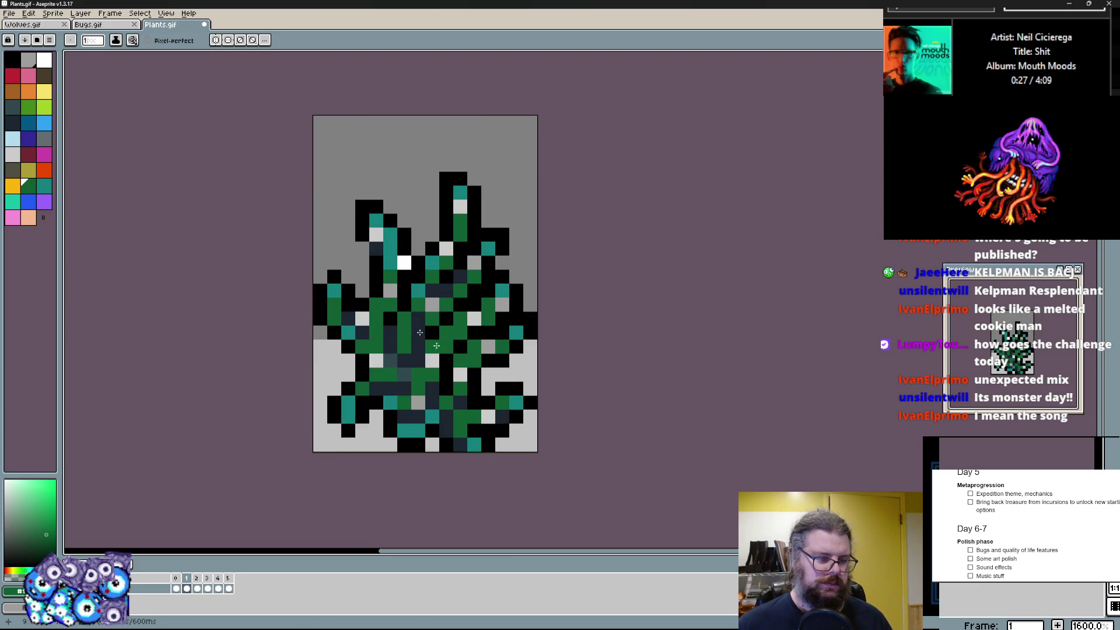
pyautogui.press('Left')
pyautogui.click(9, 13)
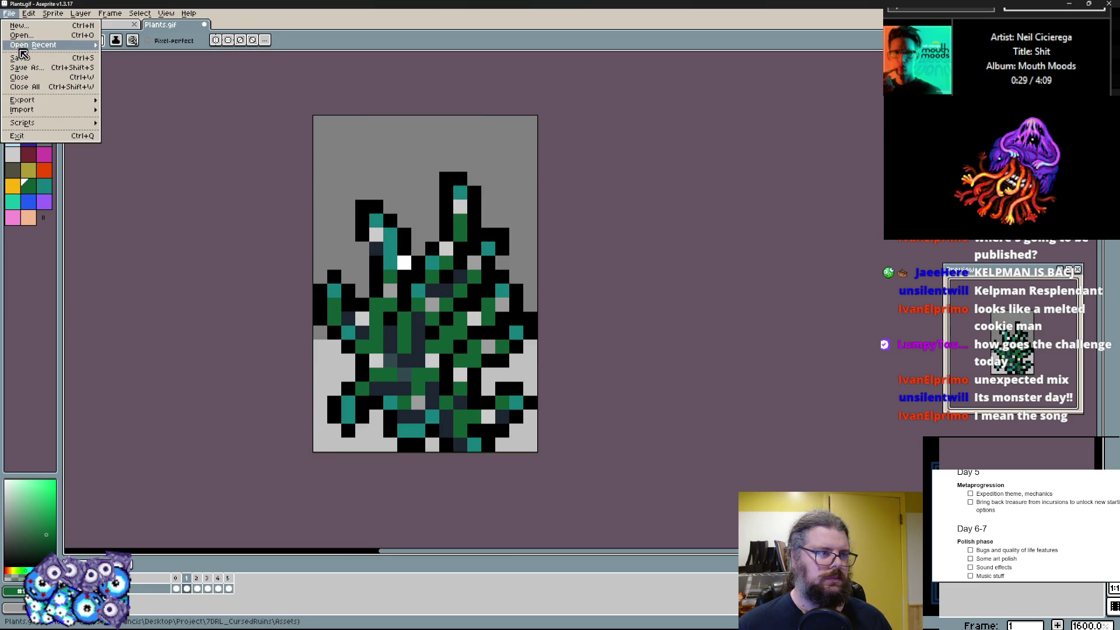
pyautogui.click(35, 53)
pyautogui.press('Escape')
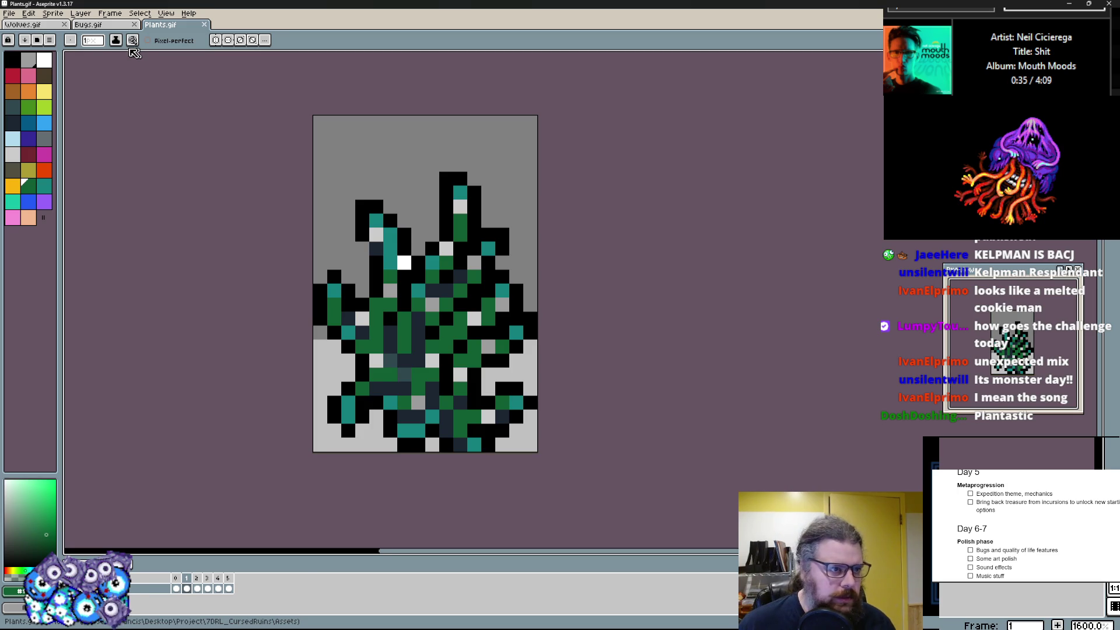
pyautogui.click(87, 24)
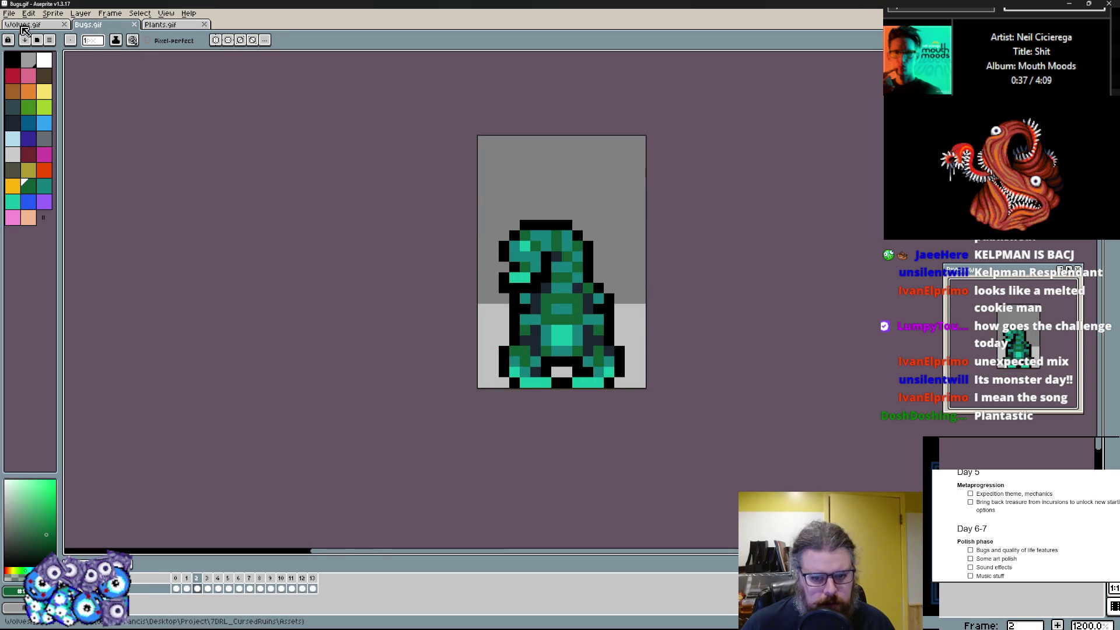
# - On Wolves.gif frame 3, repaint stray red pixels along the wolf's feet and lower edge in dark navy and brown
pyautogui.click(25, 25)
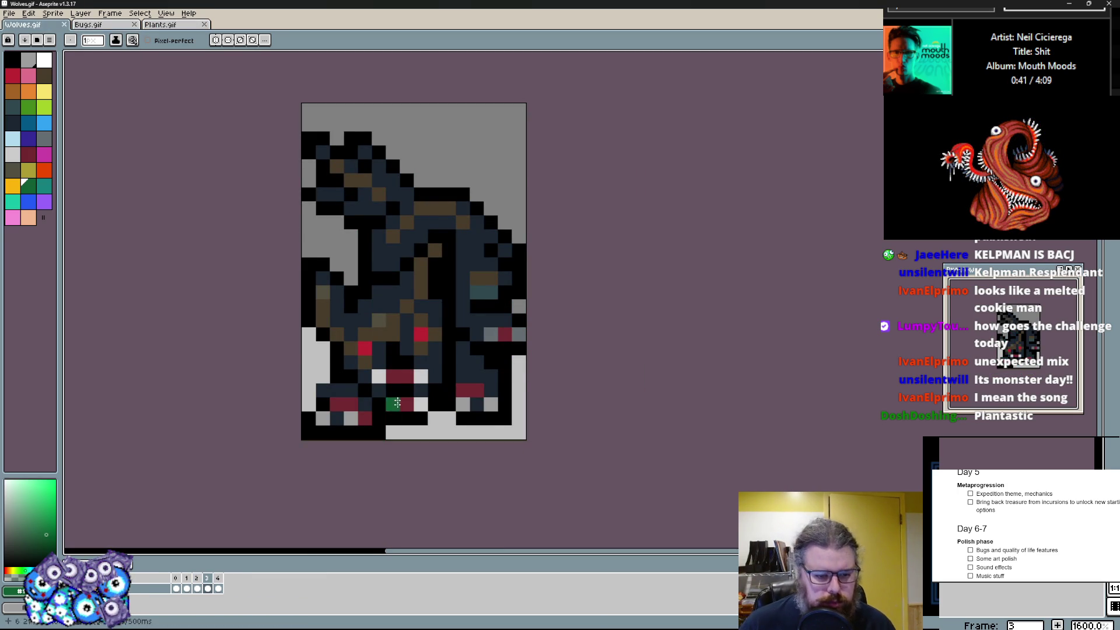
pyautogui.press('Right')
pyautogui.scroll(1, 368, 490)
pyautogui.press('Left')
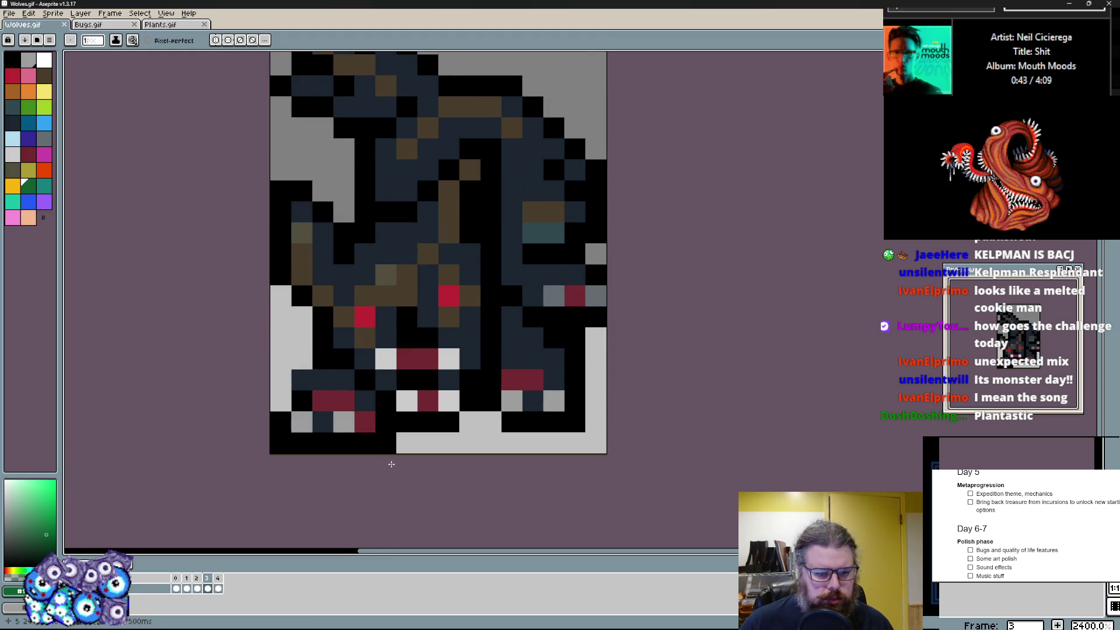
pyautogui.keyDown('alt'); pyautogui.click(323, 375); pyautogui.keyUp('alt')
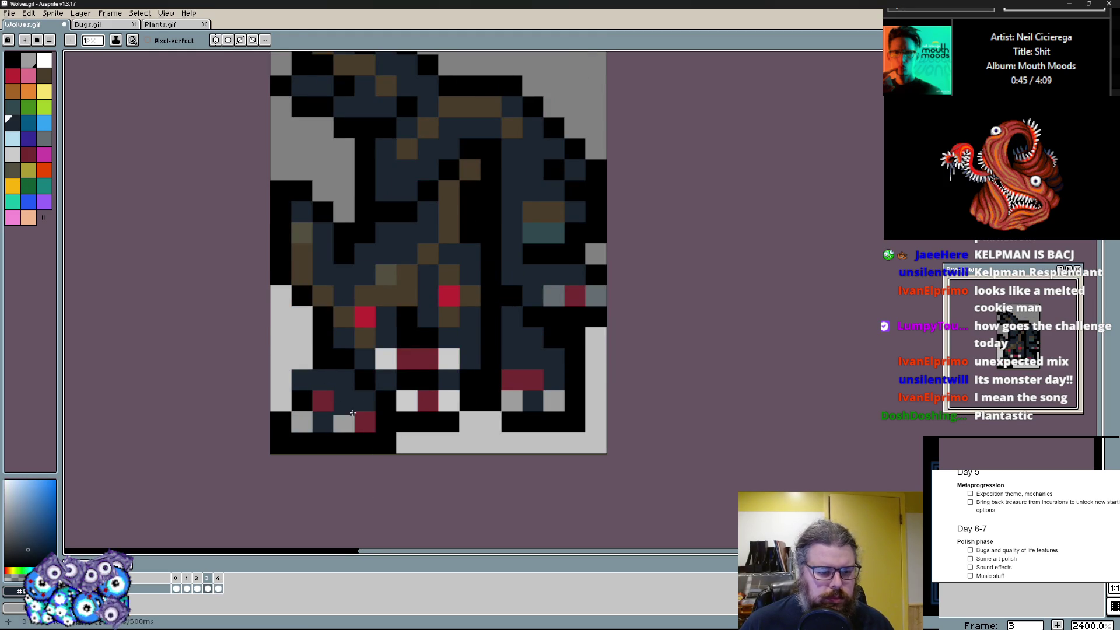
pyautogui.click(365, 359)
pyautogui.moveTo(302, 401)
pyautogui.mouseDown()
pyautogui.moveTo(301, 379)
pyautogui.moveTo(343, 401)
pyautogui.mouseUp()
pyautogui.keyDown('alt'); pyautogui.click(323, 298); pyautogui.keyUp('alt')
pyautogui.keyDown('alt'); pyautogui.click(553, 359); pyautogui.keyUp('alt')
pyautogui.moveTo(511, 381); pyautogui.dragTo(555, 385)
pyautogui.keyDown('alt'); pyautogui.click(552, 255); pyautogui.keyUp('alt')
pyautogui.press('Left')
pyautogui.press('Right')
# - Review the Bugs.gif frames through frame 8, then return to Plants.gif and its file options
pyautogui.click(20, 16)
pyautogui.click(26, 53)
pyautogui.click(160, 24)
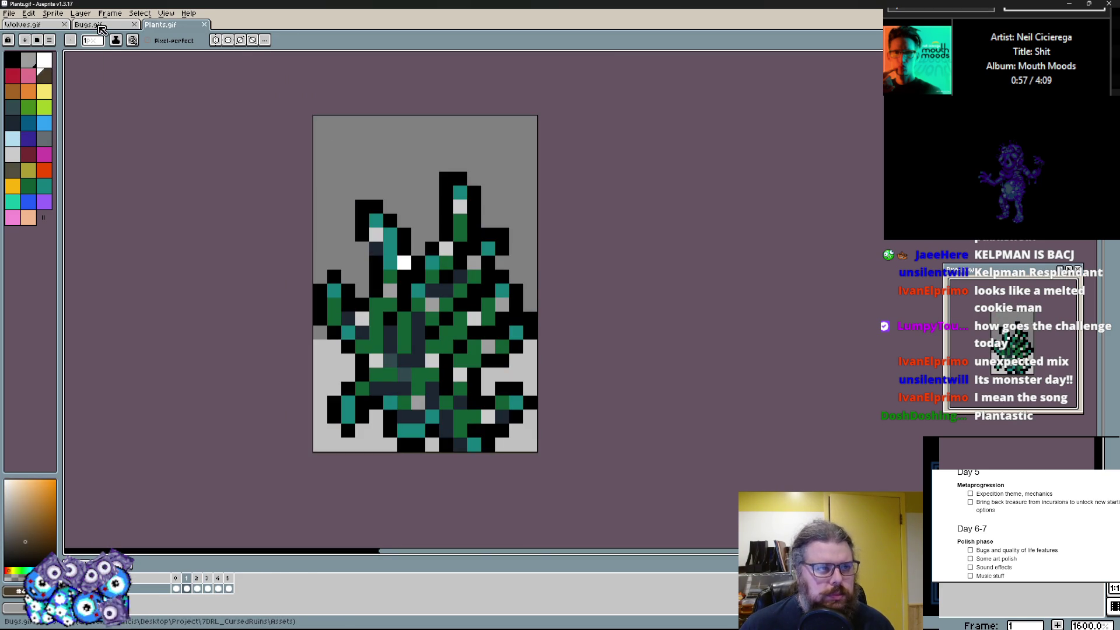
pyautogui.click(88, 24)
pyautogui.press('Right')
pyautogui.press('Right')
pyautogui.press('Right')
pyautogui.press('Right')
pyautogui.press('Right')
pyautogui.press('Right')
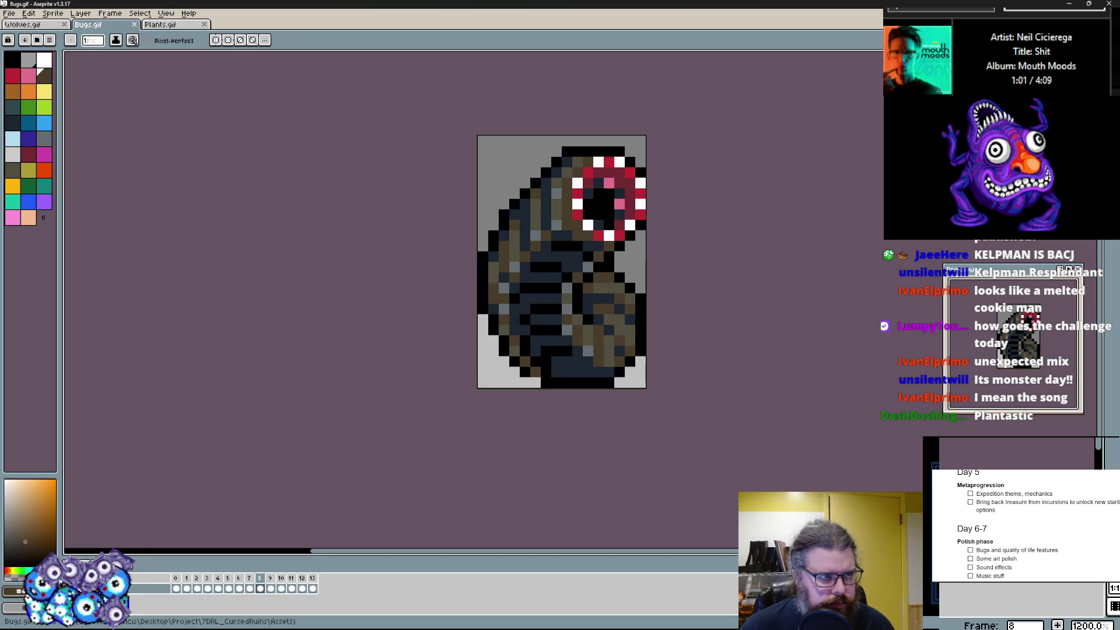
pyautogui.press('Right')
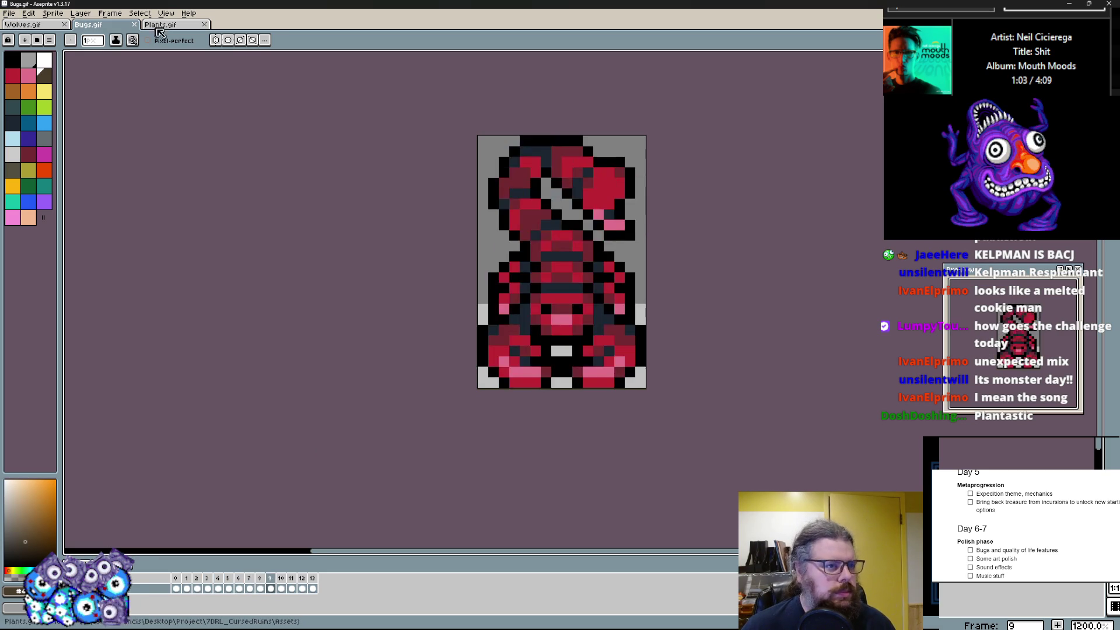
pyautogui.click(159, 24)
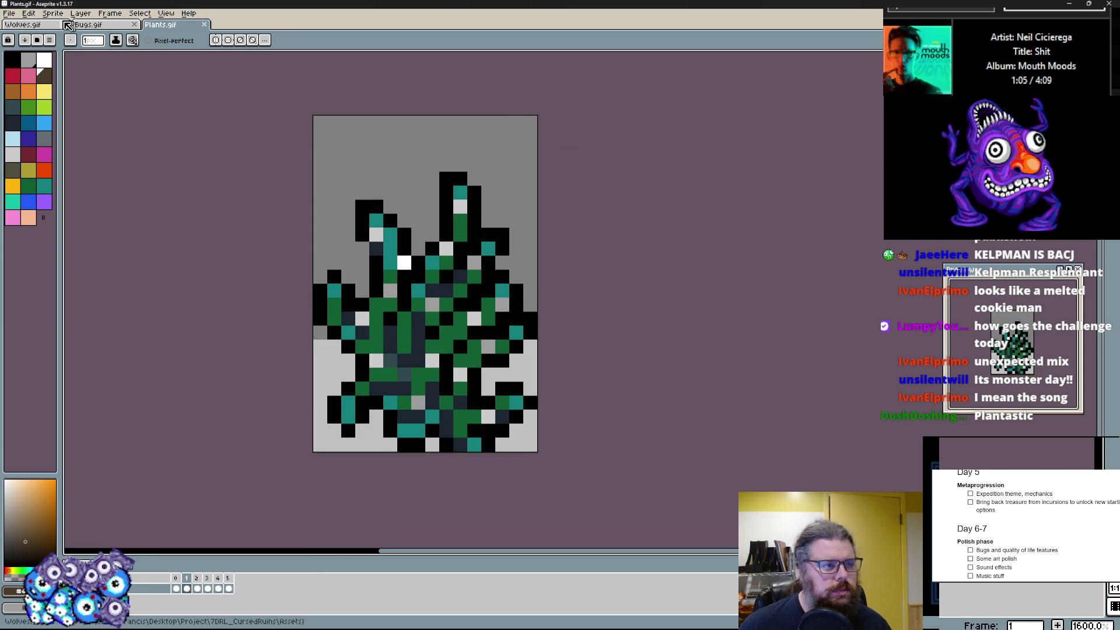
pyautogui.click(9, 14)
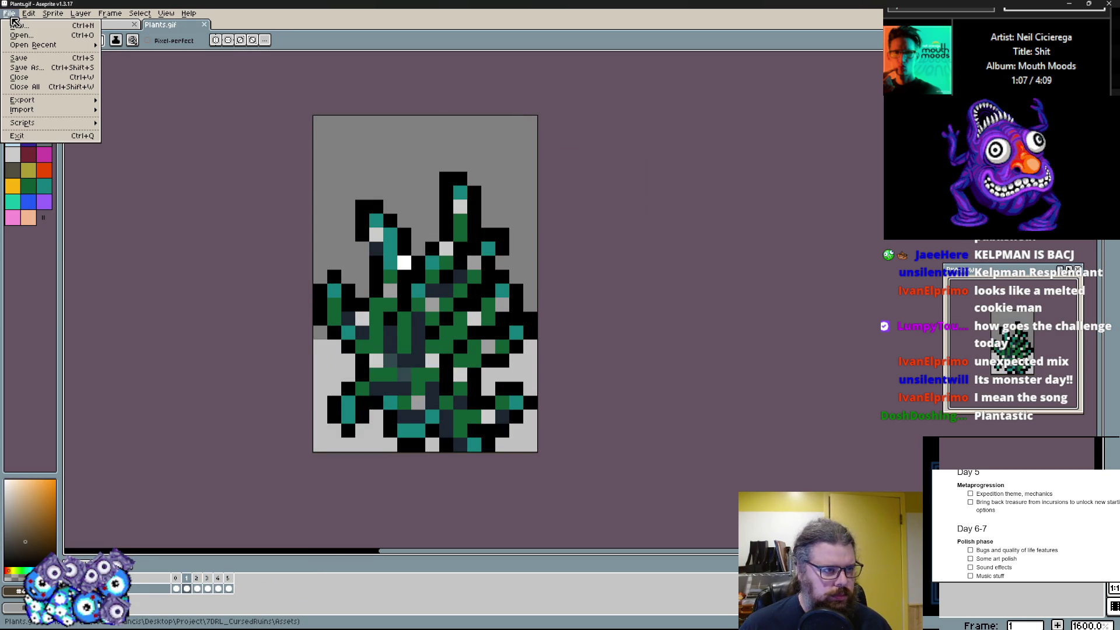
# - Dismiss an accidental Save As dialog and cancel a new-sprite dialog for Plants.gif
pyautogui.click(19, 69)
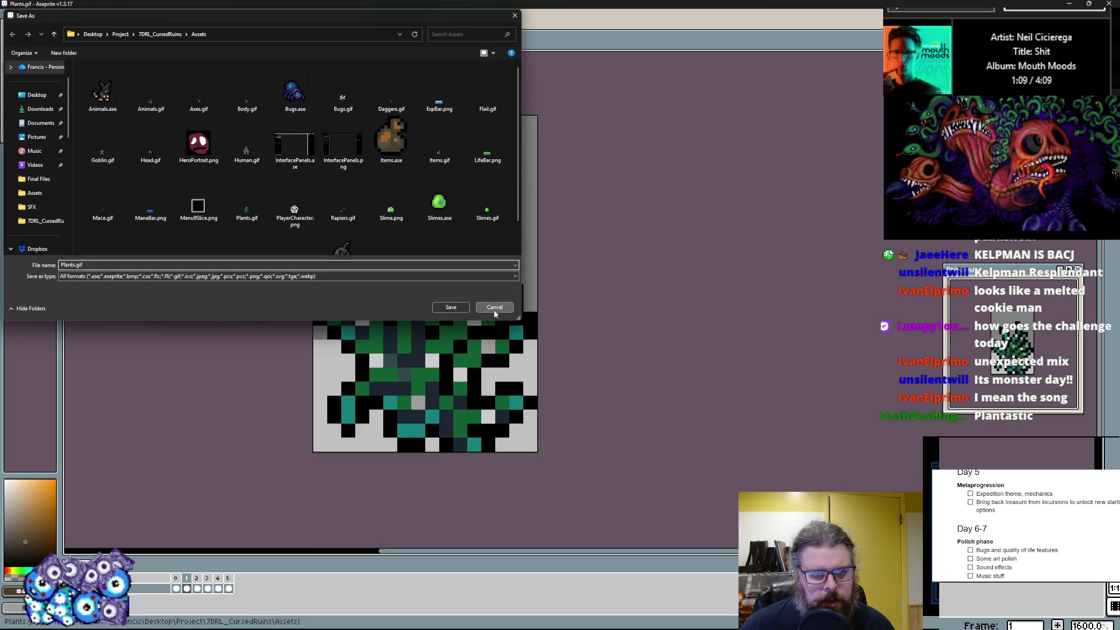
pyautogui.press('Return')
pyautogui.click(10, 13)
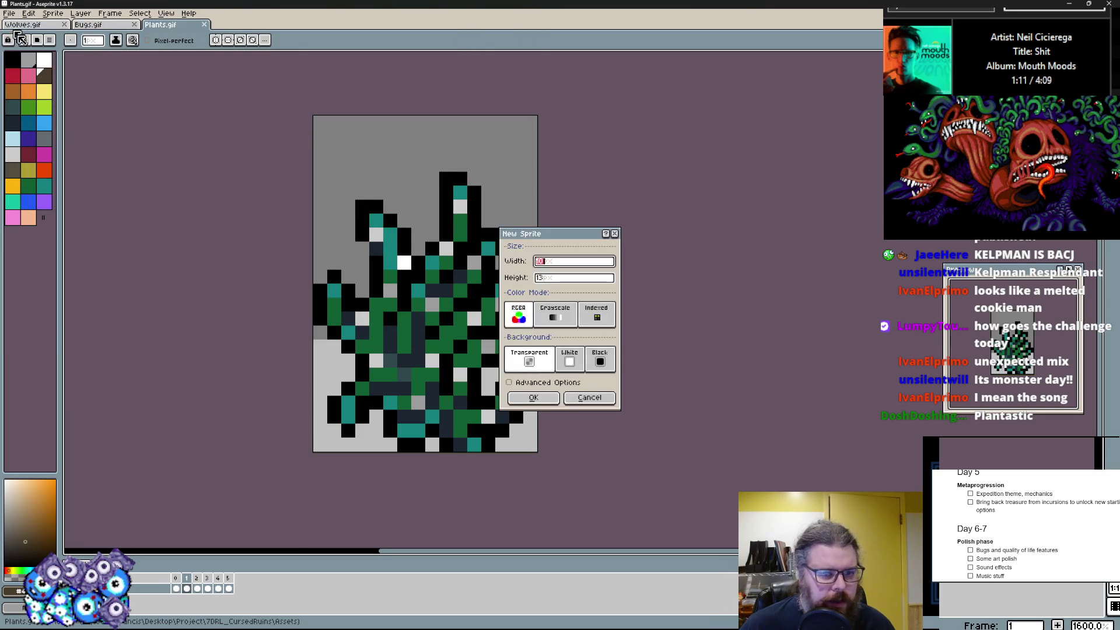
pyautogui.click(589, 397)
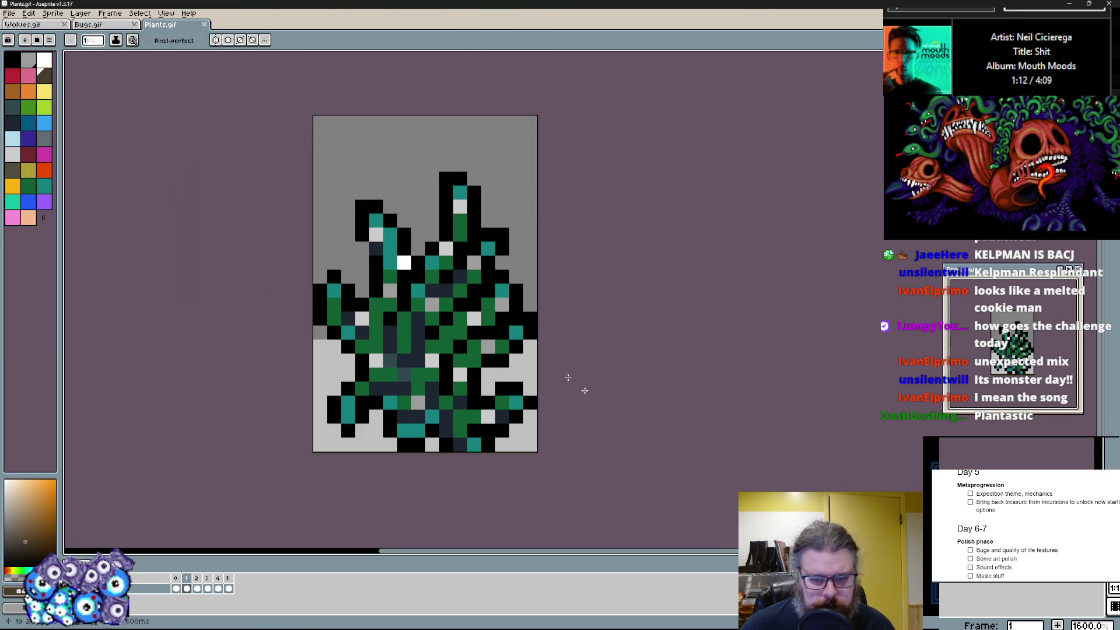
# - Open the Slimes.ase sprite from the Assets folder in a new tab
pyautogui.click(10, 13)
pyautogui.click(19, 36)
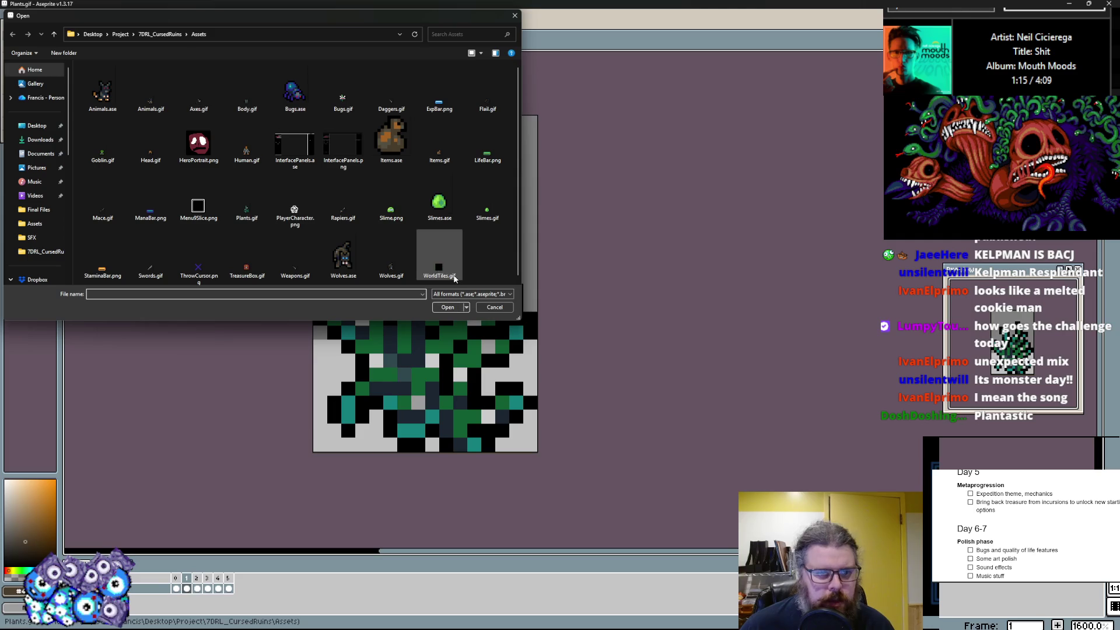
pyautogui.click(492, 209)
pyautogui.click(449, 308)
pyautogui.scroll(2, 506, 287)
pyautogui.scroll(1, 517, 297)
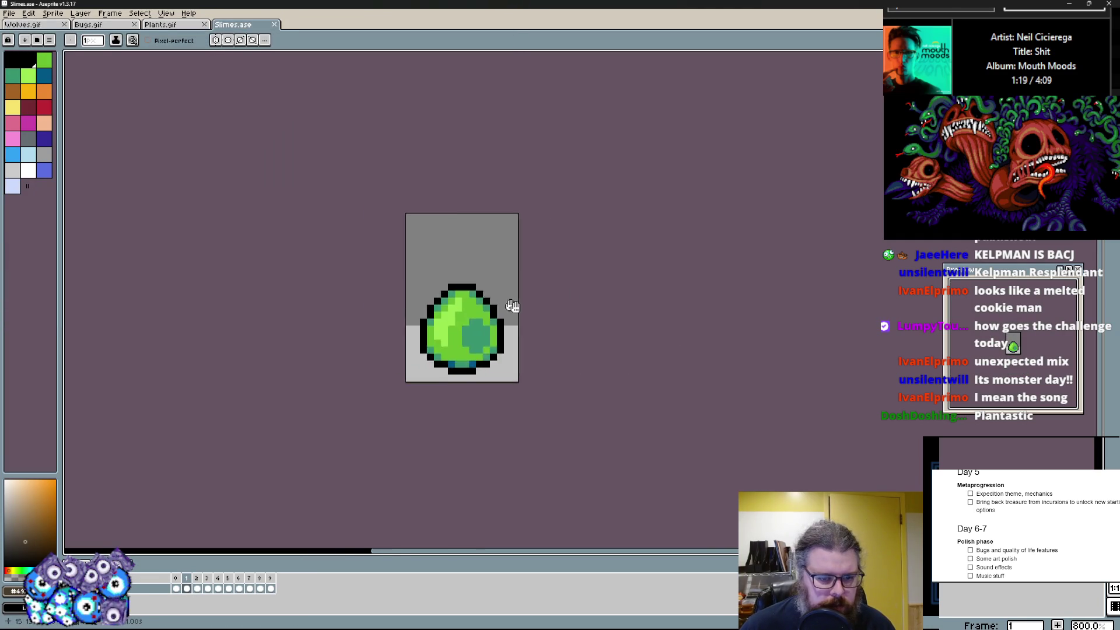
pyautogui.scroll(1, 517, 302)
# - Step through the red, grey, blue and green slime frames and land on the grey egg frame
pyautogui.press('Right')
pyautogui.scroll(1, 517, 307)
pyautogui.press('Right')
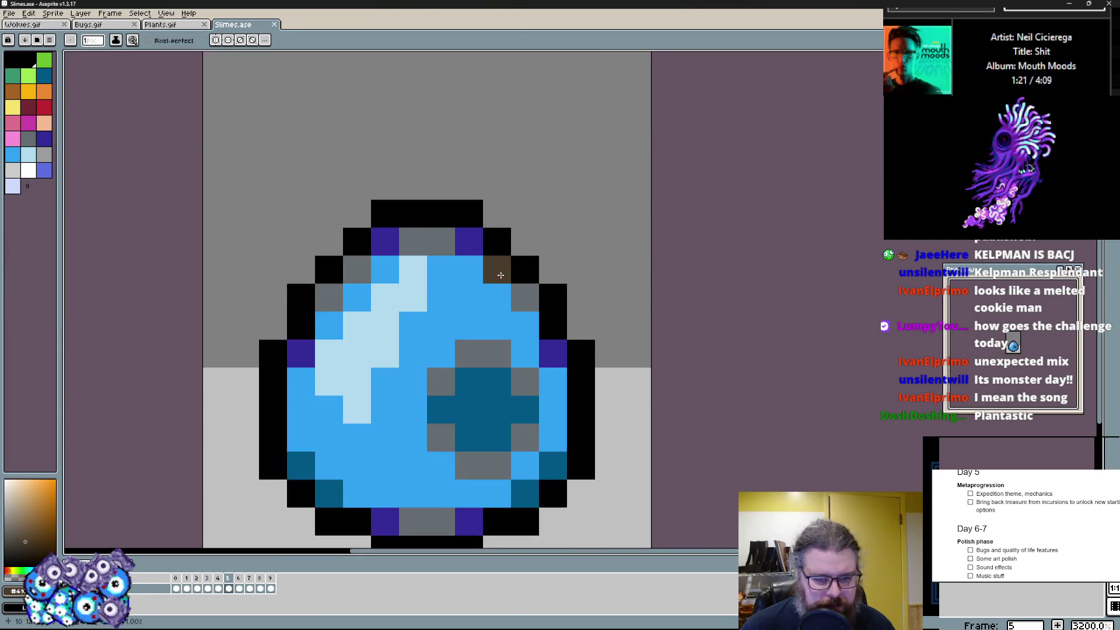
pyautogui.scroll(-1, 490, 298)
pyautogui.press('Right')
pyautogui.press('Right')
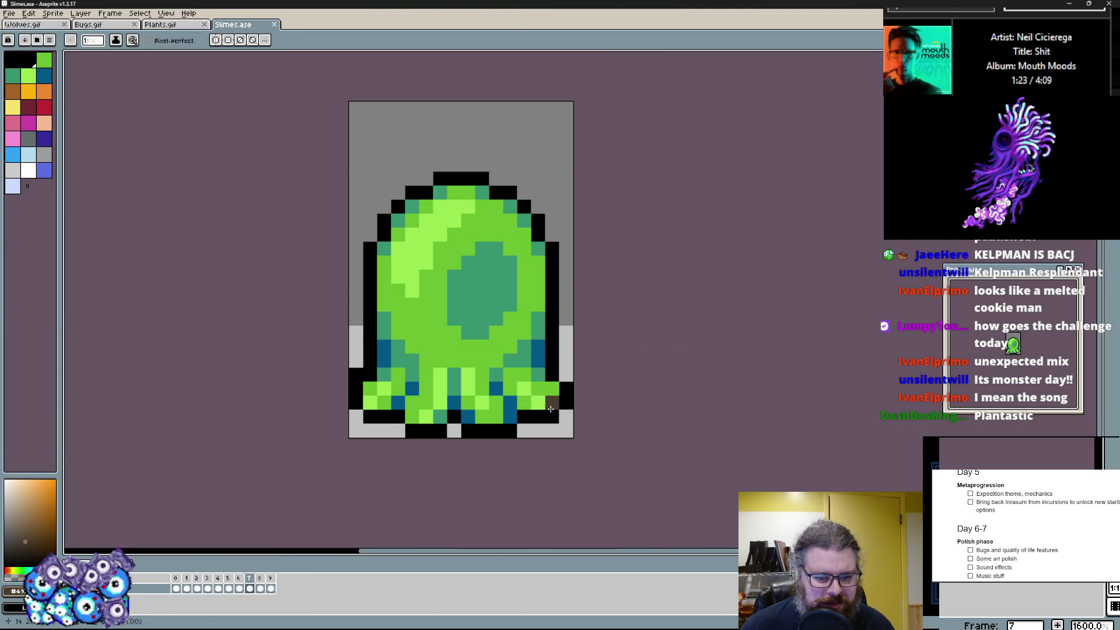
pyautogui.press('Right')
pyautogui.press('Right')
pyautogui.press('Left')
pyautogui.press('Left')
pyautogui.press('Left')
pyautogui.press('Right')
pyautogui.press('Right')
pyautogui.press('Left')
pyautogui.press('Left')
pyautogui.press('Right')
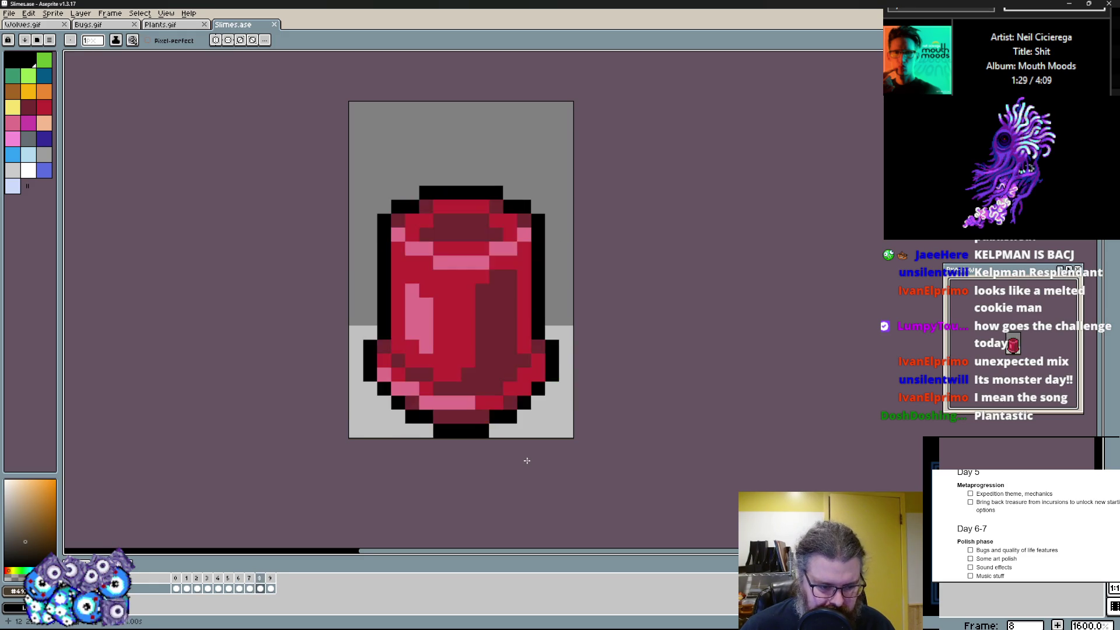
pyautogui.press('Right')
pyautogui.press('Left')
pyautogui.press('Left')
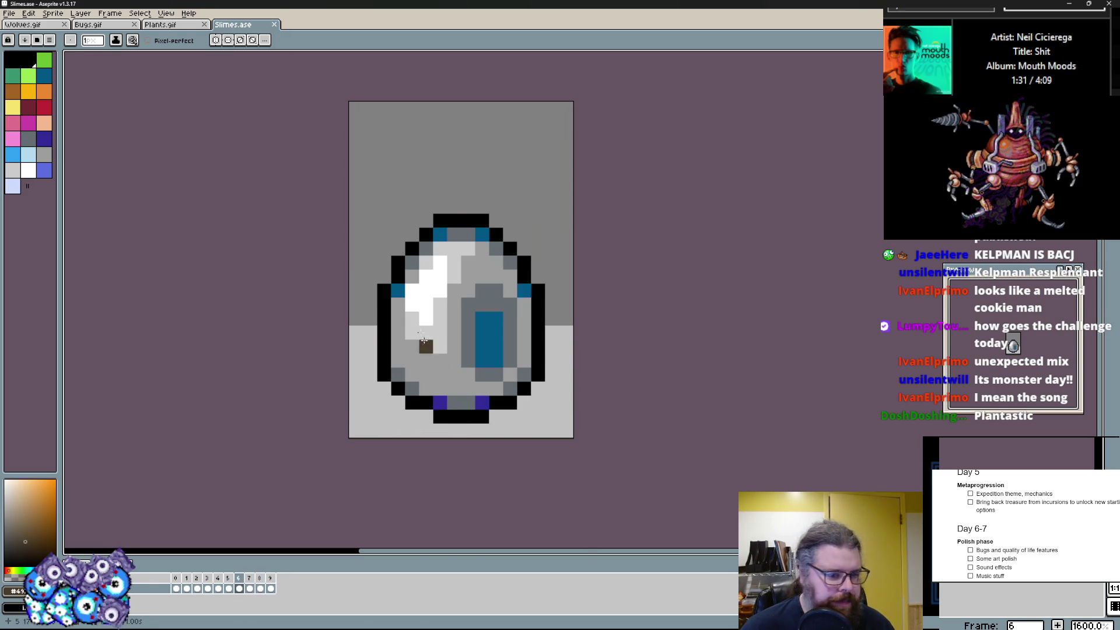
pyautogui.press('Left')
pyautogui.press('Right')
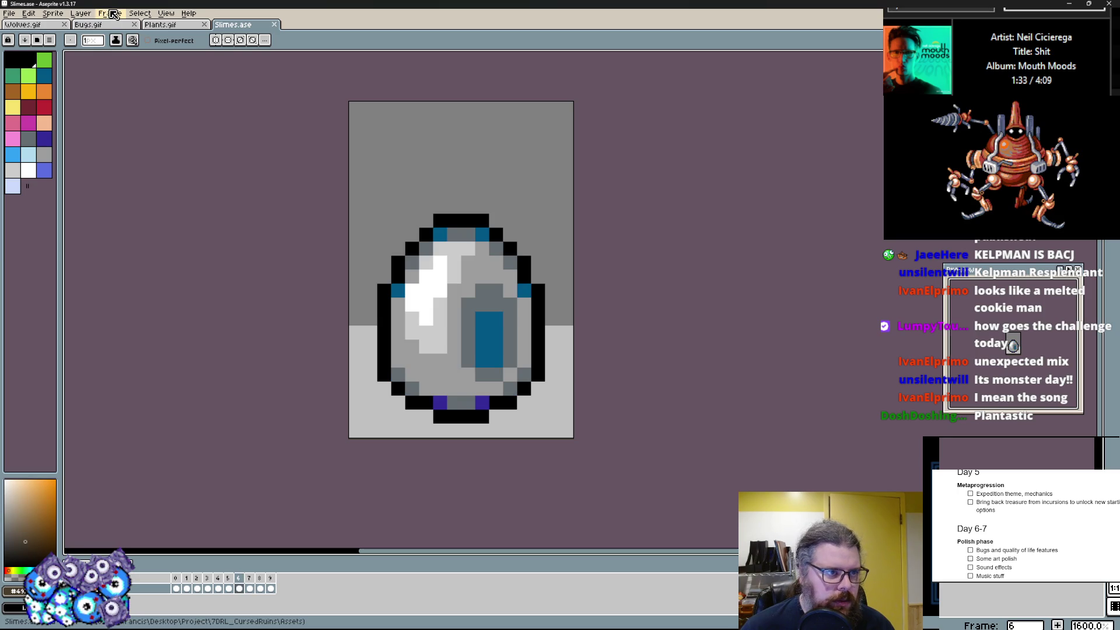
# - Glance at the Frame menu, recheck frames 1 to 7, and return to the grey egg frame with Frame options open
pyautogui.click(110, 13)
pyautogui.click(132, 50)
pyautogui.press('Left')
pyautogui.press('Left')
pyautogui.press('Left')
pyautogui.press('Left')
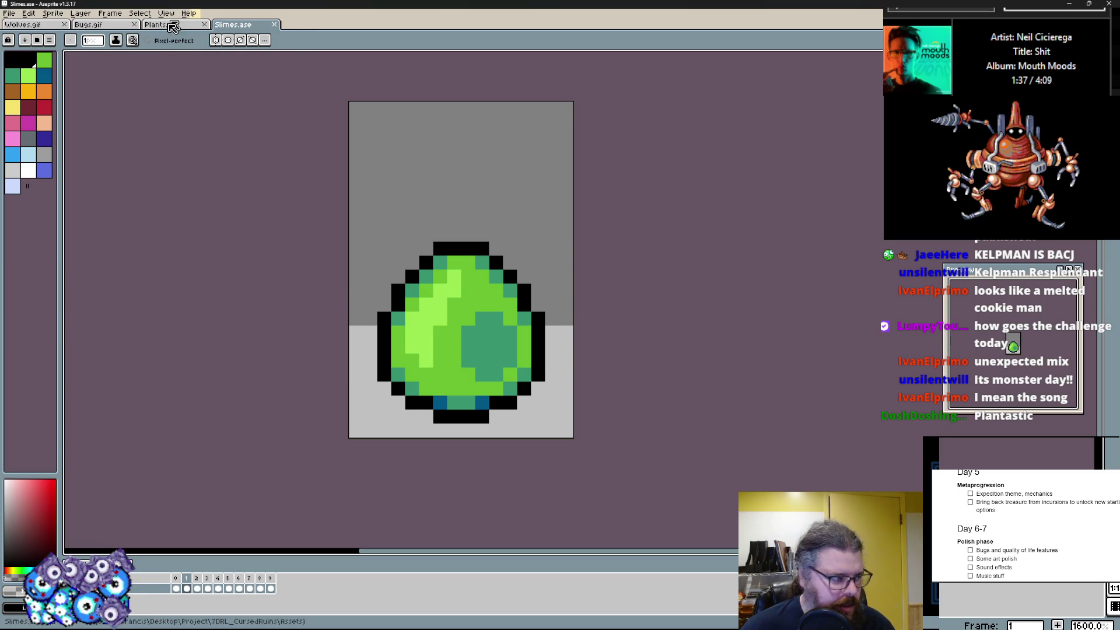
pyautogui.press('Right')
pyautogui.press('Right')
pyautogui.press('Right')
pyautogui.press('Right')
pyautogui.press('Right')
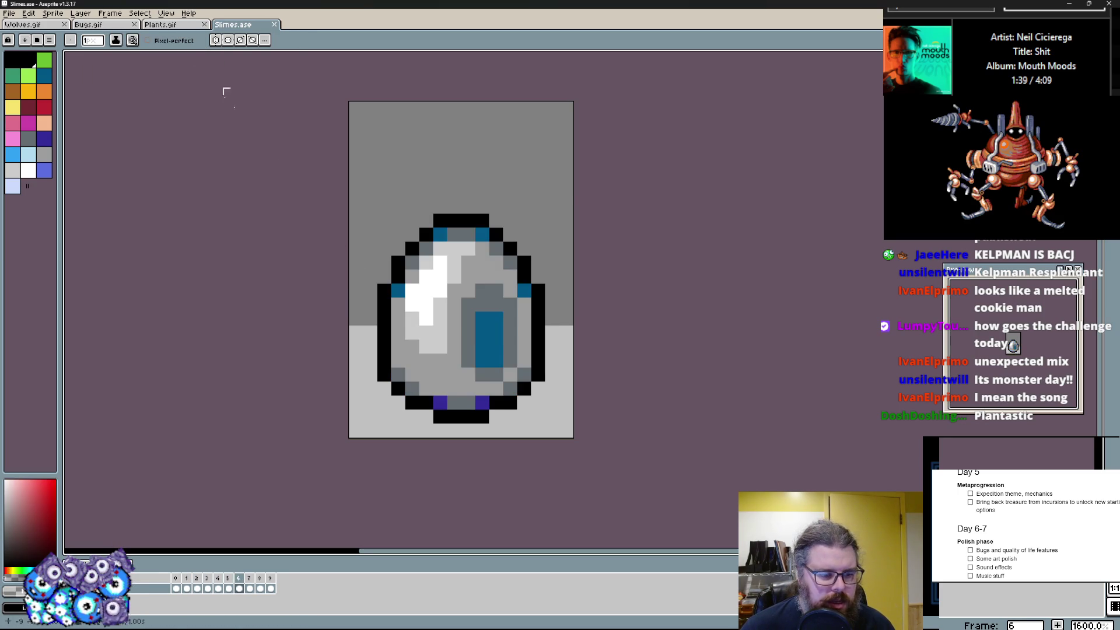
pyautogui.press('Right')
pyautogui.scroll(1, 318, 164)
pyautogui.scroll(-1, 318, 164)
pyautogui.scroll(-1, 318, 164)
pyautogui.press('Left')
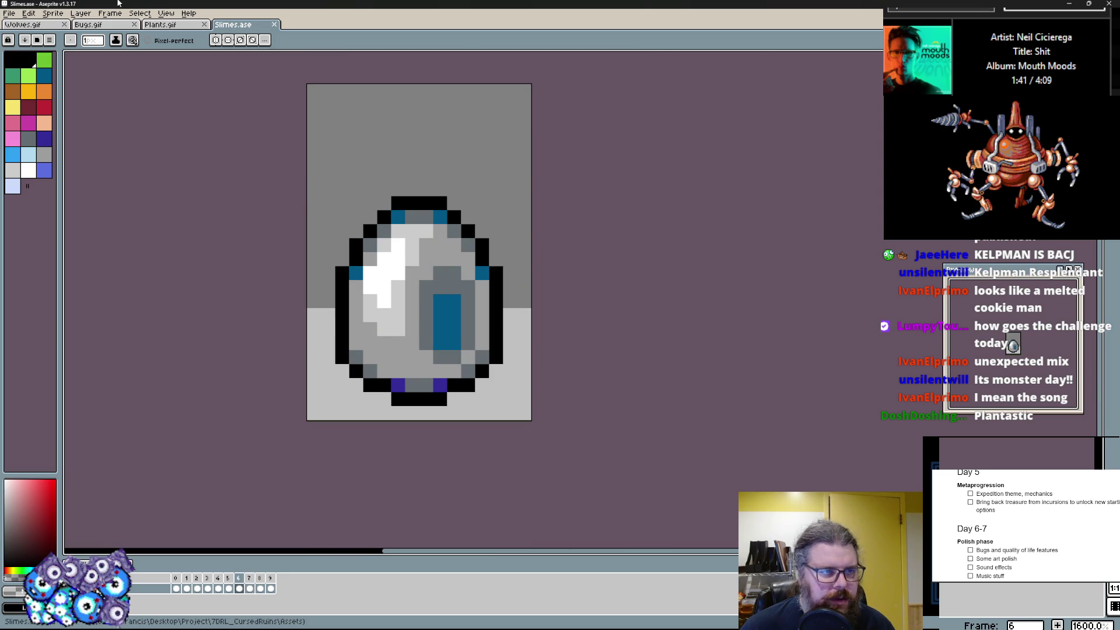
pyautogui.click(109, 13)
# - Add a new empty frame 7 after the egg and rough in a green slime body, erasing stray lower-right pixels
pyautogui.click(130, 67)
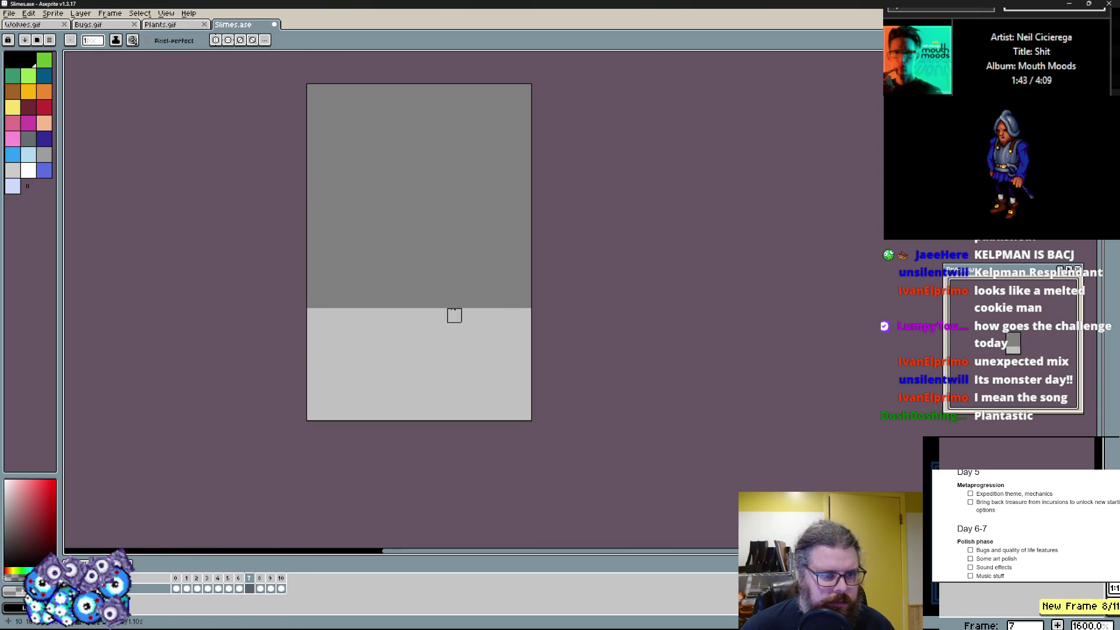
pyautogui.press('Left')
pyautogui.scroll(1, 410, 278)
pyautogui.press('Right')
pyautogui.press('Right')
pyautogui.keyDown('alt'); pyautogui.click(434, 370); pyautogui.keyUp('alt')
pyautogui.press('Left')
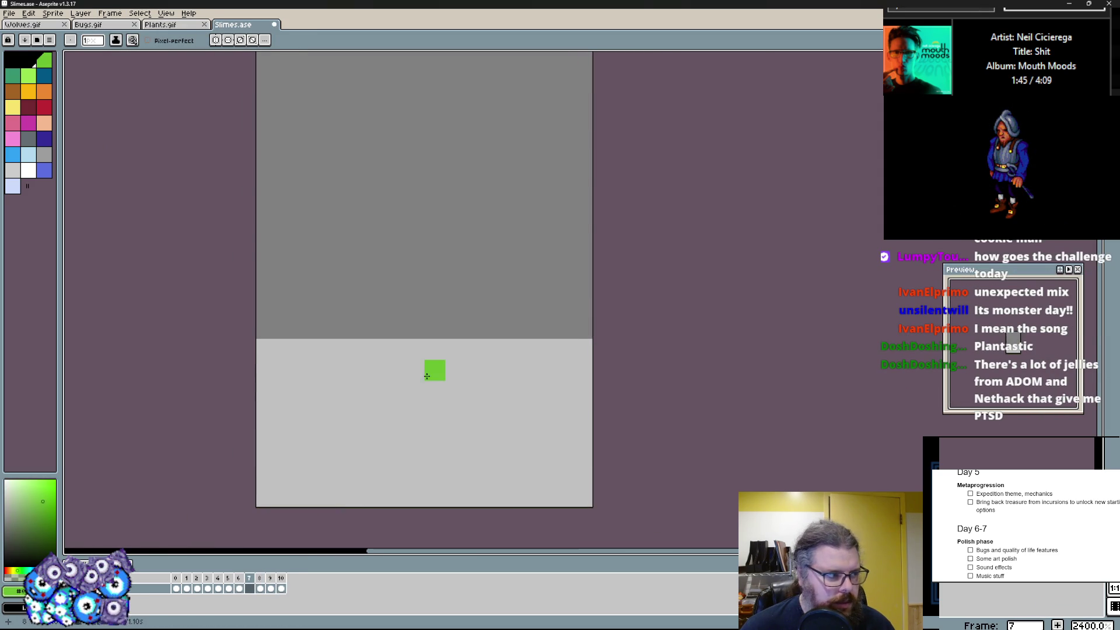
pyautogui.scroll(1, 429, 354)
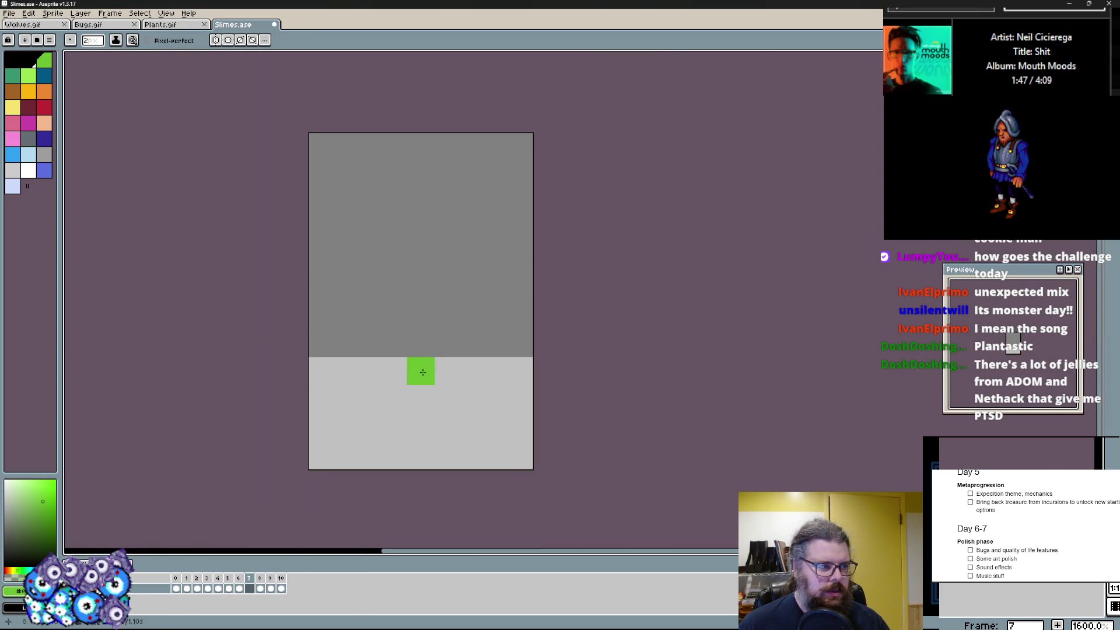
pyautogui.scroll(1, 402, 377)
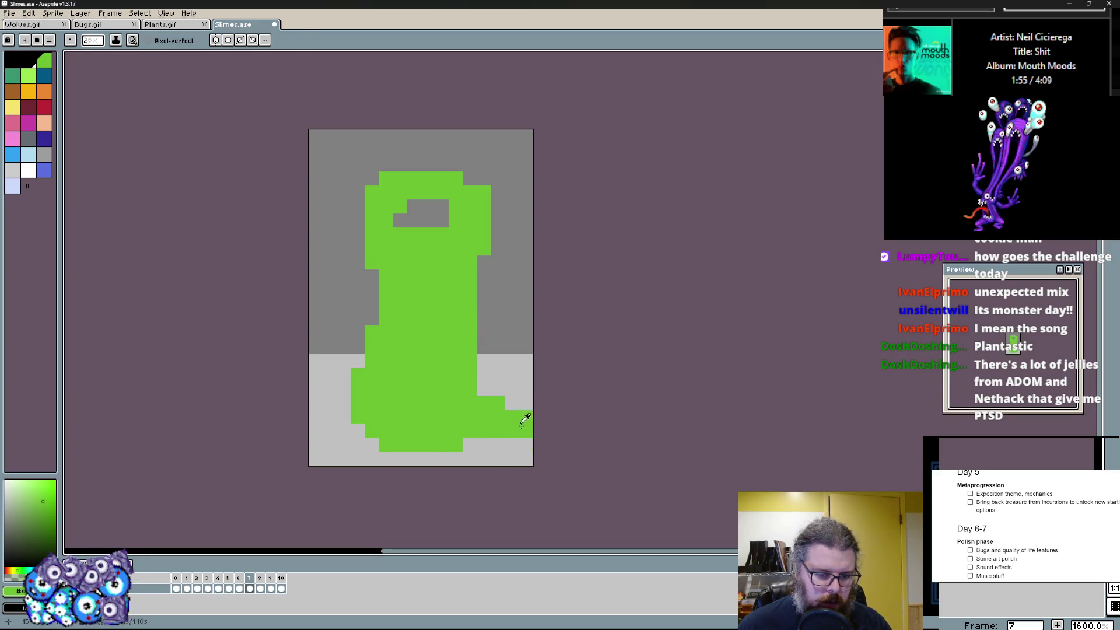
pyautogui.rightClick(522, 435)
pyautogui.moveTo(512, 411); pyautogui.dragTo(464, 451)
pyautogui.rightClick(470, 453)
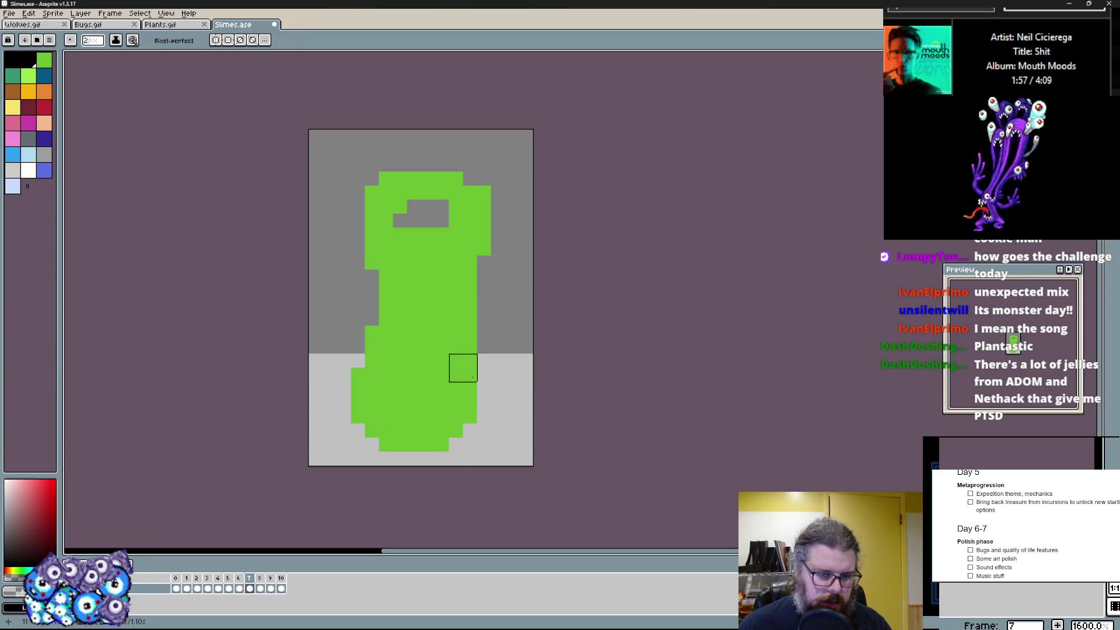
# - Fill the hole in the slime's head and reshape it narrower and taller
pyautogui.moveTo(407, 214)
pyautogui.mouseDown()
pyautogui.moveTo(446, 214)
pyautogui.moveTo(476, 237)
pyautogui.mouseUp()
pyautogui.moveTo(377, 180); pyautogui.dragTo(455, 179)
pyautogui.click(396, 245)
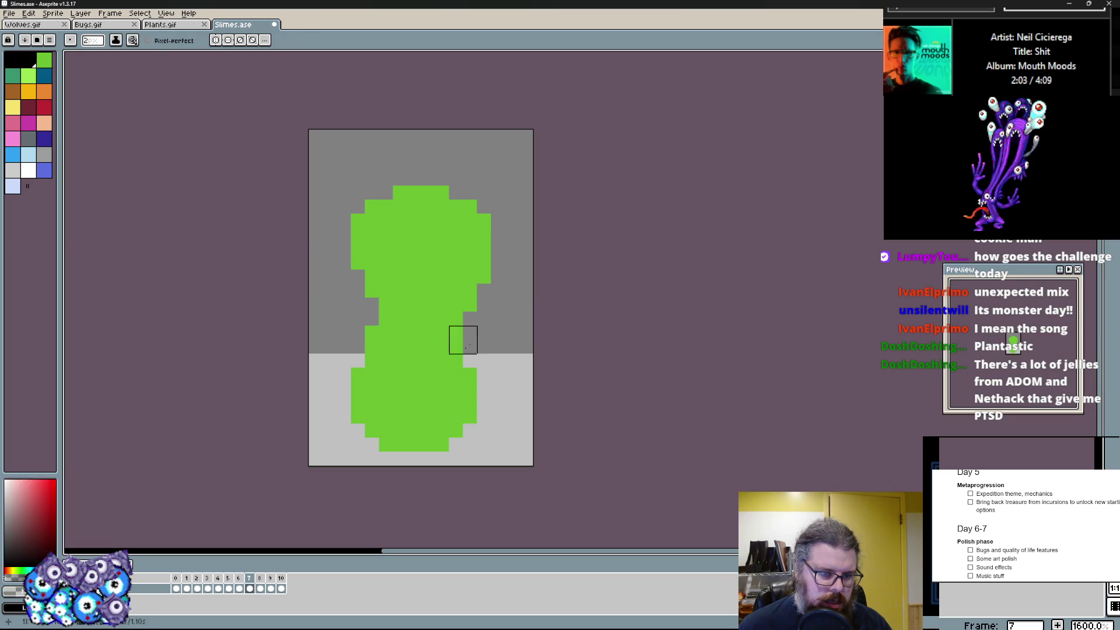
pyautogui.scroll(1, 386, 385)
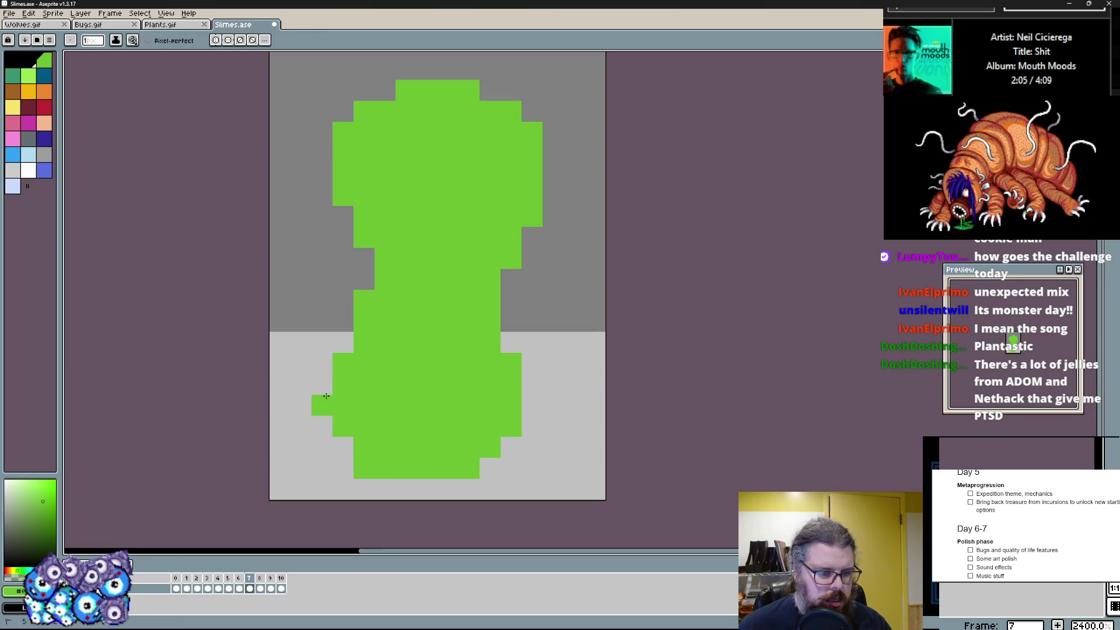
pyautogui.click(34, 45)
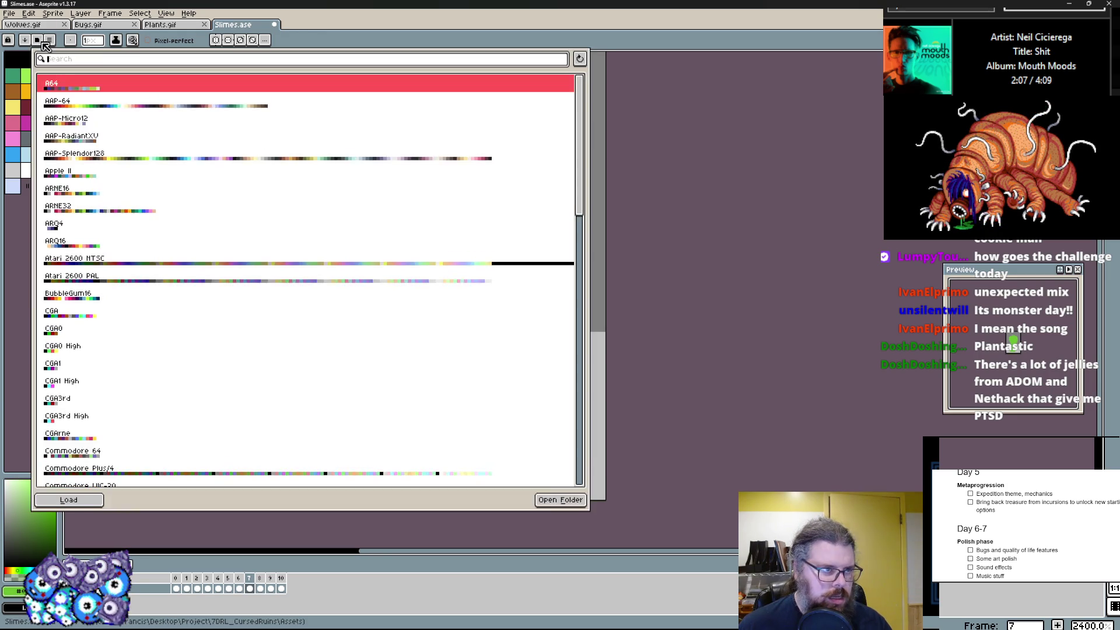
# - Close Wolves.gif and load the ARNE32 palette preset for the Slimes sprite
pyautogui.press('Escape')
pyautogui.click(63, 23)
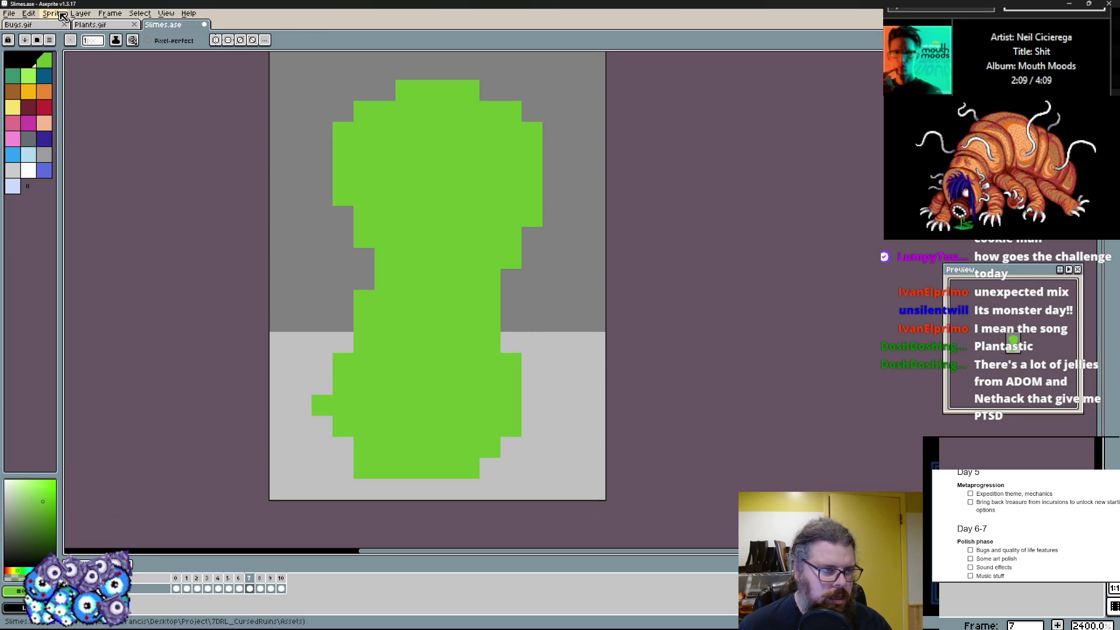
pyautogui.click(64, 15)
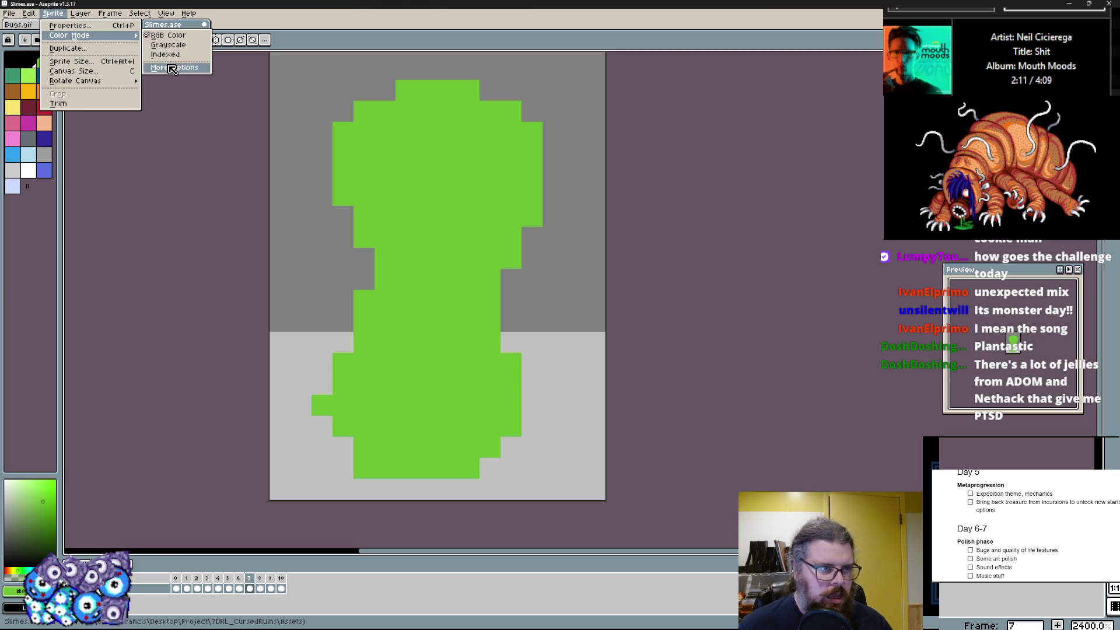
pyautogui.click(175, 56)
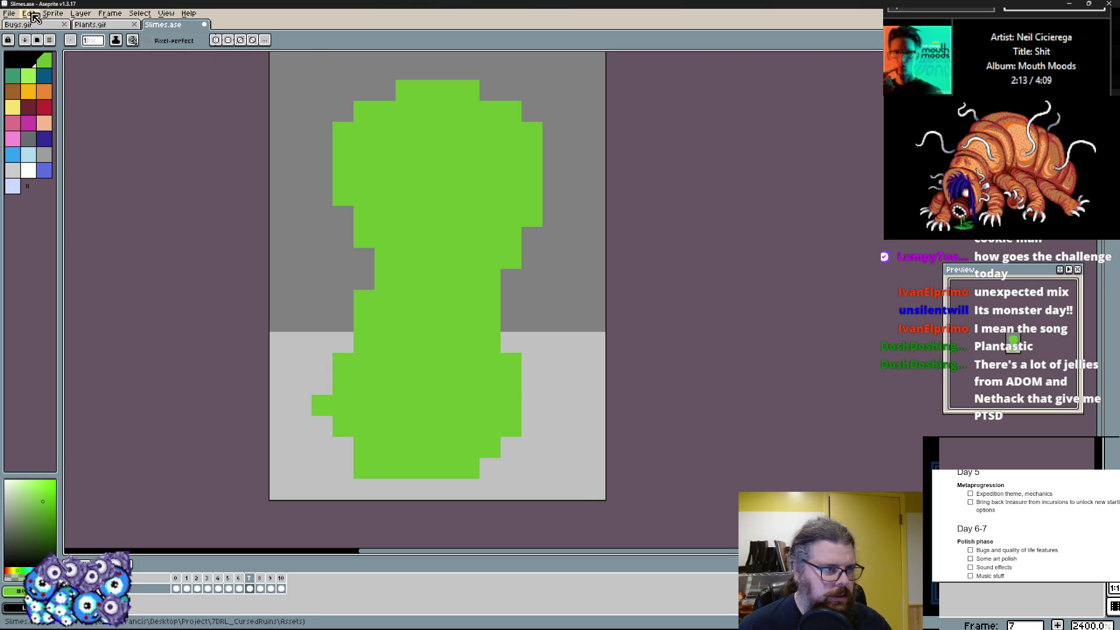
pyautogui.click(34, 45)
pyautogui.click(114, 208)
pyautogui.click(69, 500)
pyautogui.press('Escape')
# - Compare with the egg frame and add a green bump pixel at the right edge of the slime's base
pyautogui.press('Left')
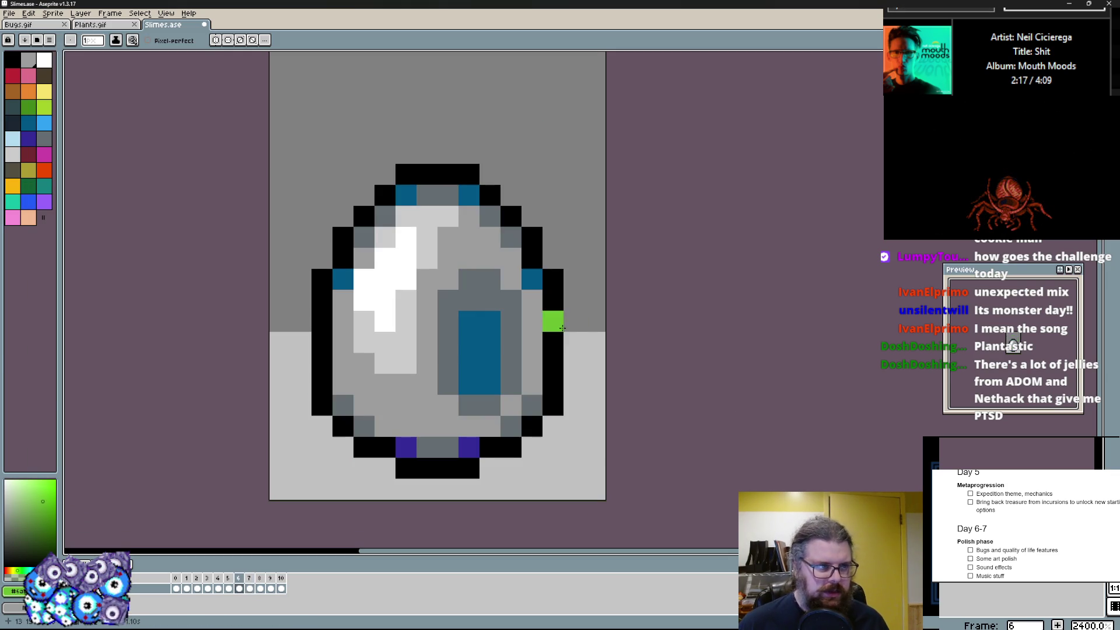
pyautogui.press('Right')
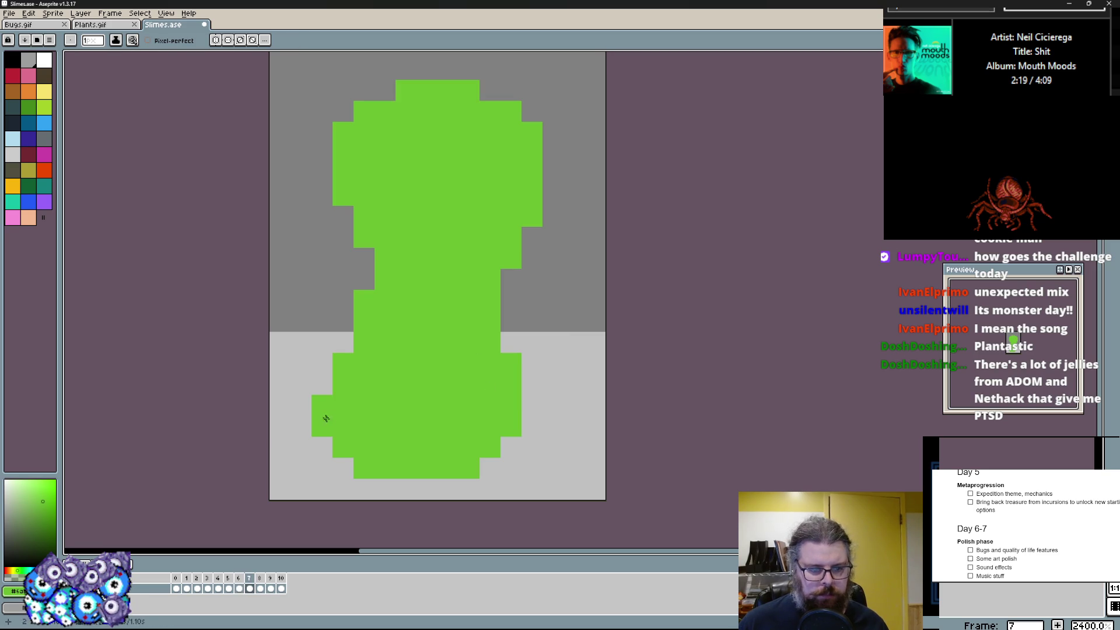
pyautogui.press('Right')
pyautogui.press('Left')
pyautogui.click(533, 399)
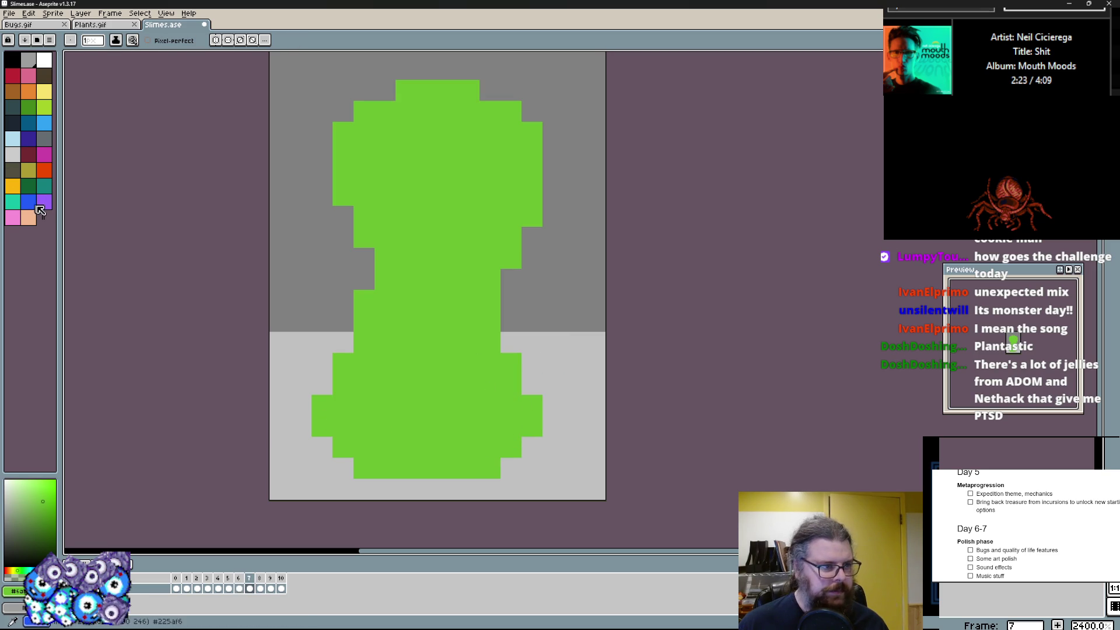
pyautogui.click(31, 129)
pyautogui.scroll(1, 420, 351)
# - Try blue, dark red and purple strokes at the slime's lower left and undo them, settling on bright blue
pyautogui.moveTo(329, 366); pyautogui.dragTo(289, 429)
pyautogui.hotkey('ctrl', 'z')
pyautogui.click(311, 372)
pyautogui.hotkey('ctrl', 'z')
pyautogui.click(24, 155)
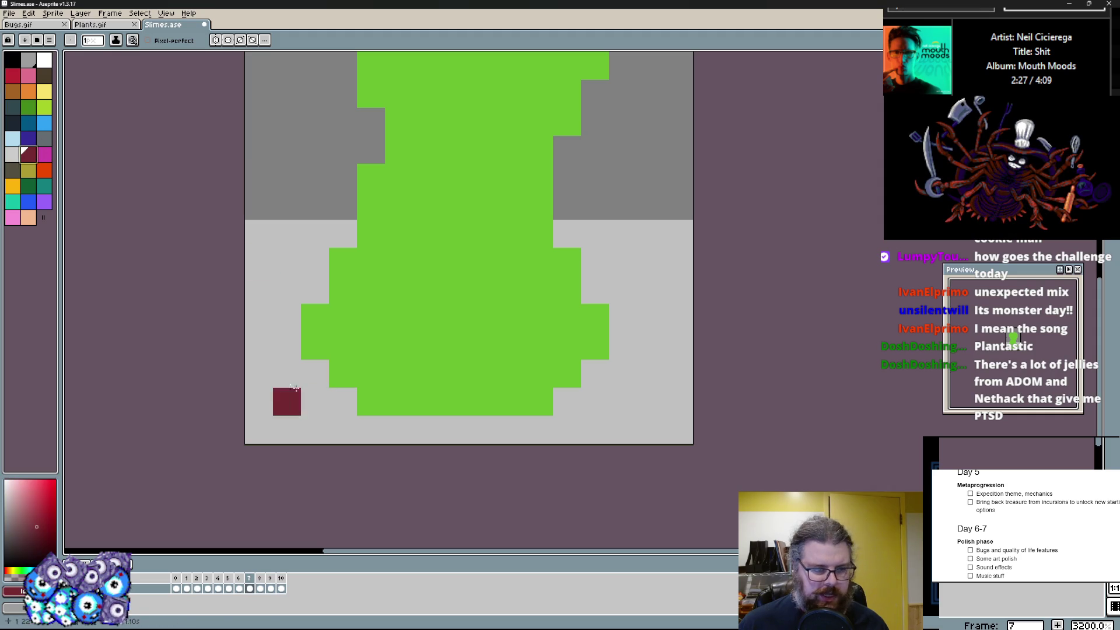
pyautogui.click(45, 197)
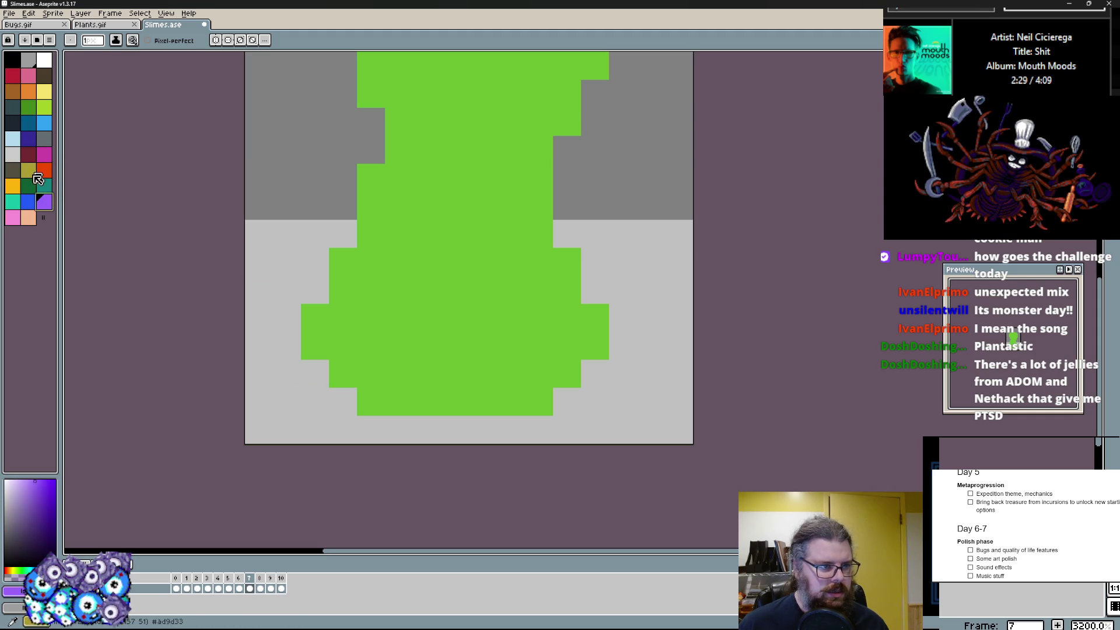
pyautogui.click(25, 200)
pyautogui.moveTo(259, 401); pyautogui.dragTo(398, 346)
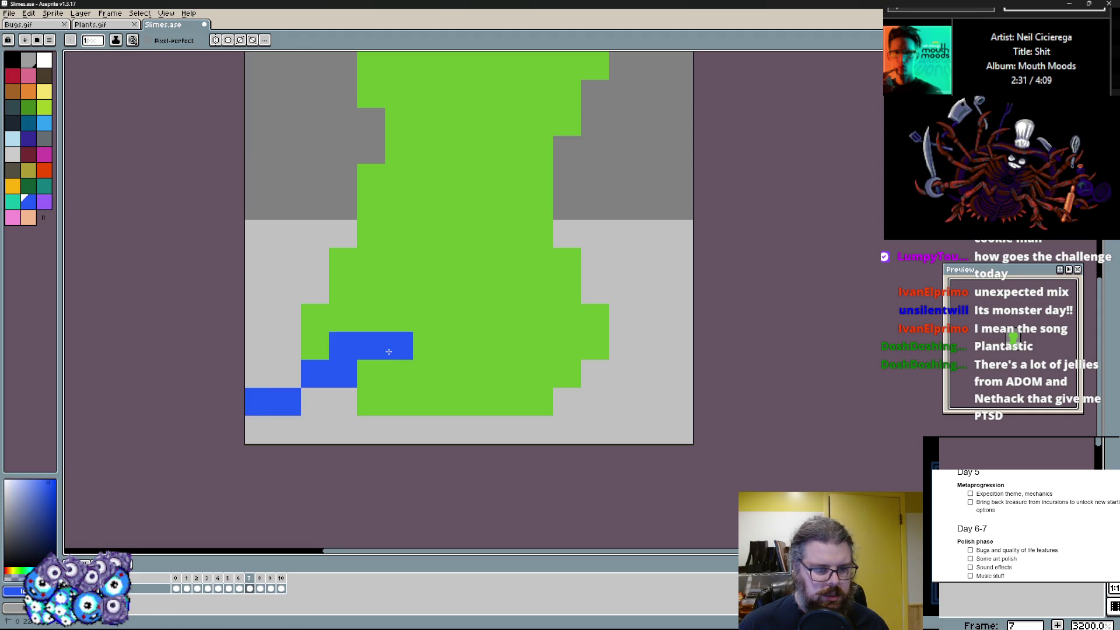
pyautogui.hotkey('ctrl', 'z')
# - Paint blue tentacles at the slime's left, bottom middle, bottom right and both sides, undoing excess strokes
pyautogui.moveTo(261, 405)
pyautogui.mouseDown()
pyautogui.moveTo(307, 372)
pyautogui.moveTo(395, 372)
pyautogui.moveTo(260, 289)
pyautogui.moveTo(342, 272)
pyautogui.mouseUp()
pyautogui.moveTo(481, 350); pyautogui.dragTo(503, 433)
pyautogui.scroll(1, 595, 403)
pyautogui.moveTo(577, 465)
pyautogui.mouseDown()
pyautogui.moveTo(598, 395)
pyautogui.moveTo(638, 430)
pyautogui.moveTo(553, 416)
pyautogui.mouseUp()
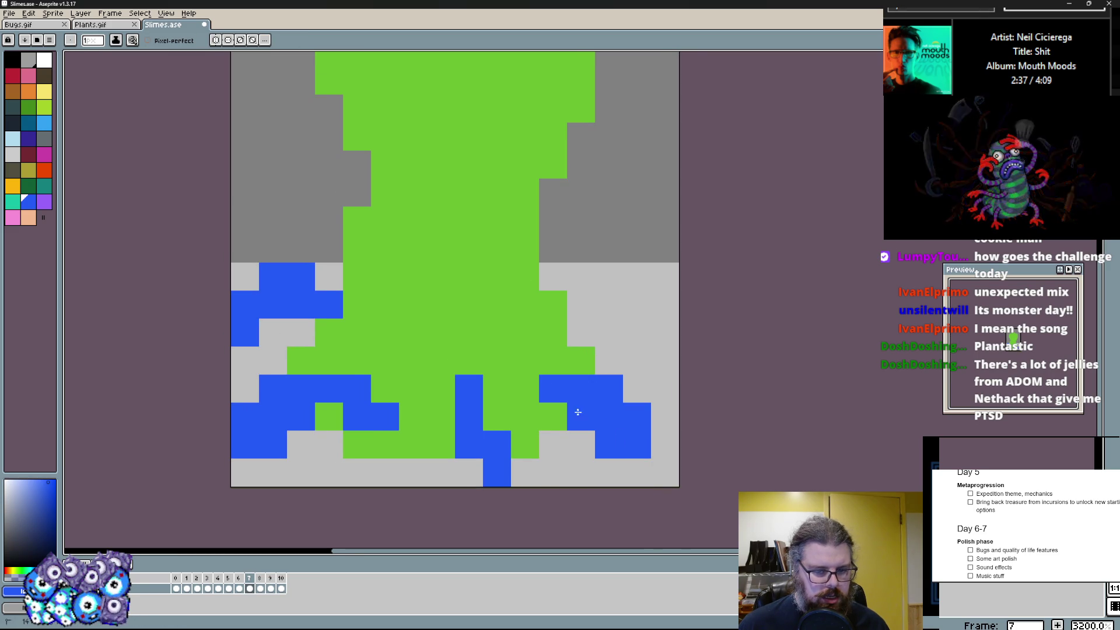
pyautogui.moveTo(598, 377); pyautogui.dragTo(562, 441)
pyautogui.moveTo(486, 403)
pyautogui.mouseDown()
pyautogui.moveTo(626, 376)
pyautogui.moveTo(486, 315)
pyautogui.mouseUp()
pyautogui.moveTo(485, 262)
pyautogui.mouseDown()
pyautogui.moveTo(580, 313)
pyautogui.moveTo(604, 341)
pyautogui.mouseUp()
pyautogui.moveTo(368, 294)
pyautogui.mouseDown()
pyautogui.moveTo(254, 306)
pyautogui.moveTo(350, 325)
pyautogui.mouseUp()
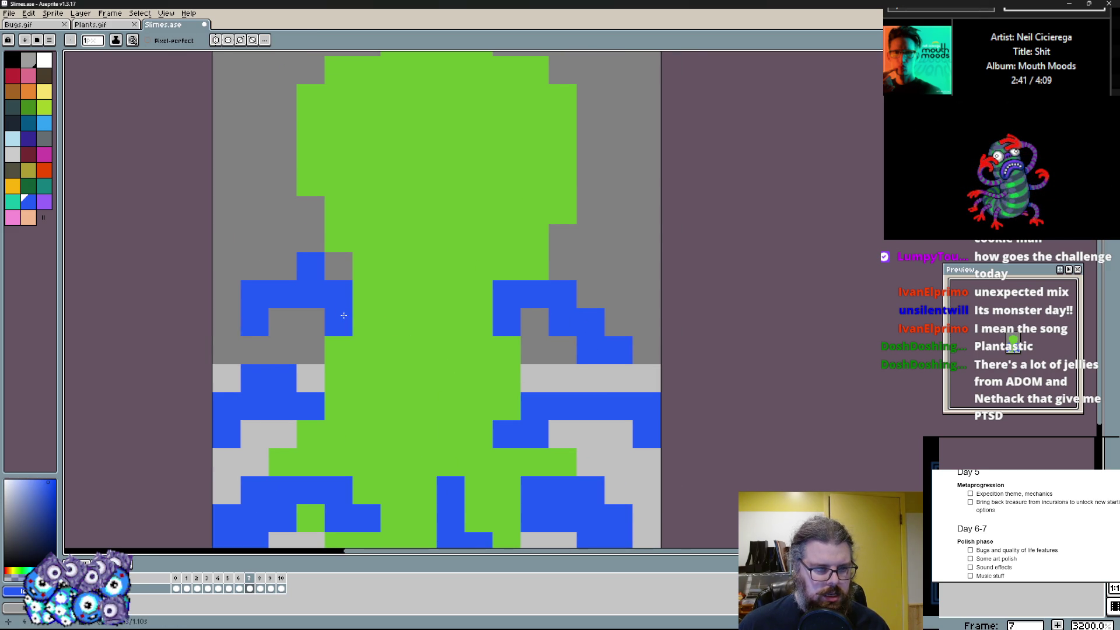
pyautogui.moveTo(350, 262); pyautogui.dragTo(342, 346)
pyautogui.moveTo(256, 226); pyautogui.dragTo(289, 241)
pyautogui.moveTo(490, 240); pyautogui.dragTo(613, 298)
pyautogui.hotkey('ctrl', 'z')
pyautogui.click(403, 298)
pyautogui.scroll(-2, 415, 301)
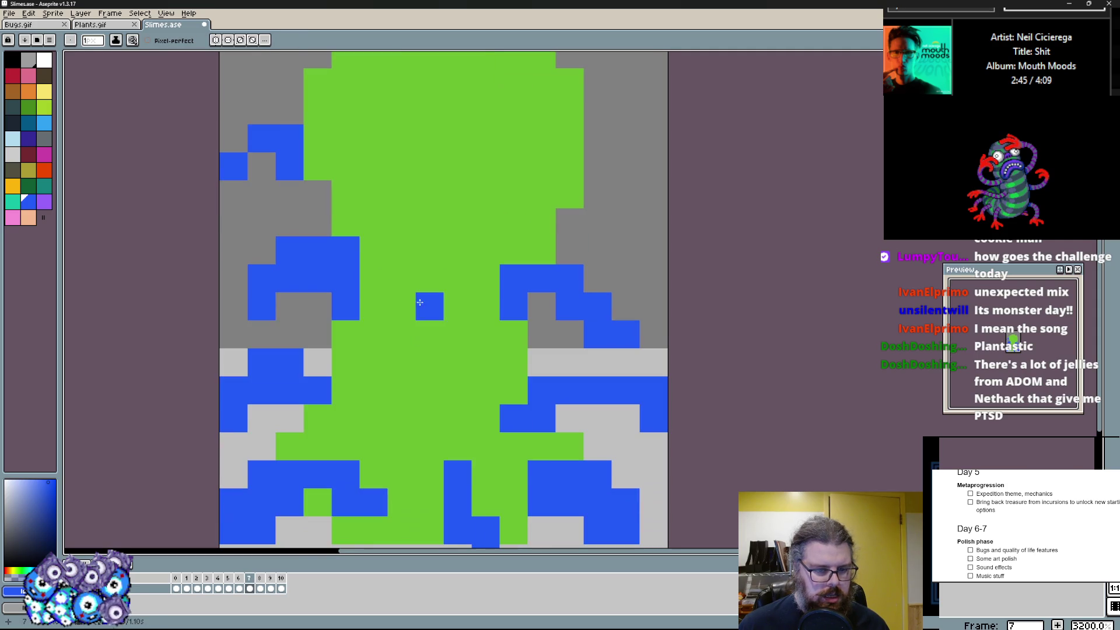
pyautogui.scroll(-1, 350, 274)
pyautogui.moveTo(560, 302); pyautogui.dragTo(604, 354)
pyautogui.scroll(-1, 515, 361)
pyautogui.scroll(1, 515, 361)
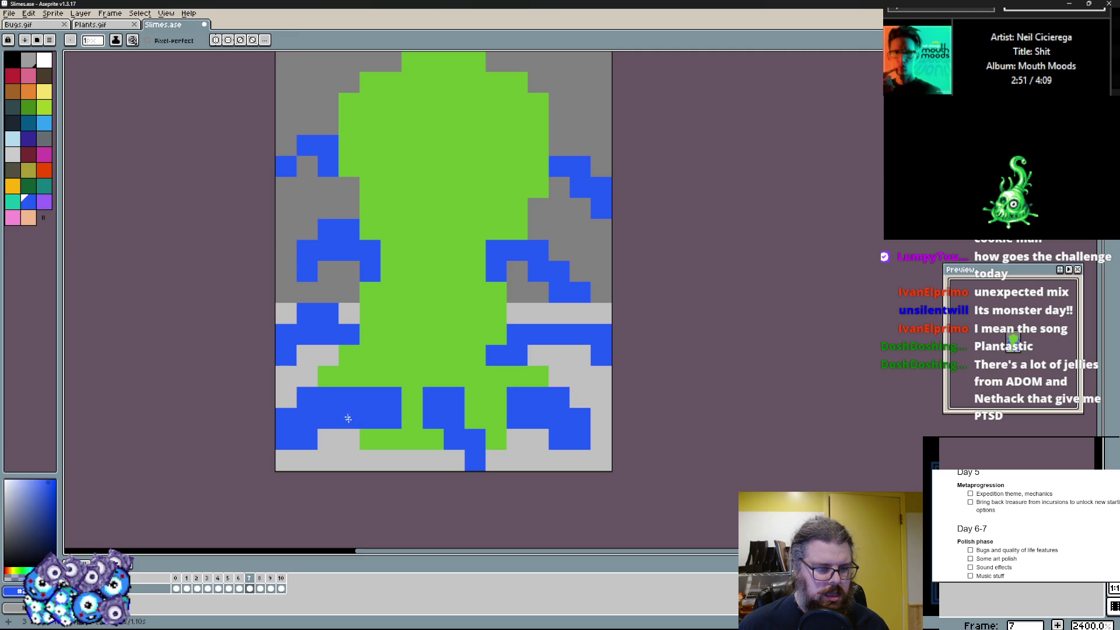
# - Repaint green over blue cells at the base to divide it into stubby feet, then pick white
pyautogui.keyDown('alt'); pyautogui.click(349, 426); pyautogui.keyUp('alt')
pyautogui.moveTo(391, 398)
pyautogui.mouseDown()
pyautogui.moveTo(405, 415)
pyautogui.moveTo(467, 422)
pyautogui.mouseUp()
pyautogui.keyDown('alt'); pyautogui.click(479, 448); pyautogui.keyUp('alt')
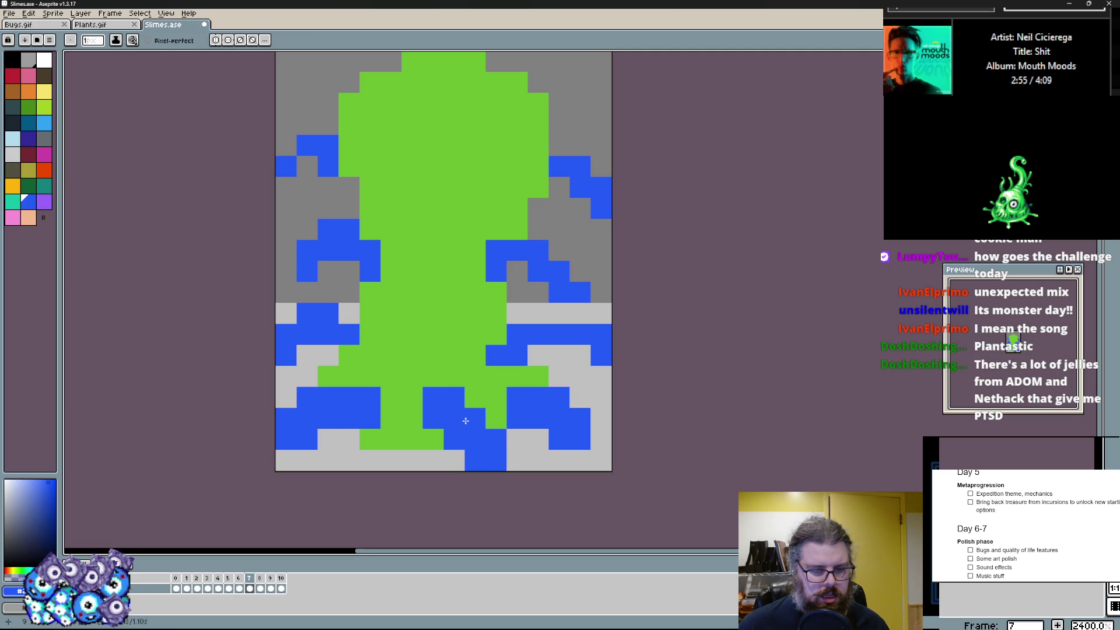
pyautogui.scroll(1, 420, 333)
pyautogui.scroll(1, 421, 341)
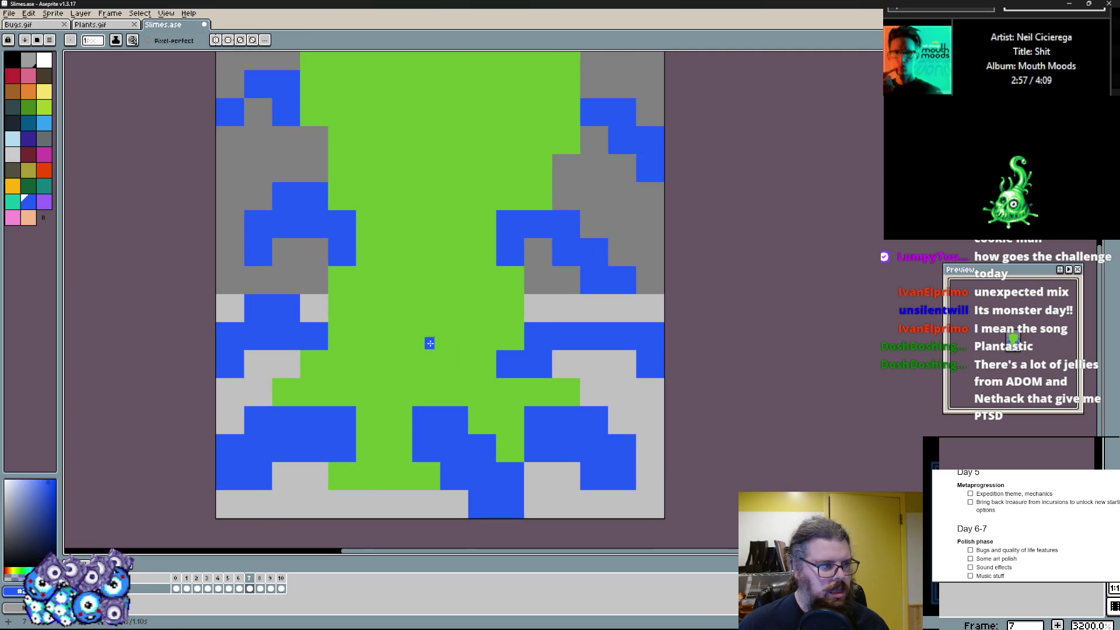
pyautogui.keyDown('alt'); pyautogui.click(351, 289); pyautogui.keyUp('alt')
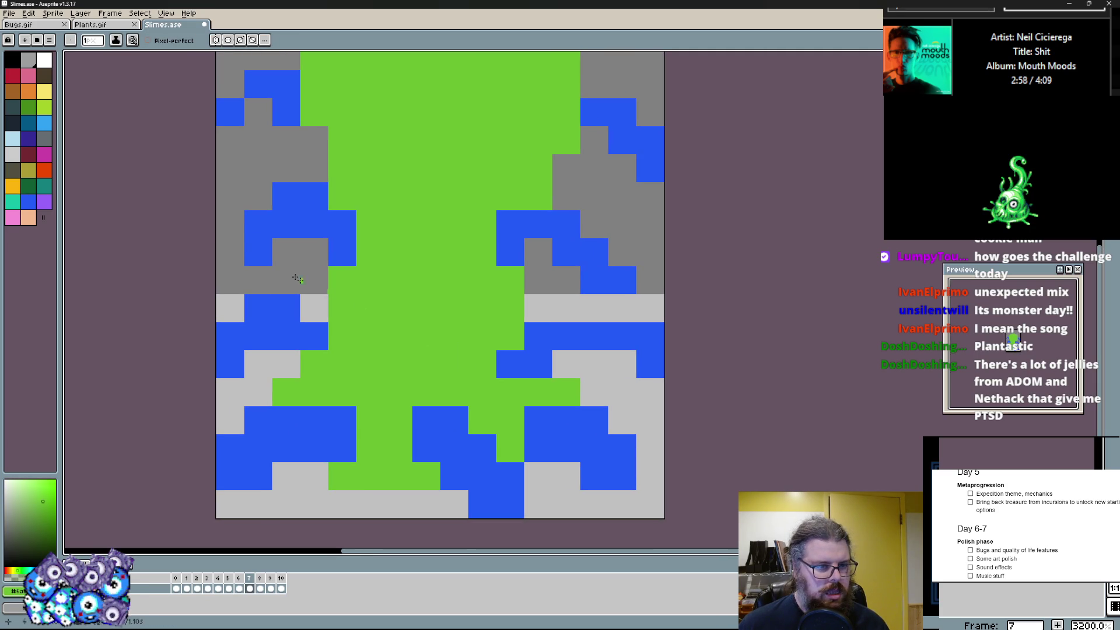
pyautogui.click(44, 60)
# - Draw the three solid white 3x3 eye blocks down the slime's body, undoing stray strokes
pyautogui.moveTo(396, 357); pyautogui.dragTo(372, 307)
pyautogui.hotkey('ctrl', 'z')
pyautogui.moveTo(371, 350)
pyautogui.mouseDown()
pyautogui.moveTo(394, 394)
pyautogui.moveTo(341, 337)
pyautogui.moveTo(341, 306)
pyautogui.mouseUp()
pyautogui.hotkey('ctrl', 'z')
pyautogui.scroll(1, 429, 350)
pyautogui.moveTo(433, 402); pyautogui.dragTo(491, 316)
pyautogui.hotkey('ctrl', 'z')
pyautogui.scroll(1, 473, 333)
pyautogui.moveTo(333, 333)
pyautogui.mouseDown()
pyautogui.moveTo(306, 272)
pyautogui.moveTo(363, 333)
pyautogui.mouseUp()
pyautogui.moveTo(447, 245); pyautogui.dragTo(416, 192)
pyautogui.hotkey('ctrl', 'z')
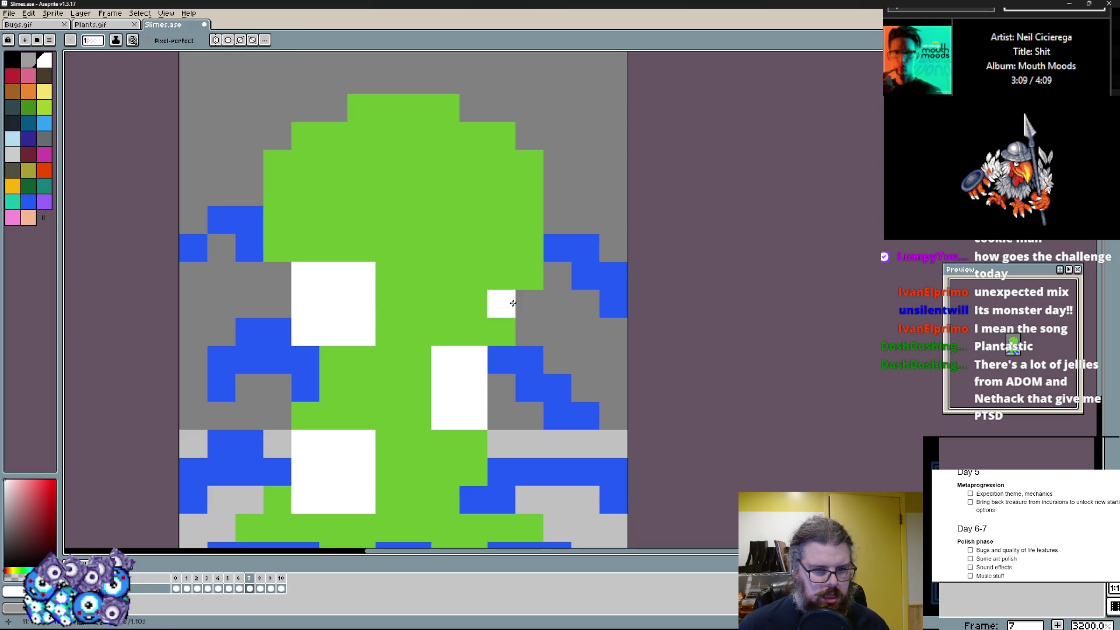
pyautogui.moveTo(487, 359); pyautogui.dragTo(502, 415)
# - Dot black pupils into the three eyes and nudge the bottom eye one pixel right
pyautogui.press('x')
pyautogui.click(334, 303)
pyautogui.click(473, 388)
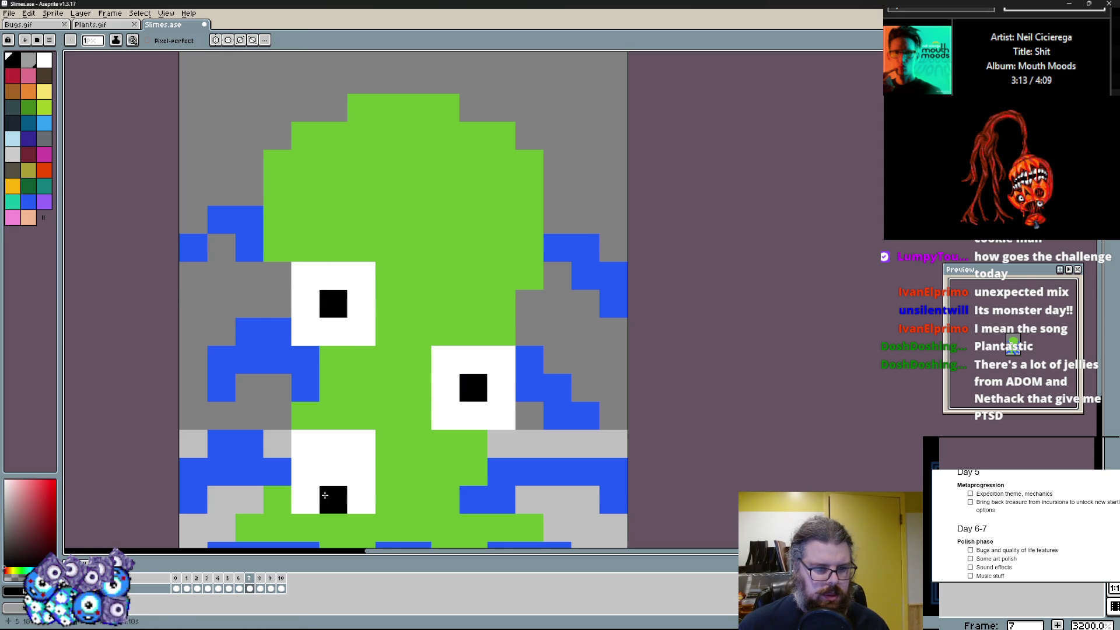
pyautogui.click(334, 471)
pyautogui.moveTo(362, 444); pyautogui.dragTo(389, 499)
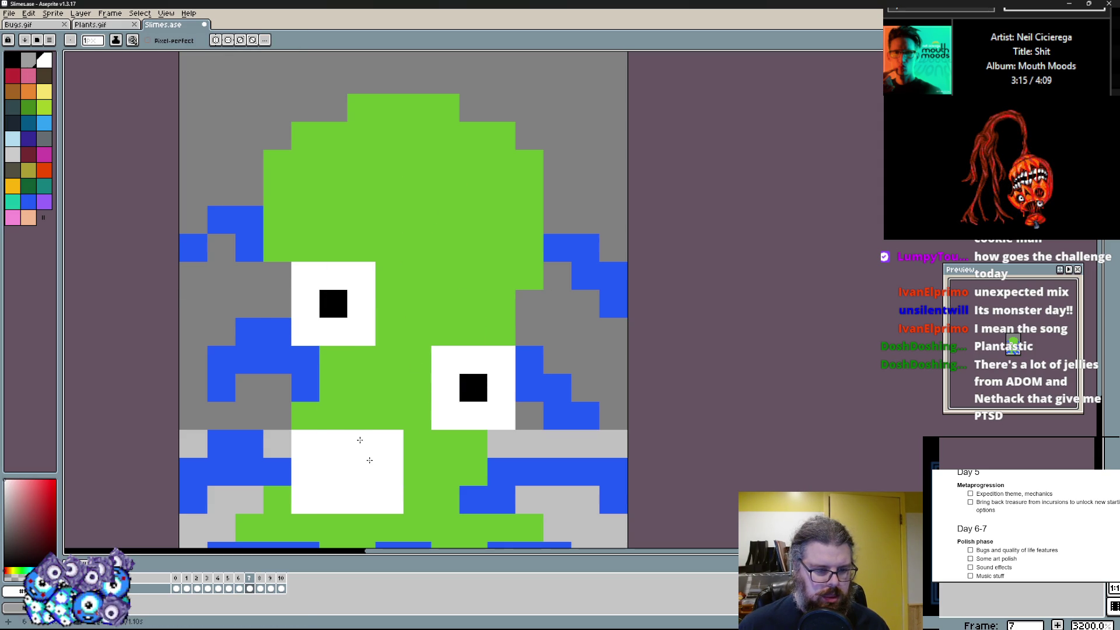
pyautogui.press('x')
pyautogui.moveTo(306, 443); pyautogui.dragTo(305, 499)
pyautogui.click(362, 473)
pyautogui.scroll(-3, 372, 449)
pyautogui.scroll(2, 368, 360)
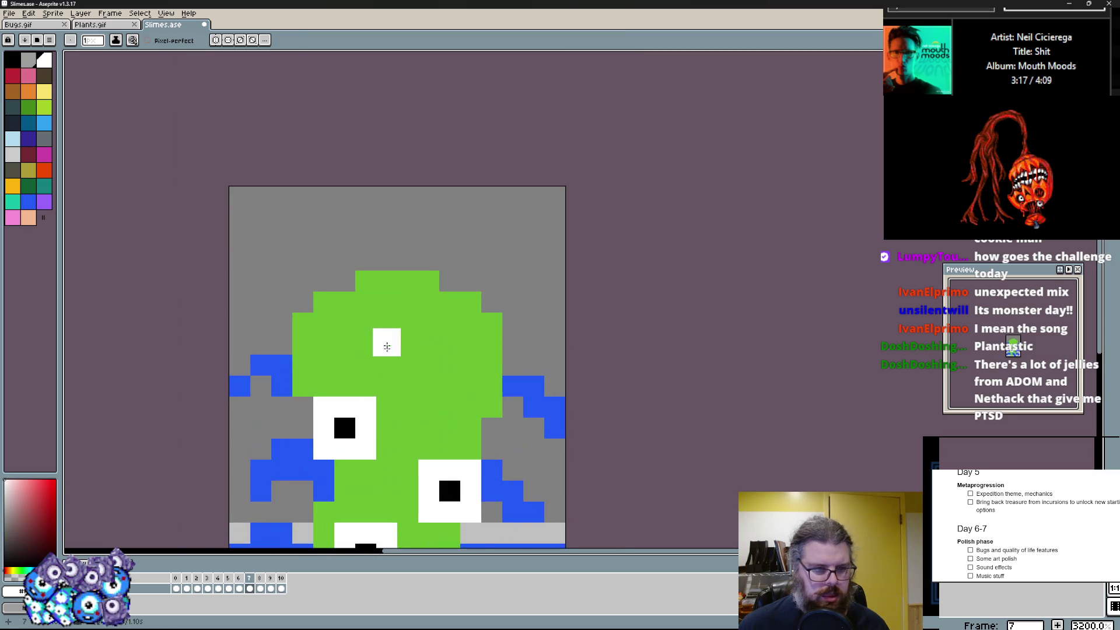
pyautogui.scroll(1, 376, 289)
pyautogui.keyDown('alt'); pyautogui.click(302, 267); pyautogui.keyUp('alt')
# - Paint a dark navy cap over the slime's head and trim its edges back with green
pyautogui.click(18, 126)
pyautogui.moveTo(470, 343)
pyautogui.mouseDown()
pyautogui.moveTo(387, 343)
pyautogui.moveTo(473, 372)
pyautogui.moveTo(350, 297)
pyautogui.moveTo(493, 370)
pyautogui.mouseUp()
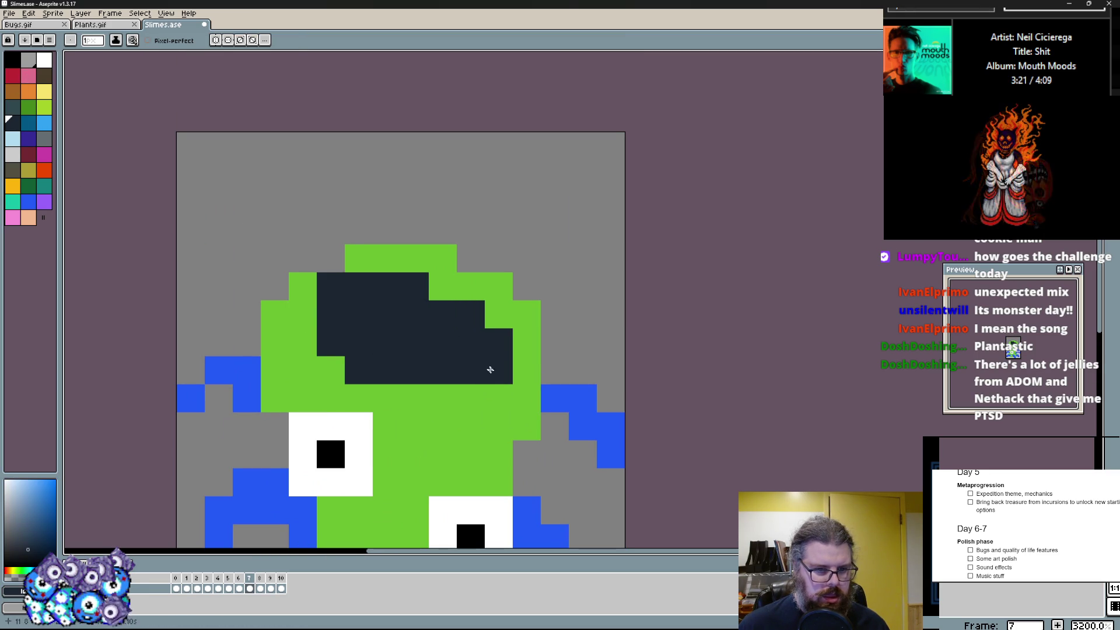
pyautogui.click(472, 286)
pyautogui.keyDown('alt'); pyautogui.click(297, 351); pyautogui.keyUp('alt')
pyautogui.moveTo(332, 287); pyautogui.dragTo(358, 315)
pyautogui.click(500, 383)
pyautogui.scroll(-1, 491, 376)
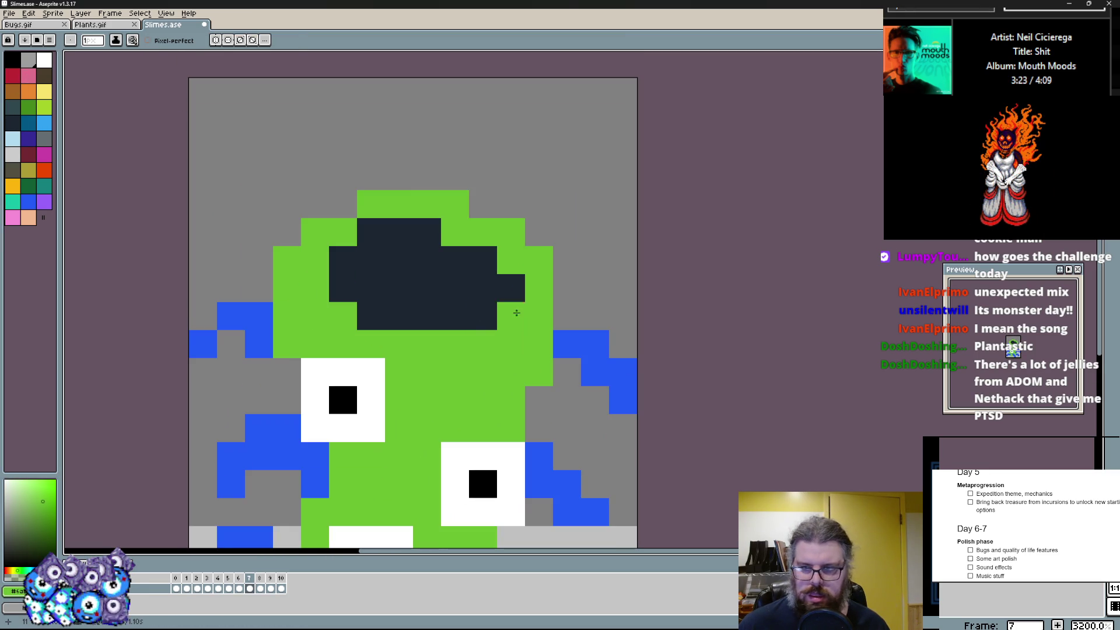
pyautogui.keyDown('alt'); pyautogui.click(455, 307); pyautogui.keyUp('alt')
pyautogui.click(459, 334)
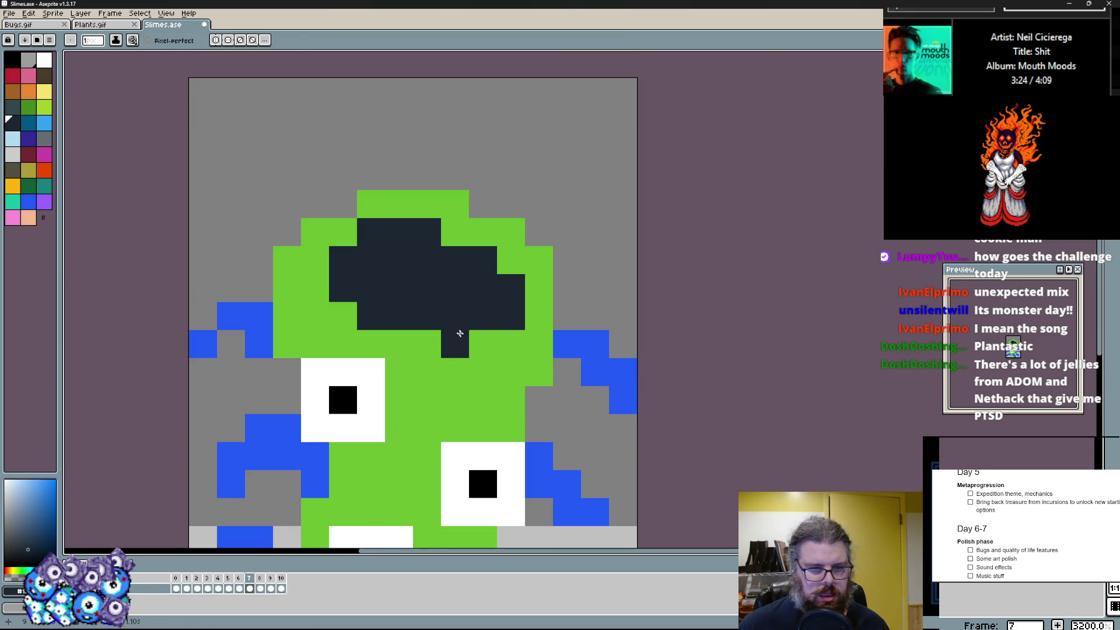
# - Rim the cap with a dark green band and shade the body's left and right edges dark green
pyautogui.click(35, 188)
pyautogui.moveTo(371, 230); pyautogui.dragTo(502, 310)
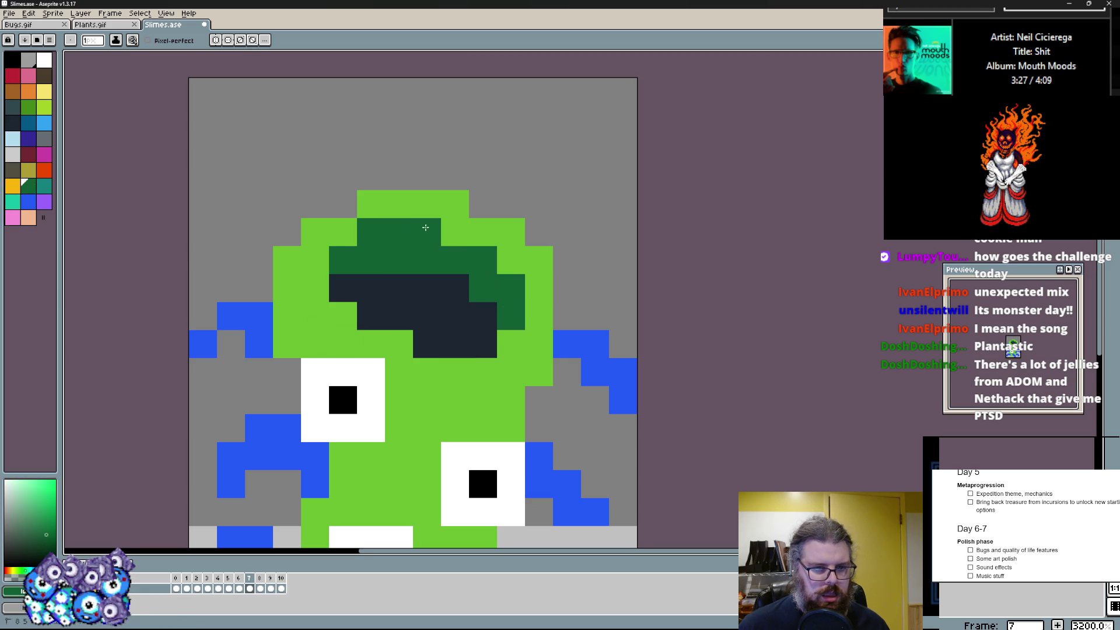
pyautogui.scroll(-2, 537, 347)
pyautogui.scroll(-2, 542, 351)
pyautogui.click(554, 359)
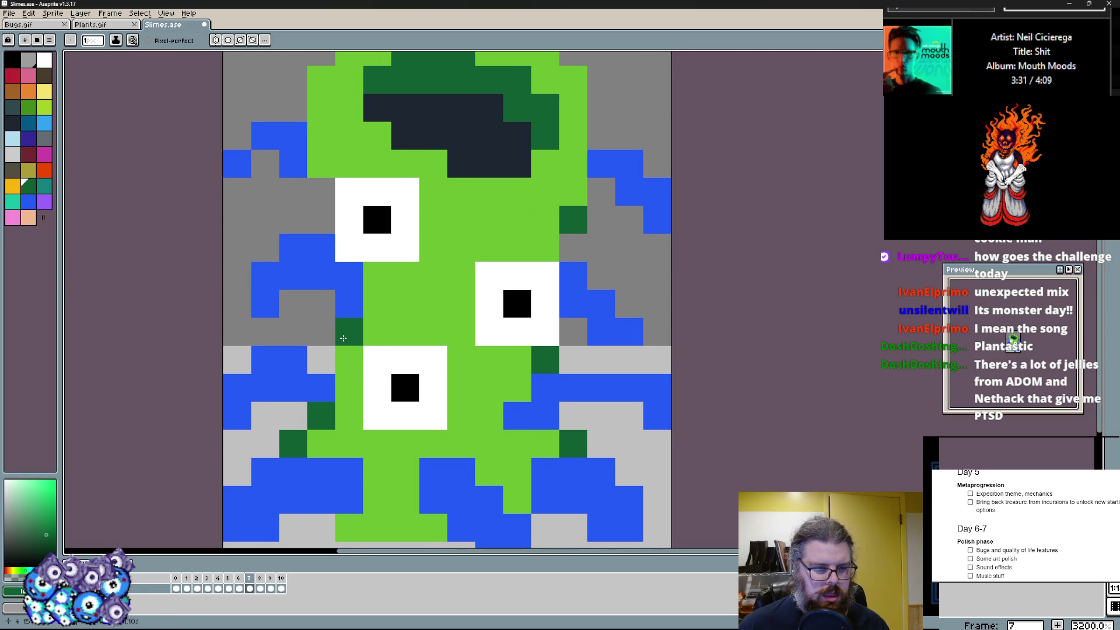
pyautogui.scroll(3, 343, 337)
pyautogui.click(319, 493)
pyautogui.click(320, 373)
pyautogui.moveTo(319, 289); pyautogui.dragTo(346, 289)
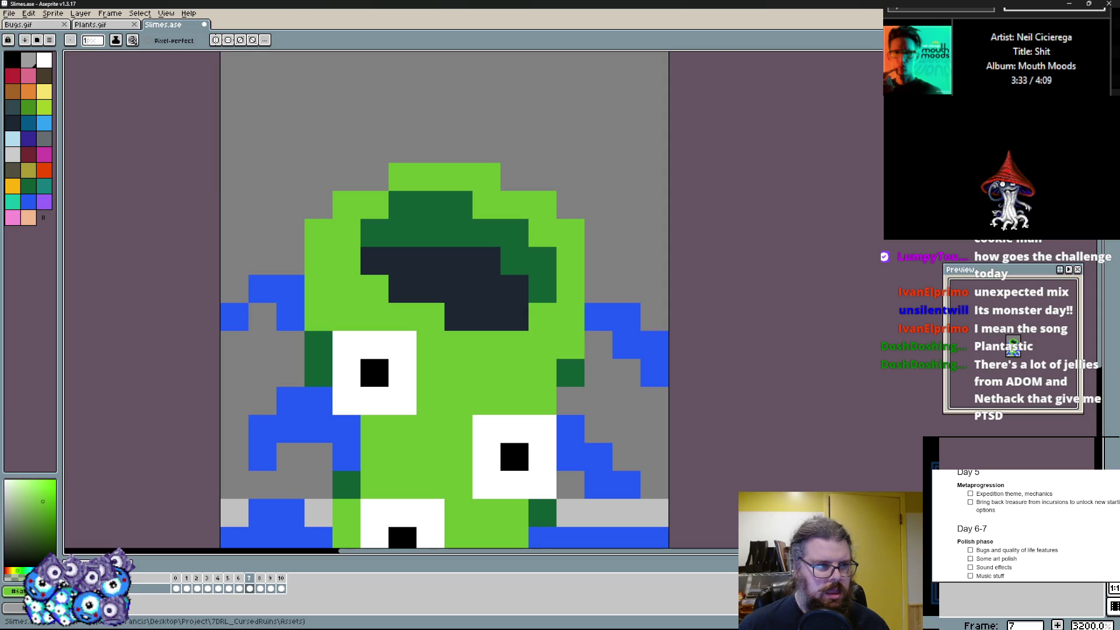
# - Dab light yellow-green highlight pixels on the head around the cap
pyautogui.click(44, 106)
pyautogui.click(347, 315)
pyautogui.moveTo(450, 342); pyautogui.dragTo(419, 329)
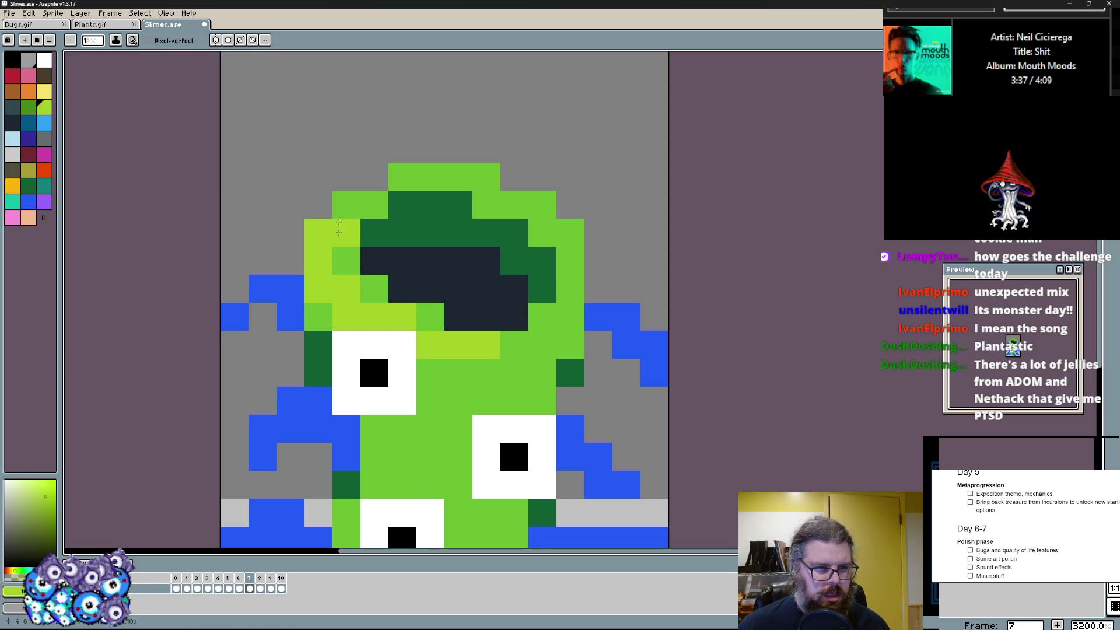
pyautogui.scroll(-1, 521, 362)
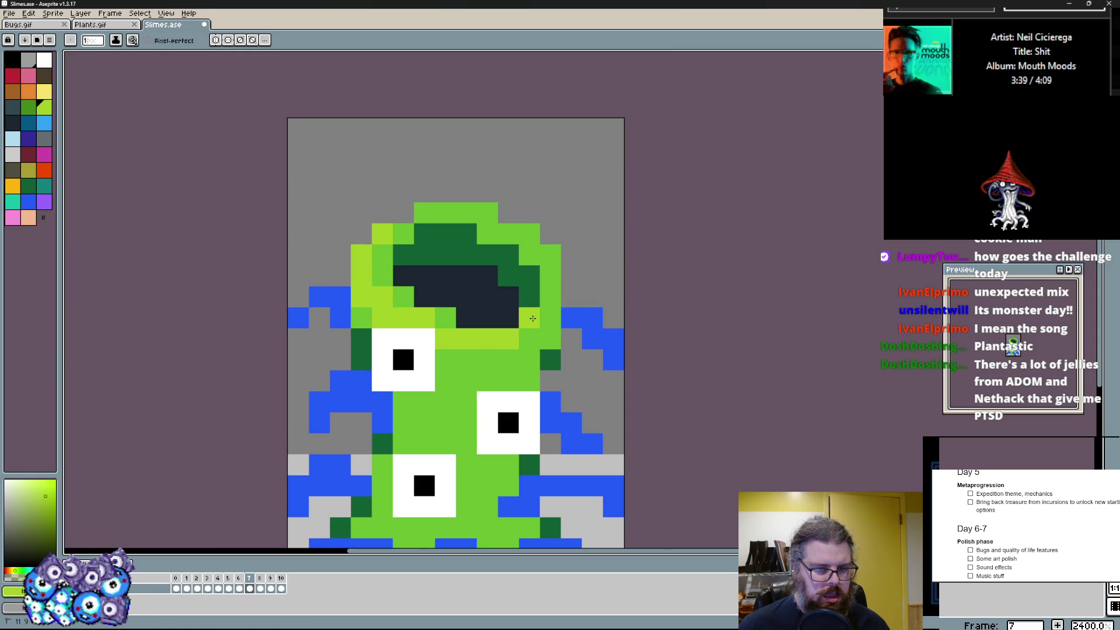
pyautogui.scroll(1, 530, 381)
pyautogui.scroll(1, 530, 381)
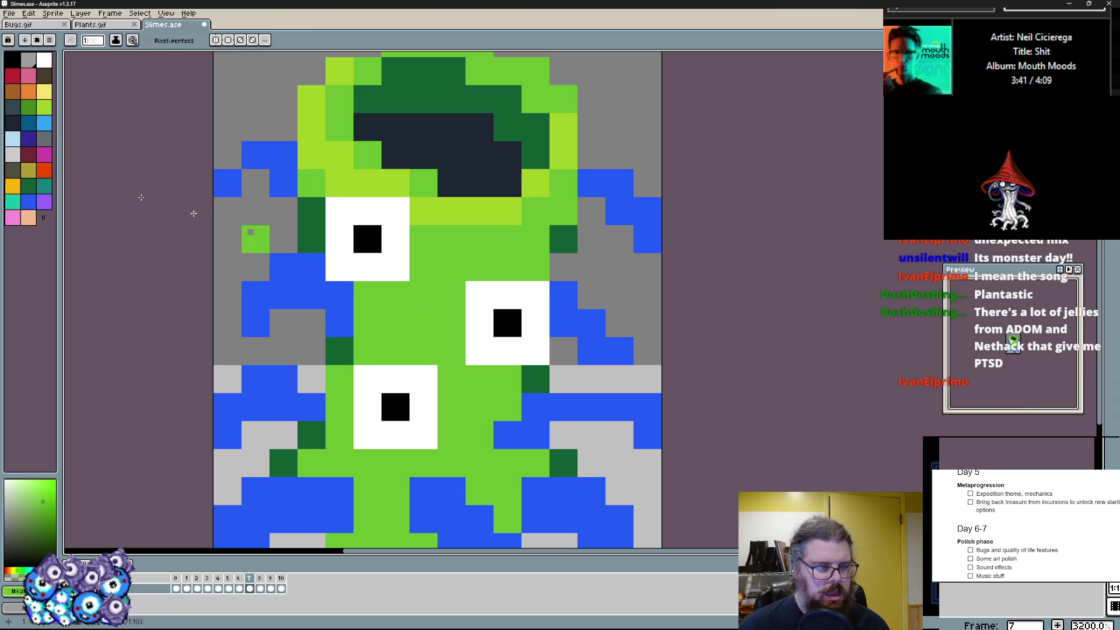
# - Paint a teal shadow stripe down the body below the eye and shade the right tentacle
pyautogui.click(45, 181)
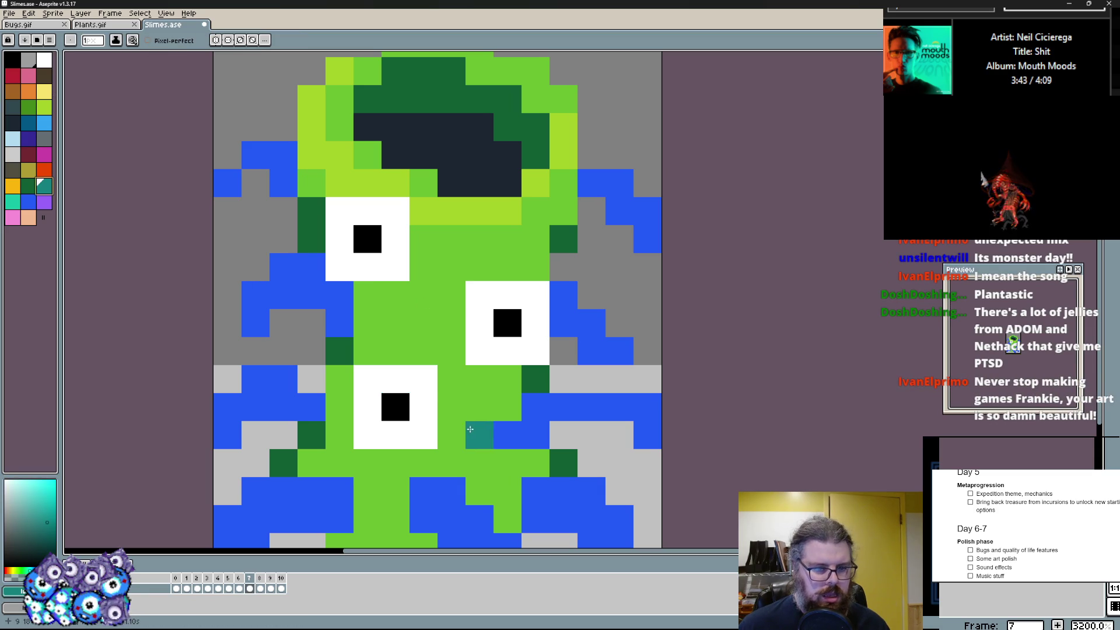
pyautogui.moveTo(452, 420); pyautogui.dragTo(452, 320)
pyautogui.moveTo(484, 377); pyautogui.dragTo(483, 407)
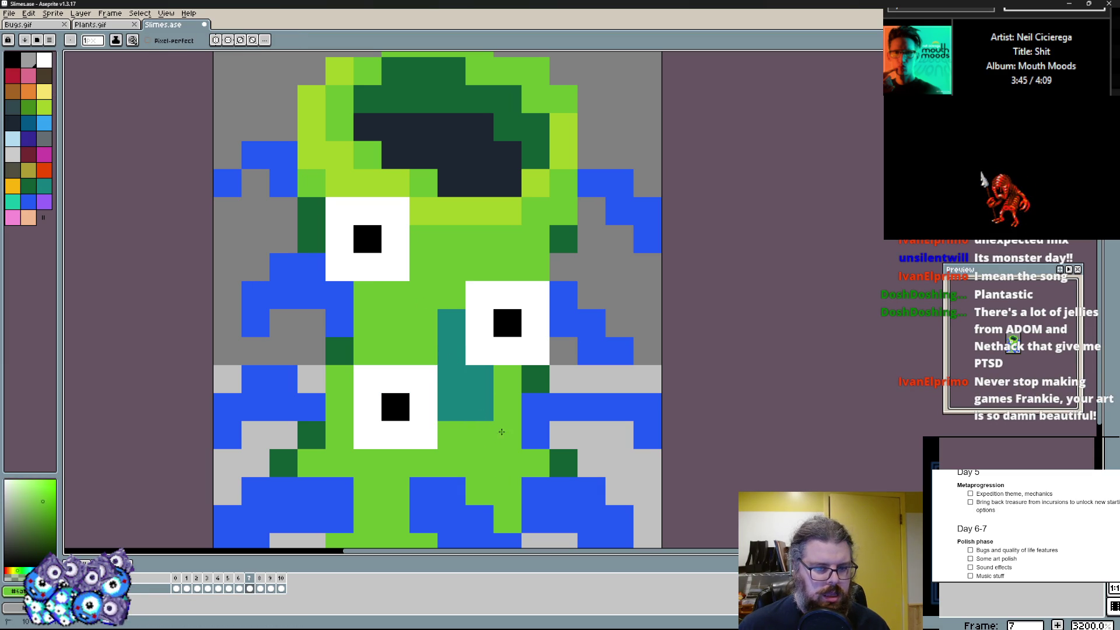
pyautogui.moveTo(560, 435); pyautogui.dragTo(615, 436)
# - Sample the green, blue tentacle and lime highlight colours from the sprite
pyautogui.press('x')
pyautogui.scroll(-2, 612, 437)
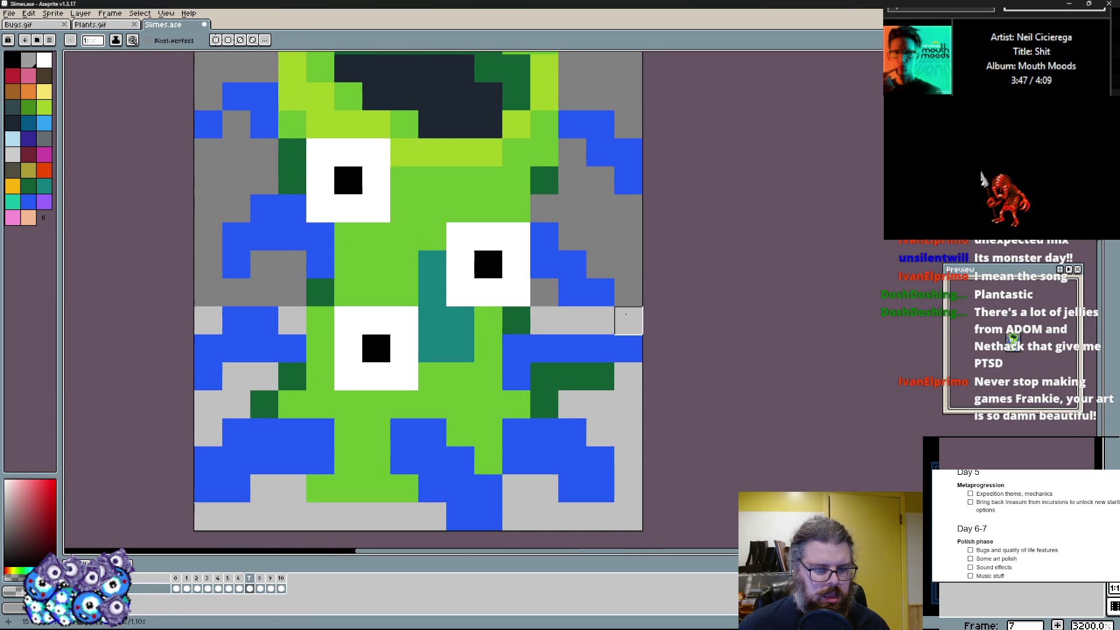
pyautogui.keyDown('alt'); pyautogui.click(491, 442); pyautogui.keyUp('alt')
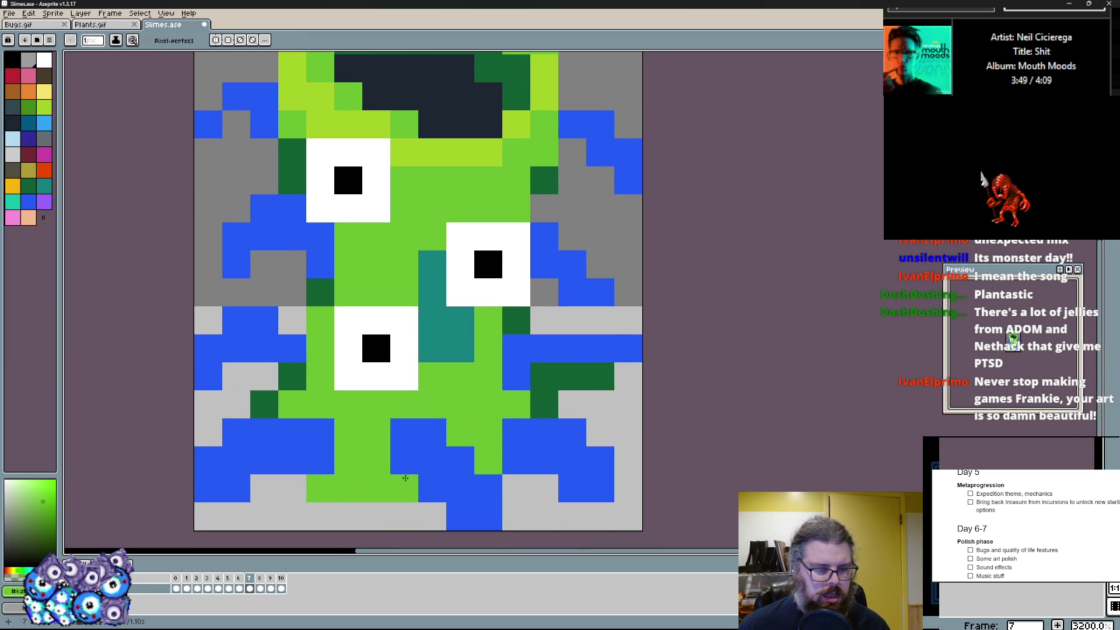
pyautogui.keyDown('alt'); pyautogui.click(405, 481); pyautogui.keyUp('alt')
pyautogui.scroll(2, 420, 263)
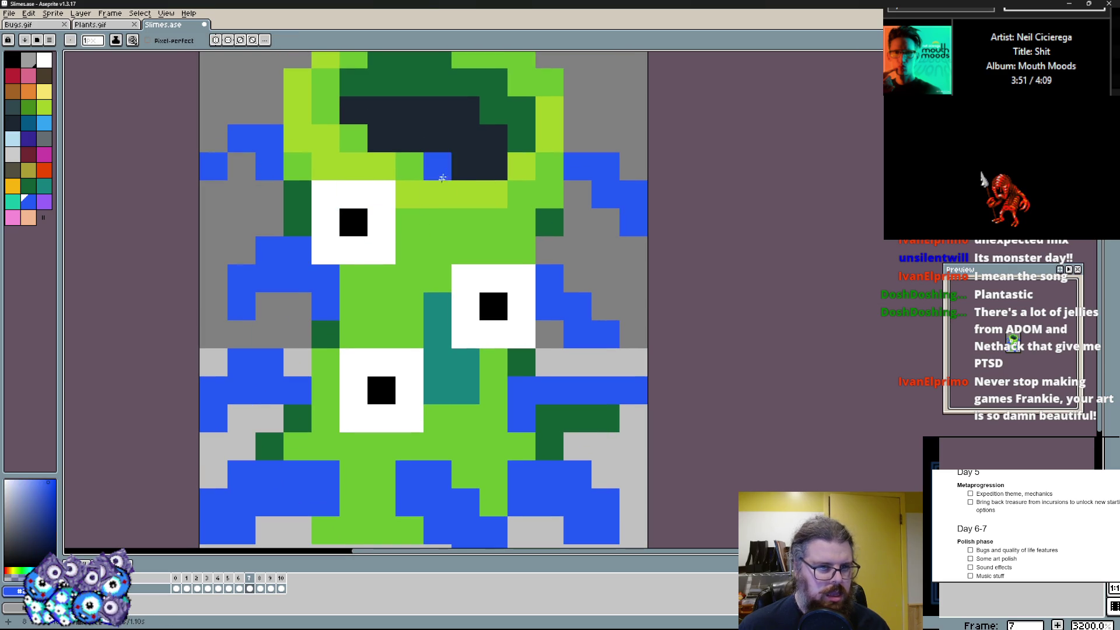
pyautogui.keyDown('alt'); pyautogui.click(434, 190); pyautogui.keyUp('alt')
pyautogui.scroll(3, 420, 263)
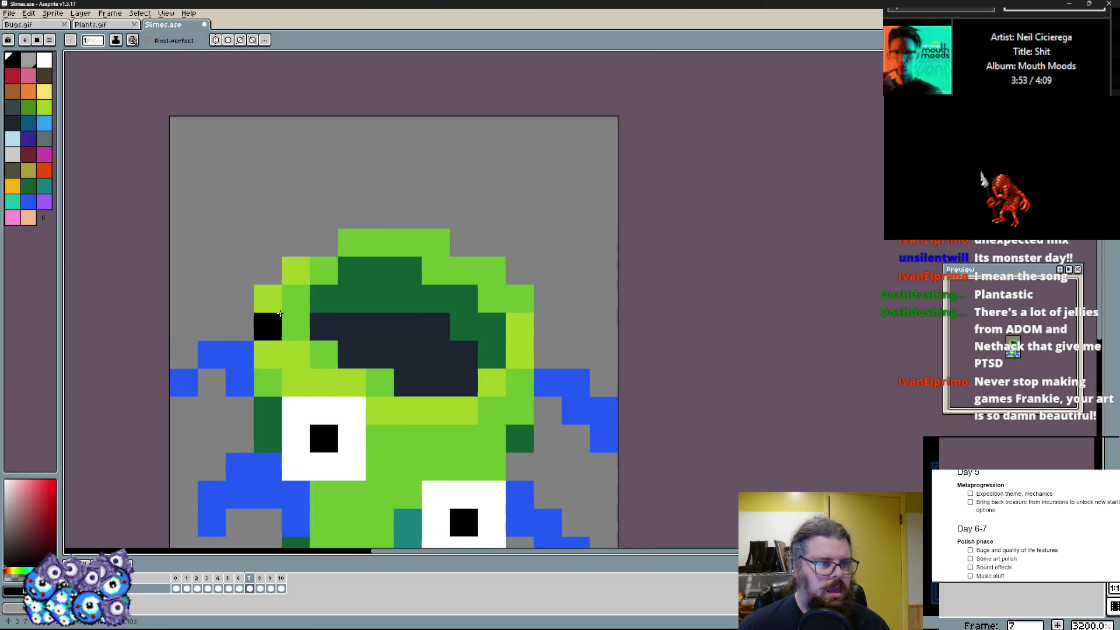
# - Trace black outline pixels over the head's top and down the slime's right edge
pyautogui.moveTo(241, 324)
pyautogui.mouseDown()
pyautogui.moveTo(291, 245)
pyautogui.moveTo(350, 215)
pyautogui.moveTo(421, 214)
pyautogui.moveTo(490, 241)
pyautogui.mouseUp()
pyautogui.moveTo(520, 274); pyautogui.dragTo(554, 354)
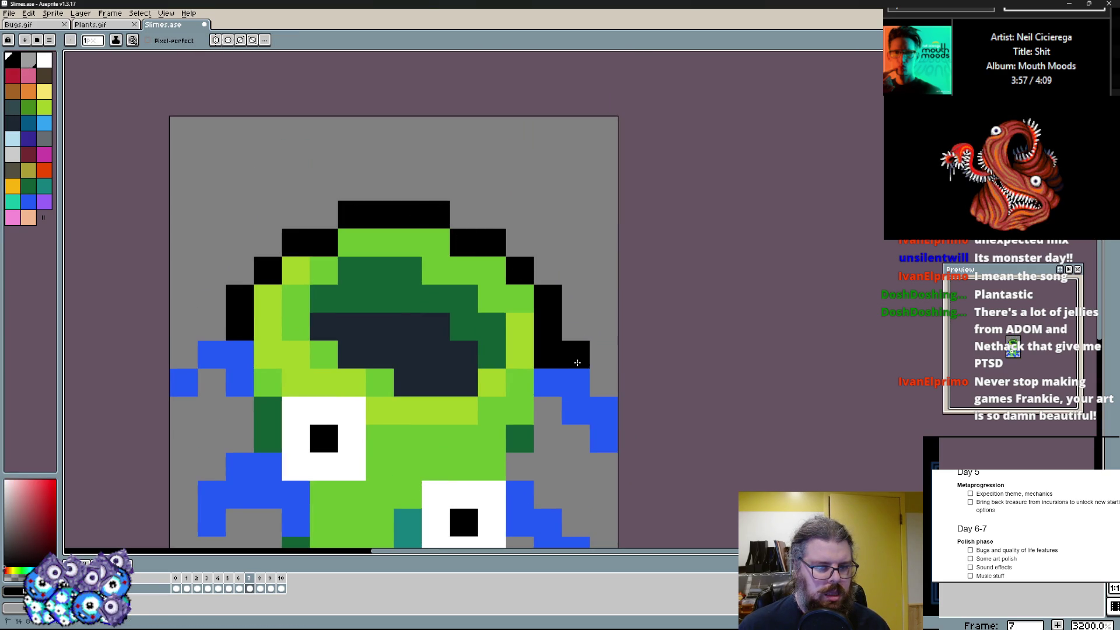
pyautogui.moveTo(604, 392); pyautogui.dragTo(604, 446)
pyautogui.moveTo(578, 411); pyautogui.dragTo(555, 408)
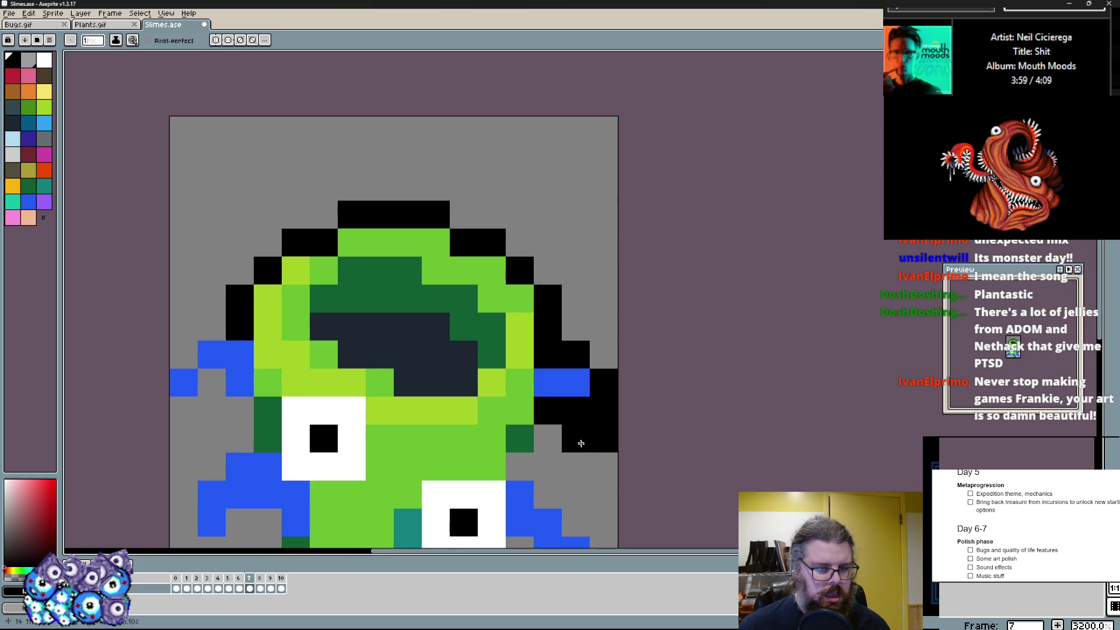
pyautogui.scroll(-1, 577, 430)
pyautogui.moveTo(574, 332); pyautogui.dragTo(574, 389)
pyautogui.click(523, 420)
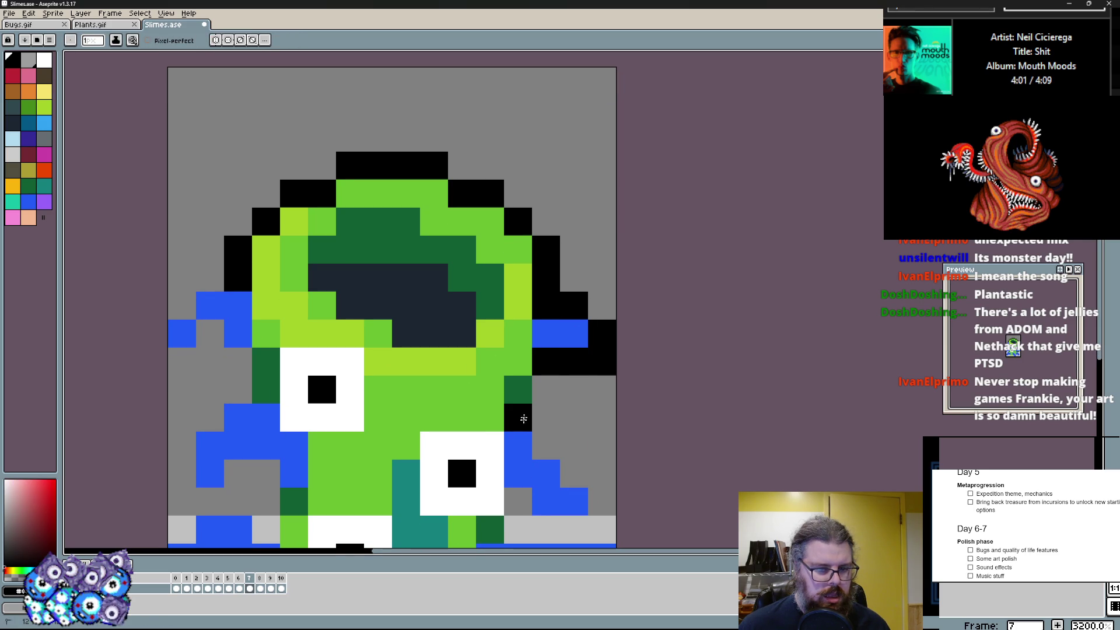
pyautogui.moveTo(535, 459); pyautogui.dragTo(585, 471)
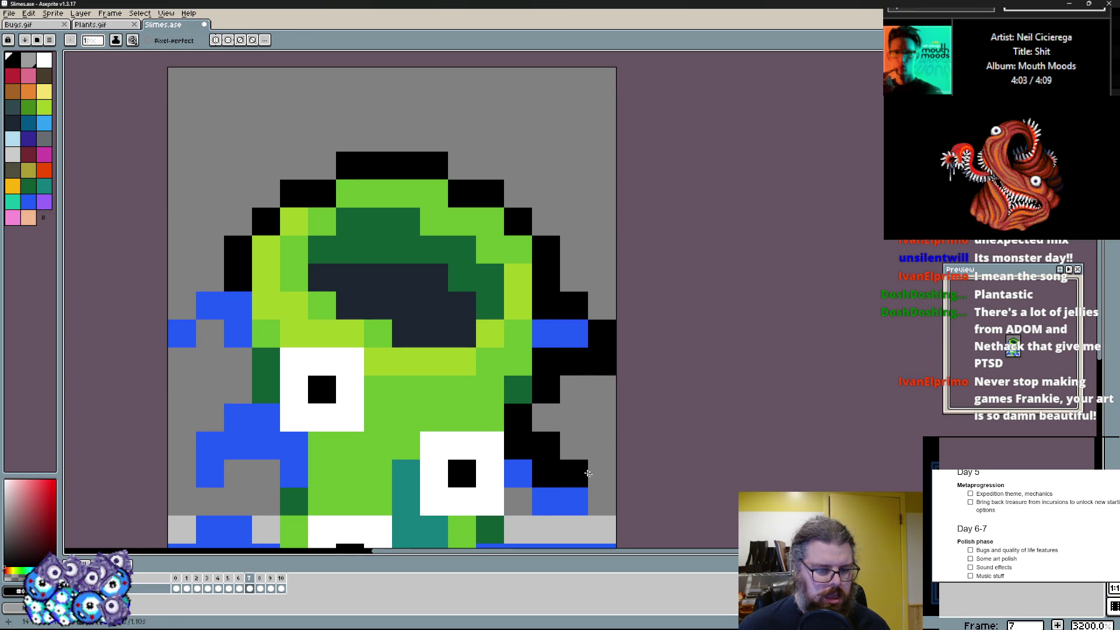
pyautogui.scroll(-1, 604, 510)
pyautogui.moveTo(577, 429); pyautogui.dragTo(517, 394)
pyautogui.scroll(-2, 560, 420)
pyautogui.moveTo(561, 433); pyautogui.dragTo(525, 403)
# - Outline the right and bottom-right tentacles in black, fixing a stray grey pixel
pyautogui.press('alt')
pyautogui.keyDown('alt'); pyautogui.click(509, 432); pyautogui.keyUp('alt')
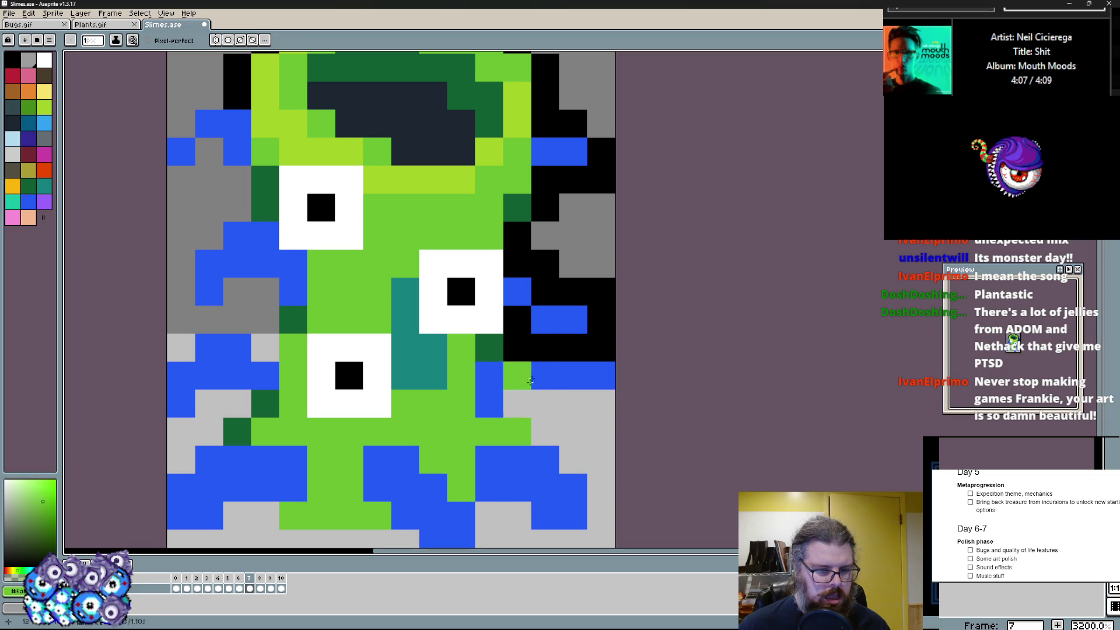
pyautogui.moveTo(517, 348); pyautogui.dragTo(605, 394)
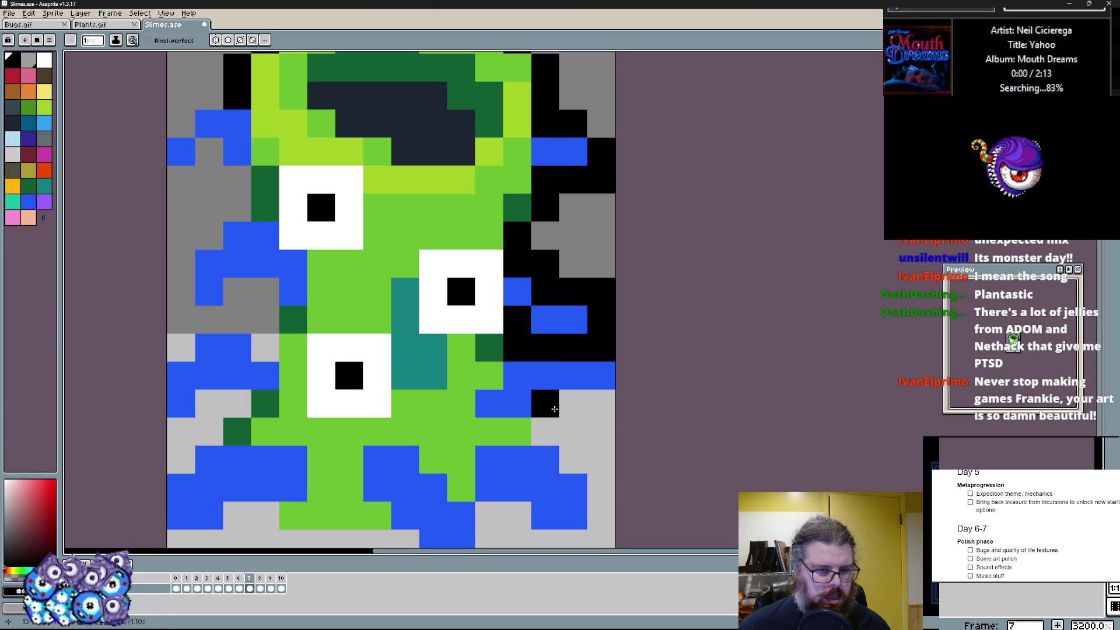
pyautogui.click(600, 402)
pyautogui.scroll(-1, 569, 421)
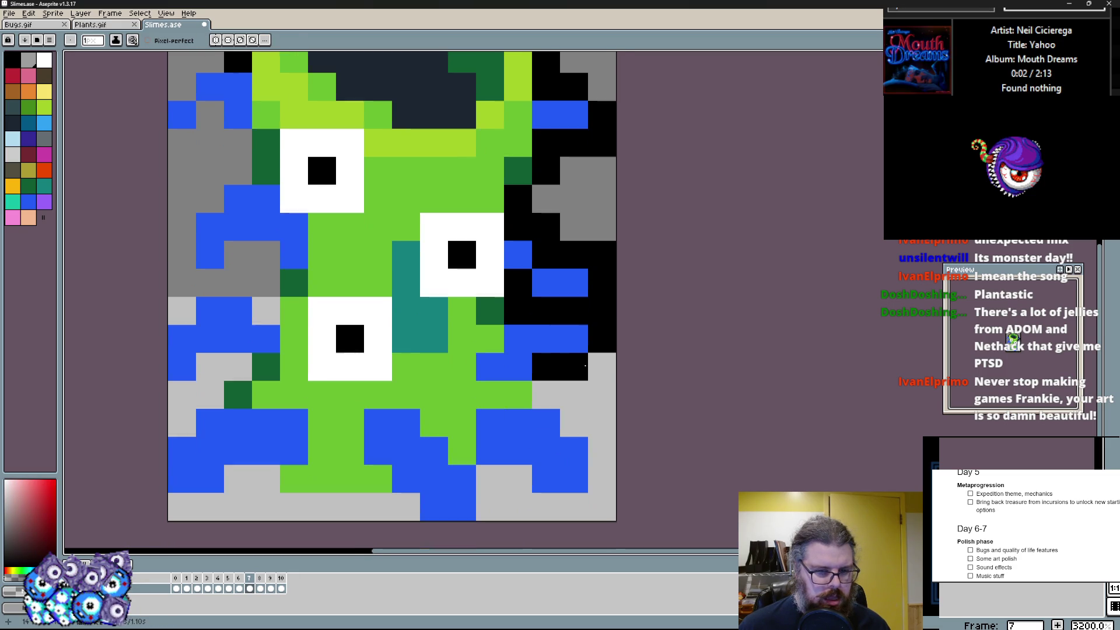
pyautogui.click(524, 444)
pyautogui.moveTo(567, 482); pyautogui.dragTo(599, 445)
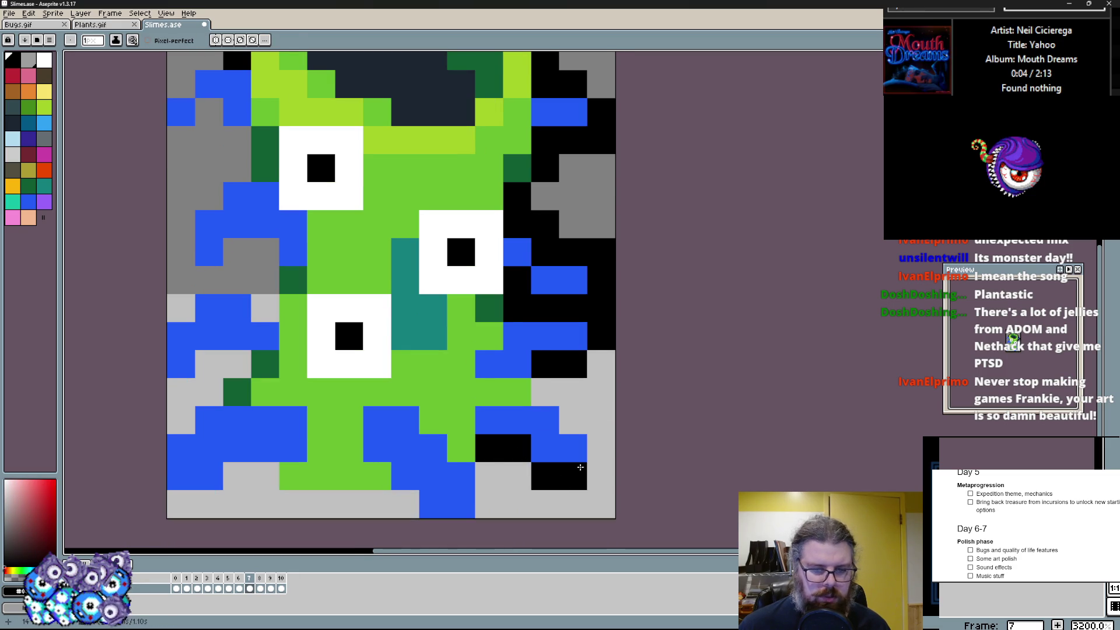
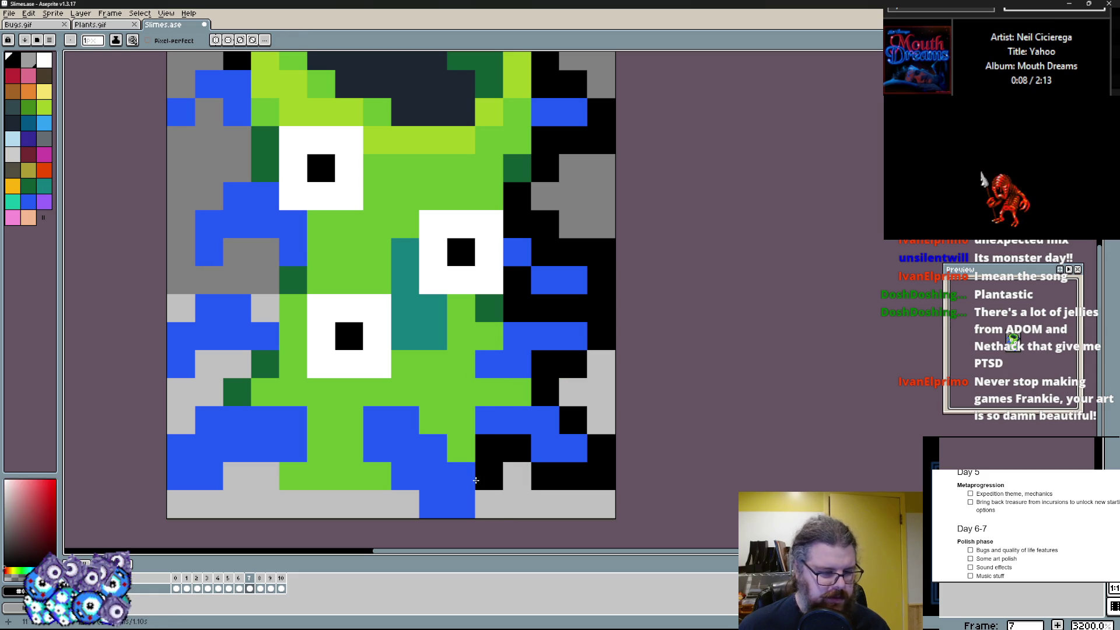
# - Paint a black outline along the slime's bottom edge and bottom-left corner
pyautogui.moveTo(489, 504); pyautogui.dragTo(430, 498)
pyautogui.moveTo(375, 472)
pyautogui.mouseDown()
pyautogui.moveTo(376, 498)
pyautogui.moveTo(261, 473)
pyautogui.mouseUp()
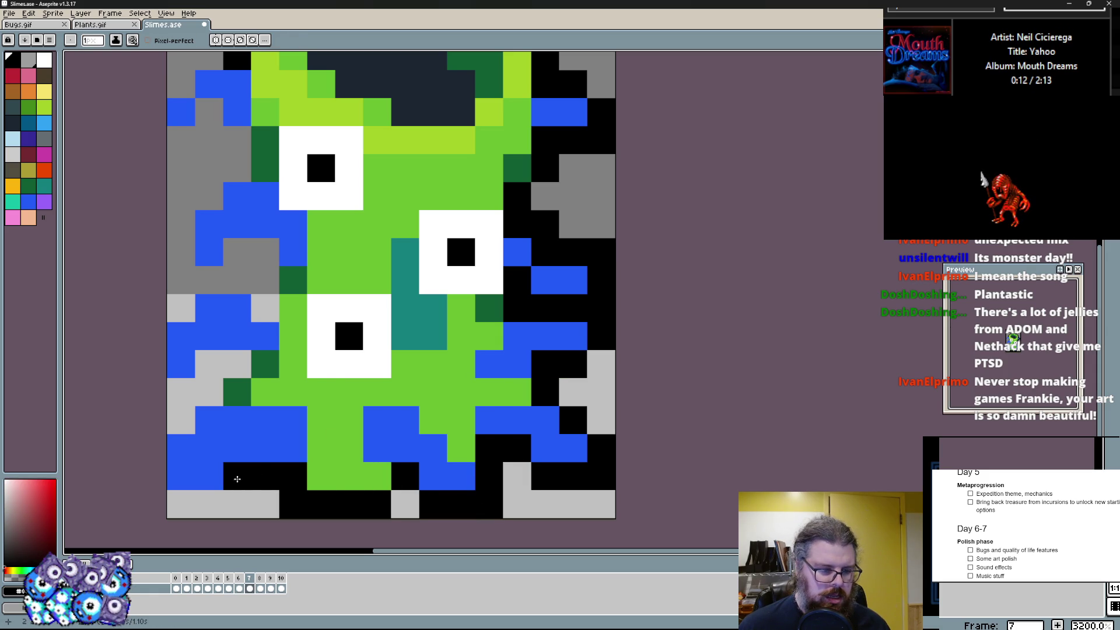
pyautogui.click(210, 480)
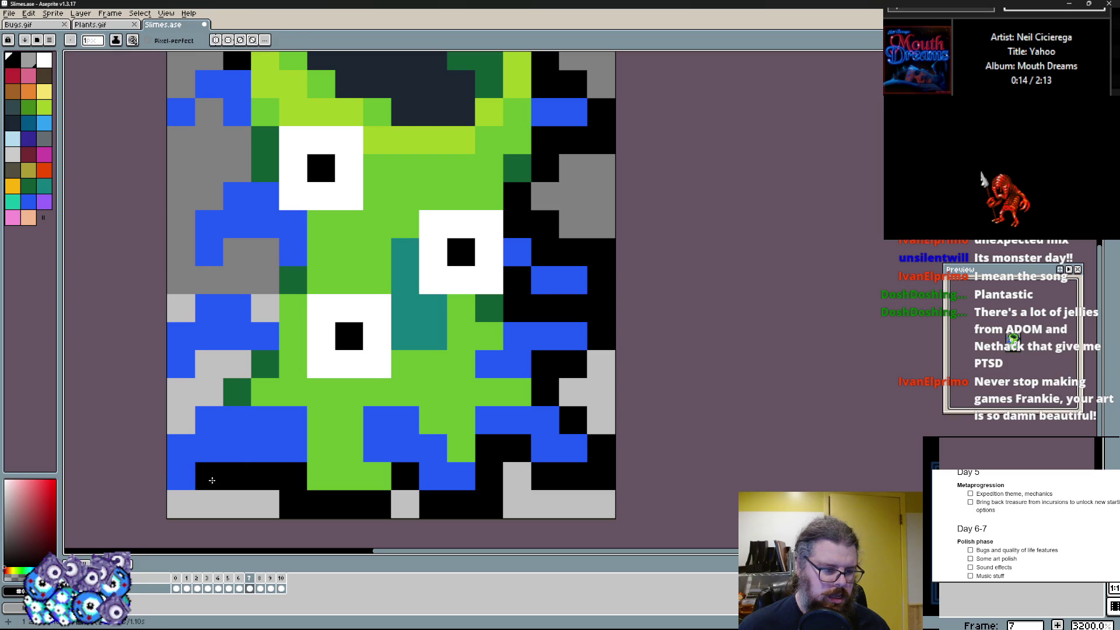
pyautogui.click(238, 448)
pyautogui.moveTo(181, 420)
pyautogui.mouseDown()
pyautogui.moveTo(181, 476)
pyautogui.moveTo(210, 491)
pyautogui.mouseUp()
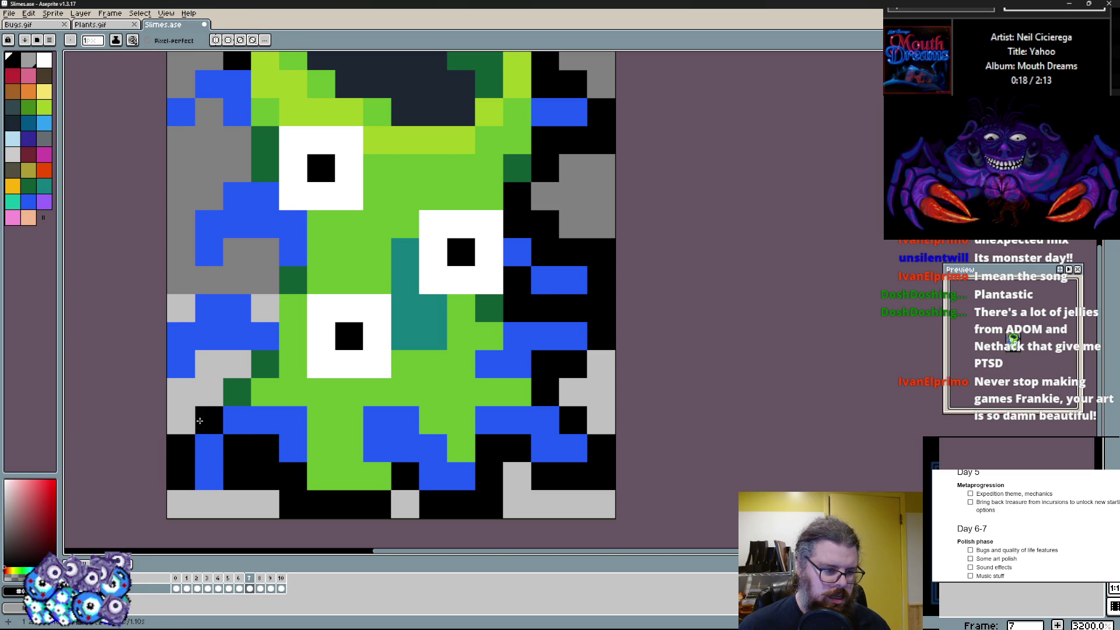
pyautogui.click(213, 495)
pyautogui.click(267, 420)
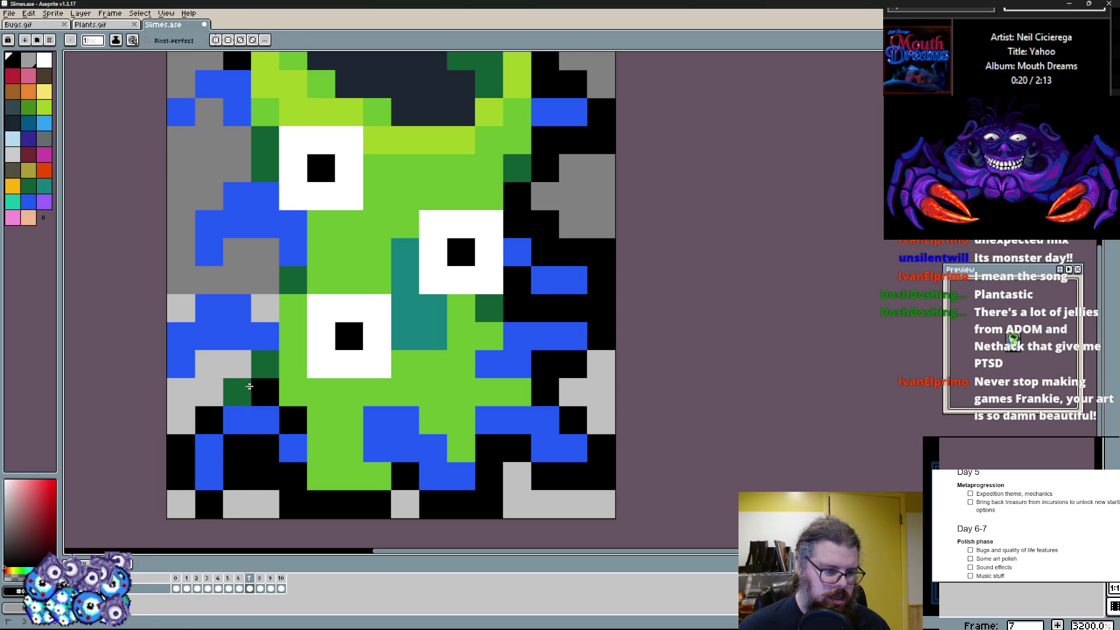
# - Add dark green shading at the base, then blacken outline pixels along the left edge
pyautogui.click(241, 393)
pyautogui.scroll(-1, 254, 386)
pyautogui.scroll(1, 325, 434)
pyautogui.keyDown('alt'); pyautogui.click(277, 345); pyautogui.keyUp('alt')
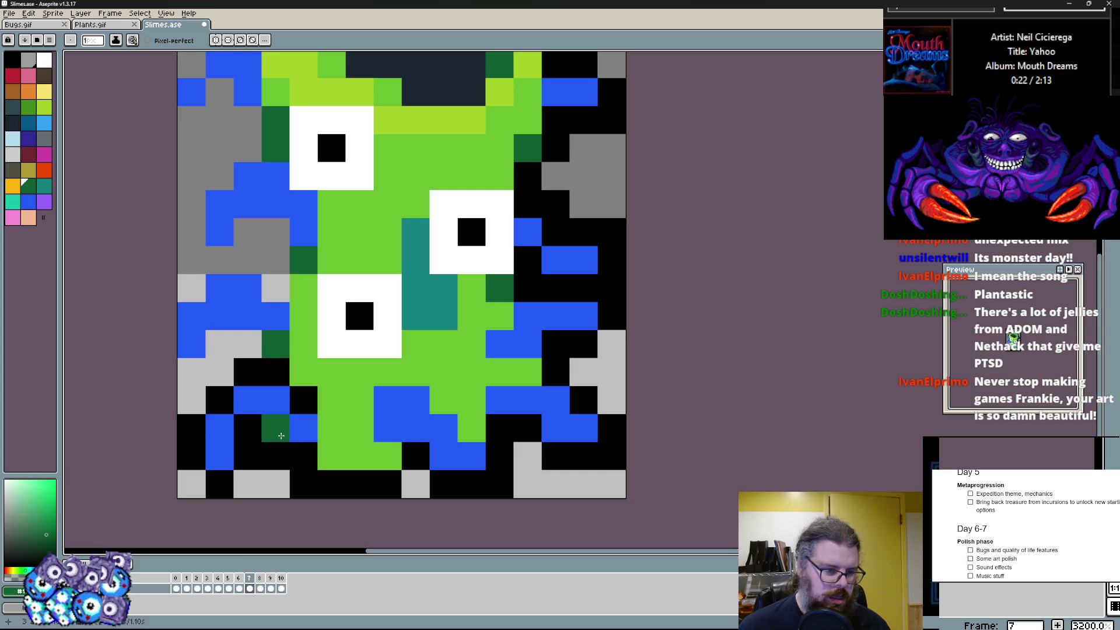
pyautogui.click(303, 452)
pyautogui.click(411, 455)
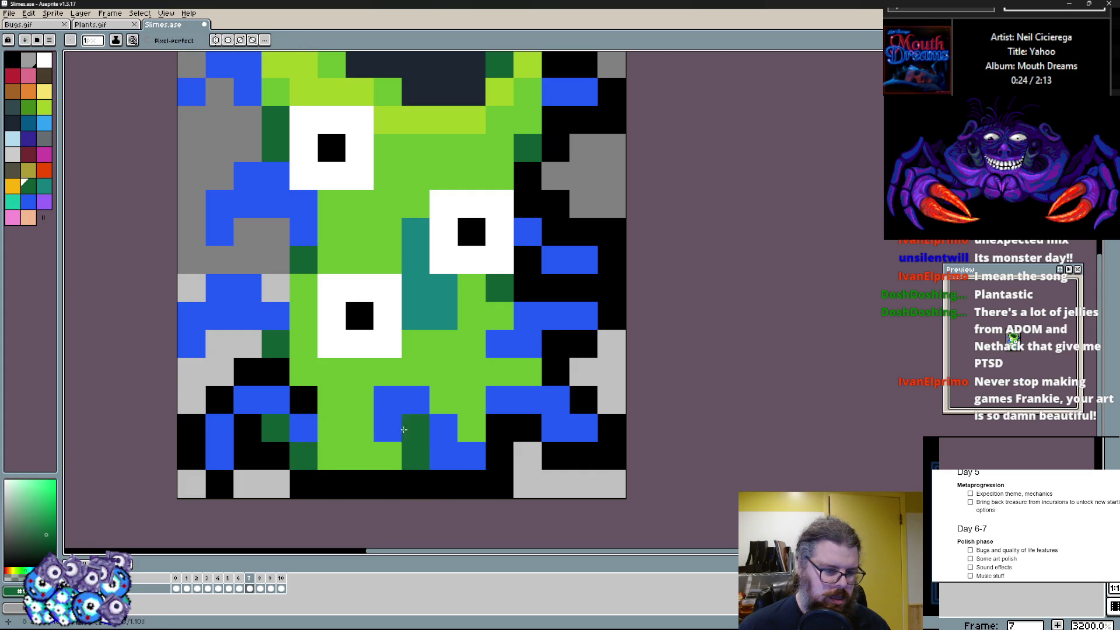
pyautogui.middleClick(282, 411)
pyautogui.keyDown('alt'); pyautogui.click(262, 417); pyautogui.keyUp('alt')
pyautogui.click(207, 390)
pyautogui.click(207, 333)
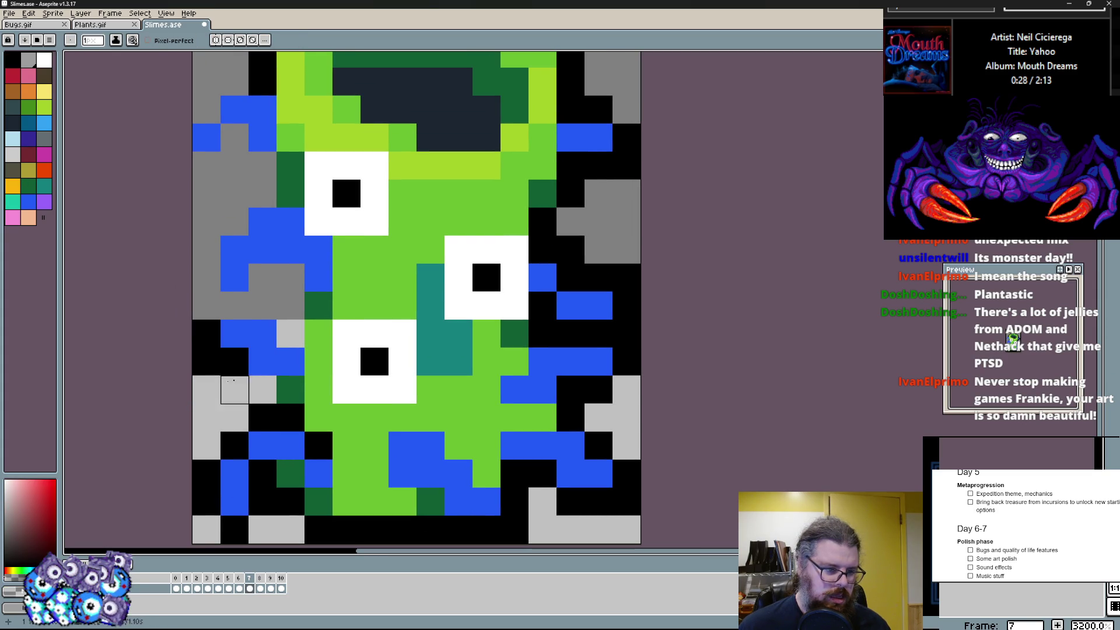
pyautogui.moveTo(235, 360); pyautogui.dragTo(262, 361)
# - Add blue left-tendril pixels and repaint stray bottom-row black pixels light grey
pyautogui.click(235, 307)
pyautogui.keyDown('alt'); pyautogui.click(289, 333); pyautogui.keyUp('alt')
pyautogui.click(207, 361)
pyautogui.keyDown('alt'); pyautogui.click(207, 390); pyautogui.keyUp('alt')
pyautogui.moveTo(235, 530)
pyautogui.mouseDown()
pyautogui.moveTo(262, 530)
pyautogui.moveTo(207, 447)
pyautogui.mouseUp()
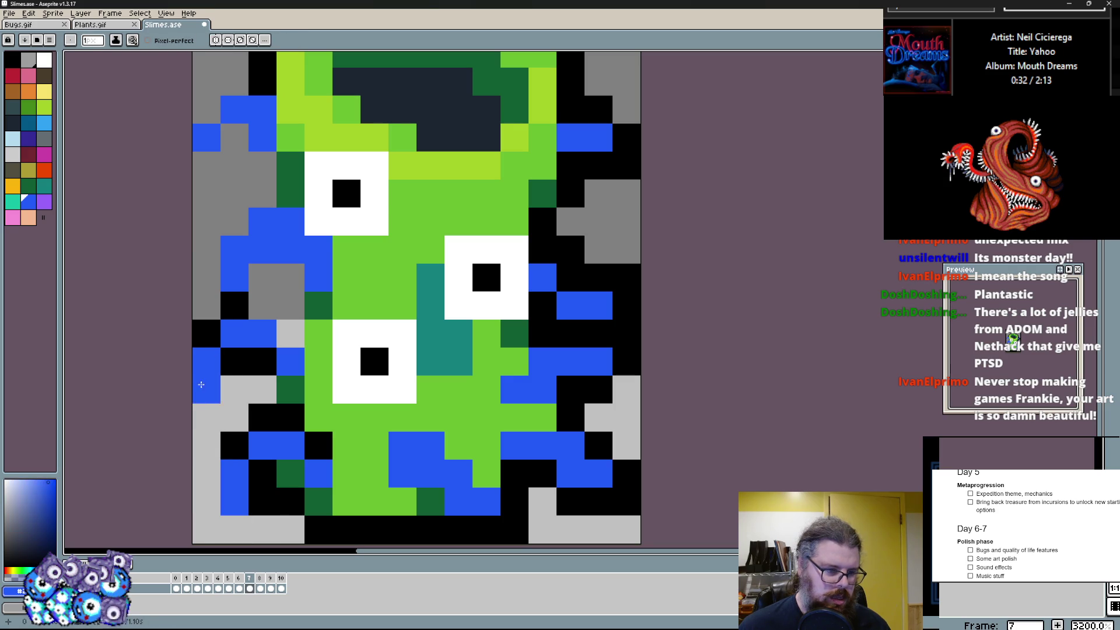
pyautogui.click(346, 530)
pyautogui.moveTo(627, 530); pyautogui.dragTo(599, 501)
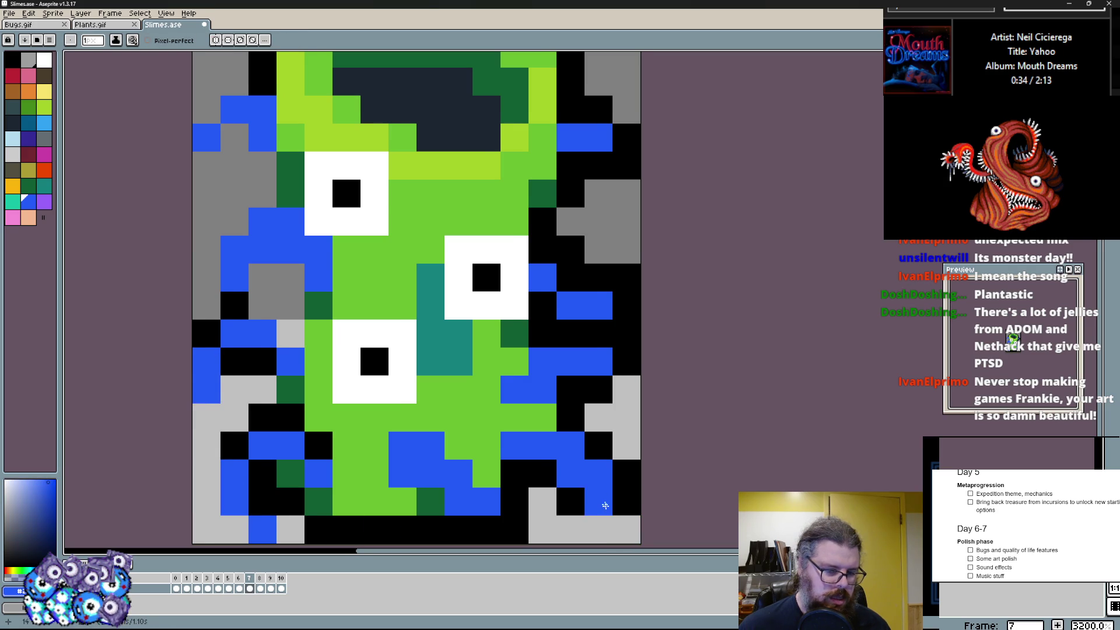
pyautogui.scroll(-1, 568, 507)
# - Rework the blue tendrils across the bottom edge and lower right of the slime
pyautogui.moveTo(447, 508)
pyautogui.mouseDown()
pyautogui.moveTo(406, 508)
pyautogui.moveTo(461, 455)
pyautogui.moveTo(397, 451)
pyautogui.mouseUp()
pyautogui.click(489, 497)
pyautogui.click(461, 457)
pyautogui.keyDown('alt'); pyautogui.click(458, 427); pyautogui.keyUp('alt')
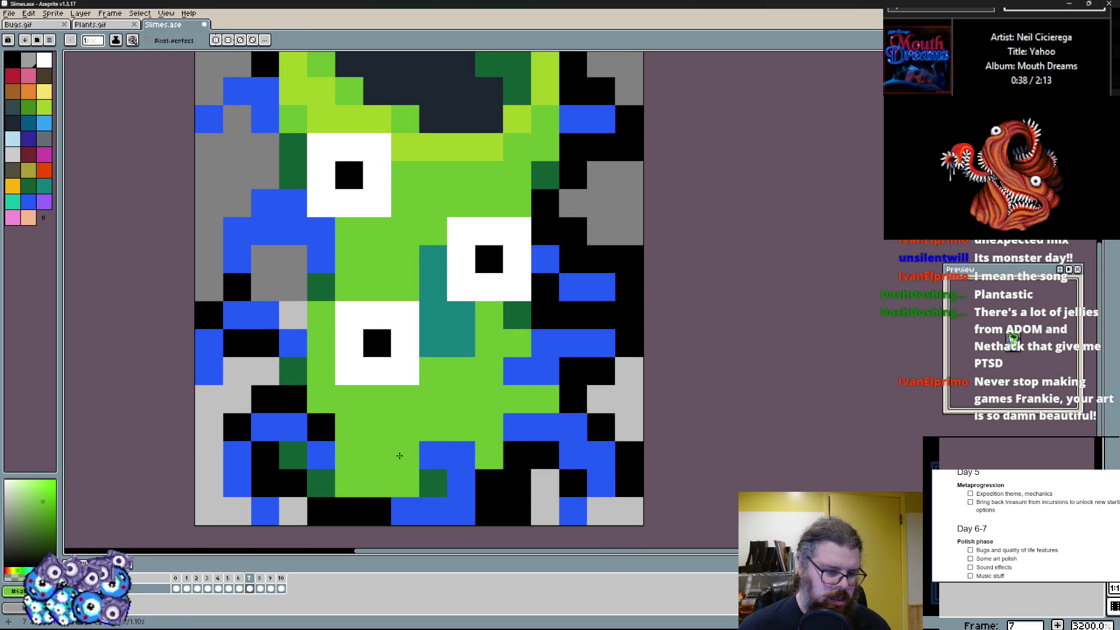
pyautogui.keyDown('alt'); pyautogui.click(461, 512); pyautogui.keyUp('alt')
pyautogui.moveTo(349, 484); pyautogui.dragTo(349, 517)
pyautogui.click(376, 455)
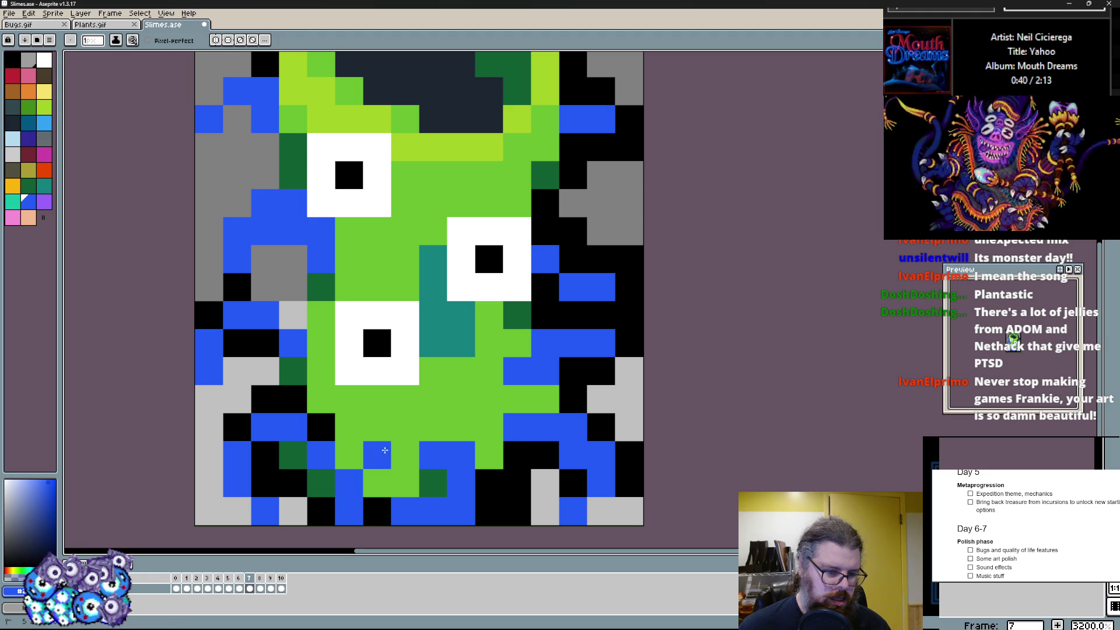
pyautogui.moveTo(517, 513); pyautogui.dragTo(517, 485)
pyautogui.click(517, 497)
pyautogui.scroll(1, 503, 376)
# - Rearrange blue and grey tendril pixels along the left edge and touch up the right side
pyautogui.click(220, 267)
pyautogui.moveTo(273, 322); pyautogui.dragTo(274, 354)
pyautogui.click(303, 376)
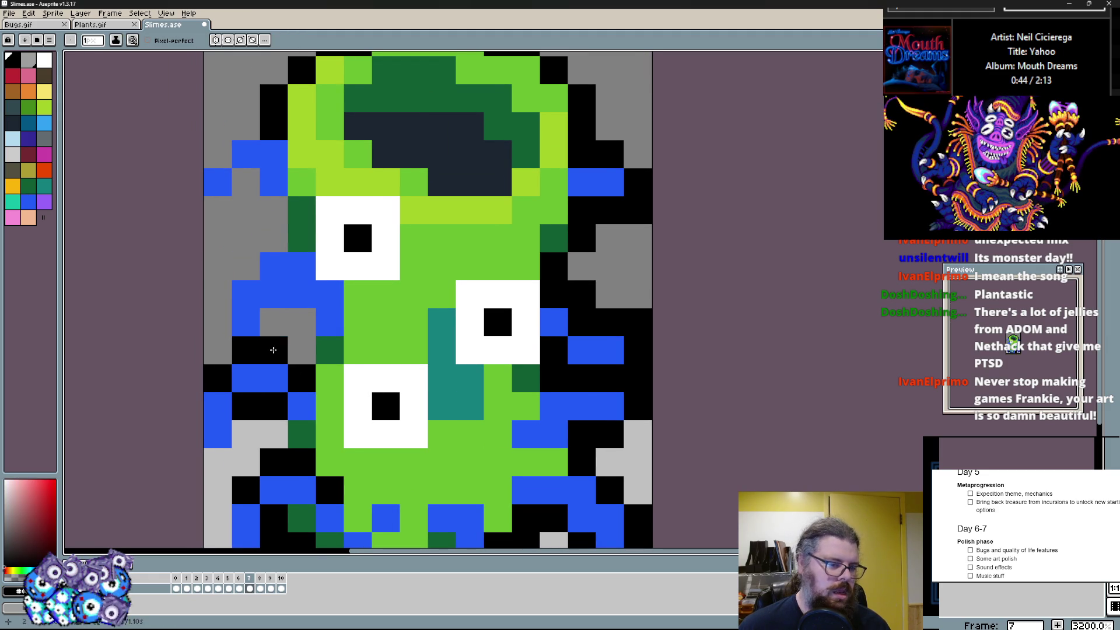
pyautogui.moveTo(246, 295); pyautogui.dragTo(247, 322)
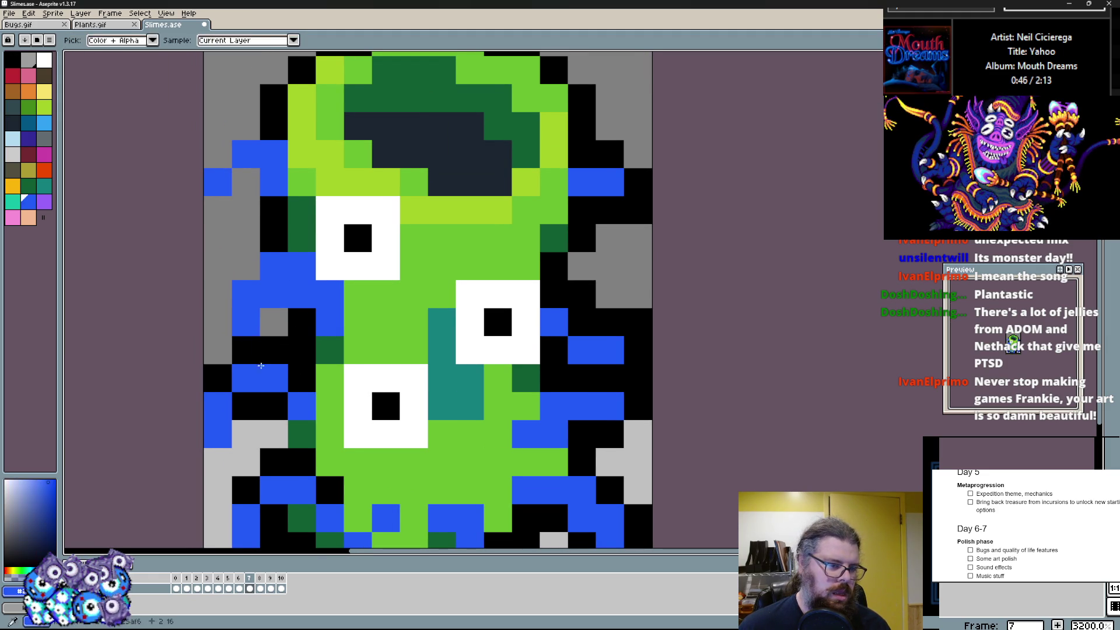
pyautogui.moveTo(246, 263); pyautogui.dragTo(245, 298)
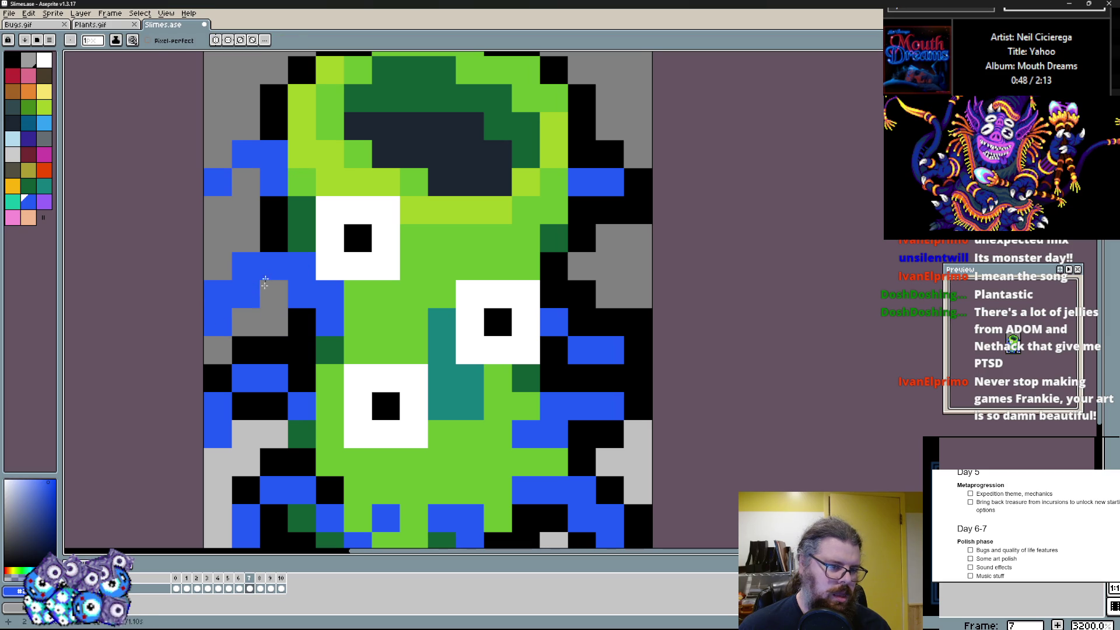
pyautogui.click(218, 297)
pyautogui.click(271, 266)
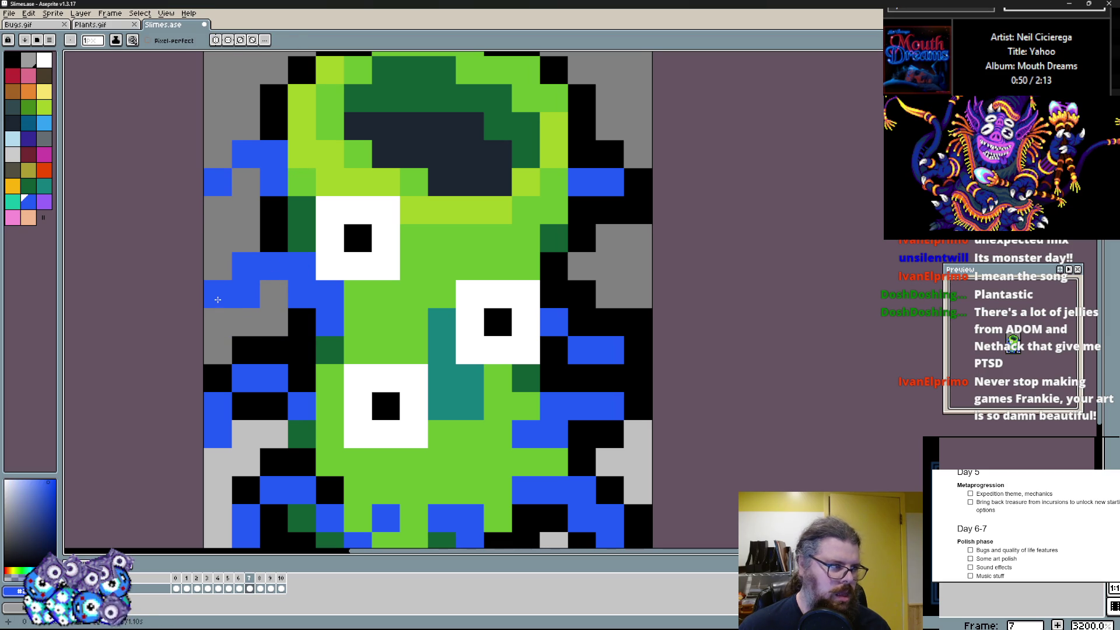
pyautogui.click(637, 323)
pyautogui.moveTo(623, 308); pyautogui.dragTo(622, 295)
pyautogui.click(622, 295)
pyautogui.click(625, 368)
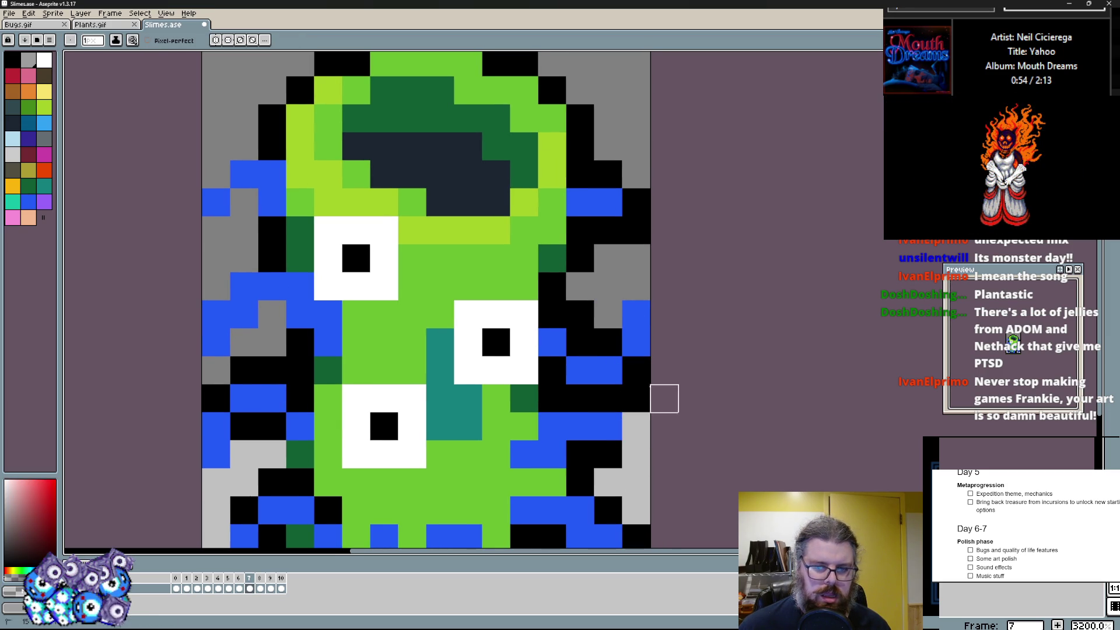
# - Reshape the right-side blue tendril upward and clear stray right-edge pixels to grey
pyautogui.click(608, 341)
pyautogui.scroll(-2, 608, 341)
pyautogui.moveTo(581, 340); pyautogui.dragTo(608, 395)
pyautogui.scroll(3, 609, 368)
pyautogui.click(572, 273)
pyautogui.click(606, 329)
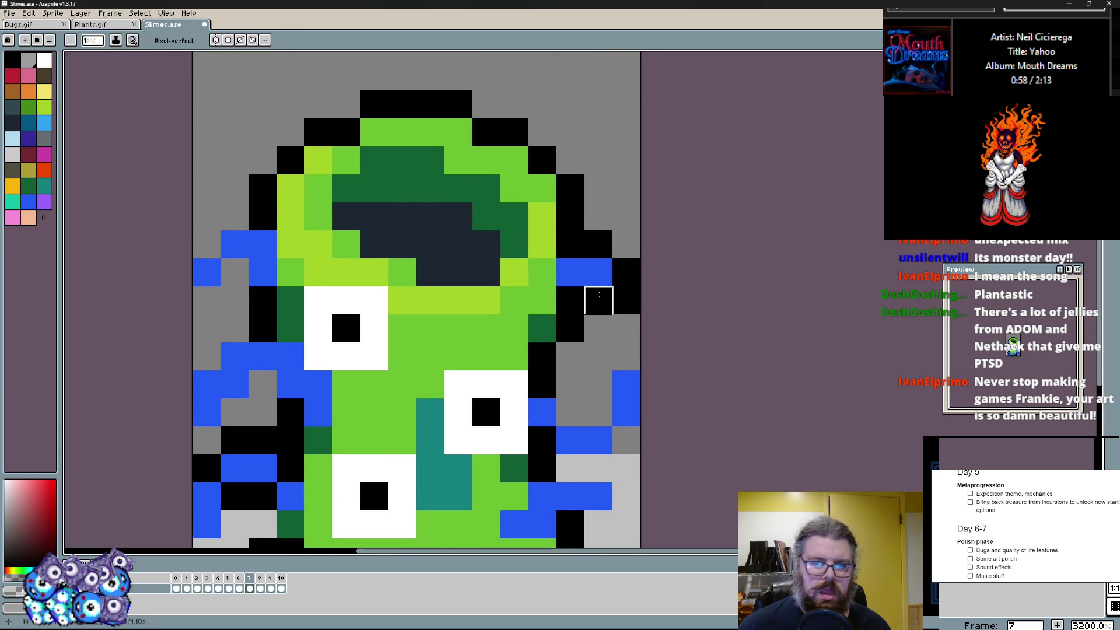
pyautogui.click(571, 298)
pyautogui.moveTo(595, 245); pyautogui.dragTo(613, 206)
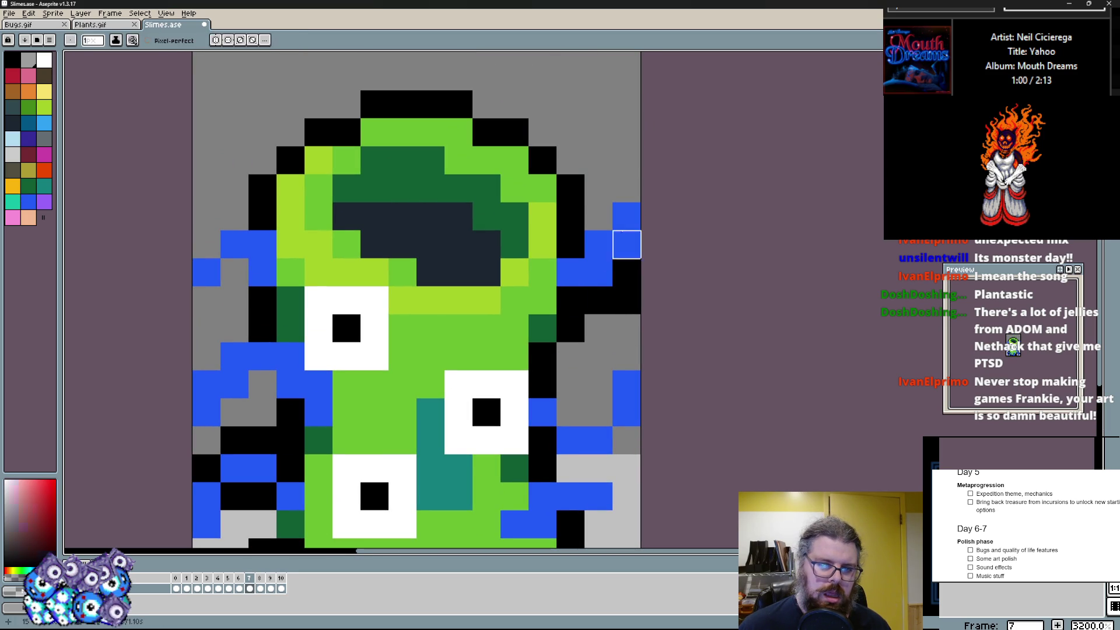
pyautogui.click(599, 191)
pyautogui.moveTo(627, 263); pyautogui.dragTo(627, 306)
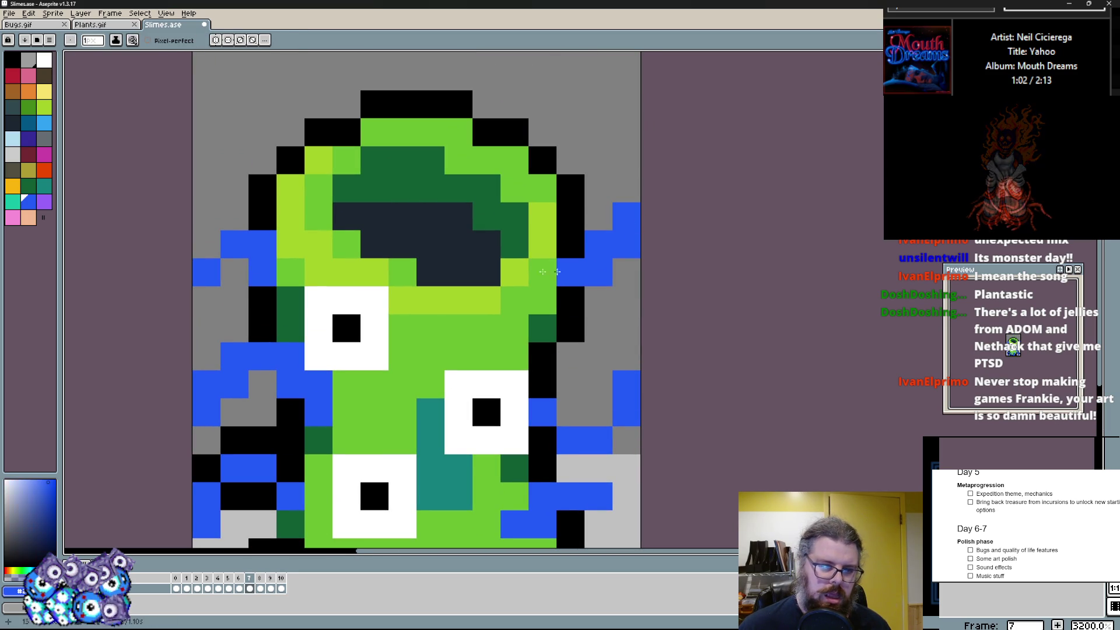
# - Paint blue L-shaped tendrils above the head on the upper left, upper right and top
pyautogui.click(207, 290)
pyautogui.moveTo(225, 210); pyautogui.dragTo(235, 249)
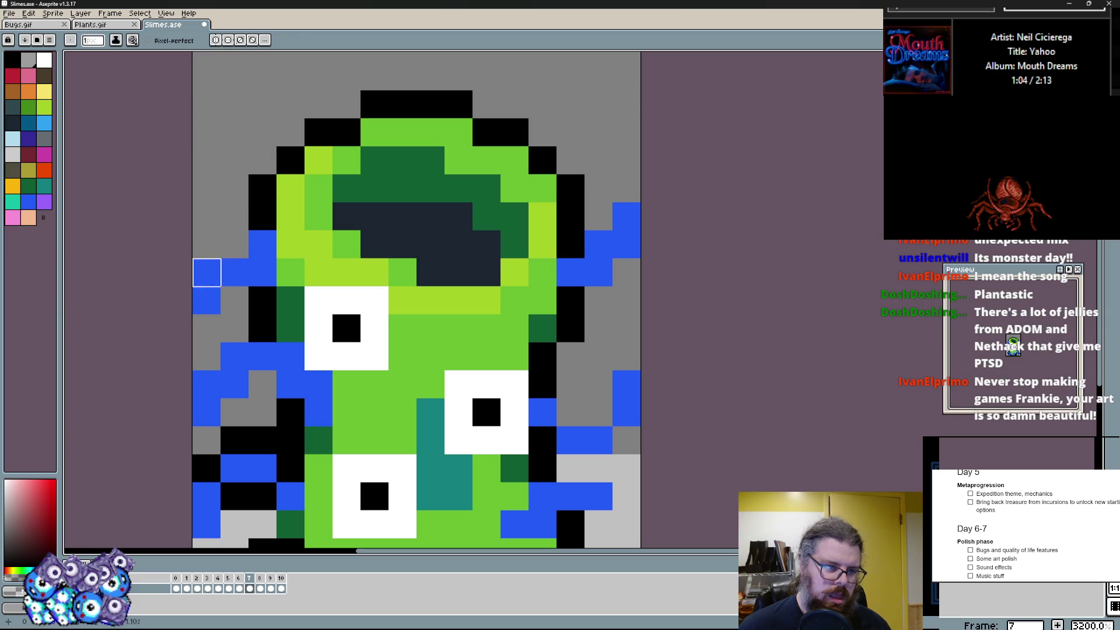
pyautogui.scroll(3, 230, 242)
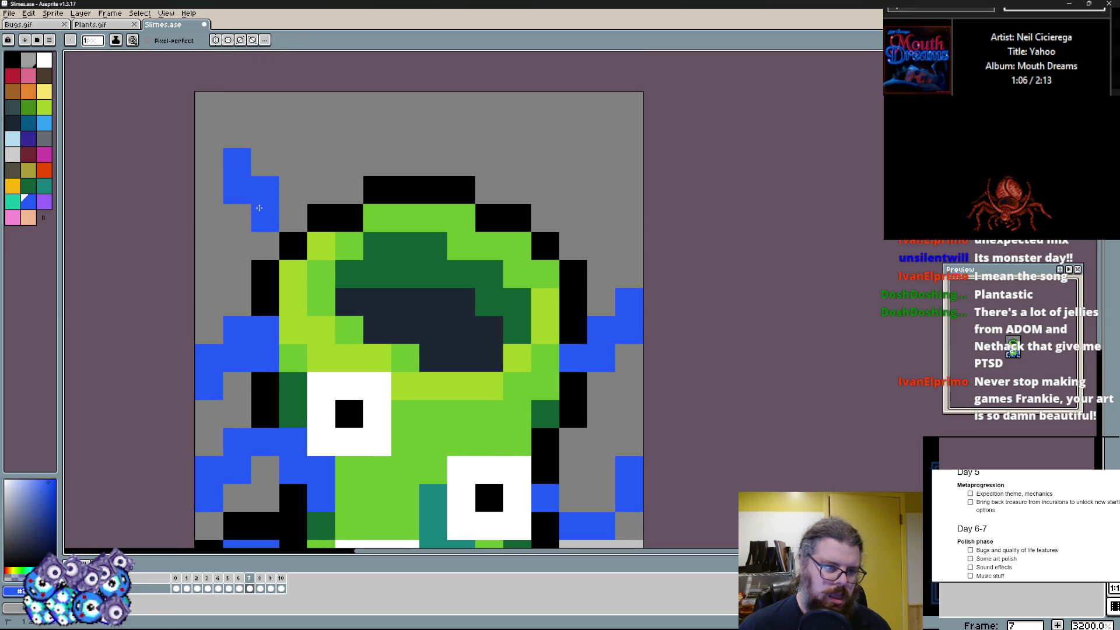
pyautogui.click(274, 243)
pyautogui.moveTo(263, 247); pyautogui.dragTo(234, 210)
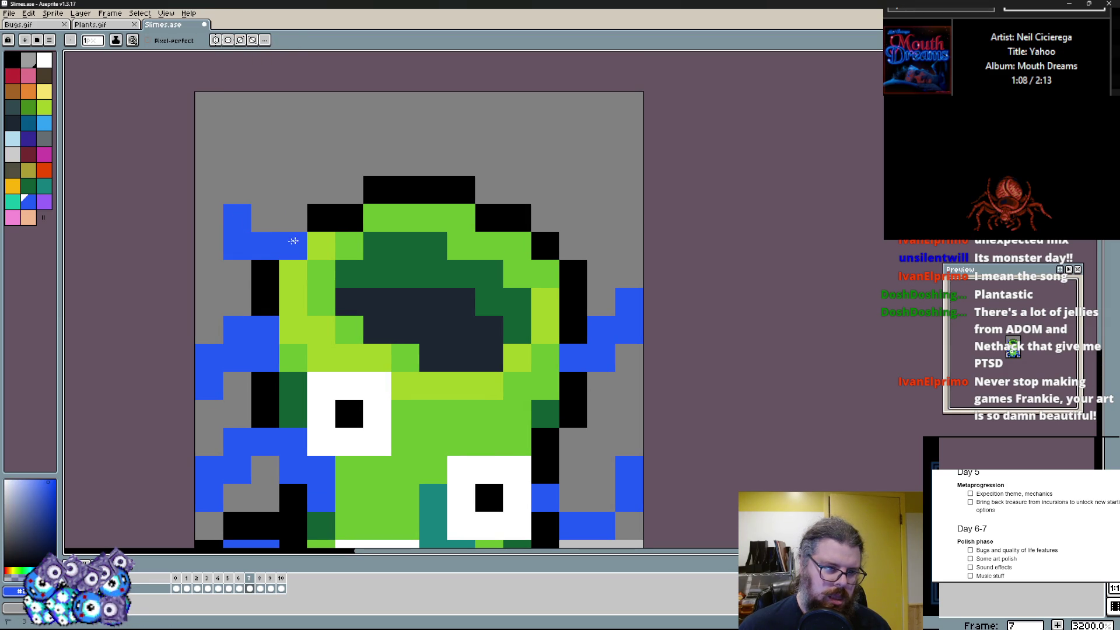
pyautogui.moveTo(242, 272)
pyautogui.mouseDown()
pyautogui.moveTo(236, 218)
pyautogui.moveTo(267, 188)
pyautogui.mouseUp()
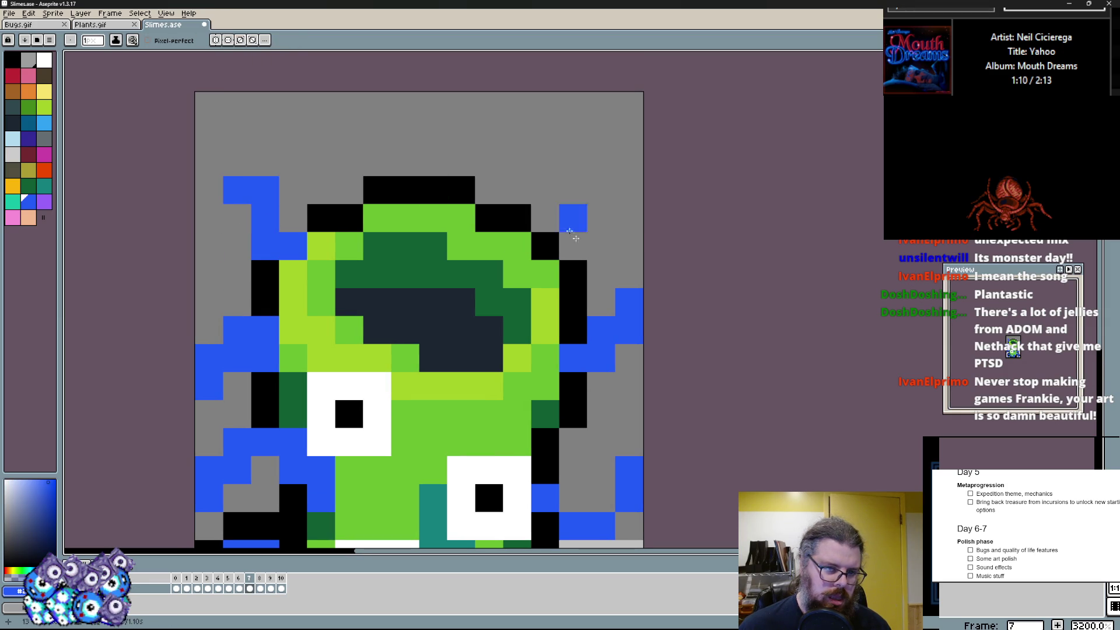
pyautogui.moveTo(546, 244); pyautogui.dragTo(585, 207)
pyautogui.moveTo(516, 162); pyautogui.dragTo(461, 163)
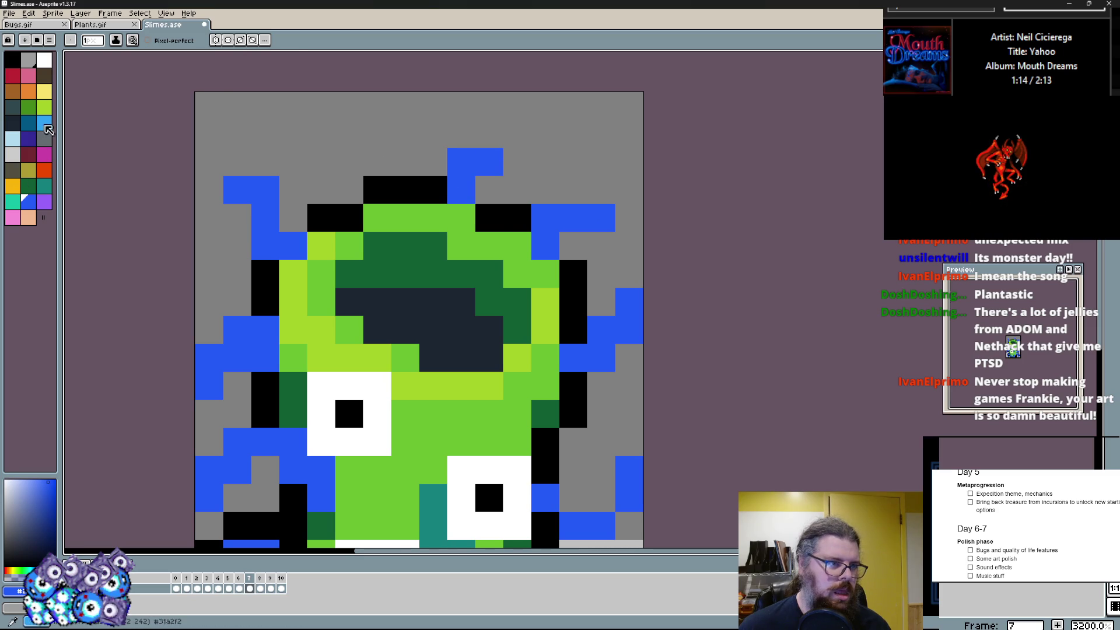
# - Shade the blue tendrils with purple pixels on the left and right sides
pyautogui.click(28, 122)
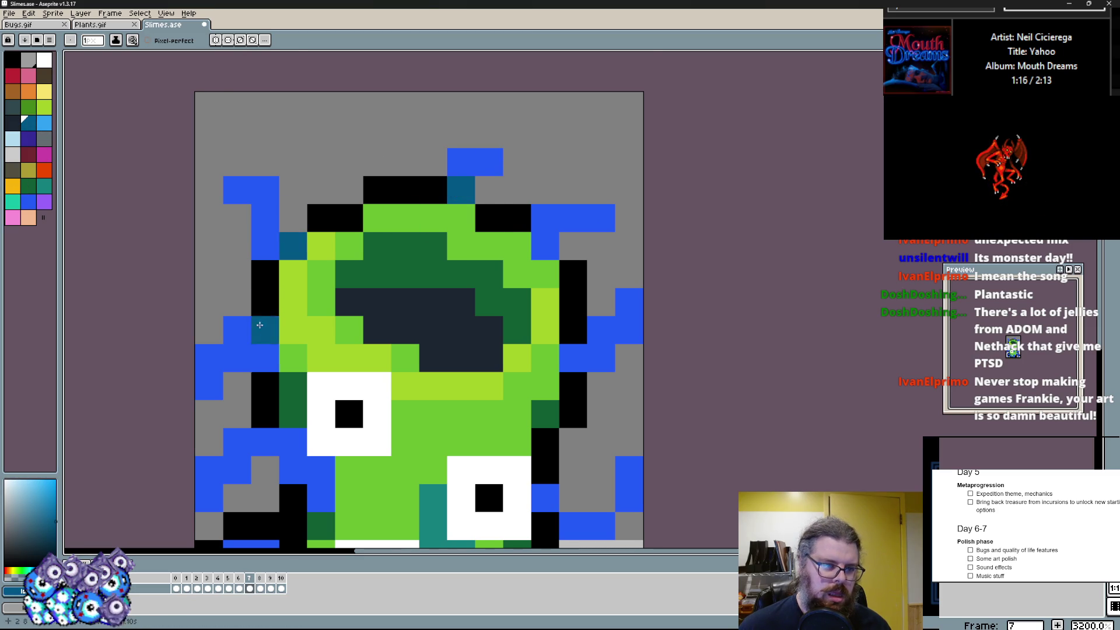
pyautogui.scroll(-3, 260, 324)
pyautogui.scroll(-3, 243, 260)
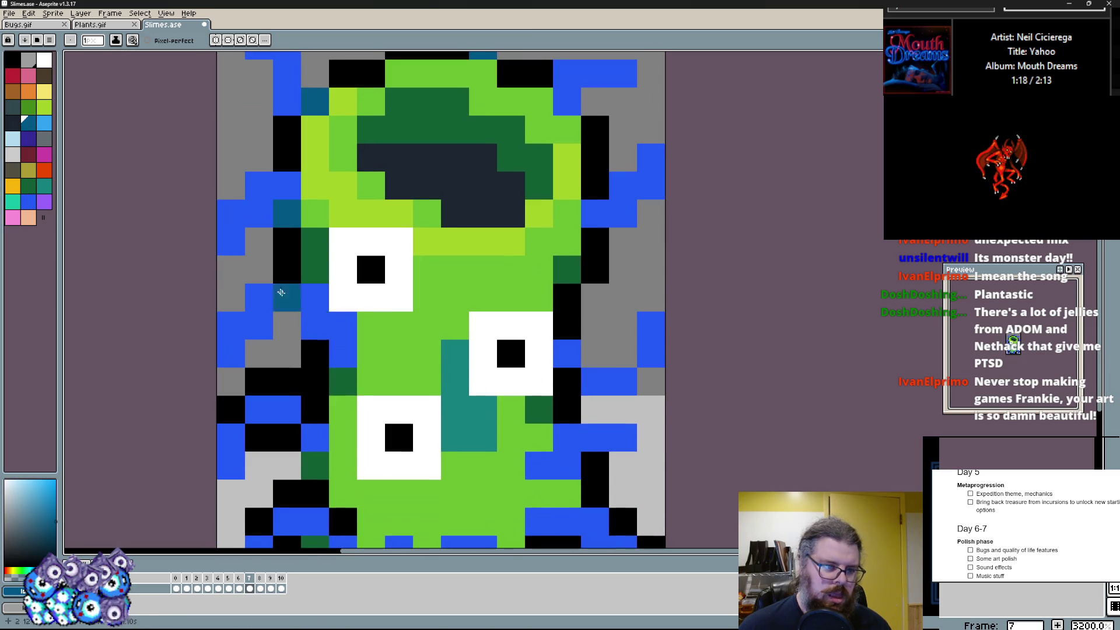
pyautogui.scroll(-4, 274, 324)
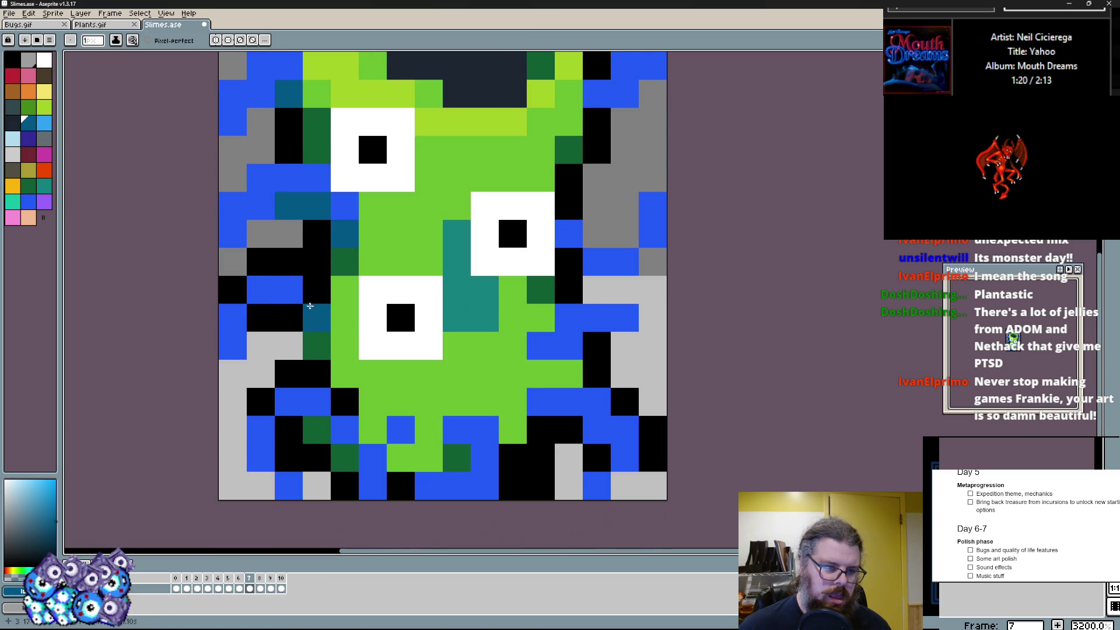
pyautogui.click(31, 143)
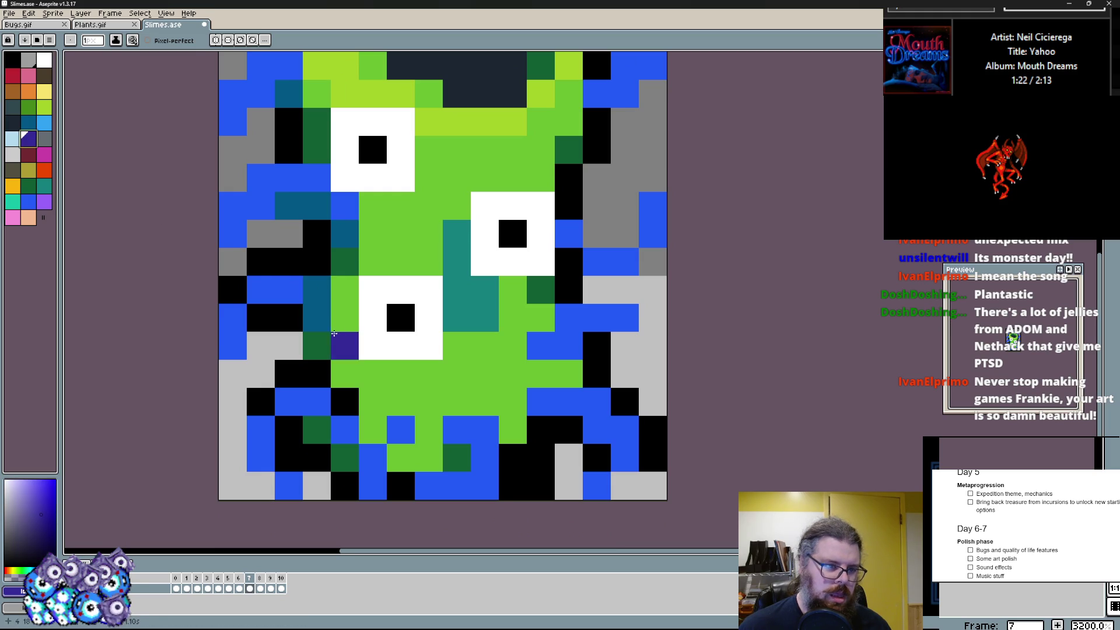
pyautogui.click(316, 317)
pyautogui.click(346, 232)
pyautogui.click(290, 206)
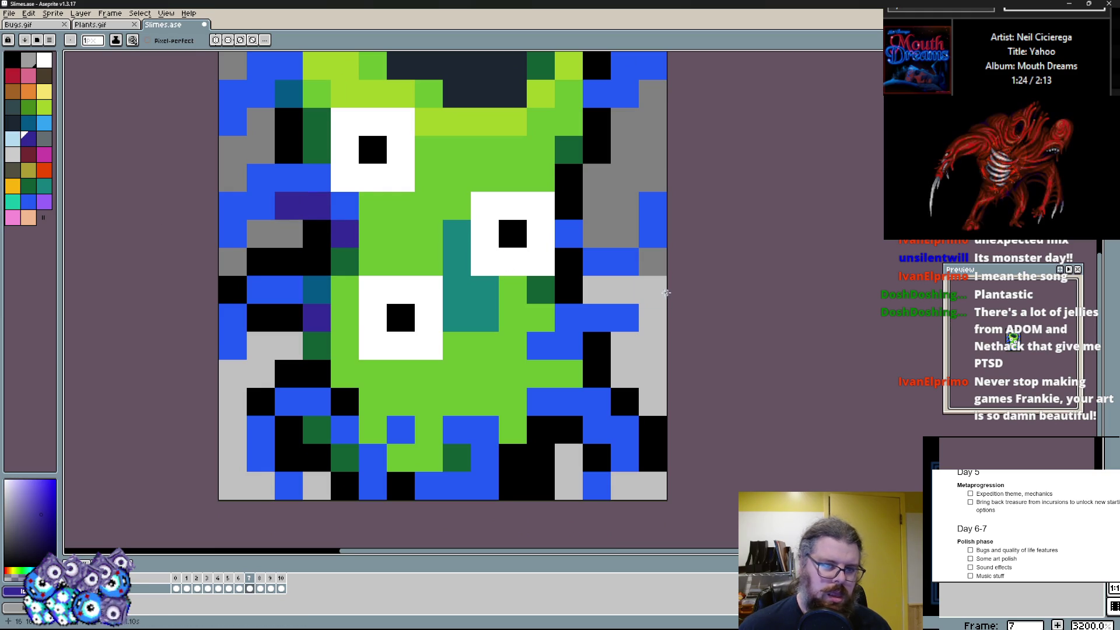
pyautogui.moveTo(540, 346); pyautogui.dragTo(563, 382)
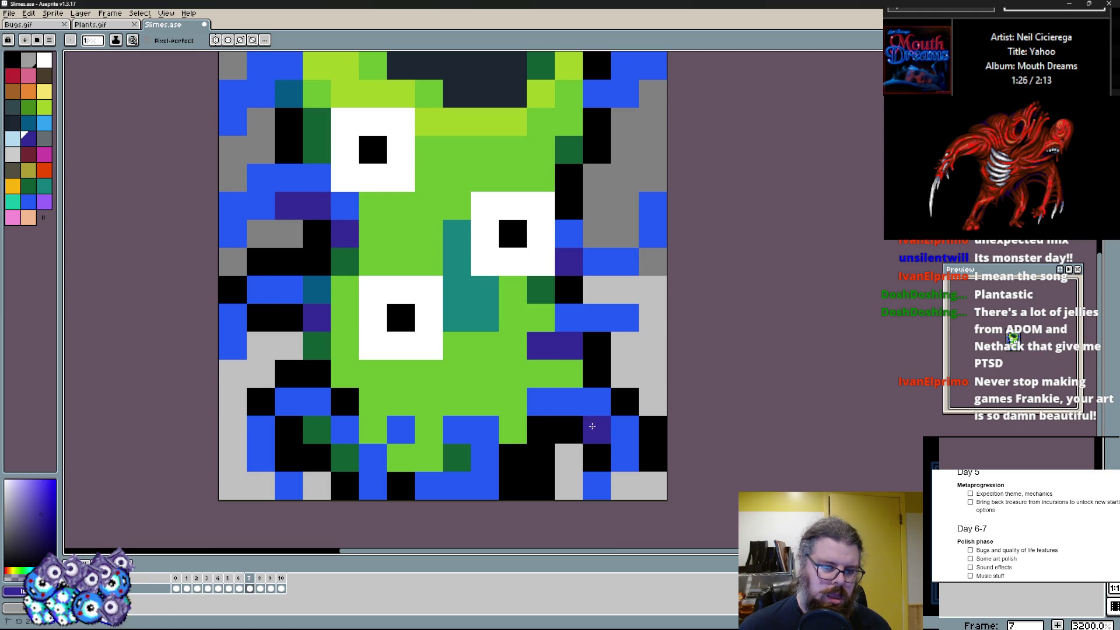
# - Add teal shading and light-green highlight pixels to the slime's green body
pyautogui.click(475, 482)
pyautogui.keyDown('alt'); pyautogui.click(485, 313); pyautogui.keyUp('alt')
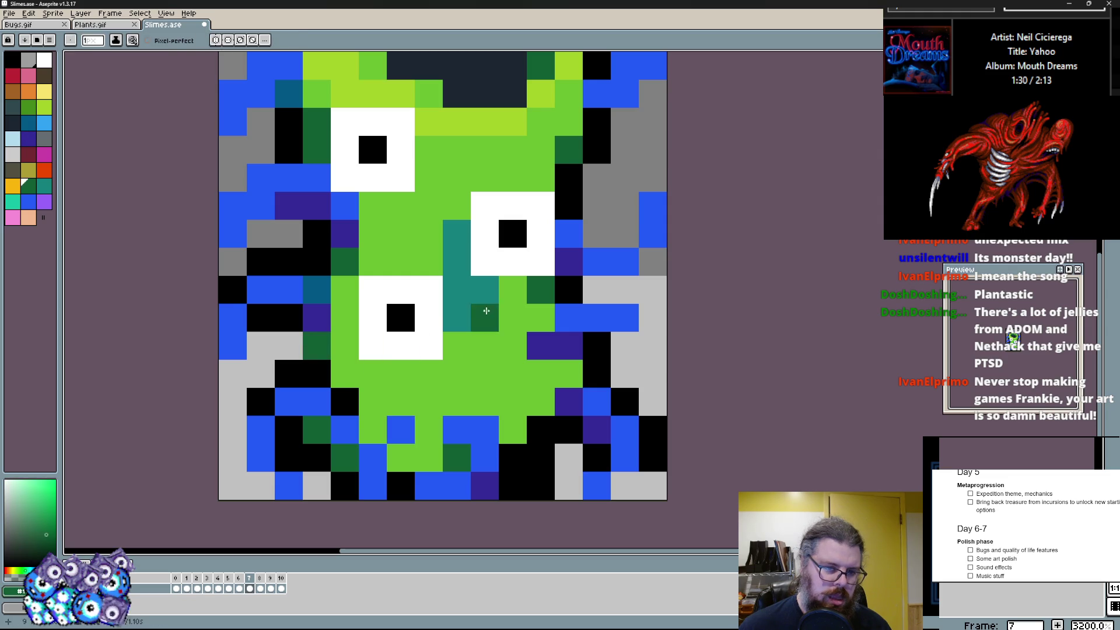
pyautogui.click(400, 457)
pyautogui.click(373, 430)
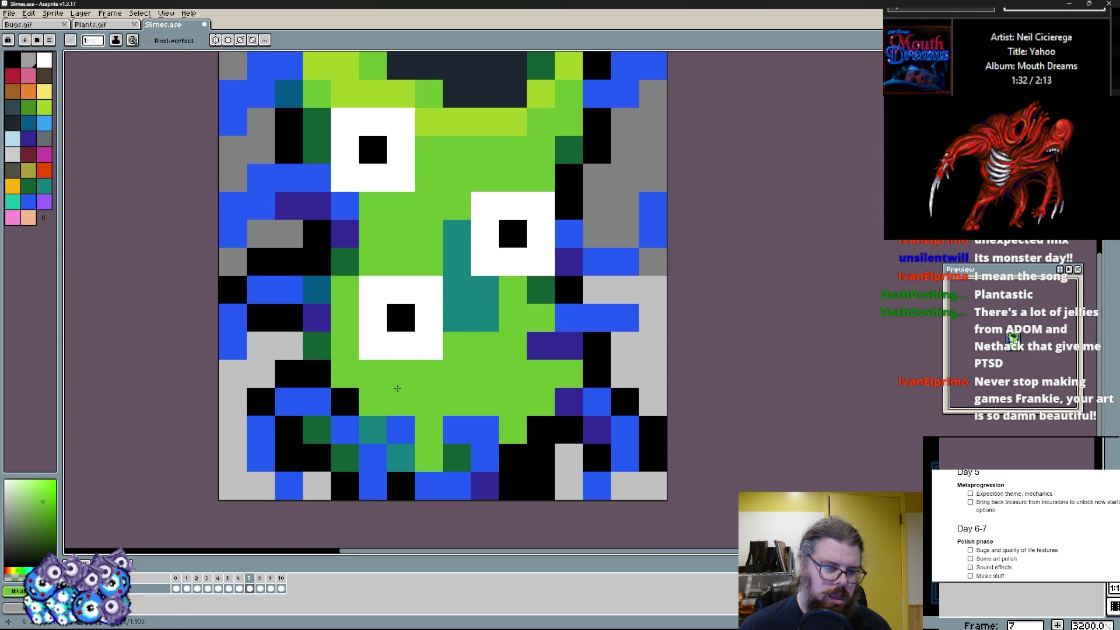
pyautogui.scroll(-1, 397, 388)
pyautogui.scroll(1, 398, 387)
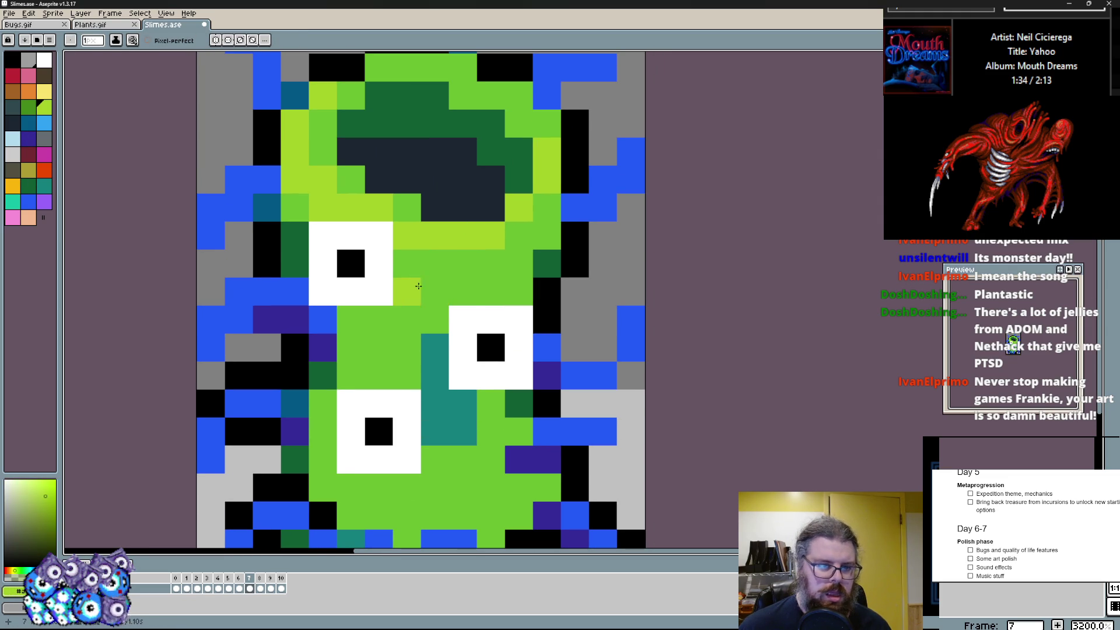
pyautogui.scroll(-1, 419, 285)
pyautogui.moveTo(361, 282); pyautogui.dragTo(403, 282)
pyautogui.moveTo(375, 434)
pyautogui.mouseDown()
pyautogui.moveTo(403, 448)
pyautogui.moveTo(456, 394)
pyautogui.moveTo(377, 438)
pyautogui.mouseUp()
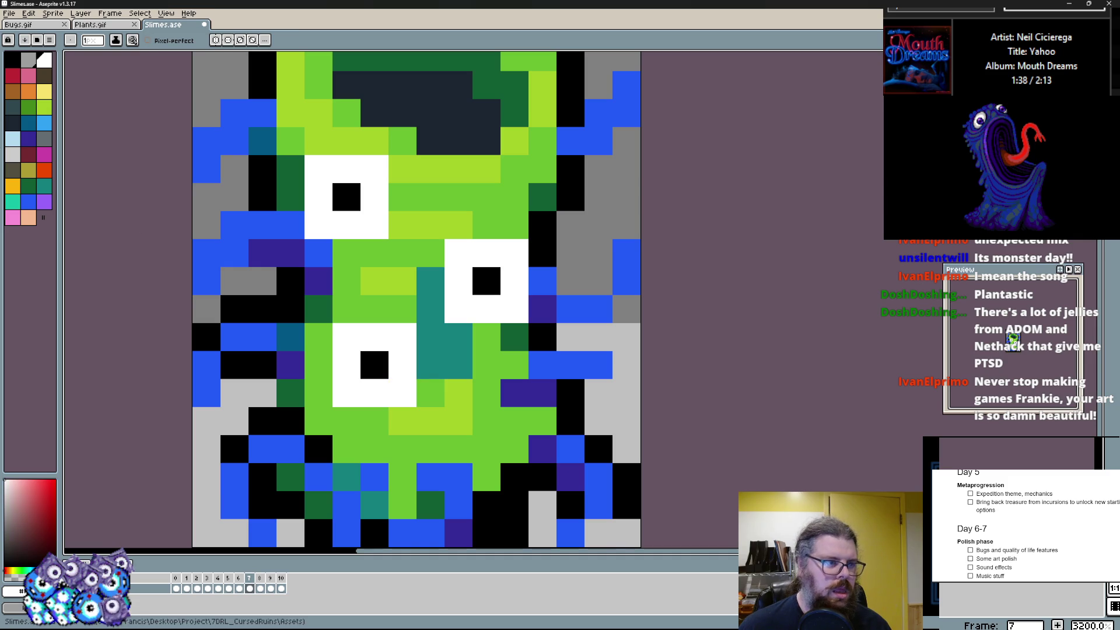
pyautogui.click(18, 161)
# - Soften the corners of all three eyes with light-grey pixels
pyautogui.moveTo(319, 393); pyautogui.dragTo(402, 393)
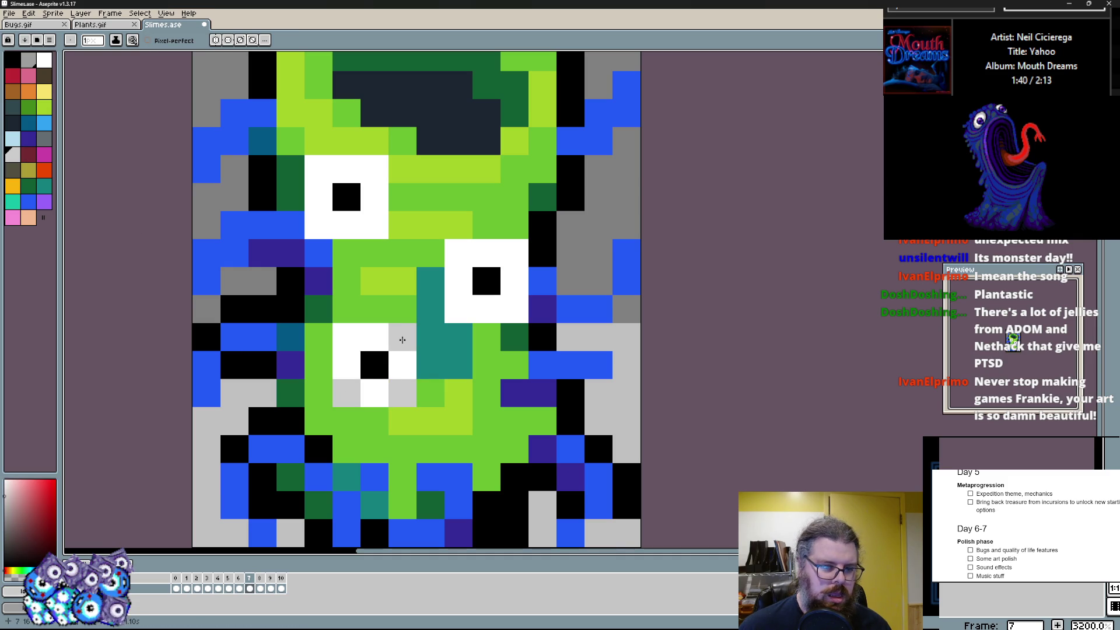
pyautogui.moveTo(403, 337); pyautogui.dragTo(347, 337)
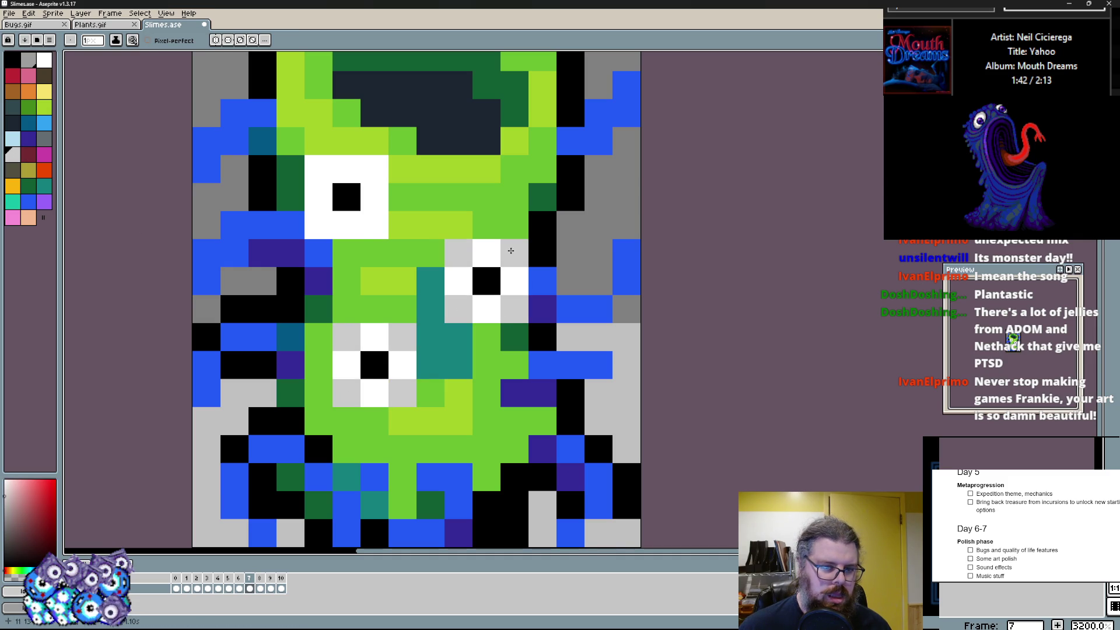
pyautogui.moveTo(316, 228)
pyautogui.mouseDown()
pyautogui.moveTo(319, 168)
pyautogui.moveTo(374, 169)
pyautogui.mouseUp()
pyautogui.click(318, 198)
# - Recolour cells left of the face purple and grey and clear stray bottom cells to grey
pyautogui.moveTo(262, 257); pyautogui.dragTo(236, 281)
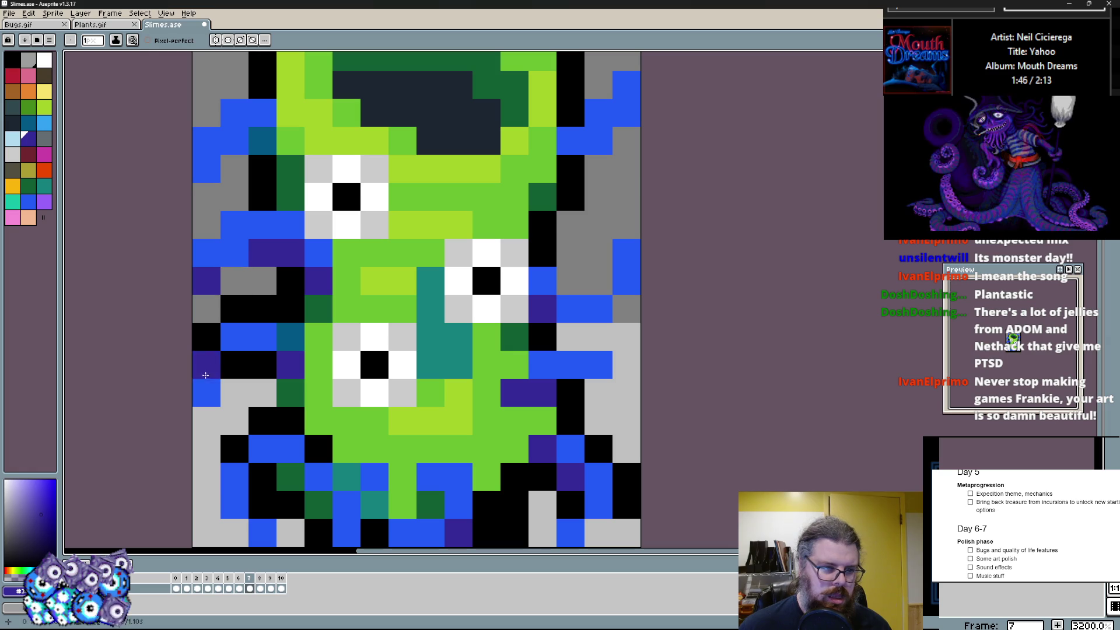
pyautogui.click(206, 281)
pyautogui.moveTo(207, 337); pyautogui.dragTo(262, 307)
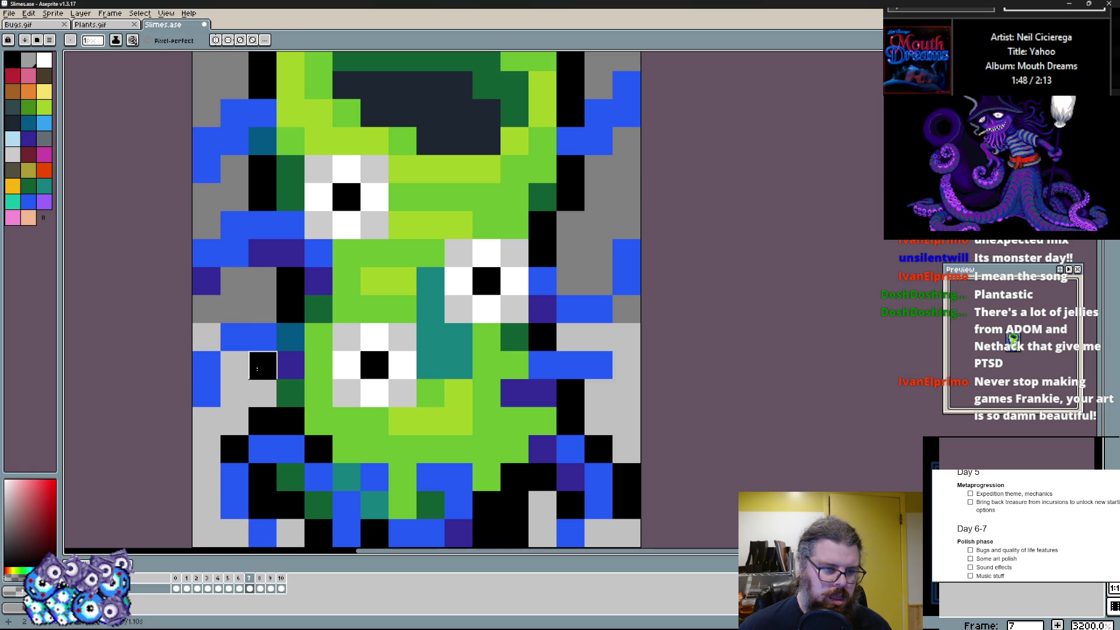
pyautogui.scroll(-3, 234, 448)
pyautogui.keyDown('alt'); pyautogui.click(342, 403); pyautogui.keyUp('alt')
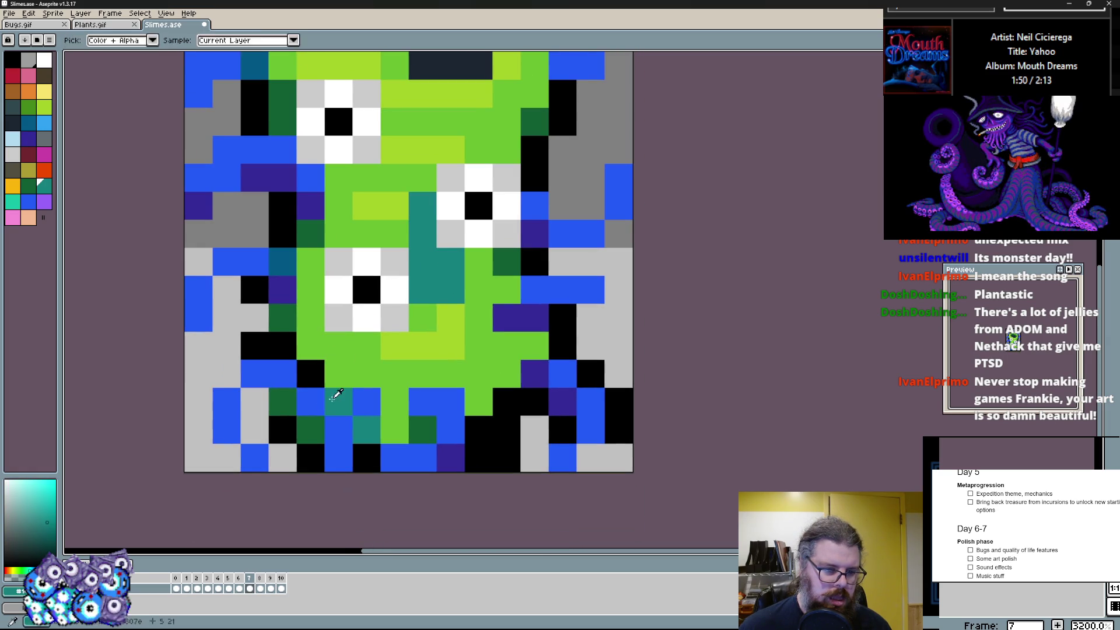
pyautogui.click(262, 398)
pyautogui.moveTo(311, 401); pyautogui.dragTo(281, 408)
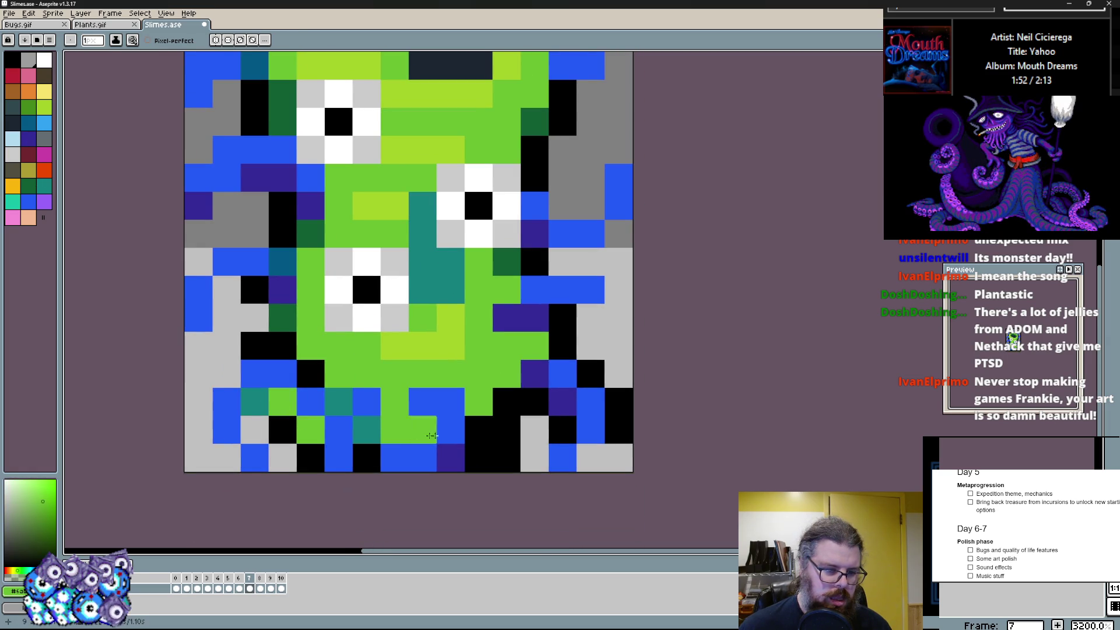
pyautogui.keyDown('alt'); pyautogui.click(300, 449); pyautogui.keyUp('alt')
pyautogui.moveTo(300, 449); pyautogui.dragTo(289, 438)
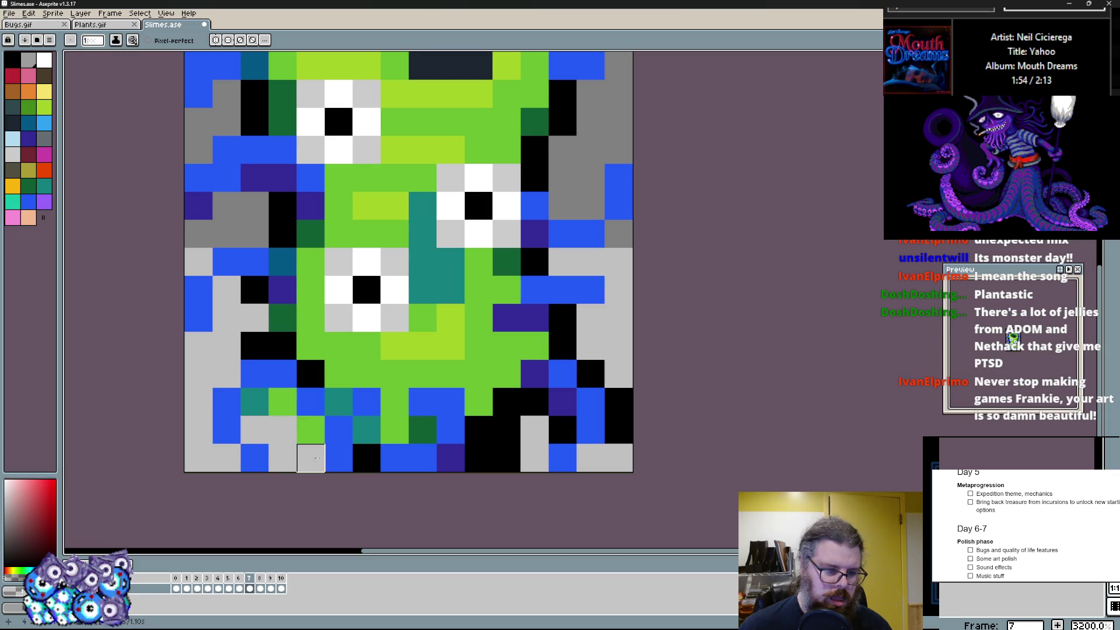
pyautogui.moveTo(441, 455); pyautogui.dragTo(508, 456)
# - Extend green over lower blue cells and paint a trimmed teal shading band across the lower body
pyautogui.keyDown('alt'); pyautogui.click(505, 382); pyautogui.keyUp('alt')
pyautogui.click(452, 430)
pyautogui.moveTo(464, 403); pyautogui.dragTo(403, 403)
pyautogui.moveTo(438, 315)
pyautogui.mouseDown()
pyautogui.moveTo(480, 315)
pyautogui.moveTo(480, 376)
pyautogui.moveTo(506, 346)
pyautogui.mouseUp()
pyautogui.moveTo(455, 375)
pyautogui.mouseDown()
pyautogui.moveTo(394, 389)
pyautogui.moveTo(490, 375)
pyautogui.mouseUp()
pyautogui.moveTo(480, 320); pyautogui.dragTo(479, 288)
pyautogui.moveTo(480, 289); pyautogui.dragTo(420, 288)
pyautogui.click(481, 346)
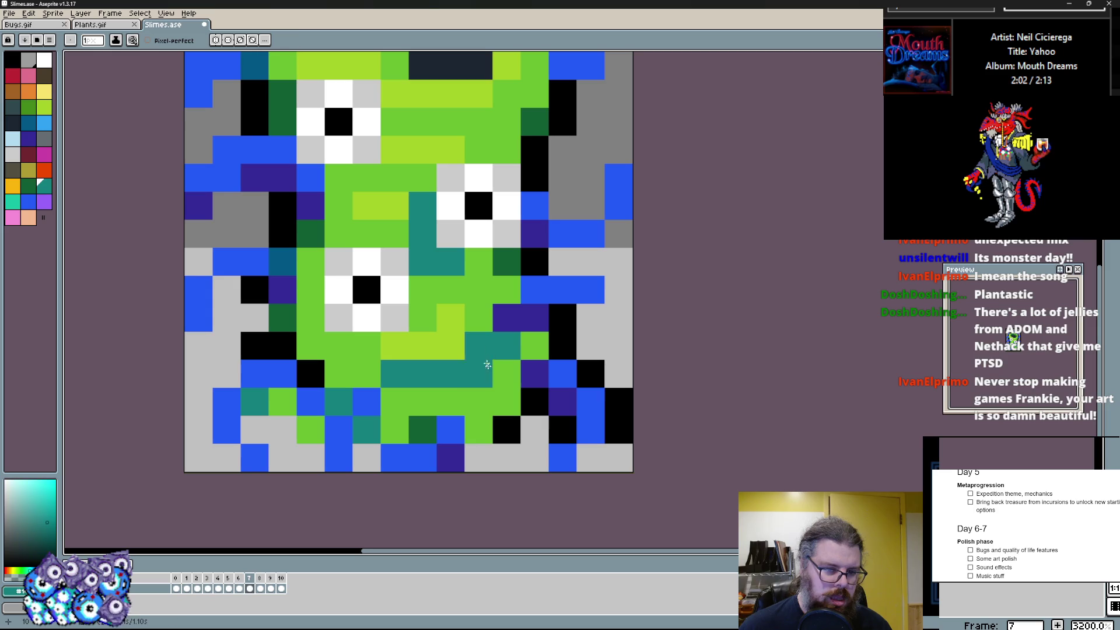
pyautogui.click(479, 429)
pyautogui.moveTo(311, 375); pyautogui.dragTo(311, 403)
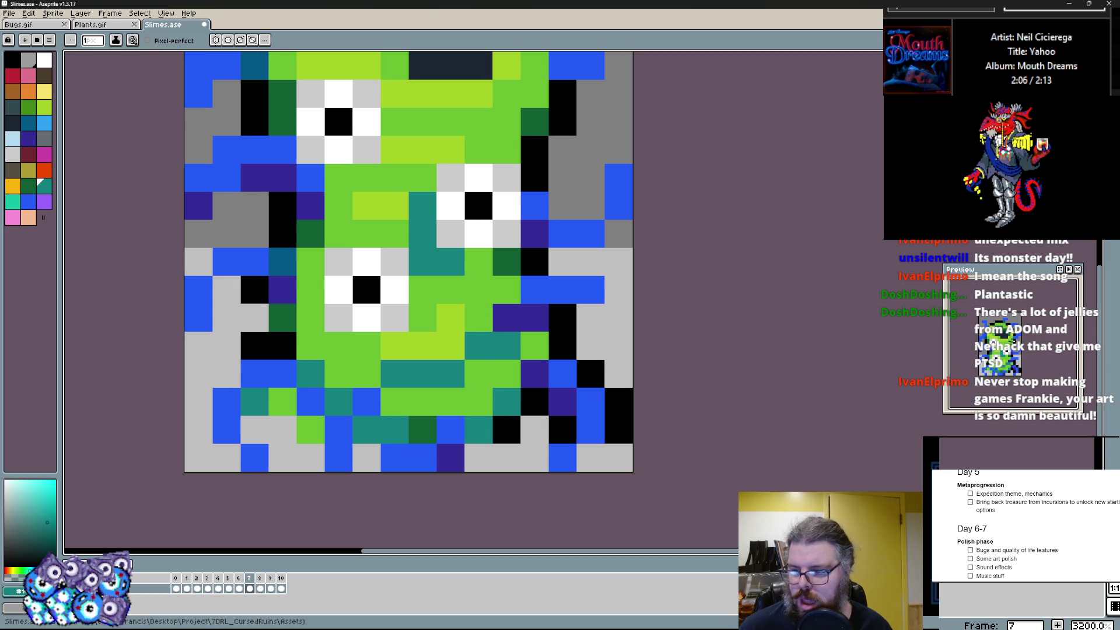
pyautogui.scroll(-2, 438, 263)
pyautogui.scroll(2, 490, 273)
# - Shade the right tendril with dark purple pixels and remove a stray teal pixel
pyautogui.click(548, 301)
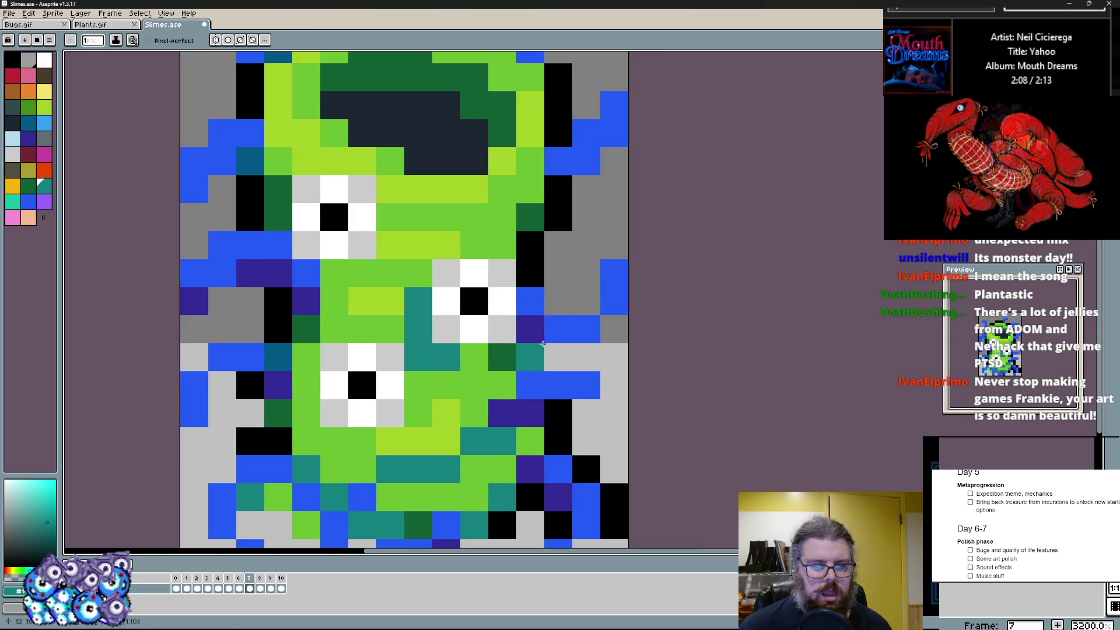
pyautogui.keyDown('alt'); pyautogui.click(531, 343); pyautogui.keyUp('alt')
pyautogui.click(587, 301)
pyautogui.moveTo(586, 386); pyautogui.dragTo(587, 412)
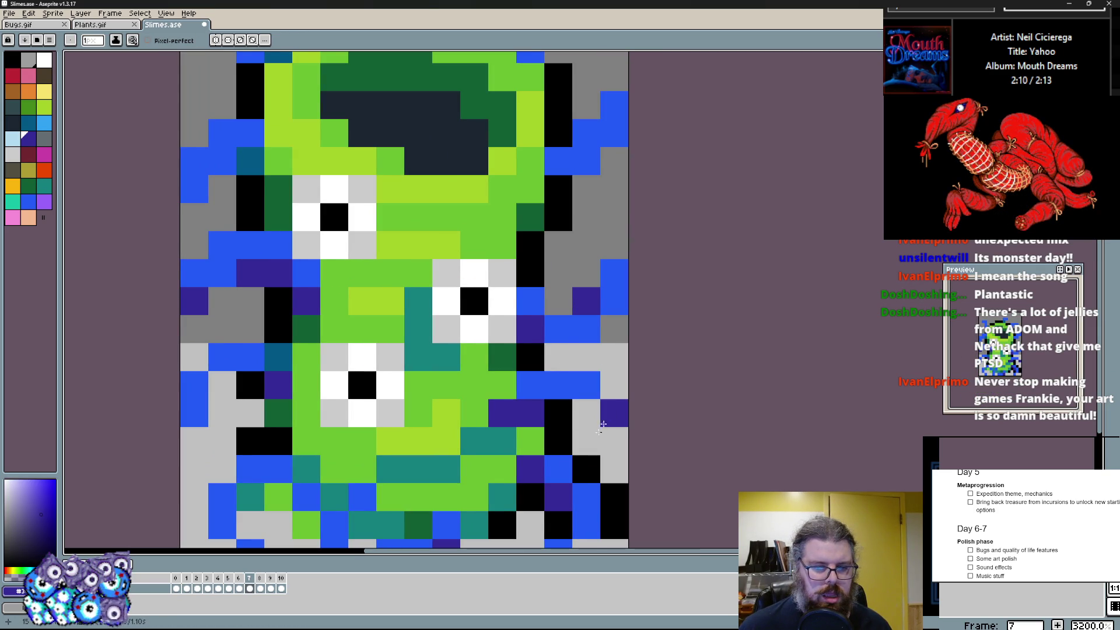
pyautogui.scroll(-3, 611, 418)
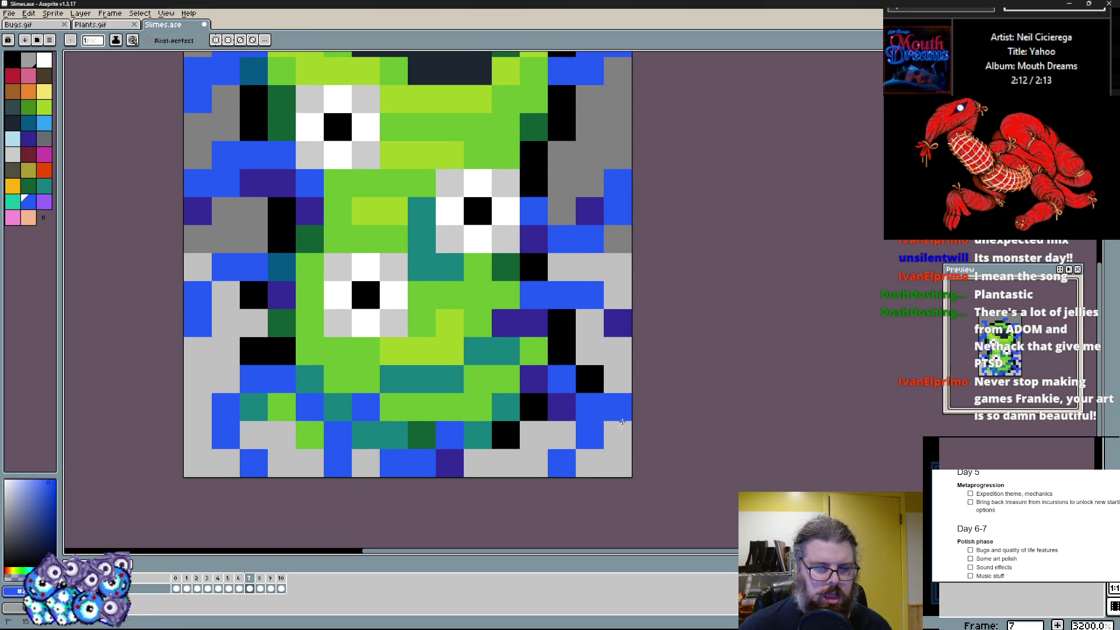
# - Repaint bottom-right cells blue, then dark-purple-shade the right tendrils and a strip above the head
pyautogui.keyDown('alt'); pyautogui.click(604, 438); pyautogui.keyUp('alt')
pyautogui.moveTo(561, 435); pyautogui.dragTo(605, 464)
pyautogui.click(562, 406)
pyautogui.keyDown('alt'); pyautogui.click(589, 316); pyautogui.keyUp('alt')
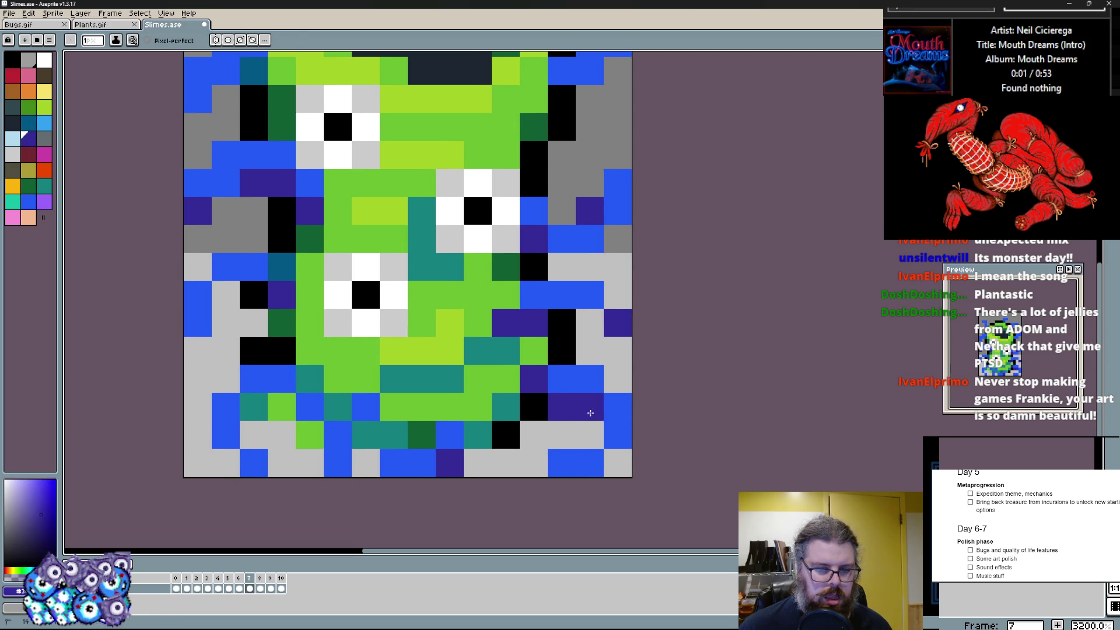
pyautogui.moveTo(589, 406); pyautogui.dragTo(589, 435)
pyautogui.scroll(5, 448, 465)
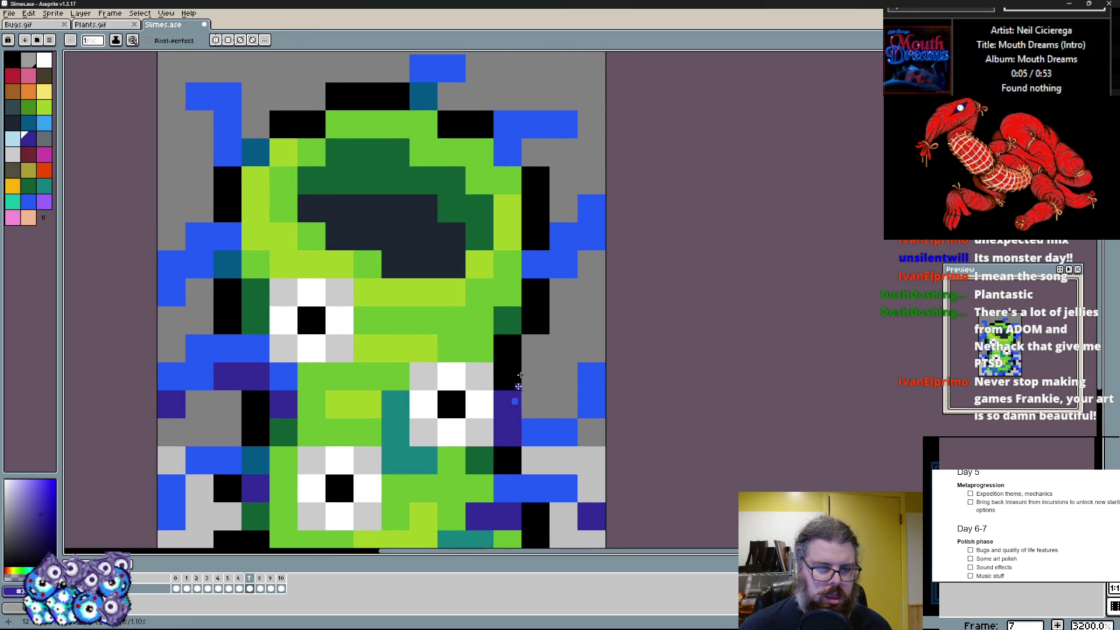
pyautogui.scroll(2, 507, 350)
pyautogui.click(508, 186)
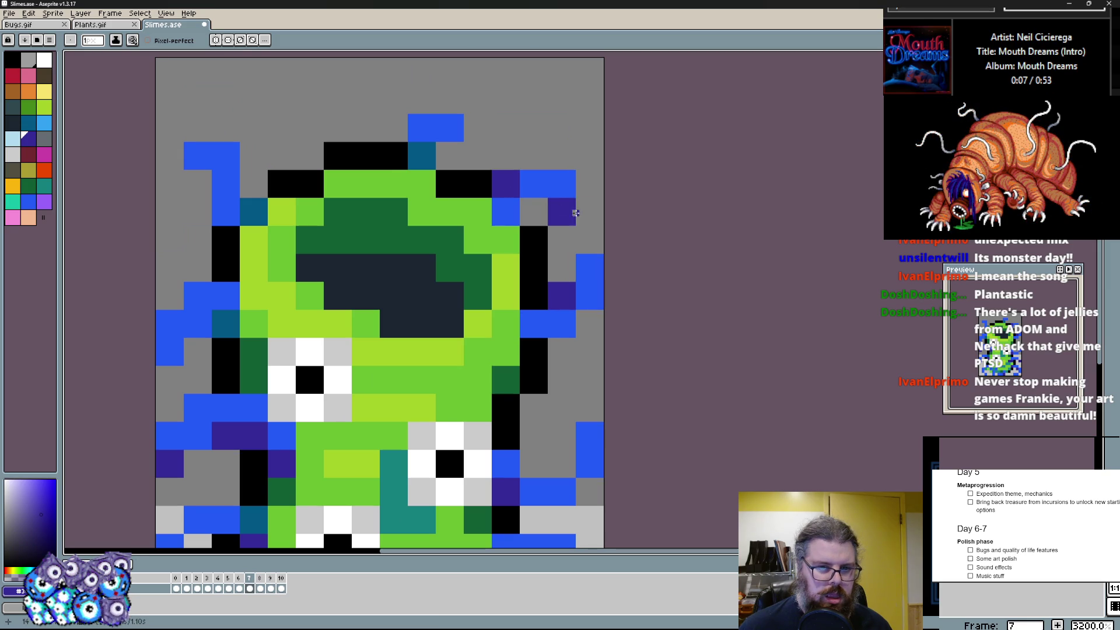
pyautogui.moveTo(450, 99); pyautogui.dragTo(506, 100)
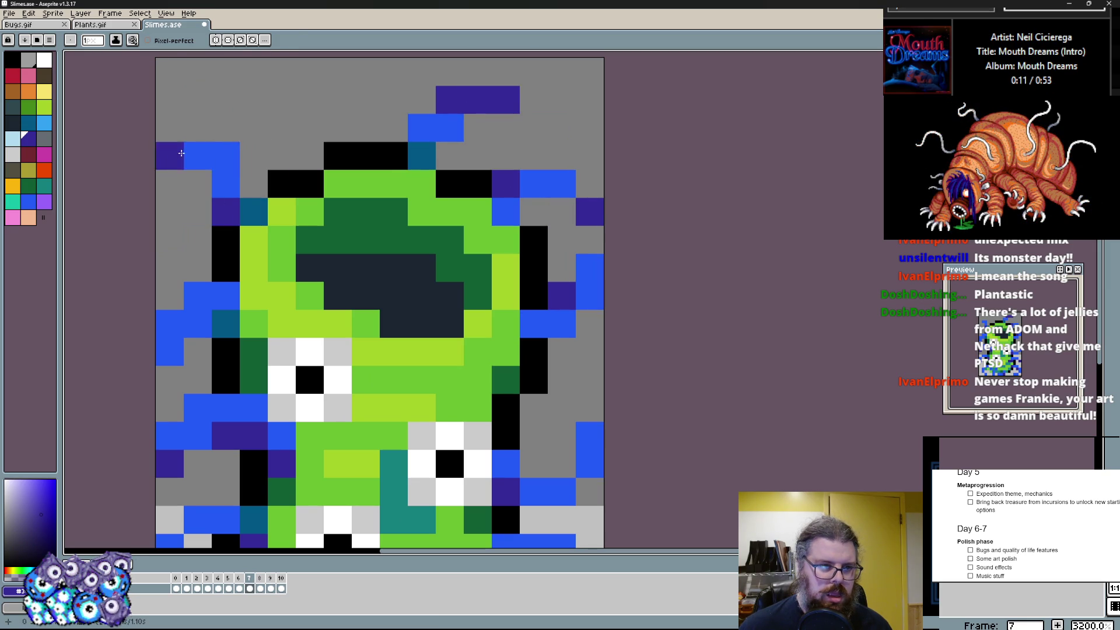
# - Erase a stray upper-left pixel and shade the left tendrils dark purple
pyautogui.press('e')
pyautogui.click(181, 154)
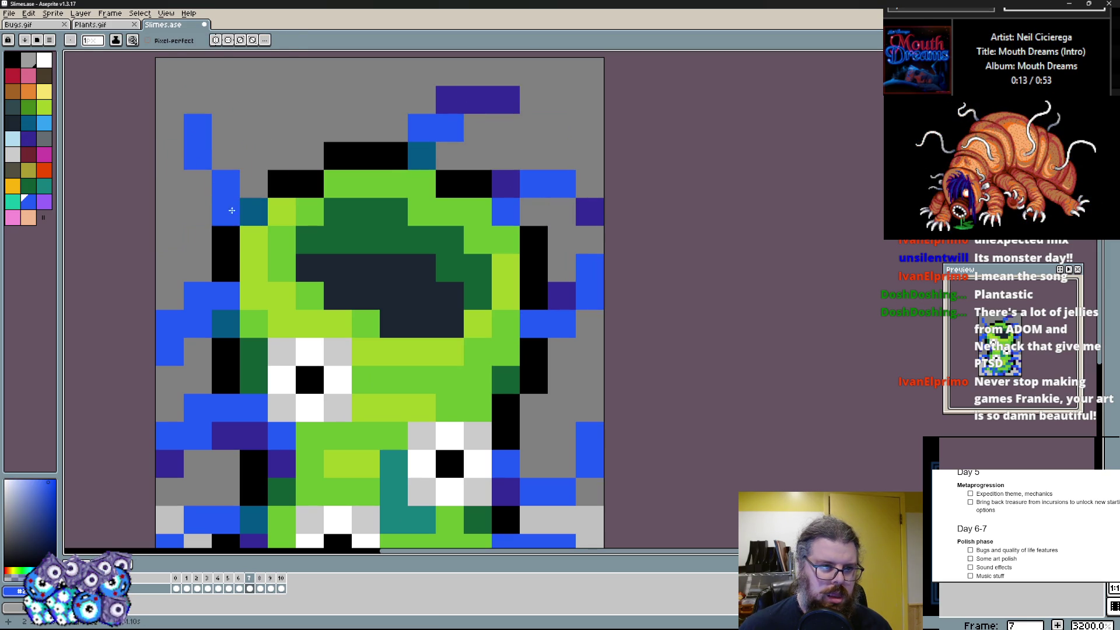
pyautogui.moveTo(198, 184); pyautogui.dragTo(233, 213)
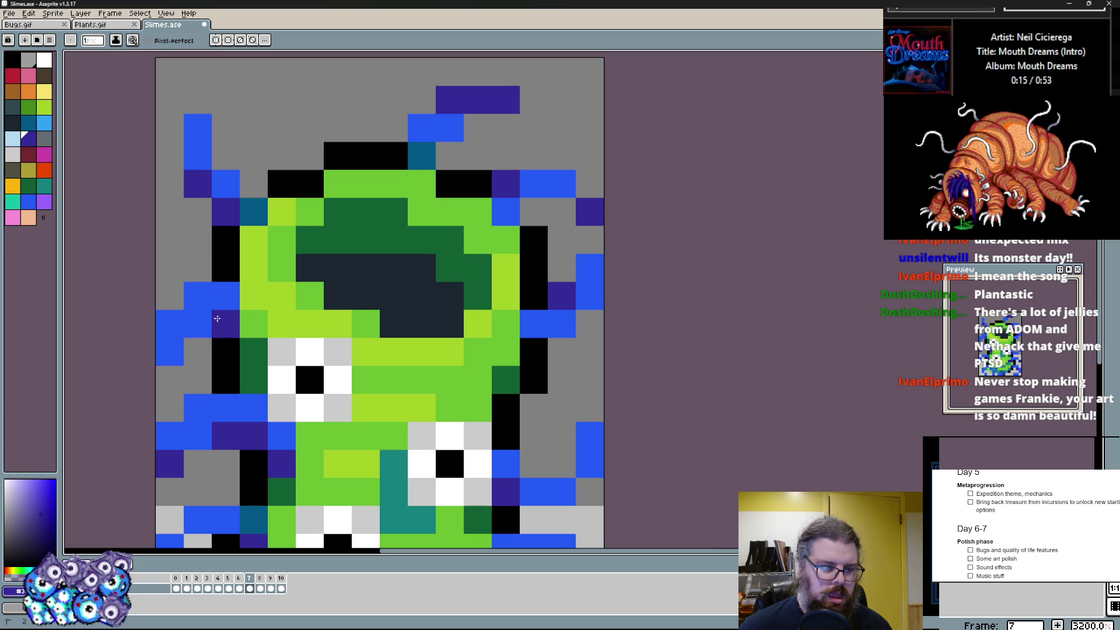
pyautogui.scroll(-3, 221, 404)
pyautogui.moveTo(229, 385)
pyautogui.mouseDown()
pyautogui.moveTo(211, 355)
pyautogui.moveTo(284, 333)
pyautogui.mouseUp()
pyautogui.keyDown('alt'); pyautogui.click(242, 346); pyautogui.keyUp('alt')
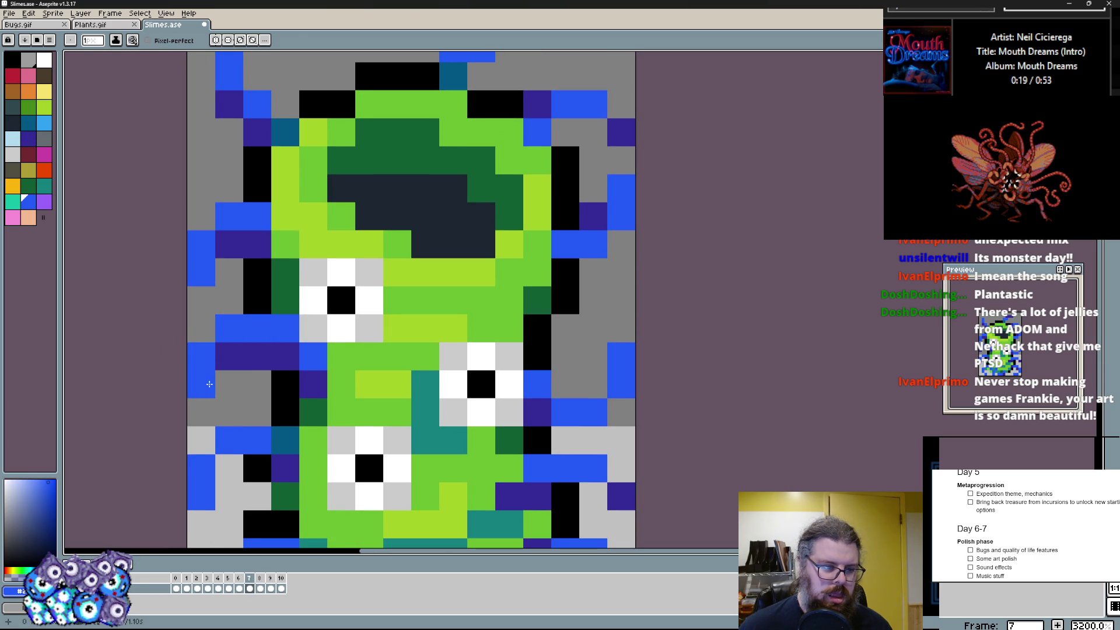
# - Shade and touch up the right tendril with dark purple and grey beside the right eye
pyautogui.keyDown('alt'); pyautogui.click(593, 219); pyautogui.keyUp('alt')
pyautogui.moveTo(565, 329); pyautogui.dragTo(542, 332)
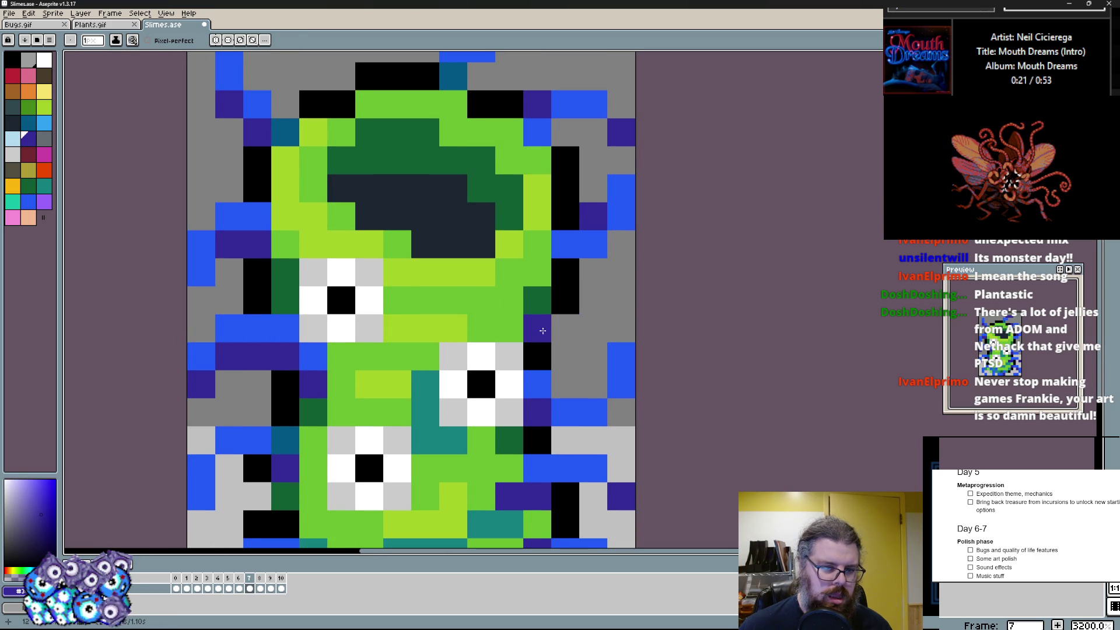
pyautogui.moveTo(603, 299); pyautogui.dragTo(594, 332)
pyautogui.click(621, 300)
pyautogui.keyDown('alt'); pyautogui.click(622, 271); pyautogui.keyUp('alt')
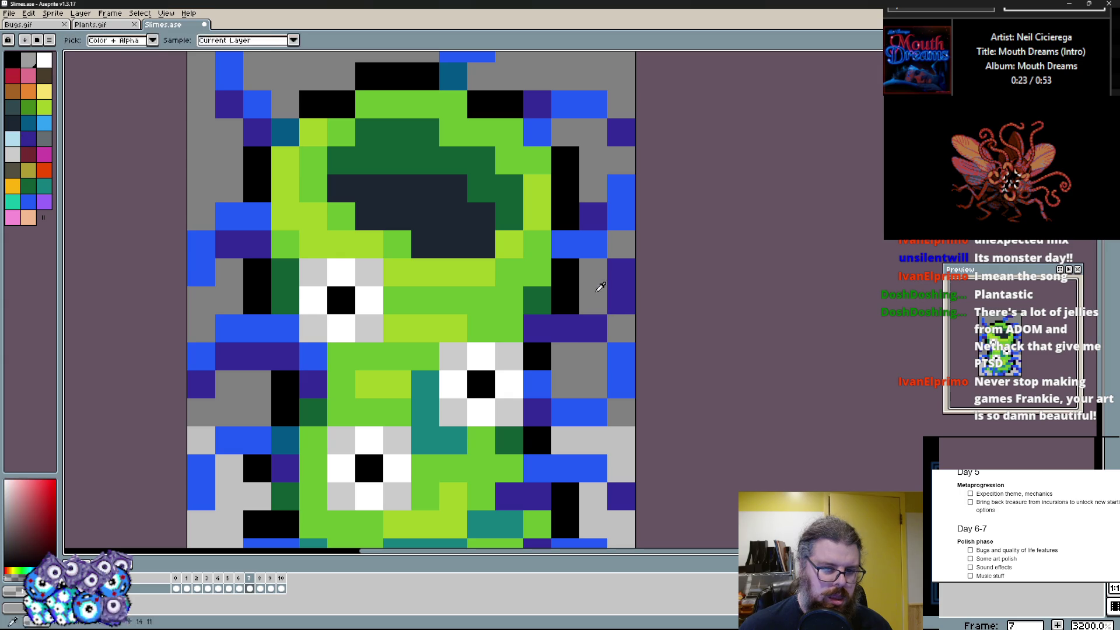
pyautogui.click(620, 353)
pyautogui.click(565, 356)
pyautogui.click(593, 328)
pyautogui.click(508, 326)
# - Paint purple antenna pixels above the head on both sides and fix a cell by the outline
pyautogui.moveTo(361, 256); pyautogui.dragTo(332, 350)
pyautogui.click(447, 201)
pyautogui.click(422, 160)
pyautogui.click(308, 189)
pyautogui.click(280, 132)
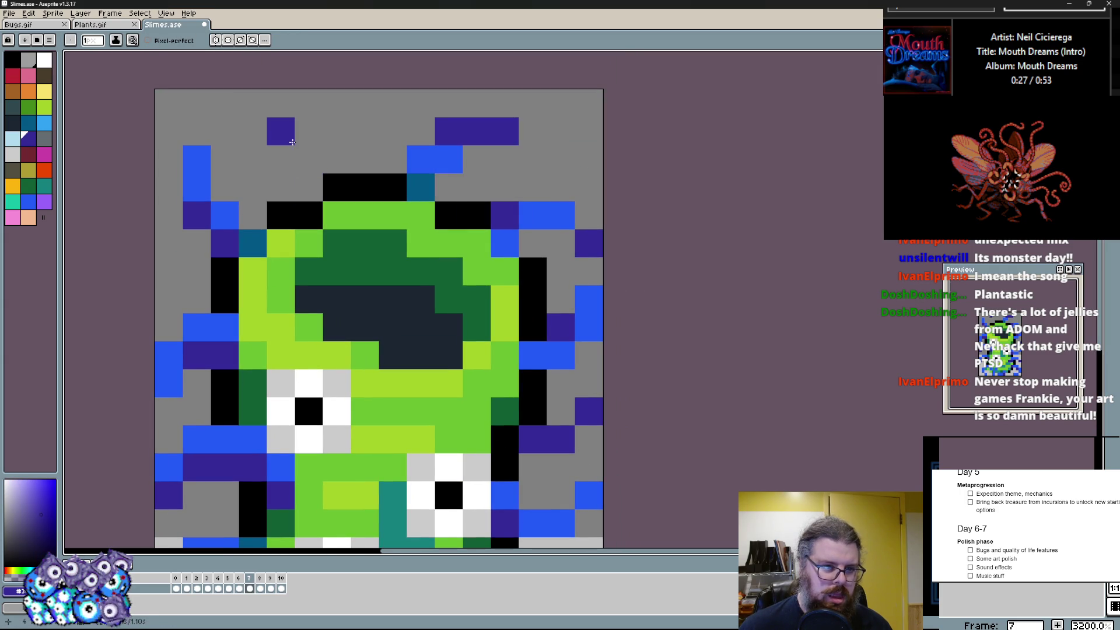
pyautogui.click(306, 158)
pyautogui.click(308, 185)
pyautogui.click(523, 186)
pyautogui.click(589, 240)
pyautogui.click(478, 213)
pyautogui.press('x')
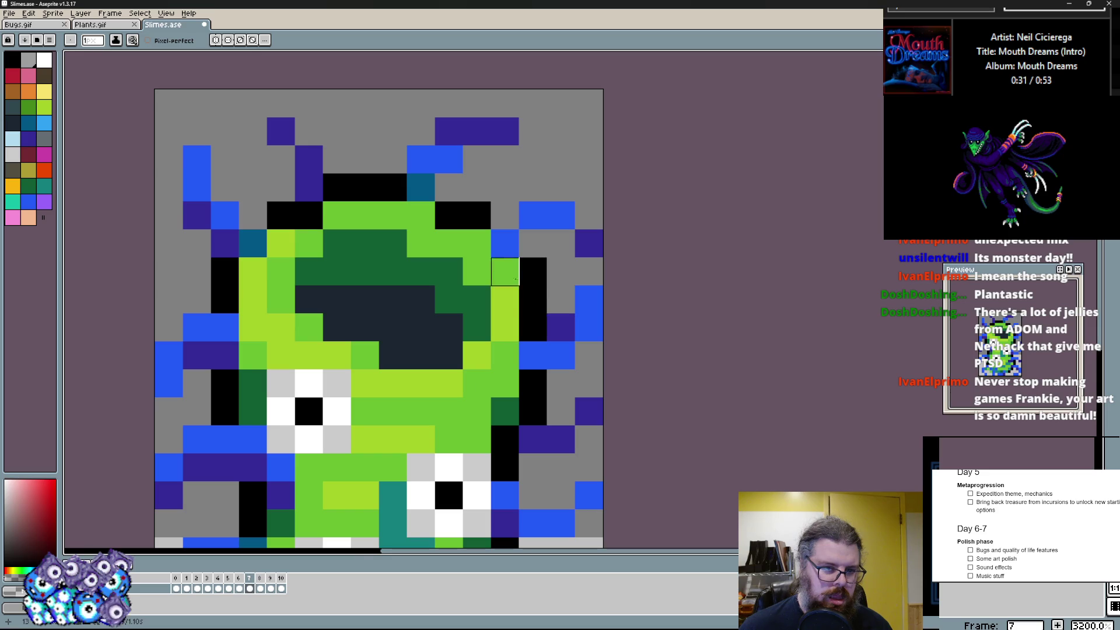
pyautogui.scroll(-3, 534, 272)
pyautogui.scroll(-1, 437, 263)
pyautogui.scroll(3, 437, 263)
# - Repaint the slime's lower-left body with sampled green, blue and teal pixels
pyautogui.moveTo(394, 298); pyautogui.dragTo(394, 317)
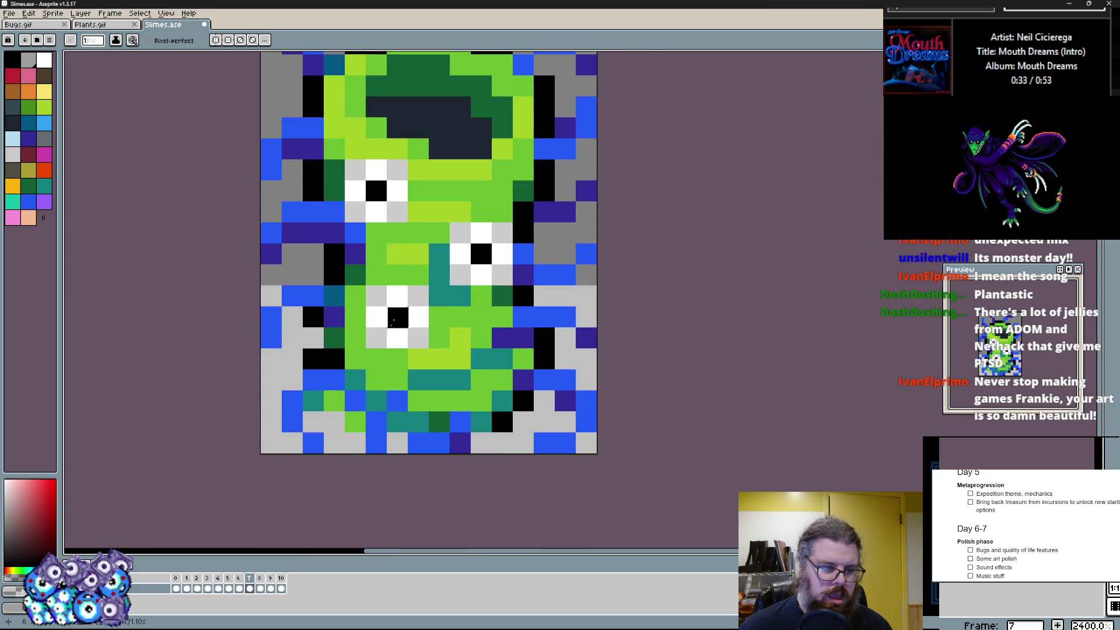
pyautogui.scroll(1, 395, 317)
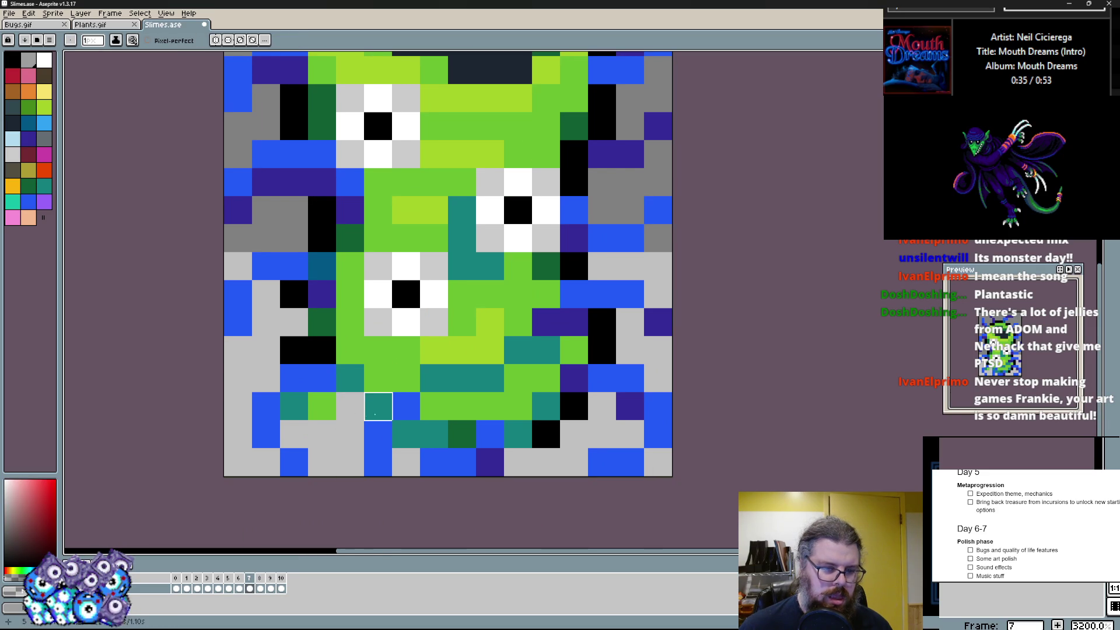
pyautogui.keyDown('alt'); pyautogui.click(379, 407); pyautogui.keyUp('alt')
pyautogui.keyDown('alt'); pyautogui.click(330, 426); pyautogui.keyUp('alt')
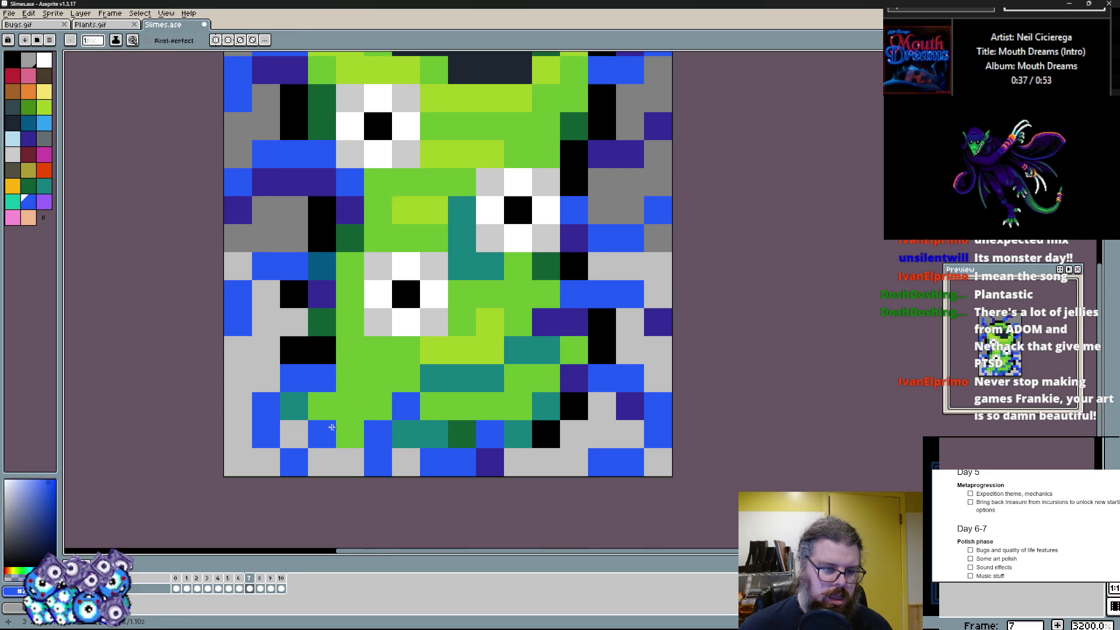
pyautogui.click(350, 434)
pyautogui.keyDown('alt'); pyautogui.click(323, 403); pyautogui.keyUp('alt')
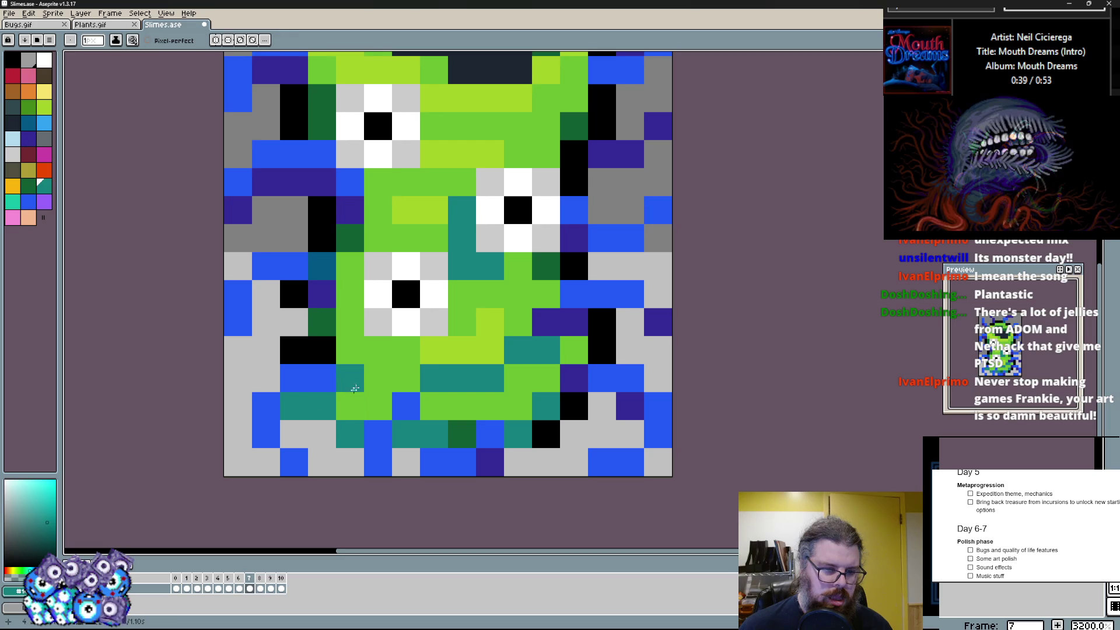
pyautogui.click(318, 399)
pyautogui.click(322, 350)
pyautogui.keyDown('alt'); pyautogui.click(298, 377); pyautogui.keyUp('alt')
pyautogui.click(313, 352)
# - Turn stray black cells around the slime's base back to the light grey background
pyautogui.keyDown('alt'); pyautogui.click(266, 379); pyautogui.keyUp('alt')
pyautogui.click(295, 350)
pyautogui.keyDown('alt'); pyautogui.click(266, 434); pyautogui.keyUp('alt')
pyautogui.click(295, 407)
pyautogui.click(574, 406)
pyautogui.click(546, 434)
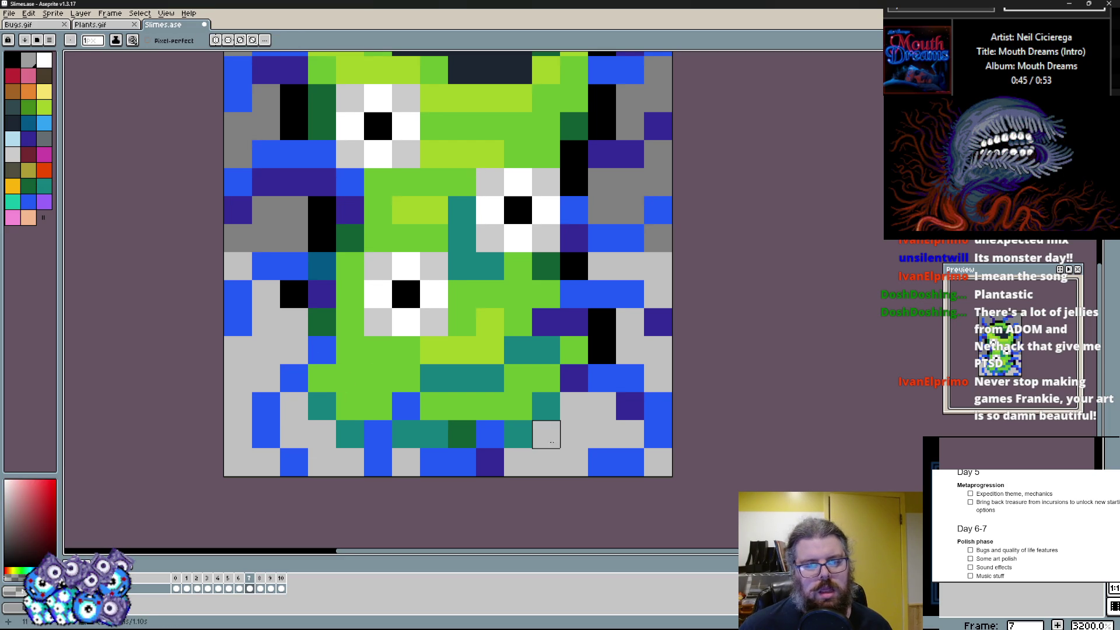
# - Fill the slime's bottom row with teal and bright green cells sampled from the body
pyautogui.keyDown('alt'); pyautogui.click(518, 434); pyautogui.keyUp('alt')
pyautogui.click(546, 406)
pyautogui.keyDown('alt'); pyautogui.click(406, 462); pyautogui.keyUp('alt')
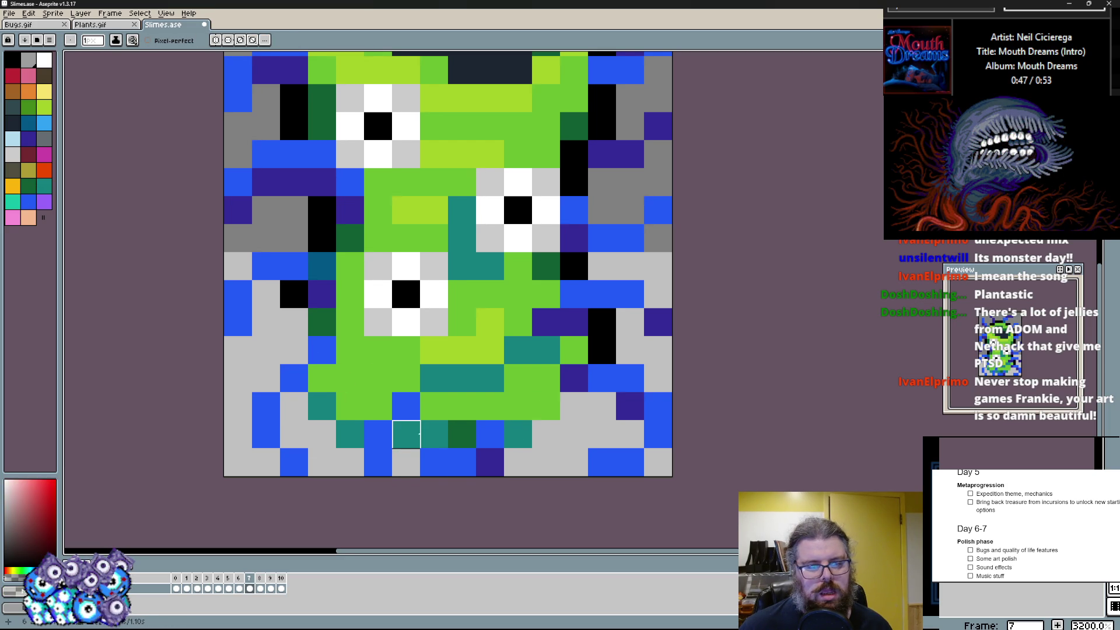
pyautogui.keyDown('alt'); pyautogui.click(462, 385); pyautogui.keyUp('alt')
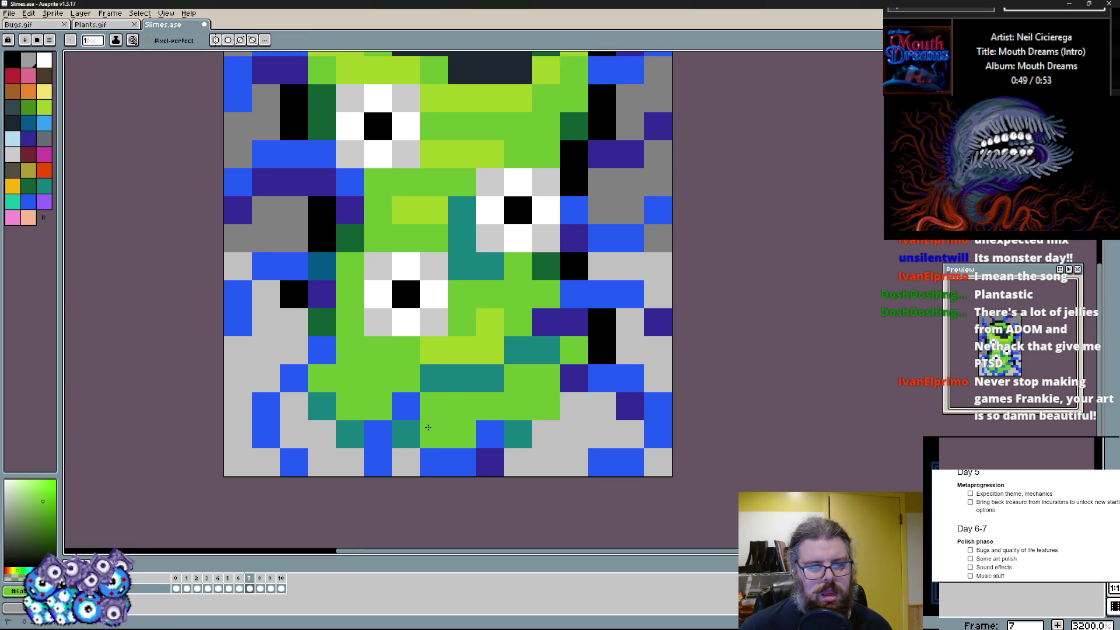
pyautogui.moveTo(463, 406); pyautogui.dragTo(406, 434)
pyautogui.click(490, 434)
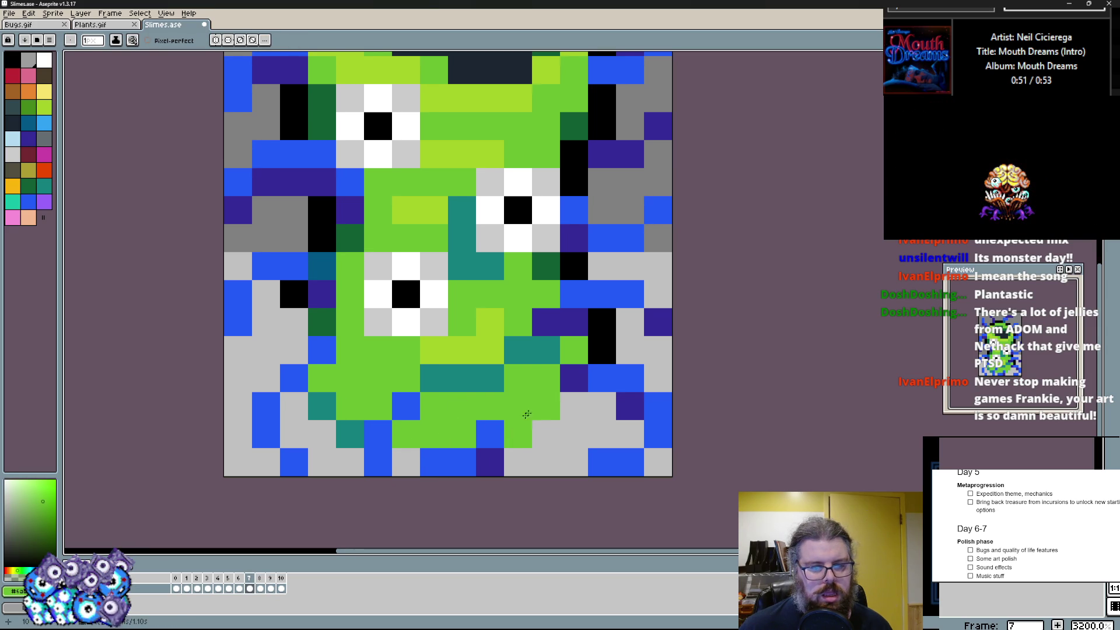
pyautogui.keyDown('alt'); pyautogui.click(350, 434); pyautogui.keyUp('alt')
pyautogui.moveTo(519, 434); pyautogui.dragTo(546, 434)
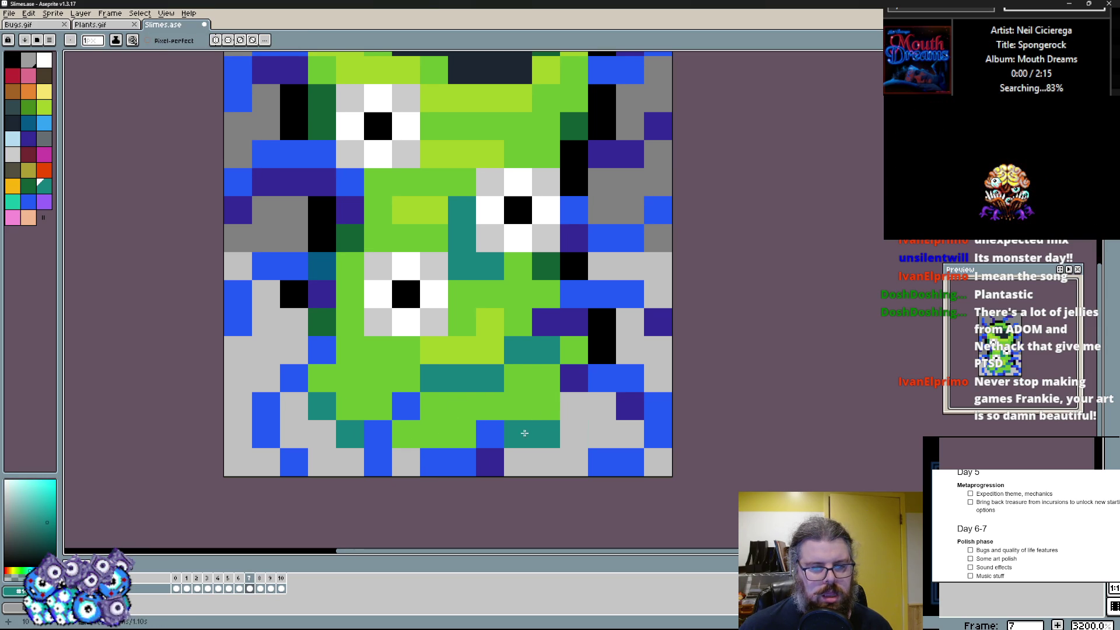
pyautogui.scroll(-1, 470, 380)
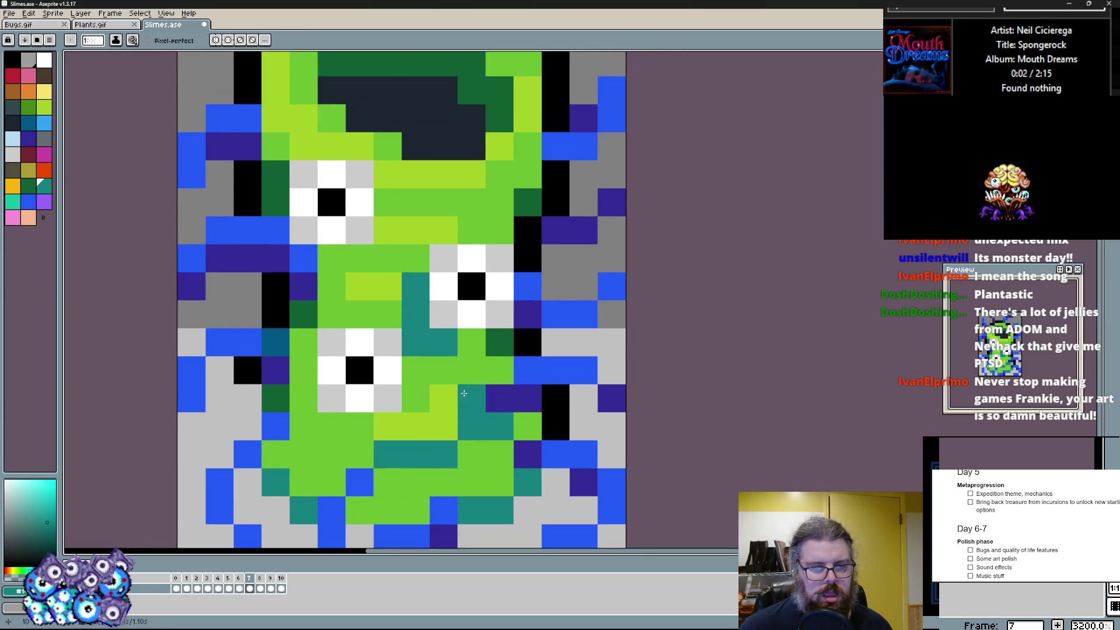
pyautogui.scroll(1, 325, 382)
pyautogui.scroll(-1, 326, 383)
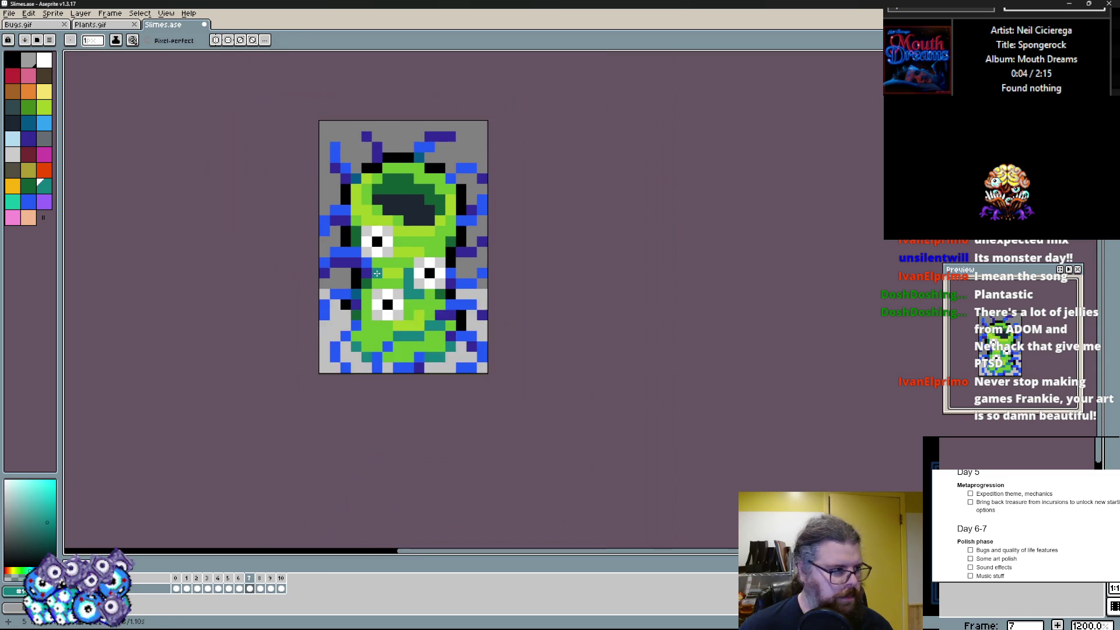
pyautogui.scroll(1, 376, 289)
pyautogui.scroll(1, 343, 304)
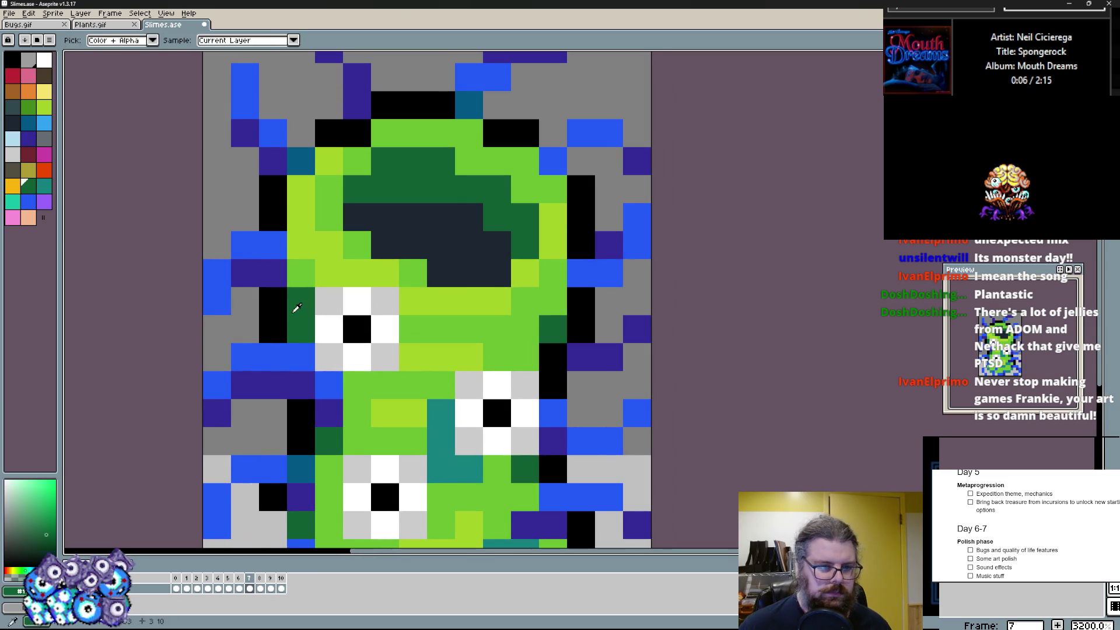
# - Dot teal accent pixels on the head, beside and below the dark blob, and at the top
pyautogui.click(469, 162)
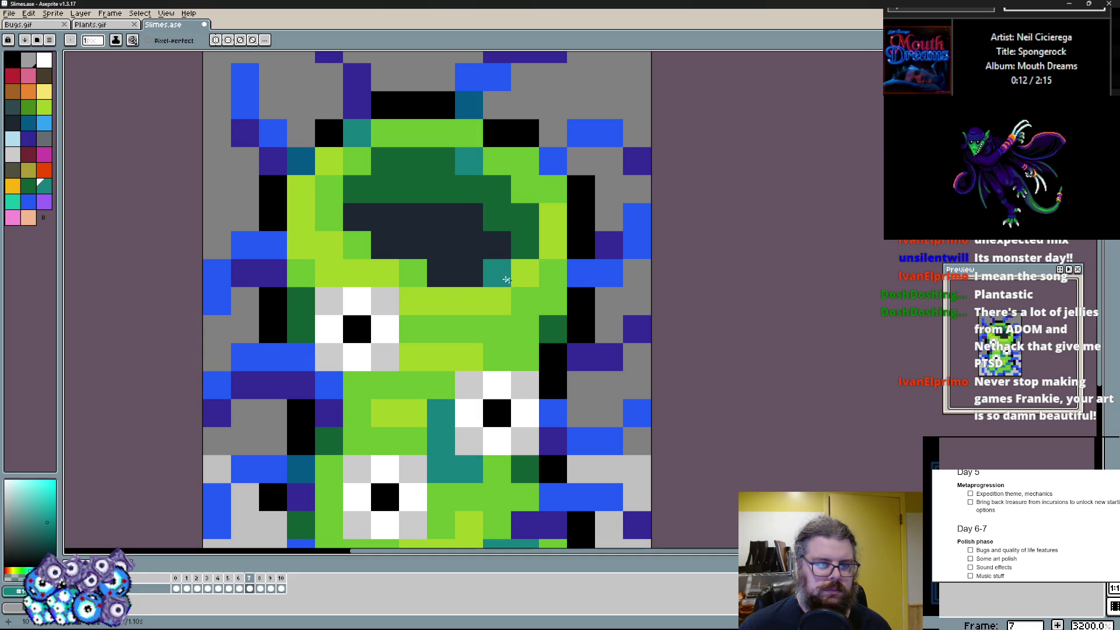
pyautogui.click(301, 300)
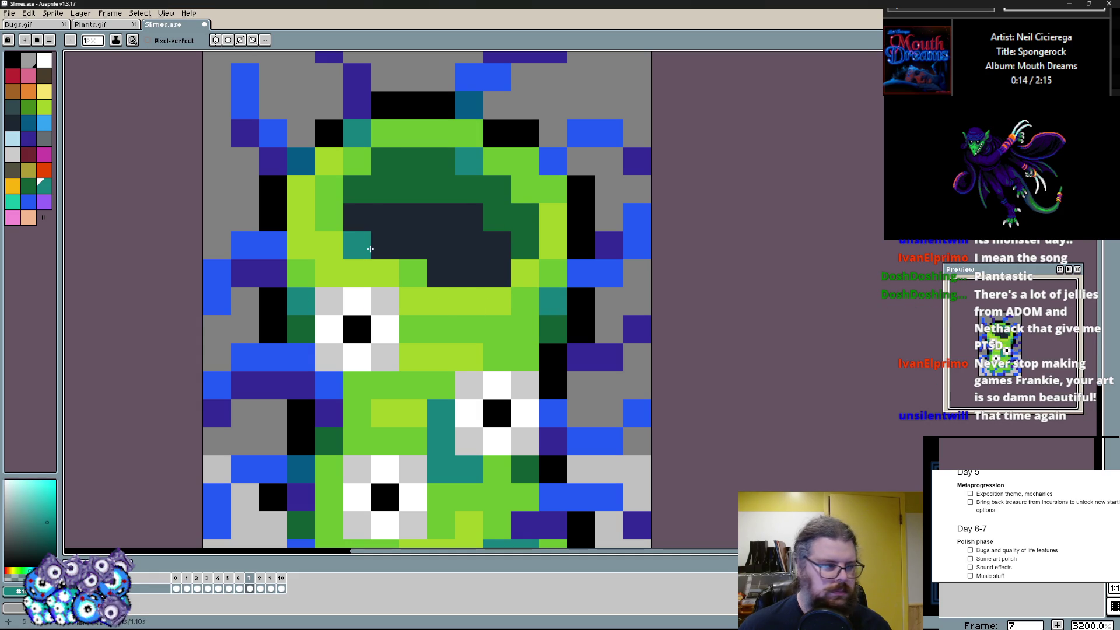
pyautogui.scroll(-2, 369, 249)
pyautogui.scroll(3, 420, 289)
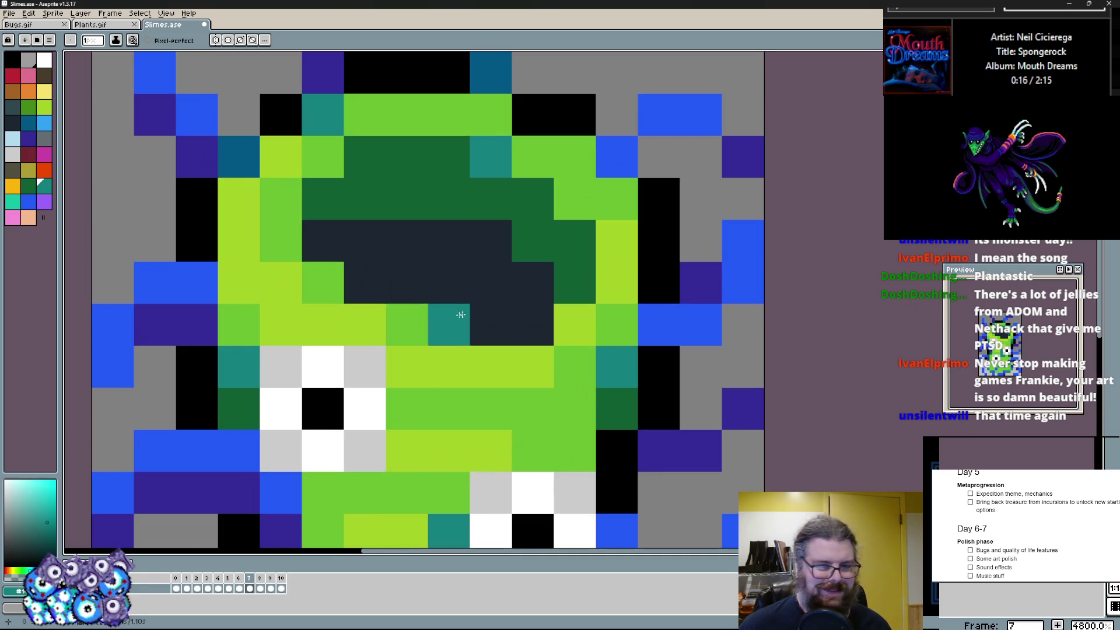
pyautogui.click(446, 319)
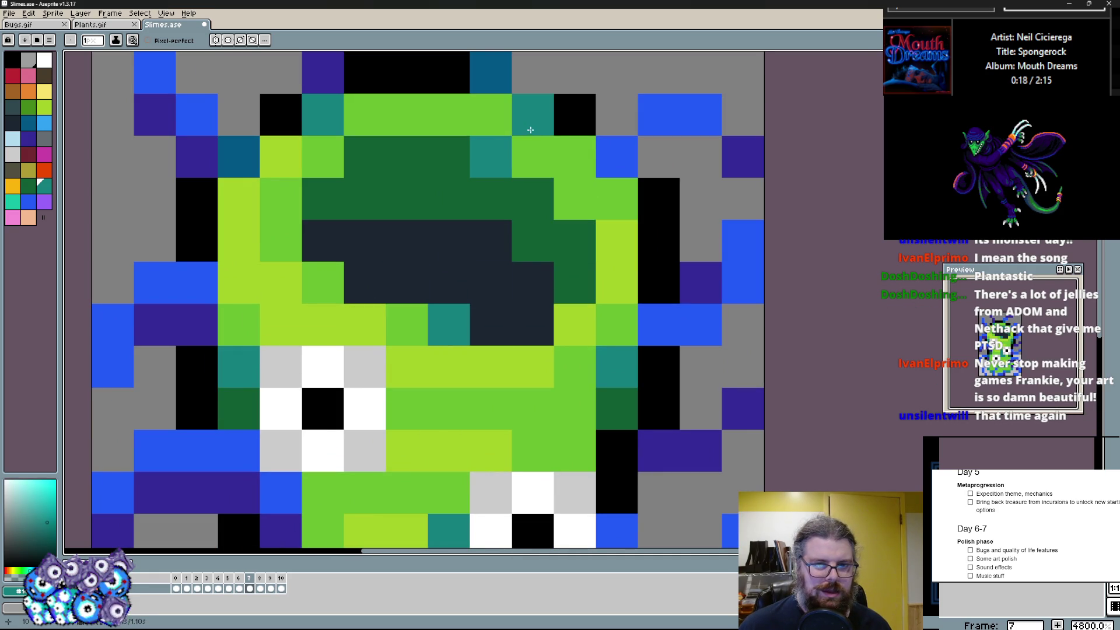
pyautogui.click(529, 127)
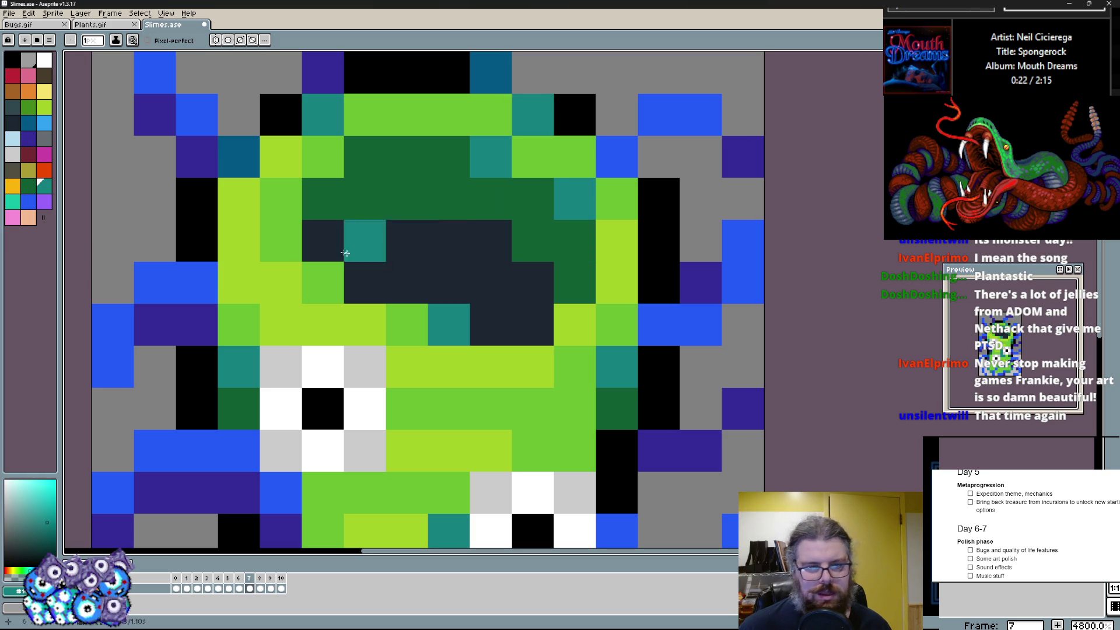
pyautogui.scroll(-4, 438, 245)
pyautogui.scroll(-1, 581, 287)
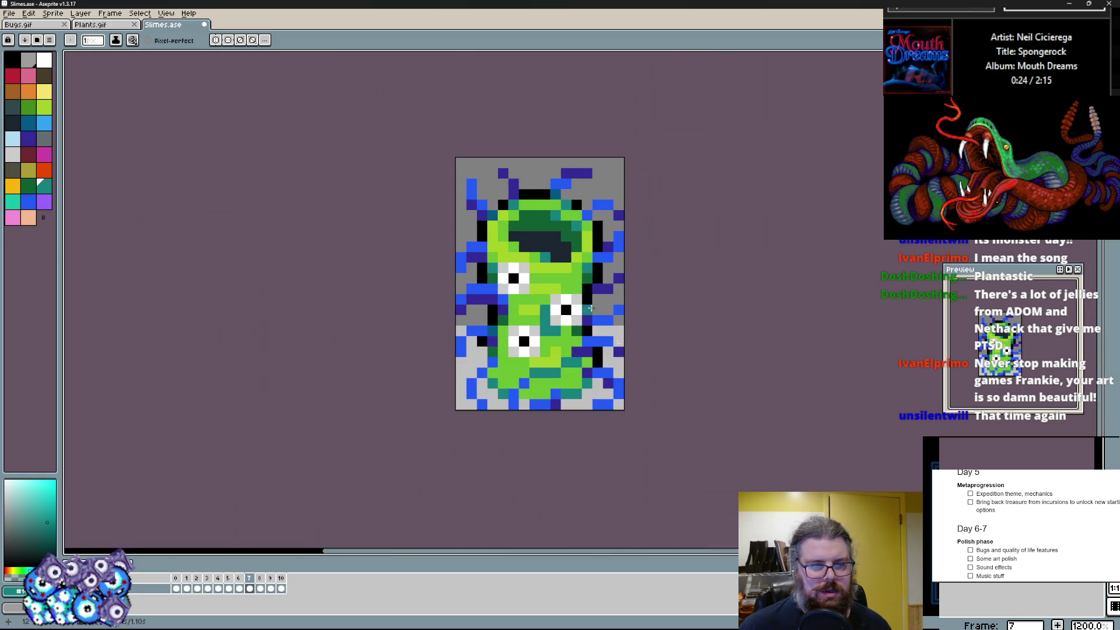
pyautogui.scroll(-1, 581, 303)
# - Add teal pixels on the lower body, then green and navy cells on the head
pyautogui.moveTo(567, 341); pyautogui.dragTo(537, 341)
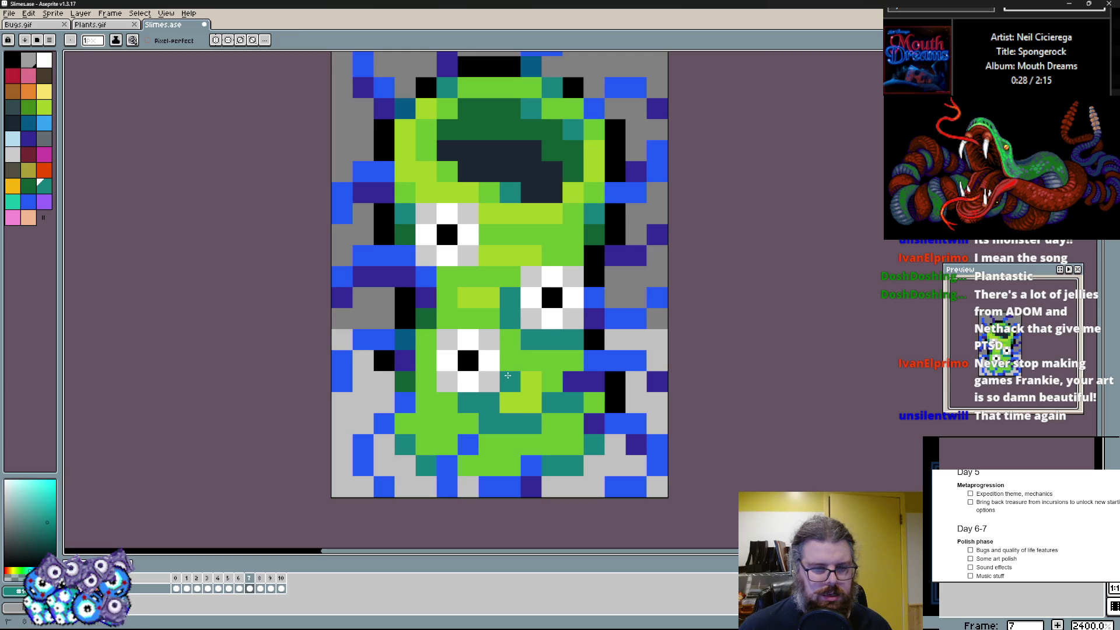
pyautogui.press('alt')
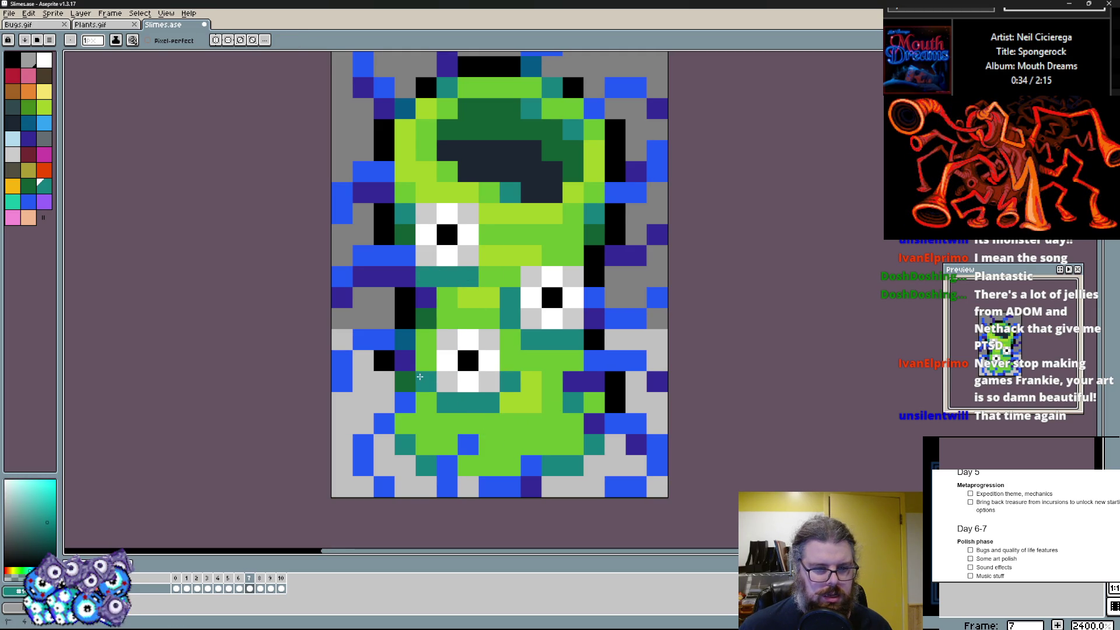
pyautogui.click(489, 276)
pyautogui.scroll(1, 490, 275)
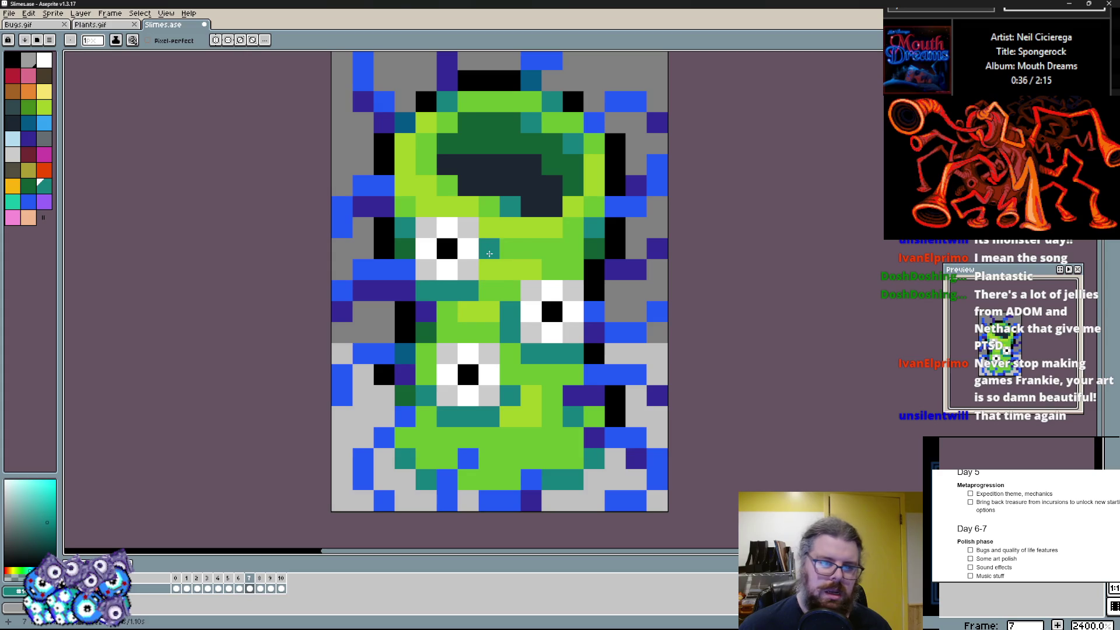
pyautogui.keyDown('alt'); pyautogui.click(506, 203); pyautogui.keyUp('alt')
pyautogui.click(447, 164)
pyautogui.keyDown('alt'); pyautogui.click(508, 175); pyautogui.keyUp('alt')
pyautogui.click(501, 147)
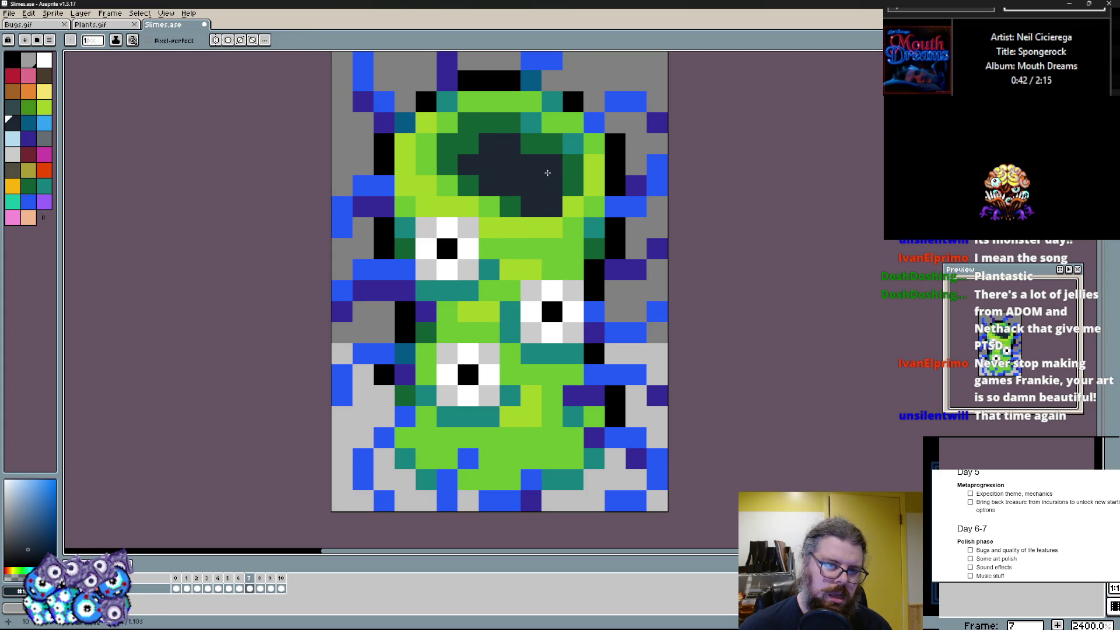
# - Enlarge the dark navy blob and ring it with darker green
pyautogui.keyDown('alt'); pyautogui.click(559, 201); pyautogui.keyUp('alt')
pyautogui.keyDown('alt'); pyautogui.click(527, 185); pyautogui.keyUp('alt')
pyautogui.moveTo(541, 158); pyautogui.dragTo(553, 176)
pyautogui.click(552, 210)
pyautogui.keyDown('alt'); pyautogui.click(574, 144); pyautogui.keyUp('alt')
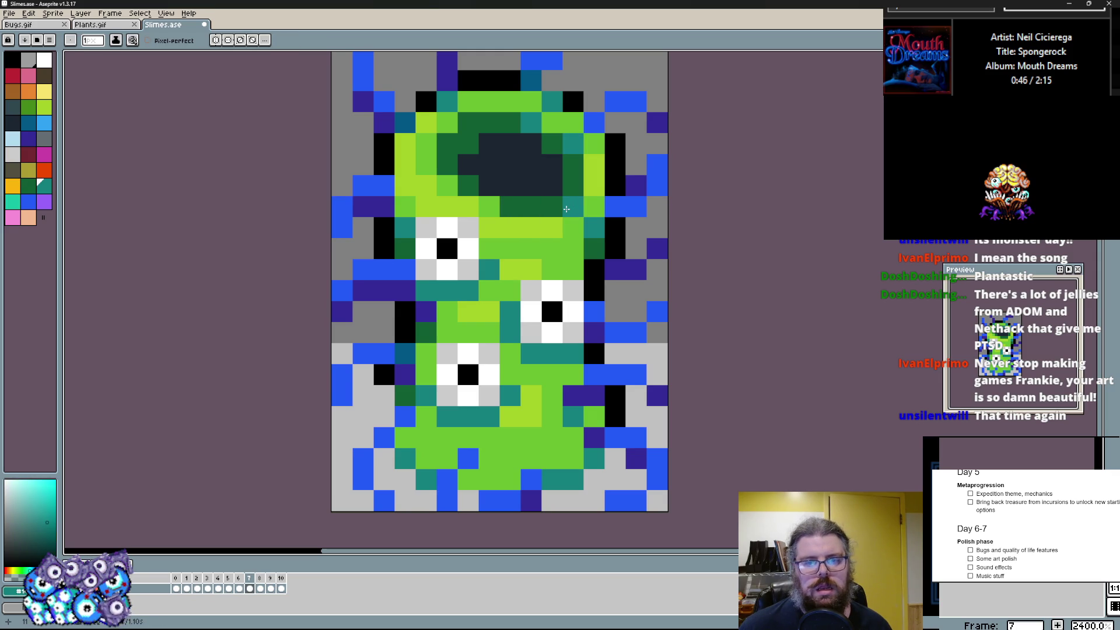
pyautogui.keyDown('alt'); pyautogui.click(448, 184); pyautogui.keyUp('alt')
pyautogui.click(552, 145)
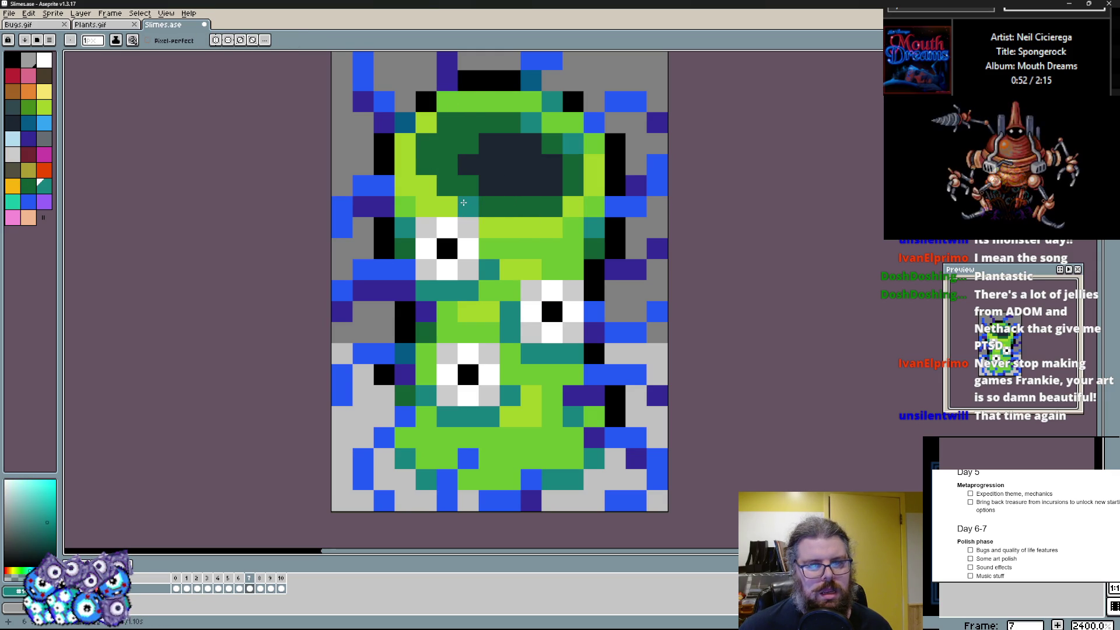
pyautogui.moveTo(438, 180); pyautogui.dragTo(450, 129)
pyautogui.scroll(1, 453, 161)
# - Rework the blob's lower edge with navy and green, then start blackening its centre
pyautogui.keyDown('alt'); pyautogui.click(490, 167); pyautogui.keyUp('alt')
pyautogui.click(476, 194)
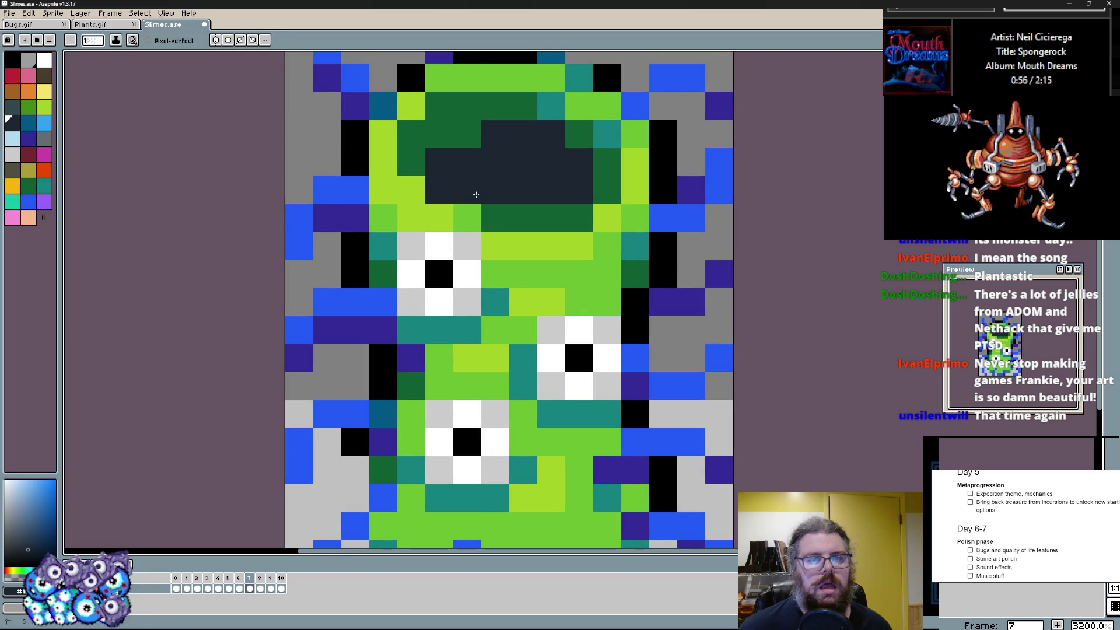
pyautogui.keyDown('alt'); pyautogui.click(525, 215); pyautogui.keyUp('alt')
pyautogui.click(496, 219)
pyautogui.scroll(-1, 563, 187)
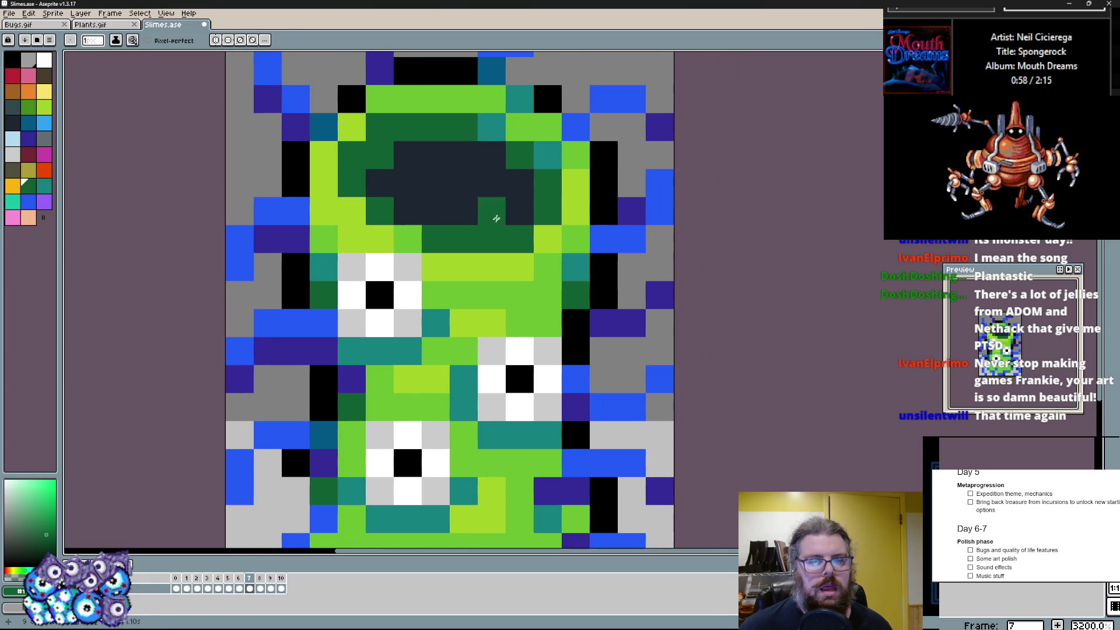
pyautogui.click(463, 234)
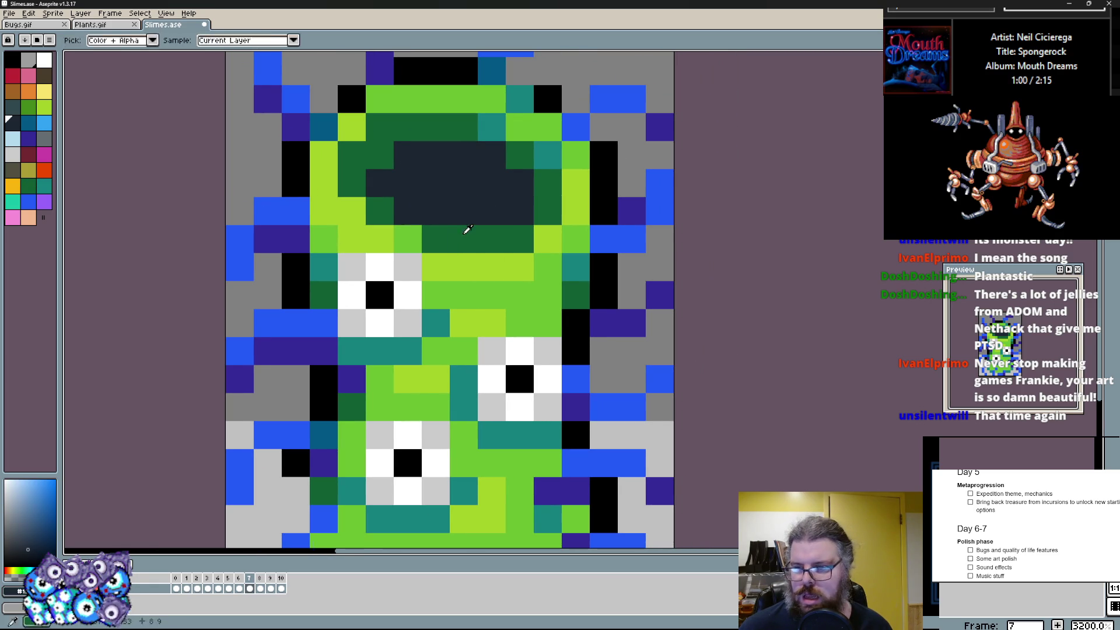
pyautogui.keyDown('alt'); pyautogui.click(465, 233); pyautogui.keyUp('alt')
pyautogui.scroll(1, 465, 232)
pyautogui.click(362, 243)
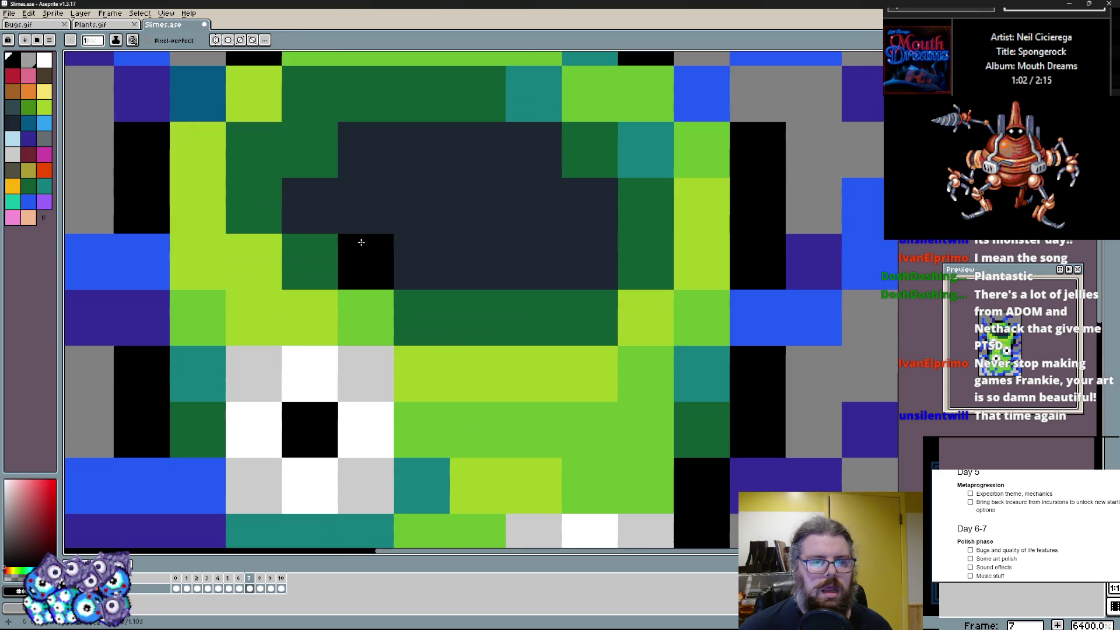
pyautogui.moveTo(362, 210); pyautogui.dragTo(534, 210)
pyautogui.moveTo(533, 262)
pyautogui.mouseDown()
pyautogui.moveTo(595, 262)
pyautogui.moveTo(421, 210)
pyautogui.moveTo(368, 263)
pyautogui.mouseUp()
pyautogui.hotkey('ctrl', 'z')
pyautogui.keyDown('alt'); pyautogui.click(407, 207); pyautogui.keyUp('alt')
pyautogui.scroll(1, 394, 158)
pyautogui.keyDown('alt'); pyautogui.click(530, 157); pyautogui.keyUp('alt')
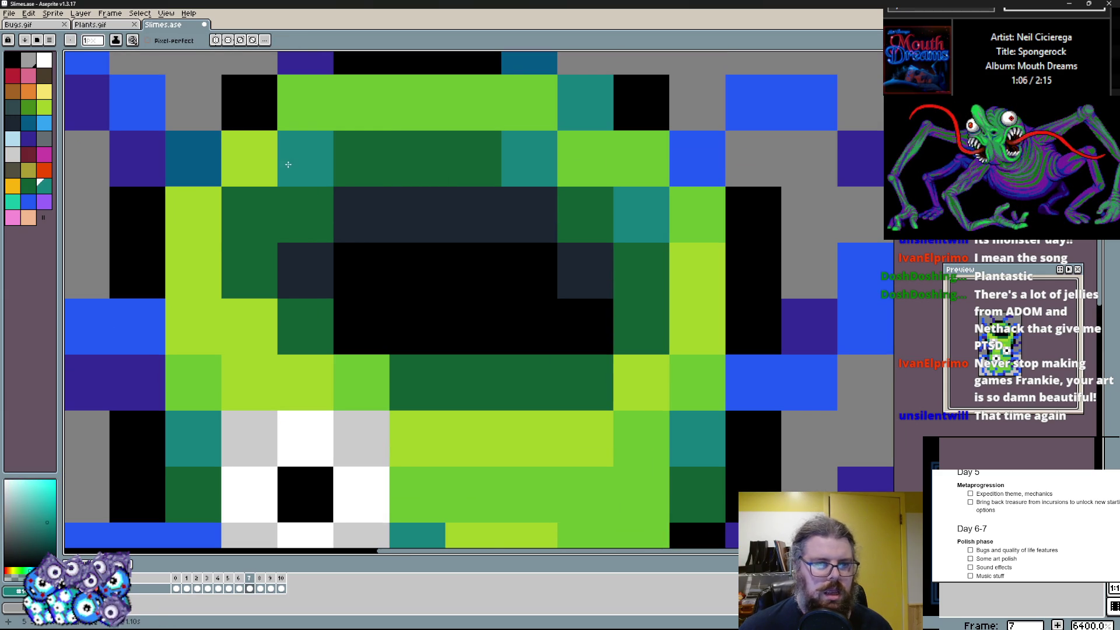
pyautogui.scroll(-1, 288, 164)
pyautogui.scroll(-1, 438, 254)
pyautogui.keyDown('alt'); pyautogui.click(457, 112); pyautogui.keyUp('alt')
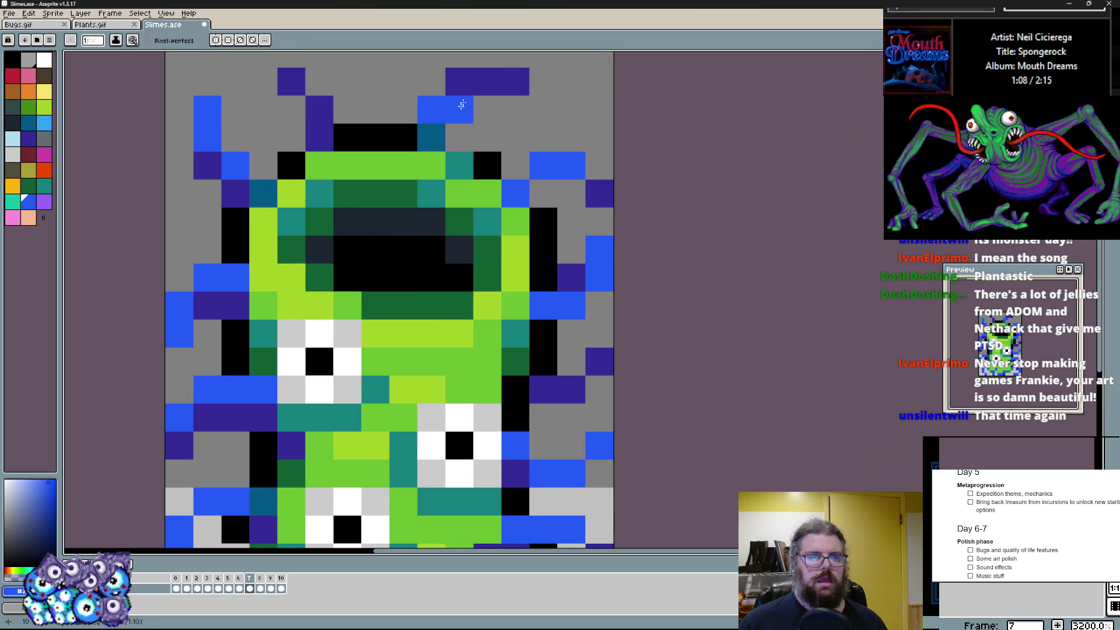
pyautogui.moveTo(486, 81); pyautogui.dragTo(516, 81)
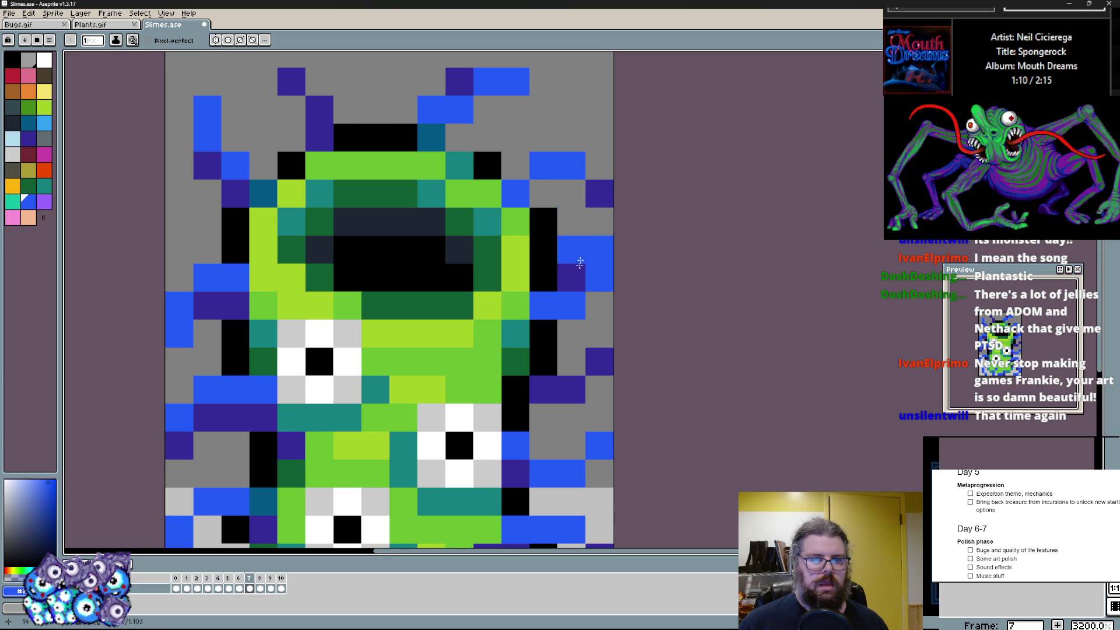
pyautogui.scroll(-1, 579, 252)
pyautogui.scroll(-1, 525, 280)
pyautogui.press('Left')
pyautogui.press('Right')
pyautogui.scroll(1, 510, 304)
pyautogui.scroll(1, 508, 333)
pyautogui.press('Left')
pyautogui.press('Right')
pyautogui.press('Right')
pyautogui.press('Left')
pyautogui.scroll(-1, 505, 361)
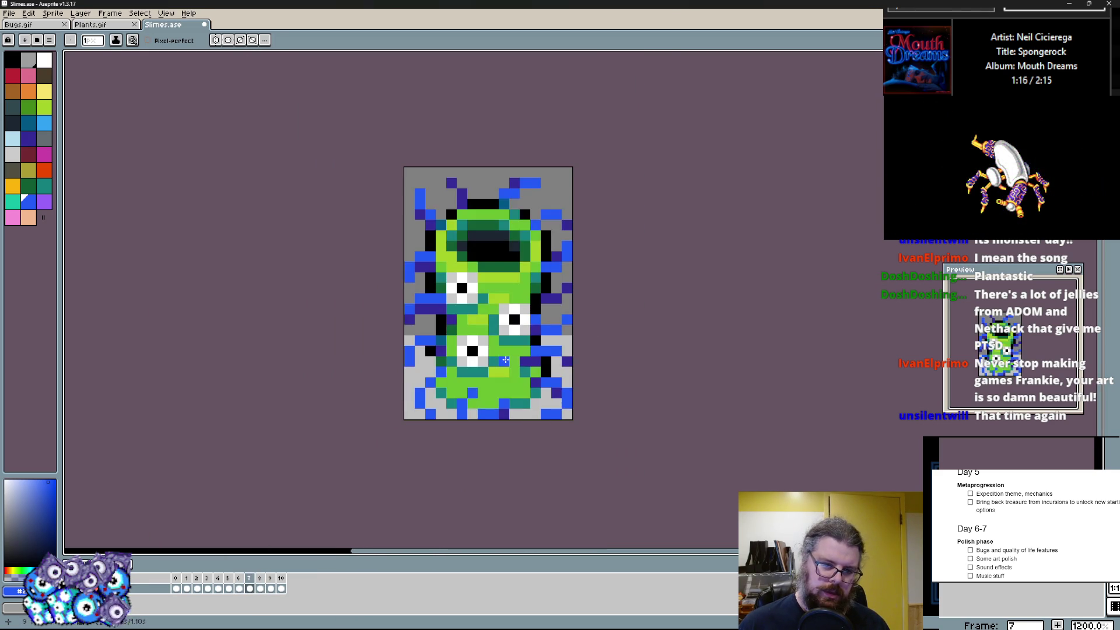
pyautogui.scroll(1, 495, 392)
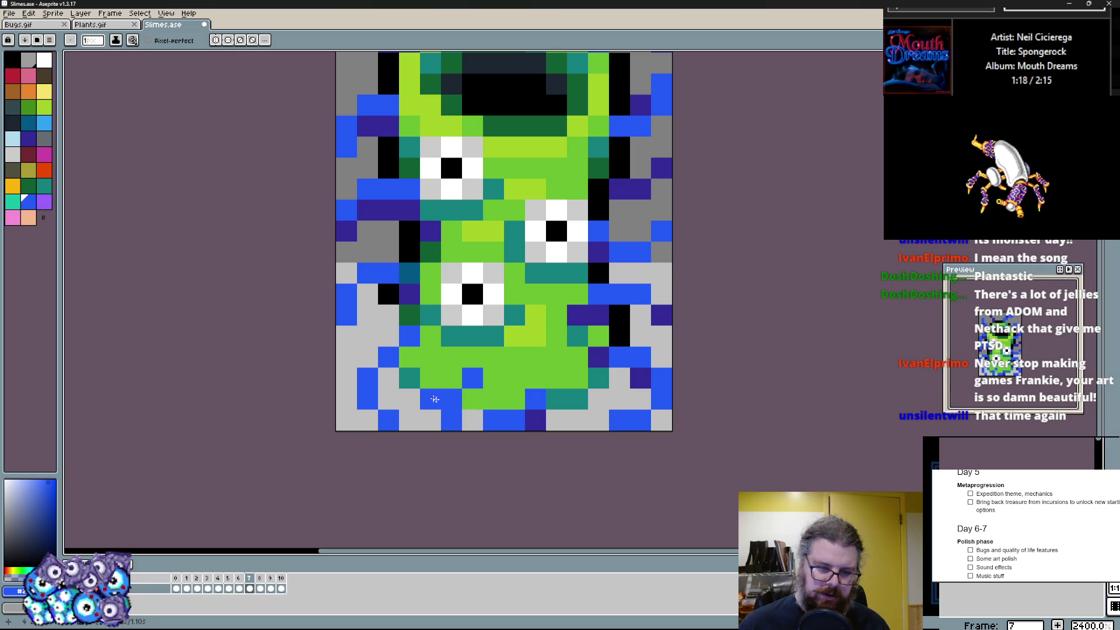
pyautogui.keyDown('alt'); pyautogui.click(415, 366); pyautogui.keyUp('alt')
pyautogui.click(397, 376)
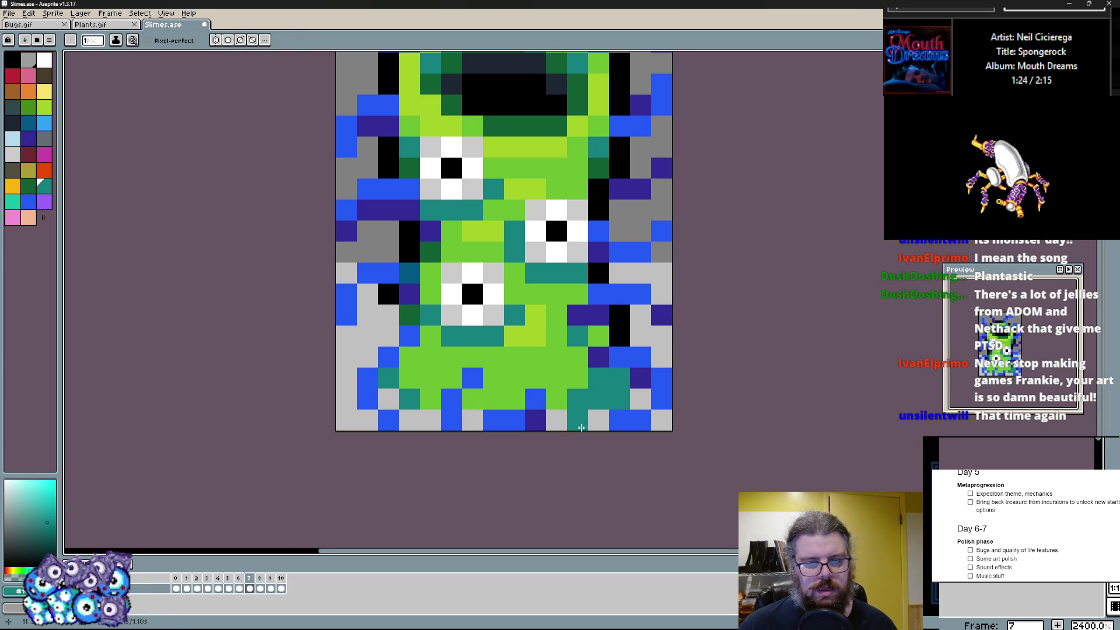
pyautogui.keyDown('alt'); pyautogui.click(578, 398); pyautogui.keyUp('alt')
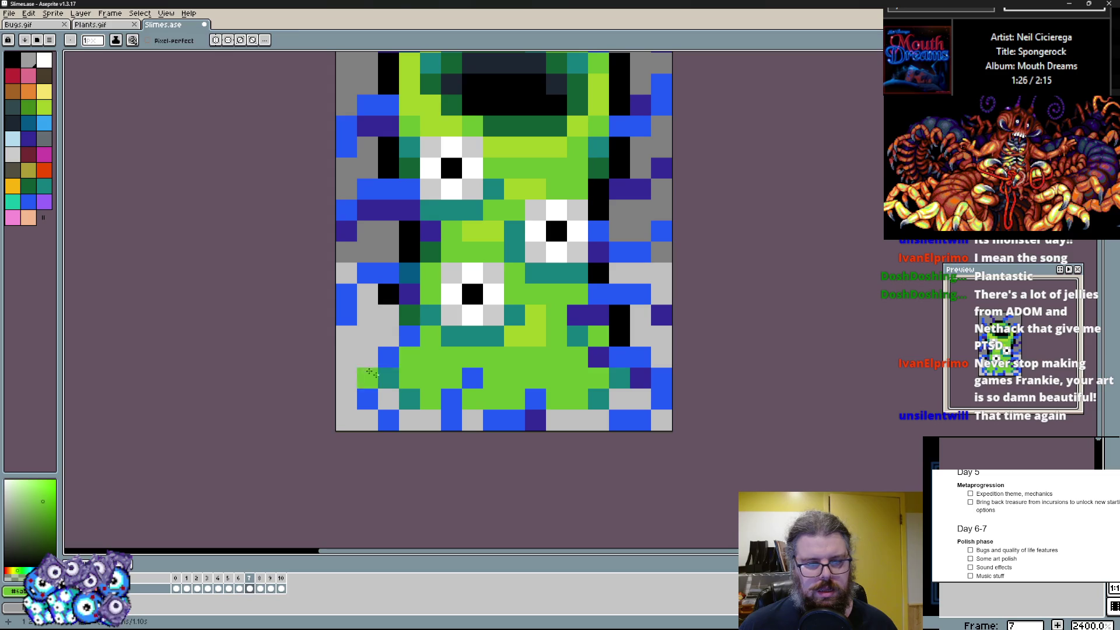
pyautogui.scroll(-4, 393, 329)
pyautogui.scroll(4, 422, 401)
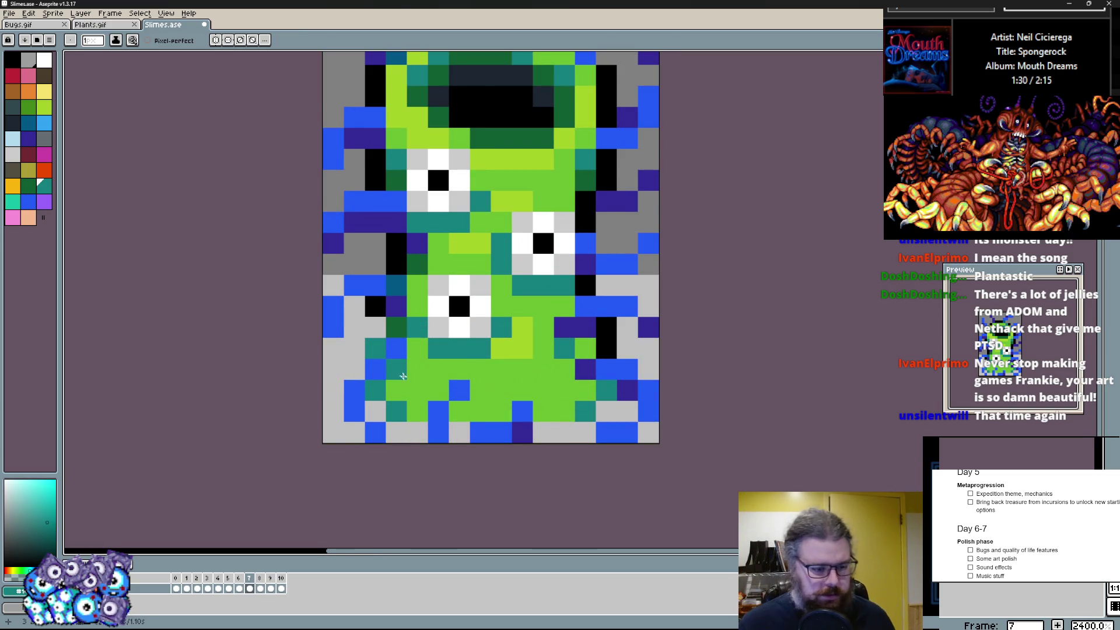
pyautogui.click(15, 14)
pyautogui.click(23, 67)
pyautogui.click(96, 24)
pyautogui.click(175, 28)
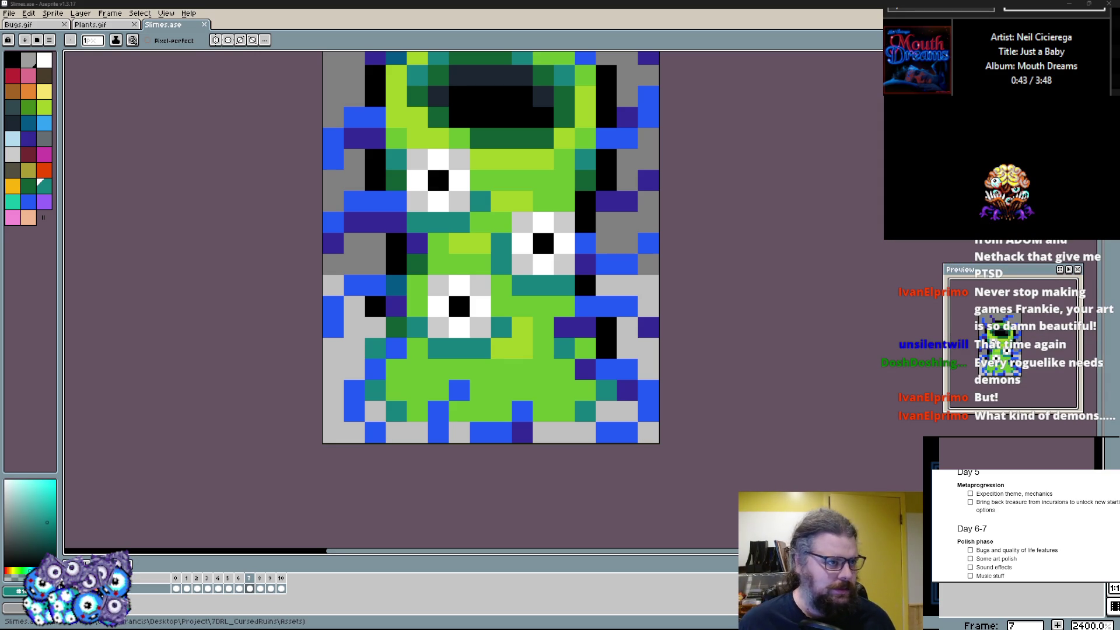
# - Save the sprite as Slimes.gif, confirming replacement of the existing file
pyautogui.click(9, 14)
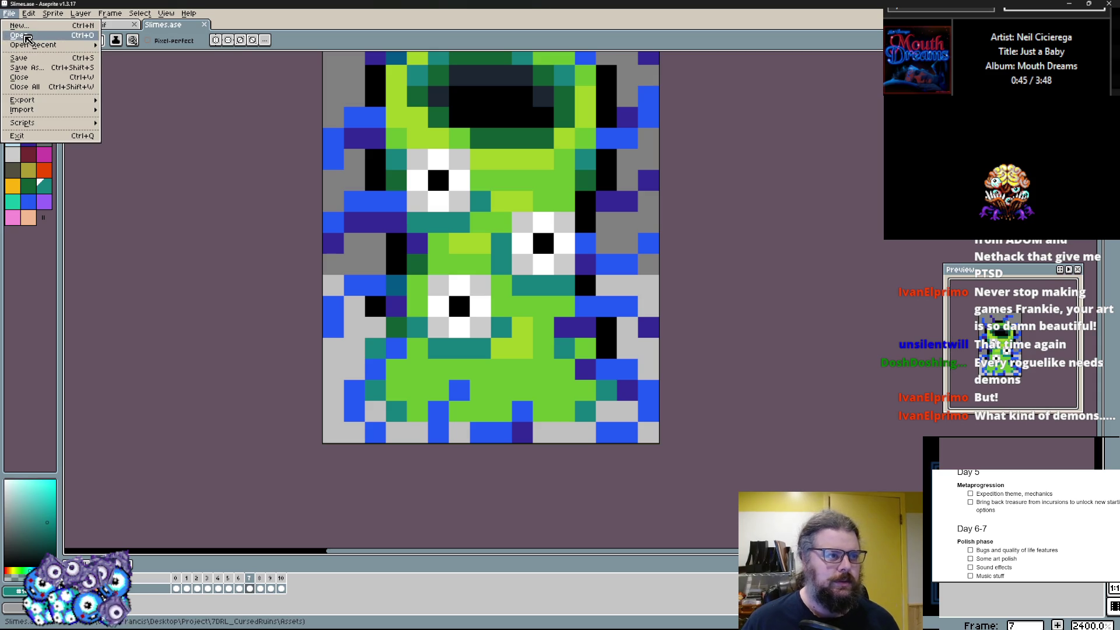
pyautogui.click(20, 36)
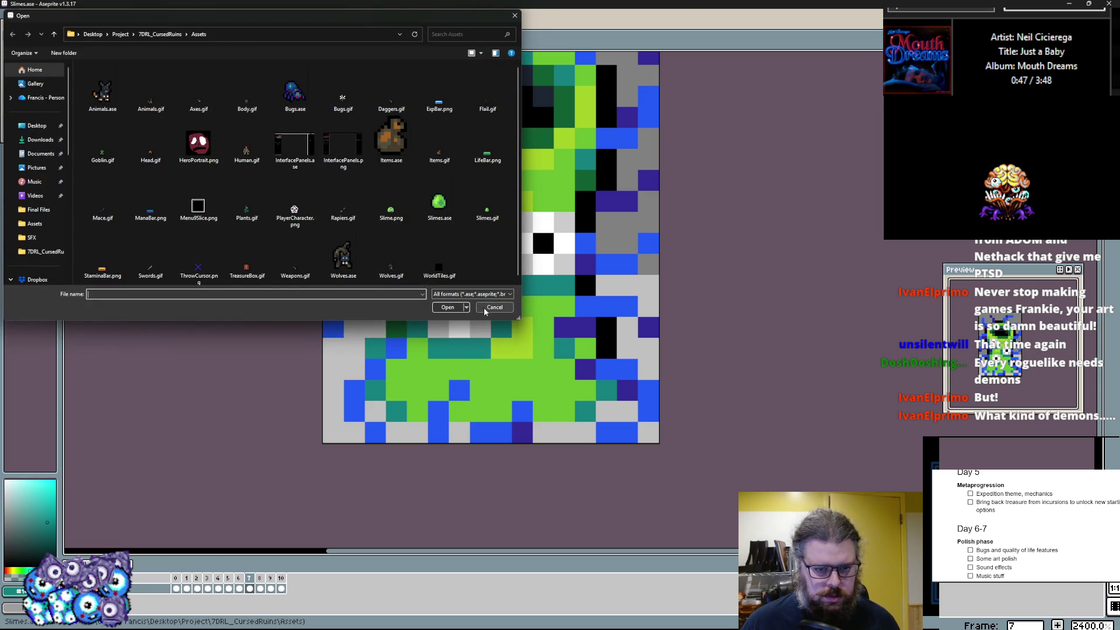
pyautogui.click(493, 308)
pyautogui.click(10, 13)
pyautogui.click(38, 69)
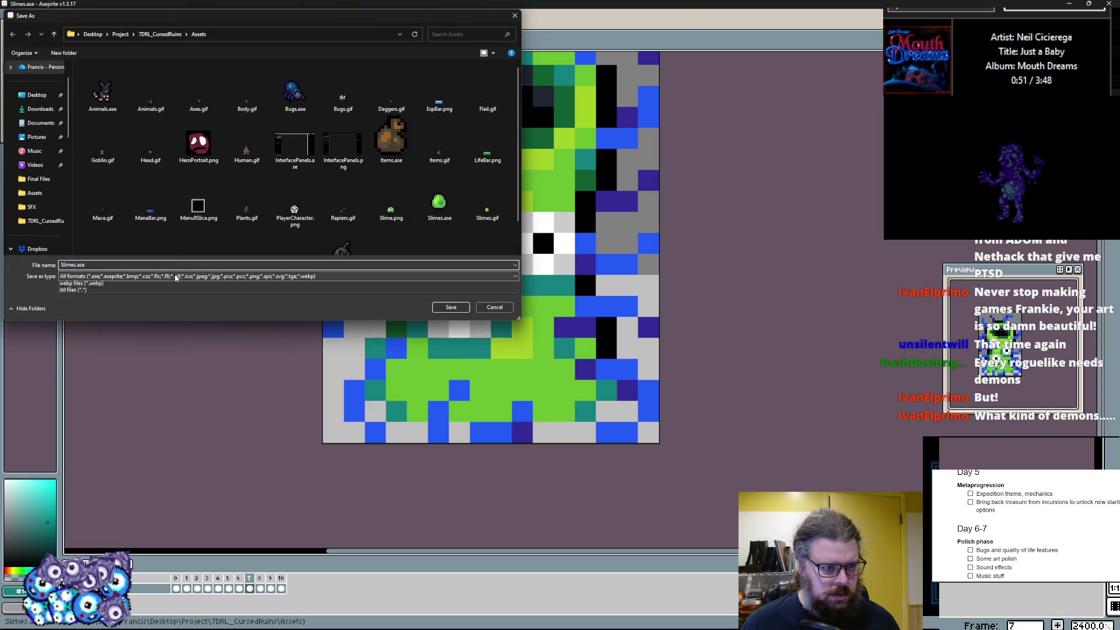
pyautogui.click(176, 276)
pyautogui.click(83, 330)
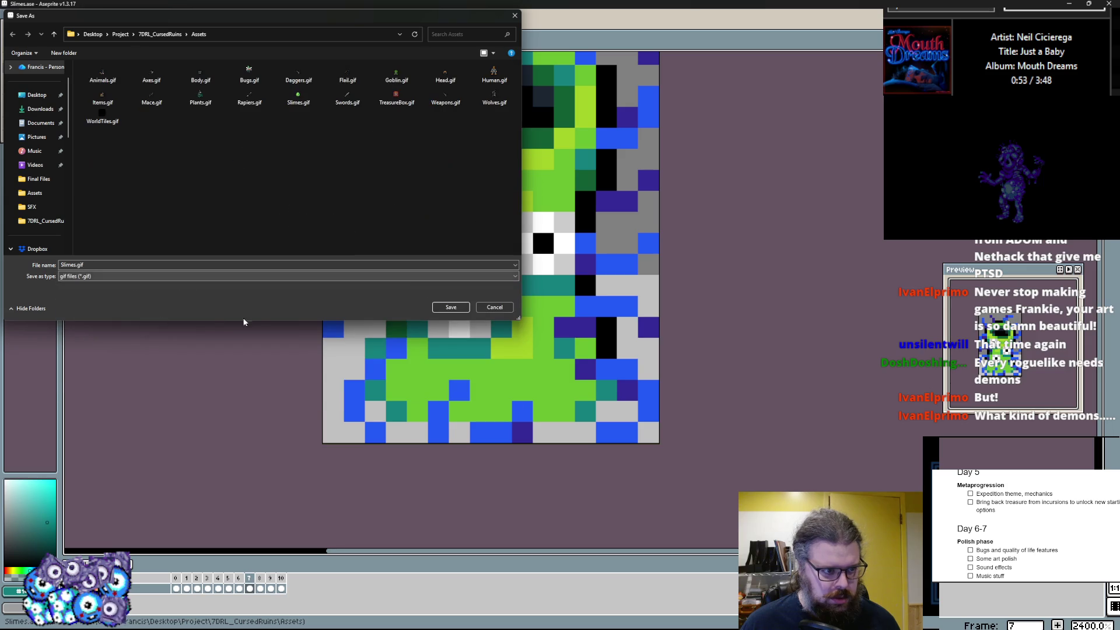
pyautogui.click(450, 308)
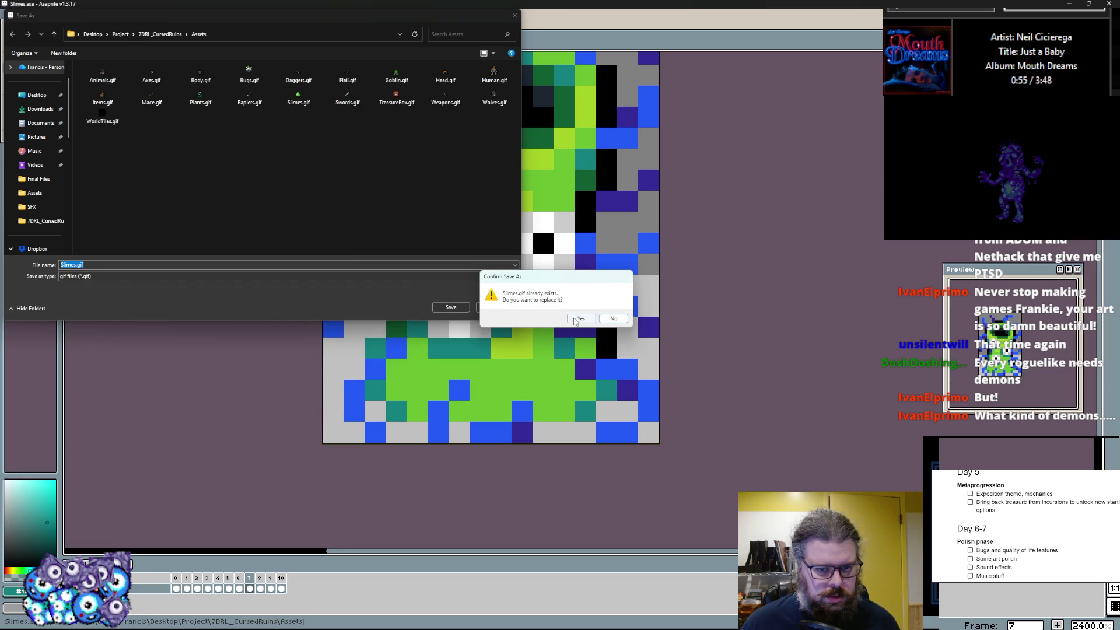
pyautogui.click(577, 318)
# - Reopen Slimes.ase in its own tab
pyautogui.click(11, 13)
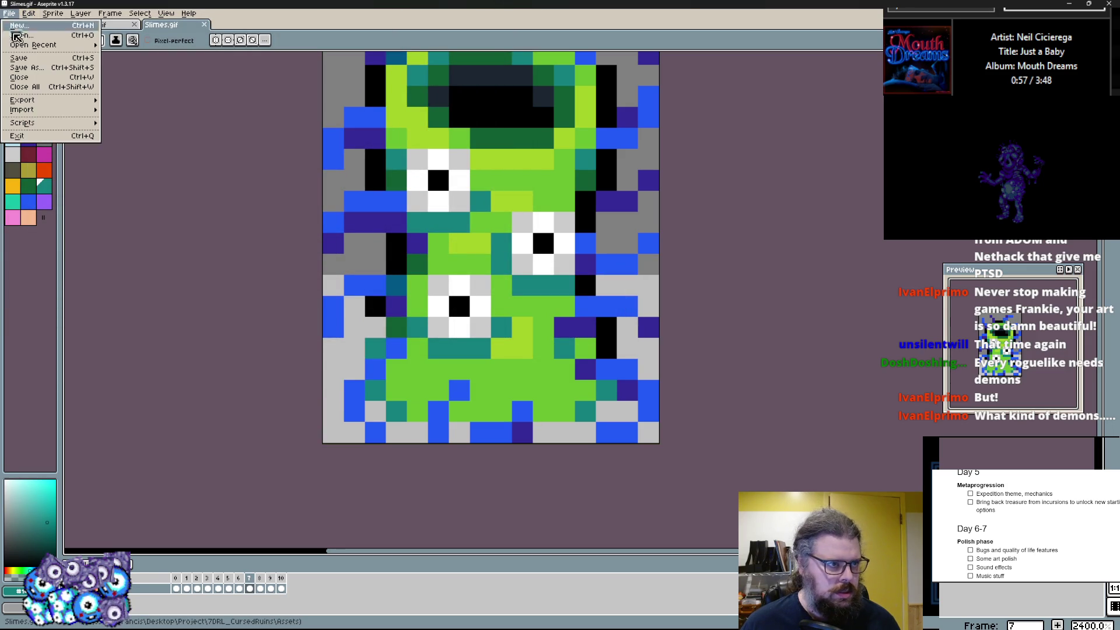
pyautogui.click(22, 39)
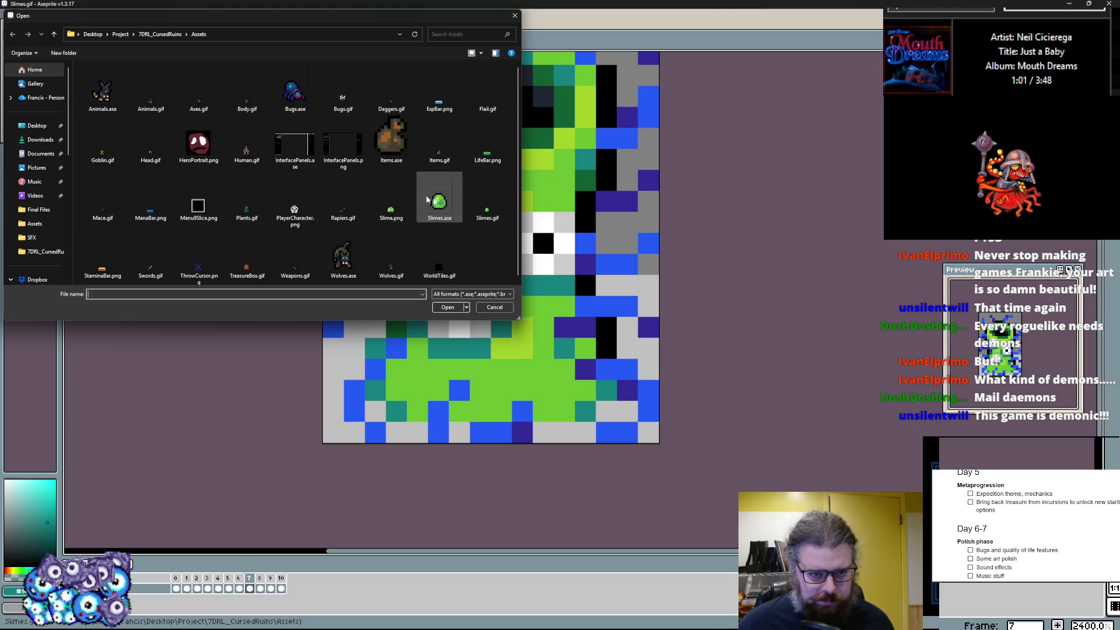
pyautogui.click(439, 208)
pyautogui.click(449, 307)
pyautogui.scroll(3, 571, 368)
pyautogui.scroll(1, 571, 368)
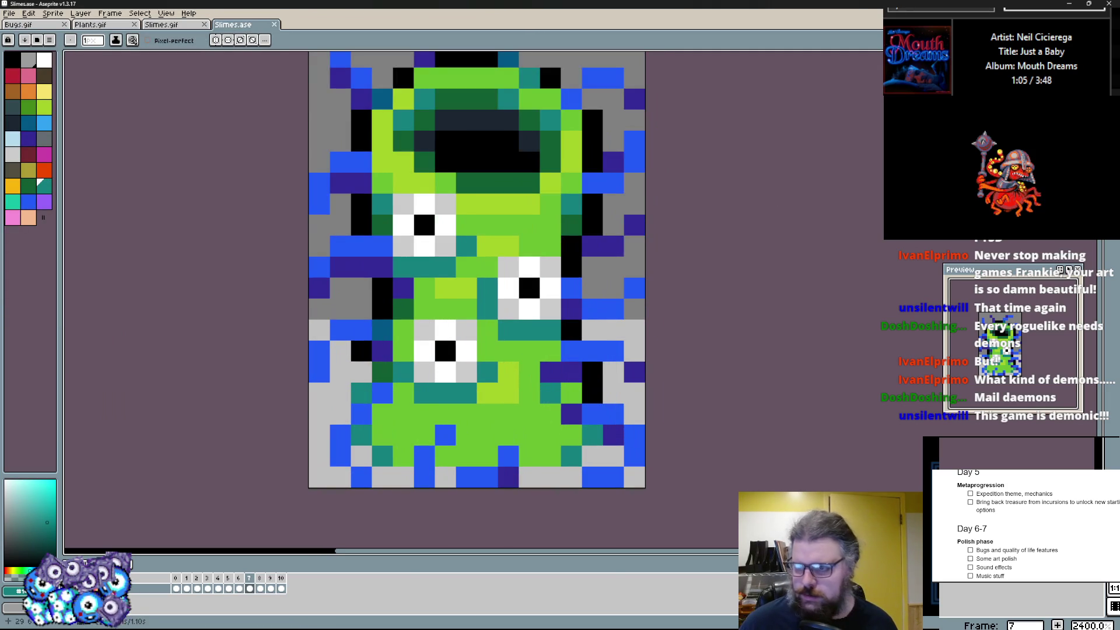
pyautogui.press('e')
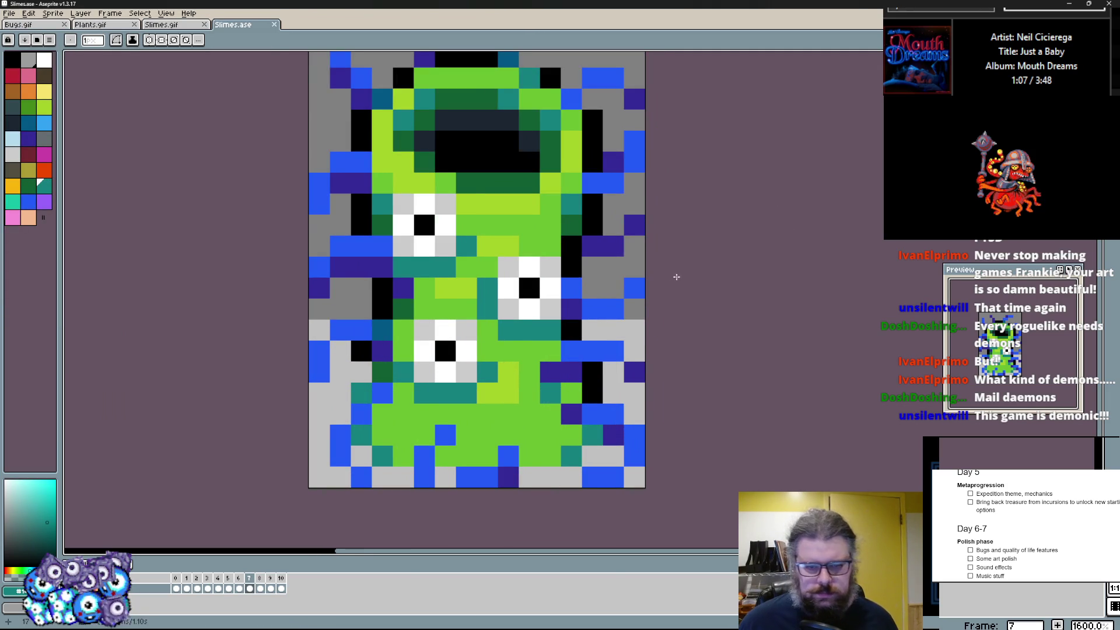
pyautogui.scroll(-1, 676, 277)
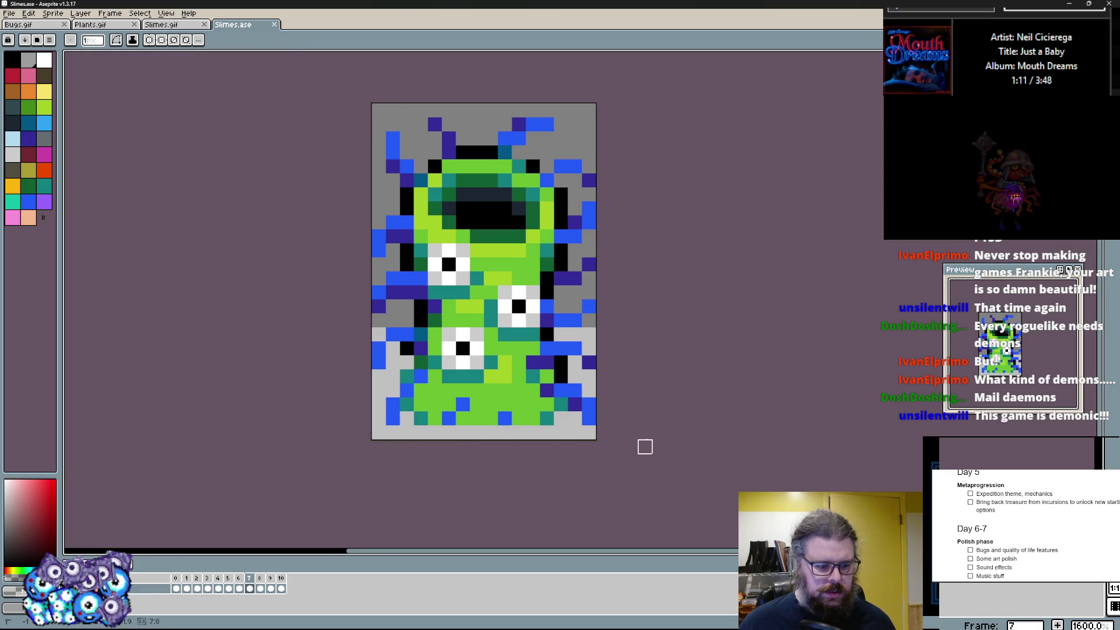
# - Delete the extra frames, clear the green egg from frame 1, and ready the pencil
pyautogui.click(228, 587)
pyautogui.click(186, 587)
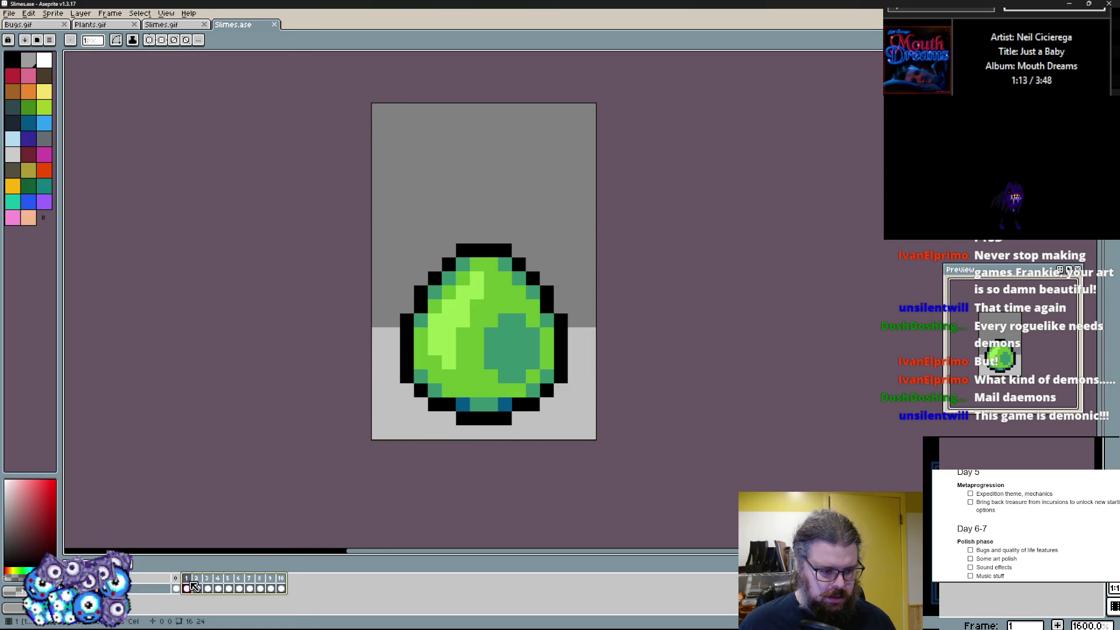
pyautogui.rightClick(186, 587)
pyautogui.click(223, 594)
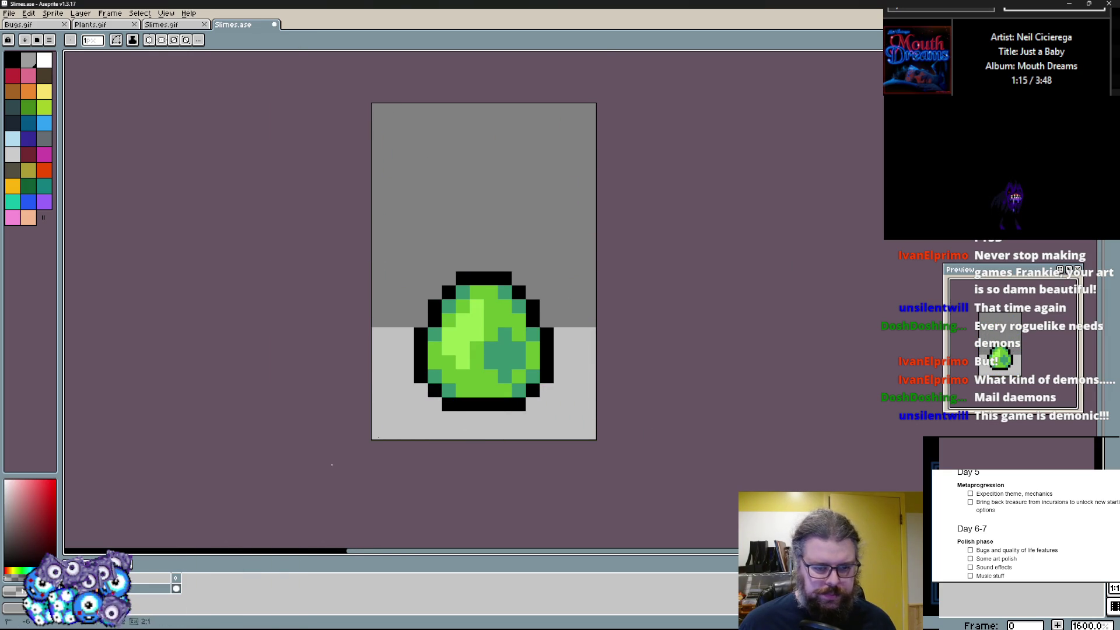
pyautogui.hotkey('alt', 'n')
pyautogui.scroll(1, 578, 385)
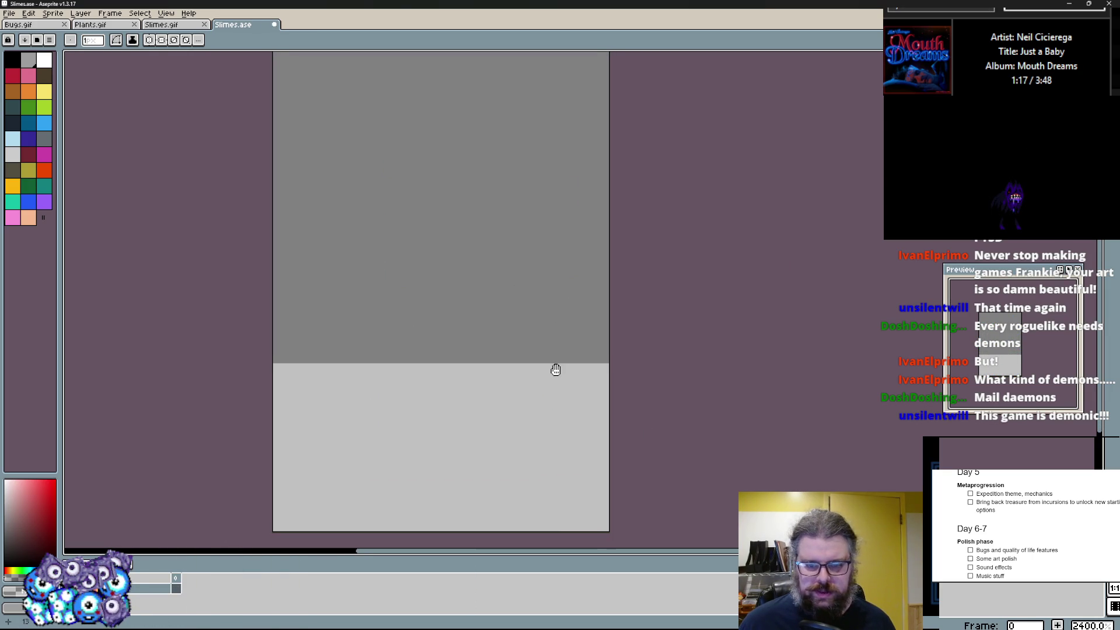
pyautogui.scroll(-1, 553, 380)
pyautogui.press('b')
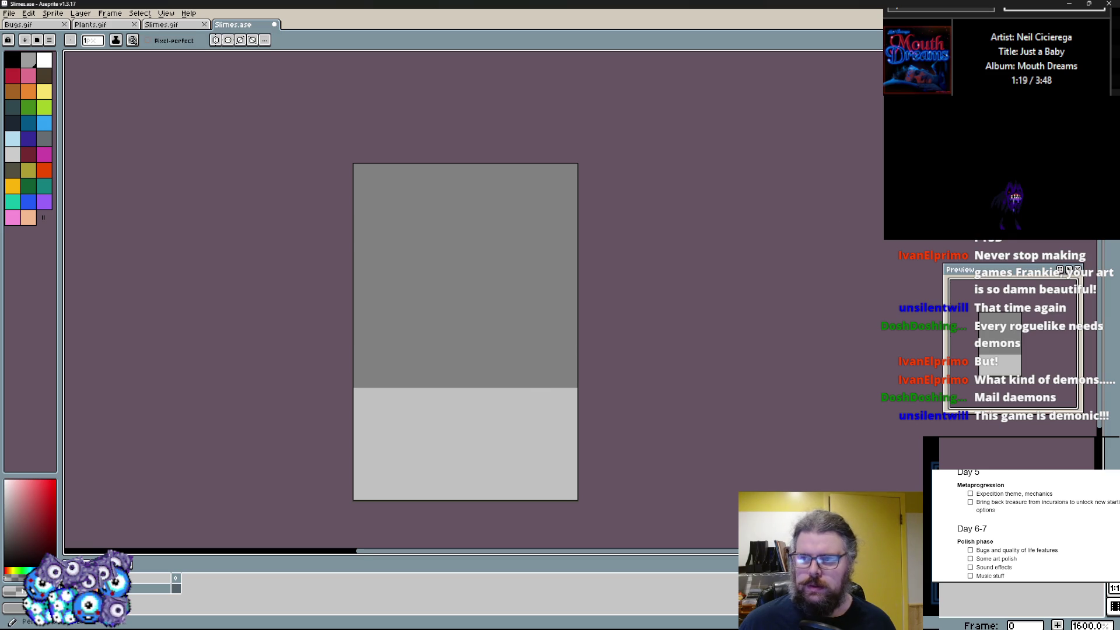
pyautogui.scroll(1, 406, 247)
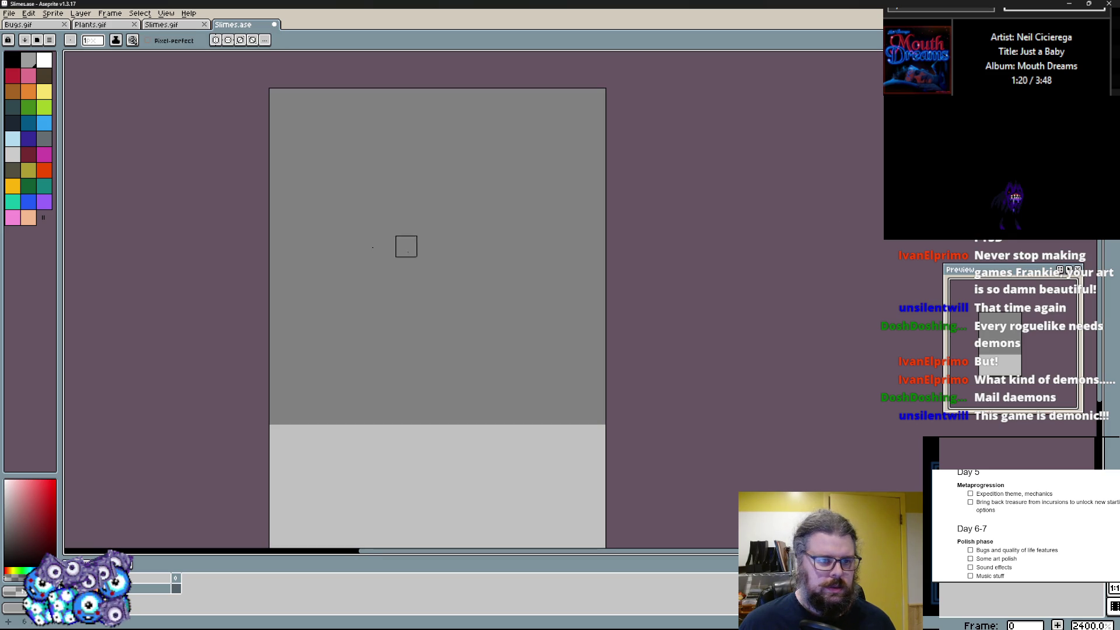
# - Block in the demon's red head, body and legs, erasing stray pixels
pyautogui.click(21, 80)
pyautogui.scroll(1, 411, 298)
pyautogui.moveTo(412, 328)
pyautogui.mouseDown()
pyautogui.moveTo(457, 205)
pyautogui.moveTo(483, 318)
pyautogui.mouseUp()
pyautogui.scroll(-1, 509, 247)
pyautogui.moveTo(429, 245); pyautogui.dragTo(455, 294)
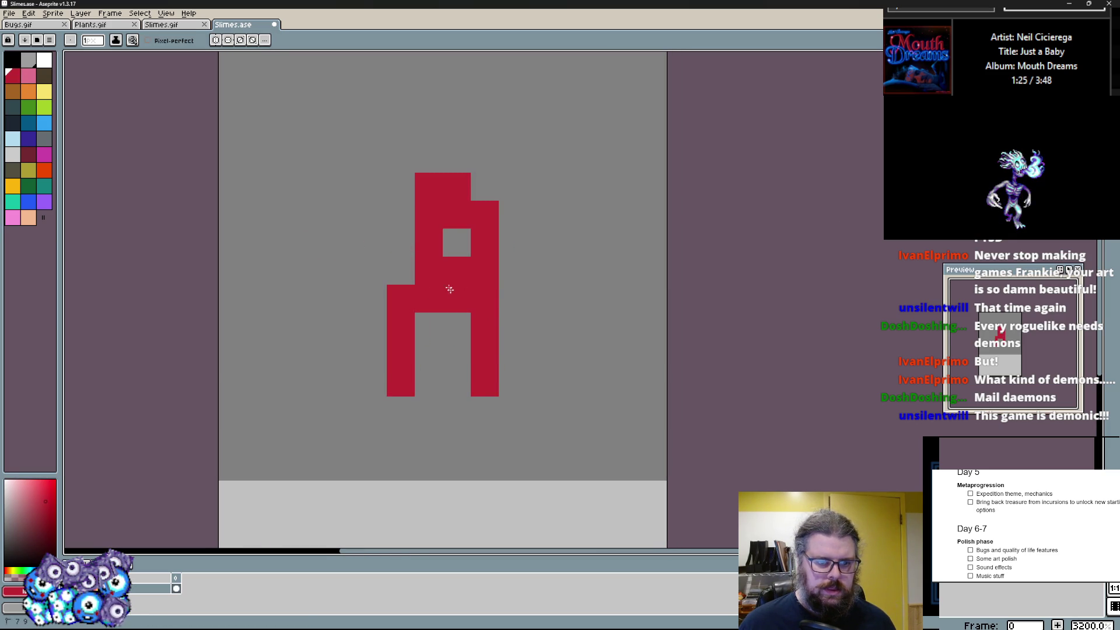
pyautogui.moveTo(403, 253); pyautogui.dragTo(438, 317)
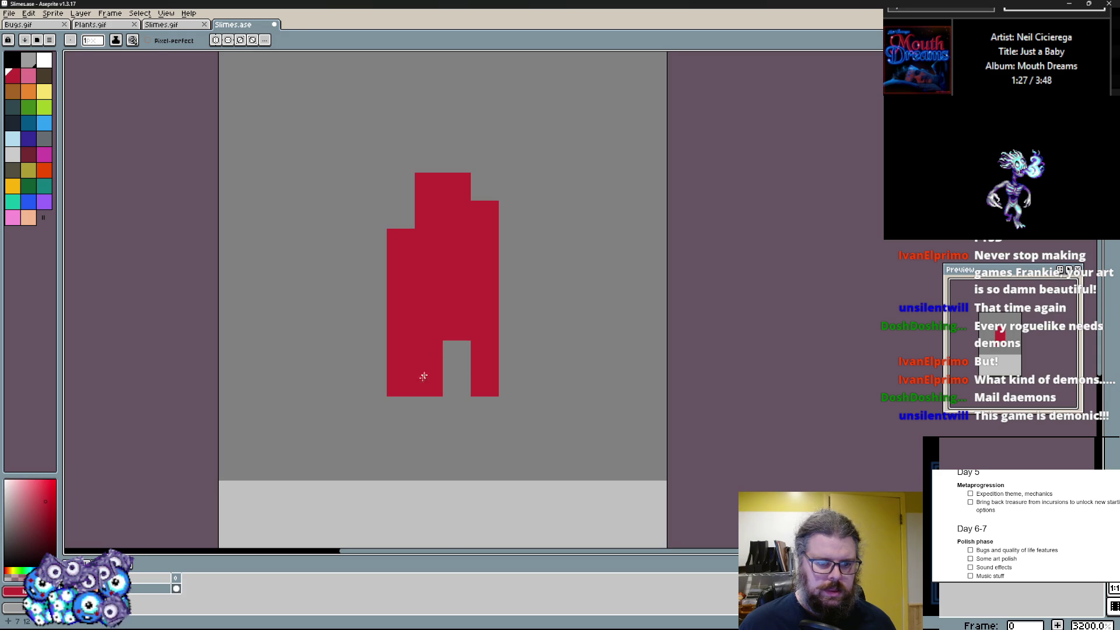
pyautogui.rightClick(430, 359)
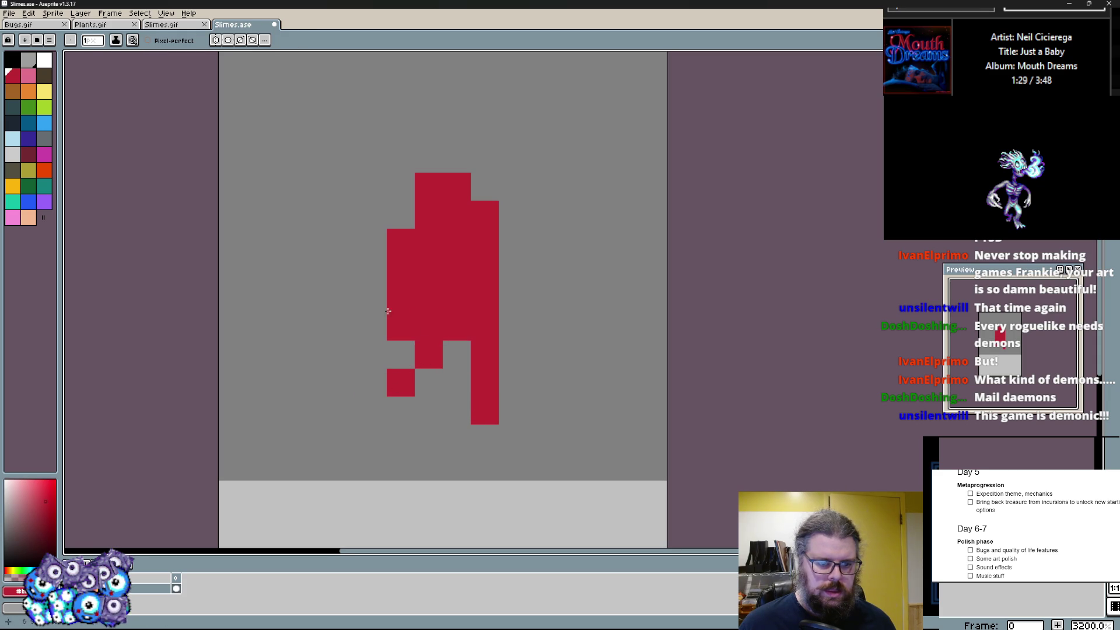
pyautogui.moveTo(418, 262); pyautogui.dragTo(423, 313)
pyautogui.rightClick(449, 226)
pyautogui.click(506, 286)
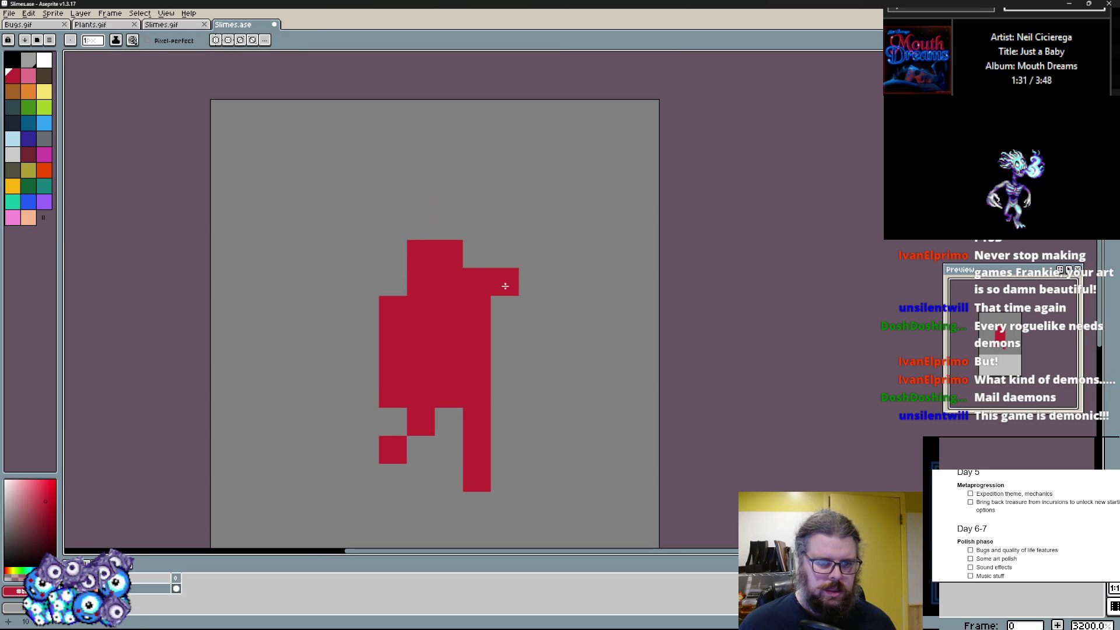
# - Shade the head with dark red, keeping its right side bright red
pyautogui.click(47, 153)
pyautogui.moveTo(477, 310); pyautogui.dragTo(474, 226)
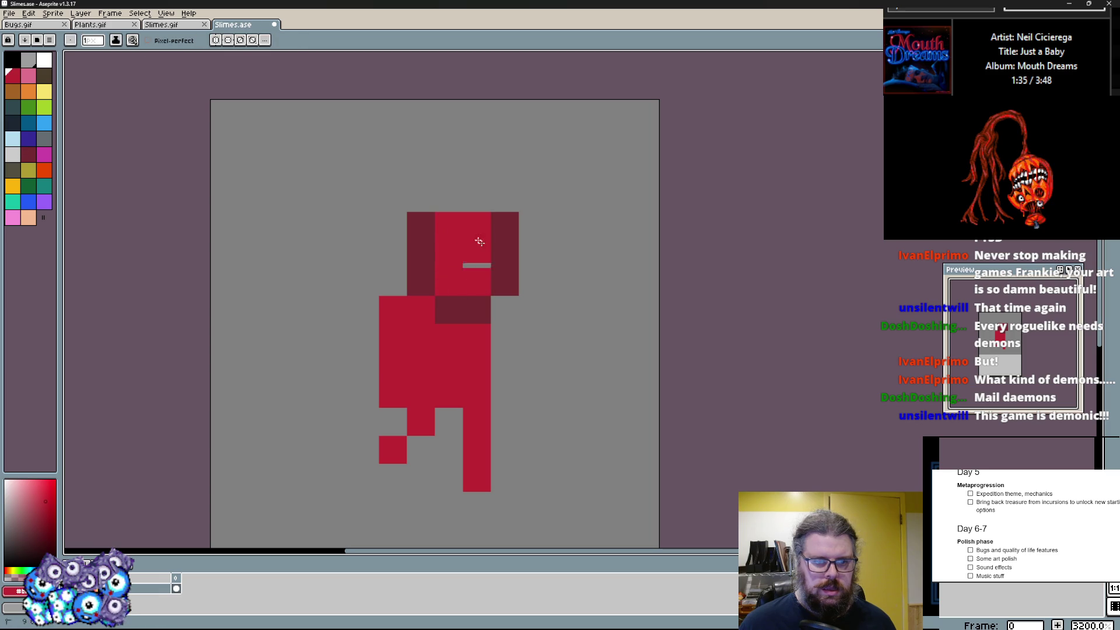
pyautogui.moveTo(504, 274)
pyautogui.mouseDown()
pyautogui.moveTo(504, 227)
pyautogui.moveTo(491, 236)
pyautogui.mouseUp()
pyautogui.click(504, 227)
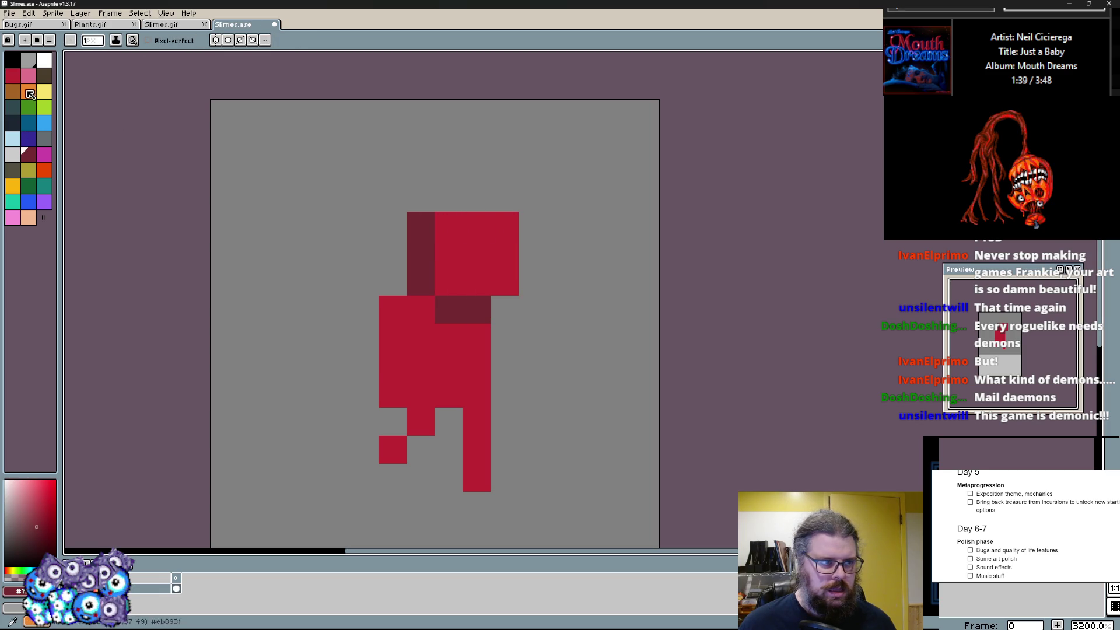
# - Place two light grey horns above the head and a dark red shading pixel
pyautogui.click(23, 154)
pyautogui.click(449, 198)
pyautogui.click(505, 198)
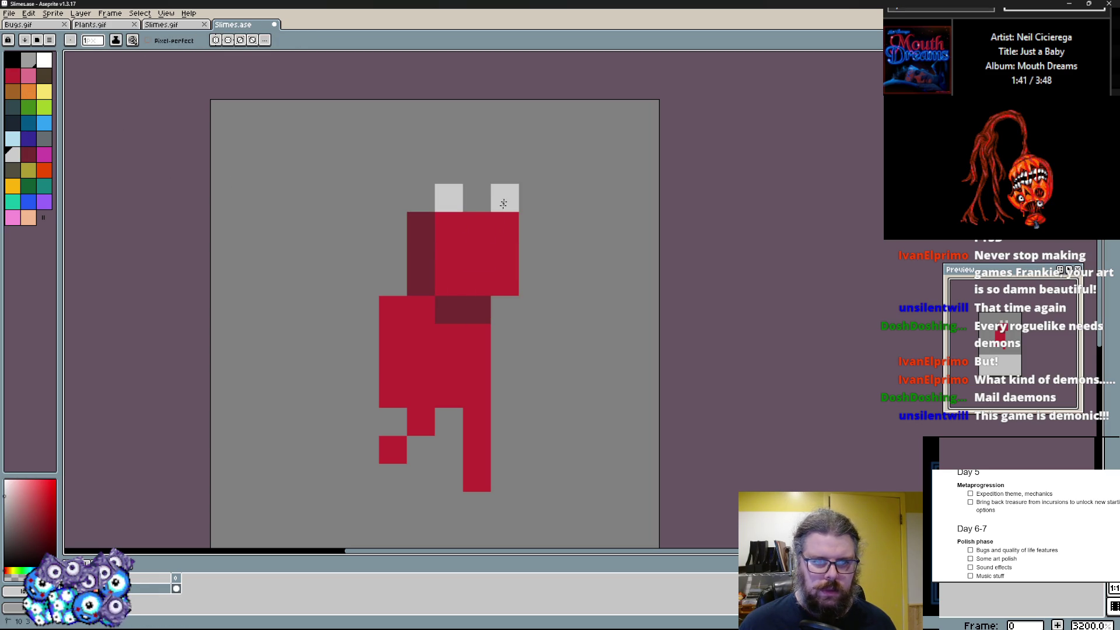
pyautogui.keyDown('alt'); pyautogui.click(448, 309); pyautogui.keyUp('alt')
pyautogui.click(476, 310)
pyautogui.click(448, 253)
pyautogui.hotkey('ctrl', 'z')
# - Give the demon two yellow eyes and straight dark red arms on both sides
pyautogui.click(45, 94)
pyautogui.click(449, 253)
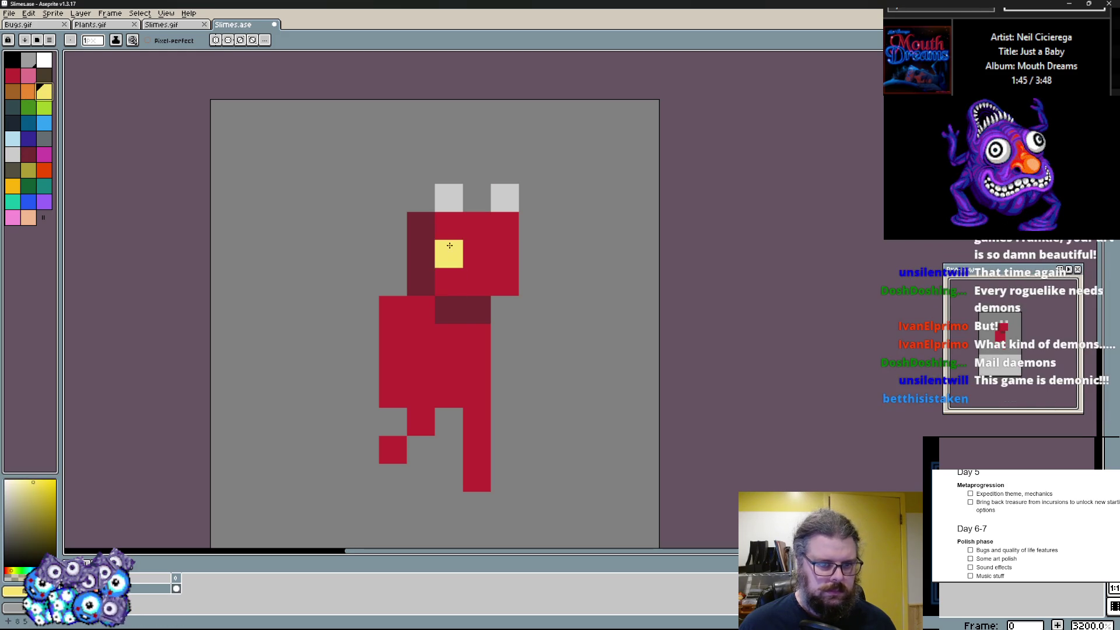
pyautogui.click(505, 256)
pyautogui.scroll(-2, 480, 322)
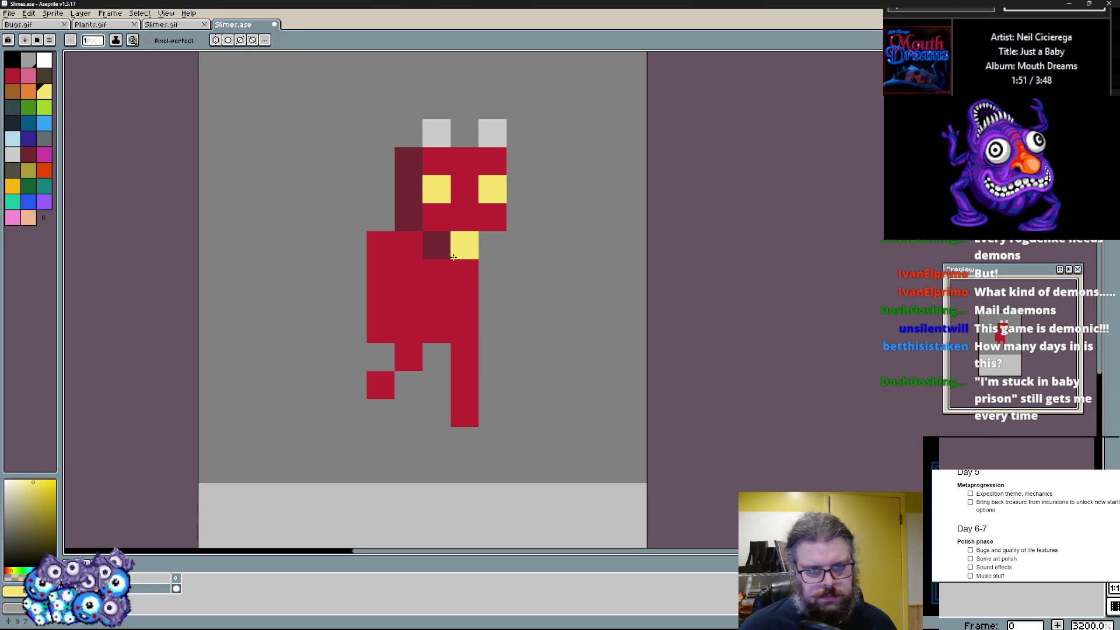
pyautogui.keyDown('alt'); pyautogui.click(460, 248); pyautogui.keyUp('alt')
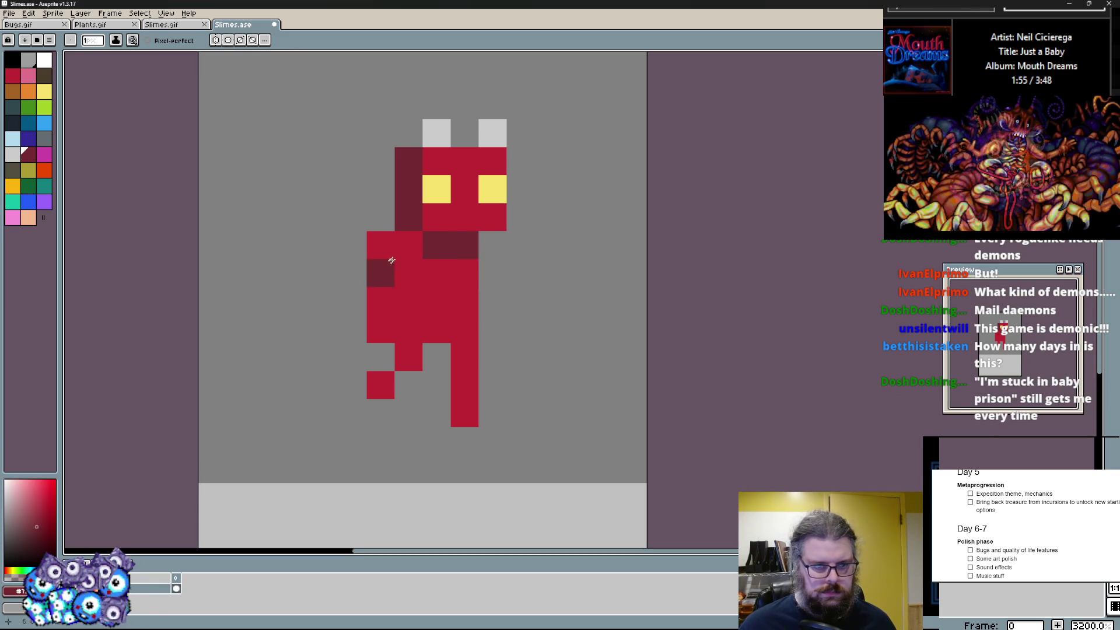
pyautogui.moveTo(493, 273)
pyautogui.mouseDown()
pyautogui.moveTo(577, 301)
pyautogui.moveTo(491, 280)
pyautogui.moveTo(521, 273)
pyautogui.mouseUp()
pyautogui.hotkey('ctrl', 'z')
pyautogui.hotkey('ctrl', 'z')
pyautogui.moveTo(353, 273); pyautogui.dragTo(324, 274)
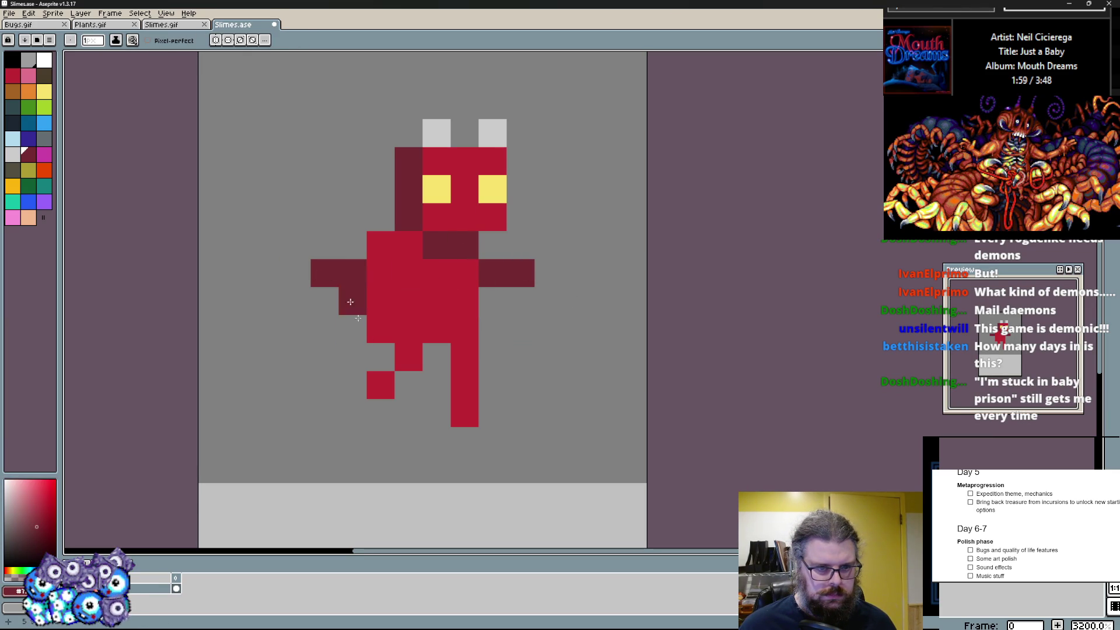
# - Reshape the demon's legs into a striding stance with red pixels
pyautogui.click(486, 358)
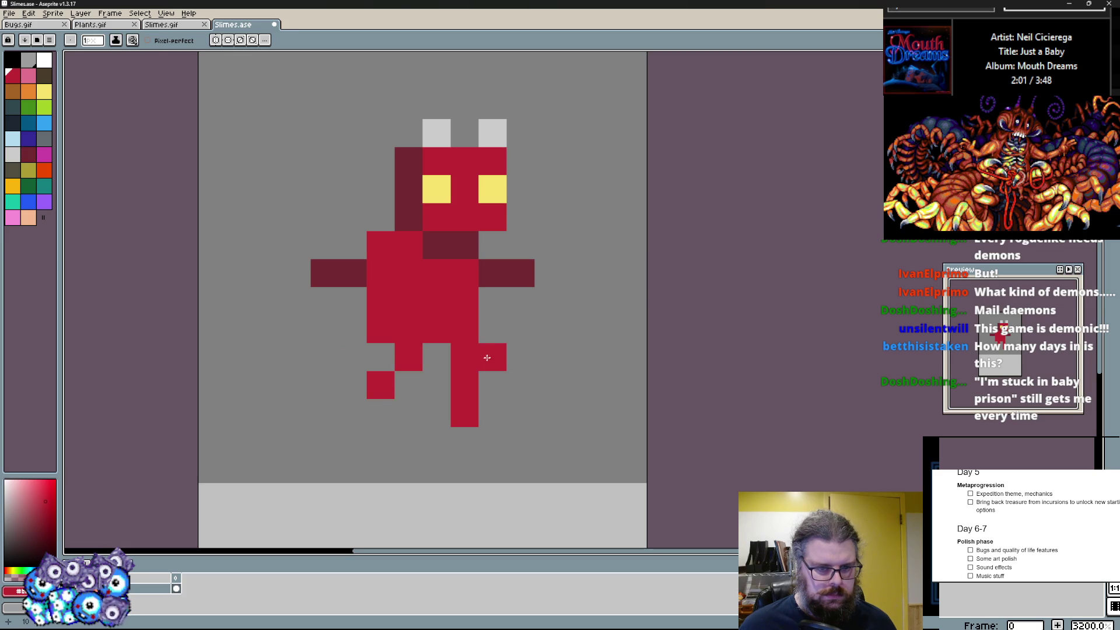
pyautogui.click(521, 385)
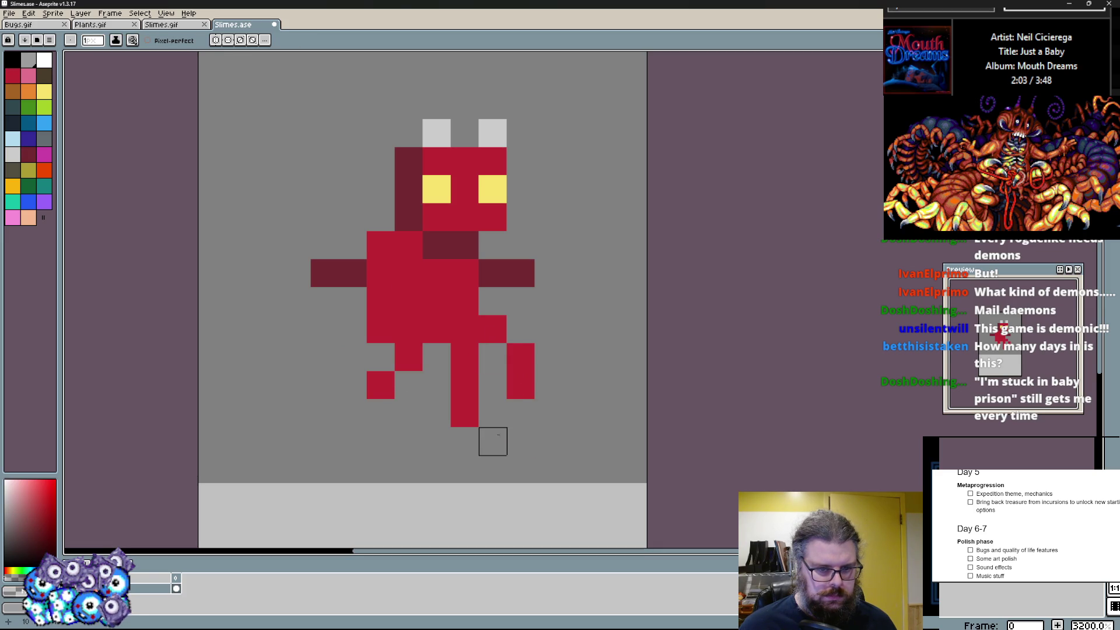
pyautogui.click(464, 385)
pyautogui.click(408, 357)
pyautogui.click(435, 385)
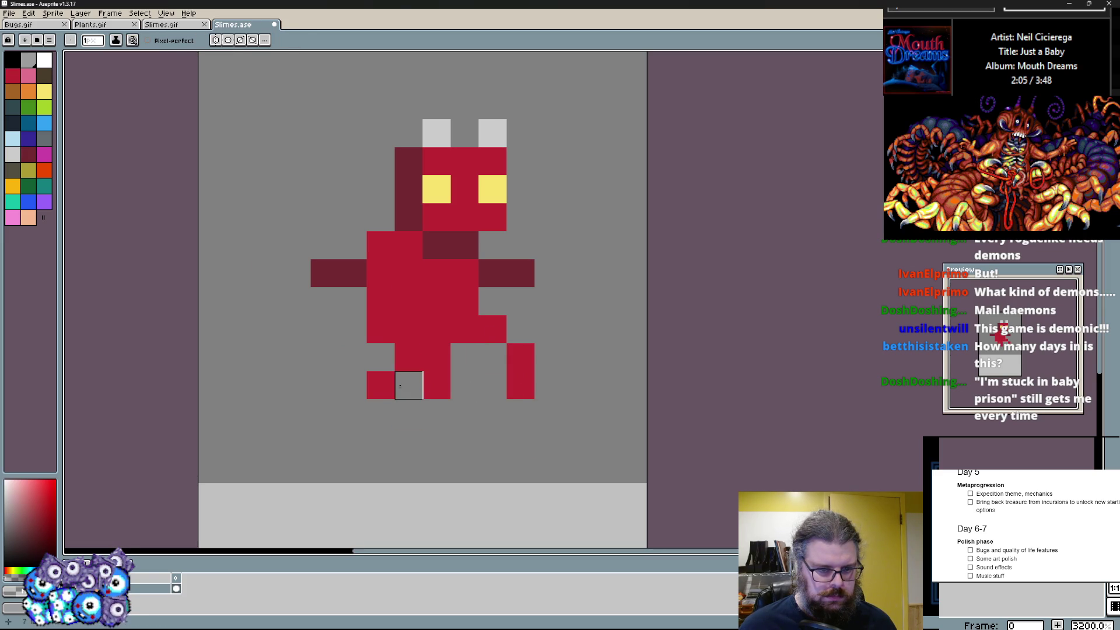
pyautogui.click(381, 385)
pyautogui.click(491, 315)
pyautogui.click(412, 361)
pyautogui.rightClick(465, 359)
pyautogui.click(500, 351)
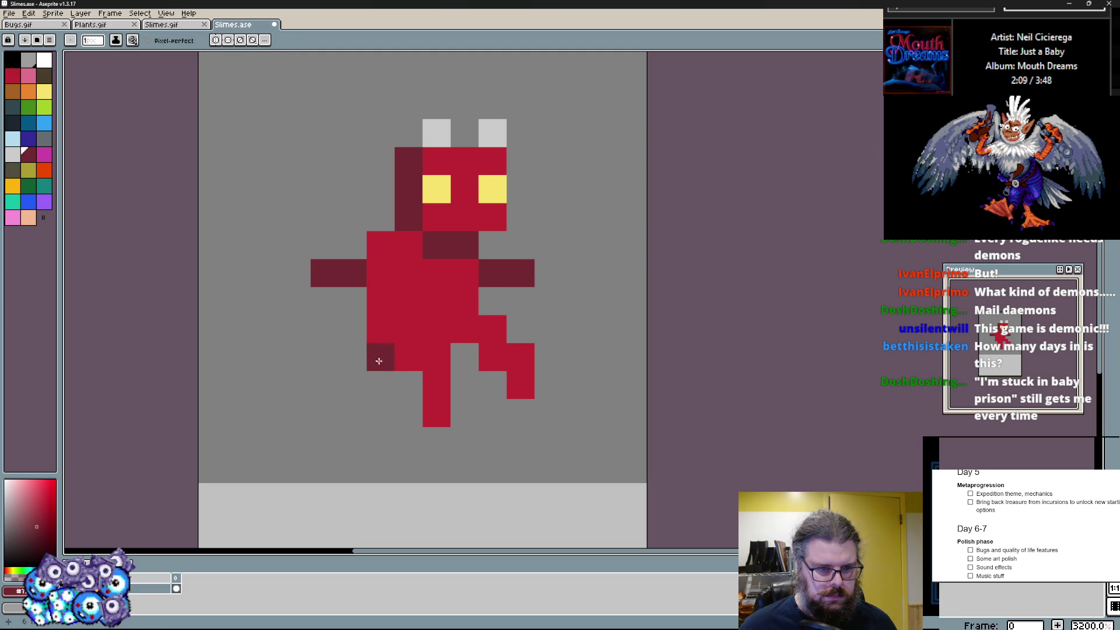
# - Draw a curling dark red tail at the demon's lower left, erasing a stray pixel
pyautogui.click(381, 357)
pyautogui.click(381, 385)
pyautogui.moveTo(353, 414); pyautogui.dragTo(296, 386)
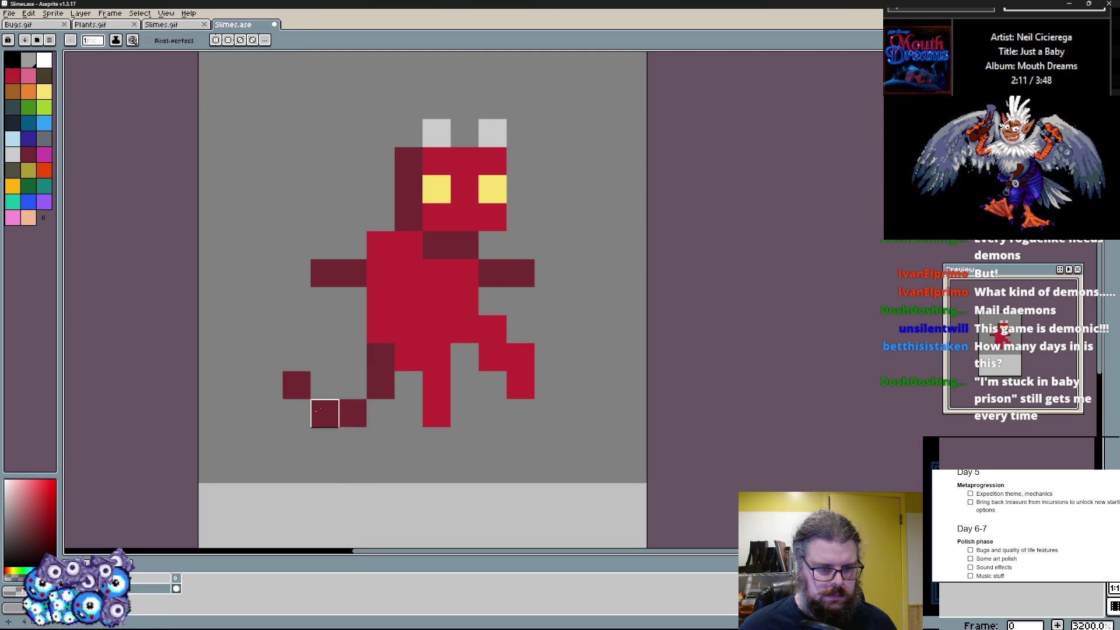
pyautogui.scroll(1, 301, 411)
pyautogui.click(301, 357)
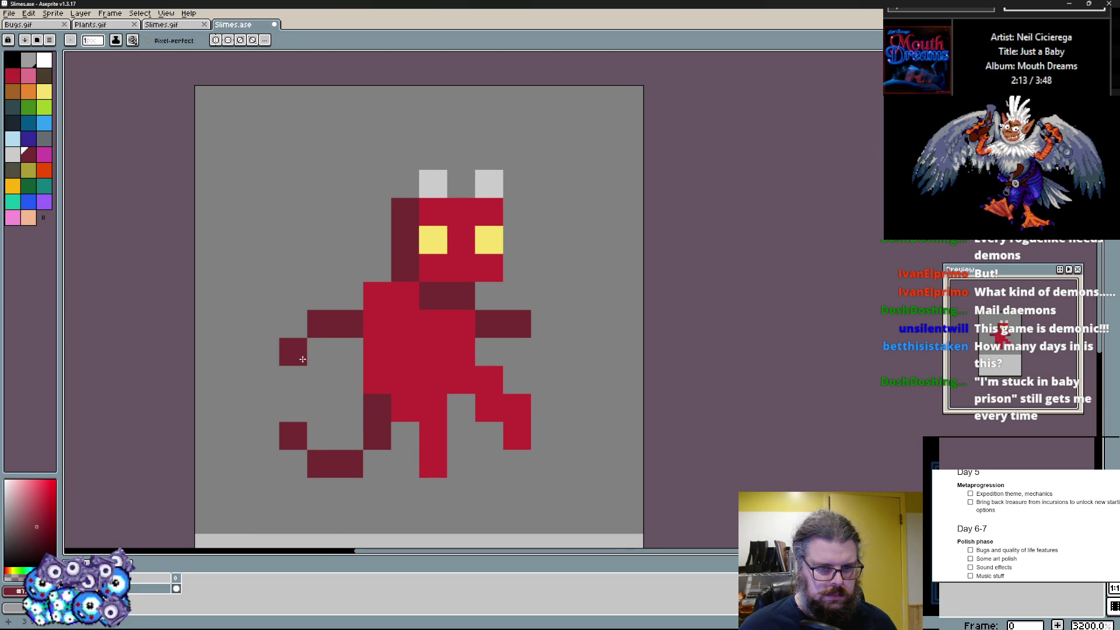
pyautogui.rightClick(301, 360)
# - Draw a tall light grey staff at the demon's right side, then pick black
pyautogui.click(37, 63)
pyautogui.moveTo(545, 350)
pyautogui.mouseDown()
pyautogui.moveTo(545, 238)
pyautogui.moveTo(573, 238)
pyautogui.moveTo(559, 221)
pyautogui.mouseUp()
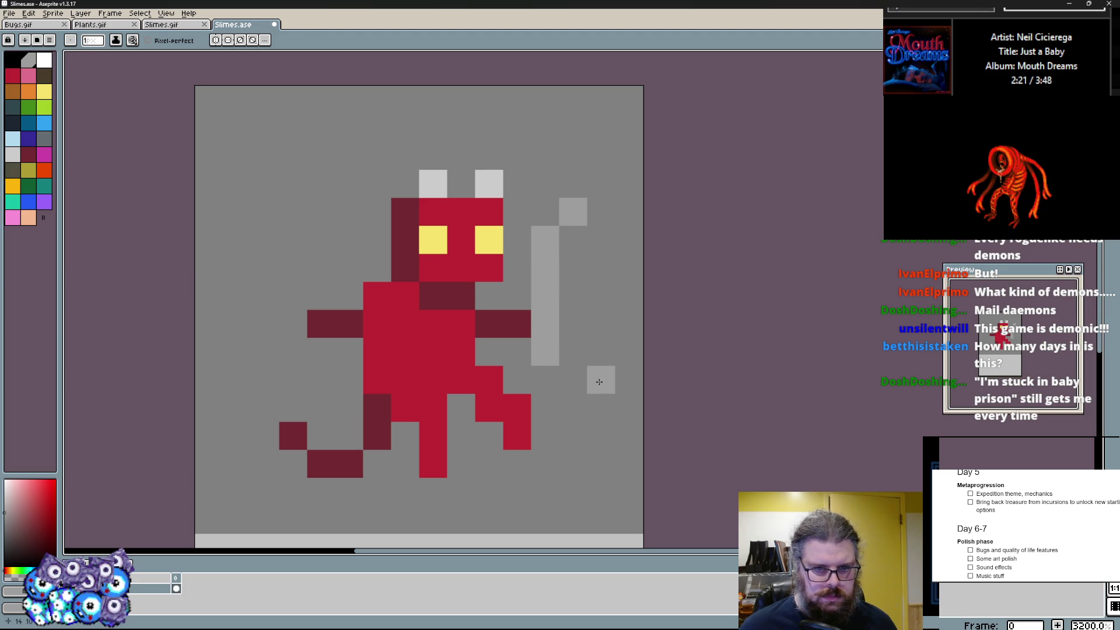
pyautogui.click(351, 317)
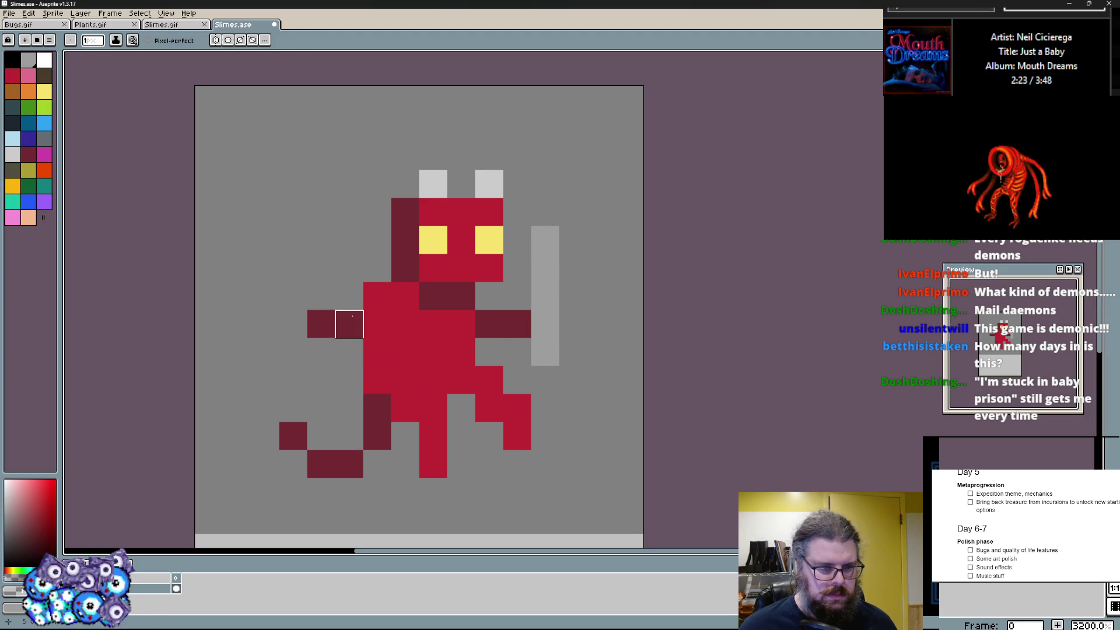
pyautogui.click(42, 75)
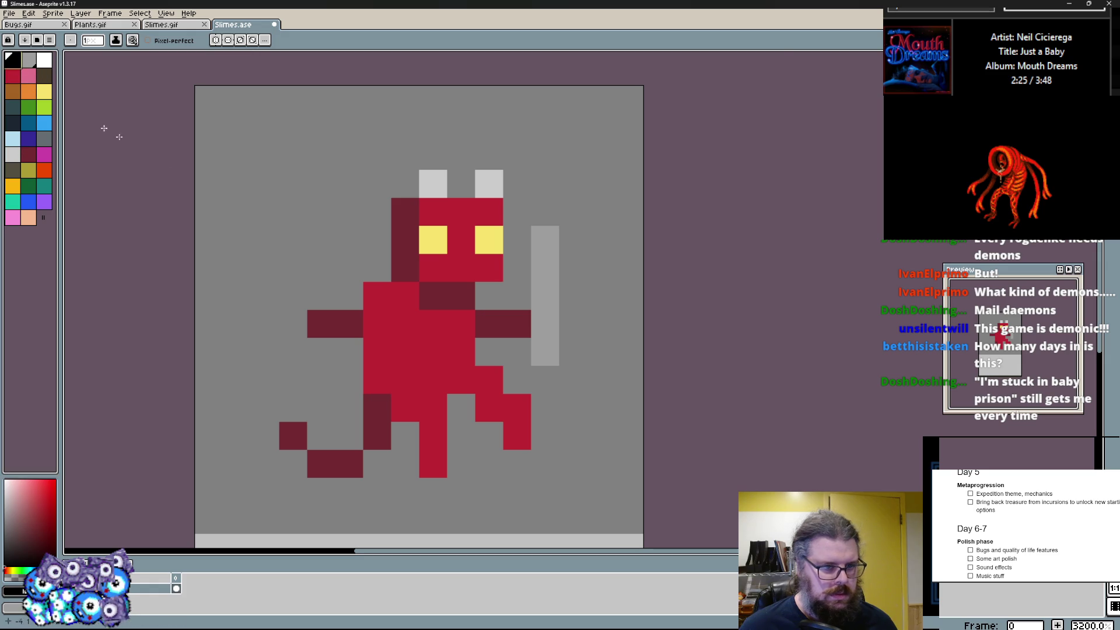
pyautogui.scroll(1, 342, 268)
# - Sketch and fill a black bat wing on the demon's left side, reshaping its outline
pyautogui.moveTo(350, 302); pyautogui.dragTo(223, 373)
pyautogui.moveTo(263, 262); pyautogui.dragTo(262, 358)
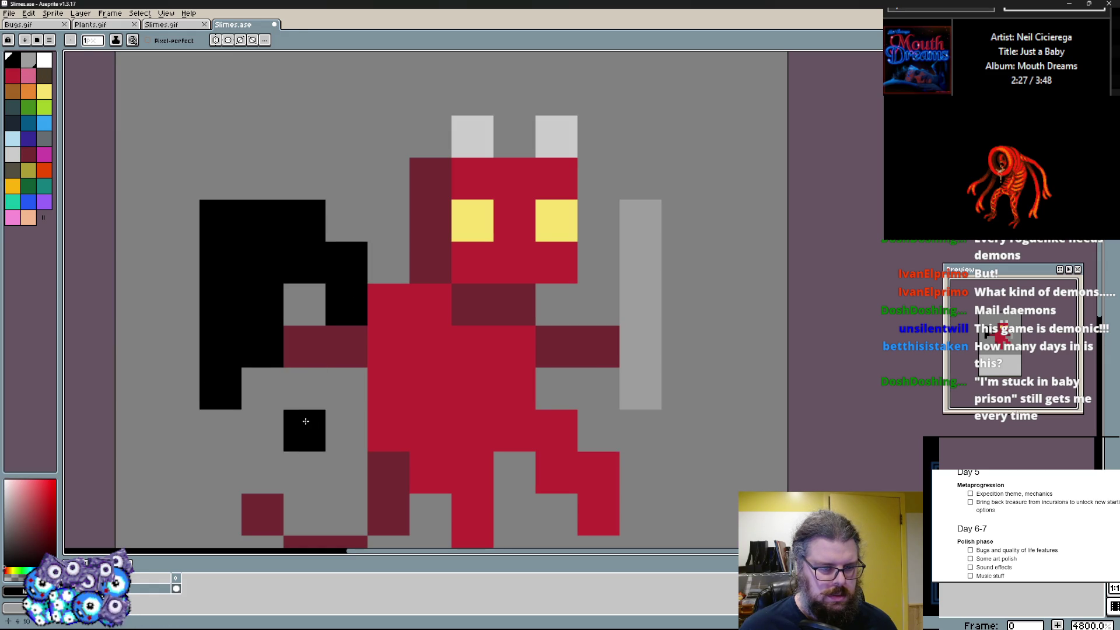
pyautogui.moveTo(305, 389); pyautogui.dragTo(346, 346)
pyautogui.moveTo(305, 263); pyautogui.dragTo(305, 307)
pyautogui.moveTo(222, 180); pyautogui.dragTo(263, 263)
pyautogui.moveTo(348, 348)
pyautogui.mouseDown()
pyautogui.moveTo(304, 263)
pyautogui.moveTo(389, 263)
pyautogui.mouseUp()
pyautogui.moveTo(346, 221)
pyautogui.mouseDown()
pyautogui.moveTo(473, 346)
pyautogui.moveTo(378, 263)
pyautogui.mouseUp()
# - Erase the grey staff and add maroon pixels and a black tip under and atop the left wing
pyautogui.moveTo(530, 368); pyautogui.dragTo(529, 70)
pyautogui.click(277, 283)
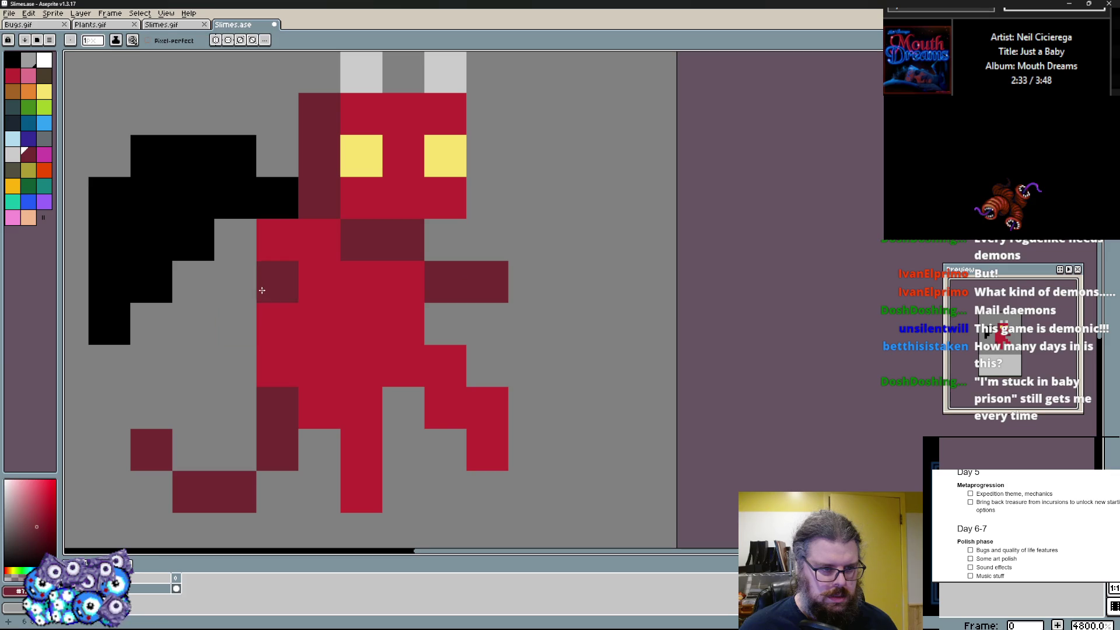
pyautogui.moveTo(278, 282); pyautogui.dragTo(235, 282)
pyautogui.click(193, 324)
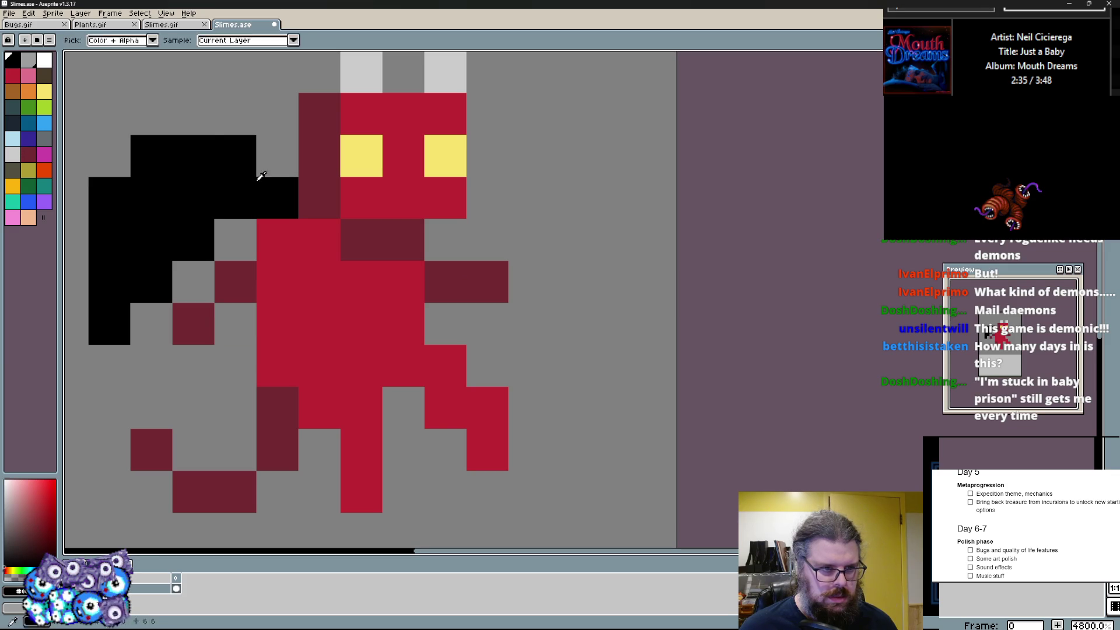
pyautogui.click(192, 114)
# - Draw and fill the matching black right wing beside the head, undoing a misplaced stroke
pyautogui.moveTo(486, 198)
pyautogui.mouseDown()
pyautogui.moveTo(487, 155)
pyautogui.moveTo(613, 280)
pyautogui.mouseUp()
pyautogui.hotkey('ctrl', 'z')
pyautogui.moveTo(571, 240); pyautogui.dragTo(488, 156)
pyautogui.click(570, 282)
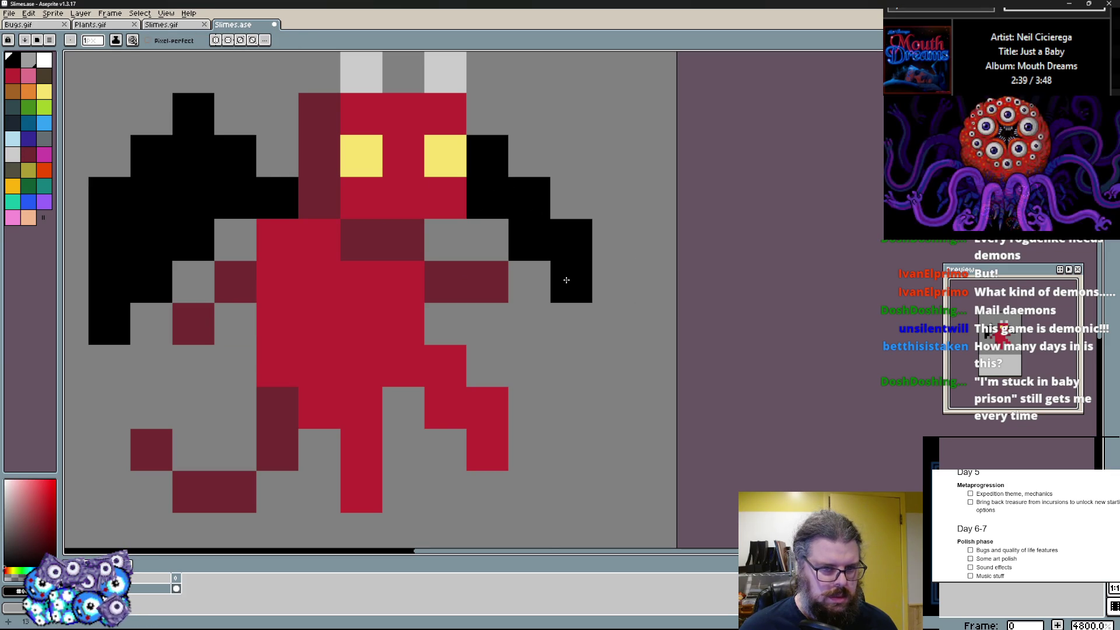
pyautogui.click(571, 324)
pyautogui.click(530, 282)
pyautogui.click(490, 241)
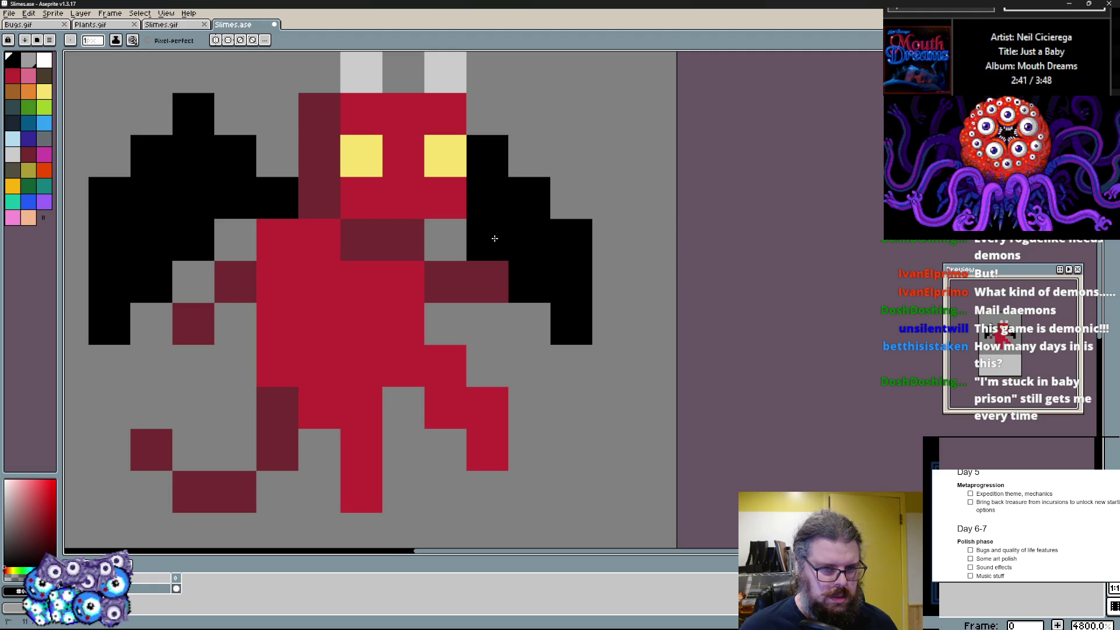
pyautogui.moveTo(499, 241); pyautogui.dragTo(547, 301)
pyautogui.scroll(-1, 596, 311)
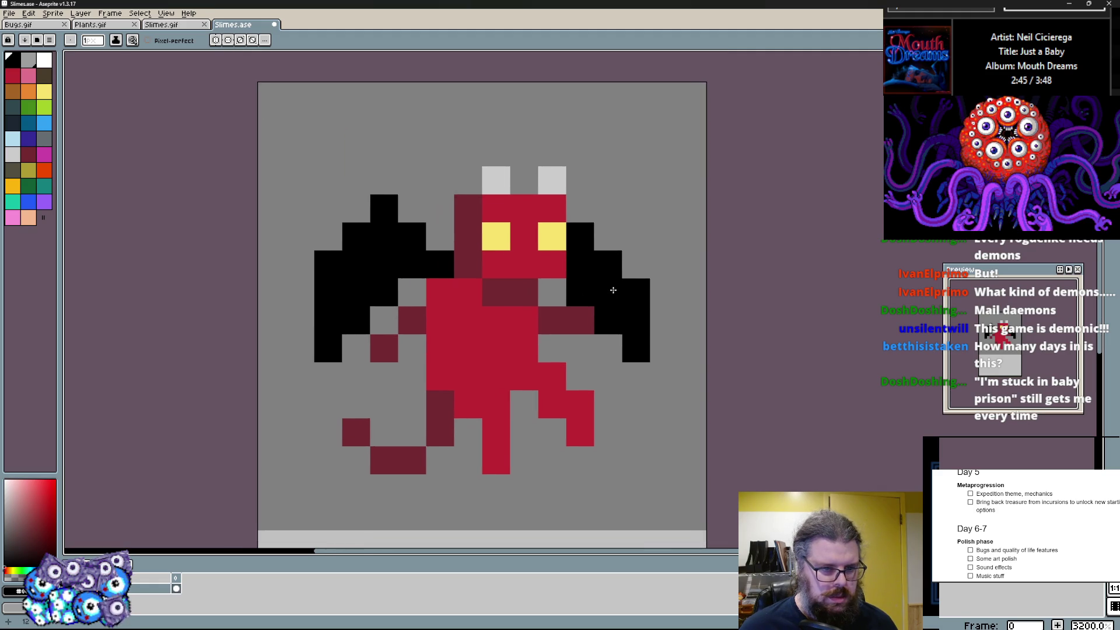
pyautogui.scroll(1, 596, 315)
# - Add a pink highlight on the head and shade the pixels around the legs dark red
pyautogui.click(408, 167)
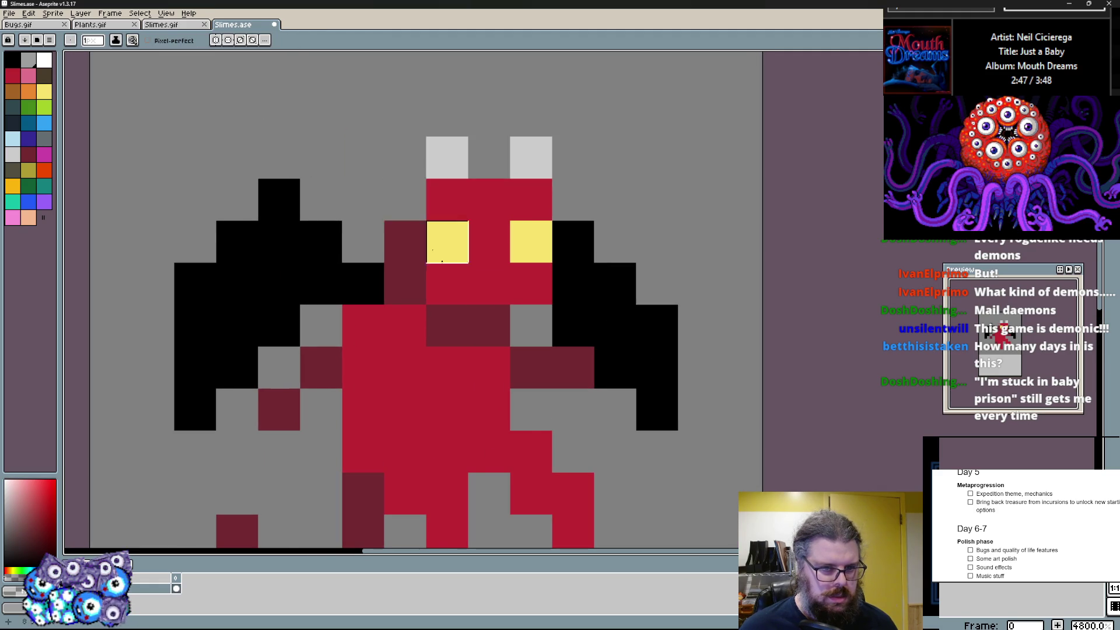
pyautogui.click(407, 200)
pyautogui.scroll(-1, 525, 307)
pyautogui.click(26, 75)
pyautogui.click(462, 336)
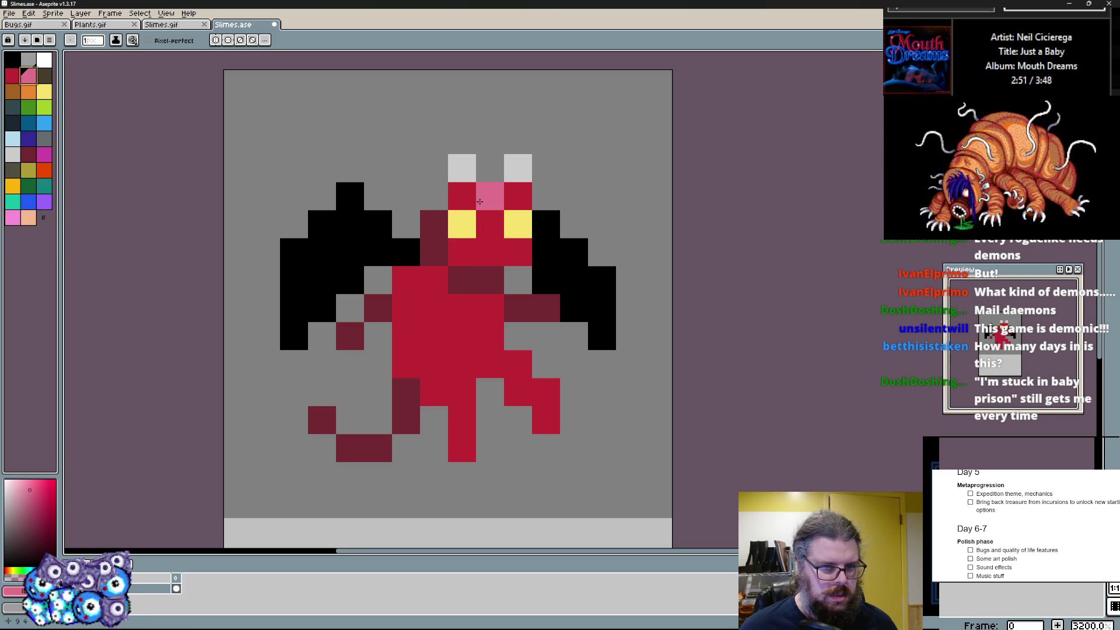
pyautogui.press('alt')
pyautogui.click(462, 392)
pyautogui.click(407, 364)
pyautogui.click(461, 448)
pyautogui.scroll(-2, 461, 386)
pyautogui.scroll(2, 446, 368)
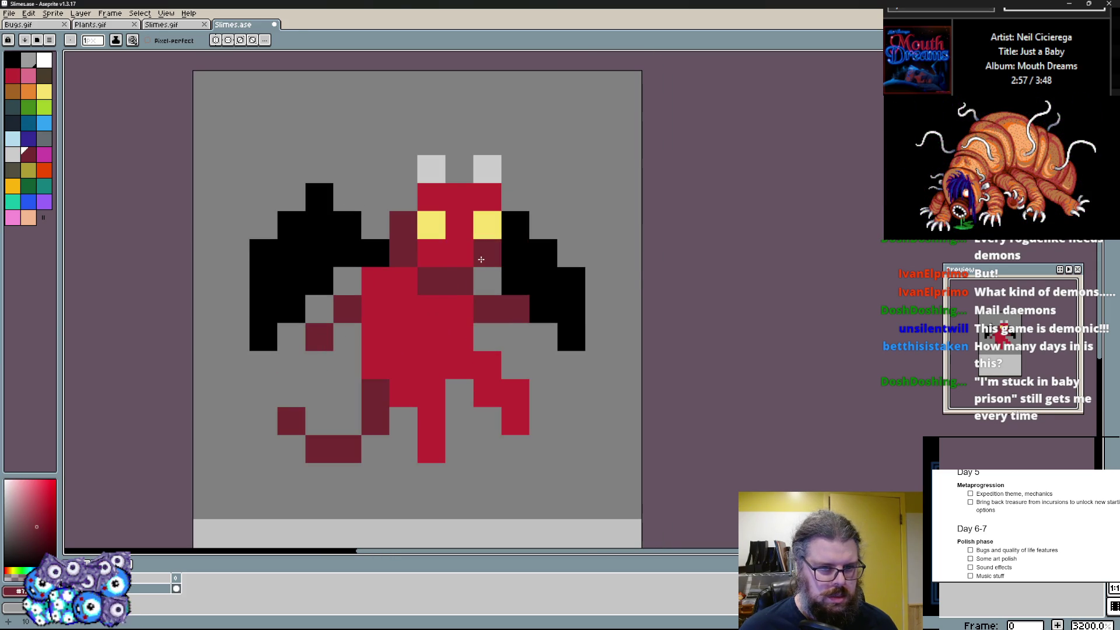
# - Shade the face and a dark red band across the waist, undoing two stray black pixels
pyautogui.click(431, 254)
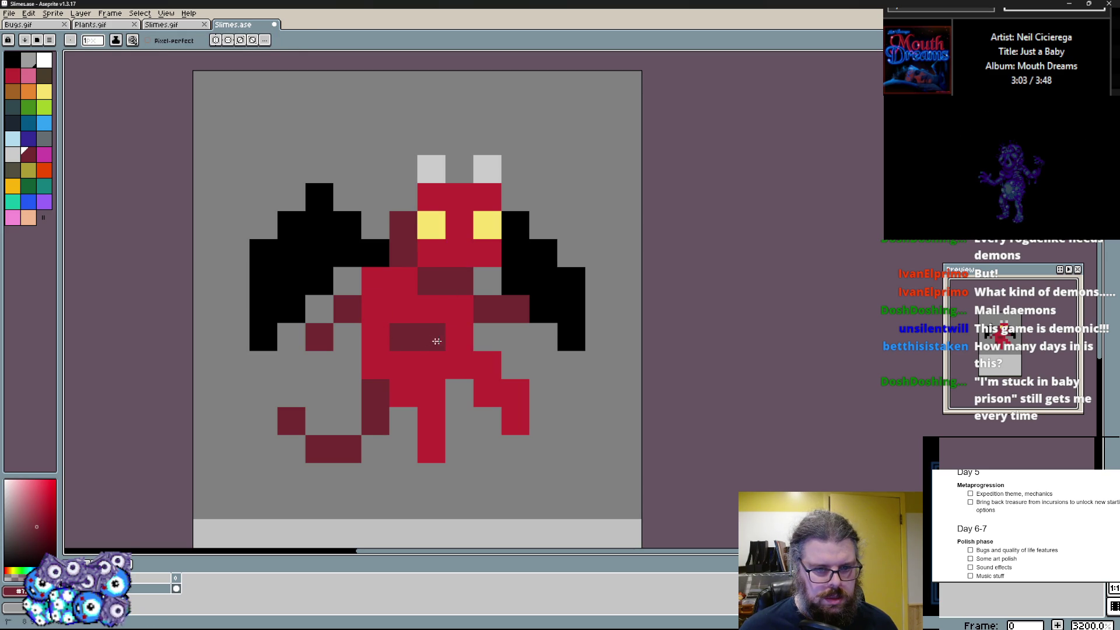
pyautogui.moveTo(420, 359); pyautogui.dragTo(405, 329)
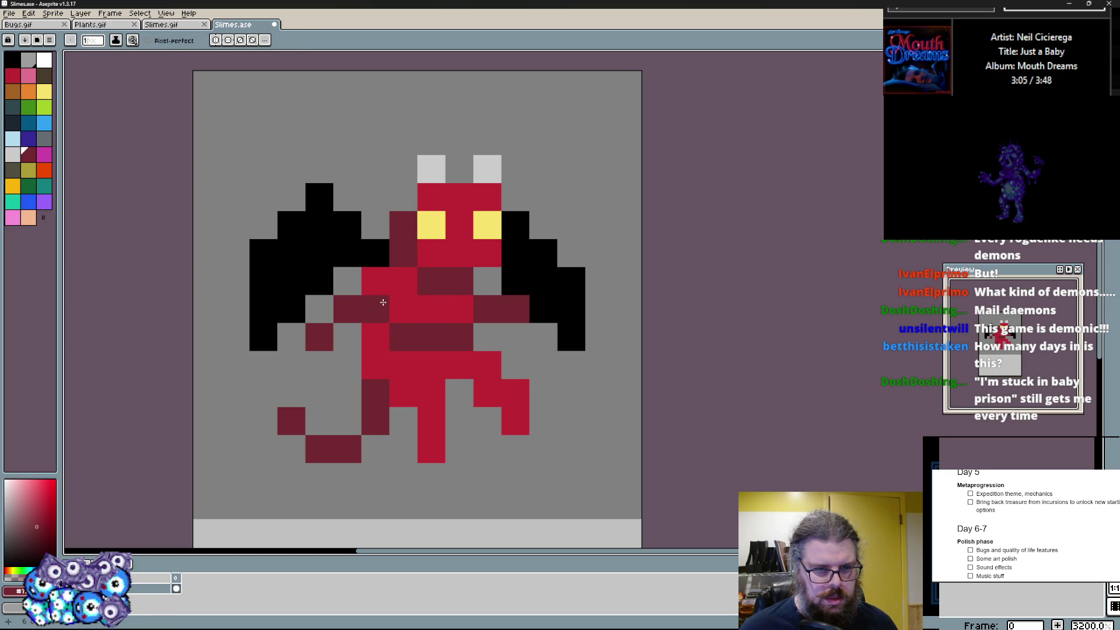
pyautogui.click(422, 393)
pyautogui.click(492, 394)
pyautogui.click(485, 298)
pyautogui.hotkey('ctrl', 'z')
pyautogui.click(404, 195)
pyautogui.hotkey('ctrl', 'z')
pyautogui.click(16, 123)
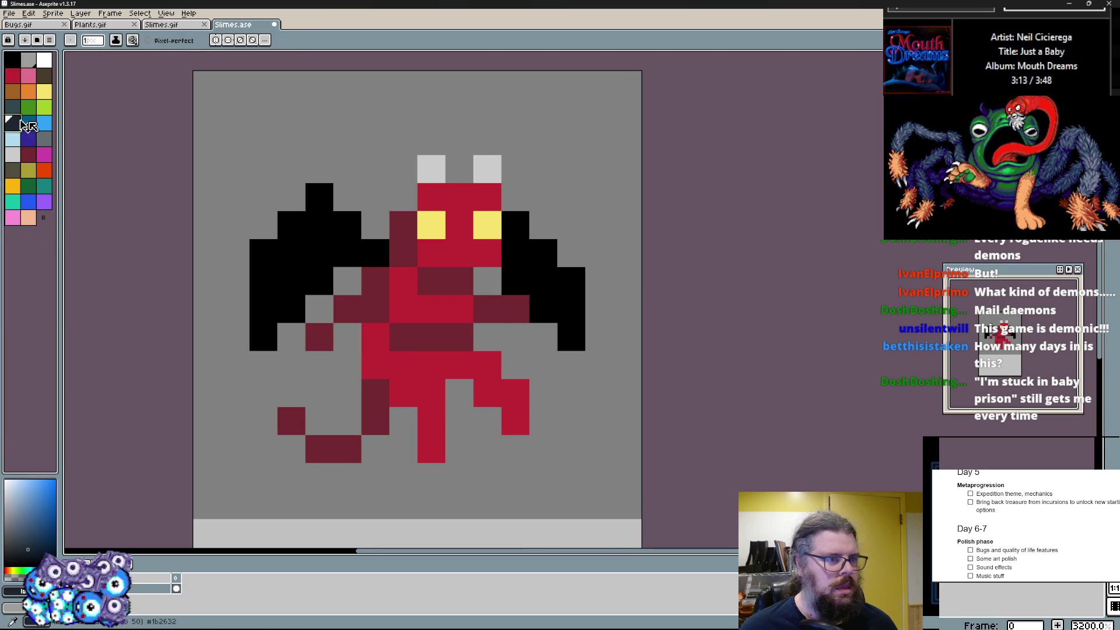
# - Paint over both black wings with the dark navy swatch
pyautogui.moveTo(347, 252); pyautogui.dragTo(322, 207)
pyautogui.moveTo(285, 245); pyautogui.dragTo(263, 337)
pyautogui.moveTo(320, 280); pyautogui.dragTo(289, 363)
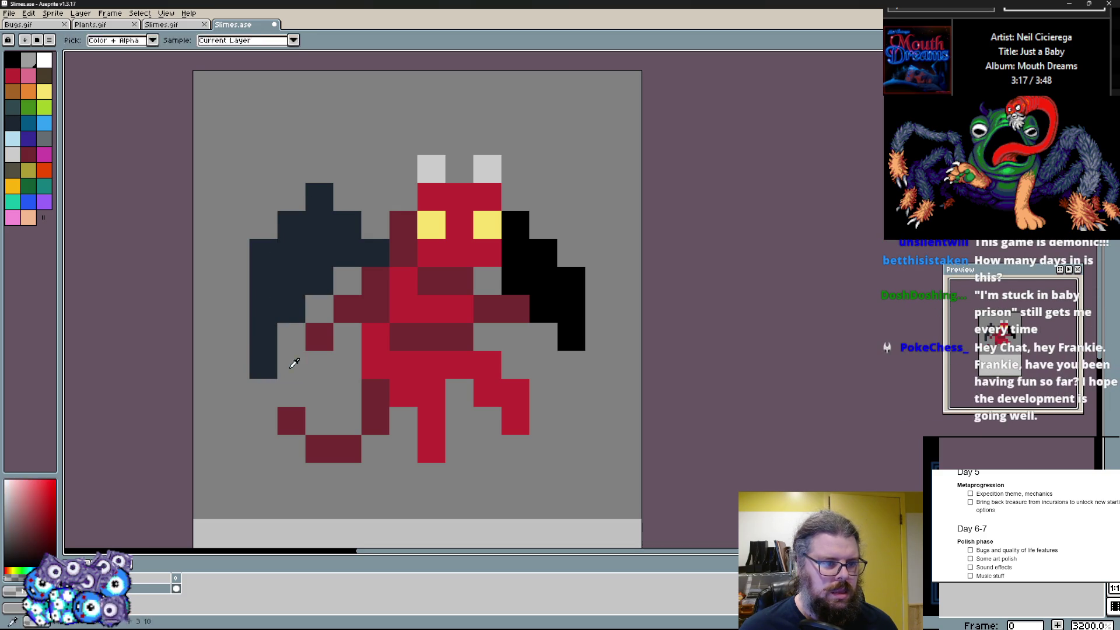
pyautogui.press('alt')
pyautogui.moveTo(585, 342); pyautogui.dragTo(528, 276)
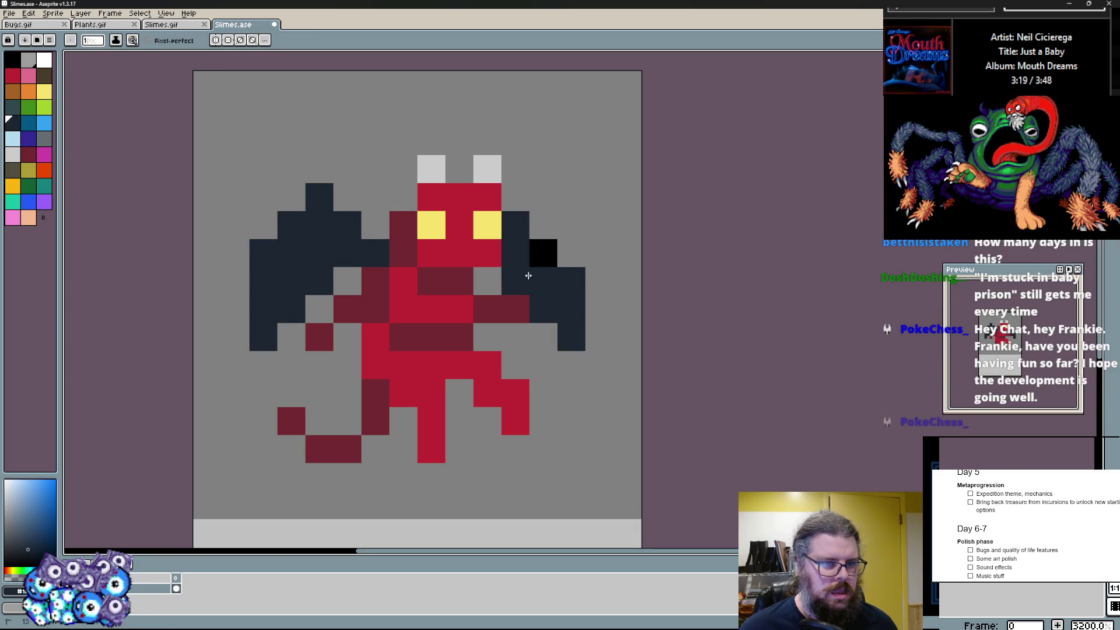
pyautogui.scroll(-1, 541, 252)
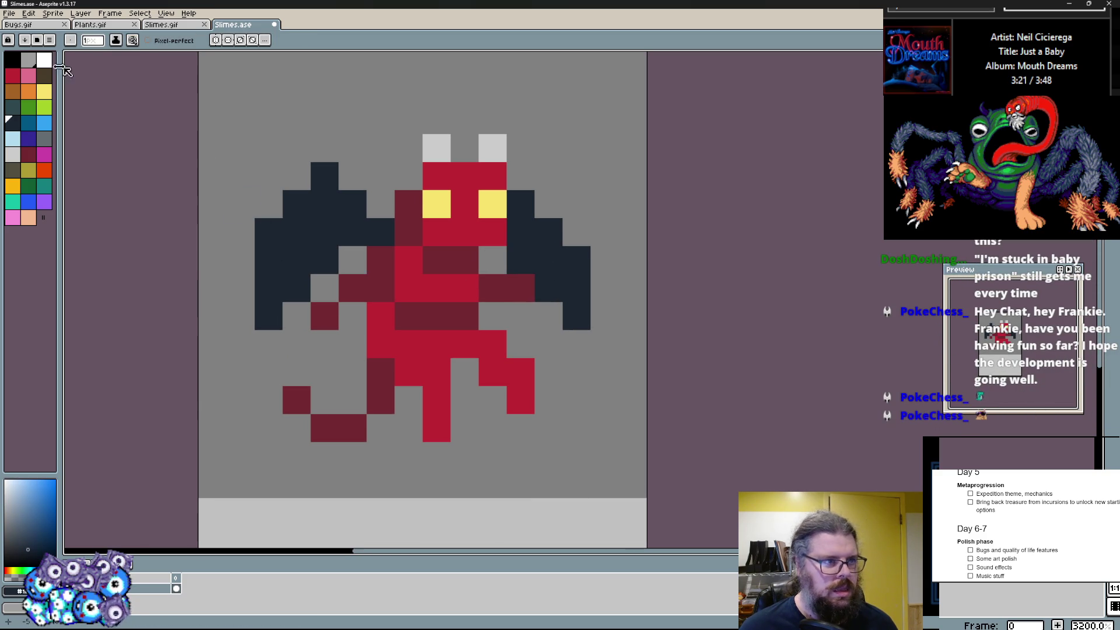
pyautogui.click(17, 66)
# - Trace a black one-pixel outline down the body sides, legs and feet
pyautogui.moveTo(352, 258); pyautogui.dragTo(353, 398)
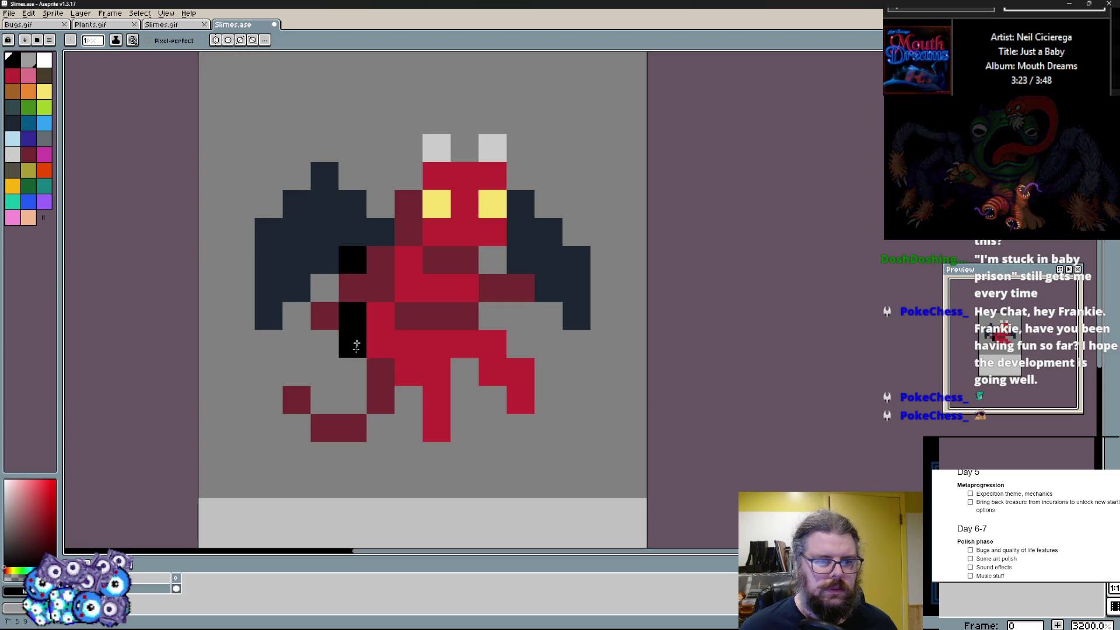
pyautogui.click(414, 400)
pyautogui.moveTo(468, 445); pyautogui.dragTo(477, 367)
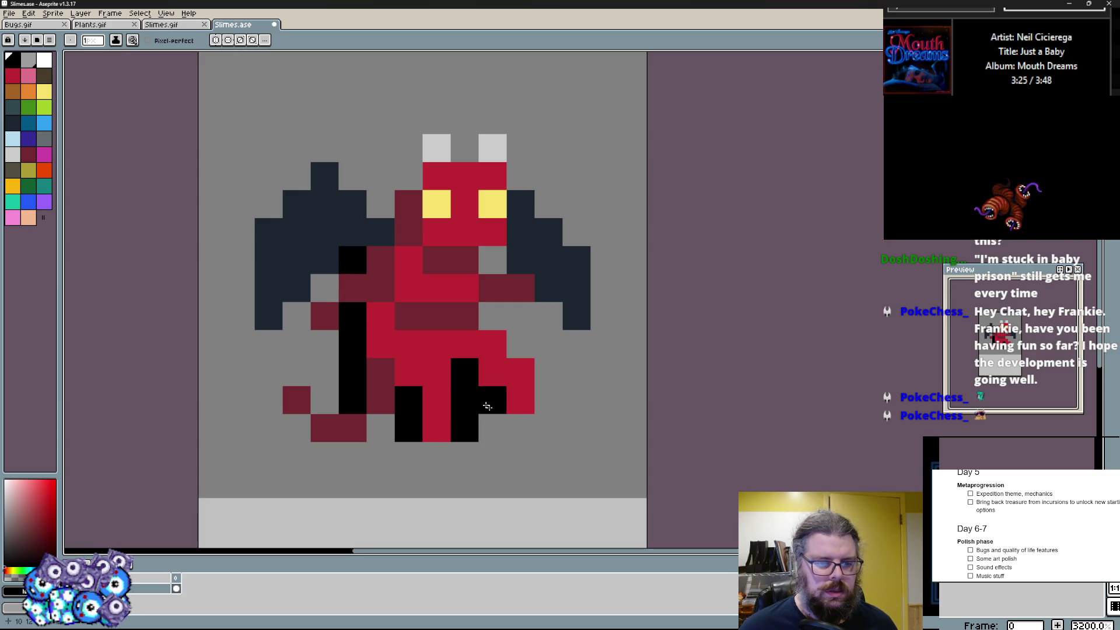
pyautogui.moveTo(453, 461); pyautogui.dragTo(402, 457)
pyautogui.moveTo(548, 428)
pyautogui.mouseDown()
pyautogui.moveTo(519, 429)
pyautogui.moveTo(549, 368)
pyautogui.moveTo(520, 342)
pyautogui.mouseUp()
pyautogui.moveTo(520, 289); pyautogui.dragTo(492, 259)
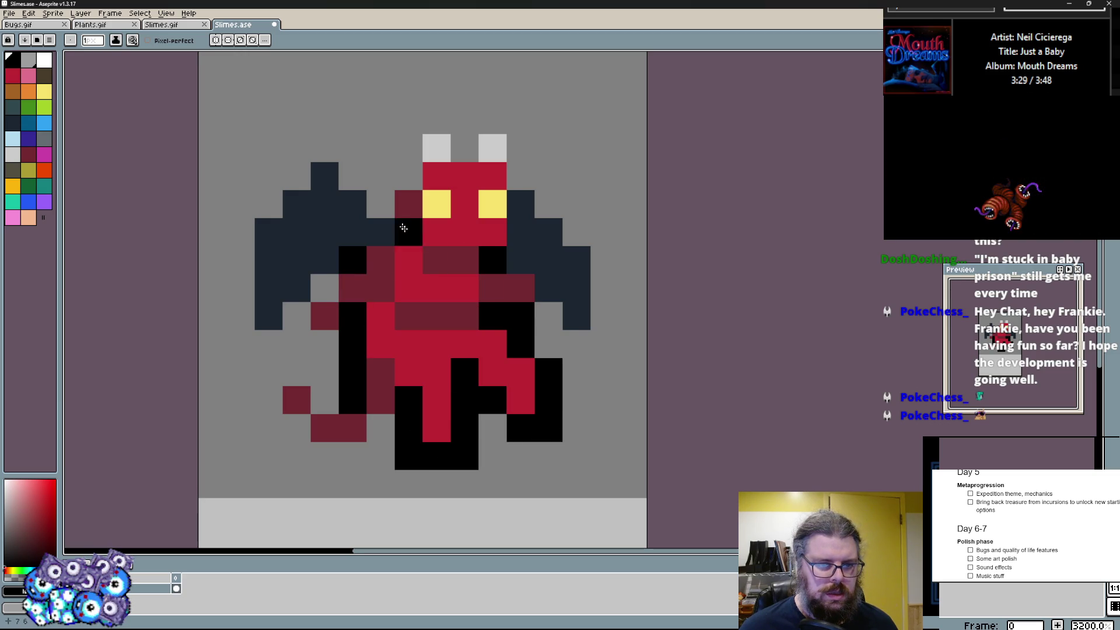
# - Outline the head, horns, left arm and tail in black, restoring two miscoloured pixels
pyautogui.click(380, 204)
pyautogui.click(409, 175)
pyautogui.moveTo(404, 166); pyautogui.dragTo(437, 118)
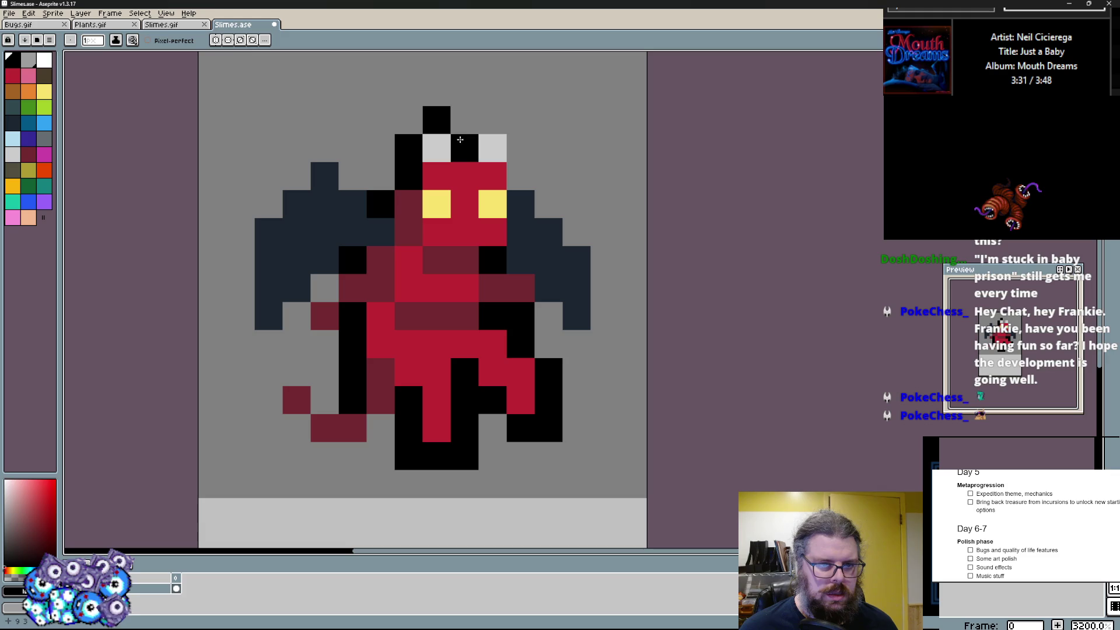
pyautogui.rightClick(528, 203)
pyautogui.click(370, 240)
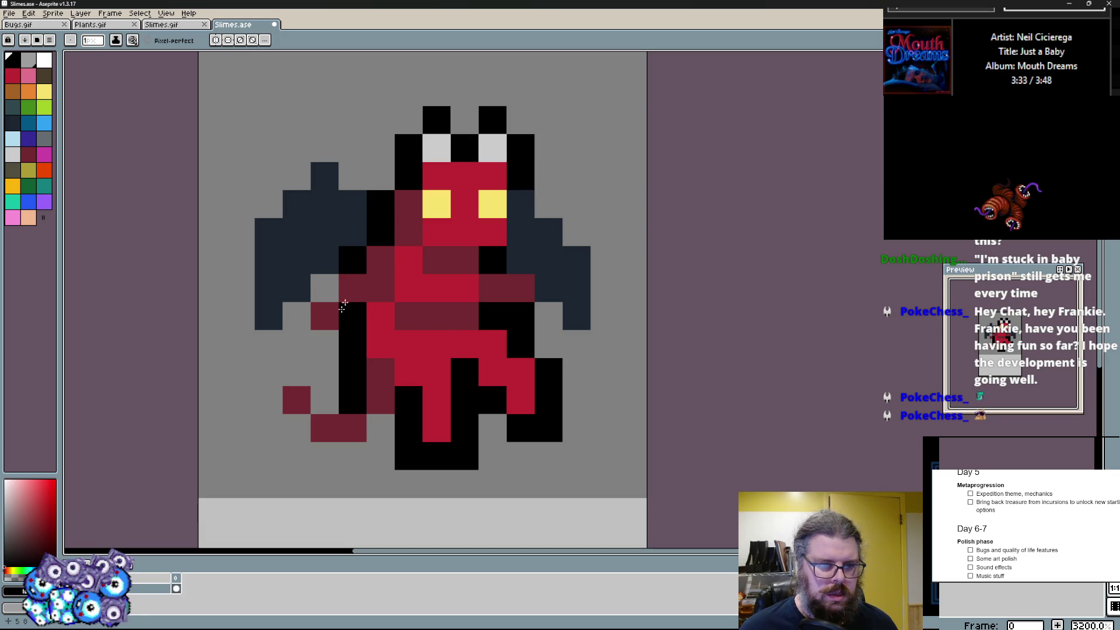
pyautogui.rightClick(356, 285)
pyautogui.click(326, 283)
pyautogui.moveTo(316, 283)
pyautogui.mouseDown()
pyautogui.moveTo(325, 402)
pyautogui.moveTo(358, 458)
pyautogui.mouseUp()
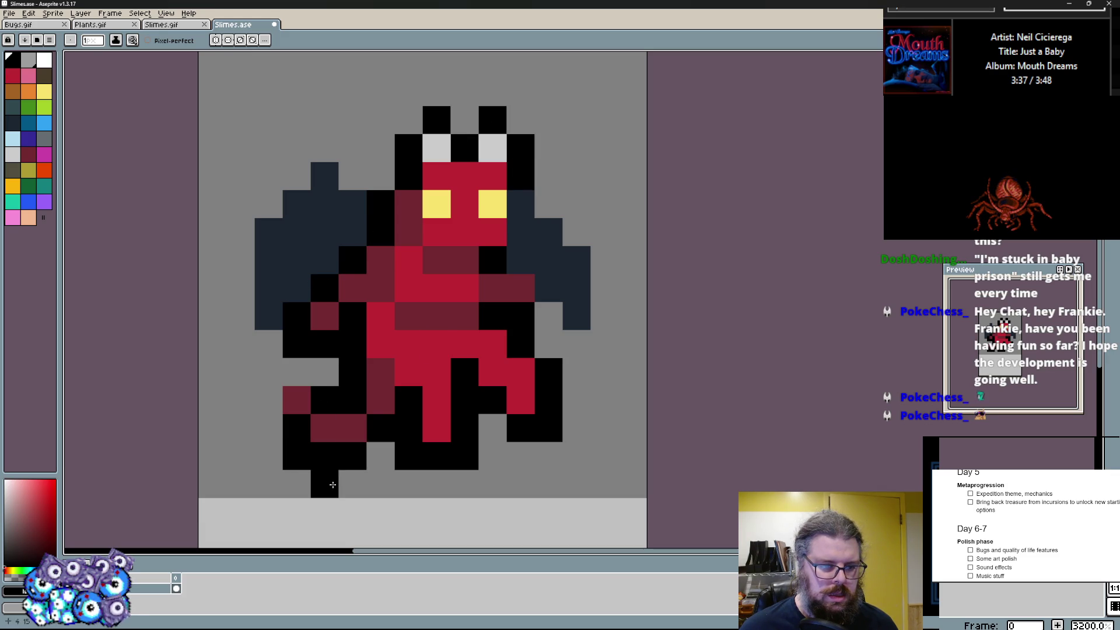
# - Add pink highlights and bright red pixels across the body and right side
pyautogui.click(386, 429)
pyautogui.click(27, 79)
pyautogui.click(436, 371)
pyautogui.click(493, 344)
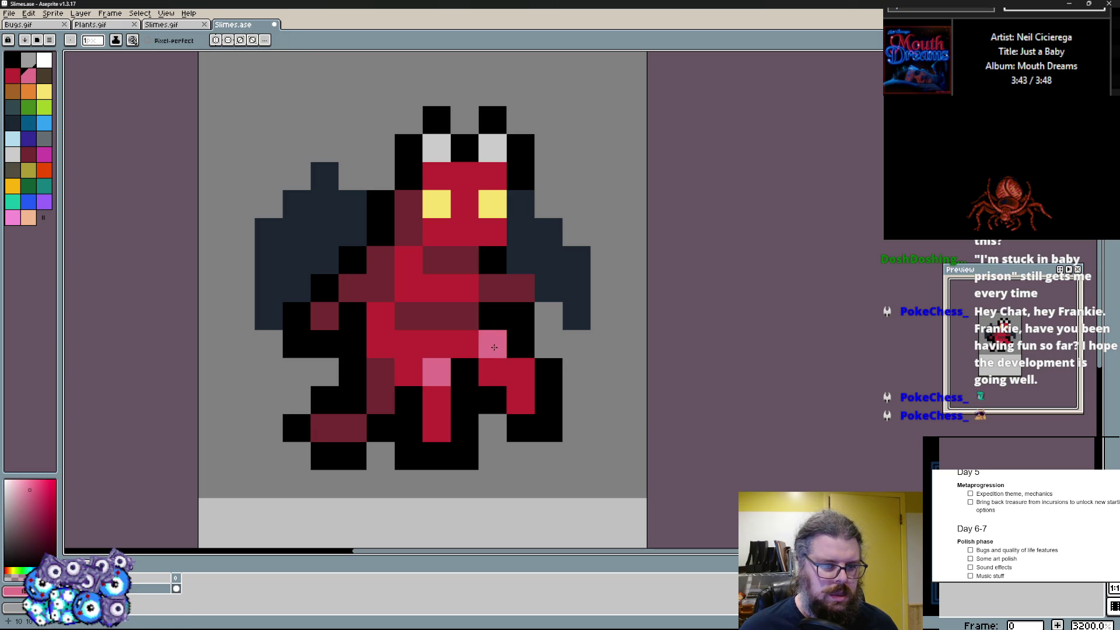
pyautogui.click(435, 285)
pyautogui.click(319, 333)
pyautogui.click(577, 344)
pyautogui.hotkey('ctrl', 'z')
pyautogui.click(548, 315)
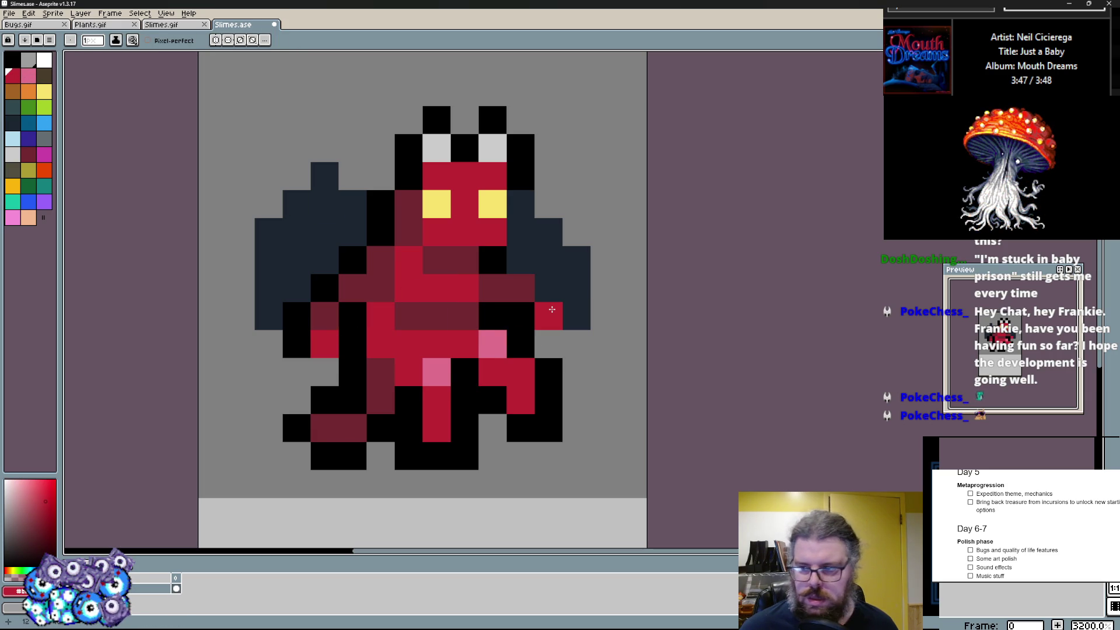
# - Shade body pixels dark maroon, restore bright red spots, and add maroon and red accents to the wings
pyautogui.click(516, 286)
pyautogui.click(492, 260)
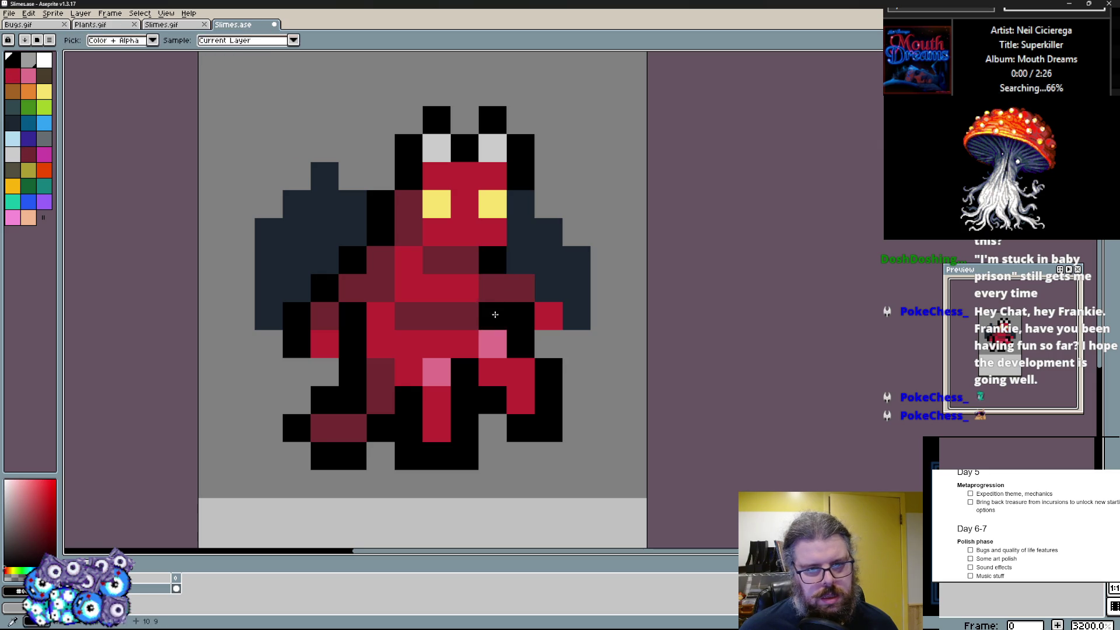
pyautogui.click(465, 289)
pyautogui.click(410, 345)
pyautogui.moveTo(416, 335); pyautogui.dragTo(453, 286)
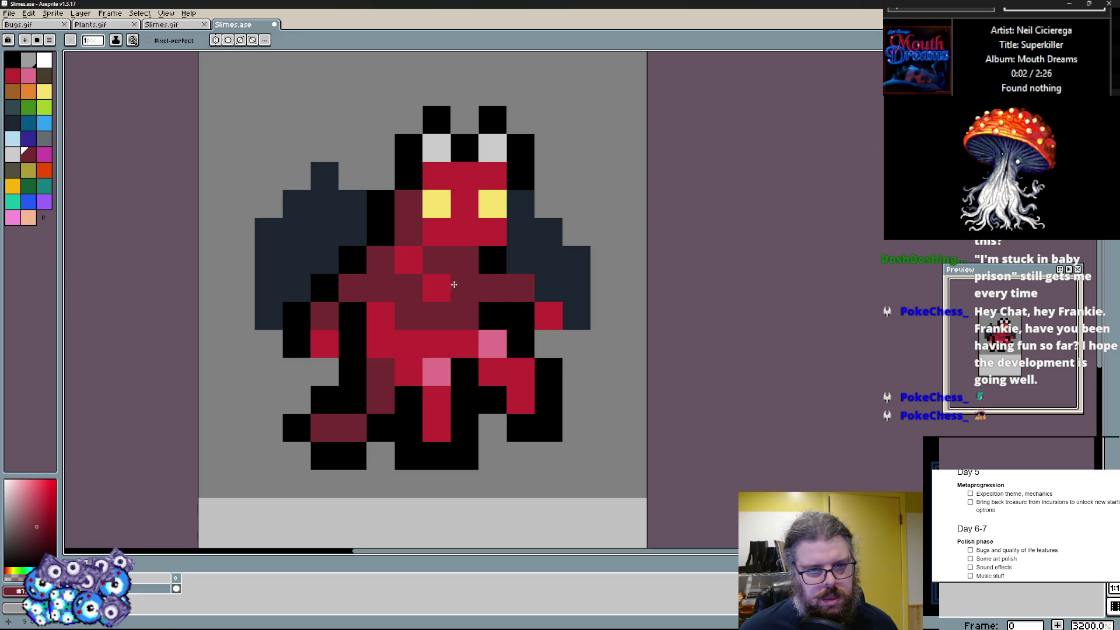
pyautogui.click(410, 296)
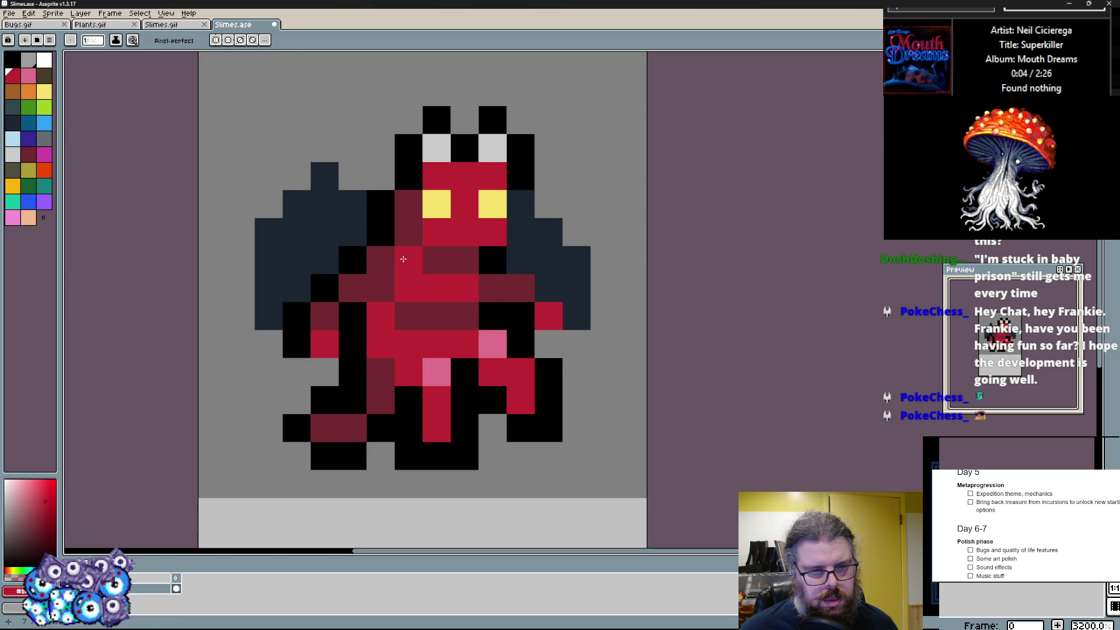
pyautogui.moveTo(381, 263); pyautogui.dragTo(387, 288)
pyautogui.click(381, 260)
pyautogui.click(408, 233)
pyautogui.click(437, 261)
pyautogui.hotkey('ctrl', 'z')
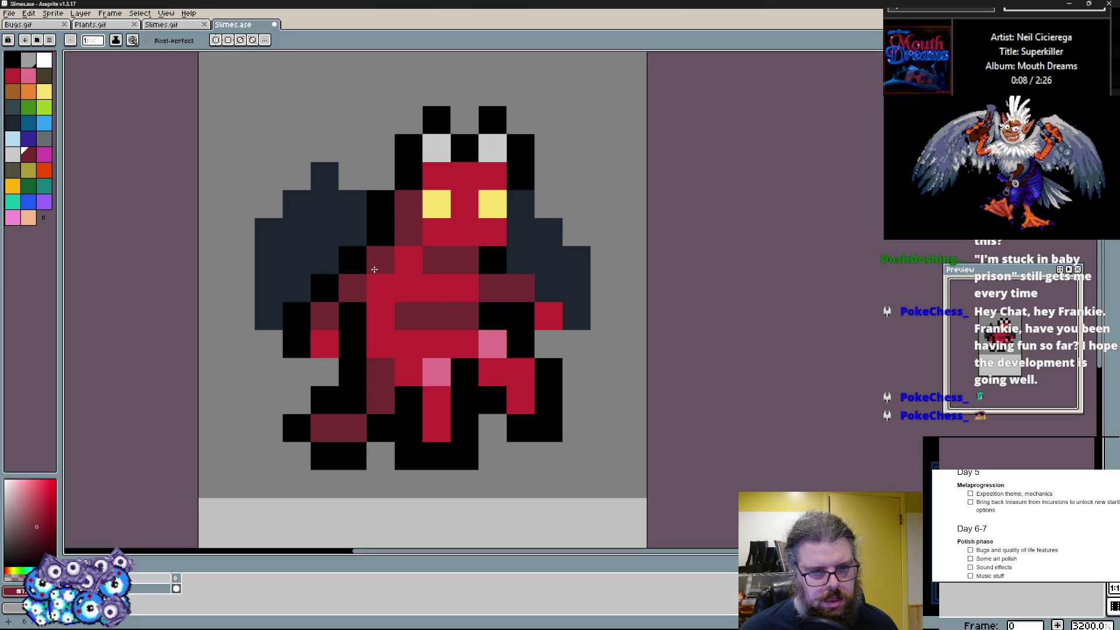
pyautogui.click(440, 364)
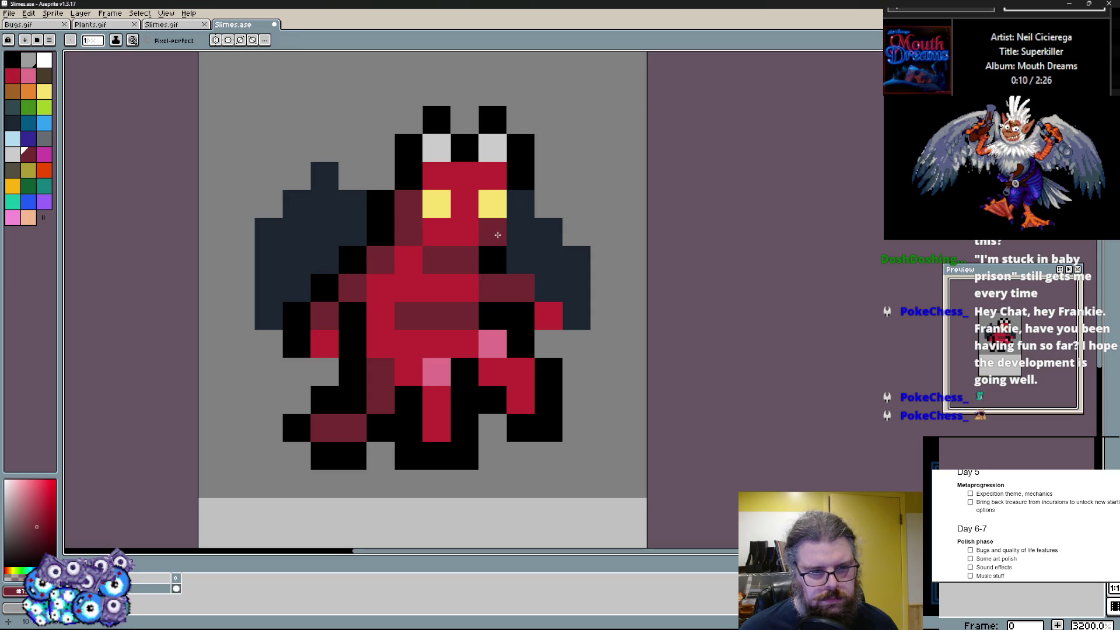
pyautogui.moveTo(324, 203); pyautogui.dragTo(324, 175)
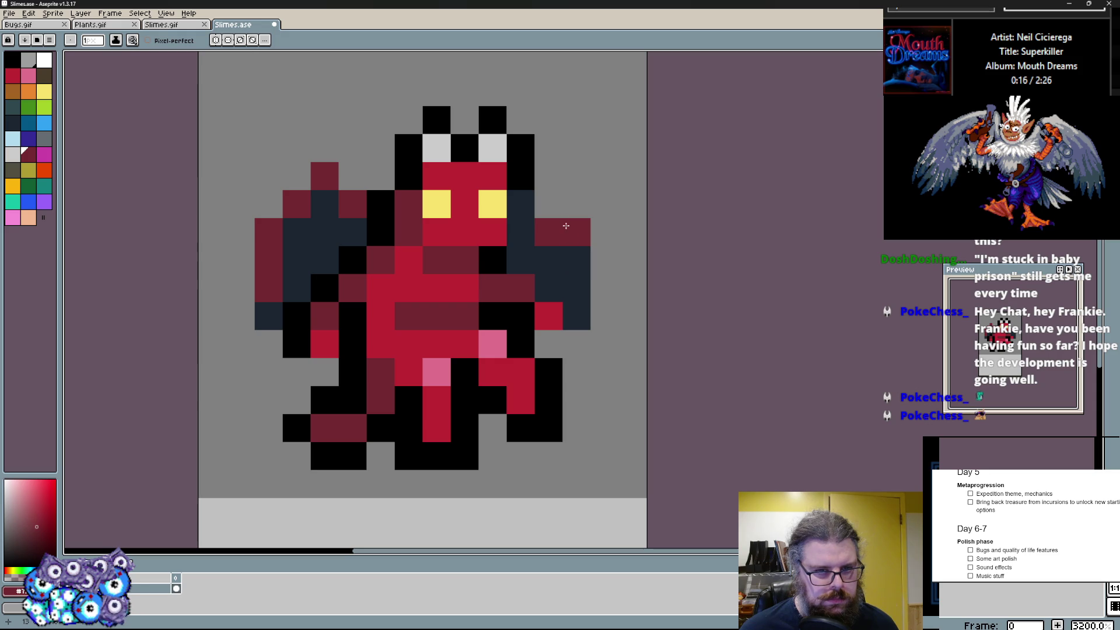
pyautogui.click(548, 204)
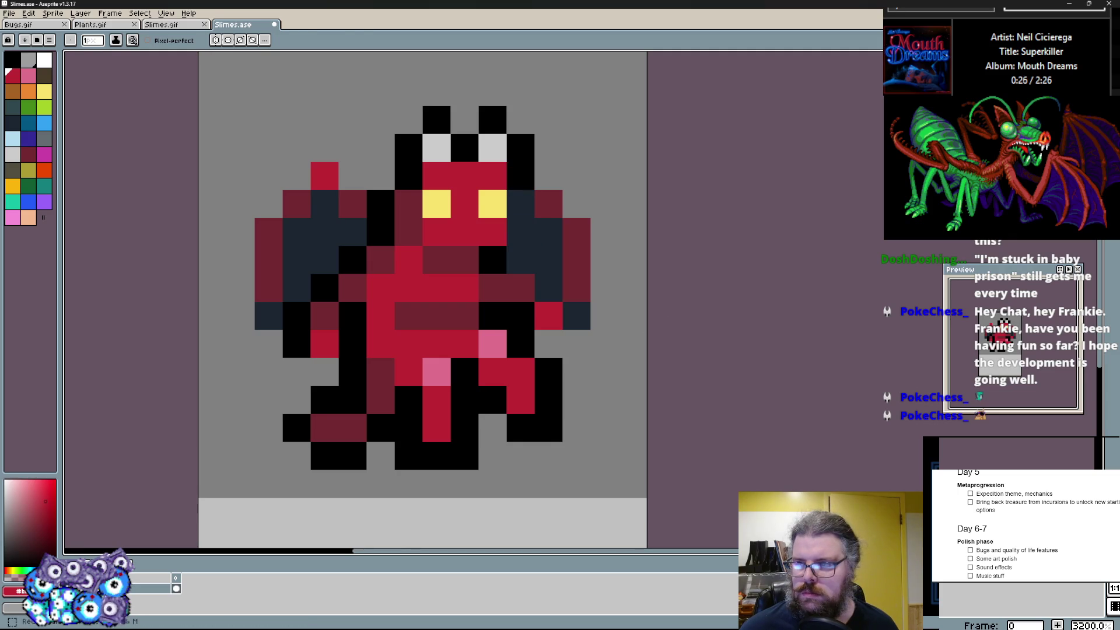
# - Marquee-select the demon's head and shift it one pixel left
pyautogui.press('m')
pyautogui.moveTo(395, 80); pyautogui.dragTo(535, 245)
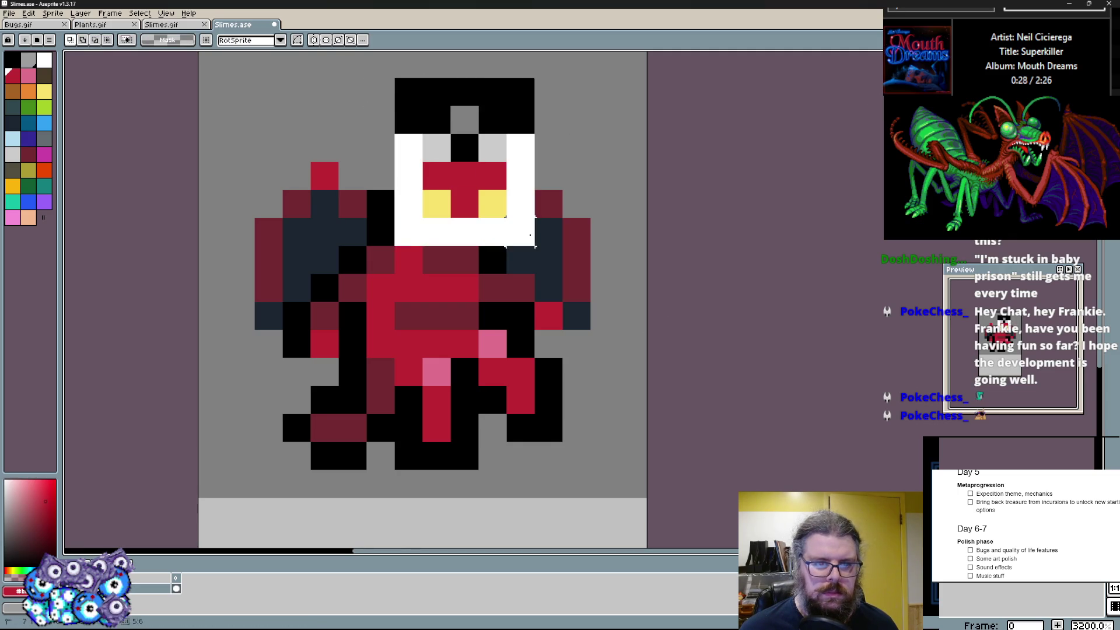
pyautogui.moveTo(491, 175); pyautogui.dragTo(462, 148)
pyautogui.hotkey('ctrl', 'd')
pyautogui.press('b')
# - Fix arm and shoulder pixels with red and sampled dark navy after the move
pyautogui.click(536, 209)
pyautogui.click(515, 179)
pyautogui.keyDown('alt'); pyautogui.click(546, 199); pyautogui.keyUp('alt')
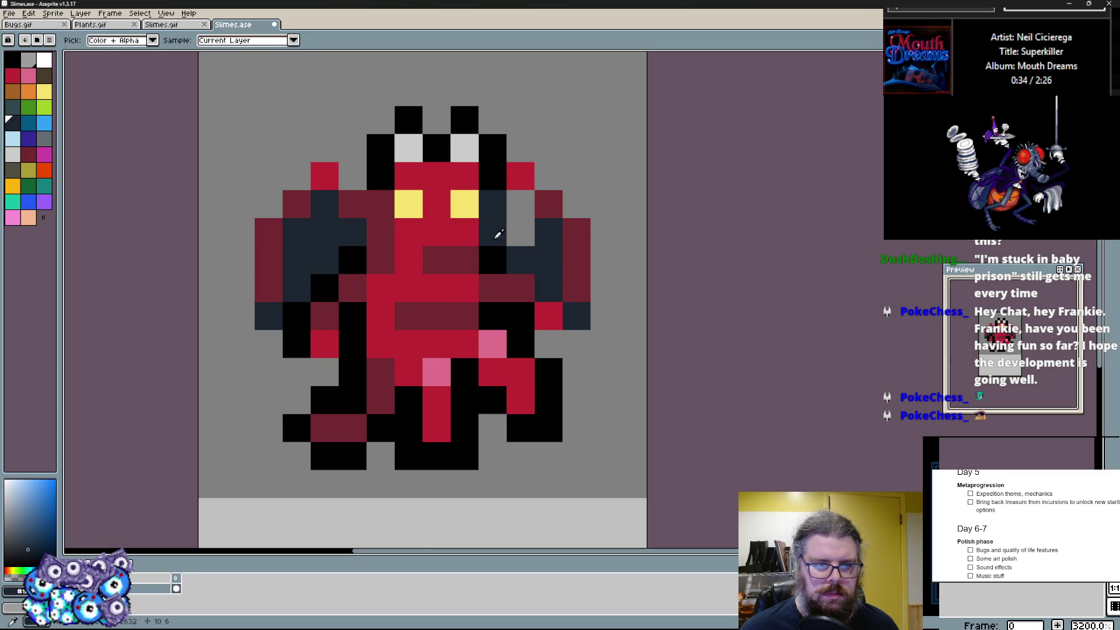
pyautogui.moveTo(521, 204); pyautogui.dragTo(382, 212)
pyautogui.keyDown('alt'); pyautogui.click(351, 204); pyautogui.keyUp('alt')
pyautogui.click(368, 188)
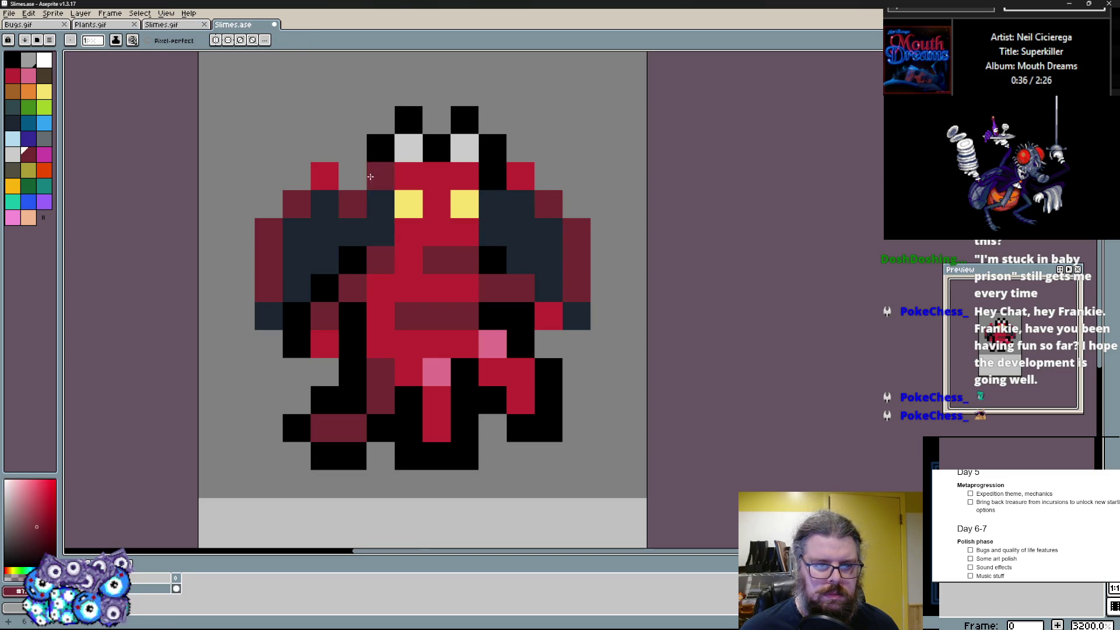
pyautogui.hotkey('ctrl', 'z')
# - Erase stray outline pixels by the head and recolour the eye and brow pixels
pyautogui.moveTo(329, 144); pyautogui.dragTo(379, 166)
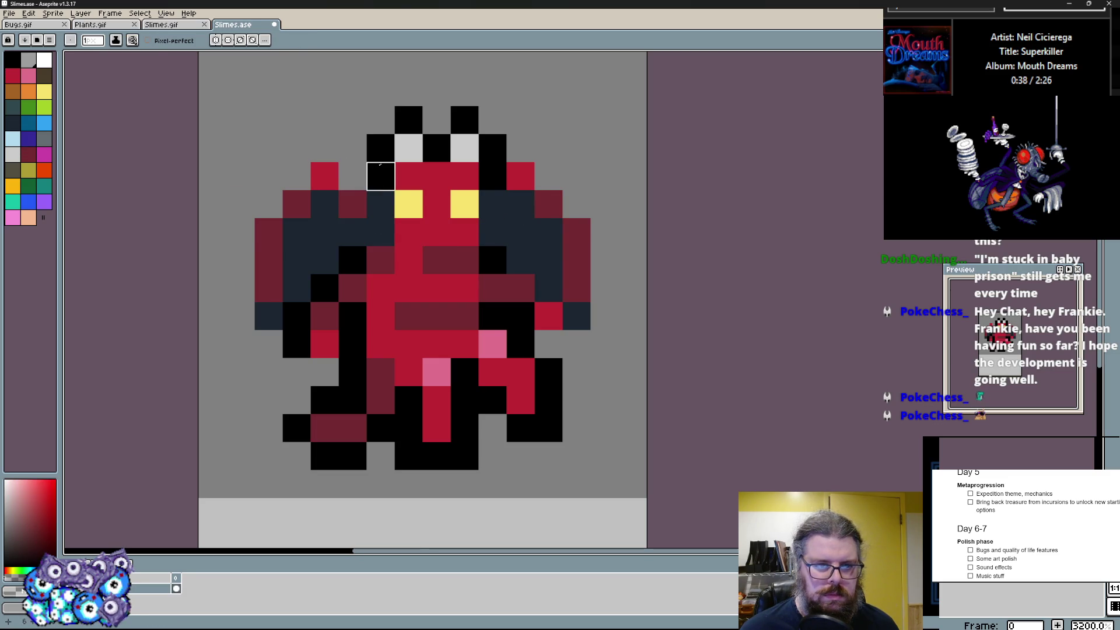
pyautogui.click(412, 203)
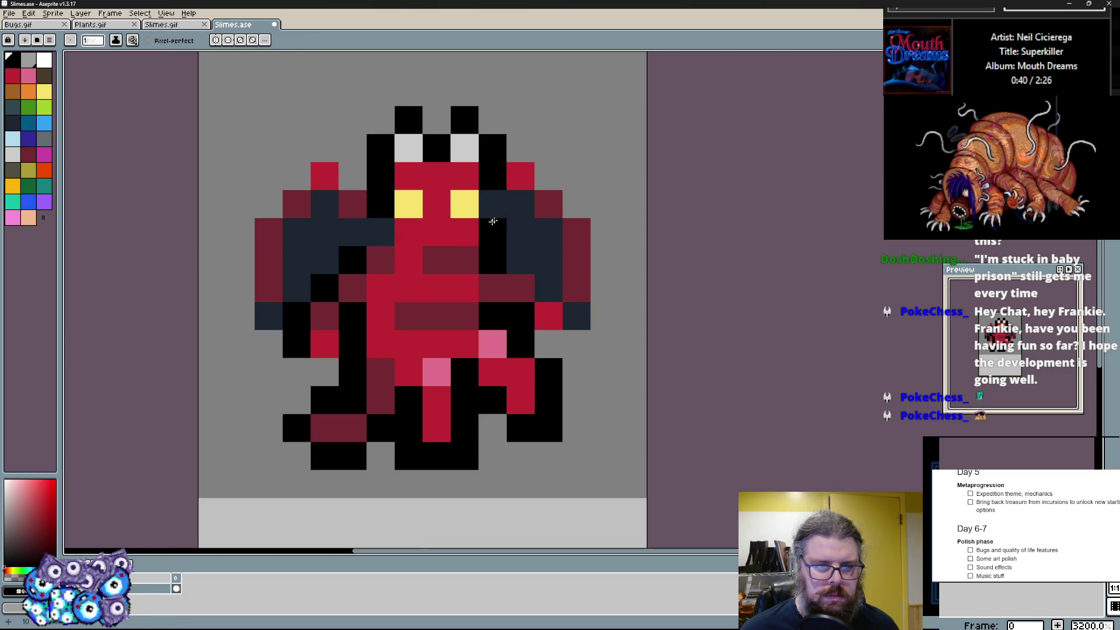
pyautogui.click(436, 203)
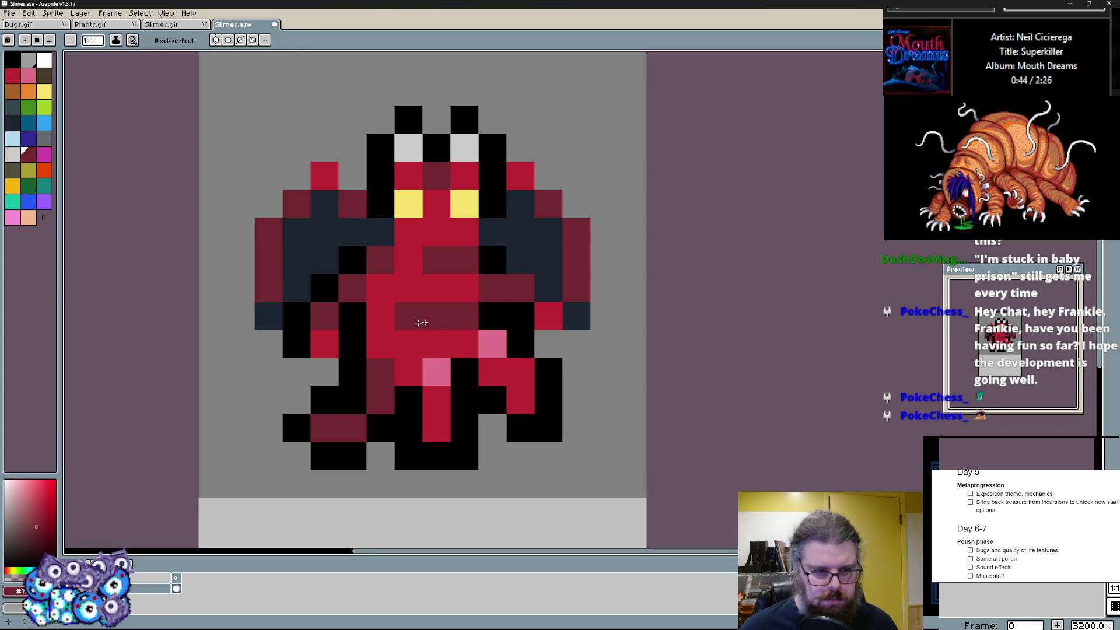
pyautogui.keyDown('alt'); pyautogui.click(577, 313); pyautogui.keyUp('alt')
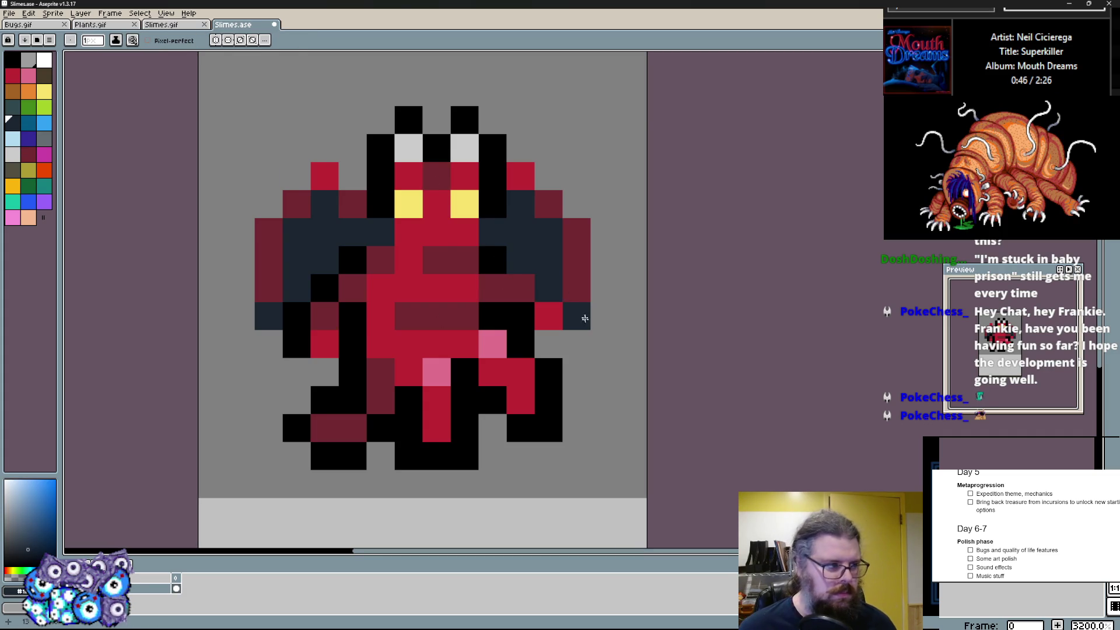
pyautogui.scroll(-1, 583, 311)
pyautogui.scroll(1, 463, 376)
pyautogui.scroll(-1, 465, 378)
pyautogui.keyDown('alt'); pyautogui.click(429, 311); pyautogui.keyUp('alt')
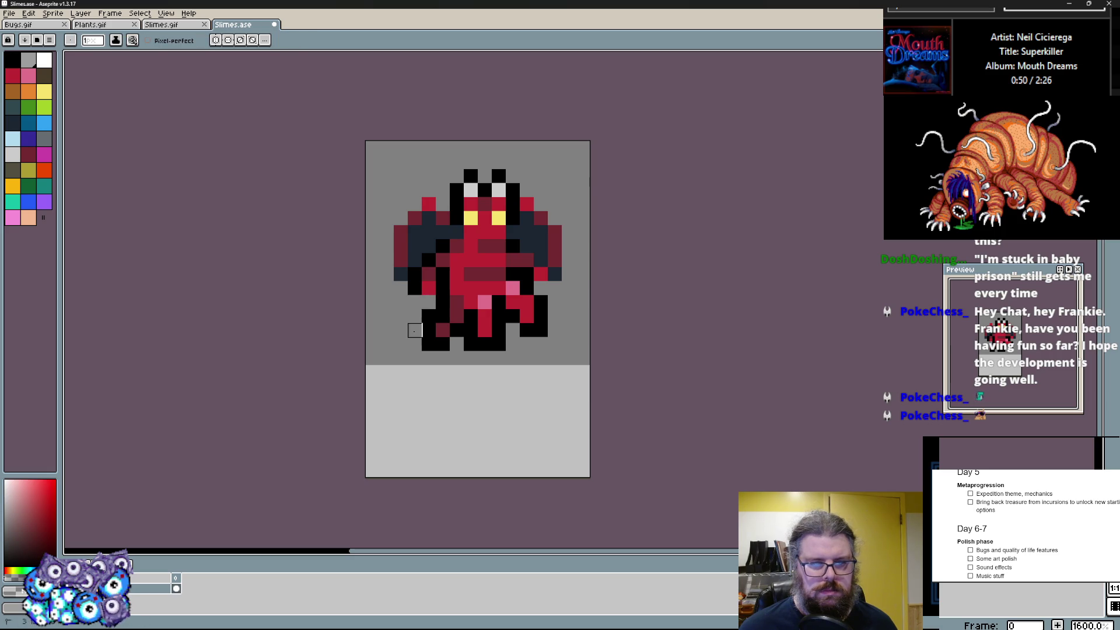
pyautogui.scroll(-1, 438, 394)
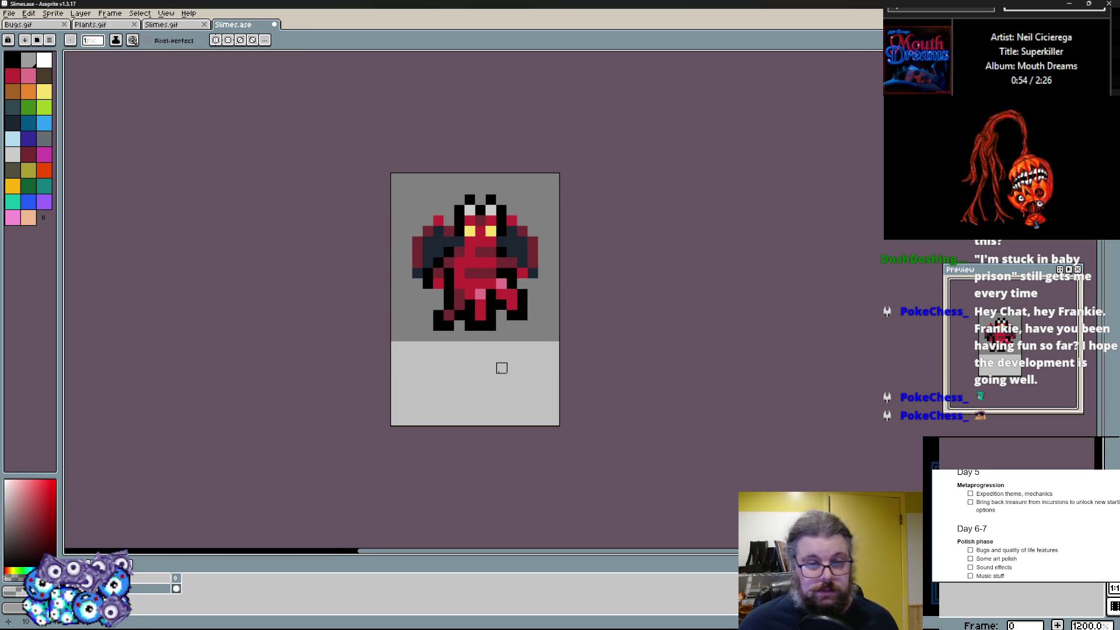
# - Add a new frame via Frame > New Frame and erase the copied demon from it
pyautogui.click(110, 13)
pyautogui.click(131, 48)
pyautogui.scroll(1, 432, 337)
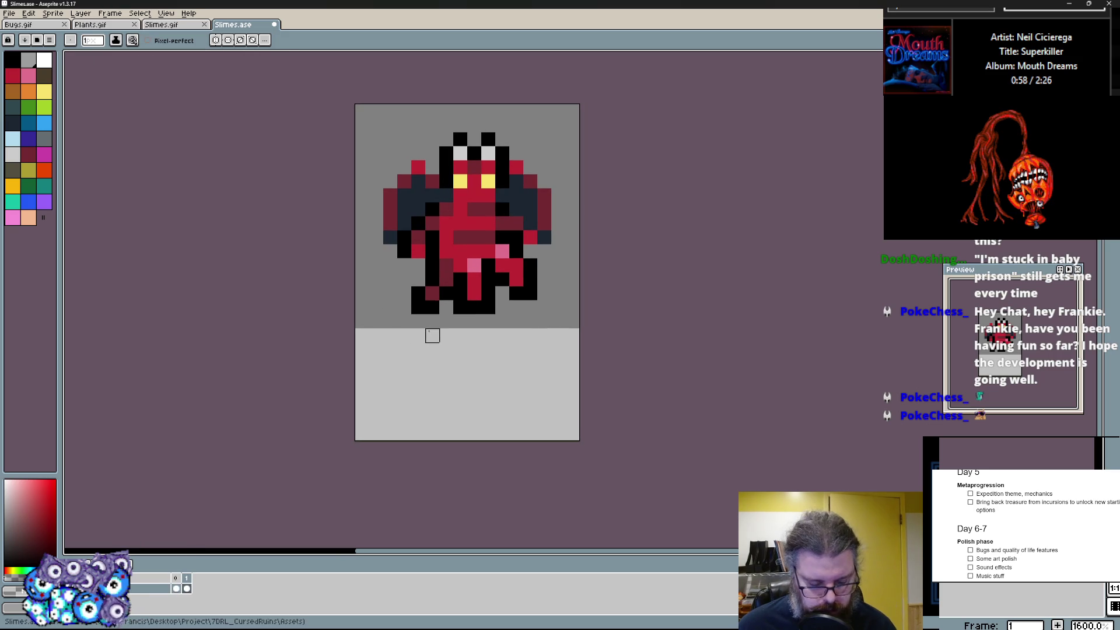
pyautogui.press('e')
pyautogui.moveTo(490, 342)
pyautogui.mouseDown()
pyautogui.moveTo(437, 219)
pyautogui.moveTo(455, 158)
pyautogui.moveTo(523, 144)
pyautogui.moveTo(525, 272)
pyautogui.mouseUp()
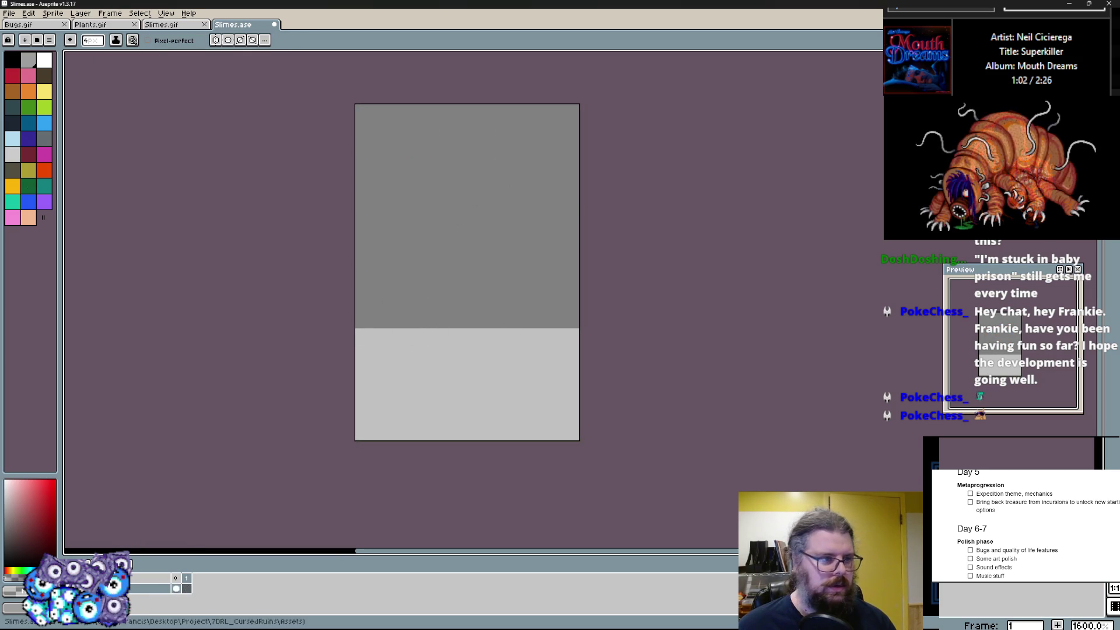
# - Block in two red legs for the larger demon, widening the left one
pyautogui.click(19, 82)
pyautogui.press('b')
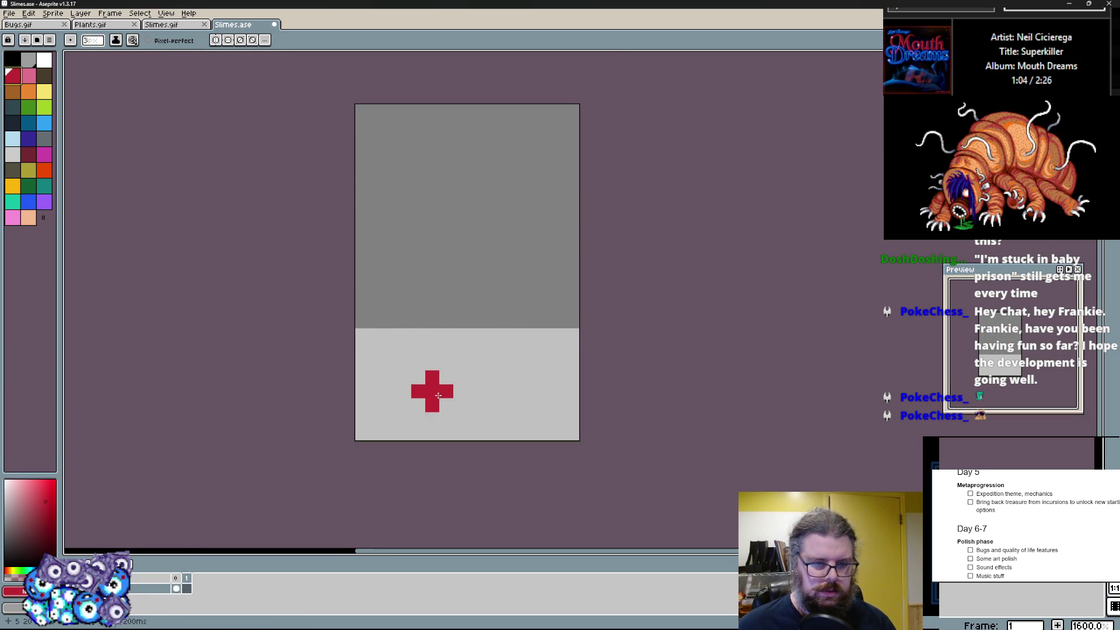
pyautogui.scroll(1, 411, 395)
pyautogui.scroll(-1, 404, 435)
pyautogui.moveTo(403, 429)
pyautogui.mouseDown()
pyautogui.moveTo(385, 437)
pyautogui.moveTo(438, 350)
pyautogui.mouseUp()
pyautogui.moveTo(506, 443); pyautogui.dragTo(508, 302)
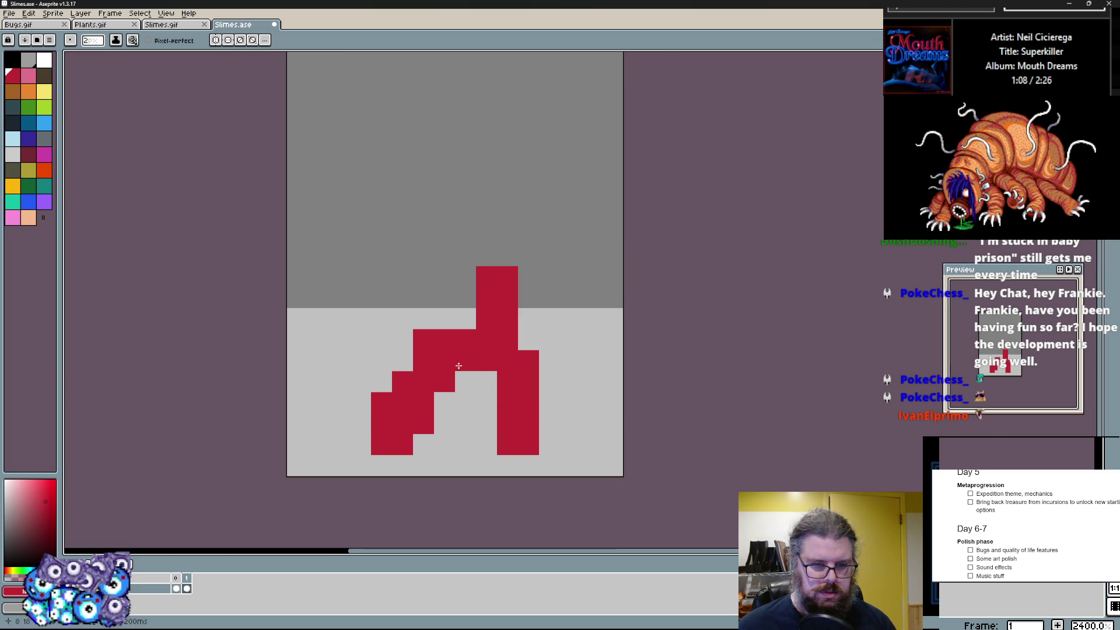
pyautogui.hotkey('ctrl', 'z')
pyautogui.moveTo(403, 377); pyautogui.dragTo(360, 403)
# - Carve a gap between the legs and join them at the hips in red
pyautogui.press('e')
pyautogui.moveTo(435, 455); pyautogui.dragTo(435, 359)
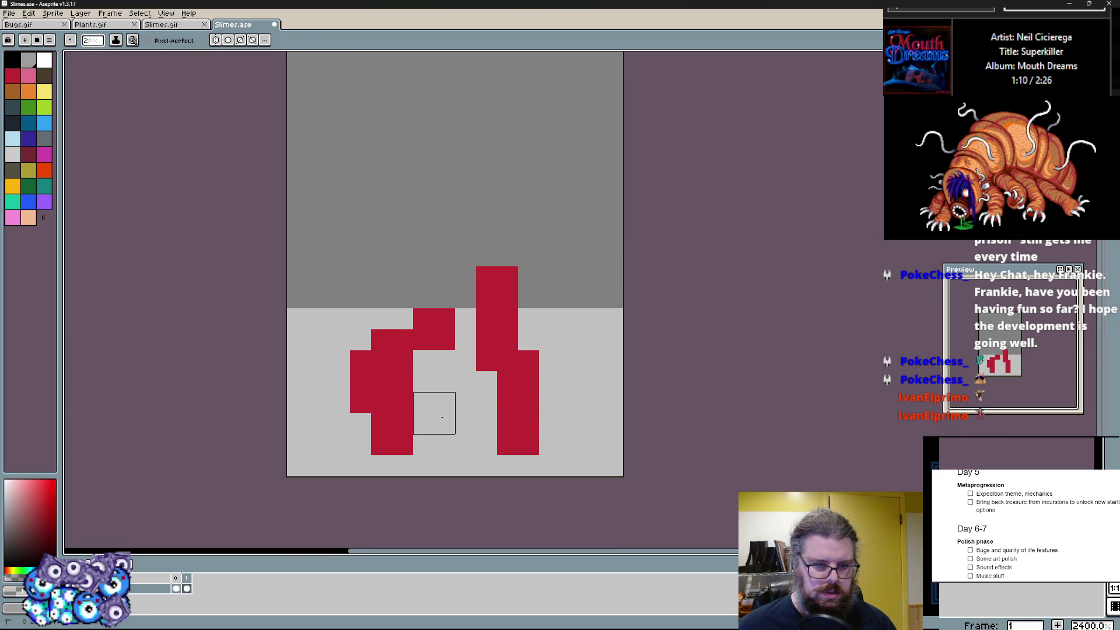
pyautogui.press('b')
pyautogui.click(423, 382)
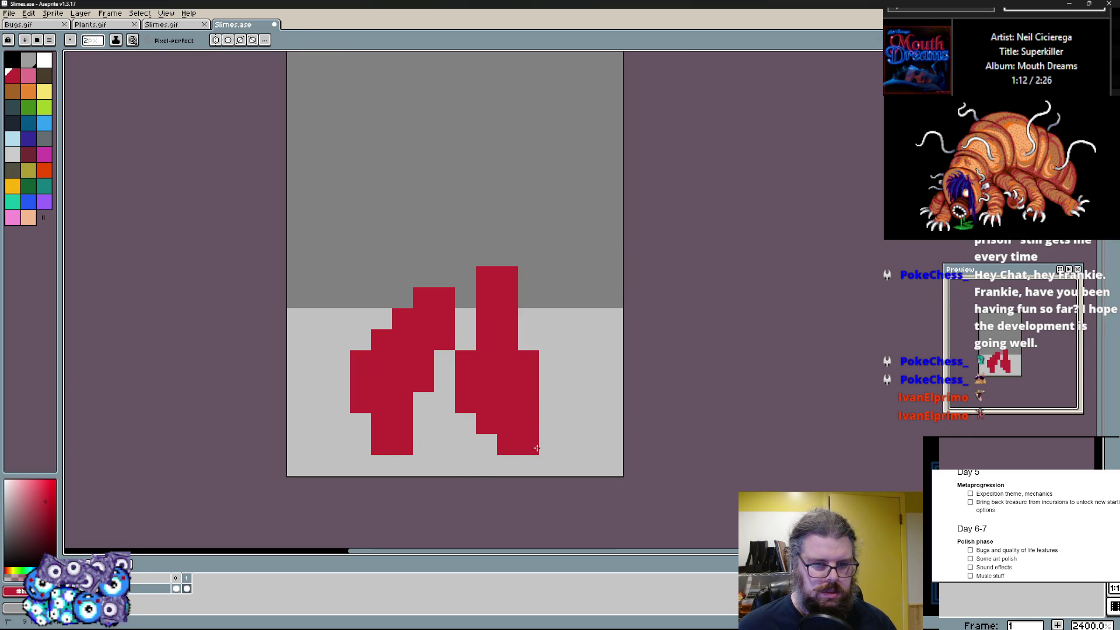
pyautogui.moveTo(490, 403); pyautogui.dragTo(464, 358)
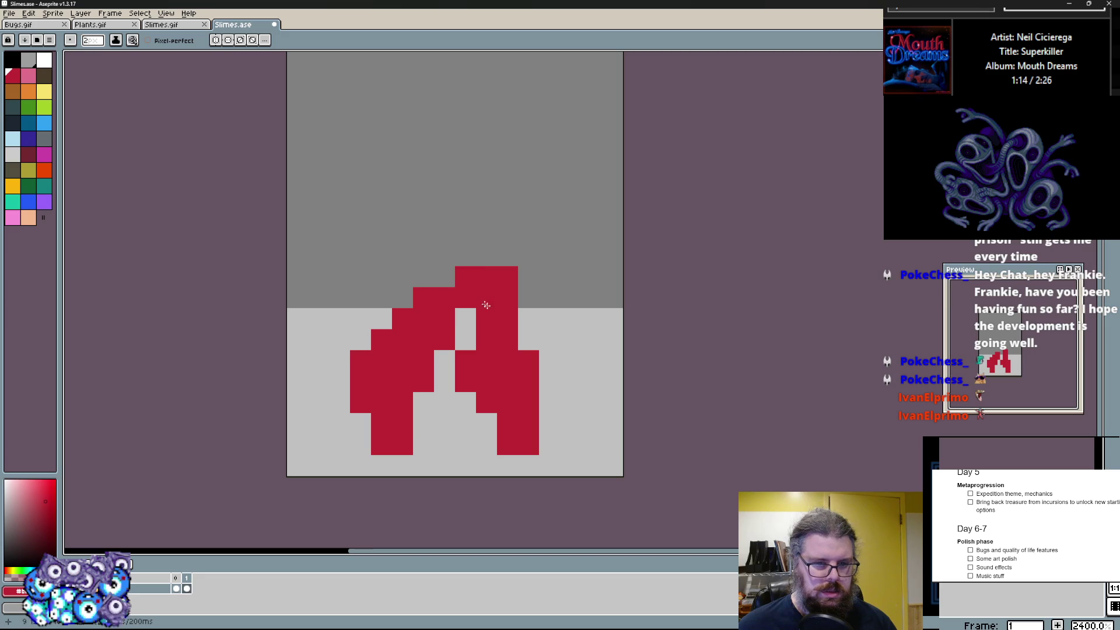
# - Grow the red torso upward and paint the right arm
pyautogui.press('e')
pyautogui.moveTo(526, 277)
pyautogui.mouseDown()
pyautogui.moveTo(386, 277)
pyautogui.moveTo(456, 332)
pyautogui.mouseUp()
pyautogui.press('i')
pyautogui.press('b')
pyautogui.scroll(-1, 436, 339)
pyautogui.scroll(1, 434, 368)
pyautogui.moveTo(413, 378)
pyautogui.mouseDown()
pyautogui.moveTo(438, 263)
pyautogui.moveTo(476, 246)
pyautogui.moveTo(512, 412)
pyautogui.mouseUp()
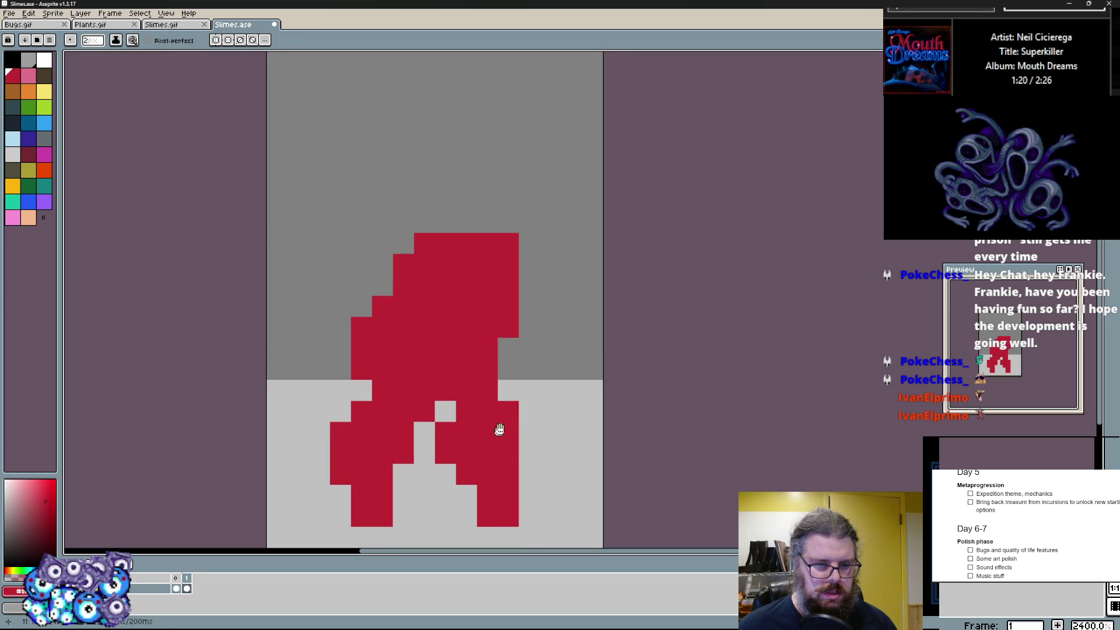
pyautogui.scroll(-1, 499, 351)
pyautogui.scroll(1, 501, 288)
pyautogui.moveTo(503, 351); pyautogui.dragTo(535, 368)
pyautogui.moveTo(526, 280)
pyautogui.mouseDown()
pyautogui.moveTo(569, 368)
pyautogui.moveTo(525, 280)
pyautogui.mouseUp()
# - Extend the body upward into a head, undoing trial arm strokes
pyautogui.moveTo(354, 333); pyautogui.dragTo(298, 394)
pyautogui.moveTo(420, 210); pyautogui.dragTo(490, 166)
pyautogui.hotkey('ctrl', 'z')
pyautogui.hotkey('ctrl', 'z')
pyautogui.hotkey('ctrl', 'z')
pyautogui.moveTo(472, 210); pyautogui.dragTo(485, 140)
pyautogui.moveTo(416, 227); pyautogui.dragTo(416, 162)
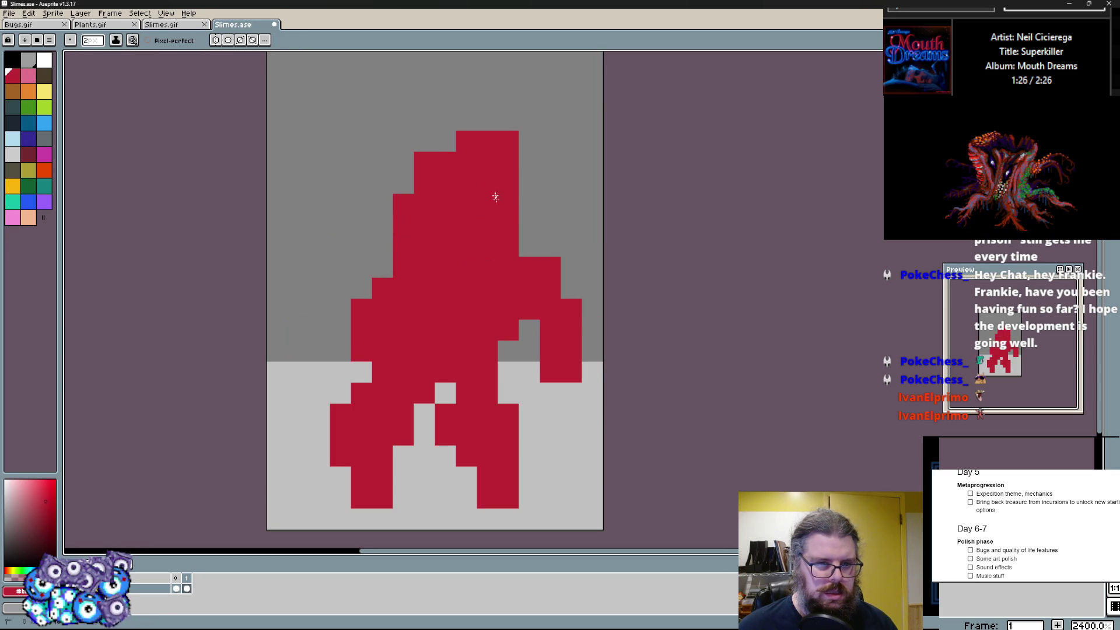
# - Shade the torso, arm and left side with dark red
pyautogui.click(31, 156)
pyautogui.scroll(1, 394, 325)
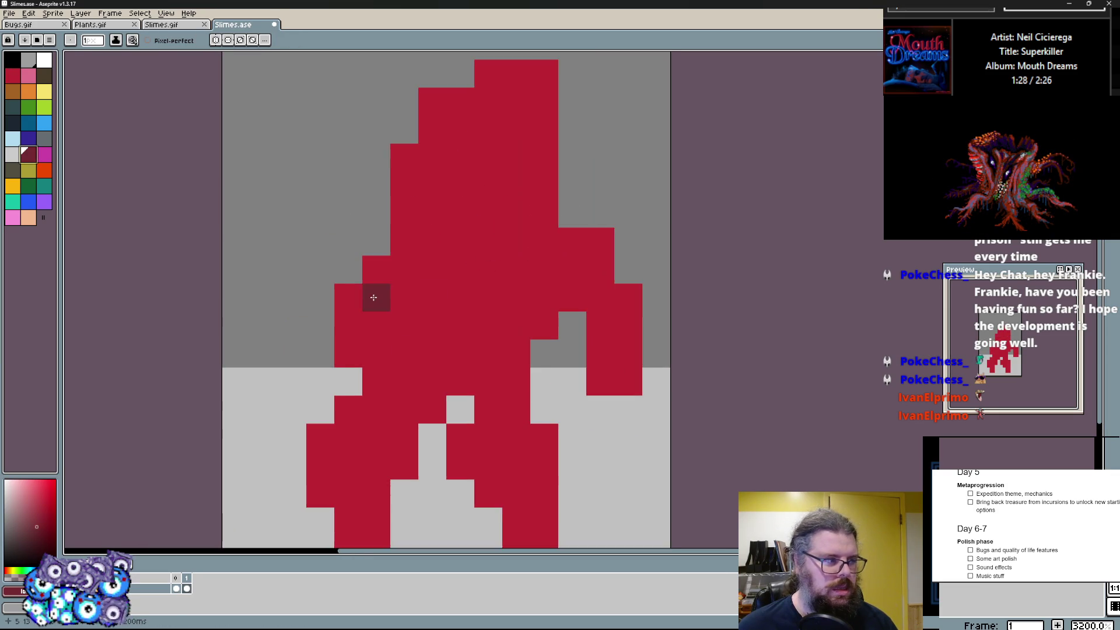
pyautogui.scroll(-1, 547, 175)
pyautogui.moveTo(525, 271)
pyautogui.mouseDown()
pyautogui.moveTo(367, 324)
pyautogui.moveTo(411, 189)
pyautogui.mouseUp()
pyautogui.moveTo(499, 188); pyautogui.dragTo(525, 280)
pyautogui.moveTo(374, 337)
pyautogui.mouseDown()
pyautogui.moveTo(385, 192)
pyautogui.moveTo(385, 263)
pyautogui.mouseUp()
pyautogui.moveTo(385, 189); pyautogui.dragTo(386, 306)
pyautogui.moveTo(386, 262); pyautogui.dragTo(188, 187)
pyautogui.hotkey('ctrl', 'z')
pyautogui.click(44, 60)
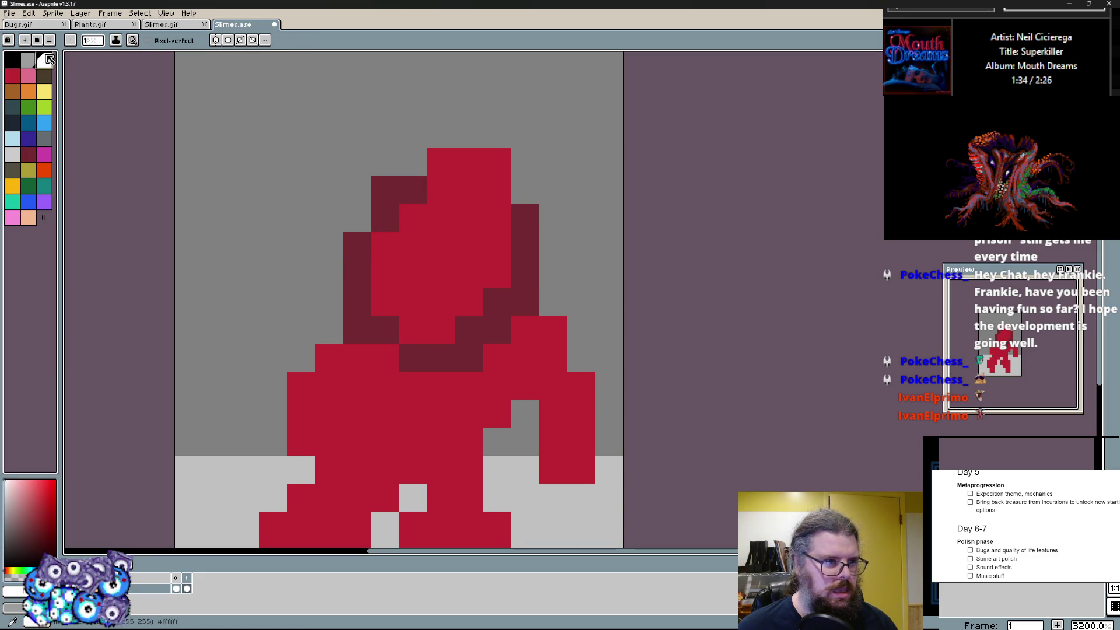
# - Paint two white horns on the large demon's head, redoing the misplaced left one
pyautogui.moveTo(413, 218); pyautogui.dragTo(412, 163)
pyautogui.hotkey('ctrl', 'z')
pyautogui.moveTo(386, 220); pyautogui.dragTo(385, 154)
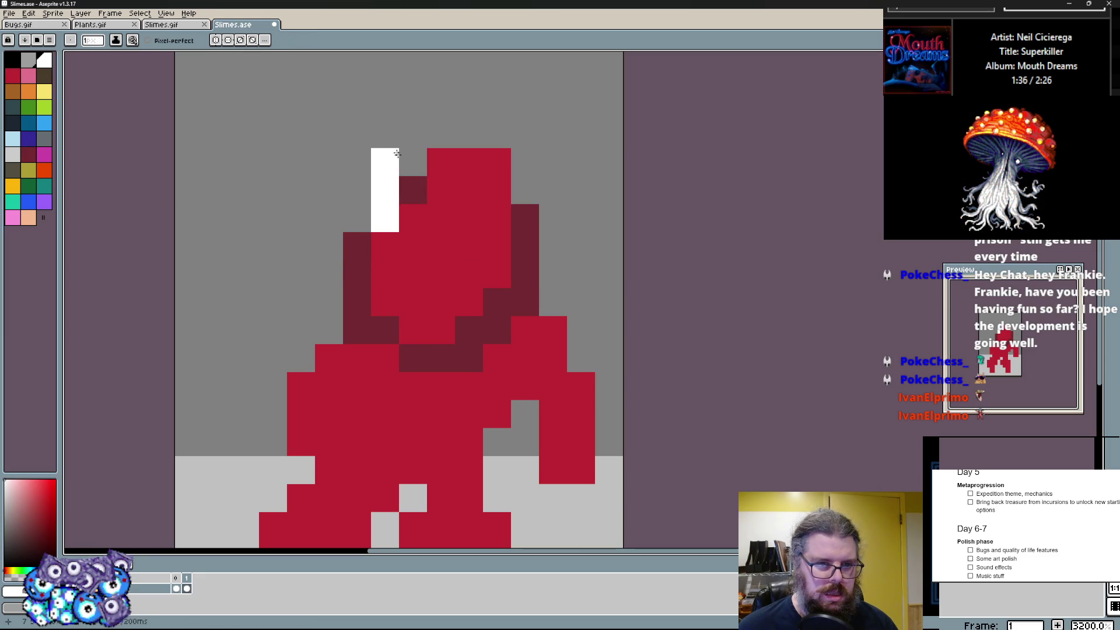
pyautogui.moveTo(525, 219); pyautogui.dragTo(523, 151)
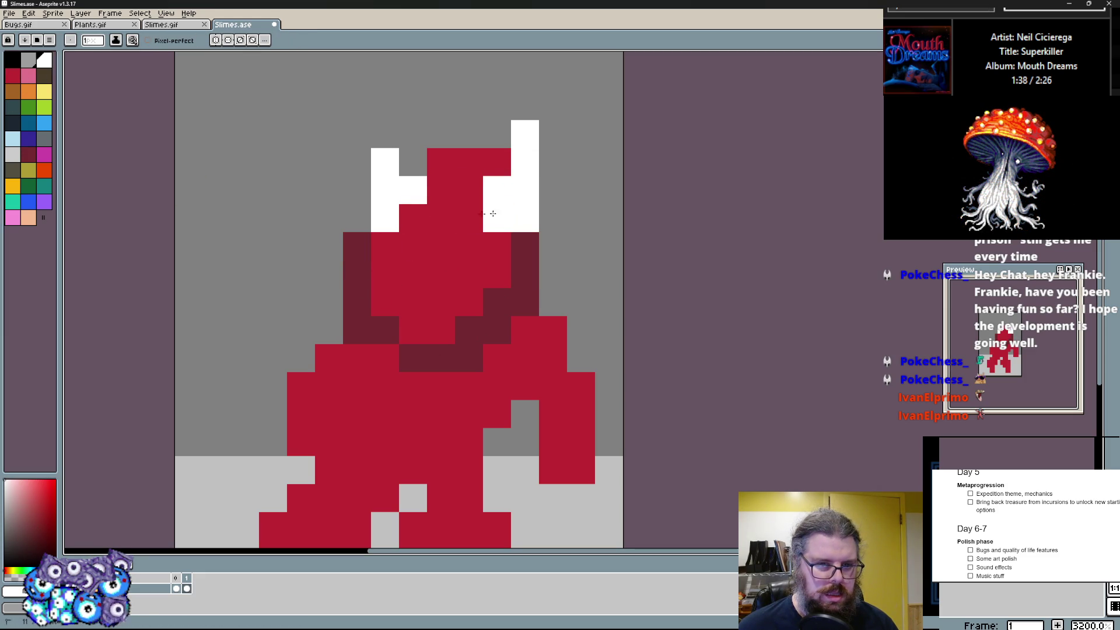
pyautogui.click(385, 135)
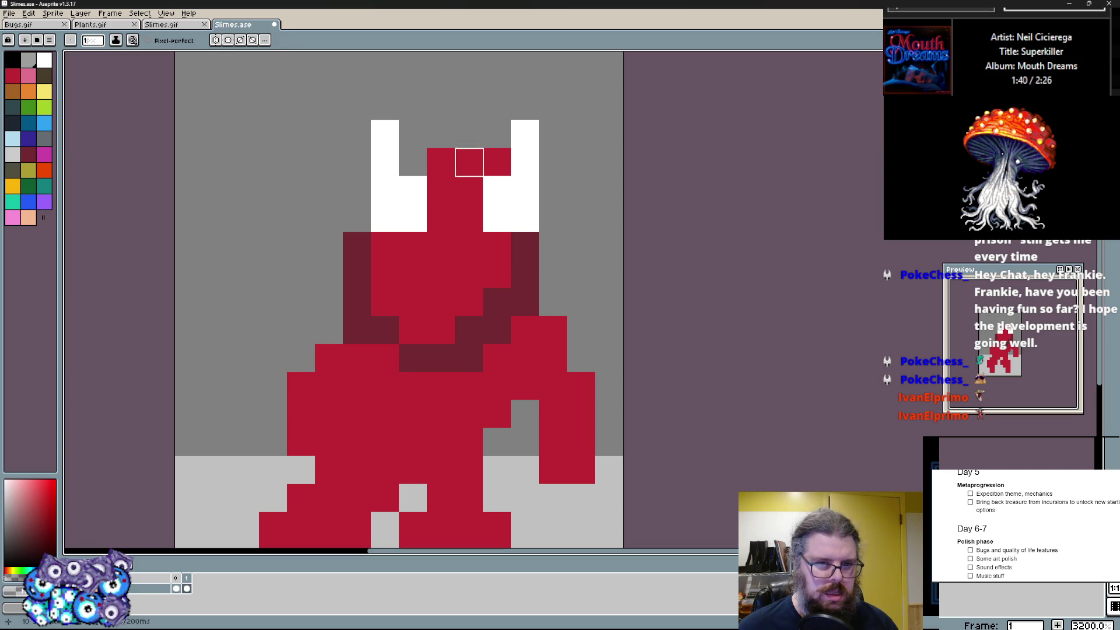
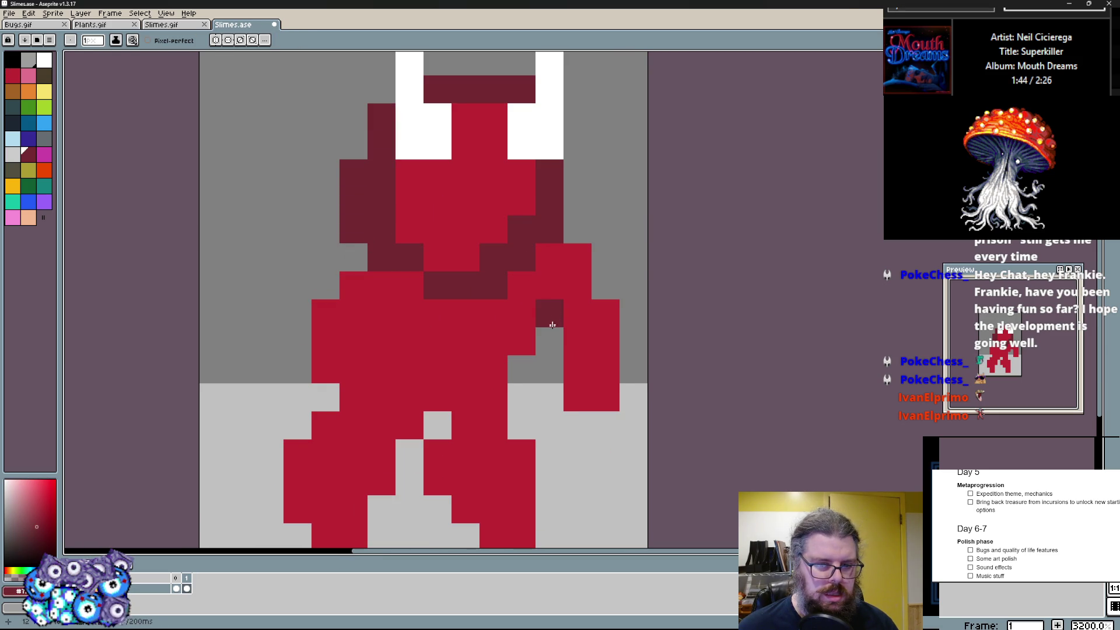
# - Reshape the right arm in dark red and erase the stray pixels beside it
pyautogui.moveTo(518, 362); pyautogui.dragTo(549, 314)
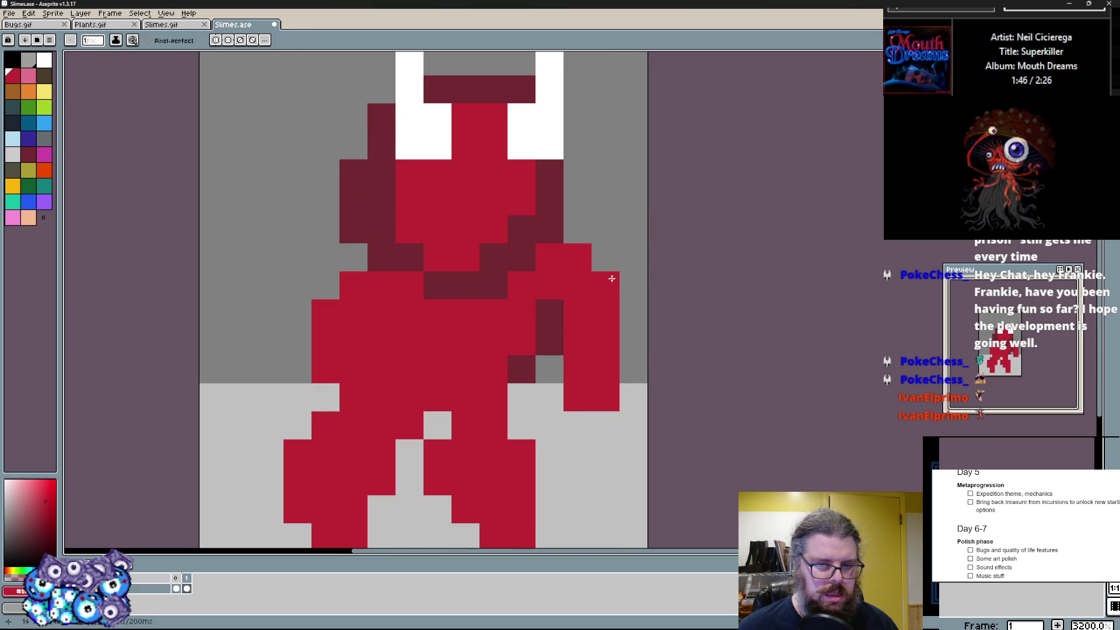
pyautogui.moveTo(556, 250)
pyautogui.mouseDown()
pyautogui.moveTo(577, 438)
pyautogui.moveTo(551, 385)
pyautogui.mouseUp()
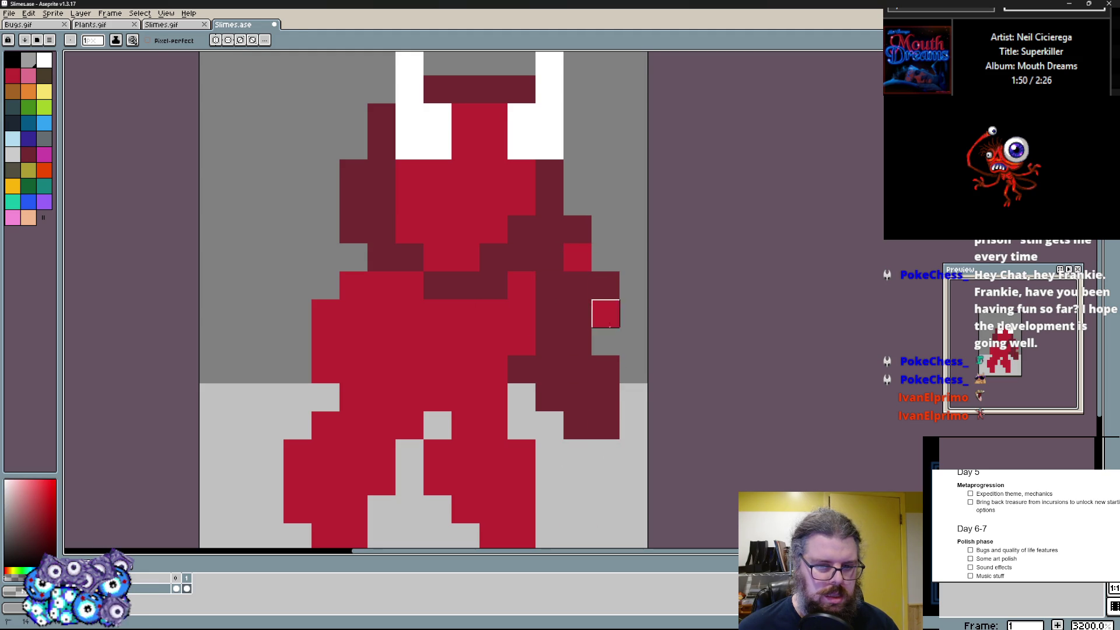
pyautogui.moveTo(606, 350); pyautogui.dragTo(578, 228)
# - Draw a bent left arm filled bright red with dark red shading along its edge
pyautogui.moveTo(341, 231); pyautogui.dragTo(280, 385)
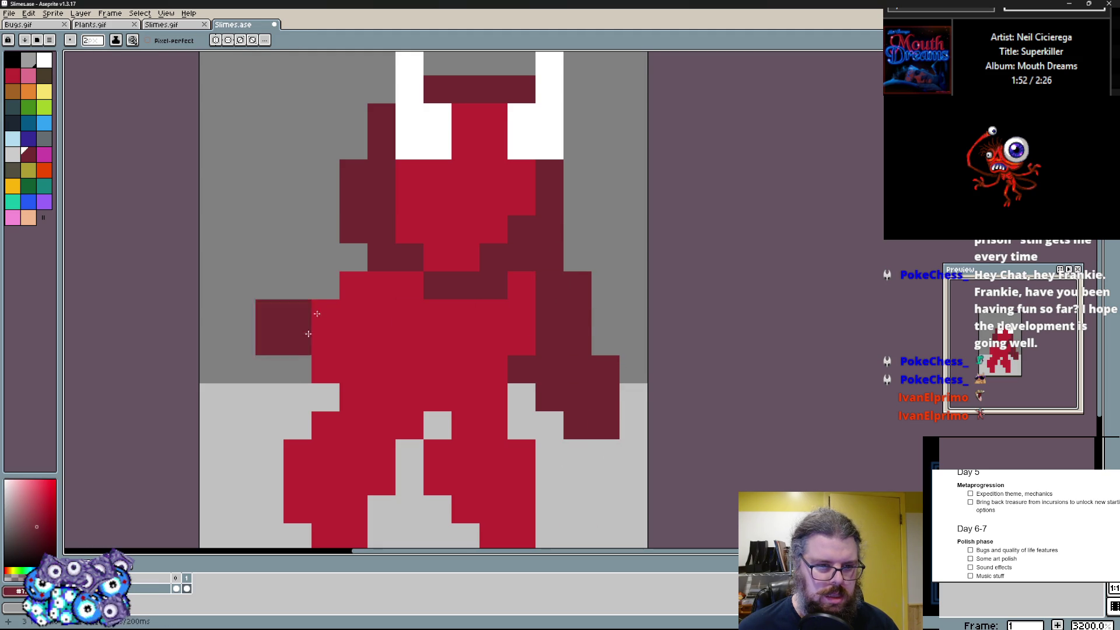
pyautogui.moveTo(351, 298)
pyautogui.mouseDown()
pyautogui.moveTo(254, 394)
pyautogui.moveTo(314, 224)
pyautogui.moveTo(297, 315)
pyautogui.mouseUp()
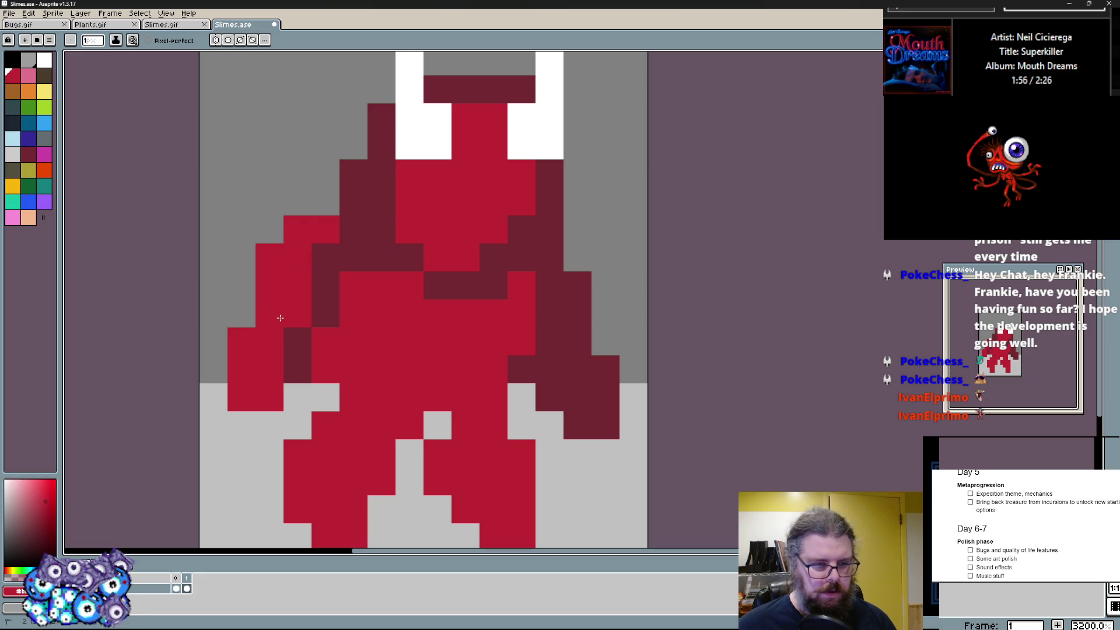
pyautogui.moveTo(326, 258)
pyautogui.mouseDown()
pyautogui.moveTo(353, 258)
pyautogui.moveTo(322, 315)
pyautogui.moveTo(326, 386)
pyautogui.mouseUp()
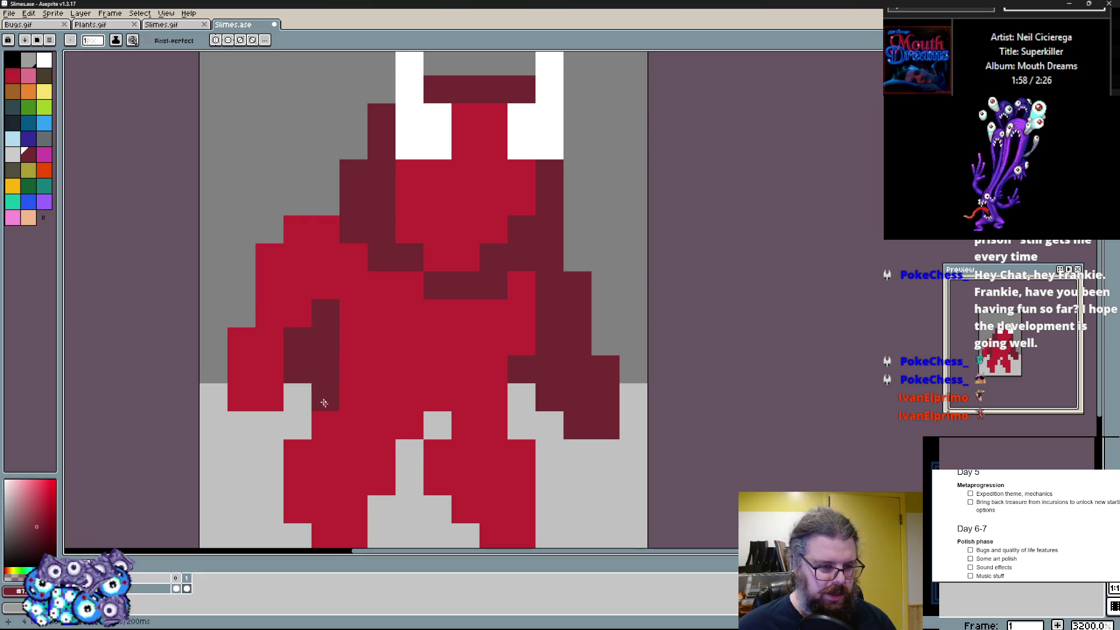
pyautogui.scroll(-1, 326, 350)
pyautogui.scroll(1, 325, 351)
pyautogui.moveTo(280, 263); pyautogui.dragTo(254, 373)
# - Sample dark red from the sprite and shade the outer edges of both arms with it
pyautogui.press('alt')
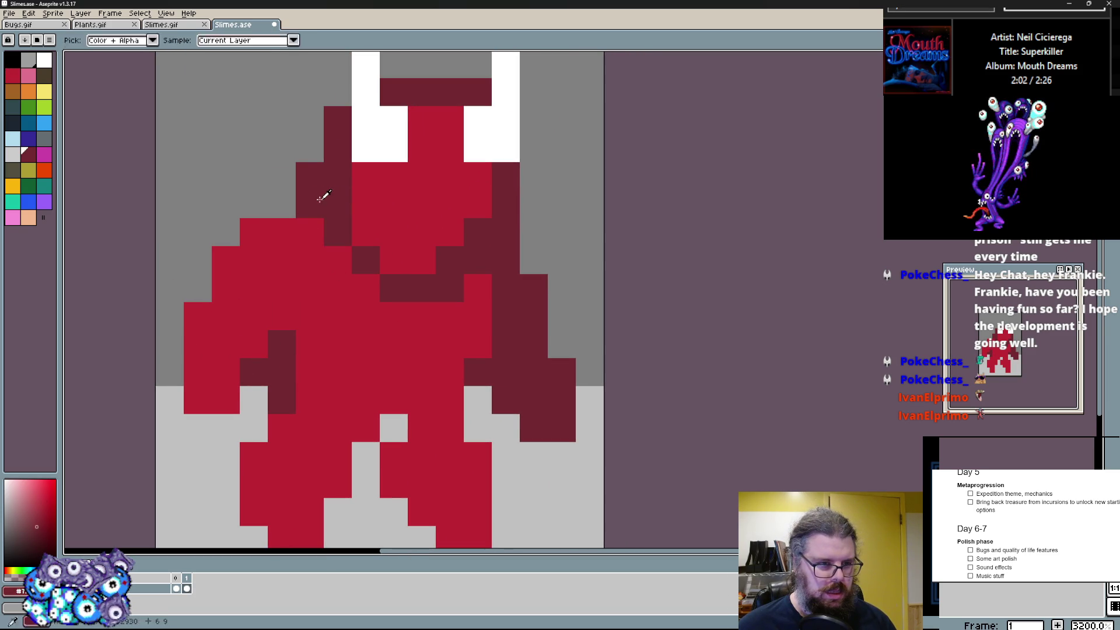
pyautogui.click(265, 179)
pyautogui.moveTo(226, 227); pyautogui.dragTo(198, 400)
pyautogui.moveTo(227, 344); pyautogui.dragTo(198, 399)
pyautogui.moveTo(254, 372); pyautogui.dragTo(282, 401)
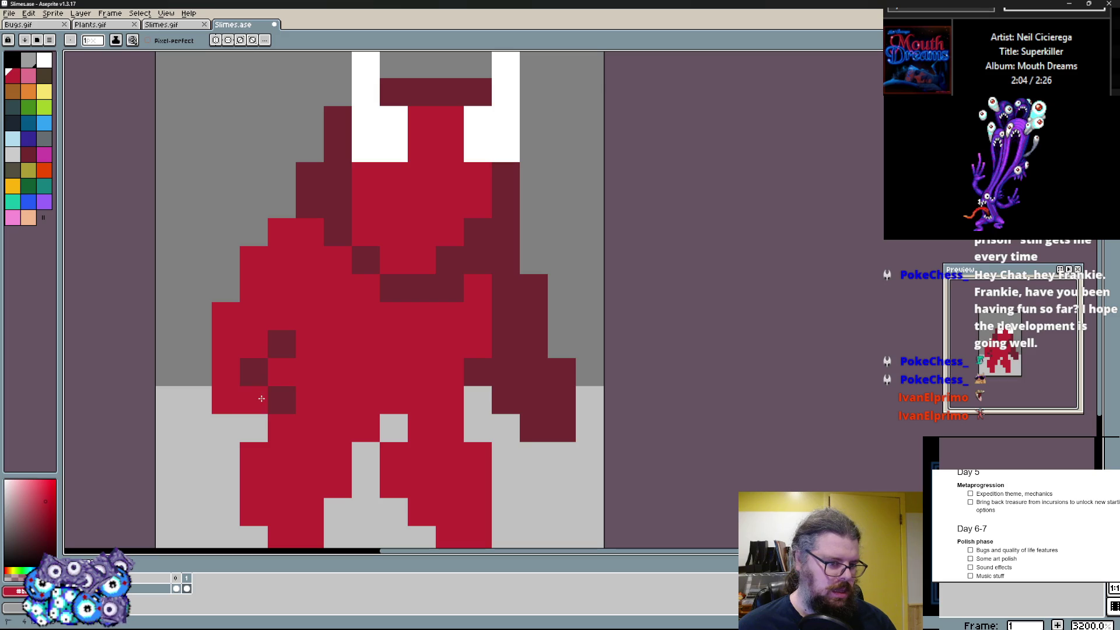
pyautogui.scroll(-1, 313, 293)
pyautogui.scroll(1, 514, 329)
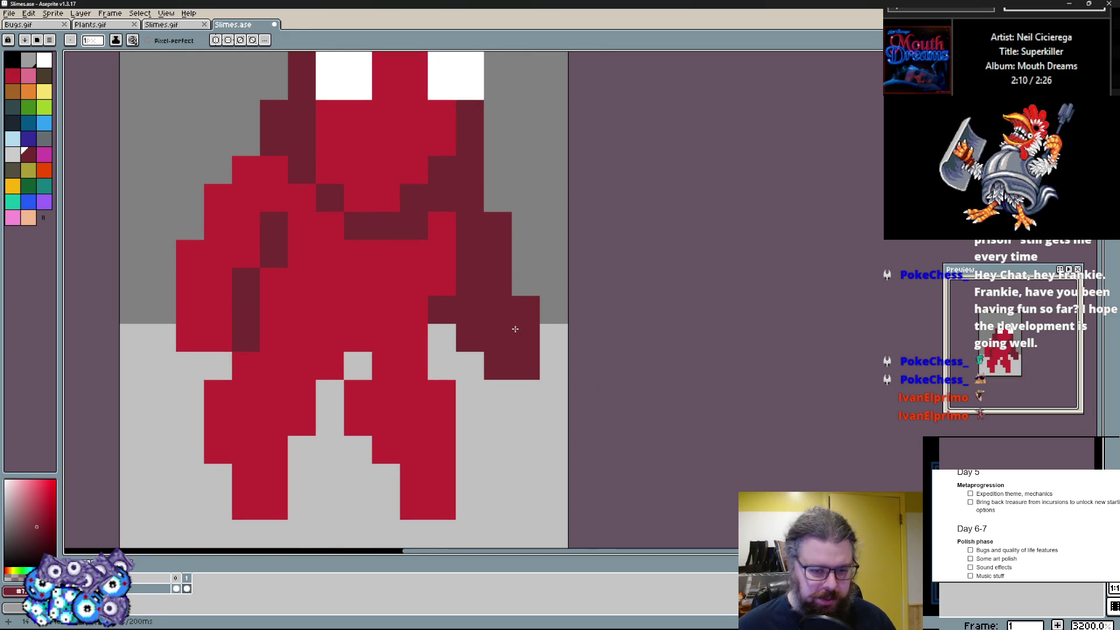
pyautogui.scroll(-1, 503, 335)
pyautogui.scroll(1, 511, 304)
pyautogui.moveTo(431, 353); pyautogui.dragTo(461, 339)
pyautogui.scroll(1, 461, 427)
# - Touch up the legs with red and dark red, then paint a black foot under the left leg
pyautogui.click(354, 405)
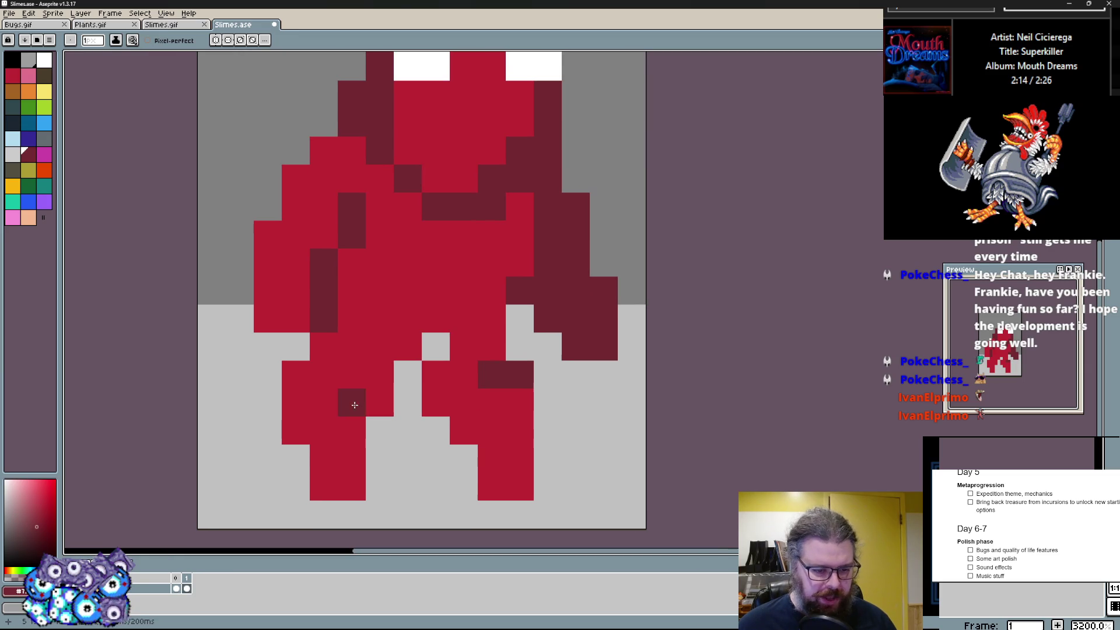
pyautogui.moveTo(491, 411); pyautogui.dragTo(464, 459)
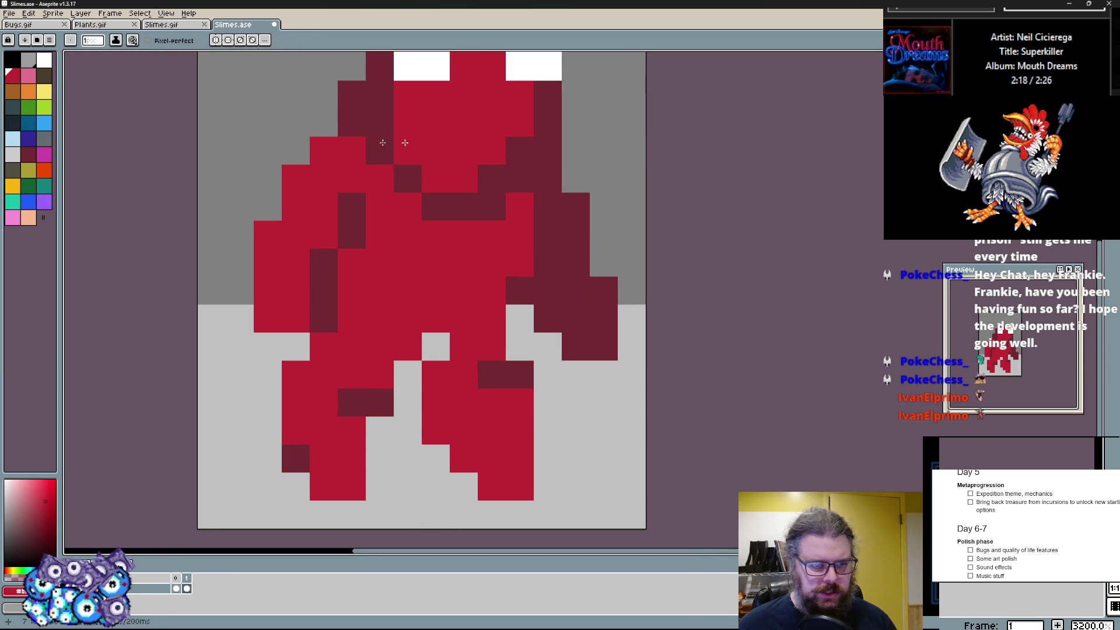
pyautogui.moveTo(323, 459)
pyautogui.mouseDown()
pyautogui.moveTo(350, 486)
pyautogui.moveTo(380, 459)
pyautogui.mouseUp()
# - Paint a black foot under the right leg and fix the left foot and leg pixels
pyautogui.moveTo(463, 486)
pyautogui.mouseDown()
pyautogui.moveTo(503, 480)
pyautogui.moveTo(516, 348)
pyautogui.mouseUp()
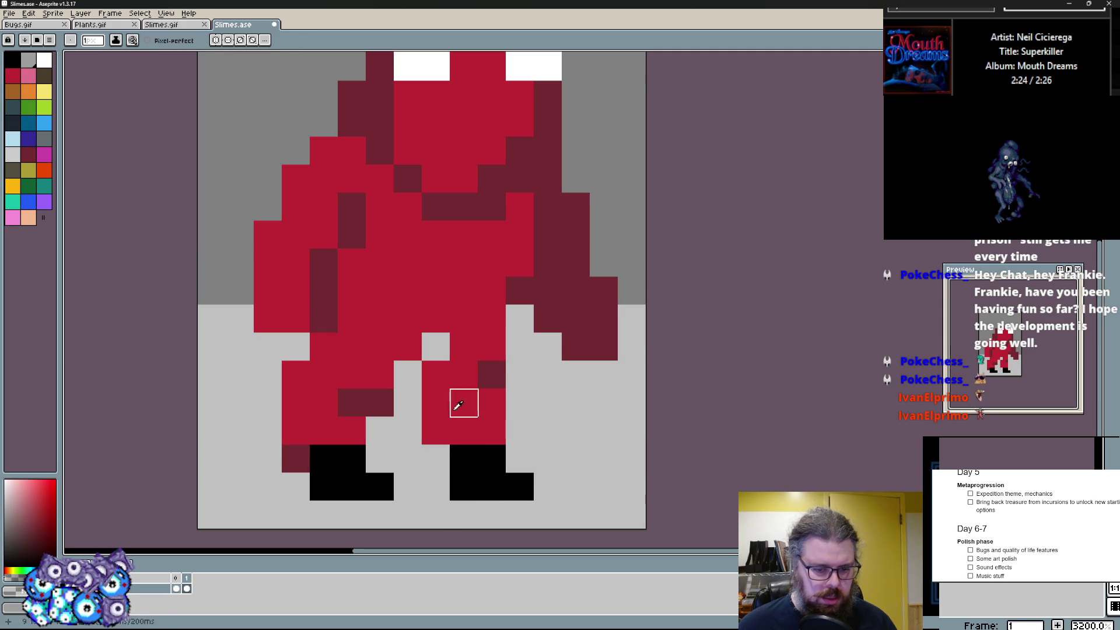
pyautogui.moveTo(316, 475); pyautogui.dragTo(303, 451)
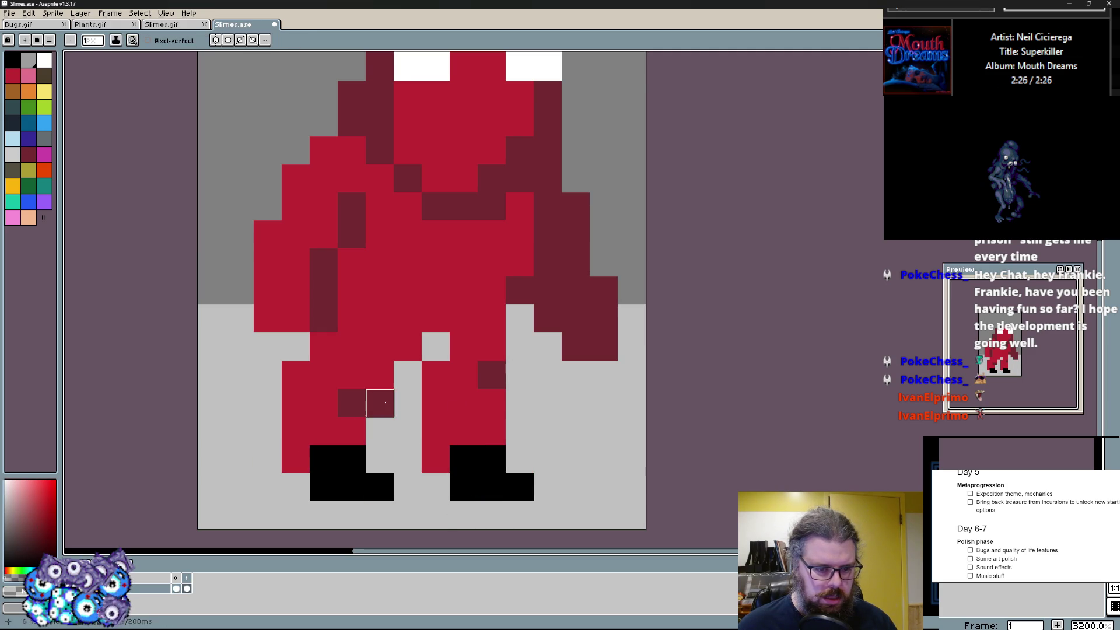
pyautogui.click(366, 398)
pyautogui.click(325, 350)
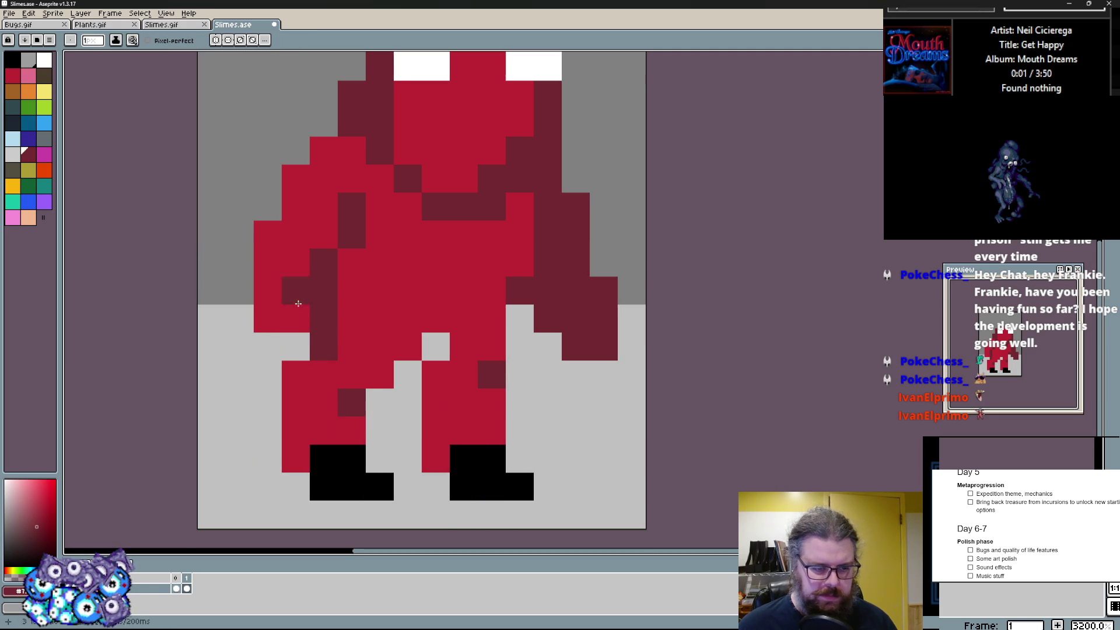
pyautogui.scroll(2, 298, 304)
# - Give both arms black hands at their ends
pyautogui.click(348, 533)
pyautogui.moveTo(263, 394); pyautogui.dragTo(290, 394)
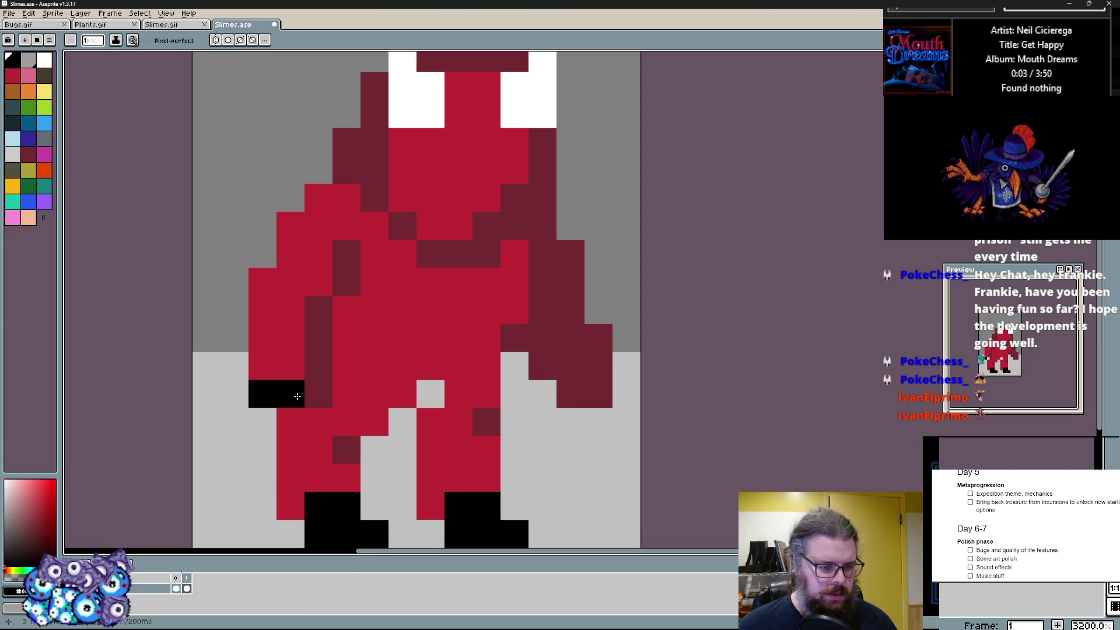
pyautogui.click(542, 394)
pyautogui.click(599, 368)
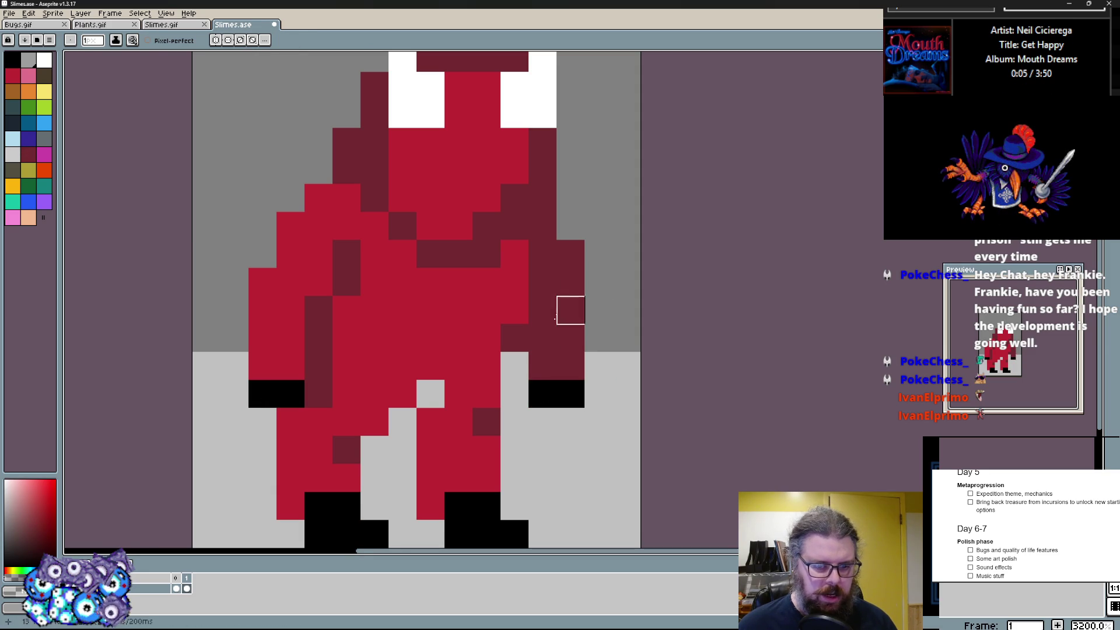
# - Sample dark red and draw a band across the chest plus shading on the left shoulder
pyautogui.click(598, 341)
pyautogui.press('b')
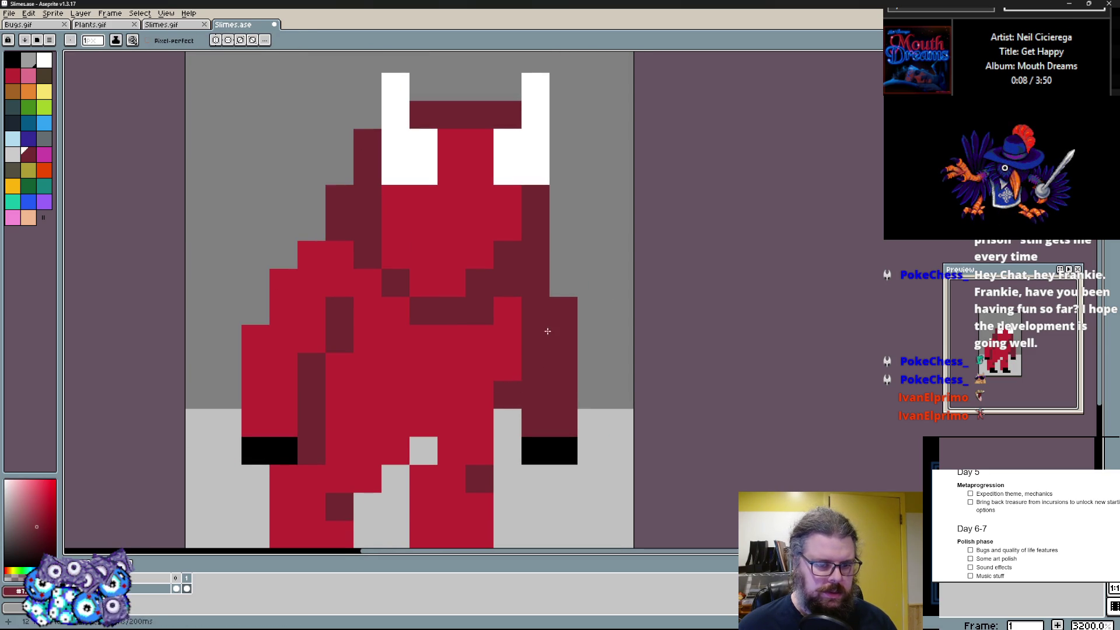
pyautogui.moveTo(536, 366); pyautogui.dragTo(406, 372)
pyautogui.click(256, 339)
pyautogui.moveTo(280, 298); pyautogui.dragTo(310, 251)
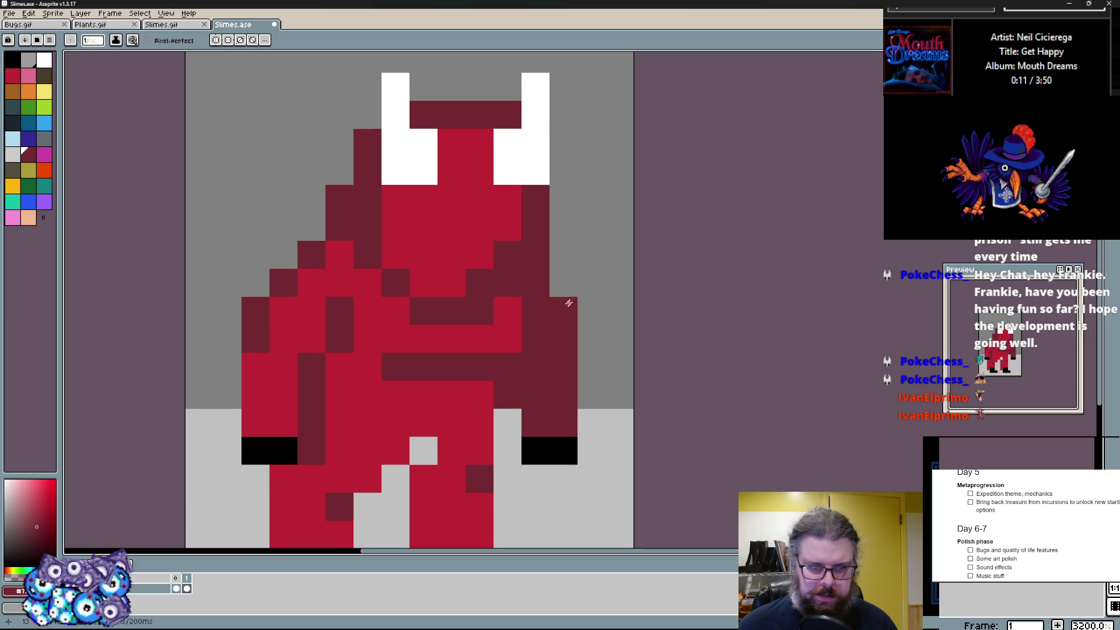
pyautogui.scroll(2, 367, 258)
# - Mark the demon's eyes and mouth with dark red and black pixels
pyautogui.click(411, 272)
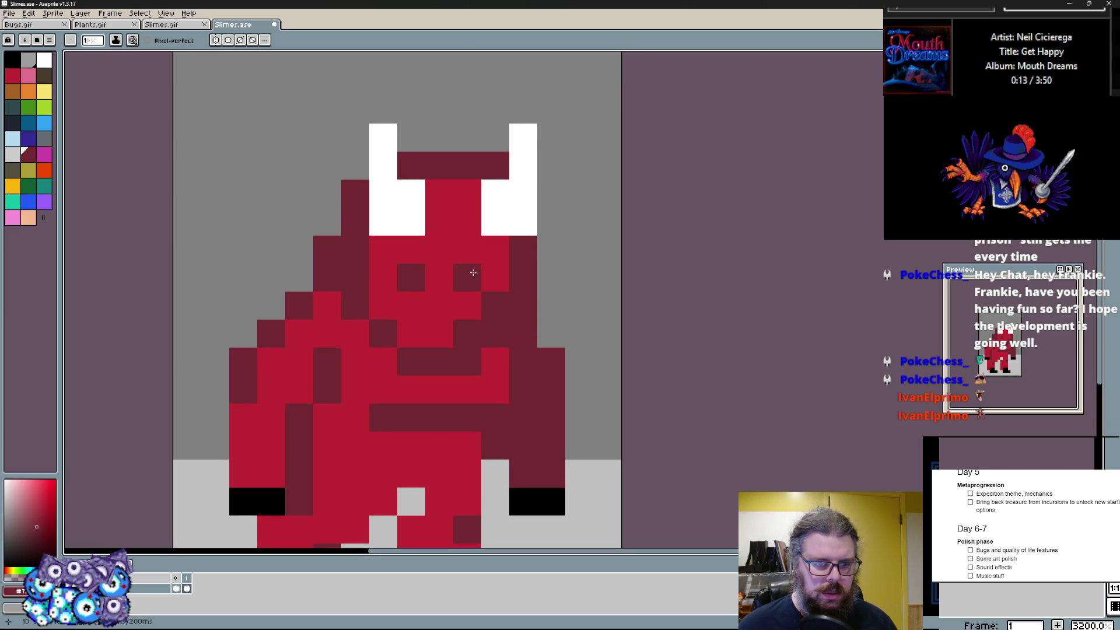
pyautogui.click(494, 278)
pyautogui.click(520, 499)
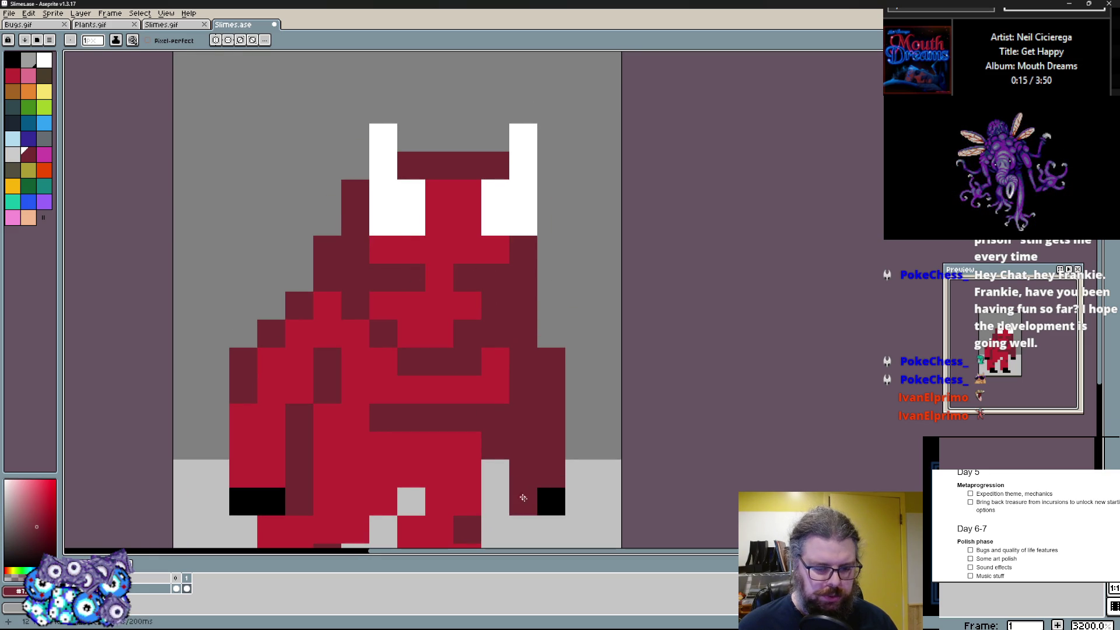
pyautogui.click(464, 283)
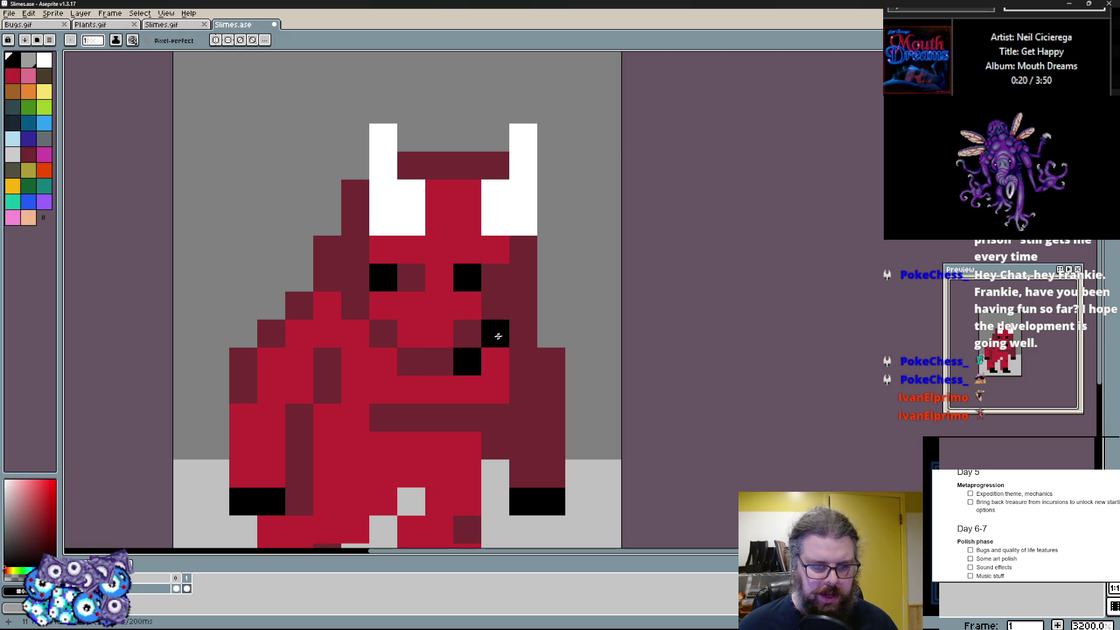
# - Outline both horns and the top of the head in black
pyautogui.moveTo(355, 305); pyautogui.dragTo(329, 211)
pyautogui.click(357, 186)
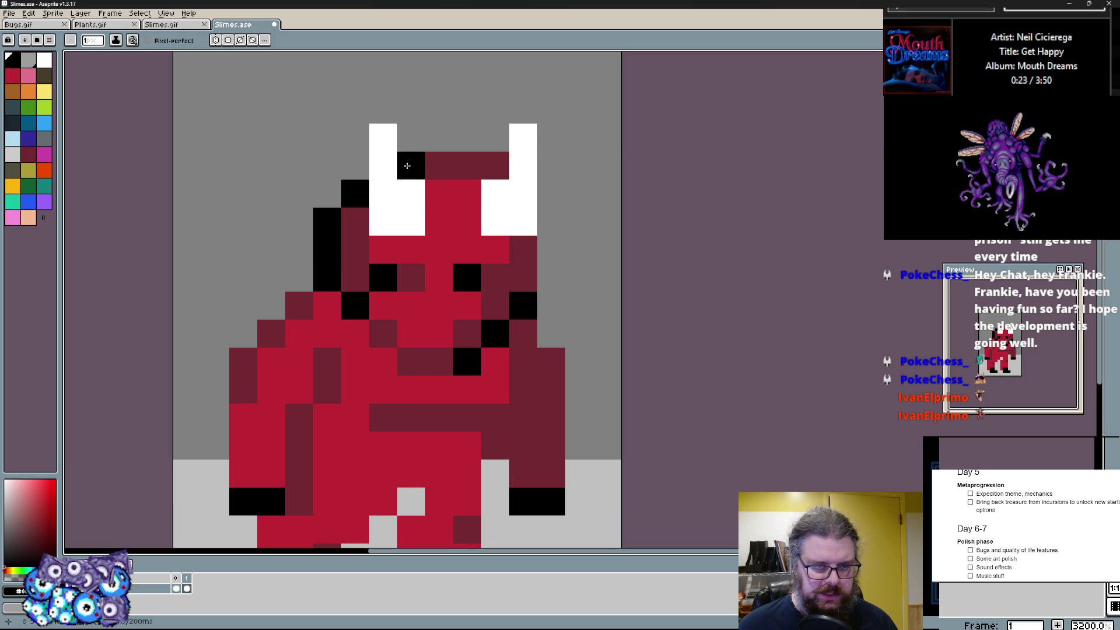
pyautogui.click(383, 138)
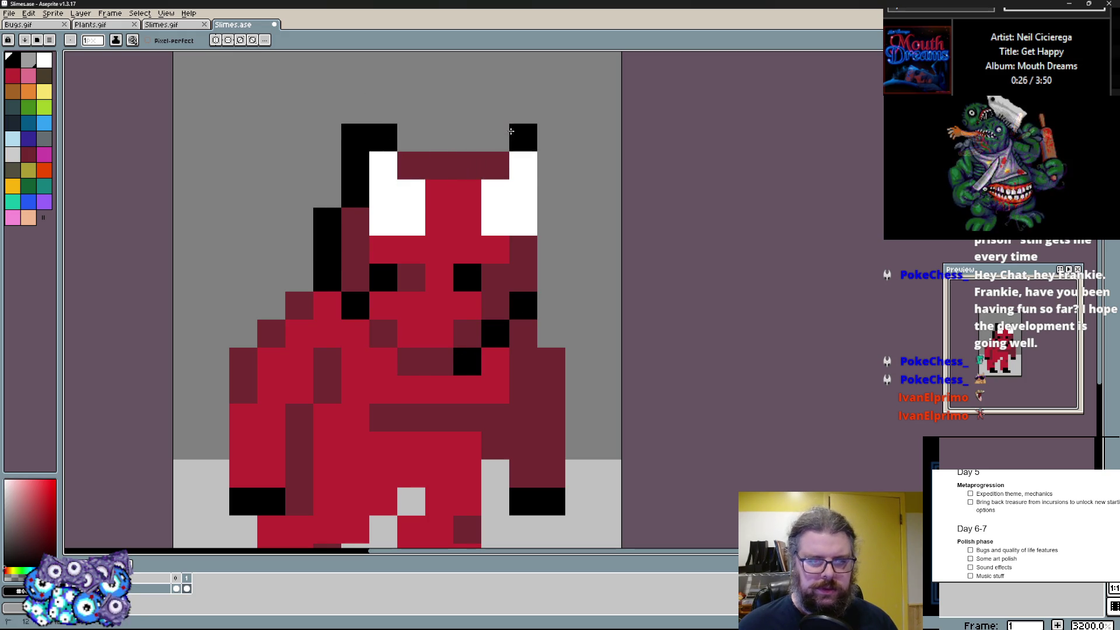
pyautogui.moveTo(524, 138); pyautogui.dragTo(551, 222)
pyautogui.moveTo(491, 171); pyautogui.dragTo(411, 162)
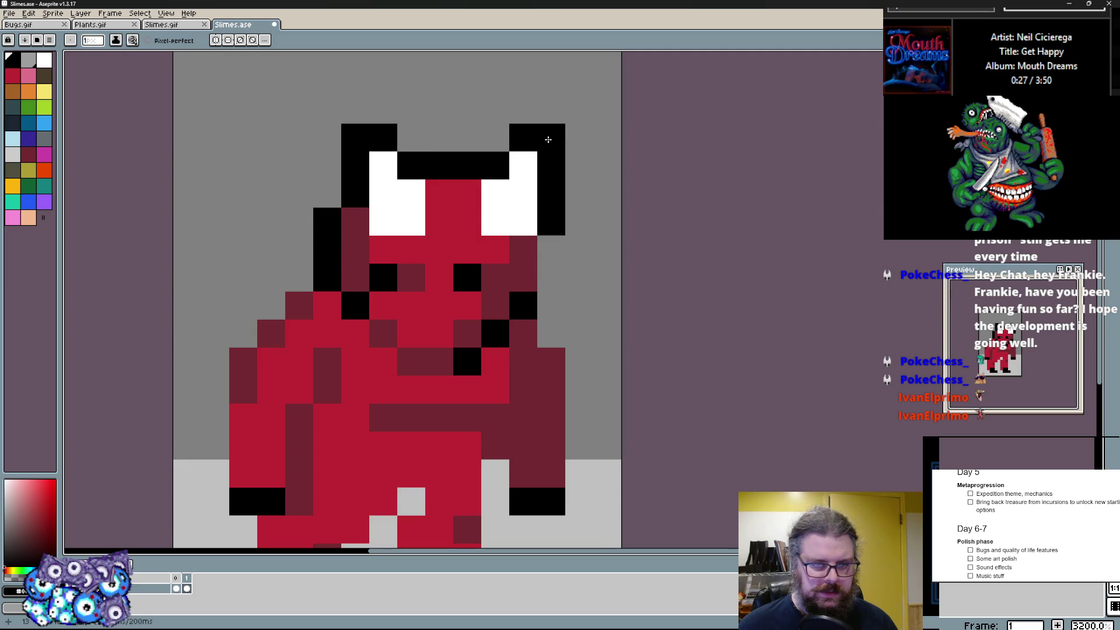
pyautogui.scroll(-1, 546, 140)
pyautogui.moveTo(517, 179); pyautogui.dragTo(545, 232)
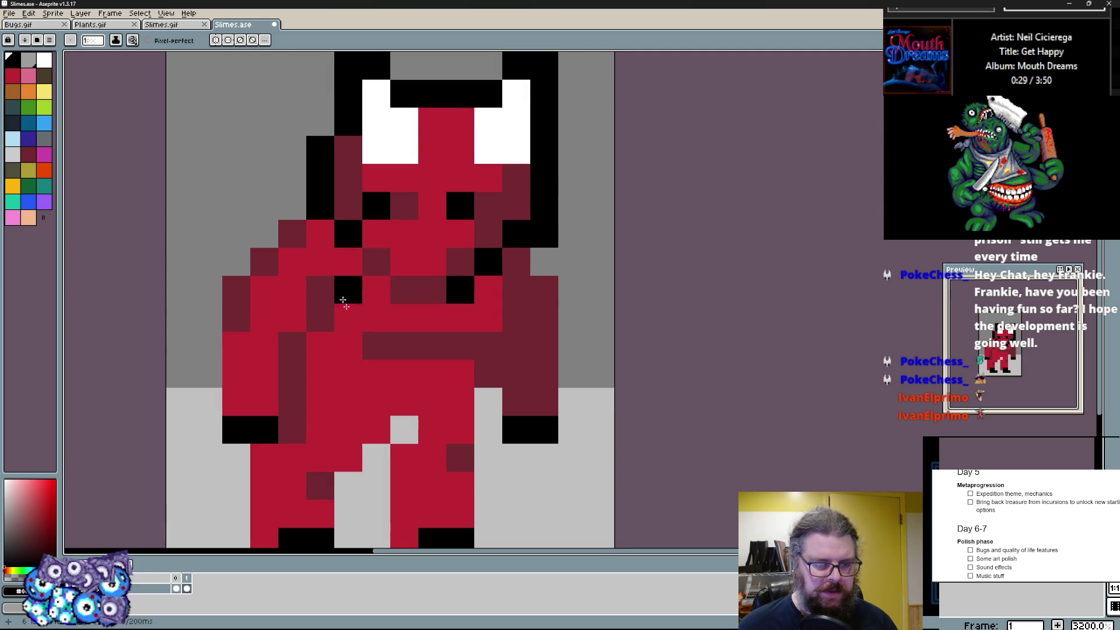
# - Outline the right arm and the left arm and shoulder in black
pyautogui.moveTo(573, 346); pyautogui.dragTo(567, 415)
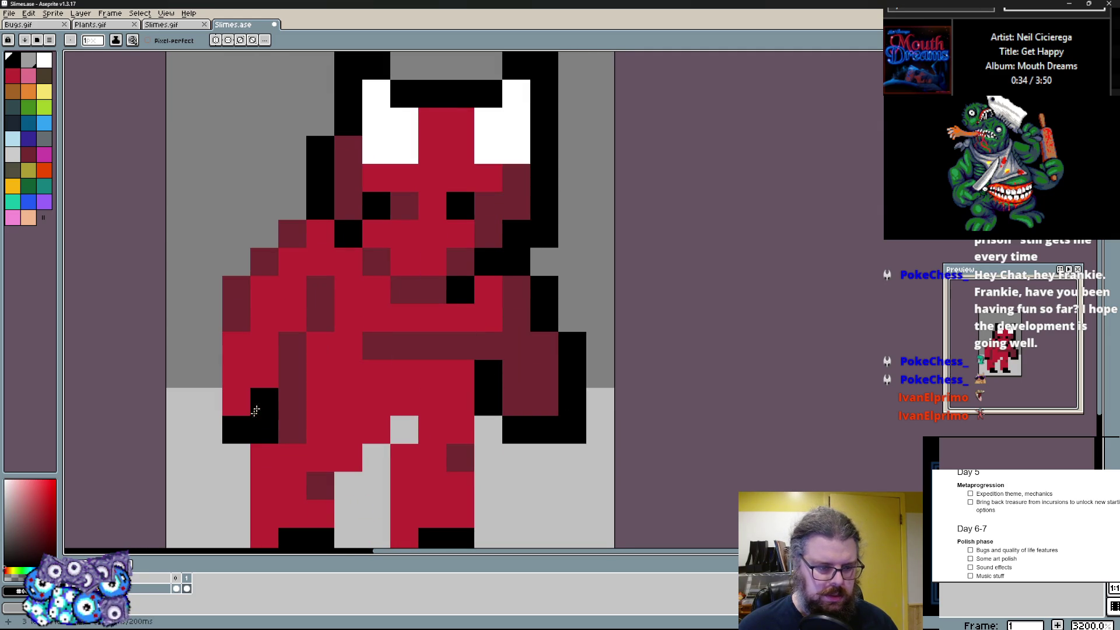
pyautogui.moveTo(209, 404); pyautogui.dragTo(266, 209)
pyautogui.scroll(-3, 386, 307)
# - Outline the right hand in black, undo a mistaken pixel, and darken pixels beside the leg and foot
pyautogui.moveTo(454, 324); pyautogui.dragTo(442, 277)
pyautogui.hotkey('ctrl', 'z')
pyautogui.click(398, 351)
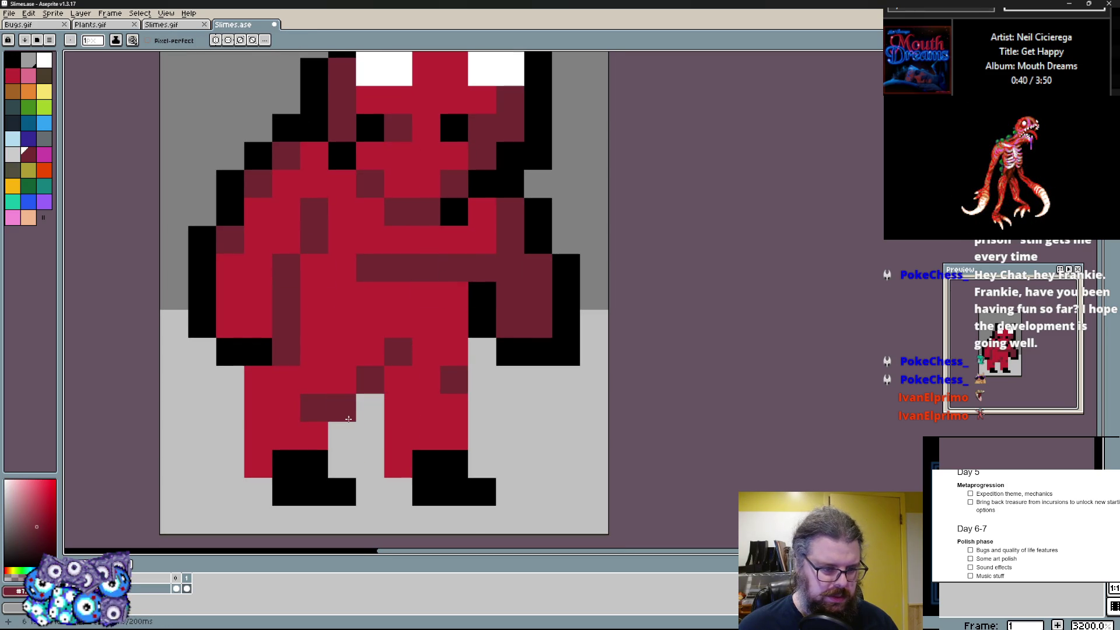
pyautogui.moveTo(481, 350); pyautogui.dragTo(481, 388)
pyautogui.scroll(-1, 464, 420)
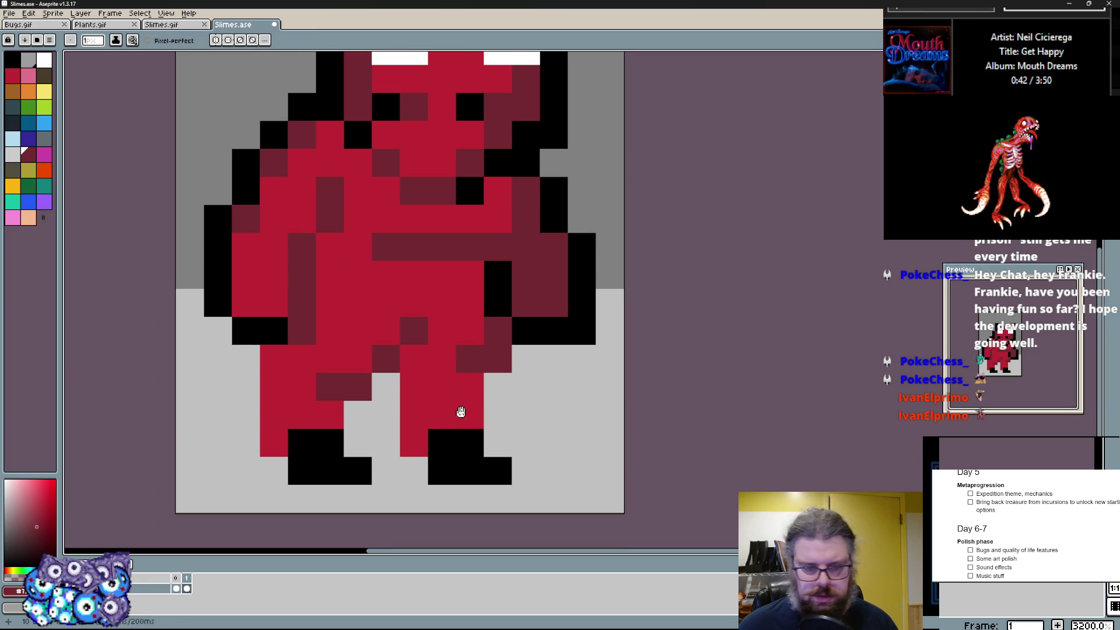
pyautogui.click(446, 463)
pyautogui.click(447, 461)
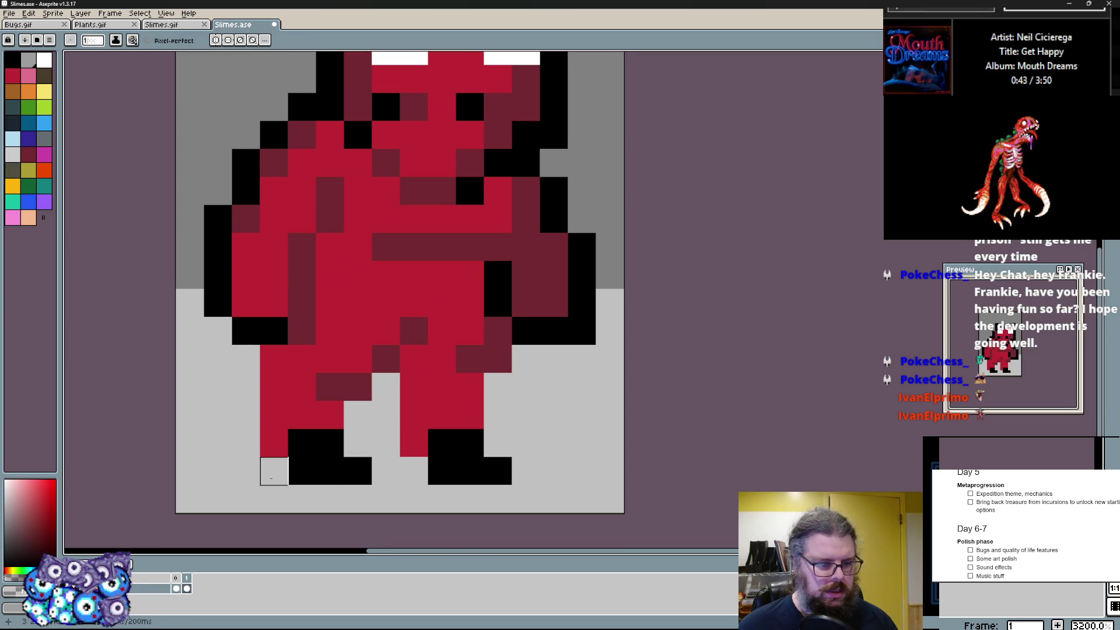
# - Outline both feet in black along the bottom and recolour their tops red
pyautogui.moveTo(274, 473); pyautogui.dragTo(302, 473)
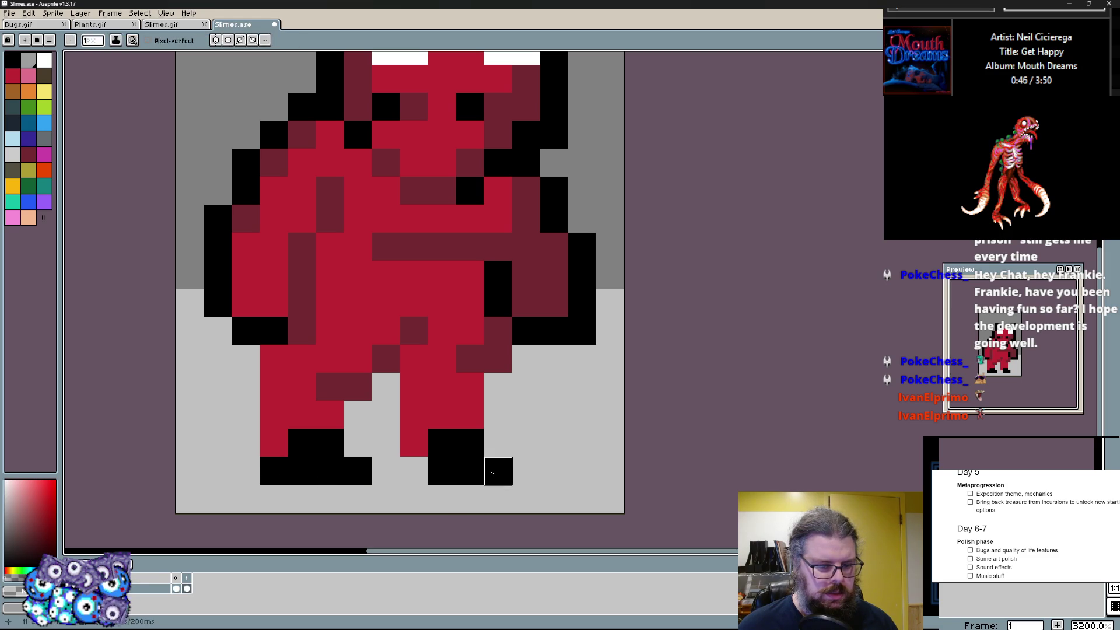
pyautogui.moveTo(498, 472); pyautogui.dragTo(409, 475)
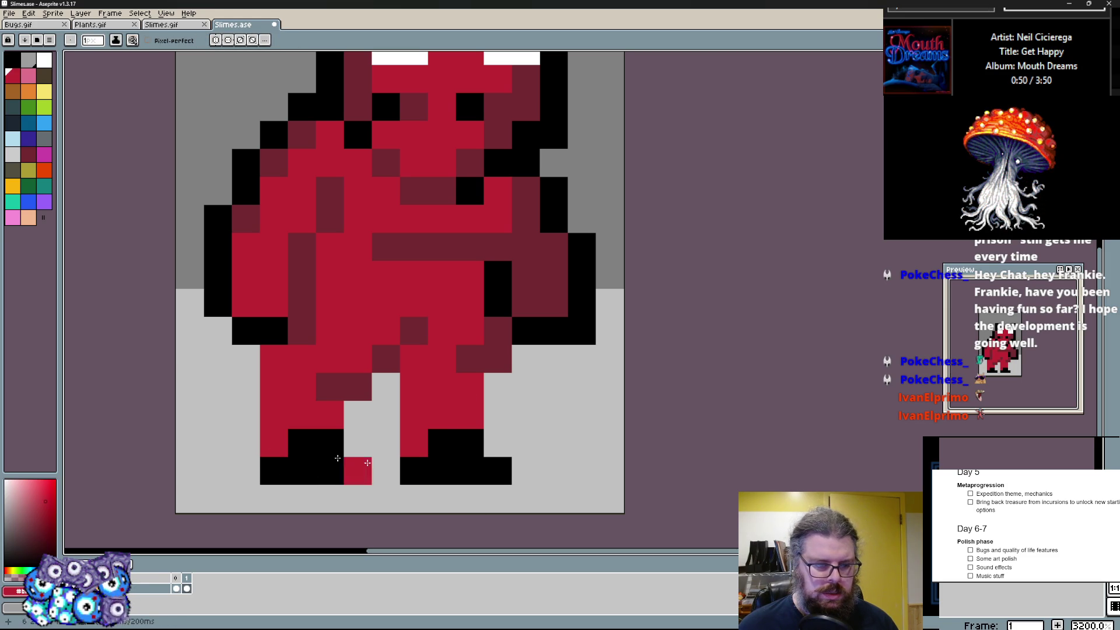
pyautogui.moveTo(302, 442); pyautogui.dragTo(331, 442)
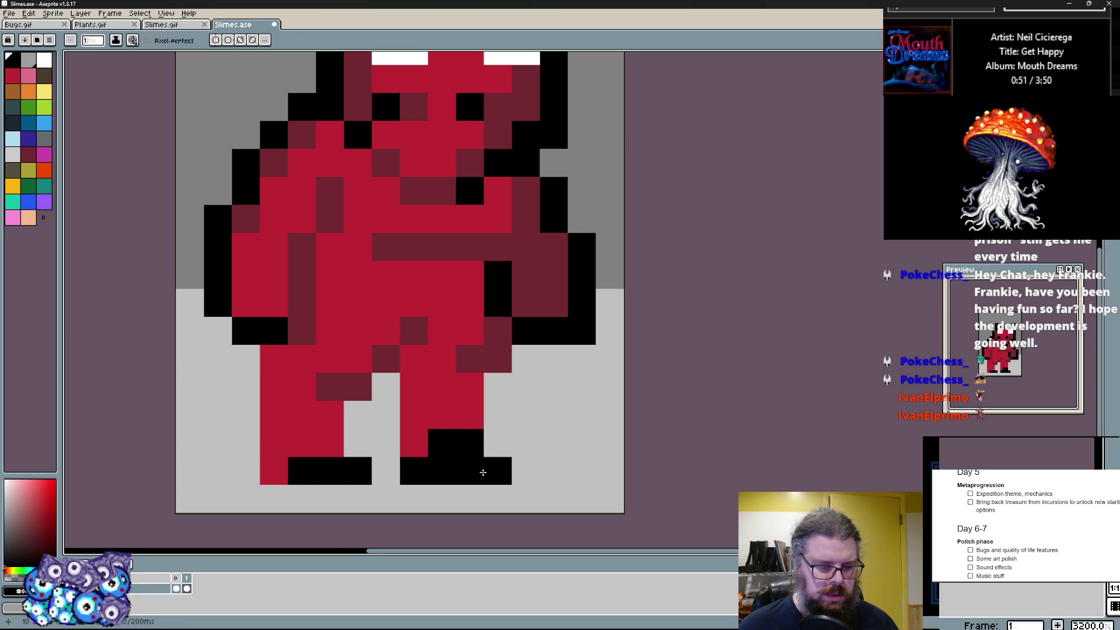
pyautogui.click(470, 442)
pyautogui.moveTo(443, 442); pyautogui.dragTo(411, 470)
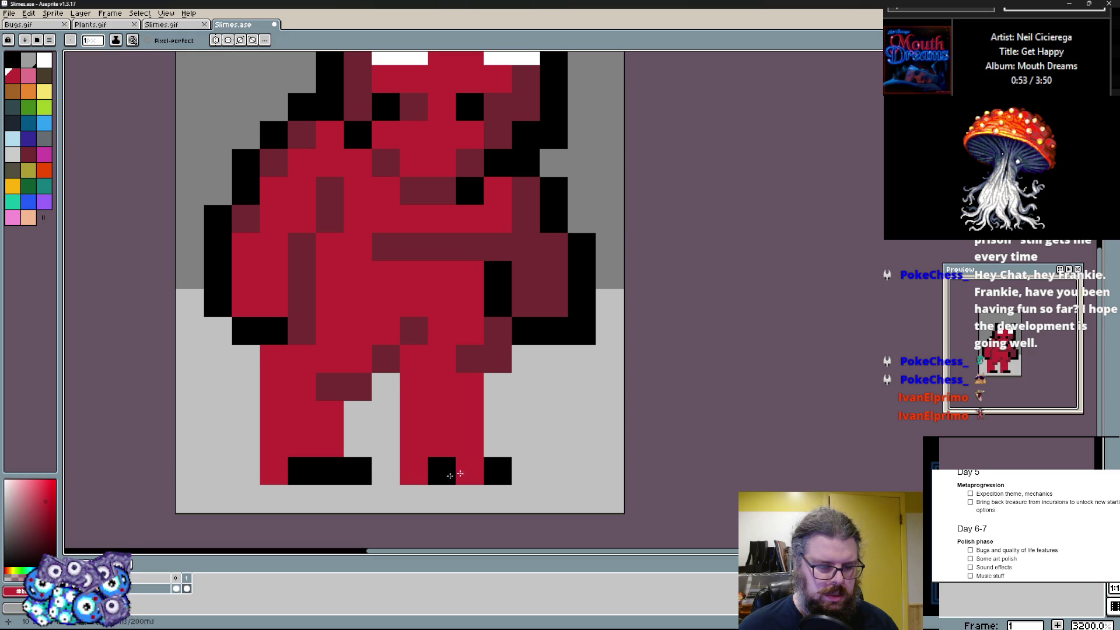
pyautogui.scroll(-1, 465, 469)
pyautogui.scroll(1, 437, 332)
# - Outline the left leg edge in black and undo a stray pixel below the foot
pyautogui.moveTo(263, 358)
pyautogui.mouseDown()
pyautogui.moveTo(264, 473)
pyautogui.moveTo(375, 449)
pyautogui.moveTo(402, 403)
pyautogui.moveTo(435, 499)
pyautogui.mouseUp()
pyautogui.hotkey('ctrl', 'z')
pyautogui.scroll(-2, 543, 415)
pyautogui.scroll(1, 532, 437)
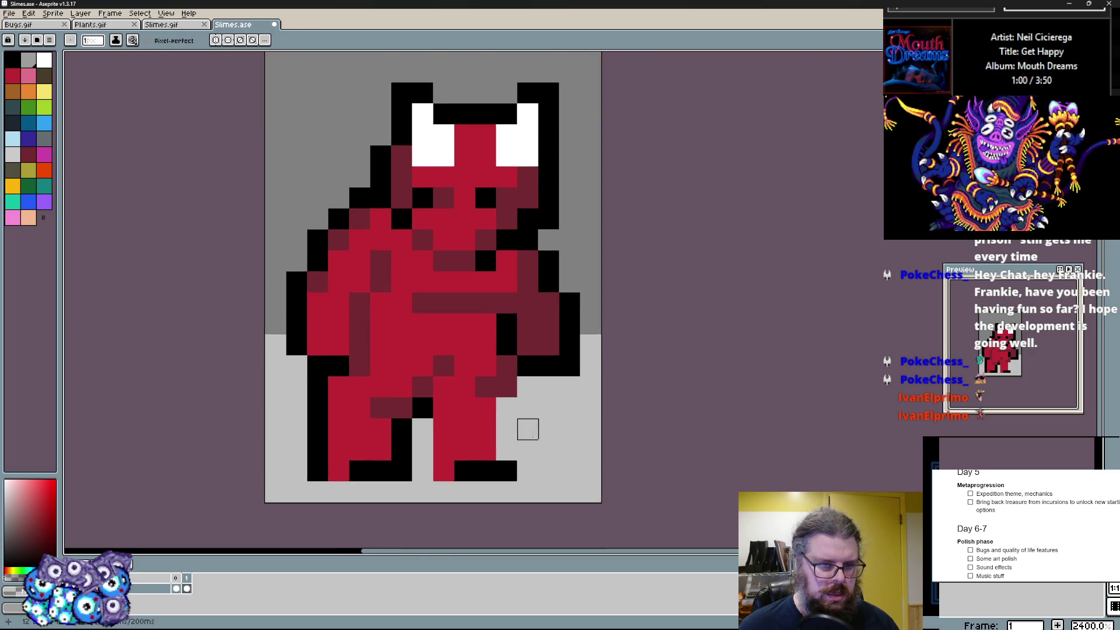
pyautogui.scroll(1, 531, 438)
# - Add white claw pixels beside both hands
pyautogui.click(380, 80)
pyautogui.click(222, 344)
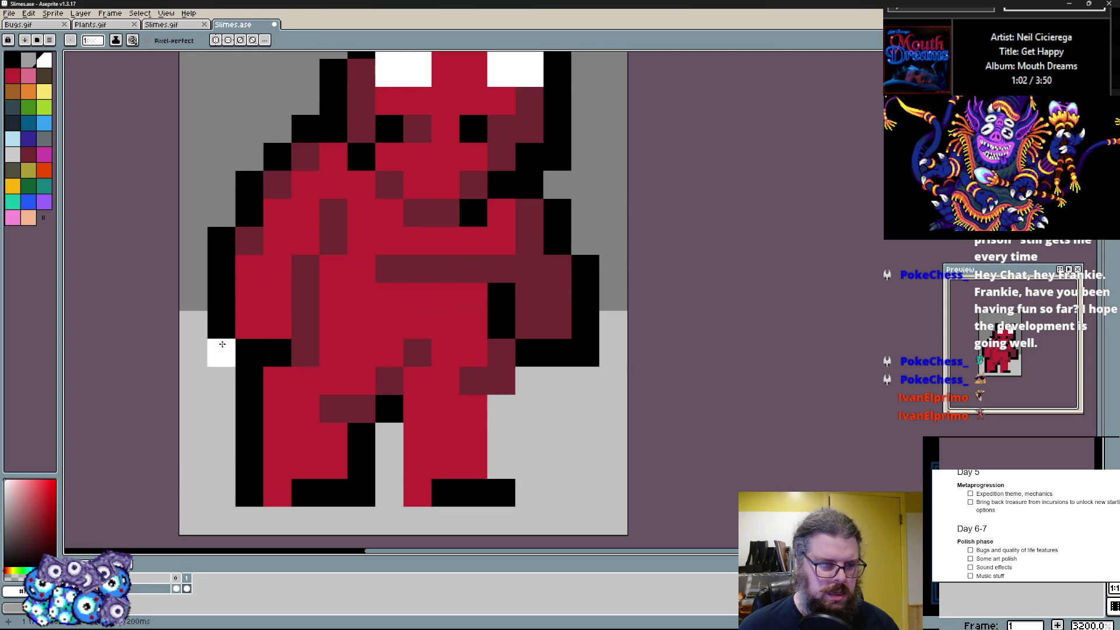
pyautogui.click(272, 354)
pyautogui.moveTo(530, 354); pyautogui.dragTo(530, 380)
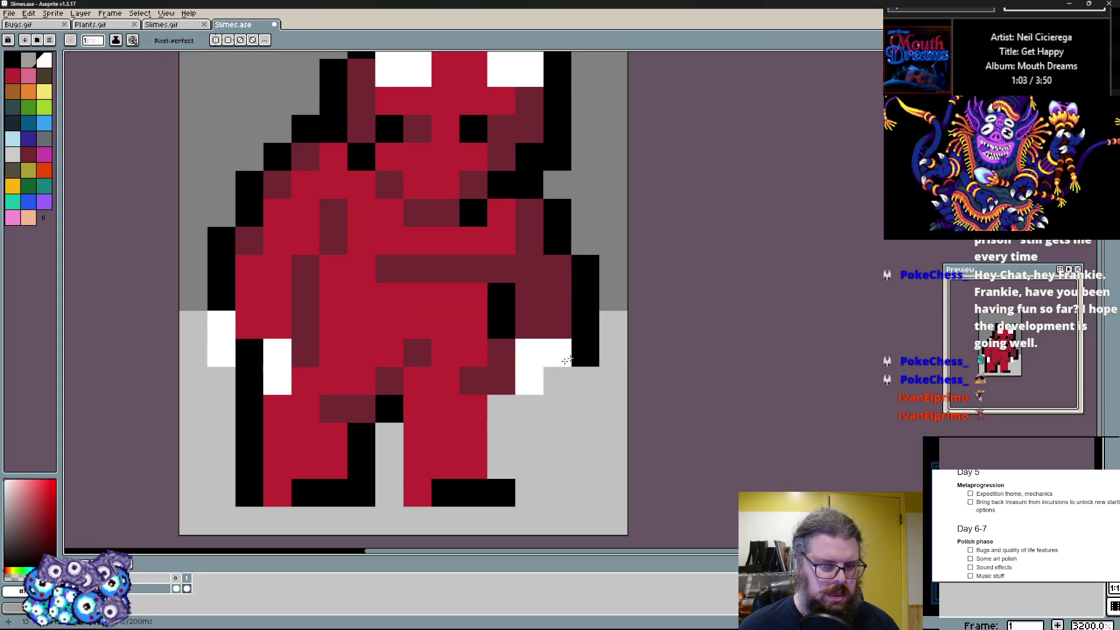
pyautogui.moveTo(586, 325); pyautogui.dragTo(585, 351)
# - Outline the right leg side in black and add a white toe to each foot
pyautogui.moveTo(504, 402); pyautogui.dragTo(515, 459)
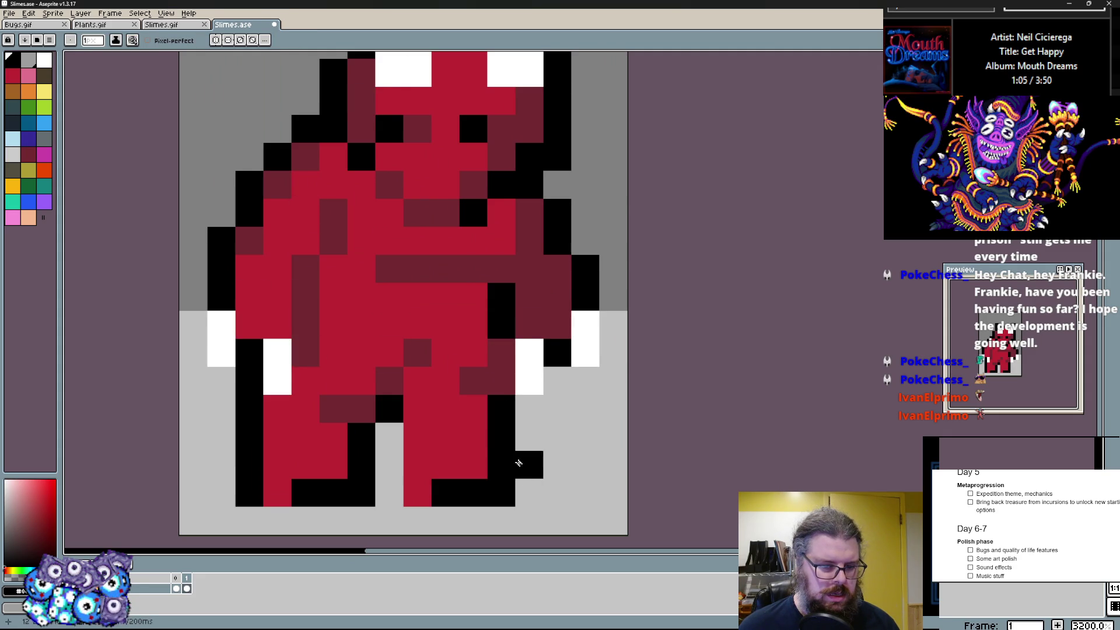
pyautogui.click(450, 496)
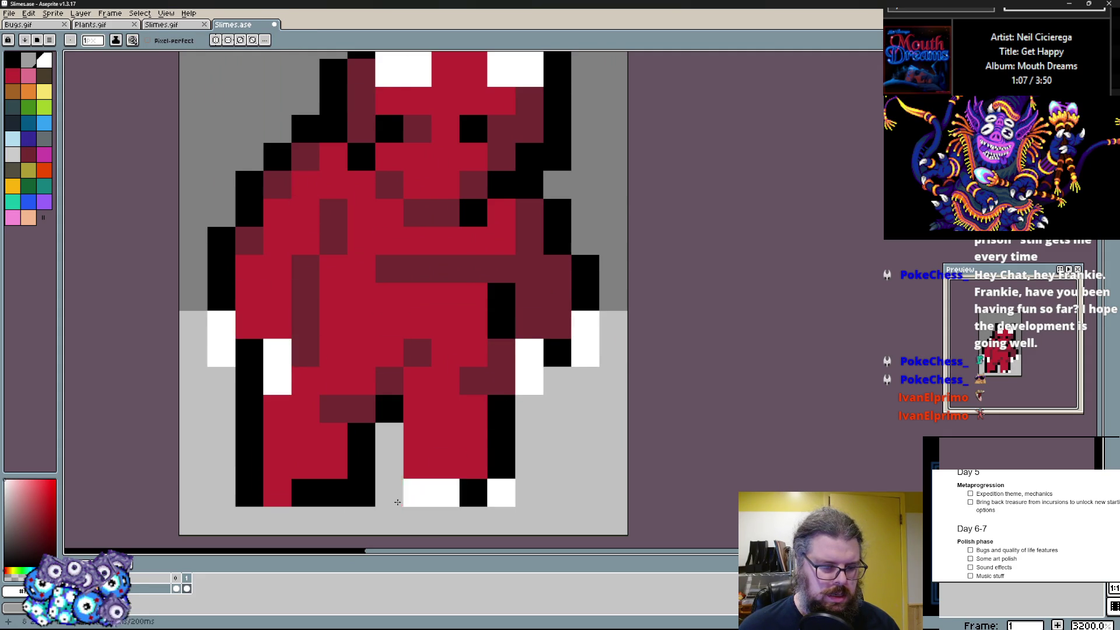
pyautogui.click(472, 496)
pyautogui.rightClick(302, 496)
pyautogui.scroll(-3, 356, 496)
pyautogui.scroll(2, 414, 443)
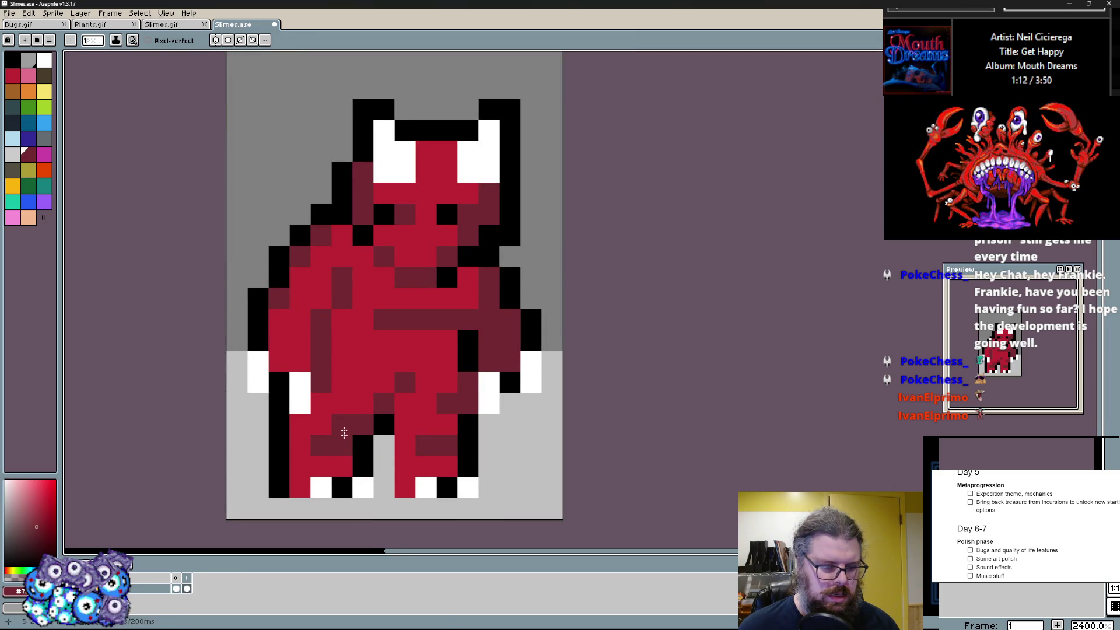
# - Shade the left leg and body dark red and brighten chest pixels back to red
pyautogui.click(344, 362)
pyautogui.scroll(1, 333, 363)
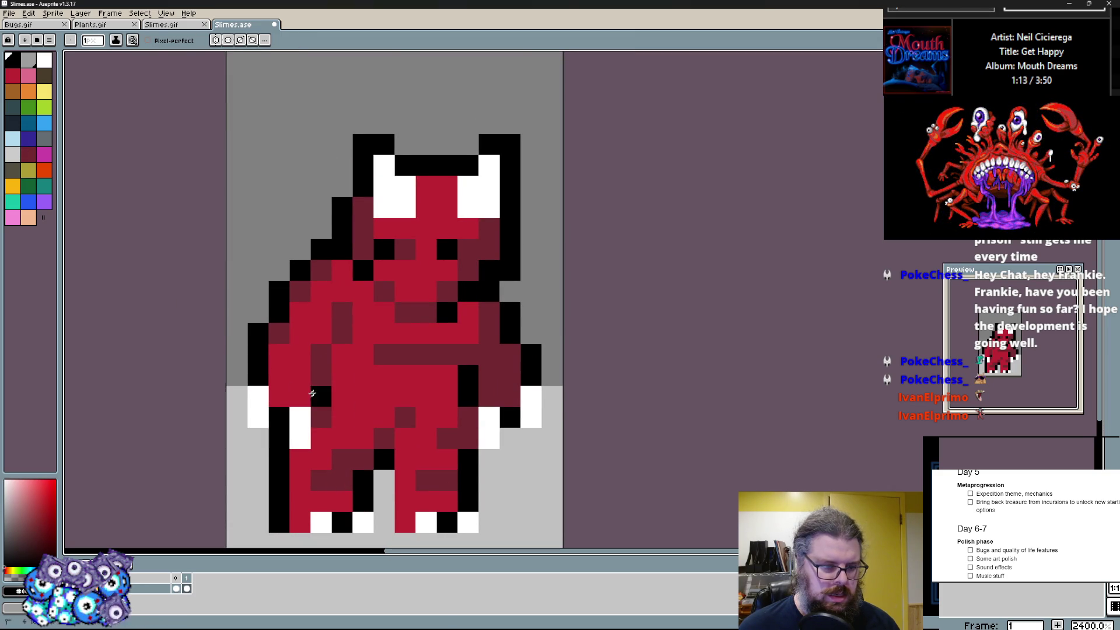
pyautogui.keyDown('alt'); pyautogui.click(487, 330); pyautogui.keyUp('alt')
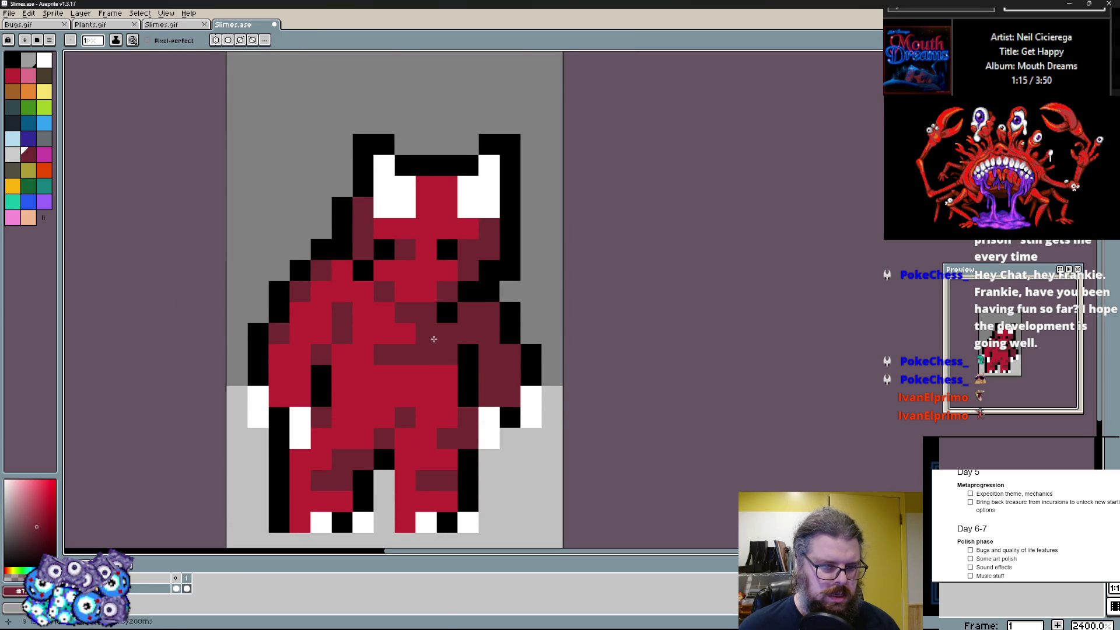
pyautogui.click(456, 368)
pyautogui.scroll(-1, 456, 350)
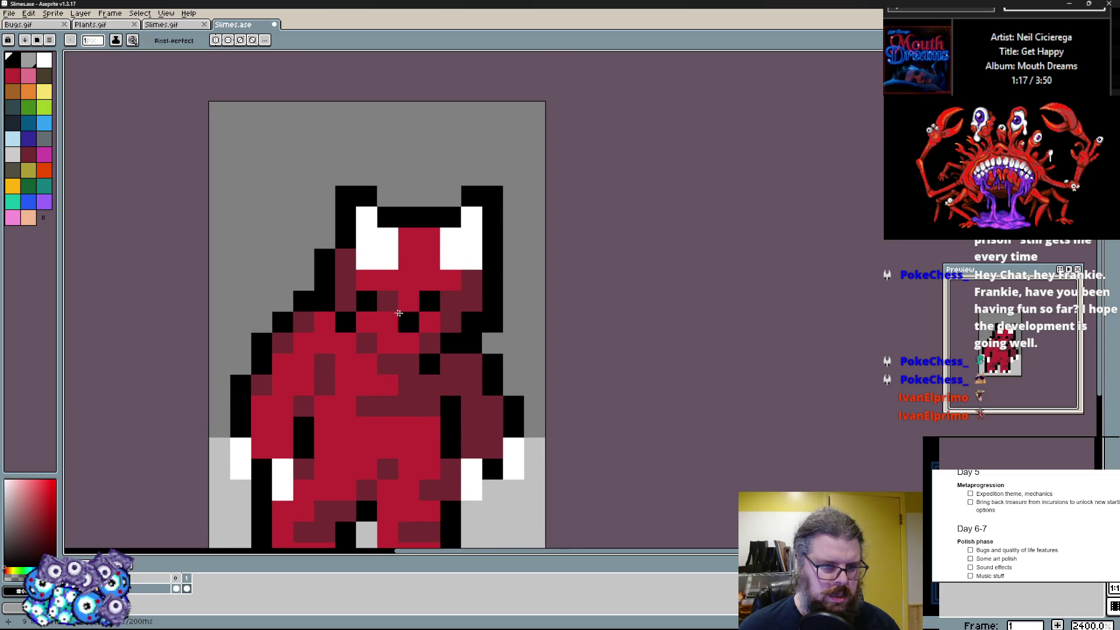
pyautogui.scroll(2, 400, 315)
pyautogui.moveTo(400, 315); pyautogui.dragTo(356, 294)
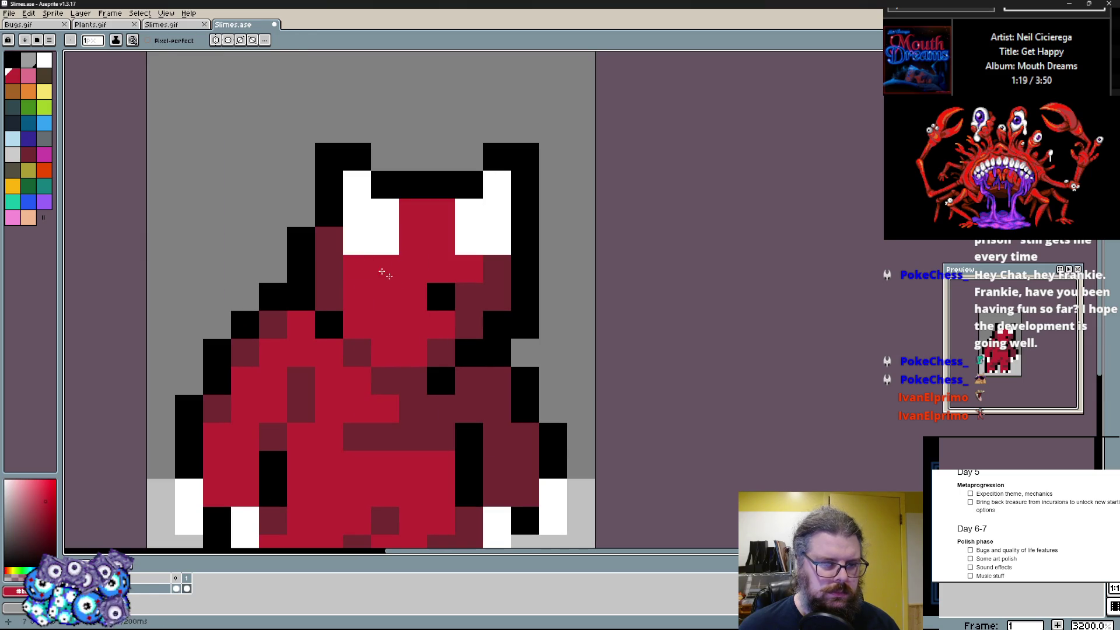
pyautogui.scroll(-1, 362, 258)
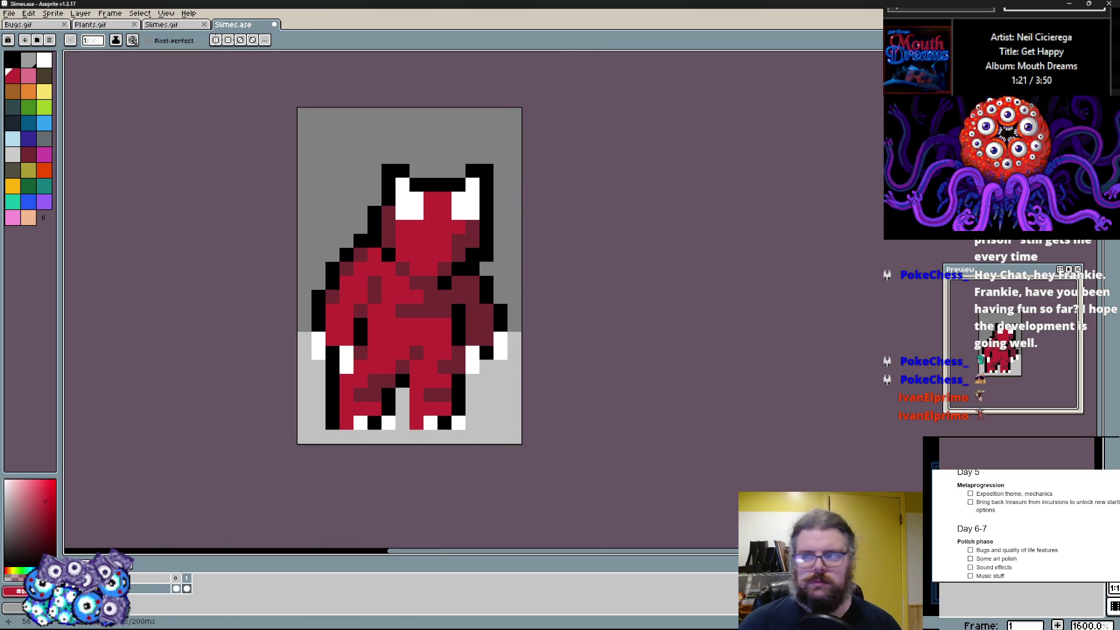
# - Marquee the sprite's upper half and move it down to make the demon shorter
pyautogui.press('m')
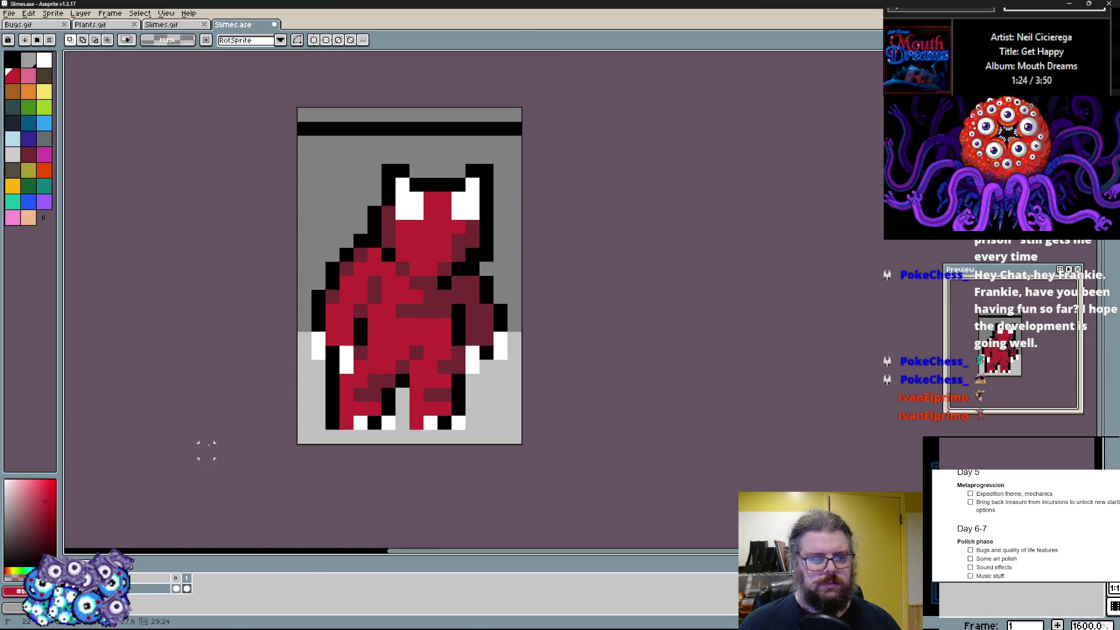
pyautogui.moveTo(298, 110); pyautogui.dragTo(522, 442)
pyautogui.hotkey('ctrl', 'd')
pyautogui.scroll(1, 543, 350)
pyautogui.moveTo(478, 229); pyautogui.dragTo(316, 230)
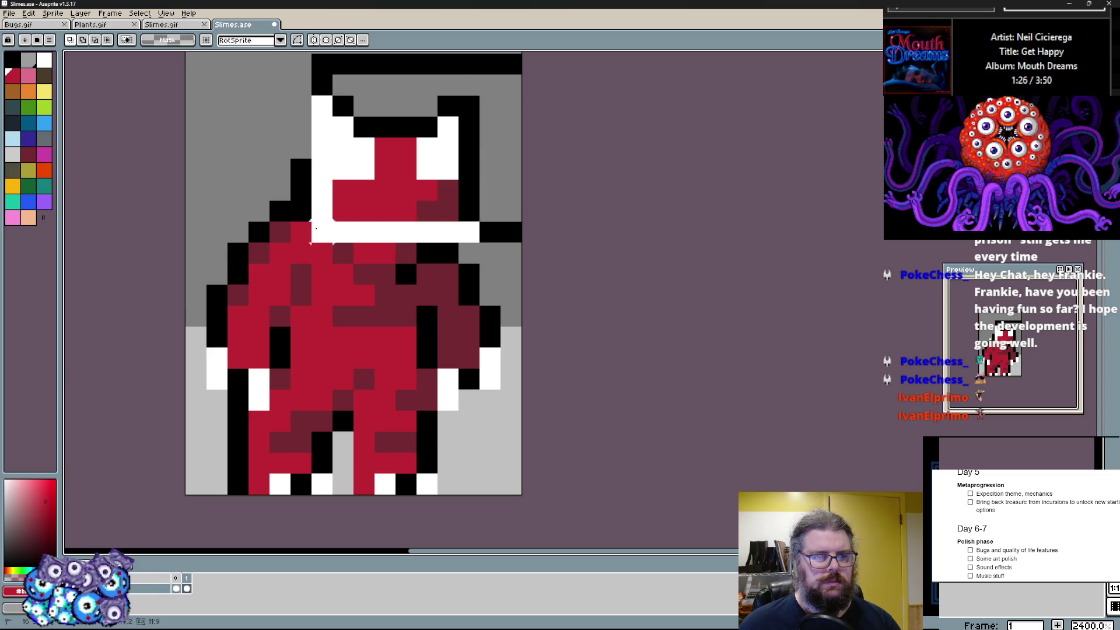
pyautogui.hotkey('ctrl', 'z')
pyautogui.moveTo(187, 72); pyautogui.dragTo(522, 288)
pyautogui.moveTo(354, 289); pyautogui.dragTo(354, 350)
pyautogui.hotkey('ctrl', 'd')
pyautogui.press('b')
# - Try shifting the upper body down one more pixel, undo it, and clear the selection
pyautogui.press('m')
pyautogui.moveTo(186, 68); pyautogui.dragTo(522, 301)
pyautogui.moveTo(354, 302); pyautogui.dragTo(355, 324)
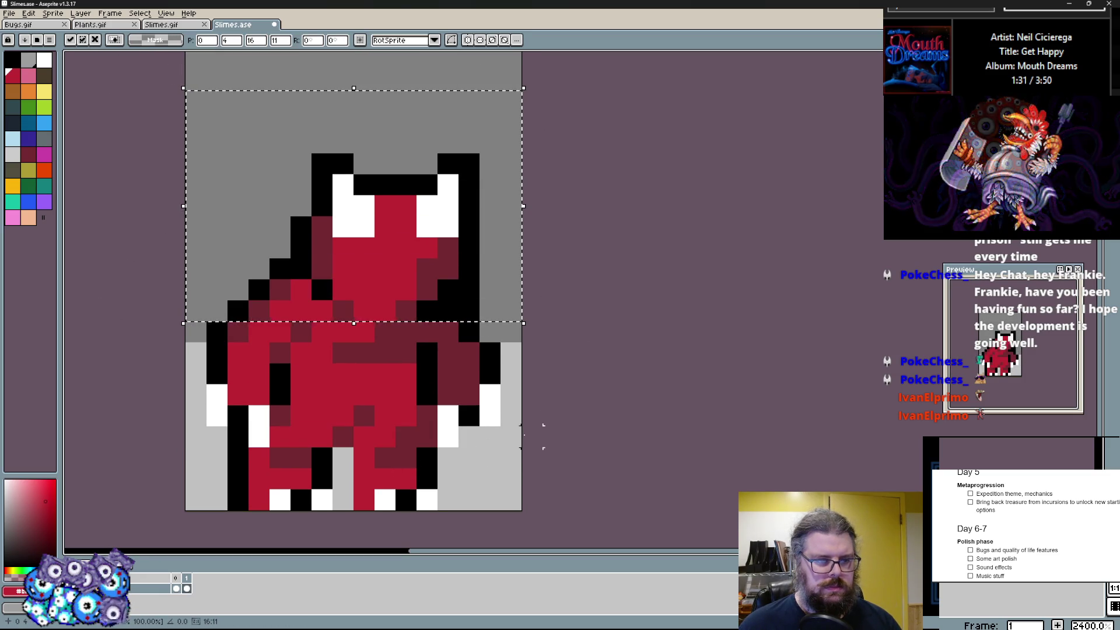
pyautogui.hotkey('ctrl', 'z')
pyautogui.hotkey('ctrl', 'd')
pyautogui.press('m')
pyautogui.moveTo(186, 68); pyautogui.dragTo(521, 342)
pyautogui.hotkey('ctrl', 'd')
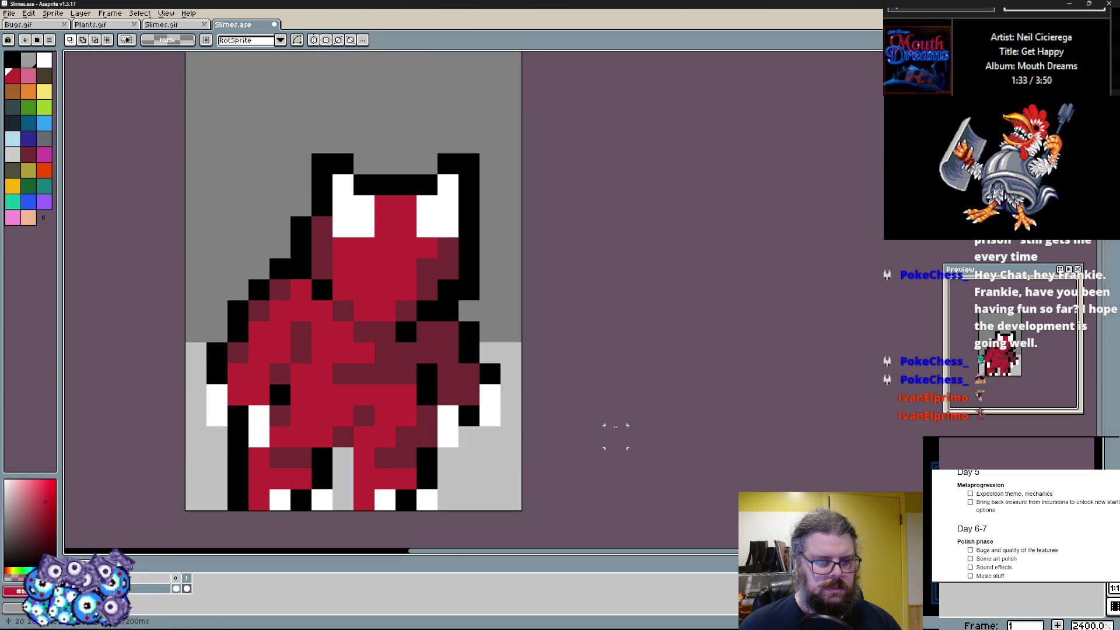
pyautogui.press('b')
pyautogui.scroll(-1, 525, 350)
pyautogui.scroll(1, 490, 307)
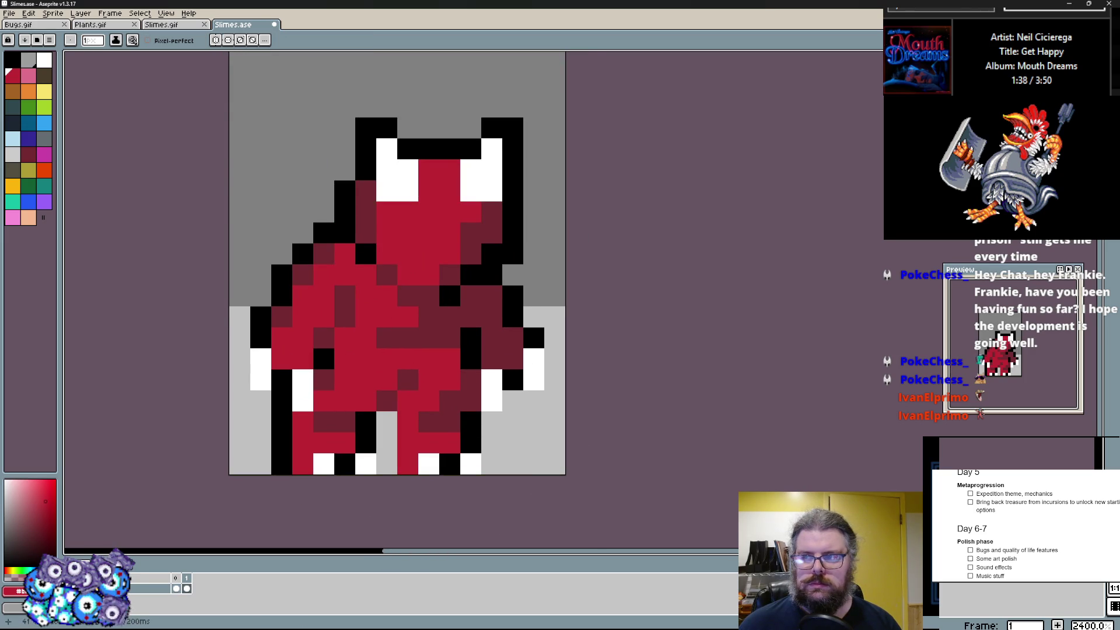
pyautogui.scroll(1, 420, 218)
# - Paint two yellow eyes on the face and switch back to red
pyautogui.click(43, 94)
pyautogui.click(385, 225)
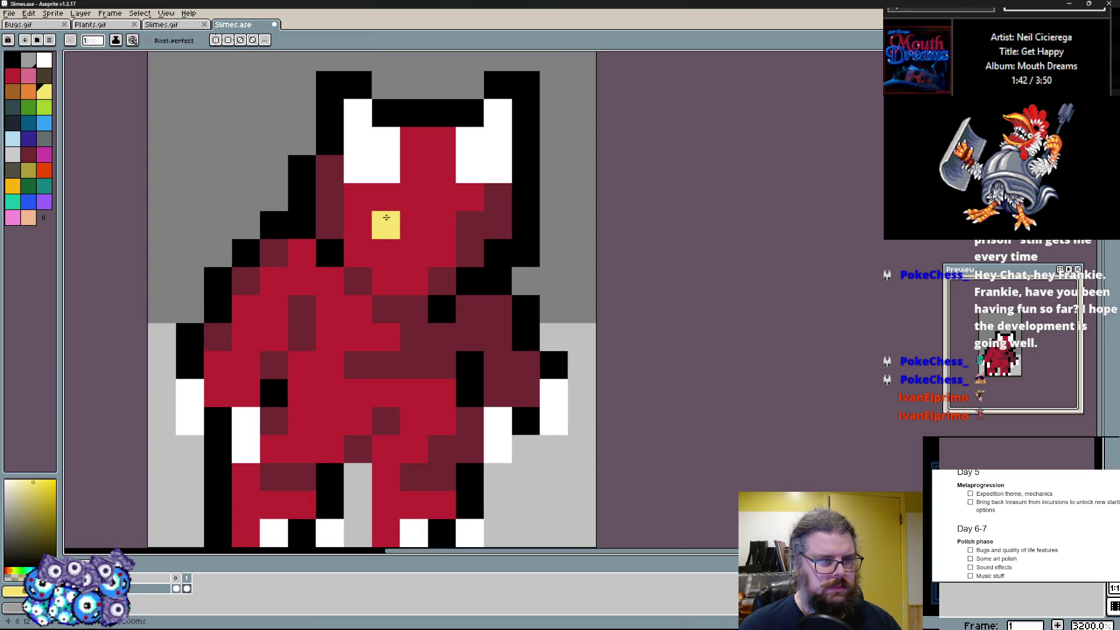
pyautogui.click(469, 224)
pyautogui.press('x')
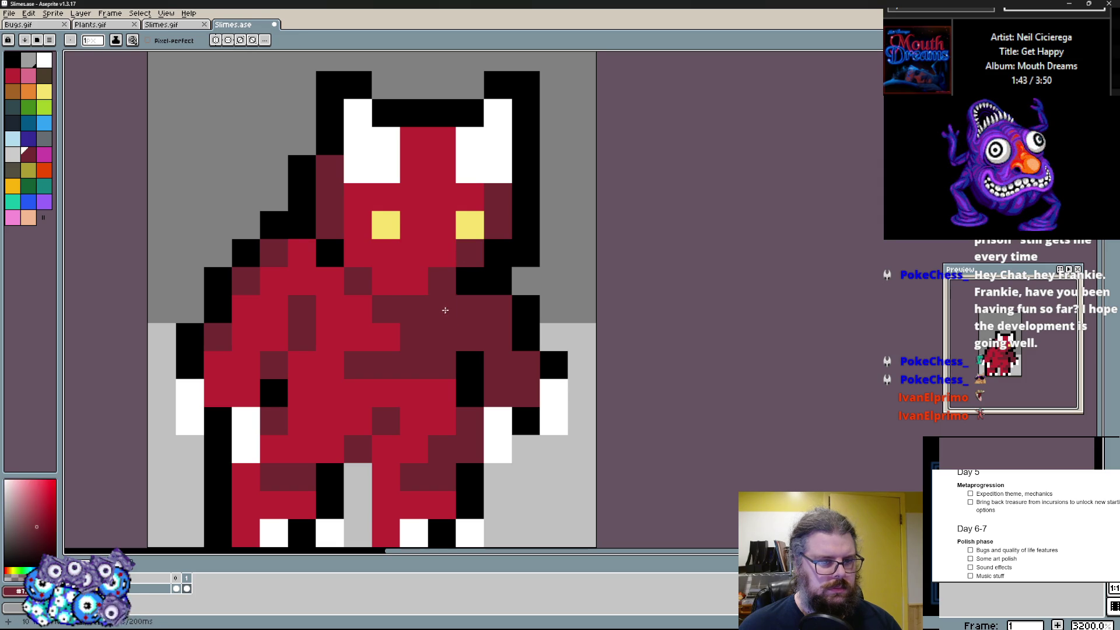
# - Add dark red shading below the eyes and across the chest
pyautogui.moveTo(442, 309); pyautogui.dragTo(471, 309)
pyautogui.click(459, 286)
pyautogui.click(441, 282)
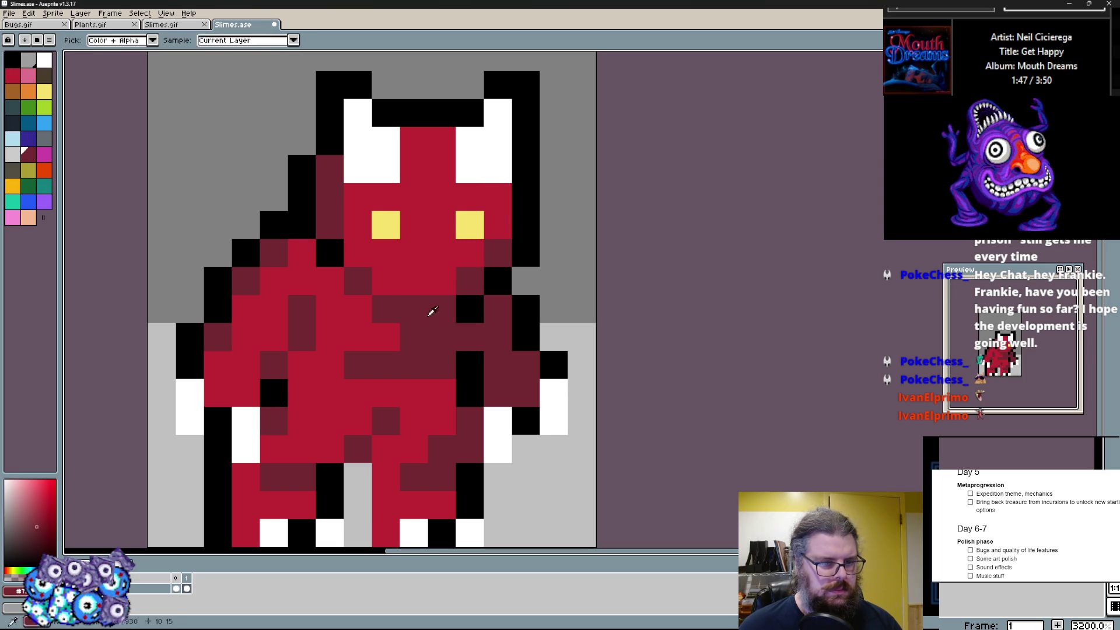
pyautogui.moveTo(359, 310); pyautogui.dragTo(333, 282)
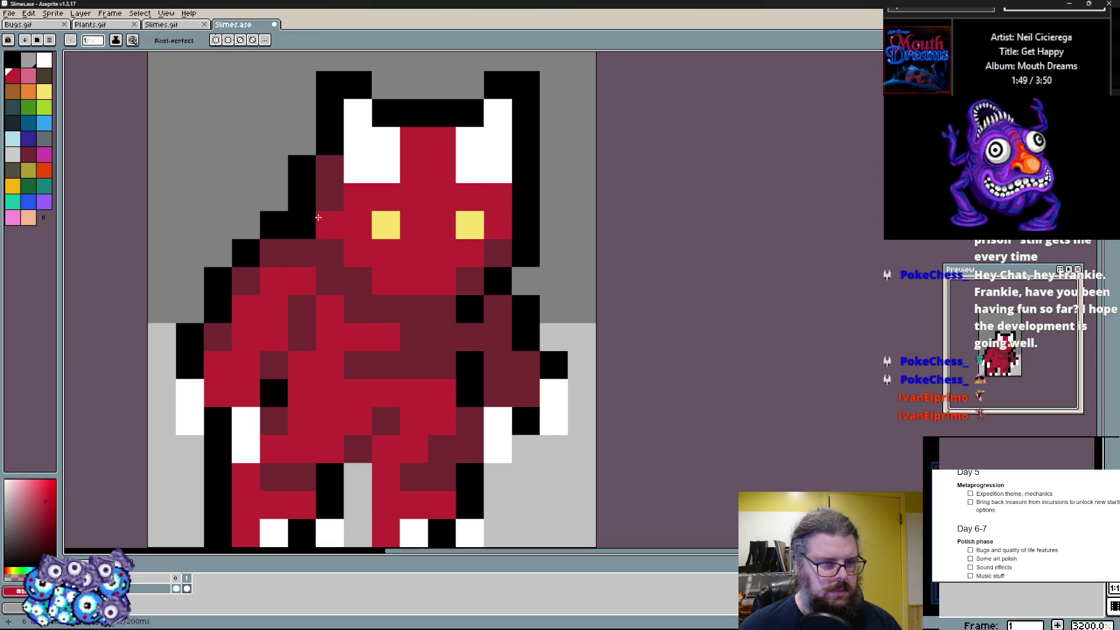
pyautogui.click(308, 250)
# - Shape a wide black mouth below the eyes and refine the chest pixels
pyautogui.click(412, 279)
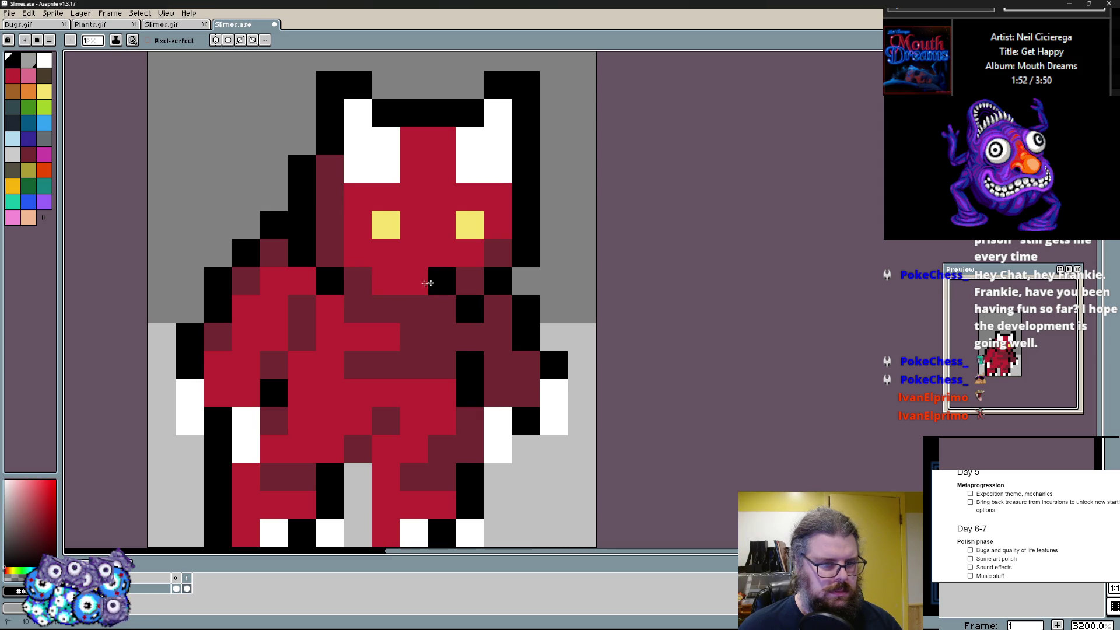
pyautogui.click(385, 279)
pyautogui.click(424, 308)
pyautogui.click(387, 309)
pyautogui.click(357, 280)
pyautogui.click(415, 337)
pyautogui.click(387, 338)
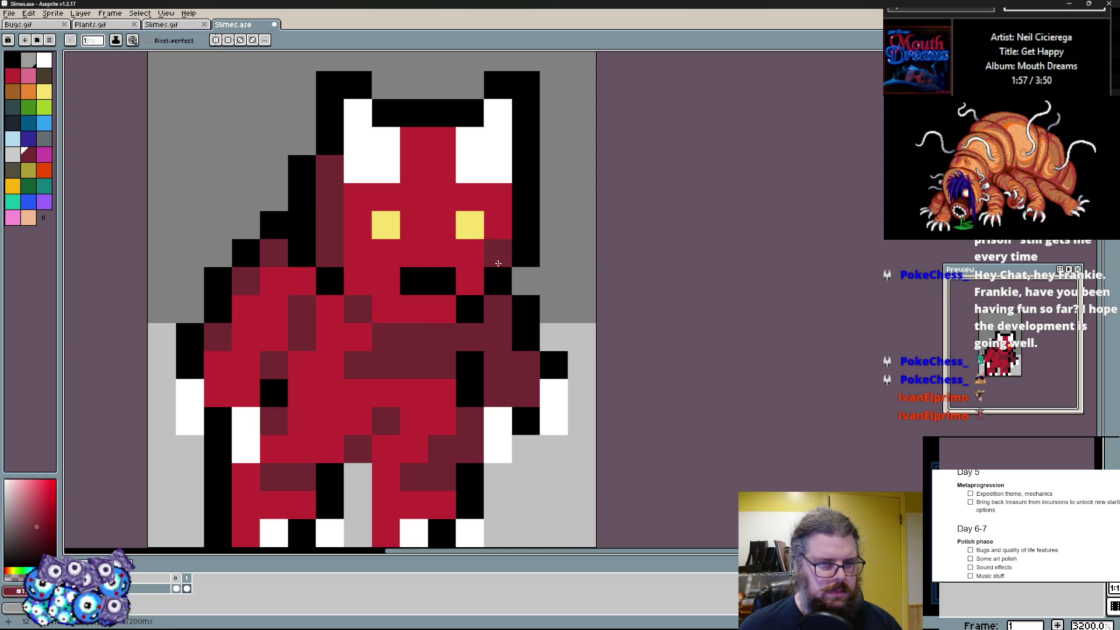
# - Darken a pixel beside the face and one at the top of the head
pyautogui.click(525, 254)
pyautogui.click(415, 133)
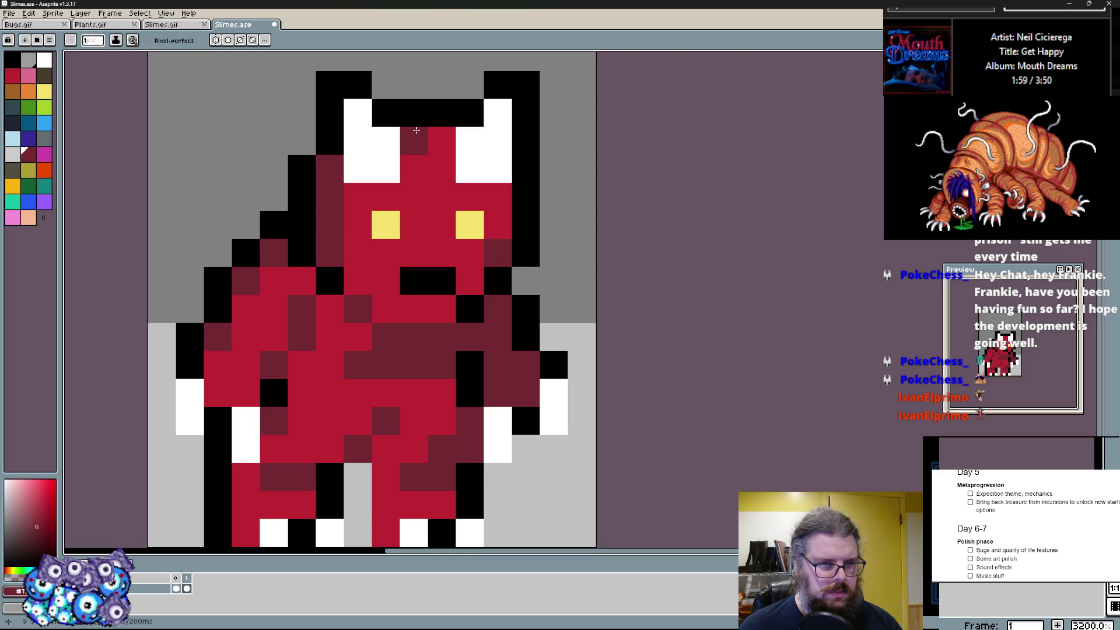
# - Shade the horns and a claw with light grey
pyautogui.click(12, 154)
pyautogui.click(387, 157)
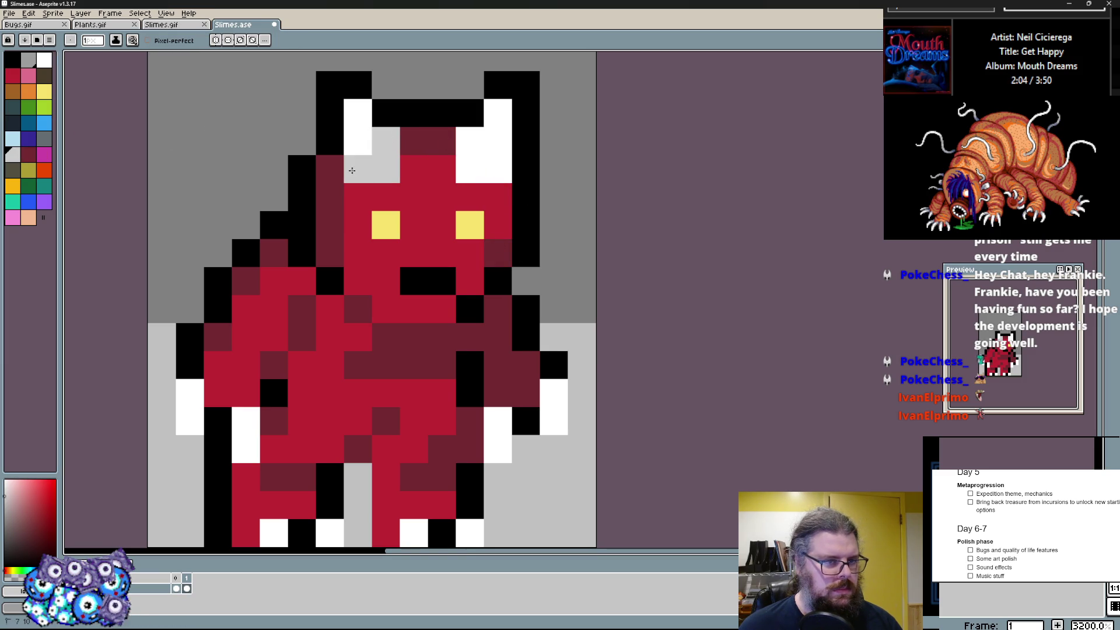
pyautogui.moveTo(385, 156); pyautogui.dragTo(497, 168)
pyautogui.moveTo(437, 280); pyautogui.dragTo(424, 210)
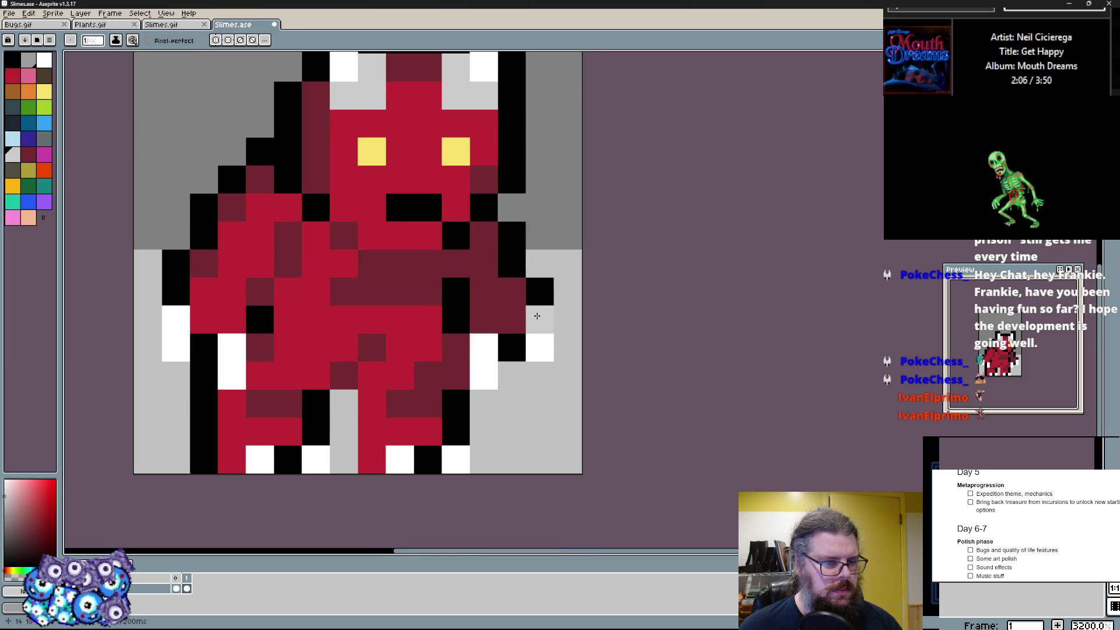
pyautogui.click(190, 321)
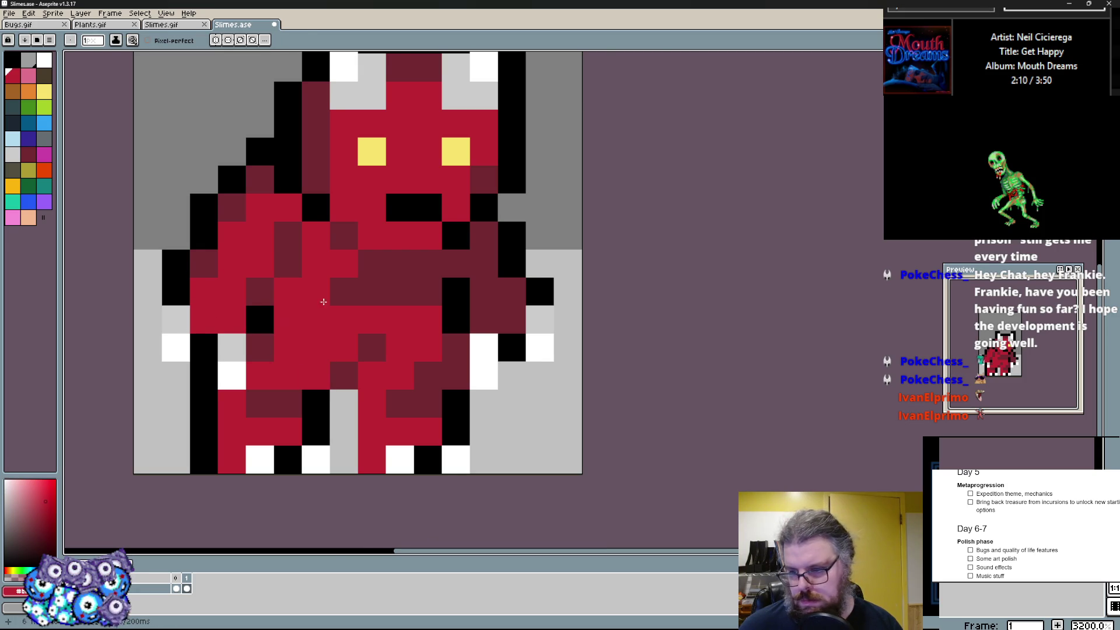
# - Paint black shading between the legs and along the outer edges of both arms
pyautogui.moveTo(472, 403); pyautogui.dragTo(554, 389)
pyautogui.moveTo(394, 449); pyautogui.dragTo(412, 395)
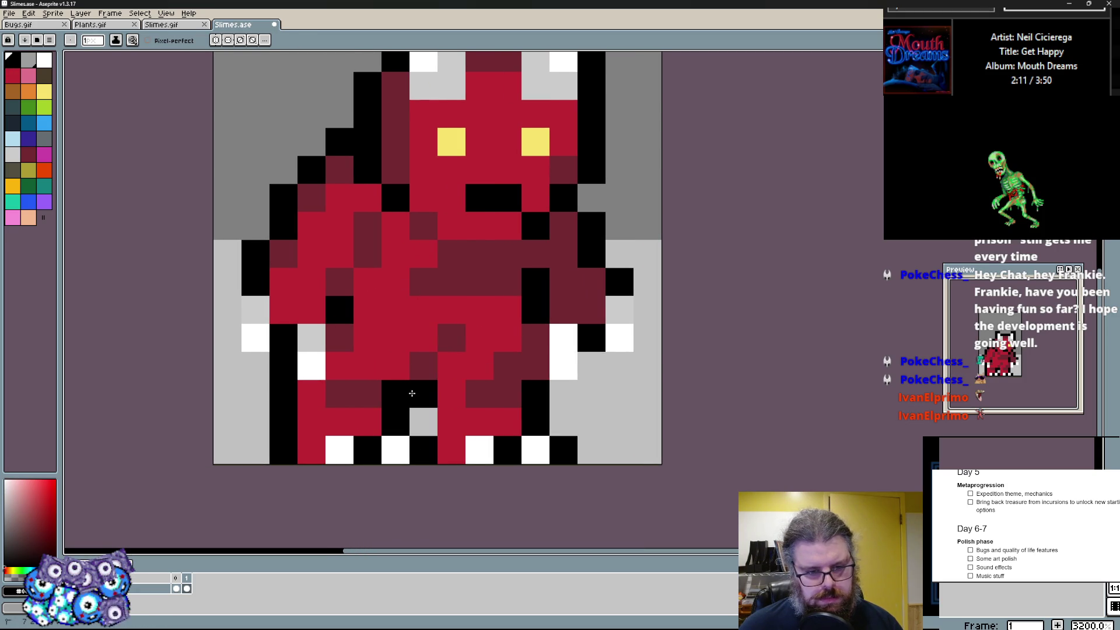
pyautogui.moveTo(601, 374); pyautogui.dragTo(648, 338)
pyautogui.click(620, 366)
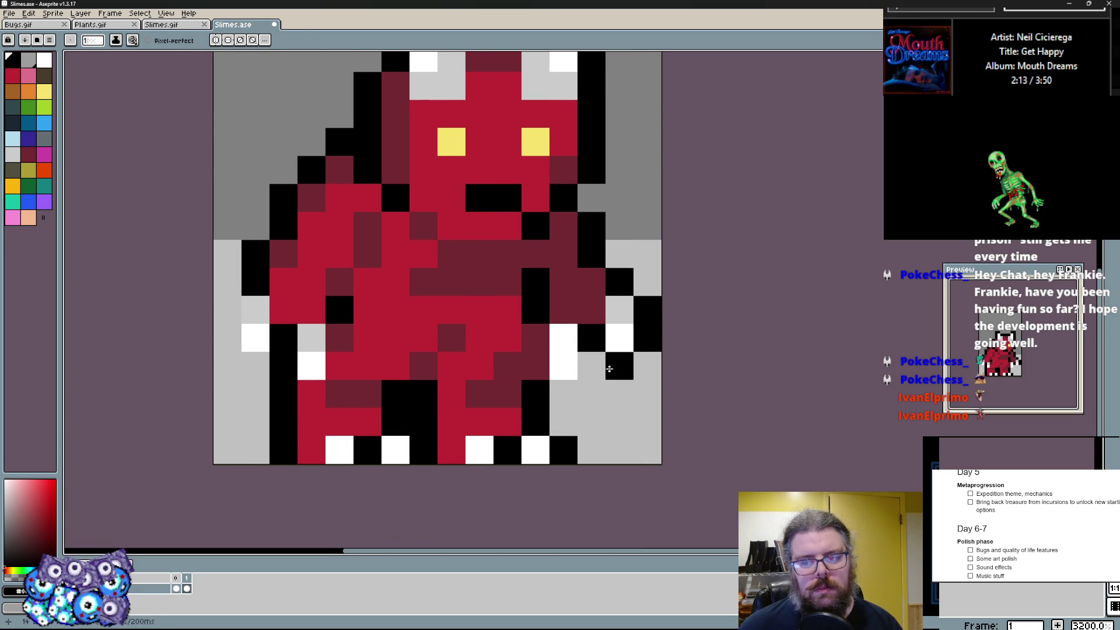
pyautogui.moveTo(535, 366); pyautogui.dragTo(536, 337)
pyautogui.moveTo(227, 366)
pyautogui.mouseDown()
pyautogui.moveTo(257, 366)
pyautogui.moveTo(228, 306)
pyautogui.mouseUp()
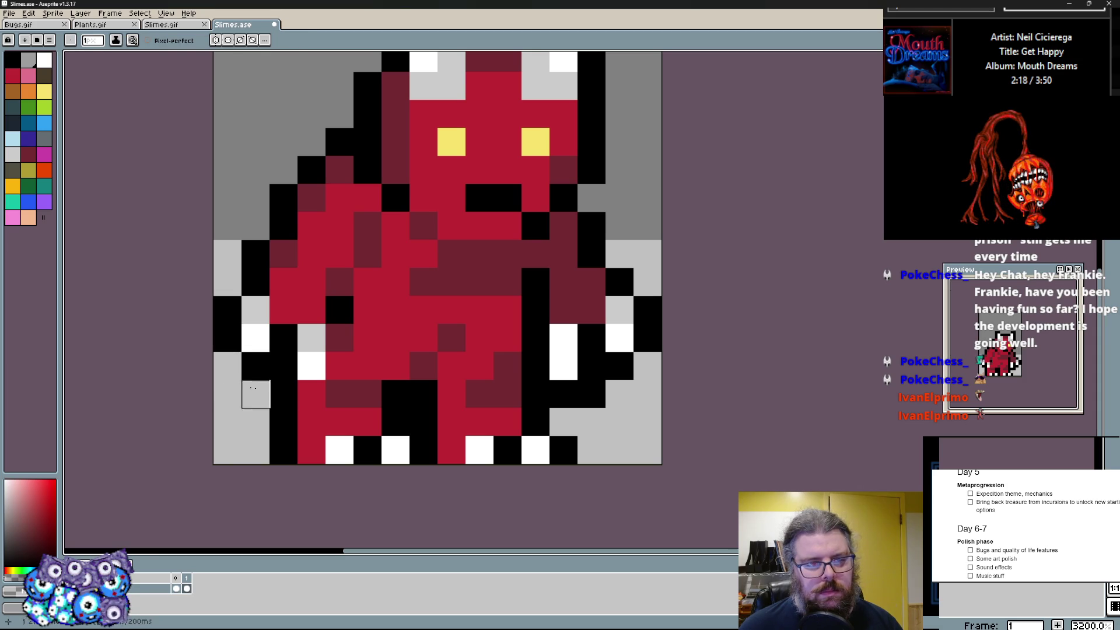
pyautogui.click(306, 391)
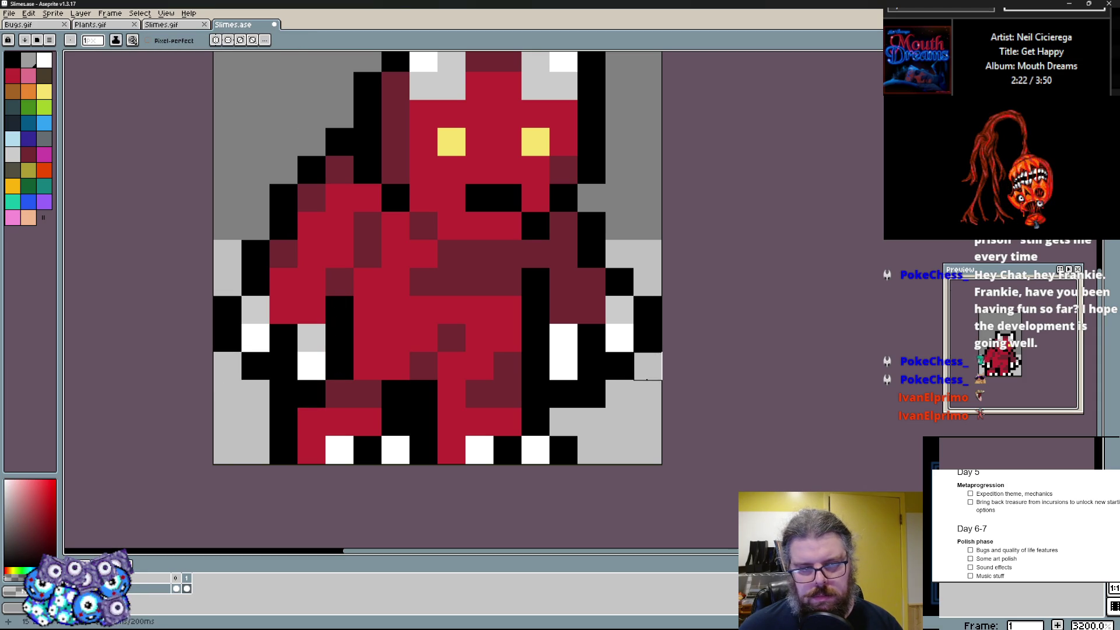
# - Clear stray black pixels beside the arms and legs back to background grey
pyautogui.moveTo(648, 369); pyautogui.dragTo(648, 307)
pyautogui.moveTo(255, 361); pyautogui.dragTo(227, 303)
pyautogui.moveTo(256, 381); pyautogui.dragTo(285, 394)
pyautogui.moveTo(619, 366)
pyautogui.mouseDown()
pyautogui.moveTo(565, 394)
pyautogui.moveTo(593, 385)
pyautogui.mouseUp()
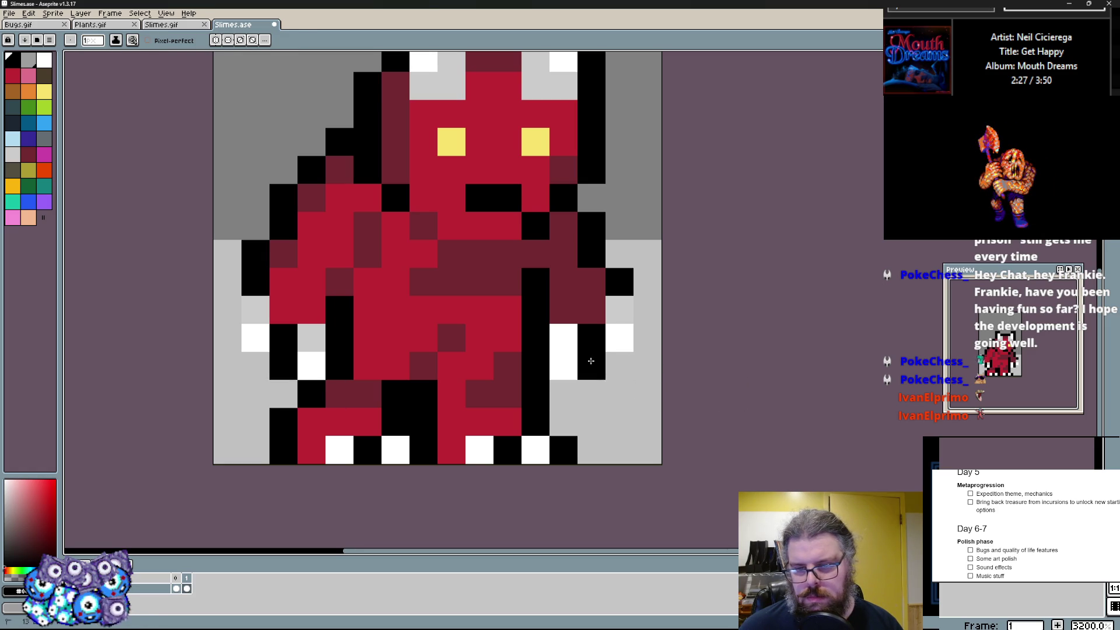
pyautogui.scroll(-3, 600, 420)
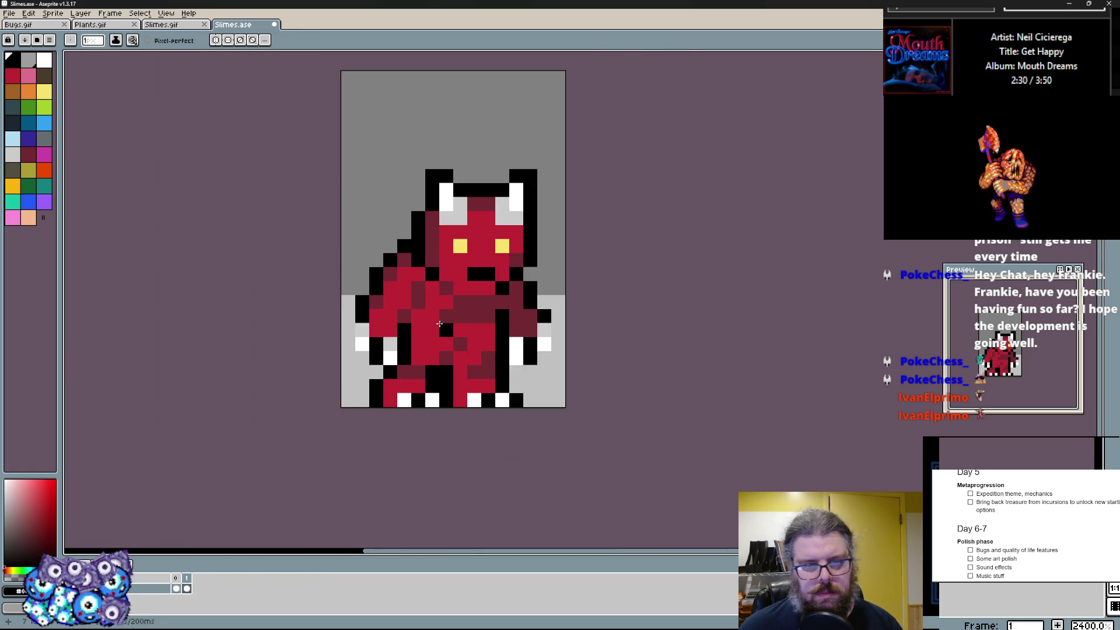
pyautogui.scroll(2, 569, 262)
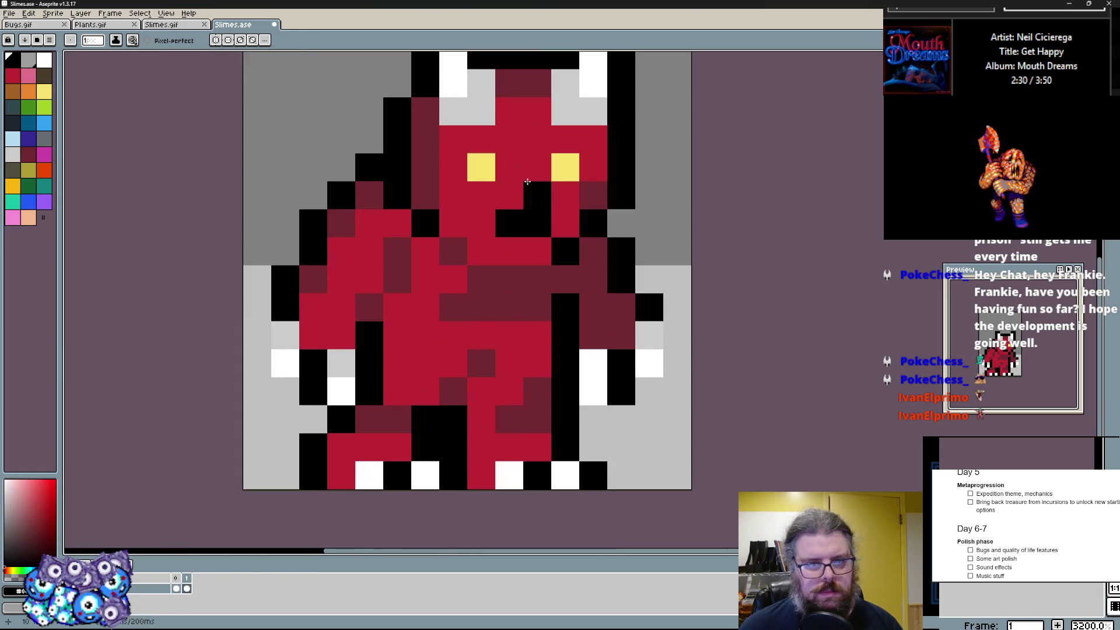
# - Add pink highlights on the demon's face and arm
pyautogui.click(29, 79)
pyautogui.click(481, 223)
pyautogui.click(566, 224)
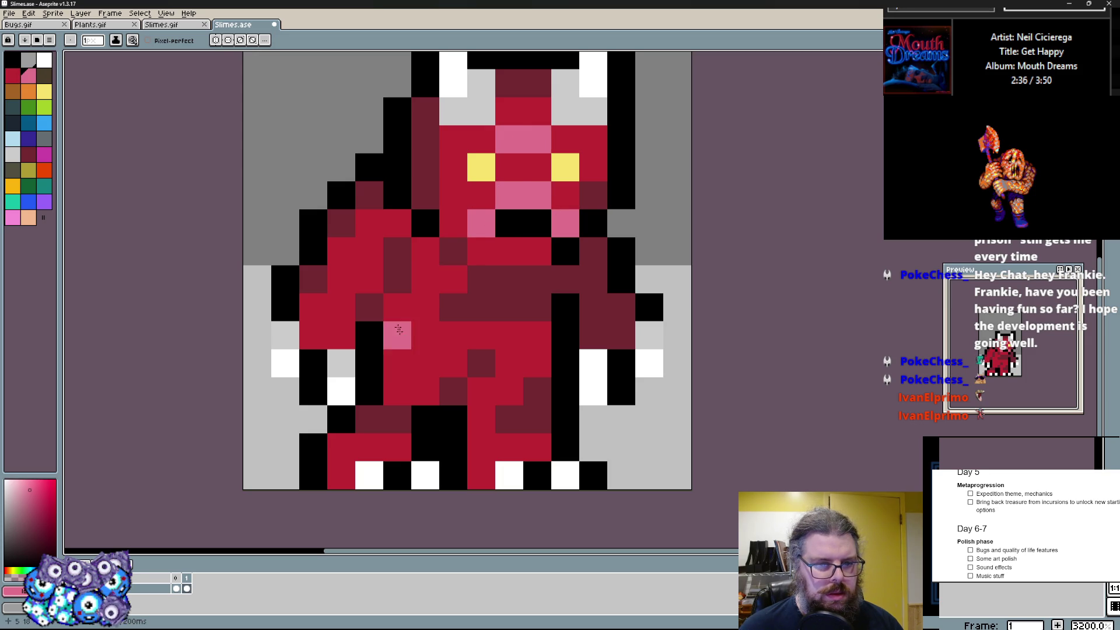
pyautogui.click(348, 298)
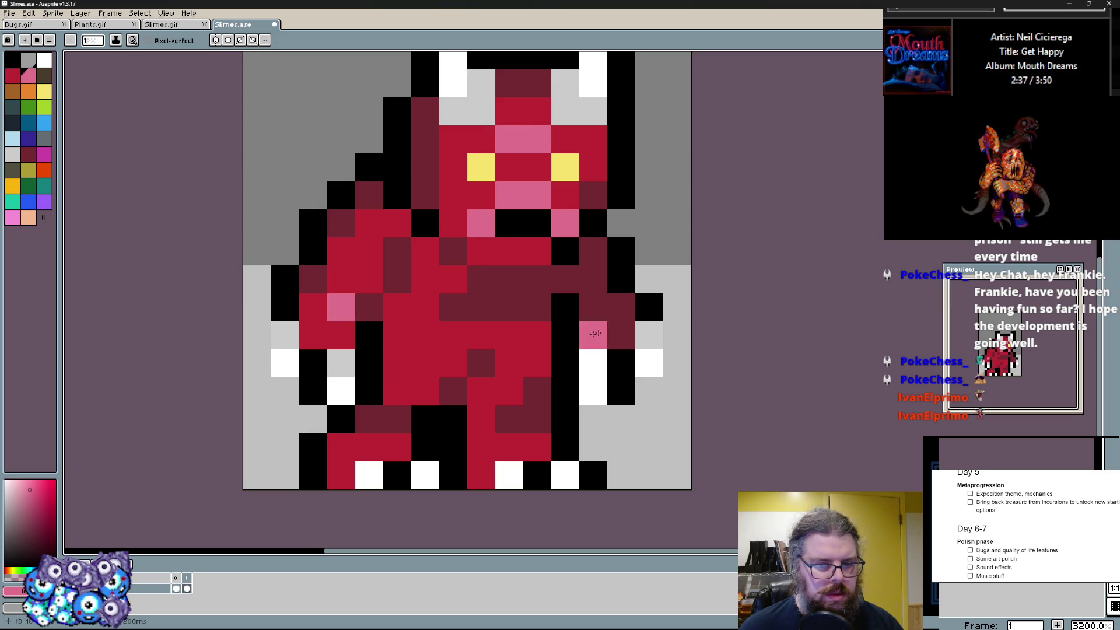
# - Repaint the lower legs in dark red and flip to the previous animation frame
pyautogui.keyDown('alt'); pyautogui.click(397, 398); pyautogui.keyUp('alt')
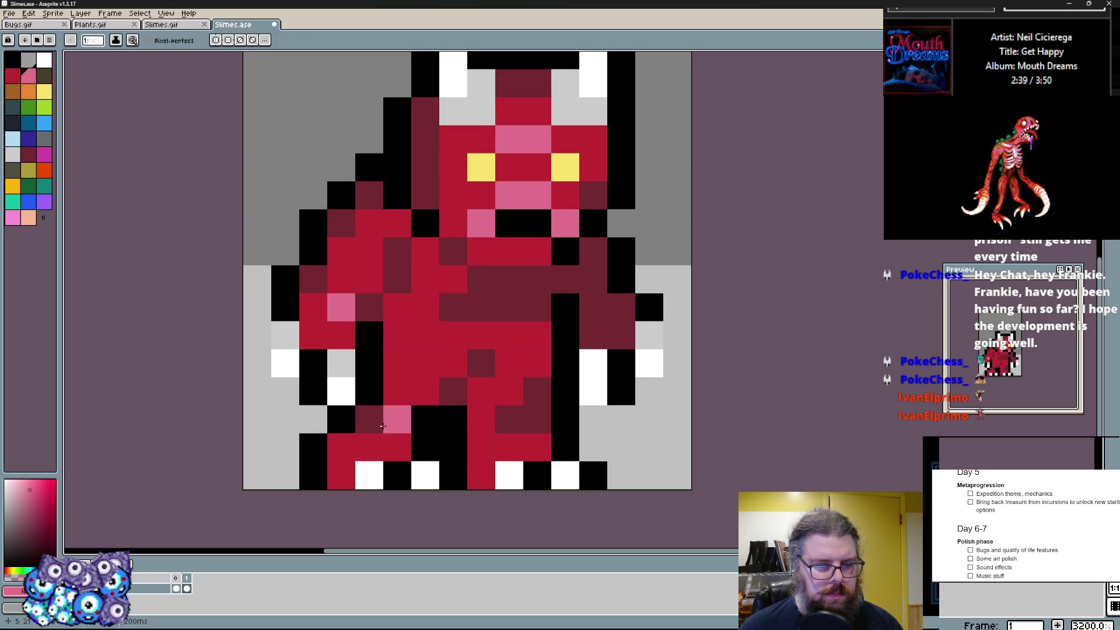
pyautogui.moveTo(455, 412)
pyautogui.mouseDown()
pyautogui.moveTo(455, 451)
pyautogui.moveTo(482, 448)
pyautogui.mouseUp()
pyautogui.moveTo(561, 420); pyautogui.dragTo(453, 439)
pyautogui.scroll(-1, 390, 430)
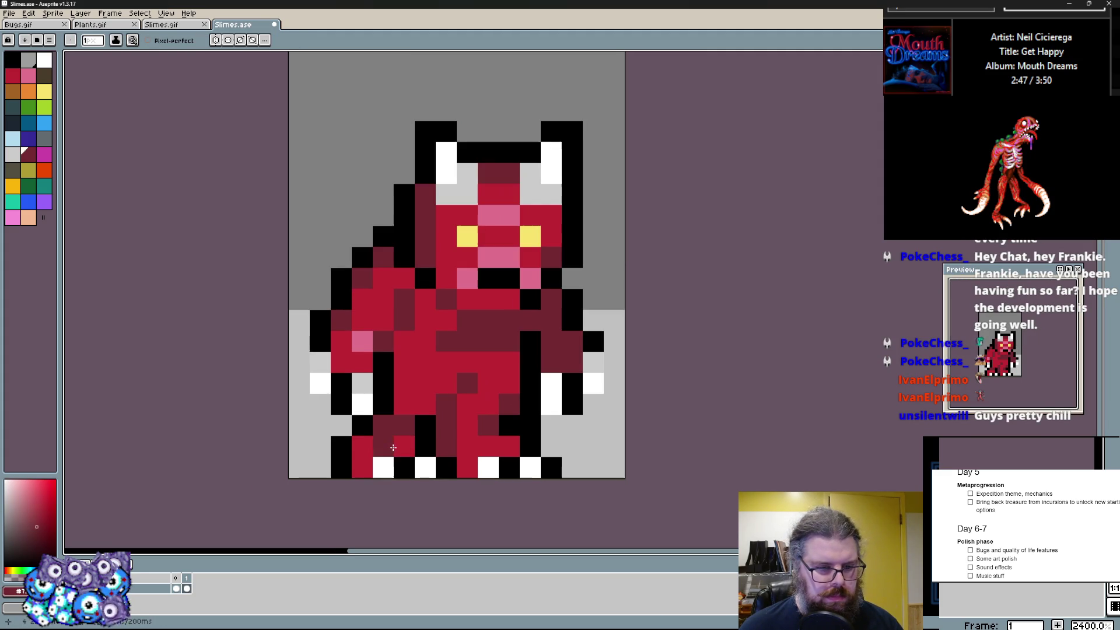
pyautogui.scroll(-1, 360, 411)
pyautogui.moveTo(360, 411); pyautogui.dragTo(401, 402)
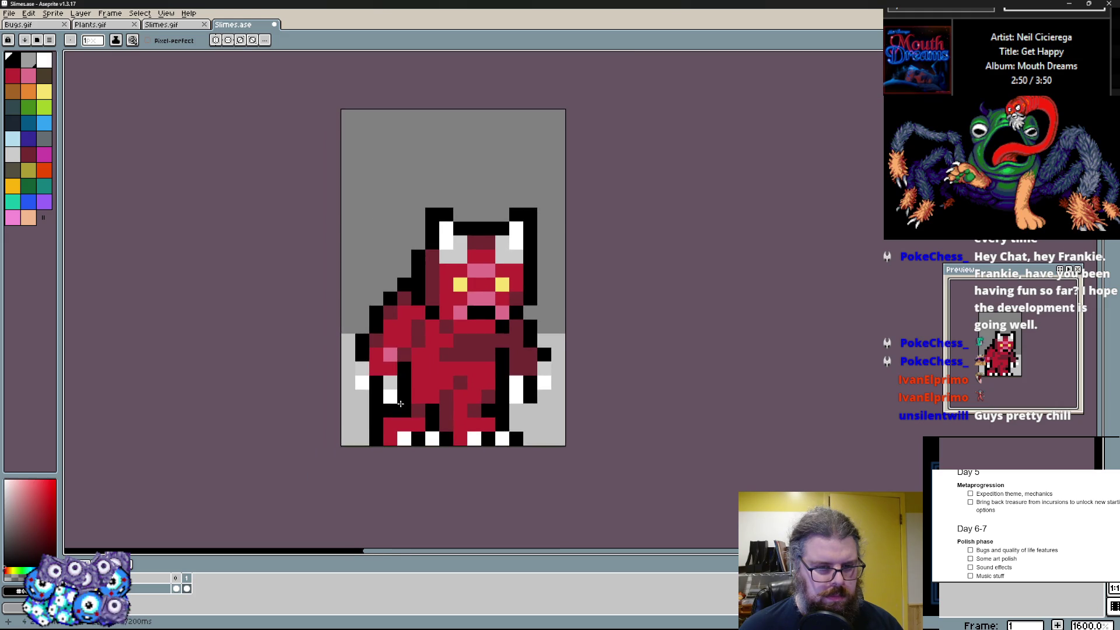
pyautogui.scroll(1, 571, 335)
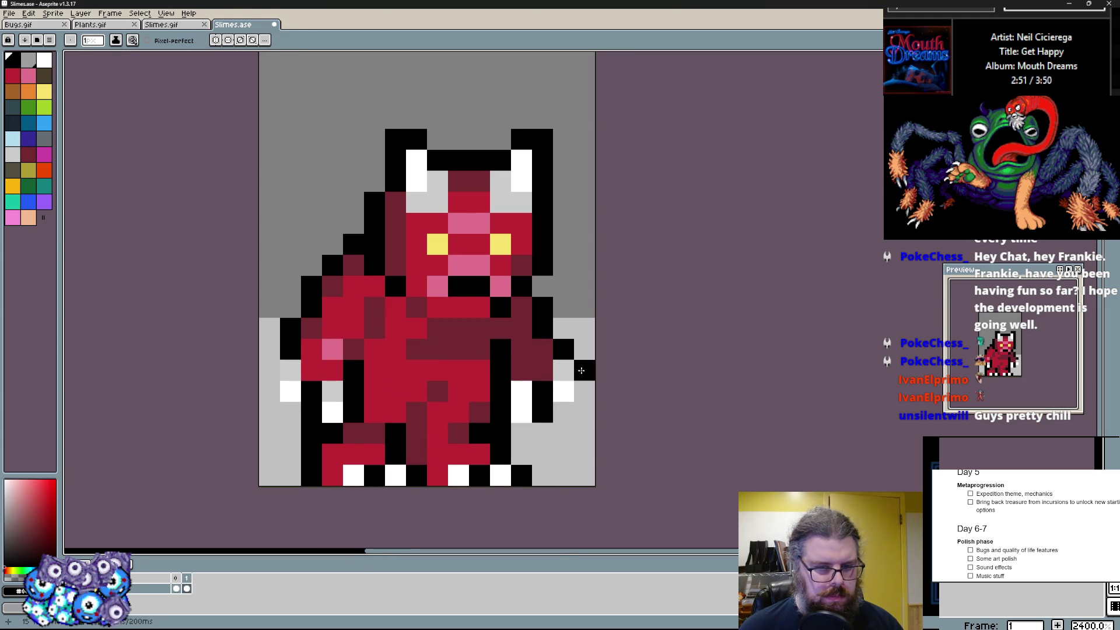
pyautogui.scroll(-1, 563, 323)
pyautogui.press('Left')
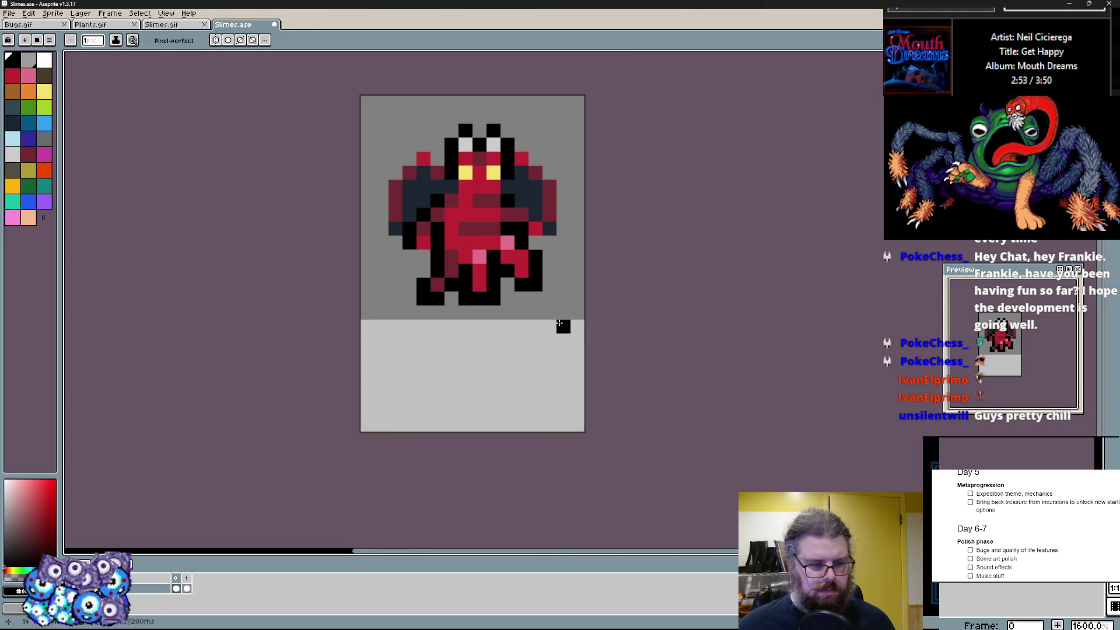
pyautogui.scroll(1, 533, 328)
pyautogui.press('Right')
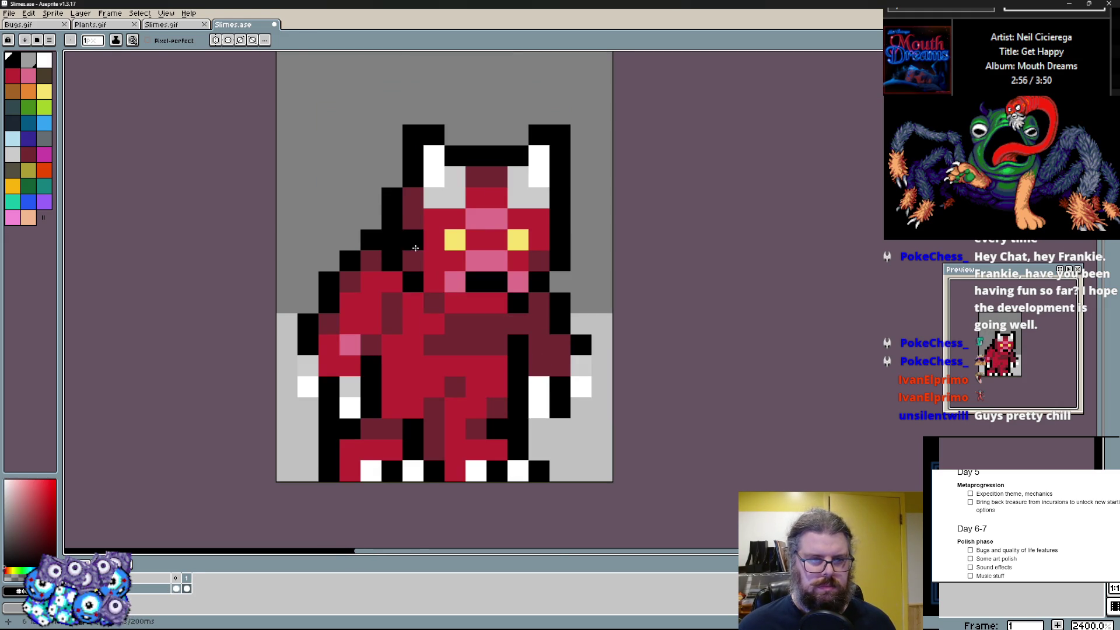
pyautogui.moveTo(413, 301); pyautogui.dragTo(427, 337)
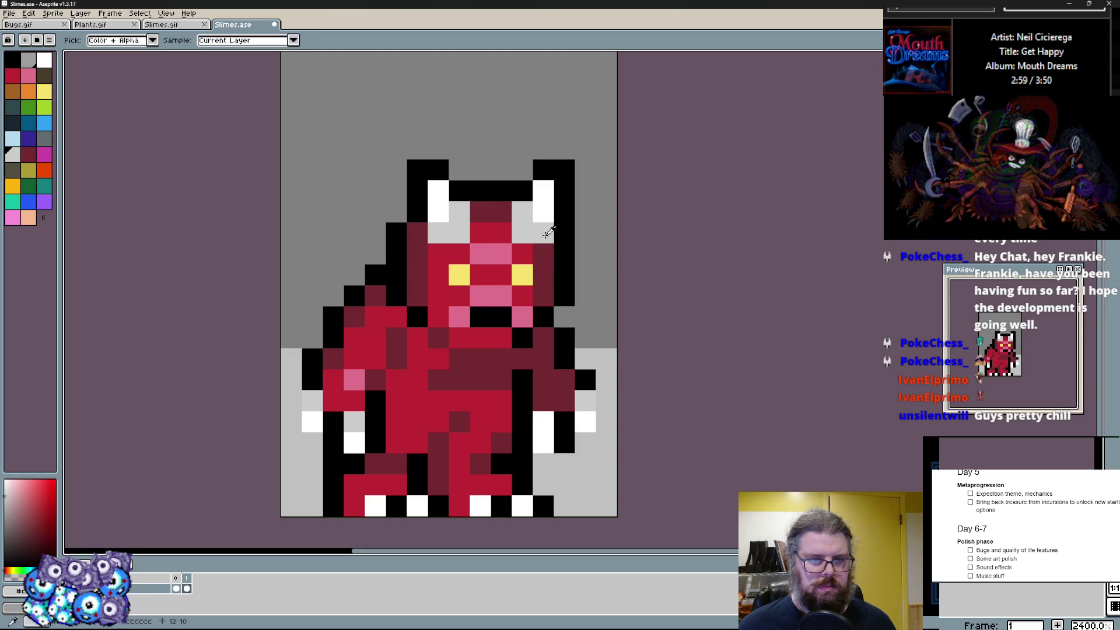
pyautogui.scroll(-1, 456, 206)
pyautogui.press('Right')
pyautogui.press('Left')
pyautogui.scroll(-1, 357, 245)
pyautogui.moveTo(439, 345); pyautogui.dragTo(460, 357)
pyautogui.press('m')
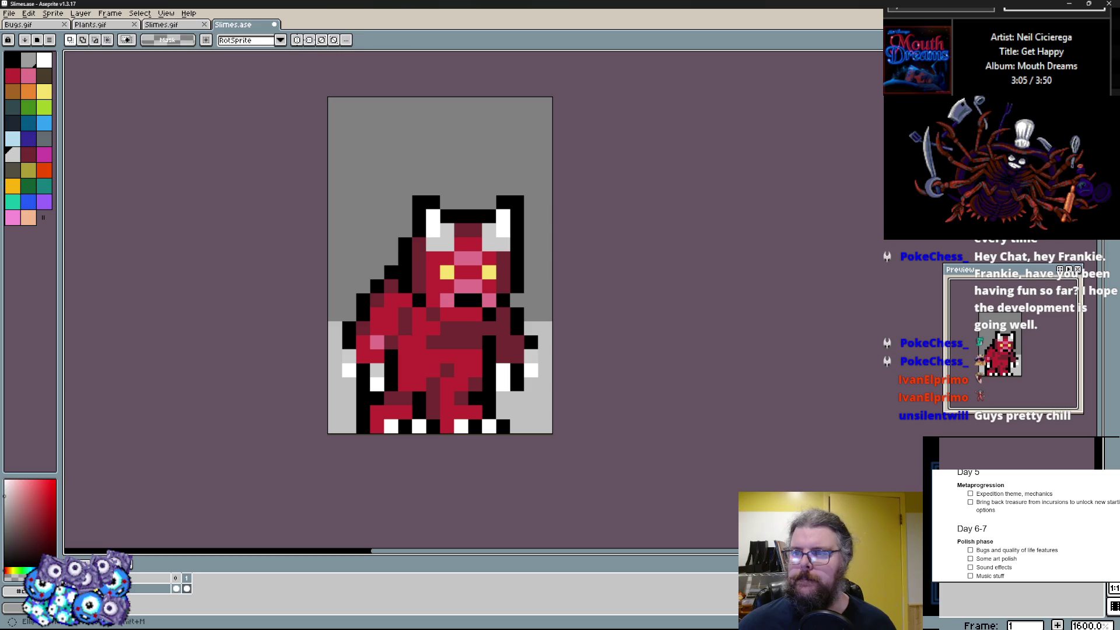
pyautogui.moveTo(613, 79); pyautogui.dragTo(443, 392)
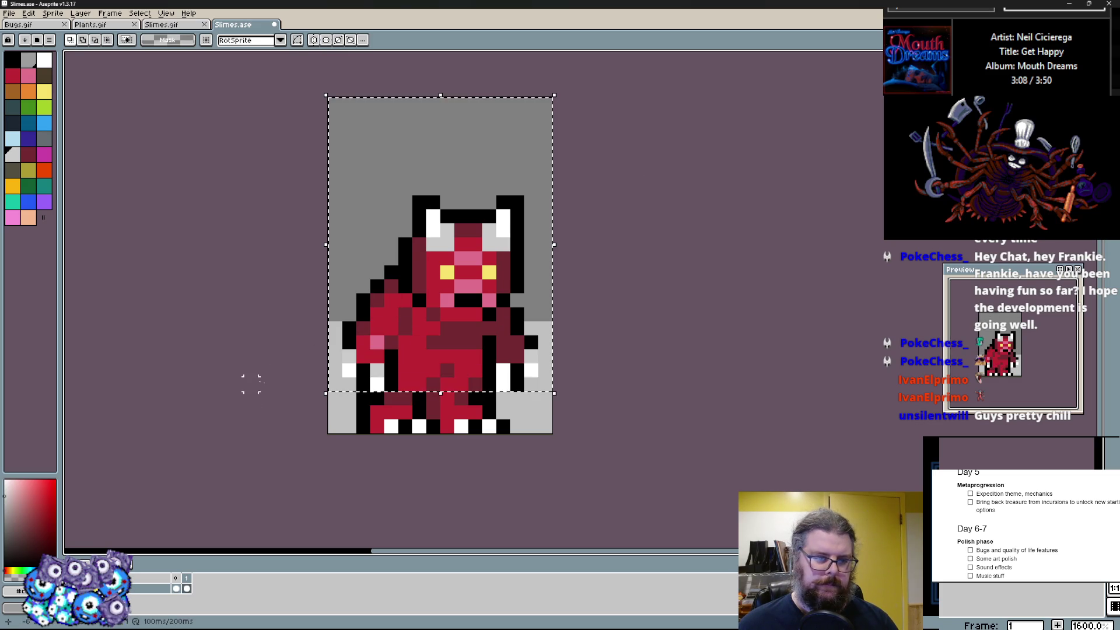
pyautogui.press('Up')
pyautogui.press('Up')
pyautogui.hotkey('ctrl', 'd')
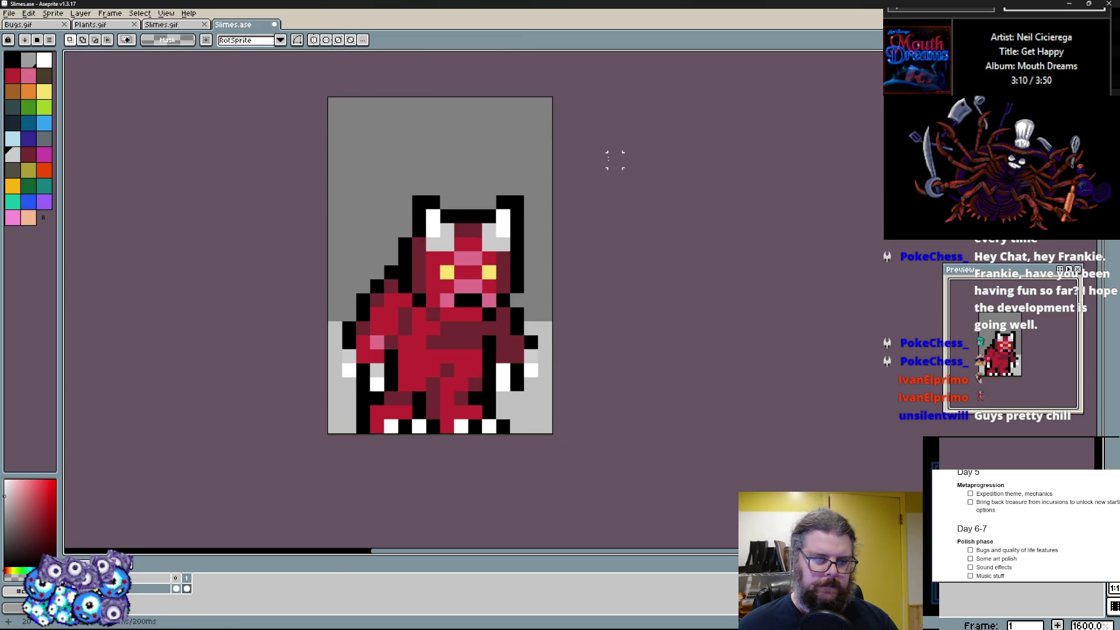
pyautogui.hotkey('ctrl', 'z')
pyautogui.hotkey('ctrl', 'd')
pyautogui.scroll(1, 530, 445)
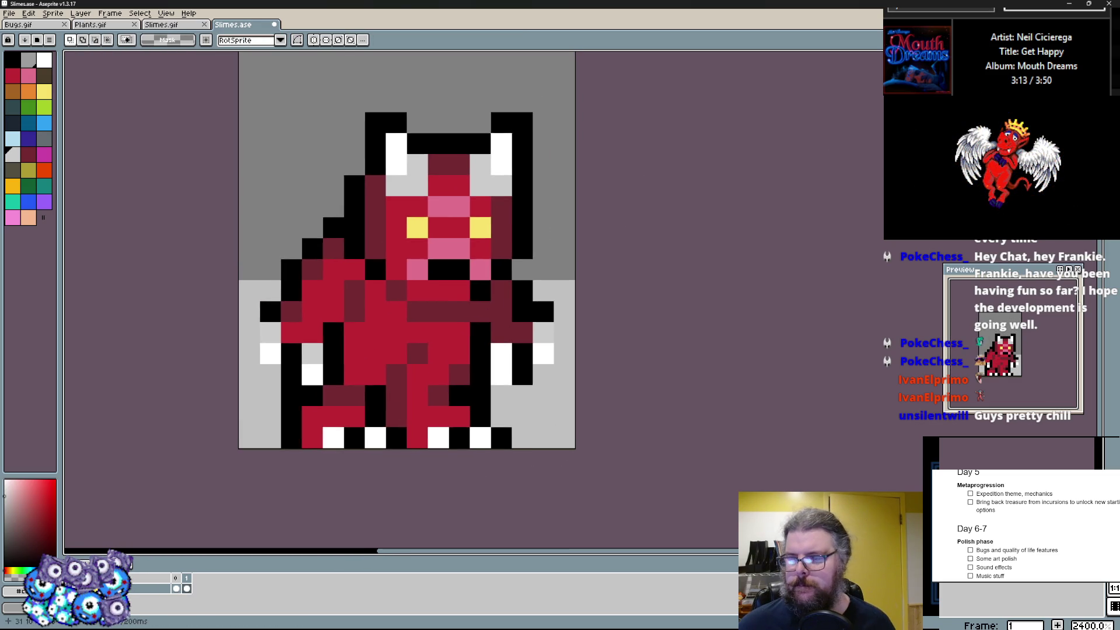
pyautogui.scroll(-1, 529, 445)
pyautogui.press('Right')
pyautogui.press('Left')
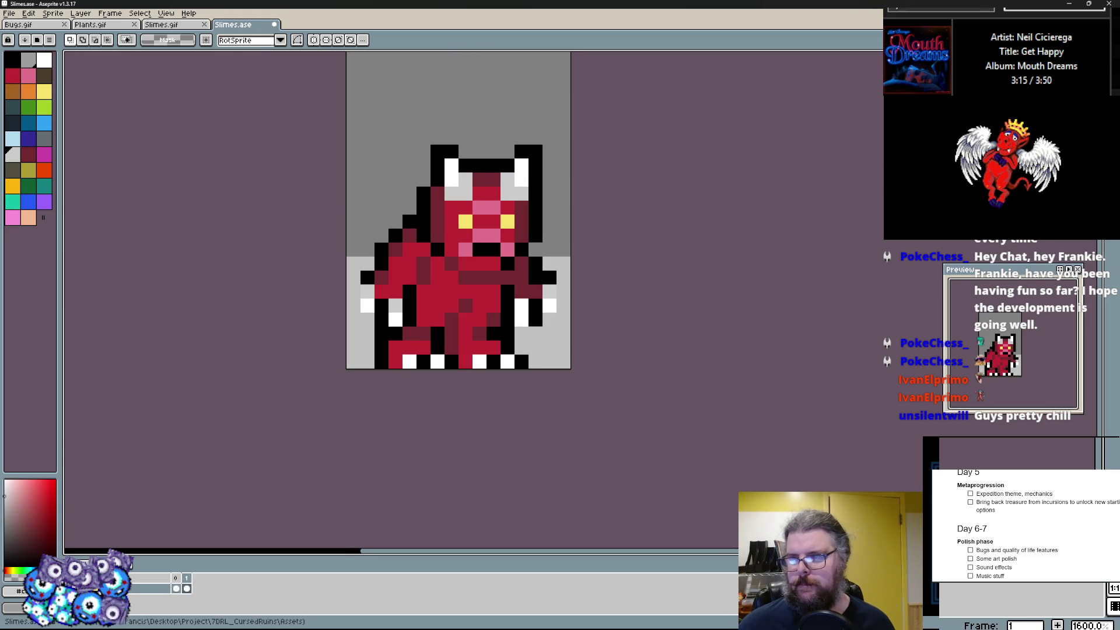
pyautogui.press('b')
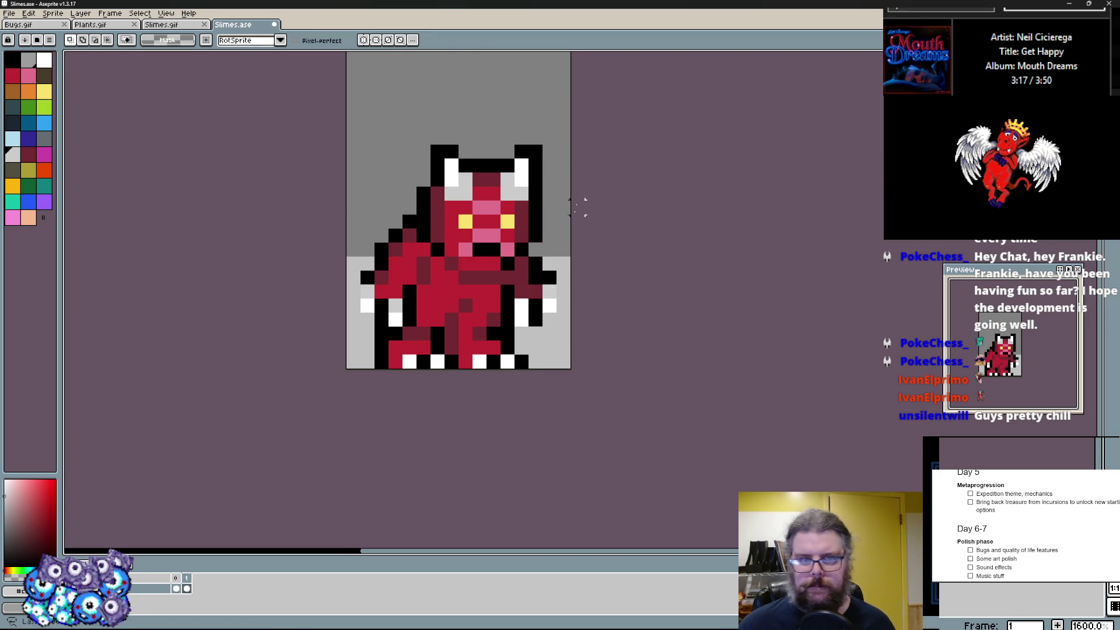
pyautogui.moveTo(568, 80); pyautogui.dragTo(367, 205)
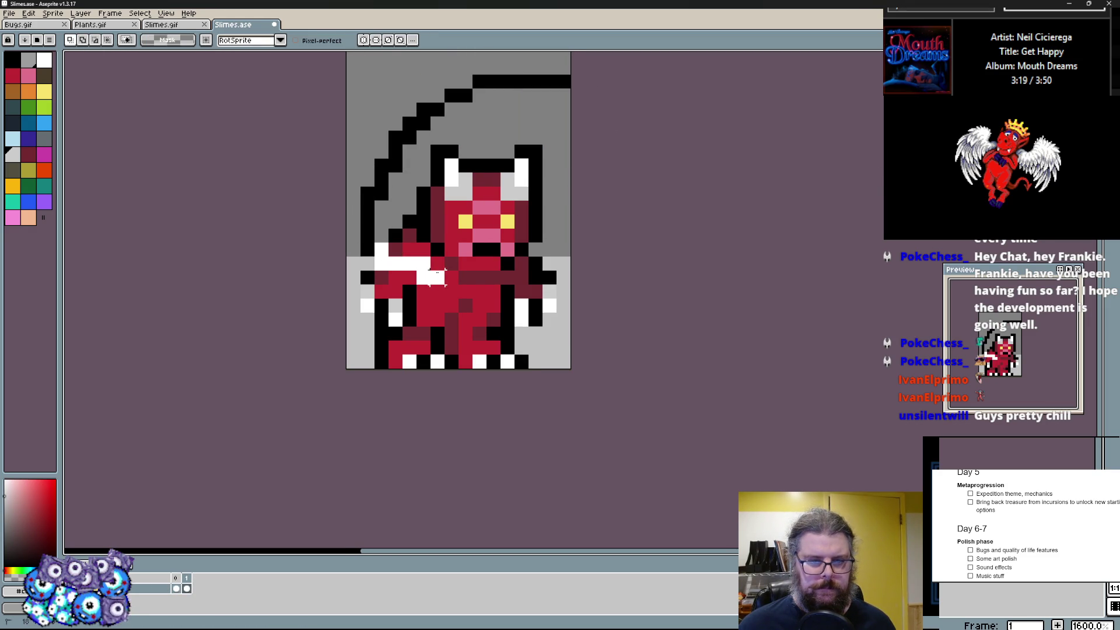
pyautogui.press('Right')
pyautogui.press('m')
pyautogui.hotkey('ctrl', 'd')
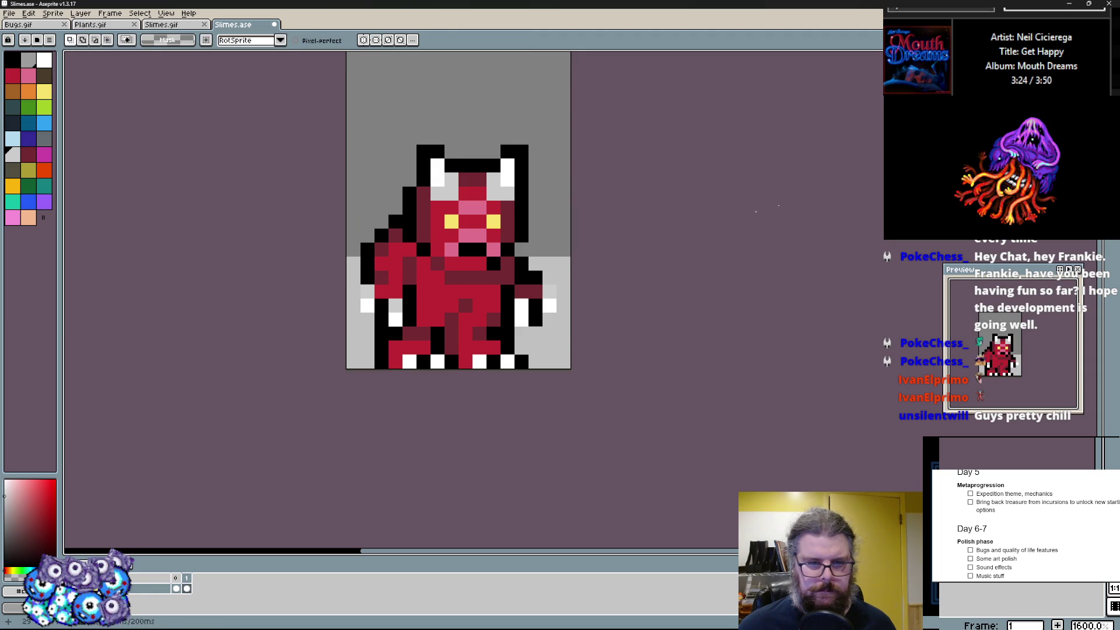
pyautogui.press('b')
pyautogui.scroll(1, 455, 210)
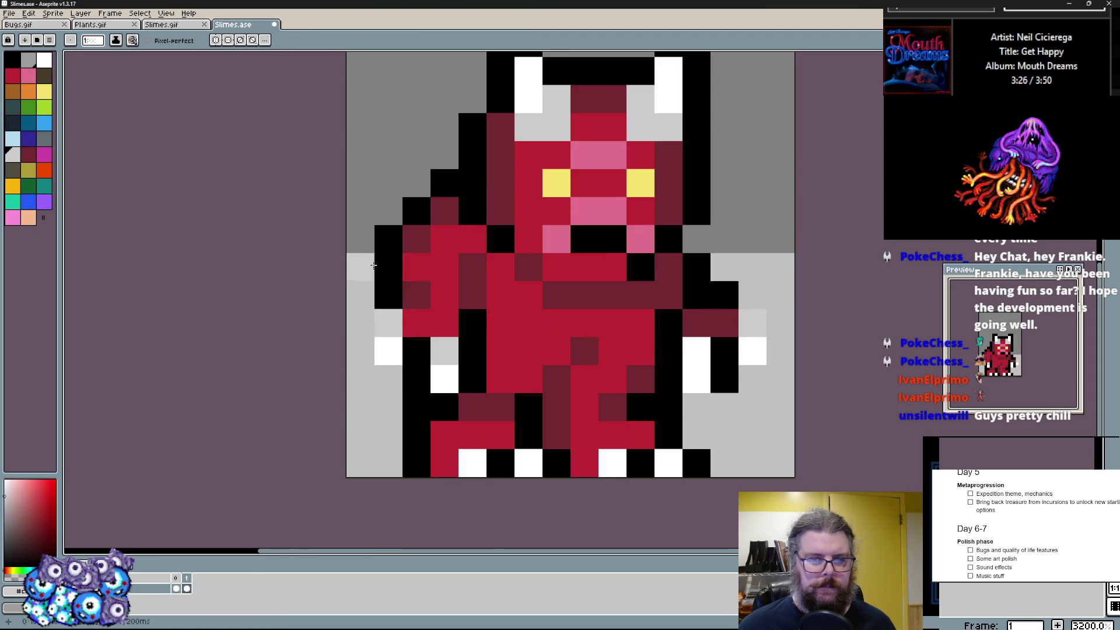
# - Touch up the demon's arms and claws with dark red, light grey and black outline pixels
pyautogui.click(412, 245)
pyautogui.hscroll(3, 384, 200)
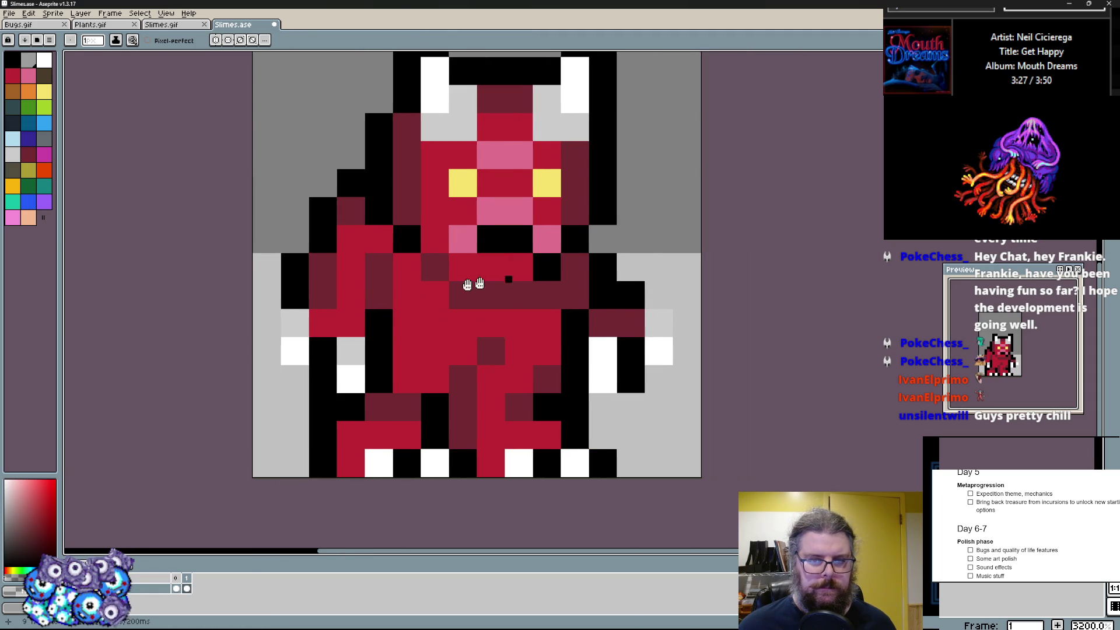
pyautogui.moveTo(507, 302); pyautogui.dragTo(578, 333)
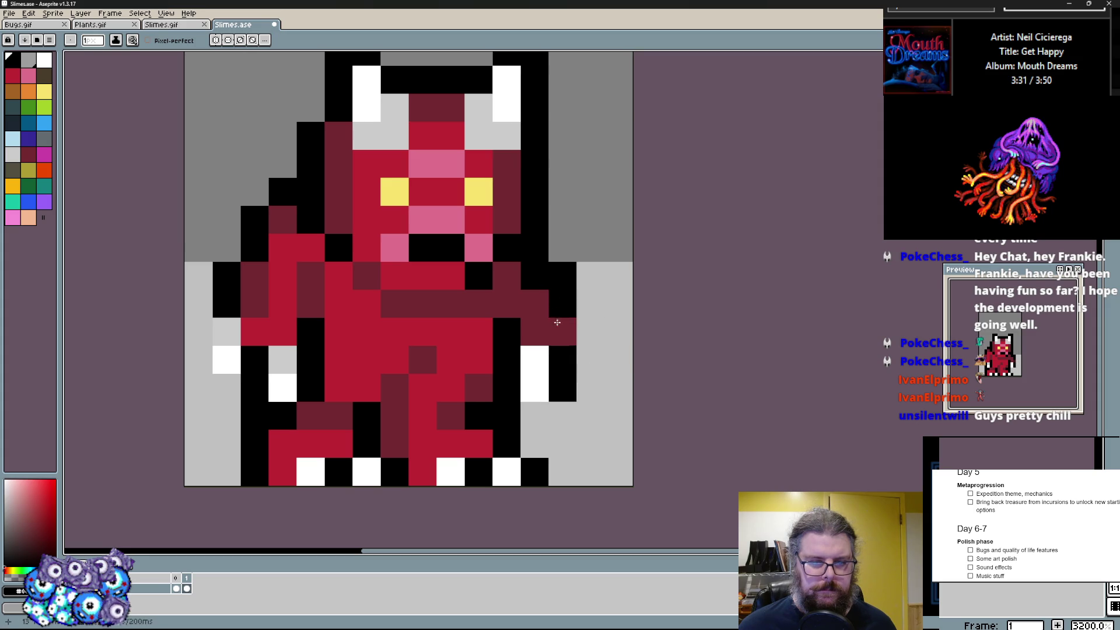
pyautogui.click(560, 333)
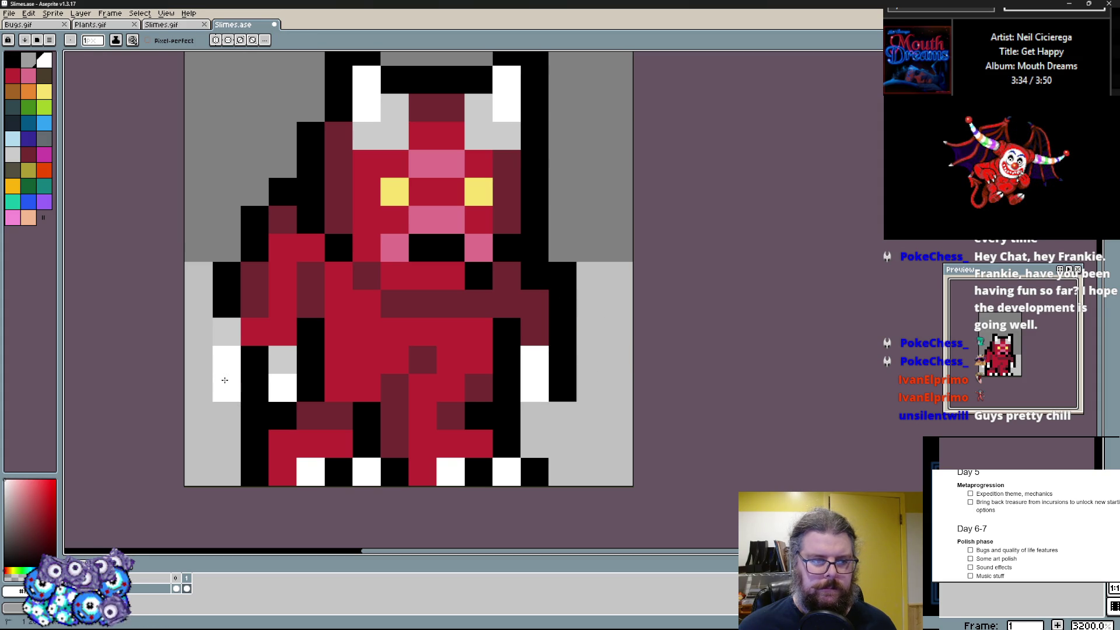
pyautogui.click(218, 353)
pyautogui.moveTo(200, 319); pyautogui.dragTo(221, 419)
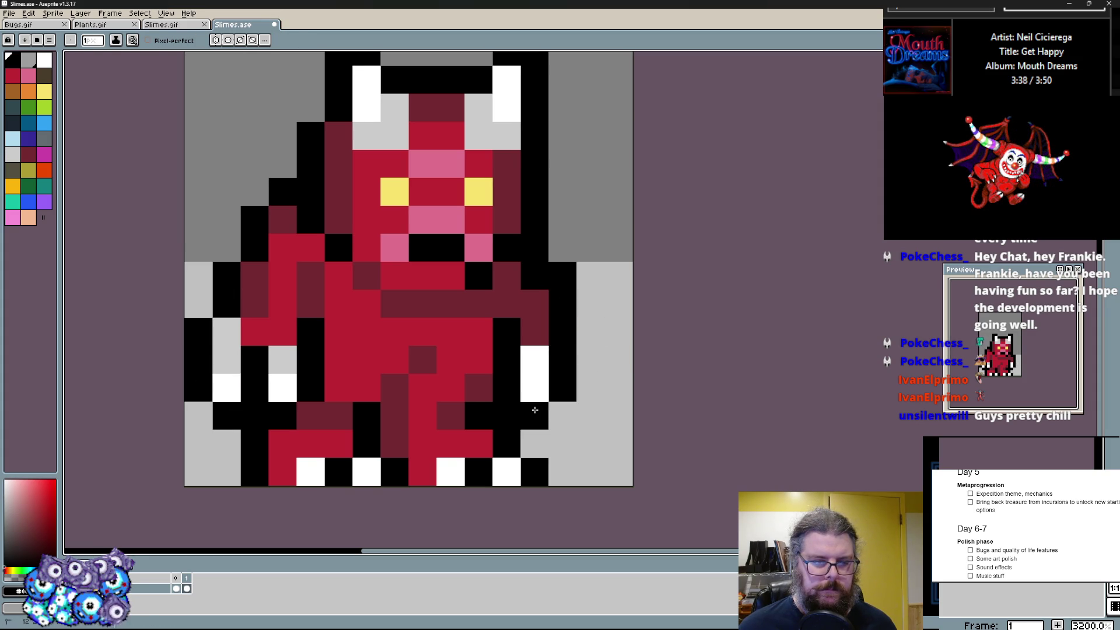
pyautogui.click(280, 359)
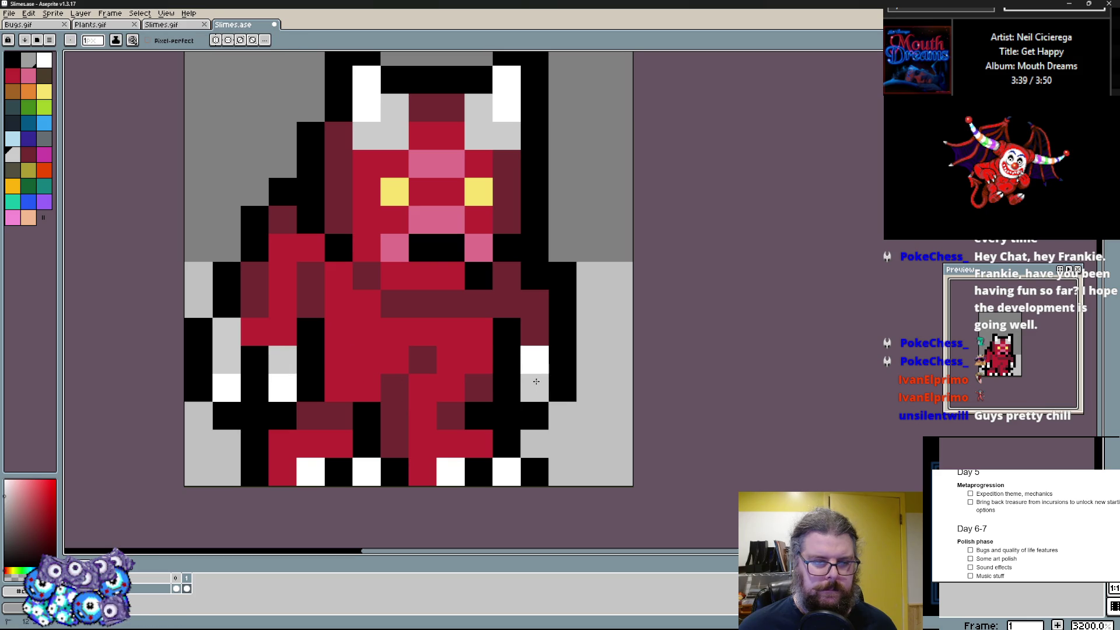
pyautogui.click(276, 324)
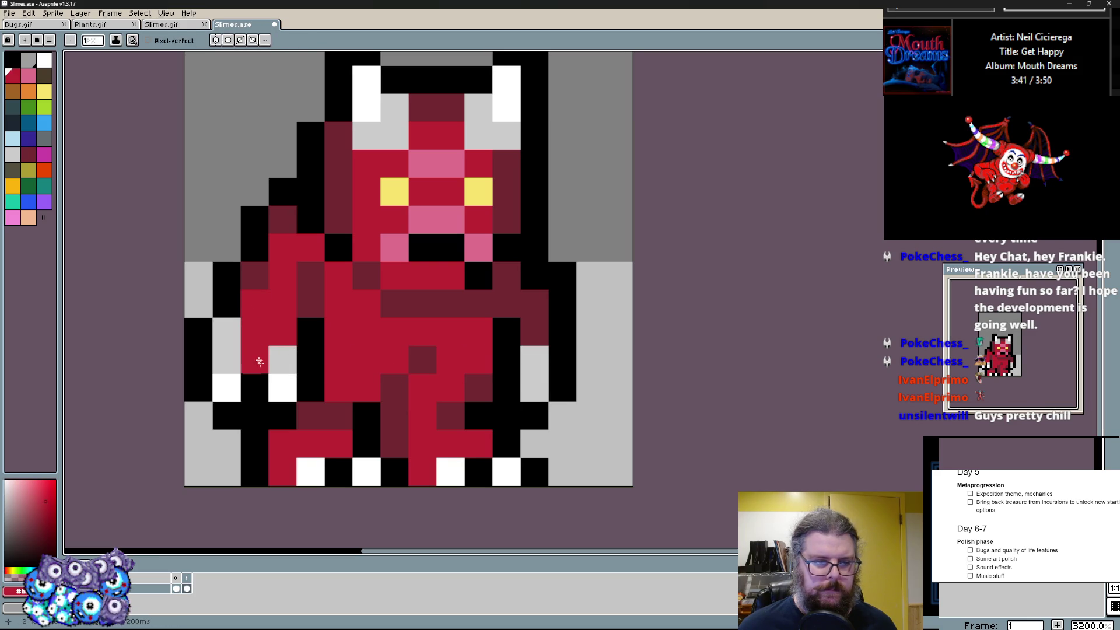
pyautogui.scroll(-3, 394, 263)
pyautogui.scroll(3, 394, 262)
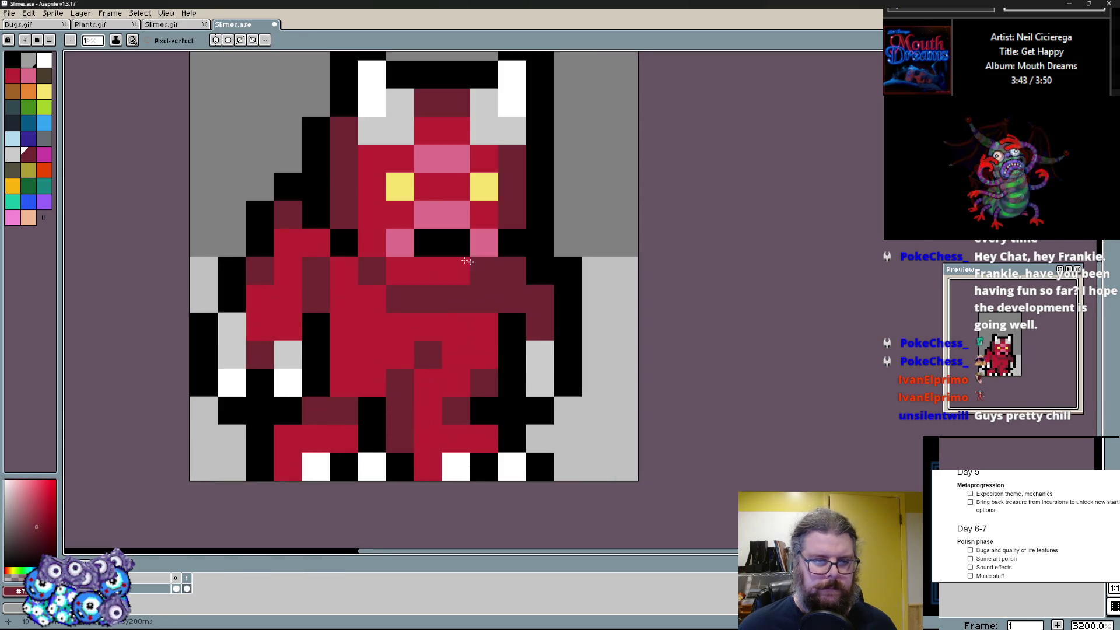
pyautogui.scroll(-1, 481, 263)
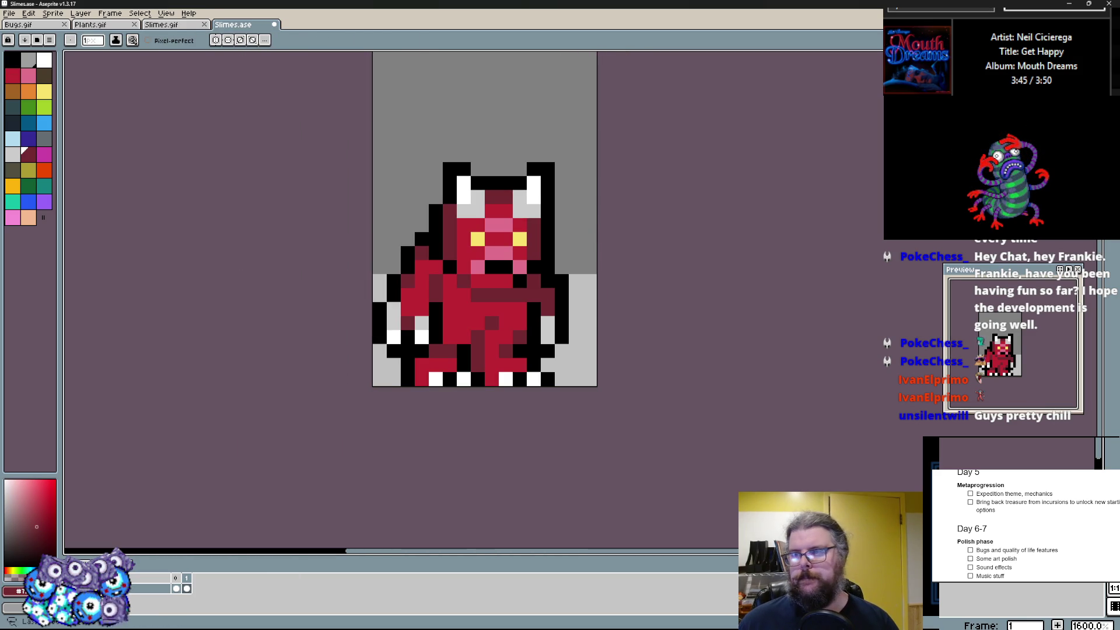
# - Select all and deselect, browse frames, then add a new empty frame after the demon
pyautogui.press('m')
pyautogui.hotkey('ctrl', 'a')
pyautogui.hotkey('ctrl', 'd')
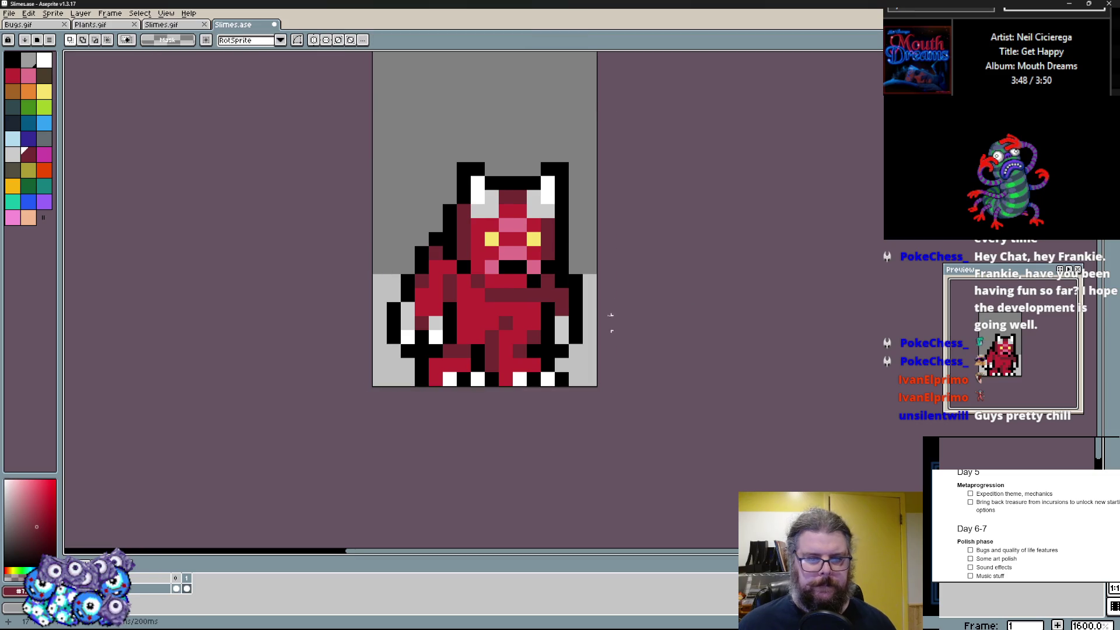
pyautogui.scroll(-1, 613, 306)
pyautogui.scroll(1, 446, 350)
pyautogui.press('Left')
pyautogui.scroll(-1, 491, 332)
pyautogui.scroll(1, 508, 326)
pyautogui.press('Right')
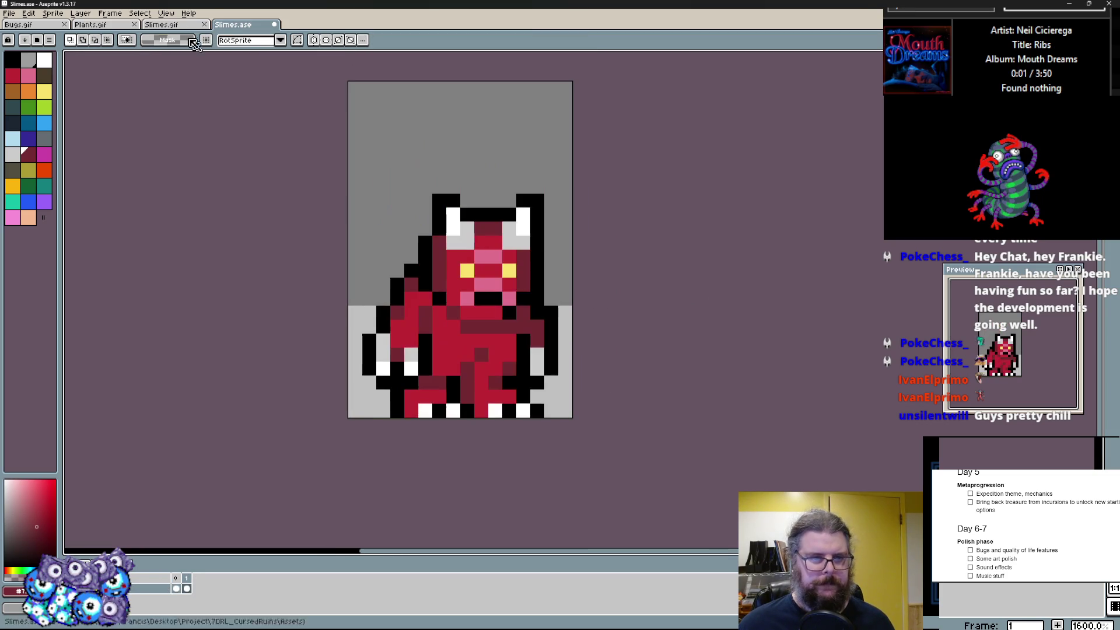
pyautogui.click(111, 13)
pyautogui.click(136, 64)
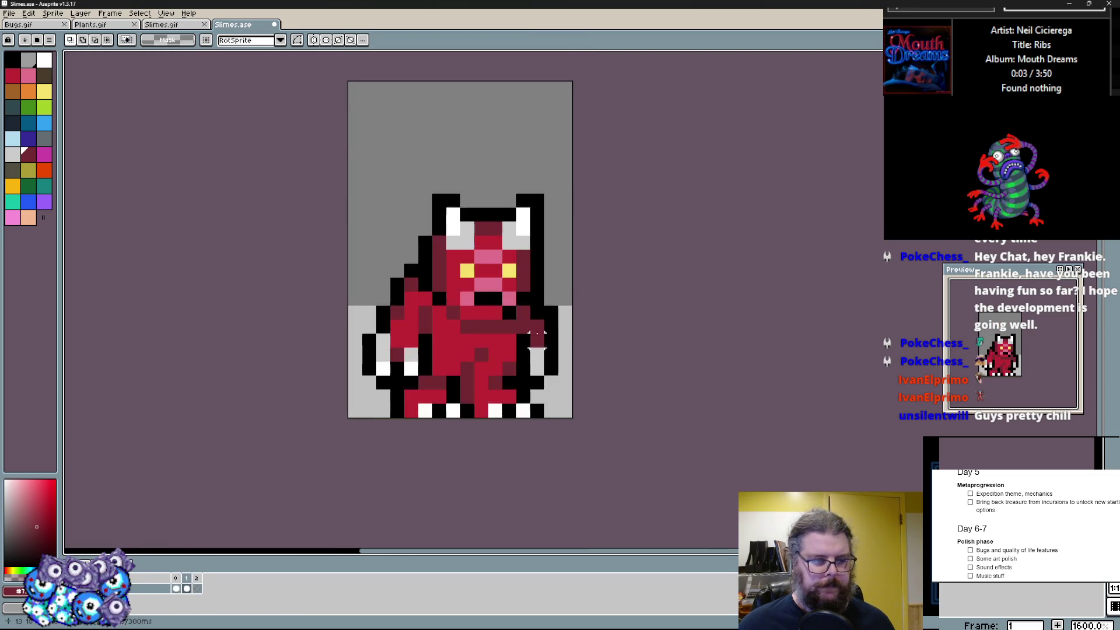
pyautogui.scroll(1, 624, 306)
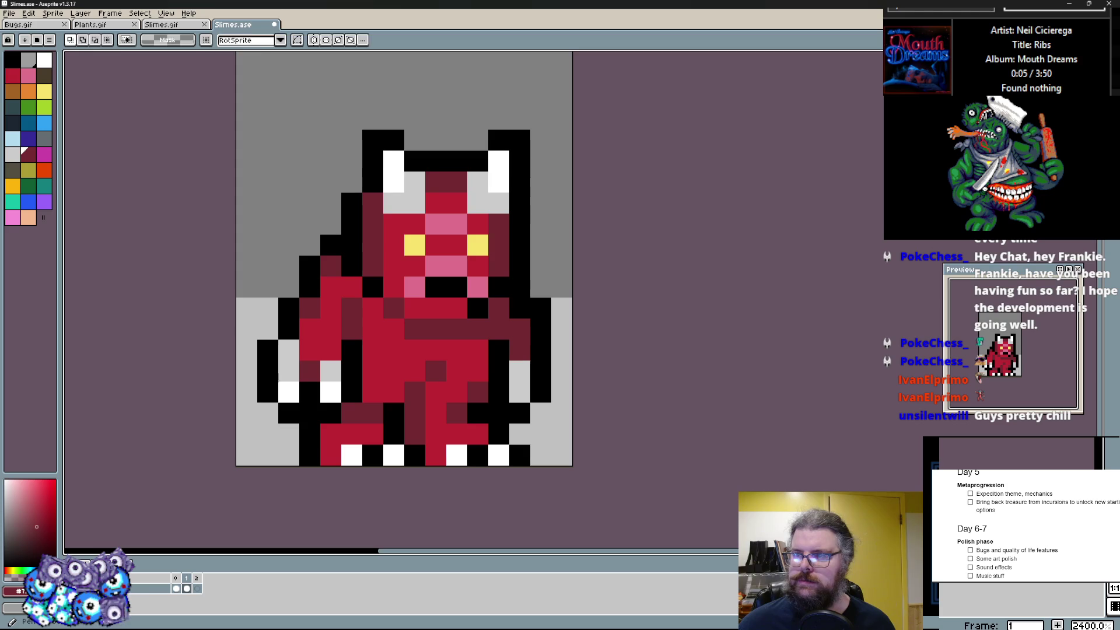
pyautogui.press('b')
pyautogui.scroll(-1, 474, 335)
pyautogui.scroll(-1, 468, 350)
# - On the new frame, block out a round dark red head blob and widen it downward into a body
pyautogui.press('Right')
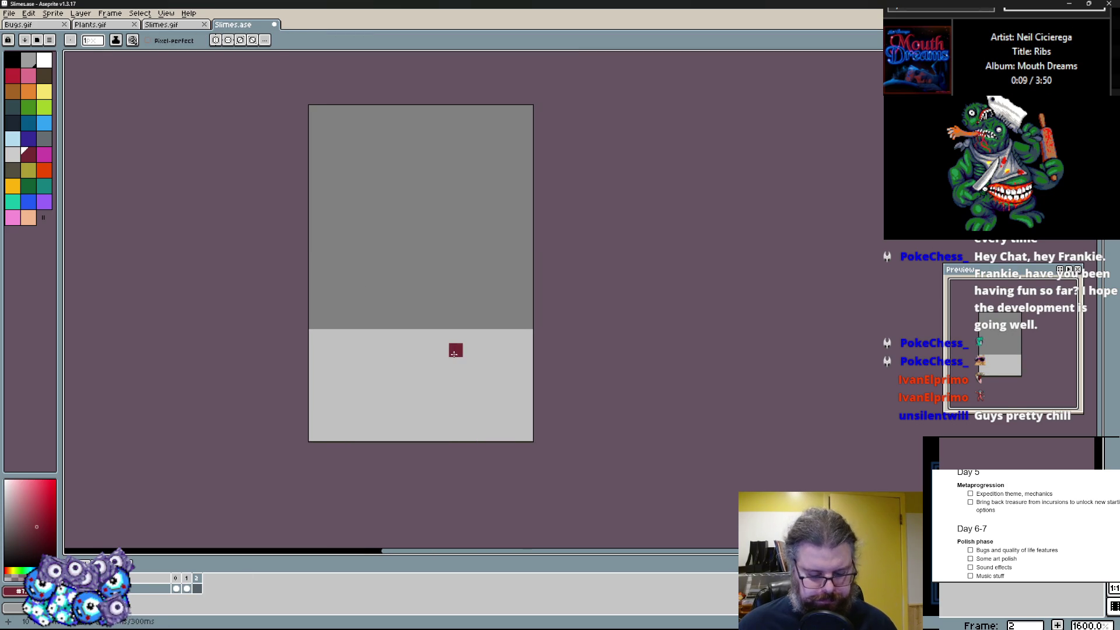
pyautogui.scroll(1, 412, 280)
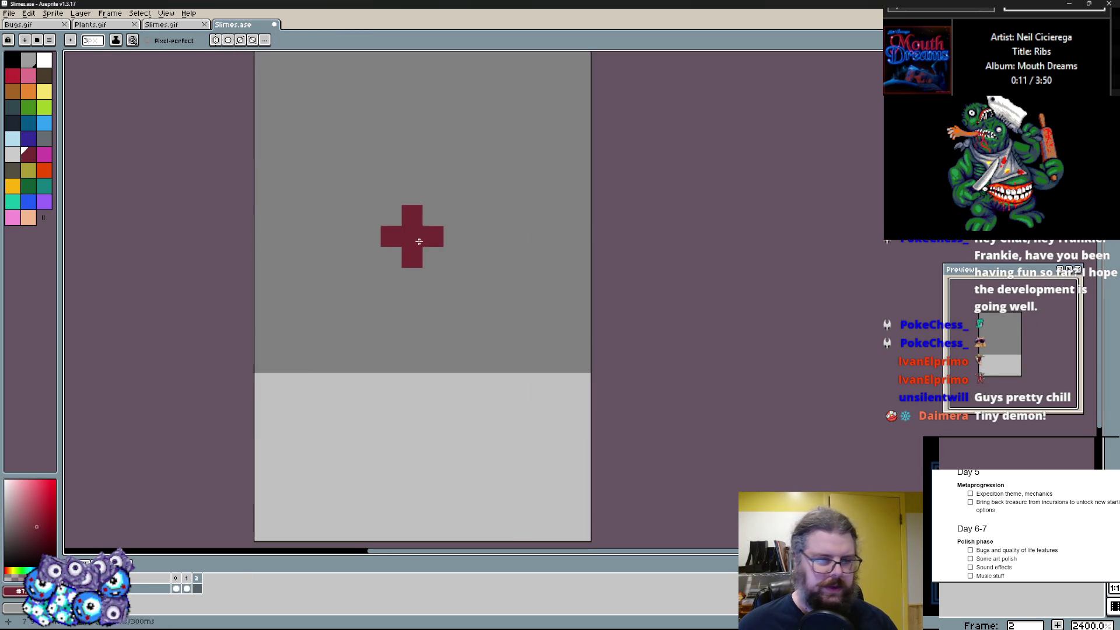
pyautogui.scroll(-1, 411, 262)
pyautogui.moveTo(430, 258); pyautogui.dragTo(429, 282)
pyautogui.hotkey('ctrl', 'z')
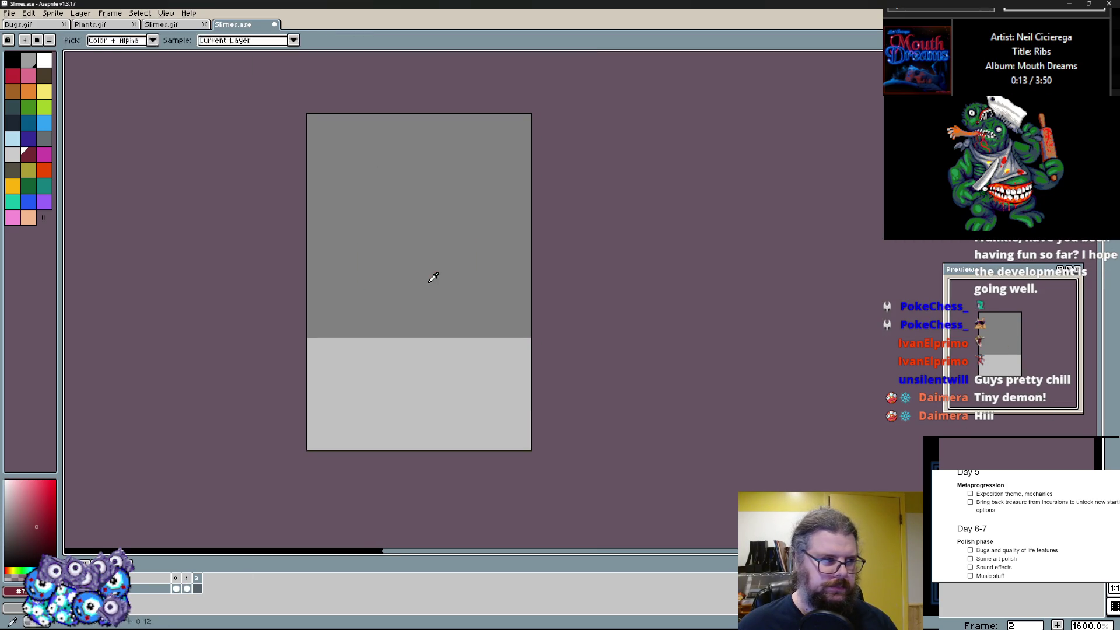
pyautogui.moveTo(407, 218); pyautogui.dragTo(438, 245)
pyautogui.moveTo(411, 175); pyautogui.dragTo(427, 211)
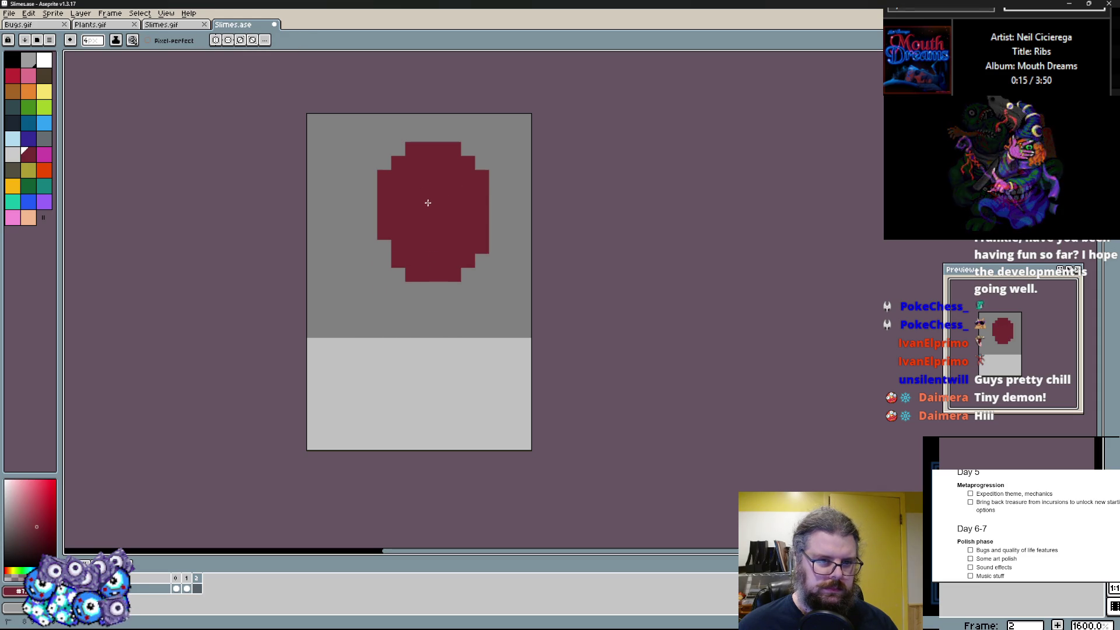
pyautogui.scroll(1, 412, 237)
pyautogui.moveTo(351, 219); pyautogui.dragTo(351, 334)
pyautogui.hotkey('ctrl', 'z')
pyautogui.moveTo(333, 197)
pyautogui.mouseDown()
pyautogui.moveTo(355, 188)
pyautogui.moveTo(332, 341)
pyautogui.mouseUp()
pyautogui.moveTo(350, 280); pyautogui.dragTo(402, 394)
pyautogui.moveTo(403, 262)
pyautogui.mouseDown()
pyautogui.moveTo(464, 377)
pyautogui.moveTo(529, 224)
pyautogui.moveTo(543, 368)
pyautogui.mouseUp()
pyautogui.scroll(-1, 438, 394)
pyautogui.moveTo(346, 416)
pyautogui.mouseDown()
pyautogui.moveTo(346, 464)
pyautogui.moveTo(324, 456)
pyautogui.mouseUp()
pyautogui.moveTo(464, 437)
pyautogui.mouseDown()
pyautogui.moveTo(490, 421)
pyautogui.moveTo(534, 438)
pyautogui.mouseUp()
pyautogui.scroll(1, 438, 394)
# - Fill the grey gaps and holes between head and body with dark red
pyautogui.click(373, 382)
pyautogui.moveTo(373, 381)
pyautogui.mouseDown()
pyautogui.moveTo(297, 438)
pyautogui.moveTo(351, 389)
pyautogui.mouseUp()
pyautogui.moveTo(473, 411); pyautogui.dragTo(525, 420)
pyautogui.moveTo(429, 403); pyautogui.dragTo(422, 281)
pyautogui.click(400, 292)
pyautogui.click(401, 403)
pyautogui.click(338, 239)
pyautogui.scroll(1, 351, 263)
# - Paint a bright red round head over the dark shape and touch up its edge
pyautogui.click(13, 75)
pyautogui.moveTo(446, 245)
pyautogui.mouseDown()
pyautogui.moveTo(403, 201)
pyautogui.moveTo(472, 175)
pyautogui.moveTo(386, 218)
pyautogui.moveTo(438, 97)
pyautogui.moveTo(542, 175)
pyautogui.mouseUp()
pyautogui.moveTo(542, 176); pyautogui.dragTo(525, 306)
pyautogui.press('alt')
pyautogui.rightClick(472, 323)
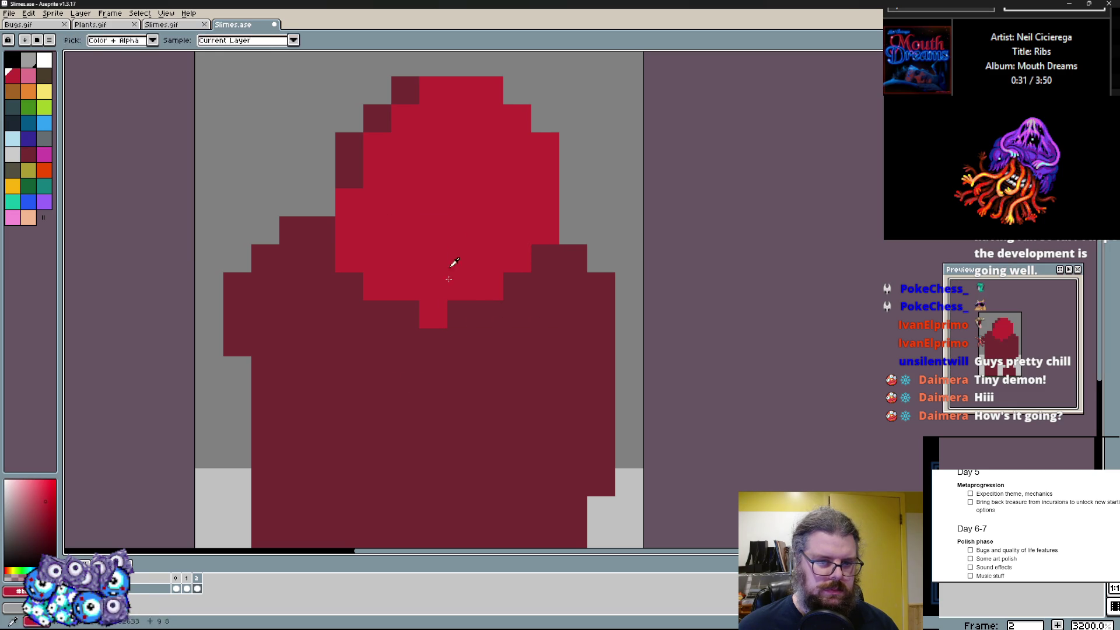
pyautogui.press('b')
pyautogui.moveTo(456, 249); pyautogui.dragTo(449, 303)
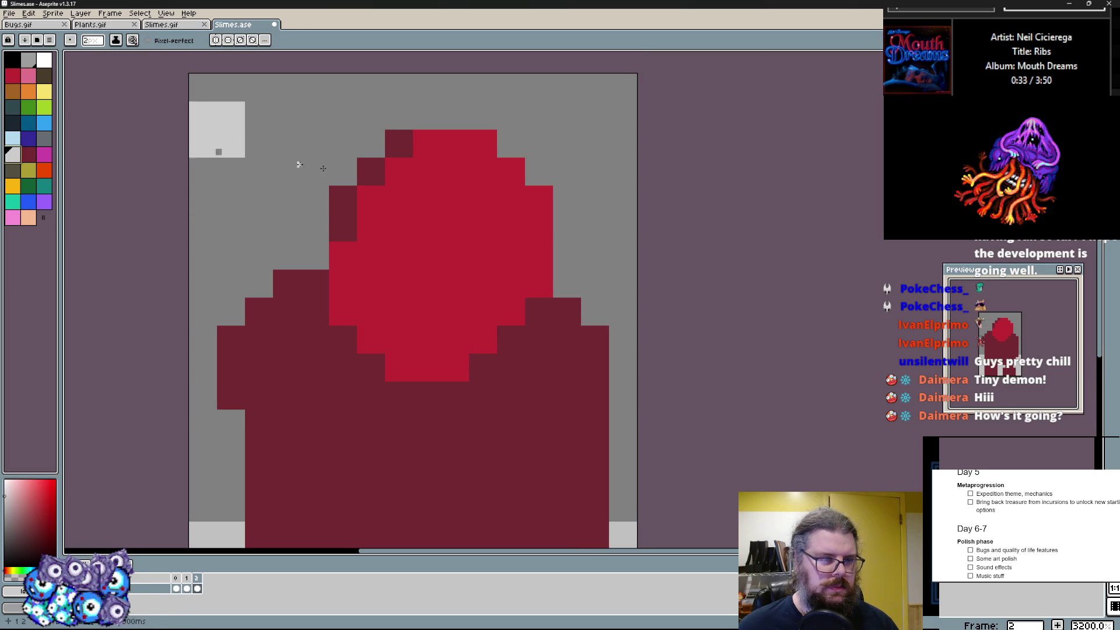
# - Paint light grey horns on either side of the head and tidy the pixels around them
pyautogui.click(27, 60)
pyautogui.moveTo(376, 201)
pyautogui.mouseDown()
pyautogui.moveTo(316, 157)
pyautogui.moveTo(342, 210)
pyautogui.mouseUp()
pyautogui.moveTo(525, 132); pyautogui.dragTo(561, 210)
pyautogui.press('alt')
pyautogui.press('b')
pyautogui.moveTo(511, 172); pyautogui.dragTo(533, 231)
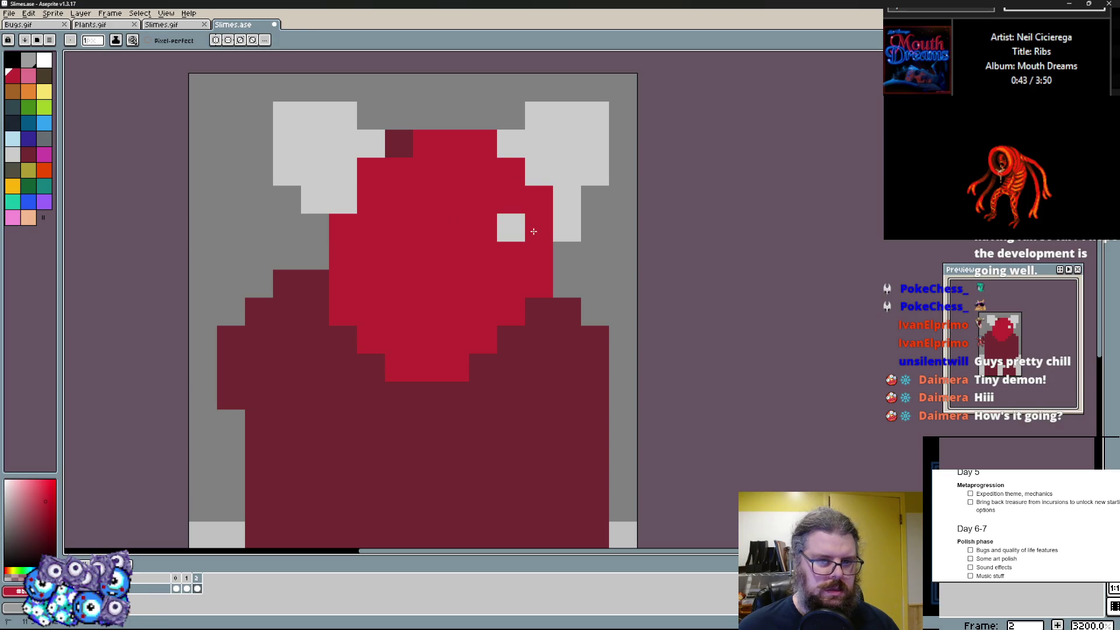
pyautogui.click(322, 82)
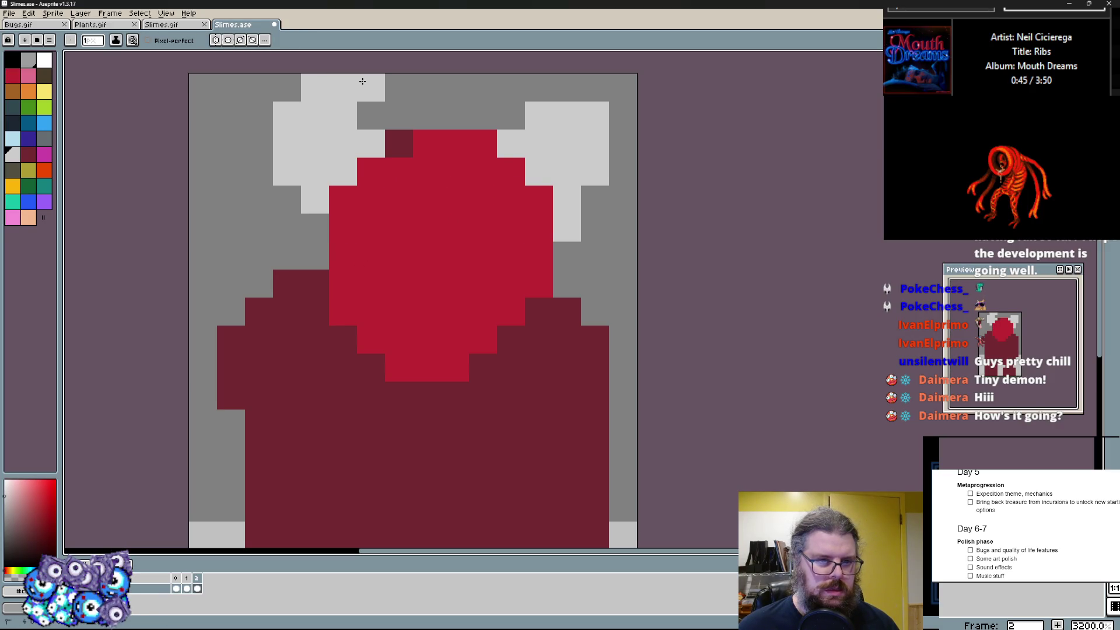
pyautogui.click(610, 177)
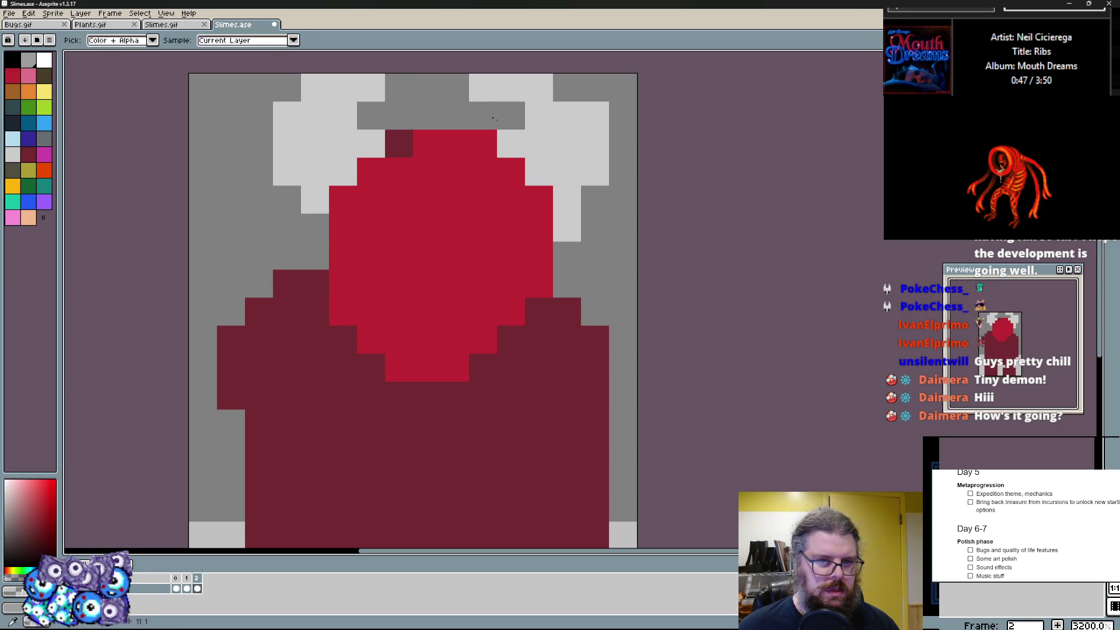
pyautogui.scroll(-1, 518, 227)
pyautogui.click(518, 205)
pyautogui.rightClick(555, 202)
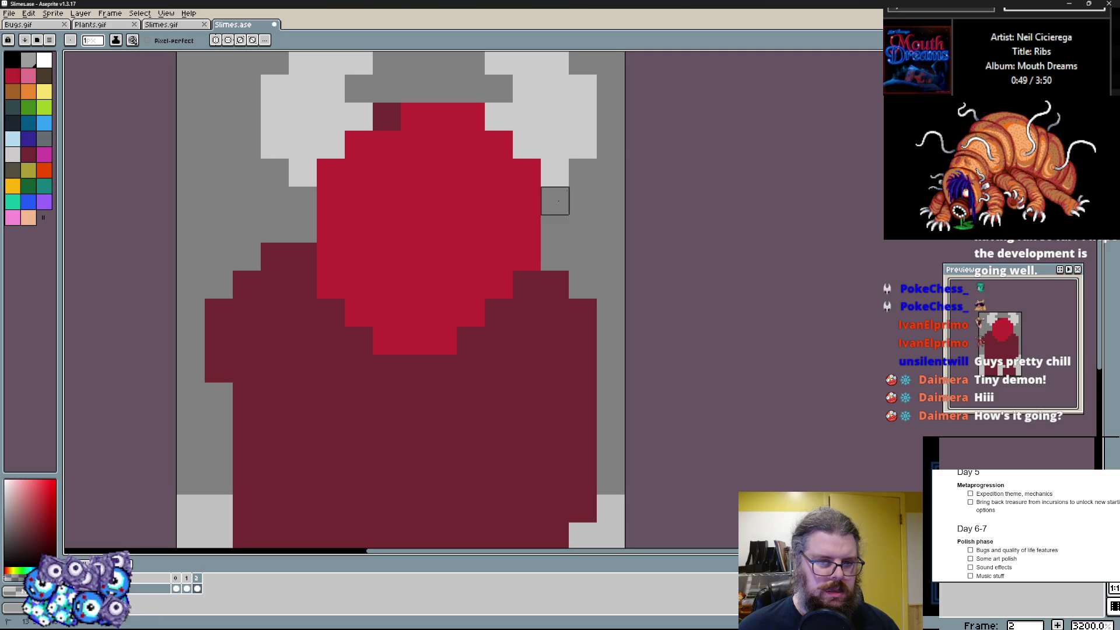
# - Add a red pixel at the head's lower right and fill the sprite's left side with dark red
pyautogui.moveTo(555, 173); pyautogui.dragTo(560, 288)
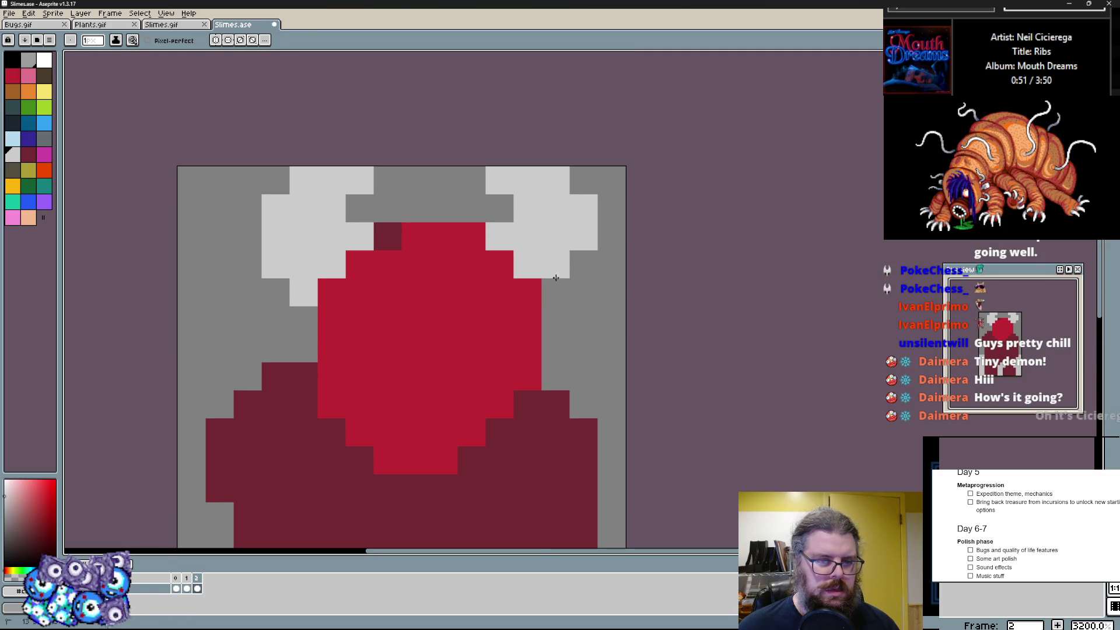
pyautogui.scroll(-1, 495, 321)
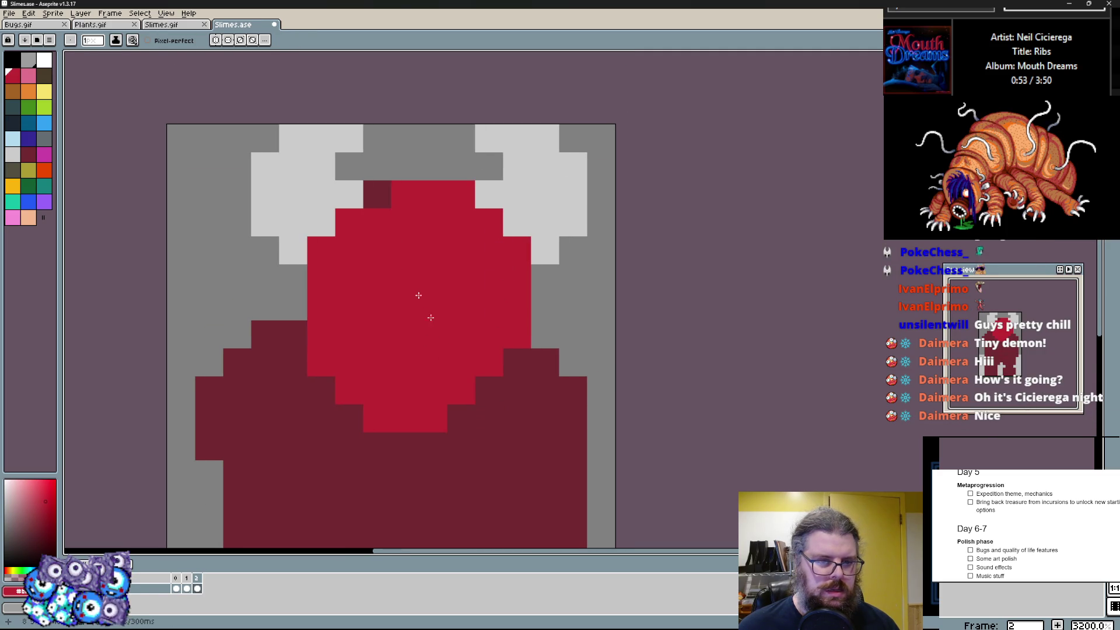
pyautogui.click(464, 419)
pyautogui.moveTo(495, 367); pyautogui.dragTo(496, 386)
pyautogui.scroll(-2, 496, 386)
pyautogui.moveTo(280, 210); pyautogui.dragTo(271, 461)
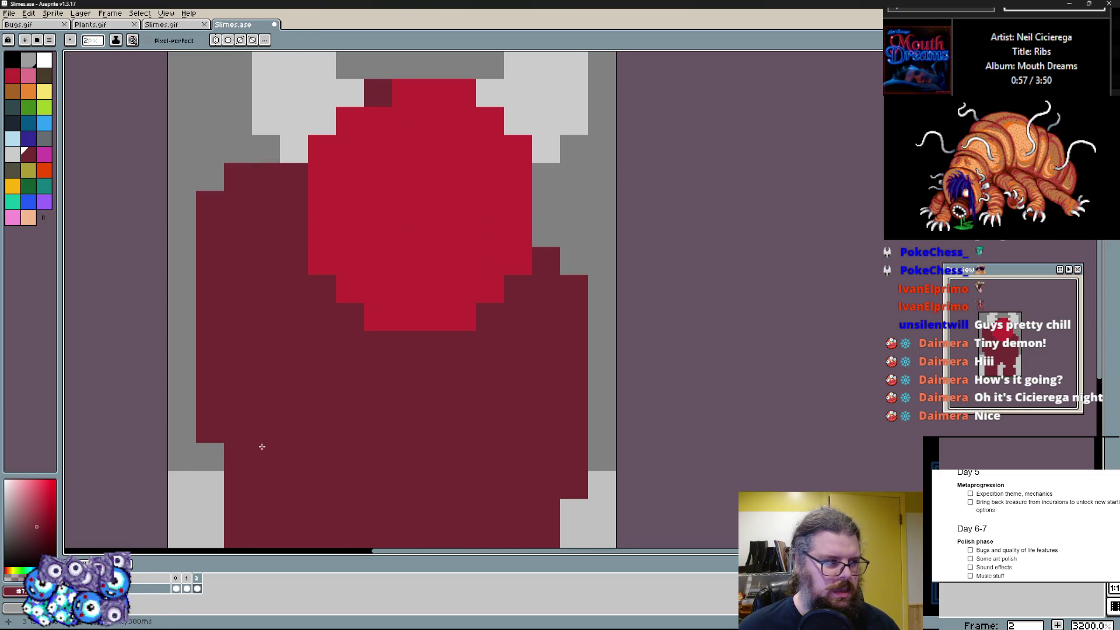
pyautogui.scroll(-2, 262, 447)
pyautogui.scroll(2, 280, 351)
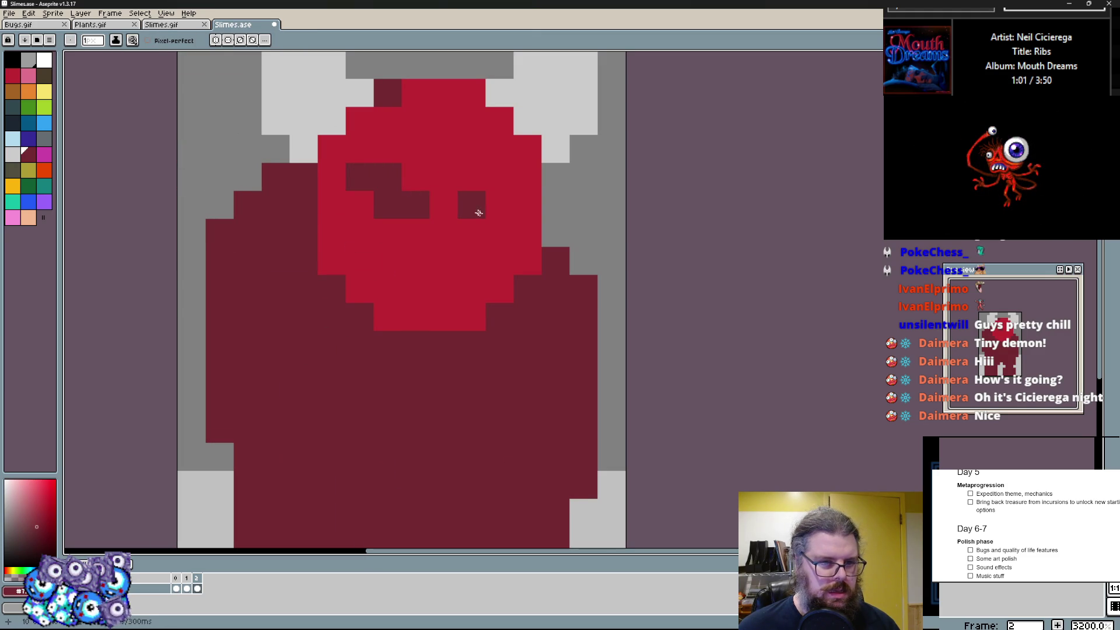
# - Undo stray pixels, trim the left tooth with red and paint a black pupil in the left eye
pyautogui.hotkey('ctrl', 'z')
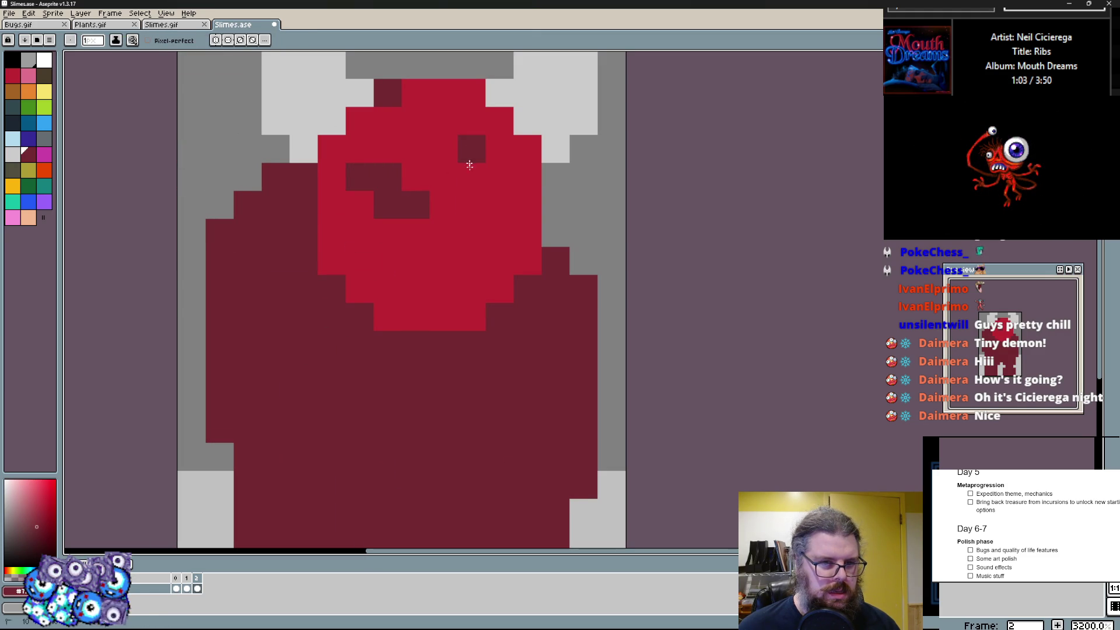
pyautogui.hotkey('ctrl', 'z')
pyautogui.click(441, 213)
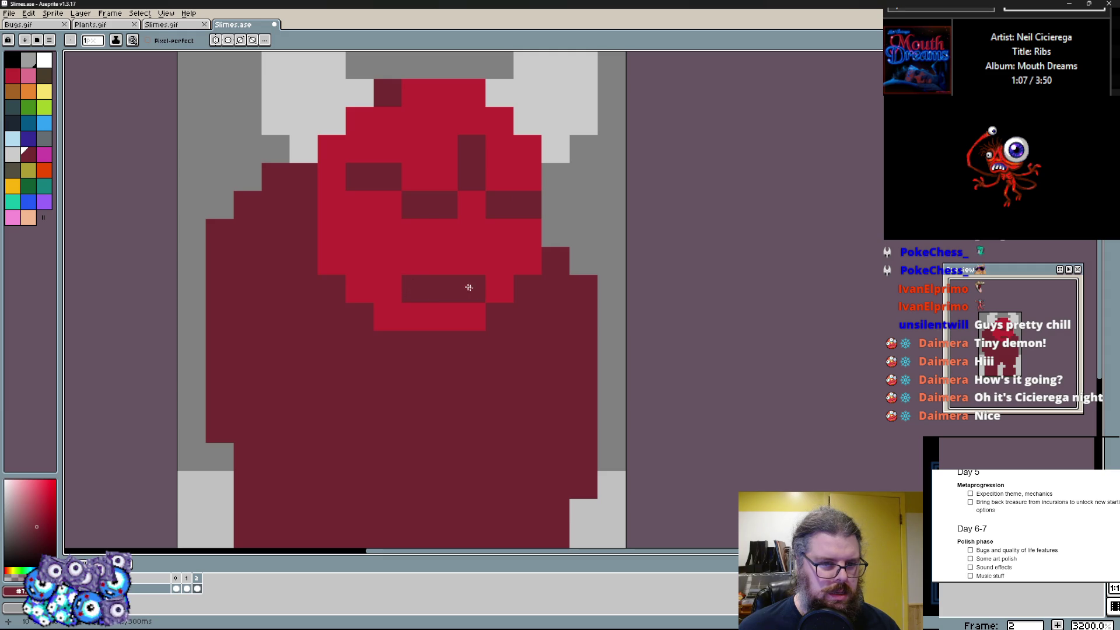
pyautogui.keyDown('alt'); pyautogui.click(555, 117); pyautogui.keyUp('alt')
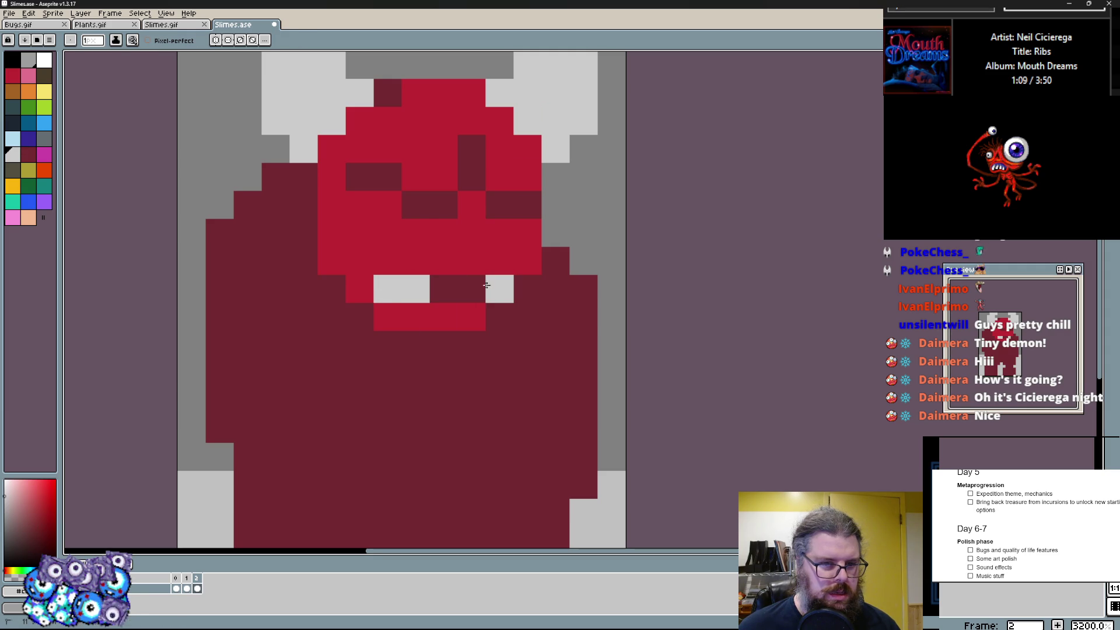
pyautogui.click(388, 290)
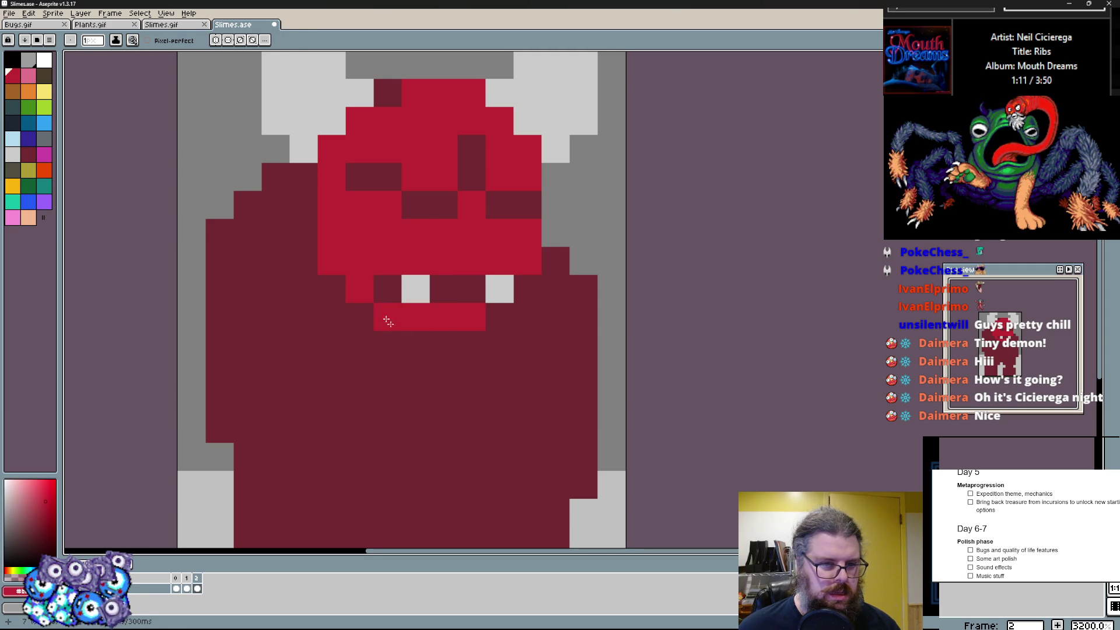
pyautogui.keyDown('alt'); pyautogui.click(404, 283); pyautogui.keyUp('alt')
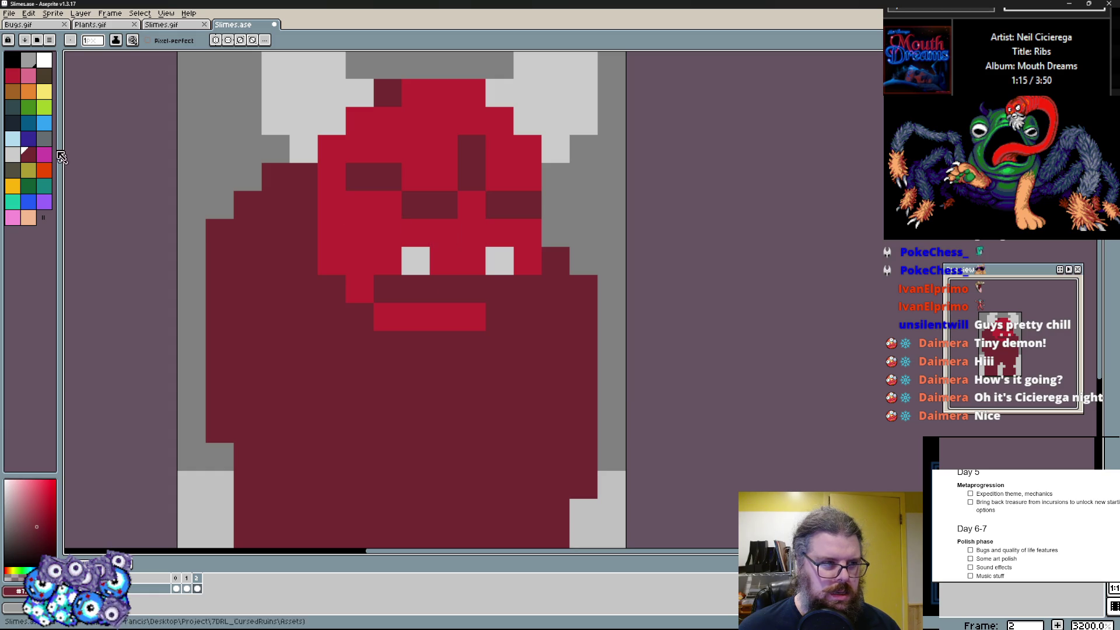
pyautogui.click(12, 59)
pyautogui.click(451, 227)
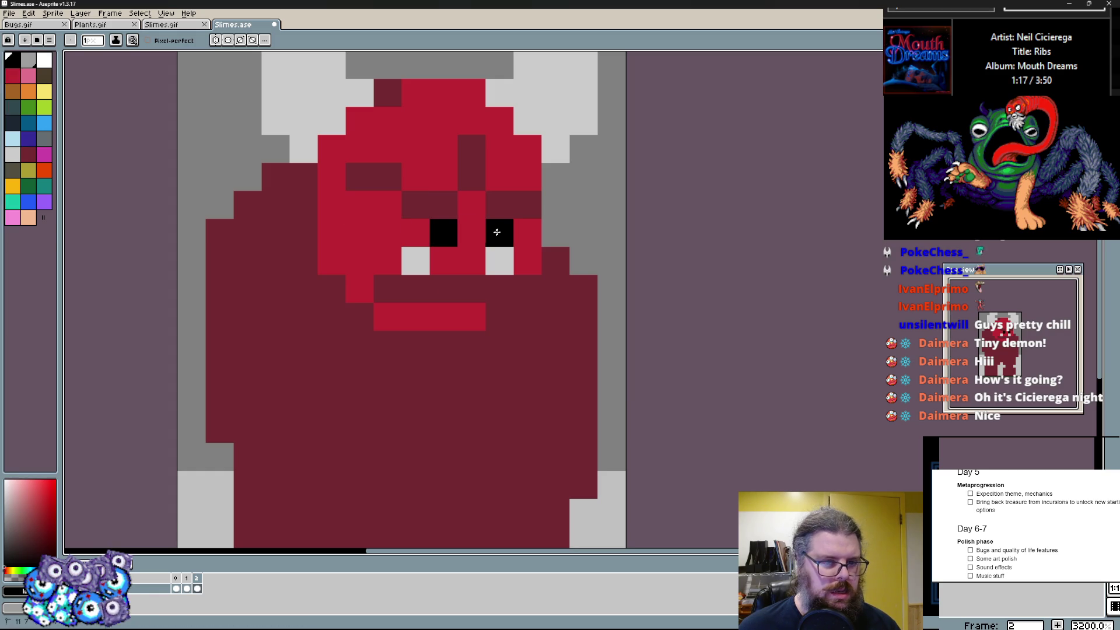
# - Paint yellow brow strips over the left and right eyes
pyautogui.click(46, 108)
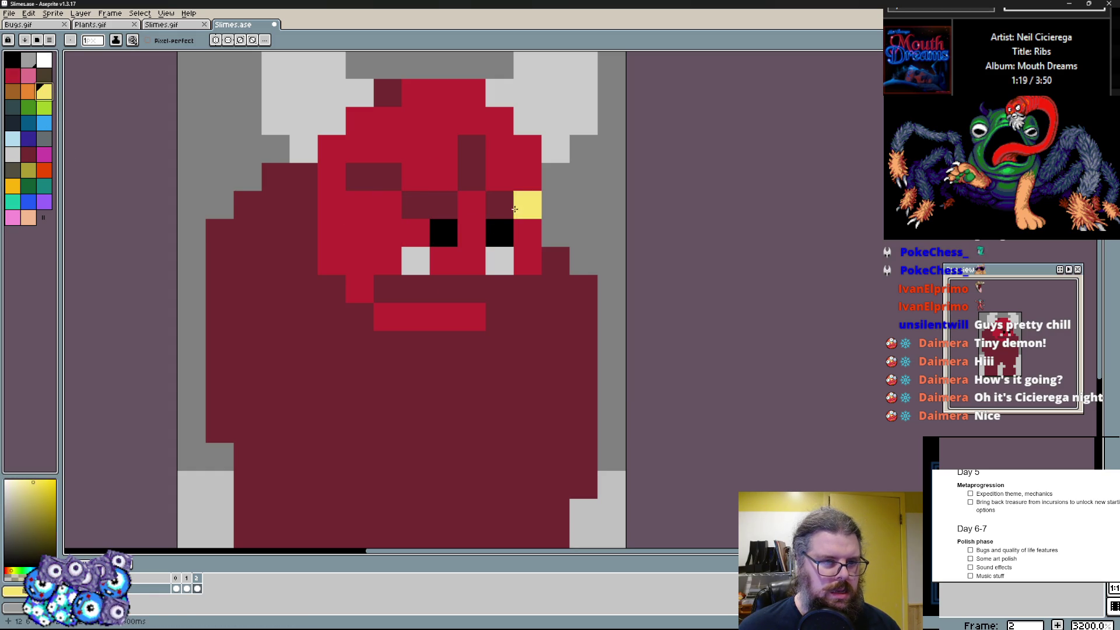
pyautogui.moveTo(411, 210); pyautogui.dragTo(388, 206)
pyautogui.moveTo(500, 206); pyautogui.dragTo(527, 205)
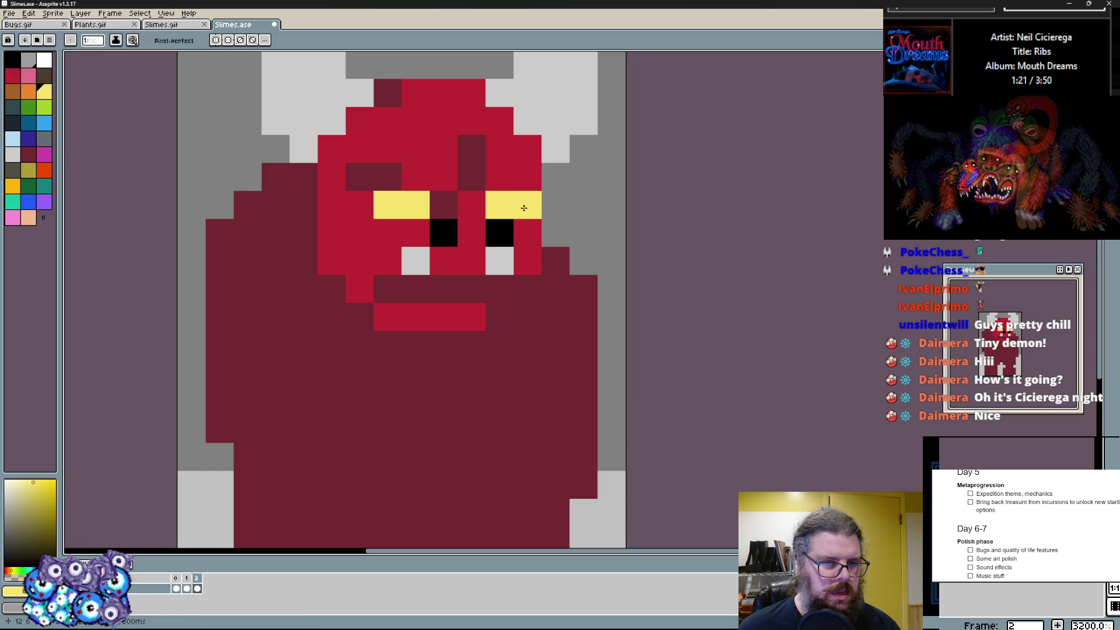
pyautogui.press('alt')
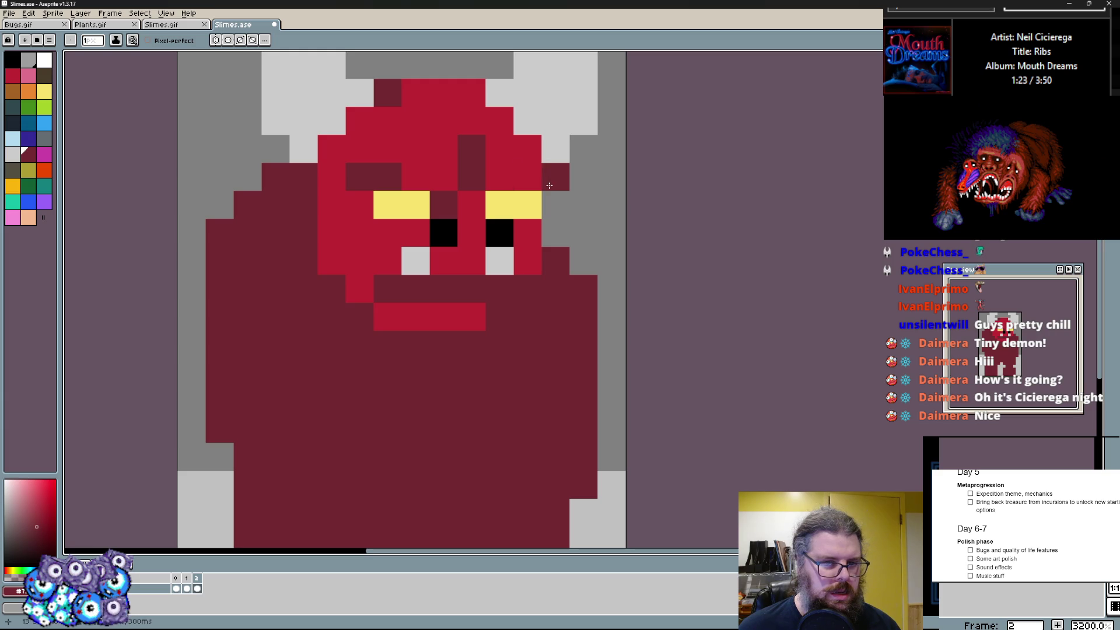
pyautogui.scroll(3, 546, 146)
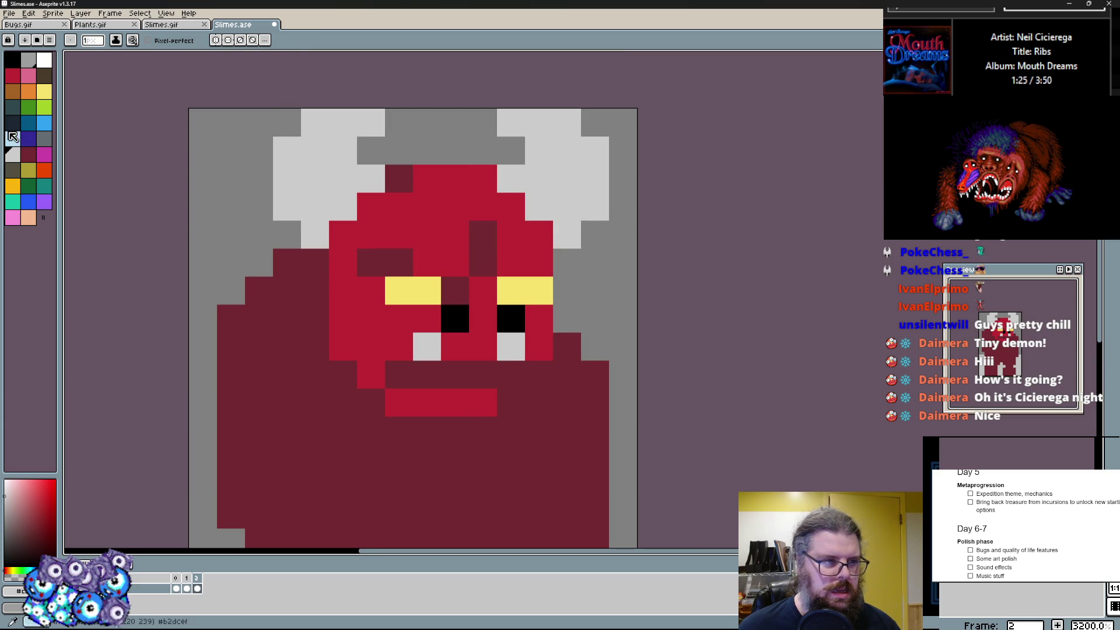
# - Shade the left horn with darker greys and lighten highlight pixels on both horns
pyautogui.click(31, 63)
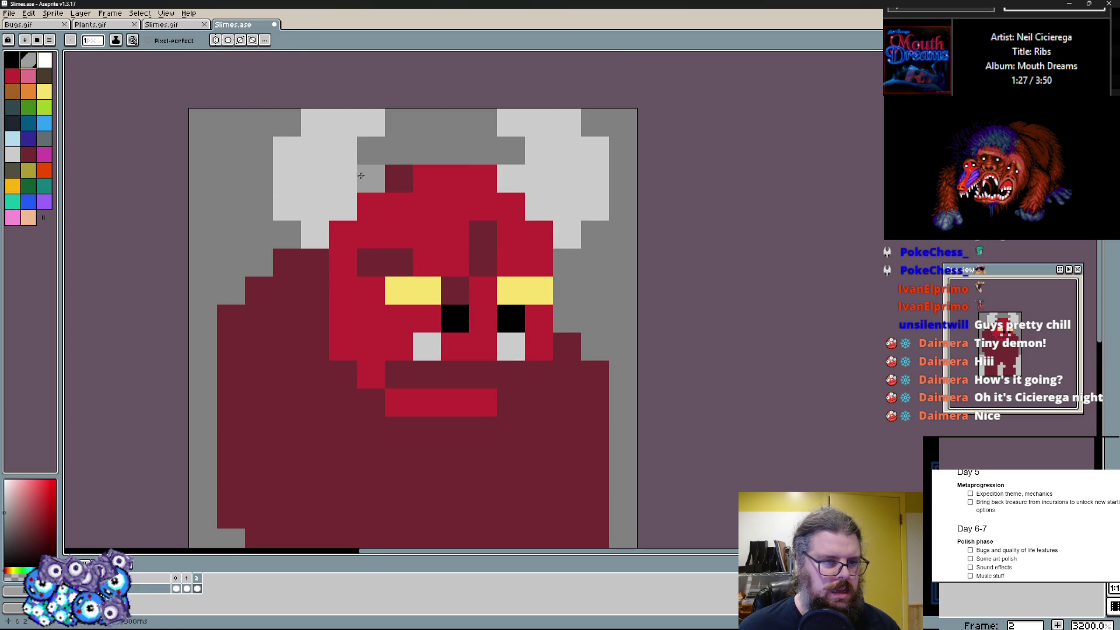
pyautogui.click(308, 235)
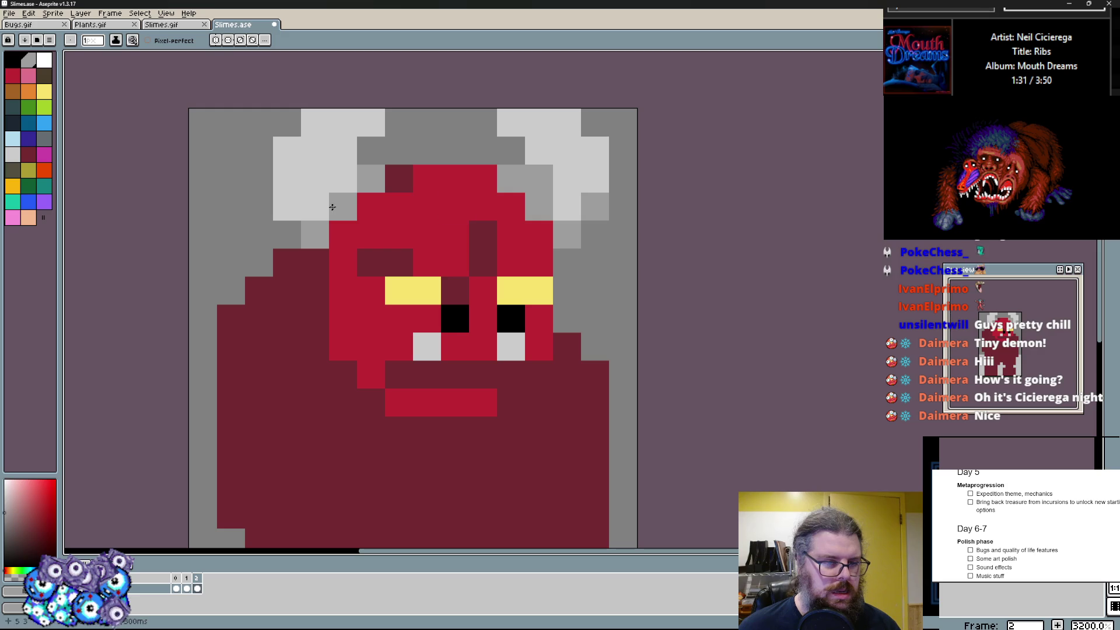
pyautogui.moveTo(335, 206); pyautogui.dragTo(333, 176)
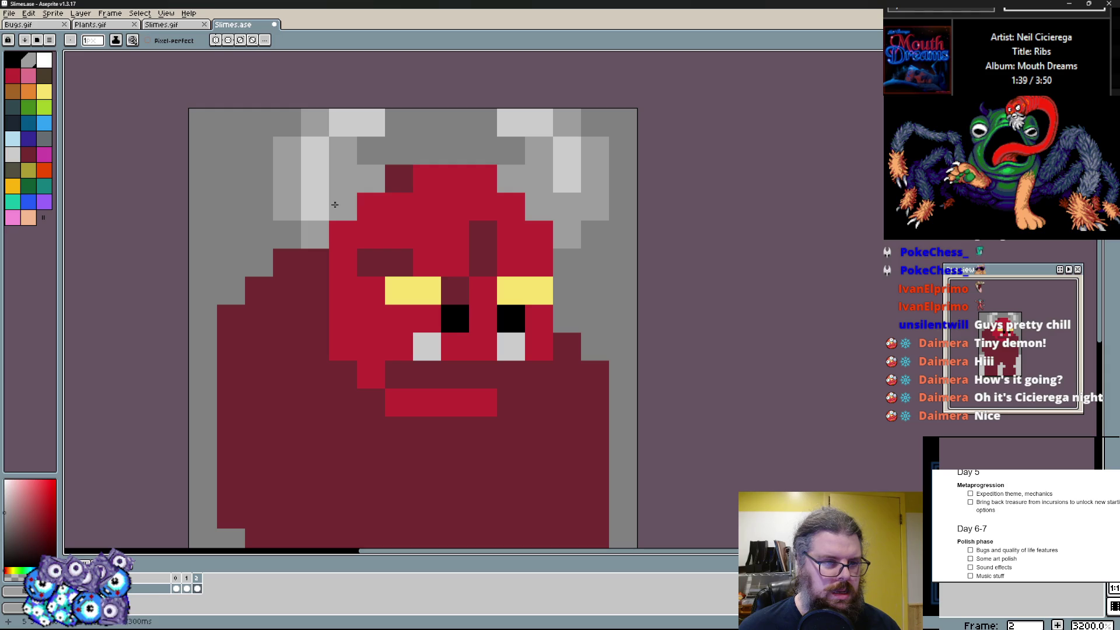
pyautogui.click(315, 182)
pyautogui.click(341, 150)
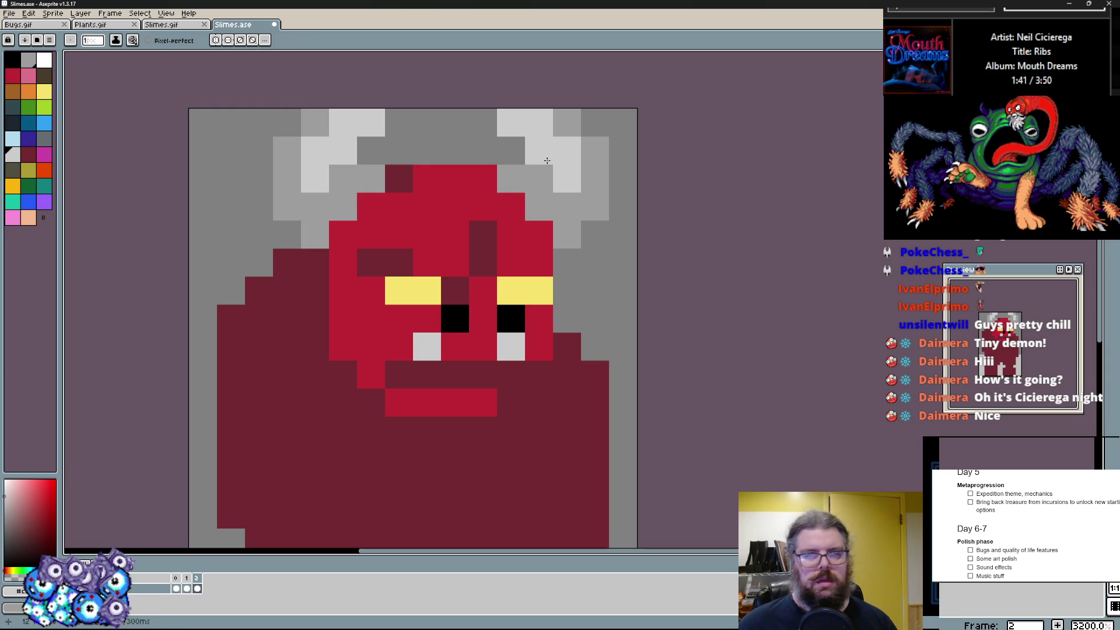
pyautogui.moveTo(539, 151); pyautogui.dragTo(539, 179)
pyautogui.click(539, 206)
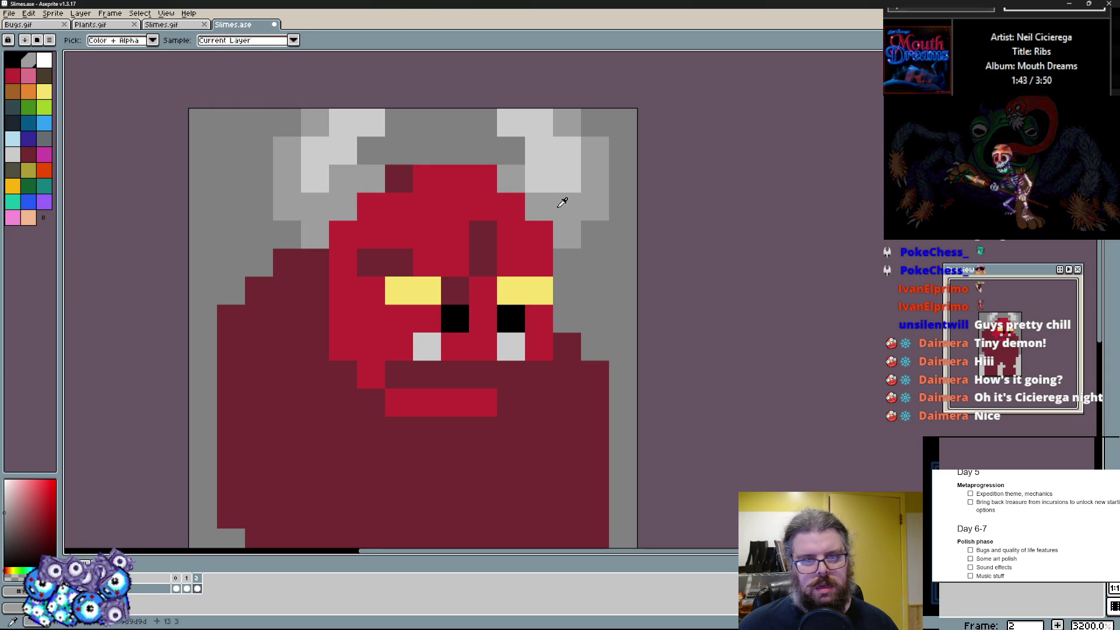
pyautogui.scroll(-2, 589, 284)
pyautogui.scroll(1, 473, 263)
# - Split the red face bar, then paint bright red across the lower body and its left side
pyautogui.press('alt')
pyautogui.scroll(-2, 472, 199)
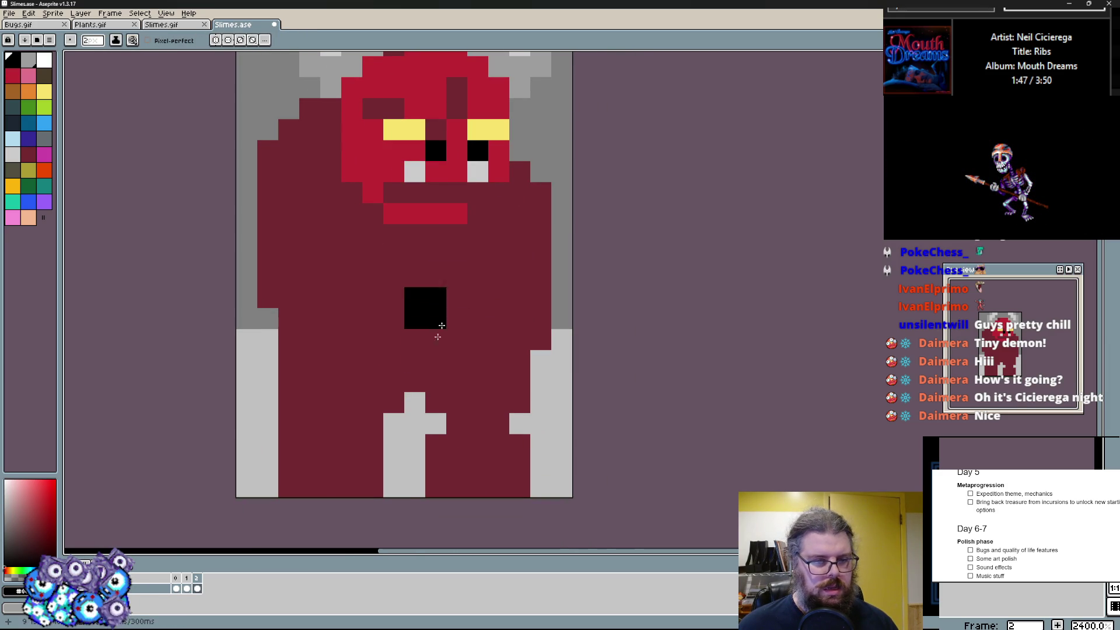
pyautogui.click(425, 214)
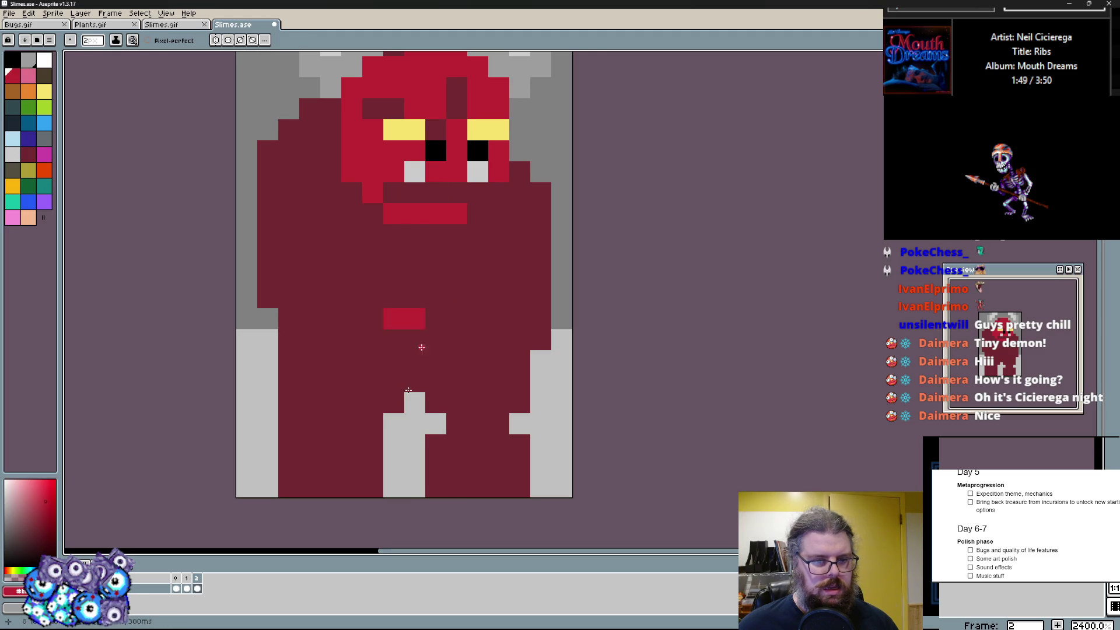
pyautogui.scroll(1, 394, 455)
pyautogui.moveTo(411, 429)
pyautogui.mouseDown()
pyautogui.moveTo(482, 469)
pyautogui.moveTo(560, 466)
pyautogui.mouseUp()
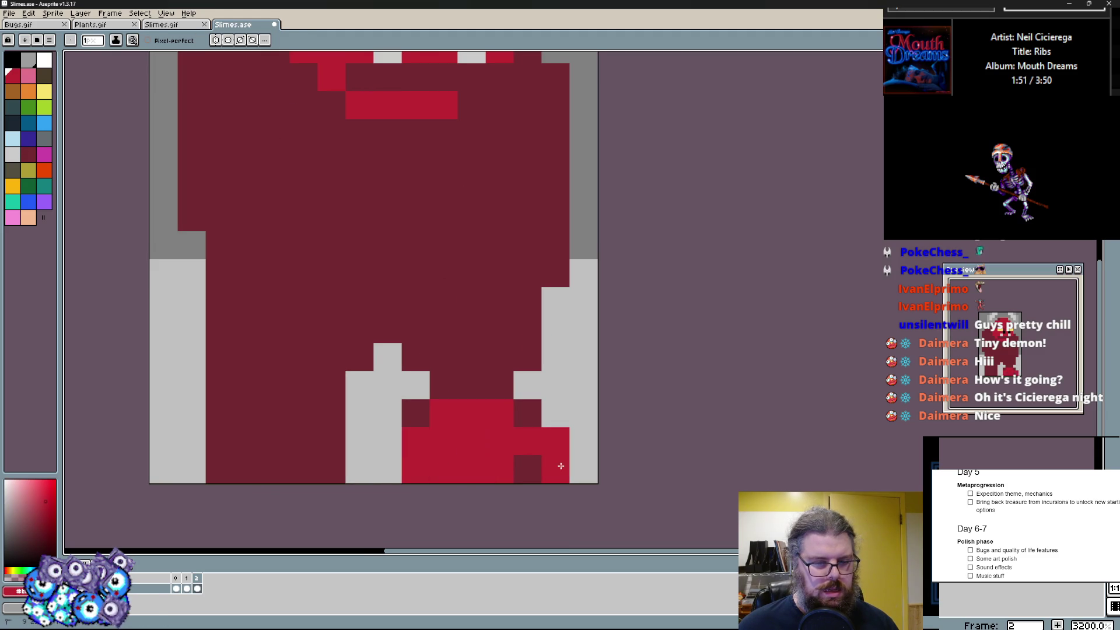
pyautogui.moveTo(427, 465)
pyautogui.mouseDown()
pyautogui.moveTo(219, 468)
pyautogui.moveTo(333, 455)
pyautogui.moveTo(262, 411)
pyautogui.moveTo(289, 262)
pyautogui.moveTo(351, 288)
pyautogui.mouseUp()
pyautogui.scroll(-1, 350, 289)
pyautogui.moveTo(333, 394); pyautogui.dragTo(412, 306)
pyautogui.moveTo(350, 334)
pyautogui.mouseDown()
pyautogui.moveTo(203, 236)
pyautogui.moveTo(350, 280)
pyautogui.moveTo(202, 184)
pyautogui.moveTo(145, 219)
pyautogui.moveTo(167, 350)
pyautogui.mouseUp()
# - Sample dark red for the left edge and brighten the lower-left arm area
pyautogui.press('alt')
pyautogui.click(200, 336)
pyautogui.moveTo(145, 245); pyautogui.dragTo(118, 262)
pyautogui.moveTo(118, 262); pyautogui.dragTo(149, 433)
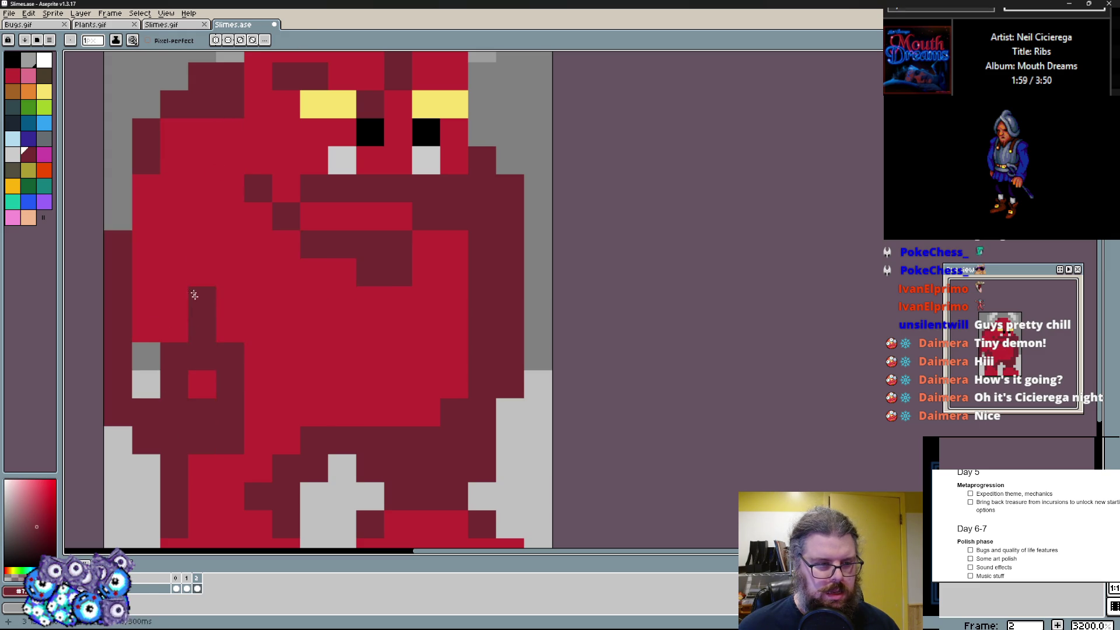
pyautogui.moveTo(203, 317); pyautogui.dragTo(202, 411)
pyautogui.moveTo(132, 332); pyautogui.dragTo(187, 402)
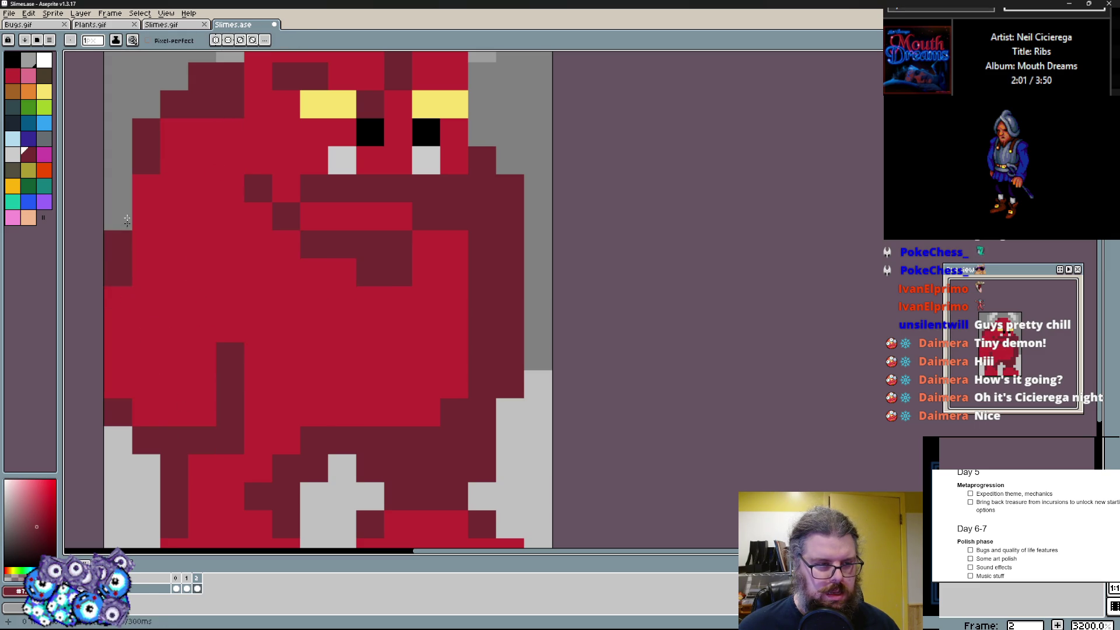
pyautogui.scroll(-2, 127, 248)
pyautogui.scroll(2, 175, 175)
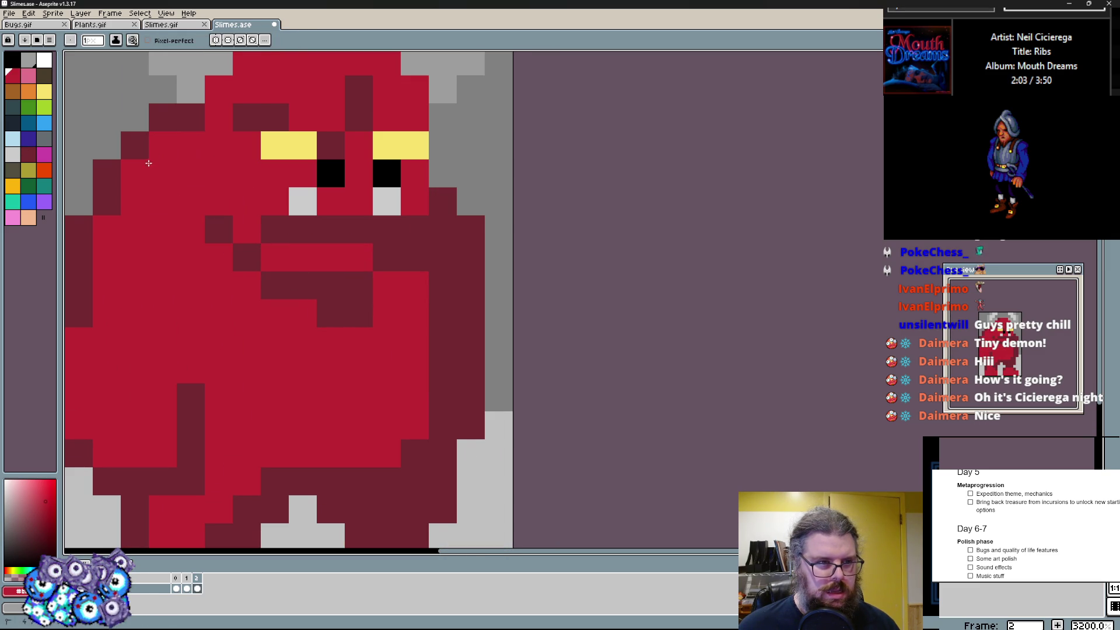
pyautogui.scroll(-2, 307, 263)
pyautogui.scroll(1, 394, 350)
# - Draw dark red arm lines on both sides and a bright red arm on the right
pyautogui.moveTo(507, 447)
pyautogui.mouseDown()
pyautogui.moveTo(507, 263)
pyautogui.moveTo(482, 225)
pyautogui.mouseUp()
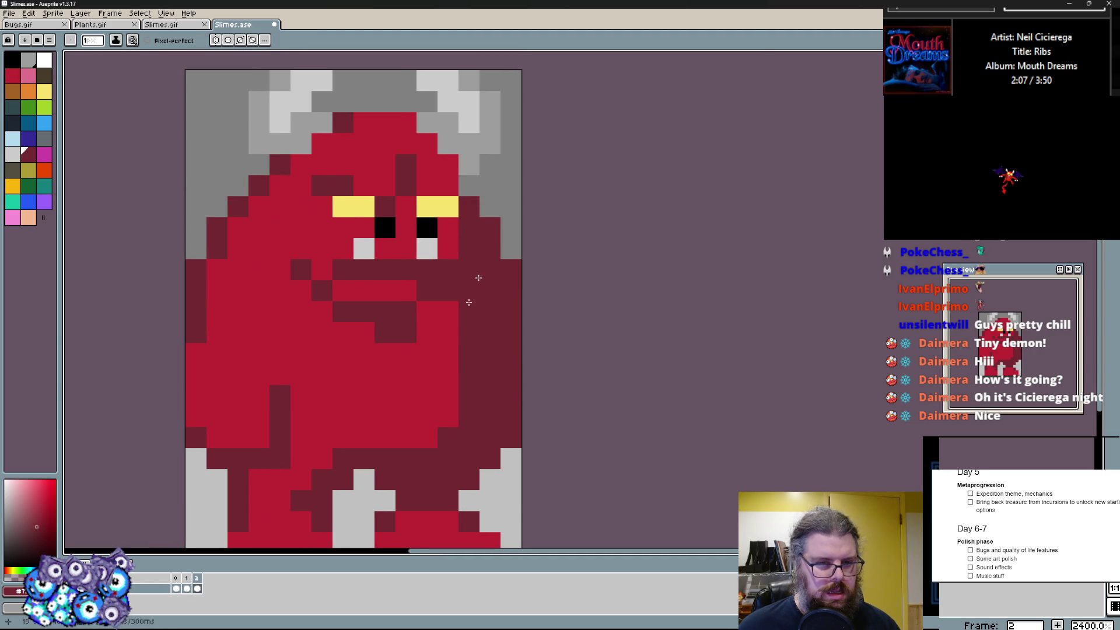
pyautogui.scroll(1, 395, 306)
pyautogui.moveTo(263, 367)
pyautogui.mouseDown()
pyautogui.moveTo(263, 289)
pyautogui.moveTo(233, 272)
pyautogui.moveTo(252, 242)
pyautogui.mouseUp()
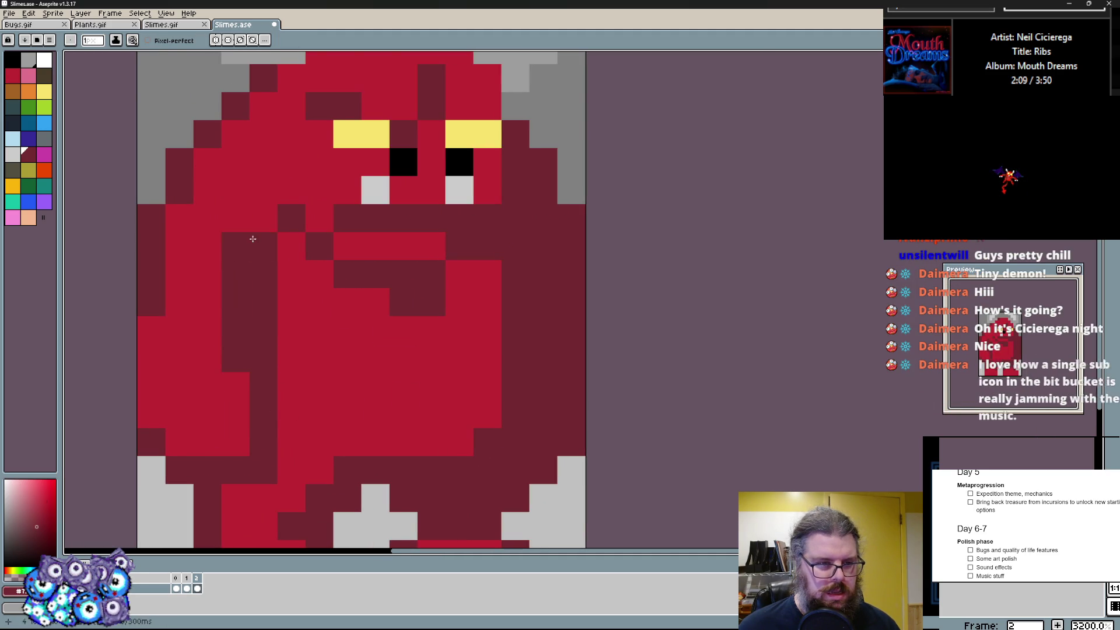
pyautogui.hotkey('ctrl', 'z')
pyautogui.hotkey('ctrl', 'z')
pyautogui.hotkey('ctrl', 'z')
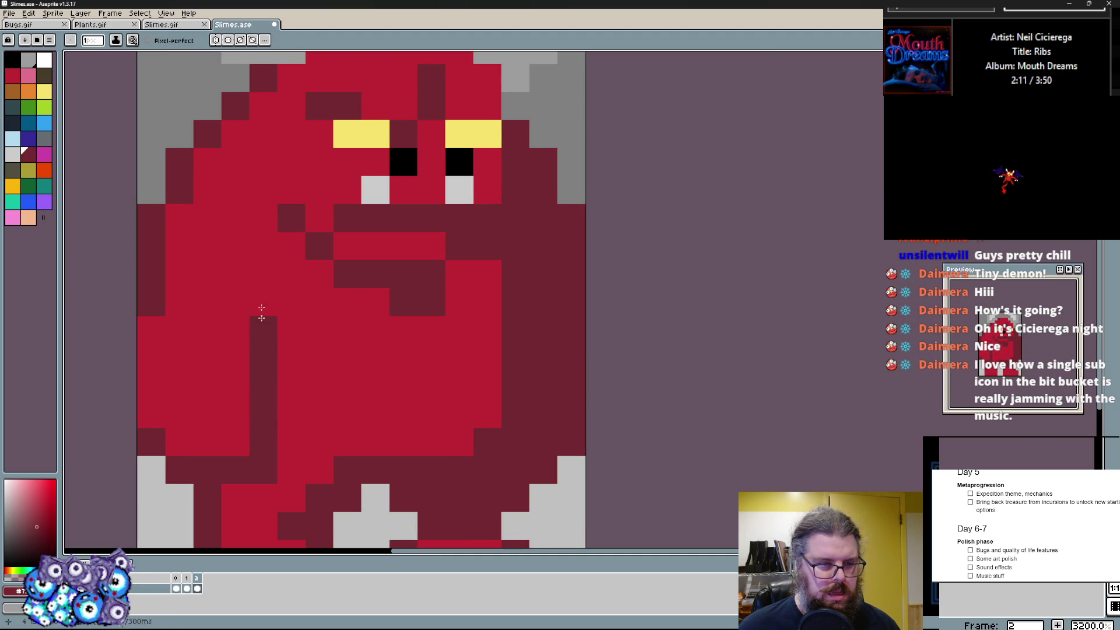
pyautogui.moveTo(262, 315); pyautogui.dragTo(262, 263)
pyautogui.click(239, 362)
pyautogui.moveTo(543, 437); pyautogui.dragTo(560, 289)
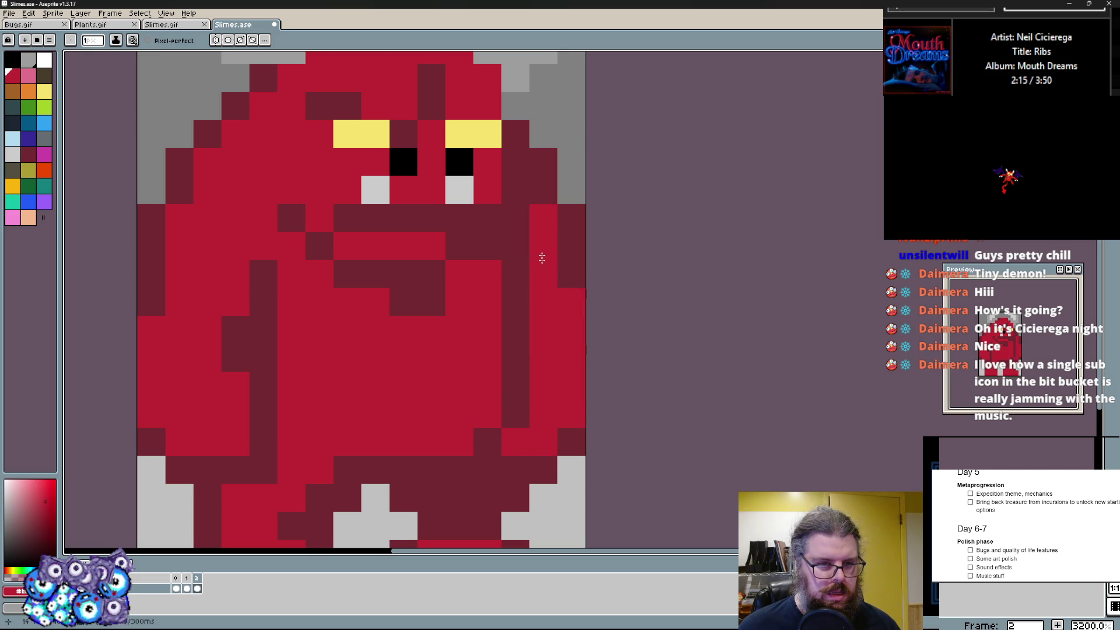
pyautogui.scroll(-3, 542, 249)
pyautogui.scroll(3, 438, 263)
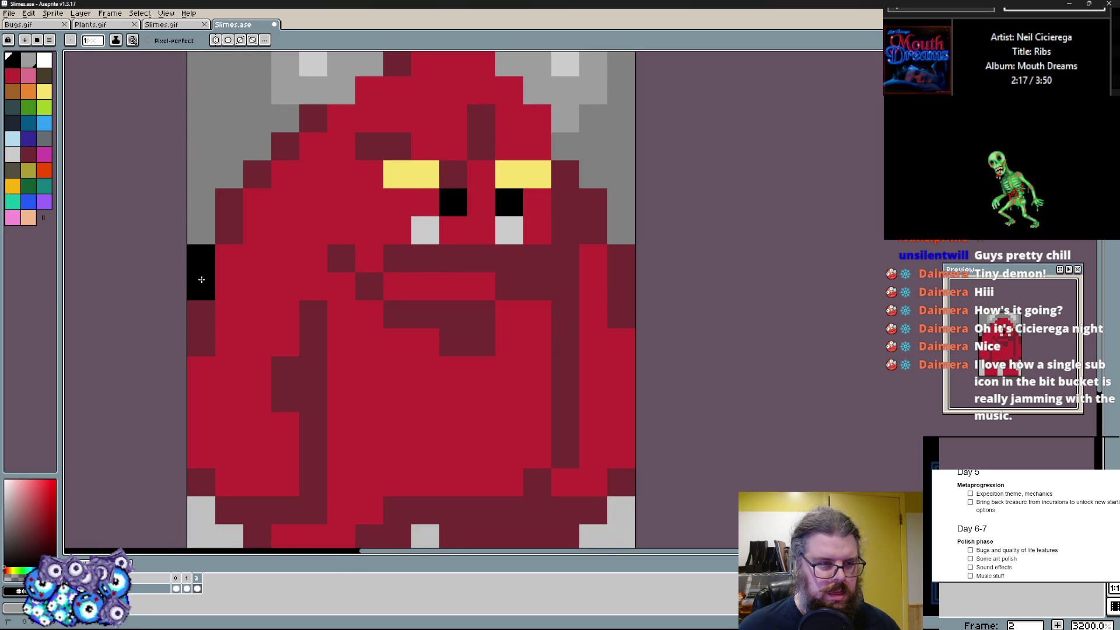
pyautogui.scroll(-3, 203, 233)
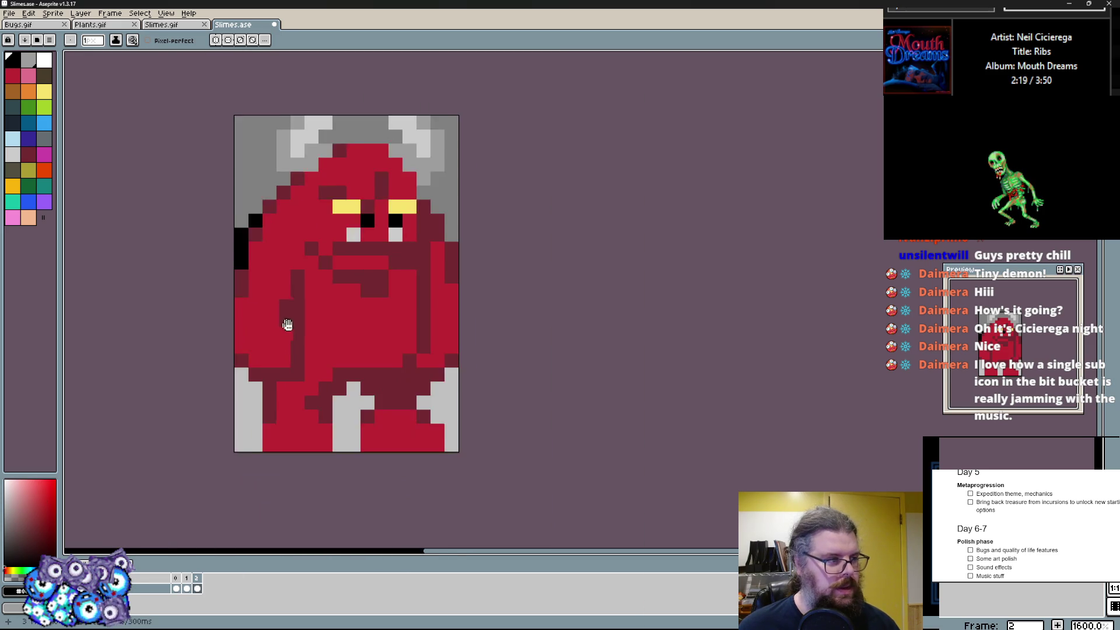
pyautogui.scroll(2, 324, 294)
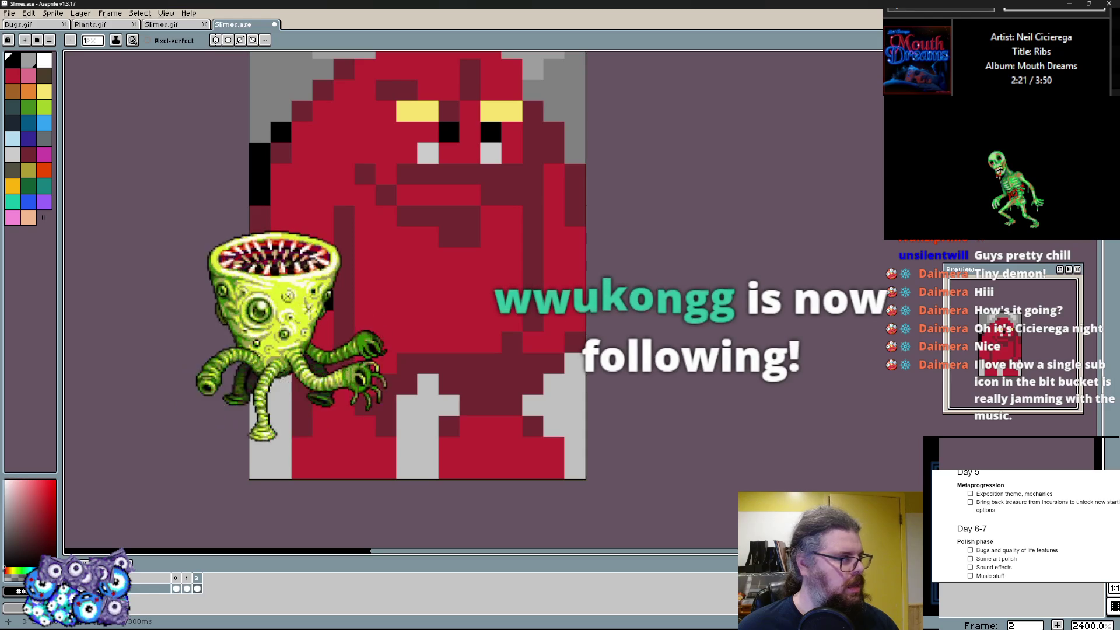
pyautogui.scroll(1, 324, 293)
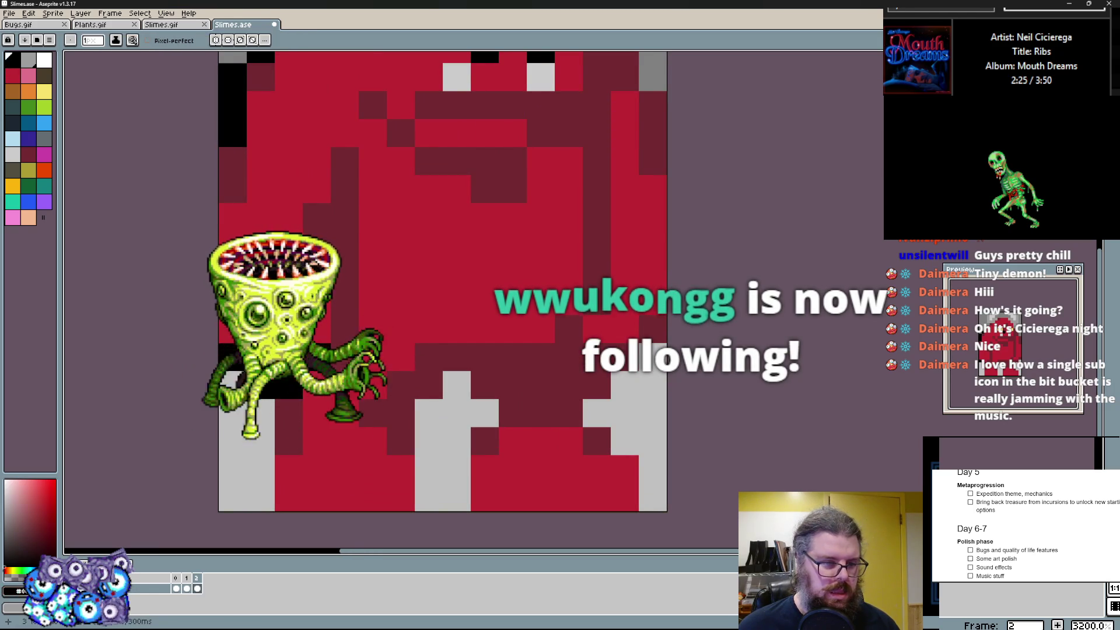
# - Draw black claw and leg lines on the lower body with dark maroon pixels between them
pyautogui.moveTo(343, 241)
pyautogui.mouseDown()
pyautogui.moveTo(343, 359)
pyautogui.moveTo(261, 386)
pyautogui.moveTo(268, 507)
pyautogui.mouseUp()
pyautogui.moveTo(418, 497); pyautogui.dragTo(429, 385)
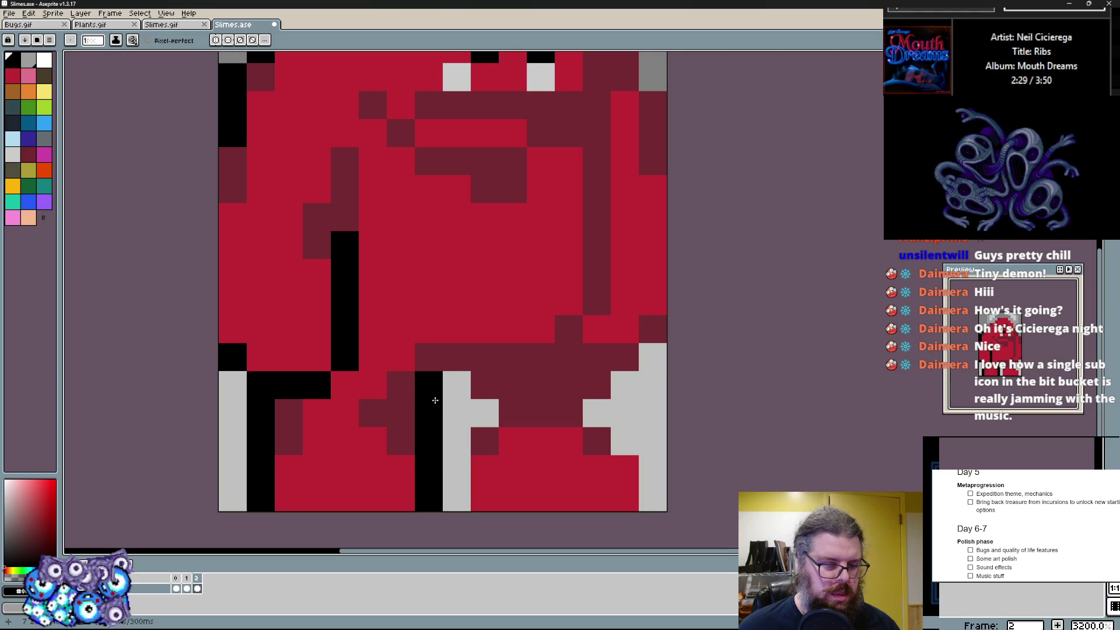
pyautogui.click(290, 498)
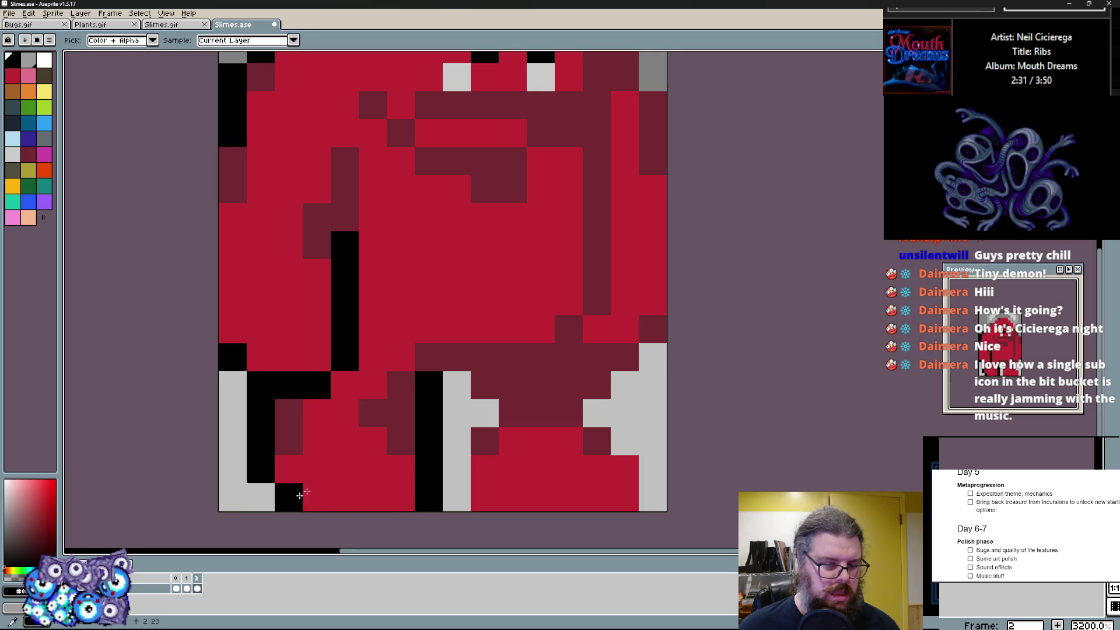
pyautogui.keyDown('alt'); pyautogui.click(485, 442); pyautogui.keyUp('alt')
pyautogui.moveTo(485, 498); pyautogui.dragTo(513, 497)
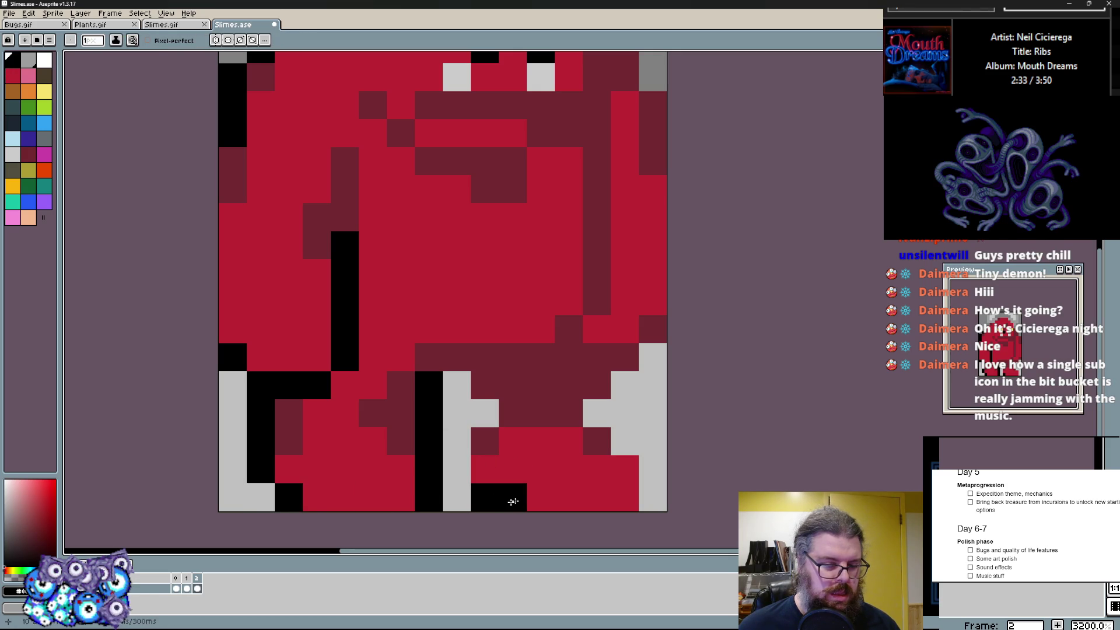
pyautogui.moveTo(458, 464); pyautogui.dragTo(478, 408)
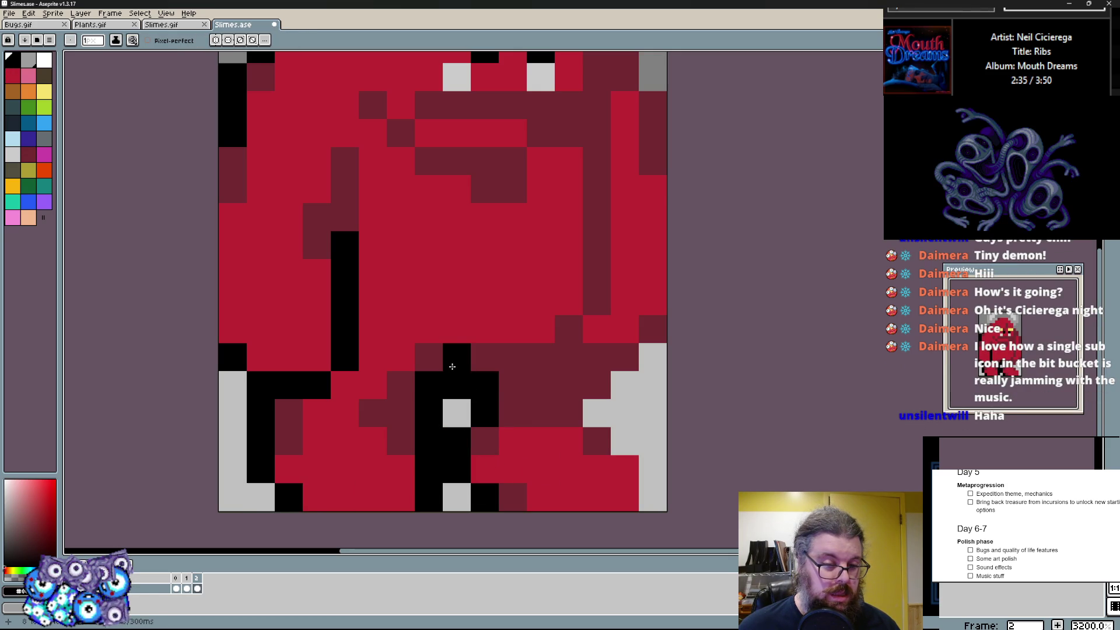
pyautogui.moveTo(502, 359)
pyautogui.mouseDown()
pyautogui.moveTo(433, 372)
pyautogui.moveTo(522, 359)
pyautogui.mouseUp()
# - Darken and outline the right side and lower-right arm in black, brightening the right edge red
pyautogui.click(443, 386)
pyautogui.click(554, 289)
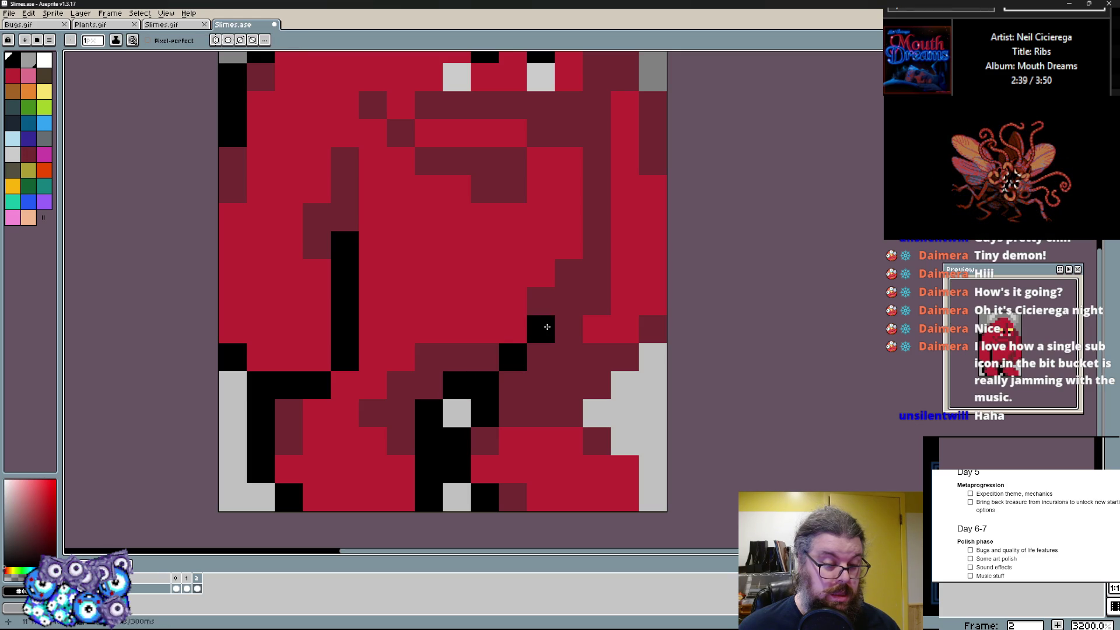
pyautogui.click(541, 328)
pyautogui.scroll(-2, 541, 328)
pyautogui.scroll(2, 490, 394)
pyautogui.click(517, 443)
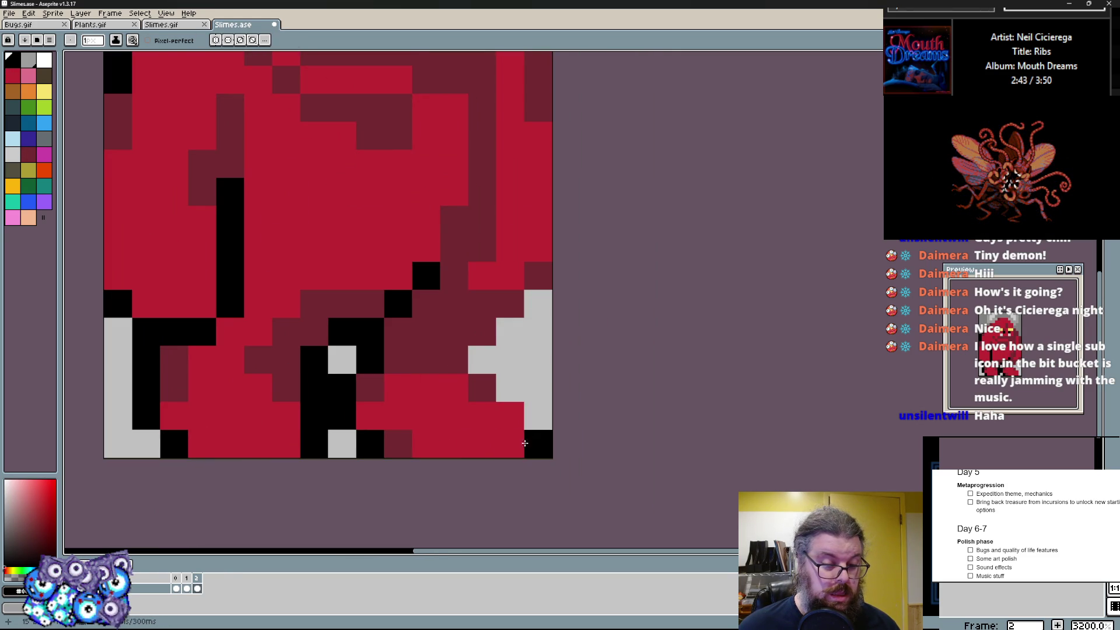
pyautogui.moveTo(525, 309)
pyautogui.mouseDown()
pyautogui.moveTo(561, 426)
pyautogui.moveTo(565, 250)
pyautogui.mouseUp()
pyautogui.hotkey('ctrl', 'z')
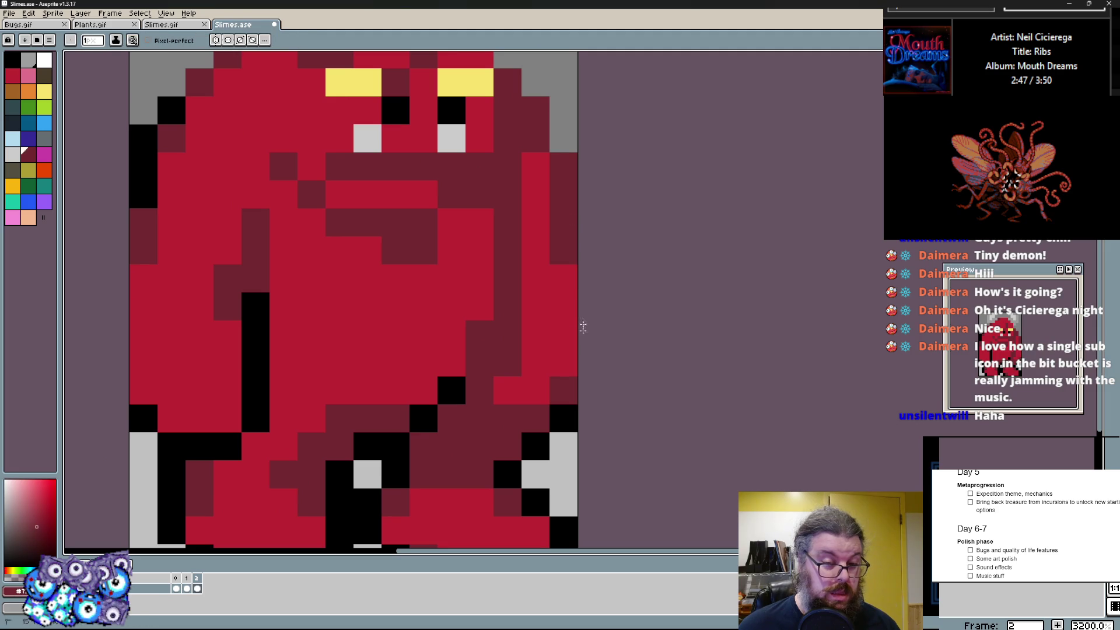
pyautogui.moveTo(548, 419); pyautogui.dragTo(560, 420)
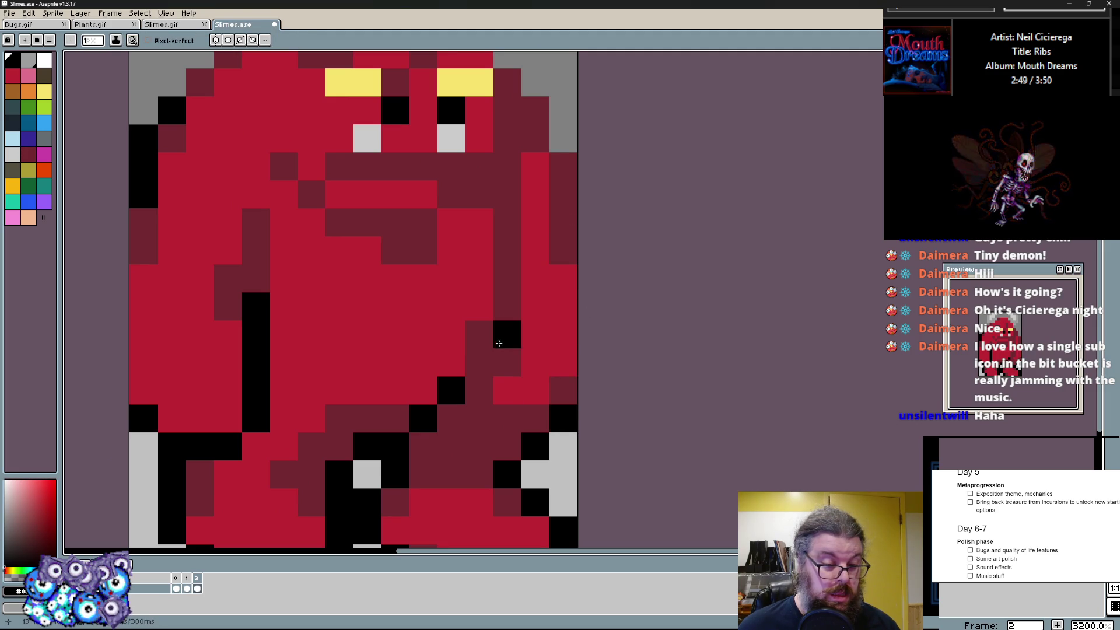
pyautogui.moveTo(508, 334); pyautogui.dragTo(573, 355)
pyautogui.scroll(-3, 570, 361)
pyautogui.scroll(3, 570, 361)
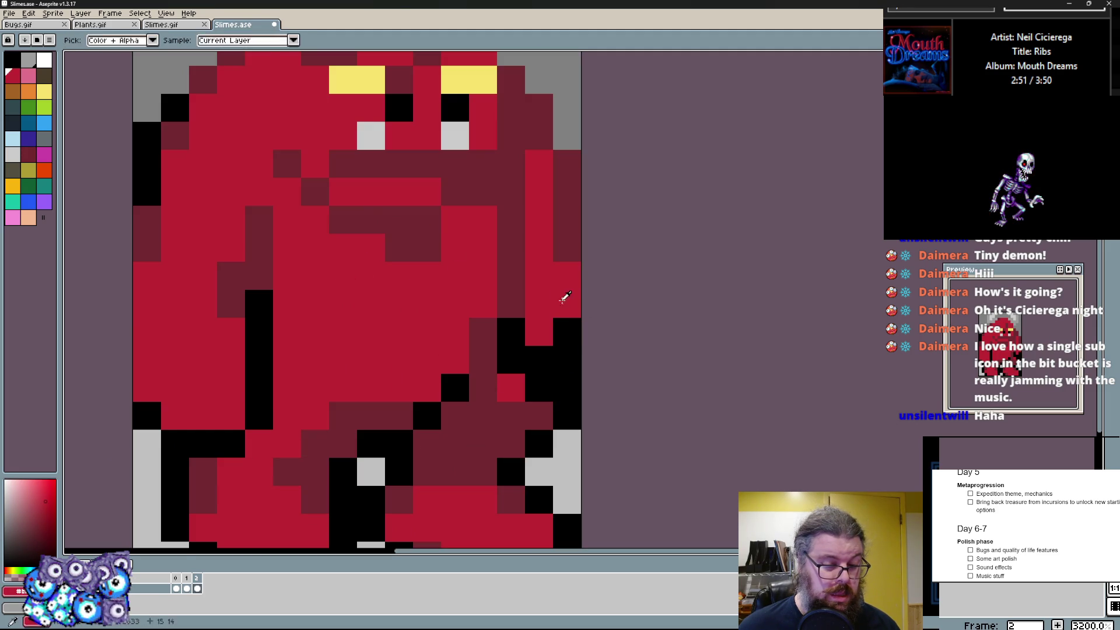
pyautogui.scroll(-3, 571, 322)
pyautogui.scroll(3, 571, 322)
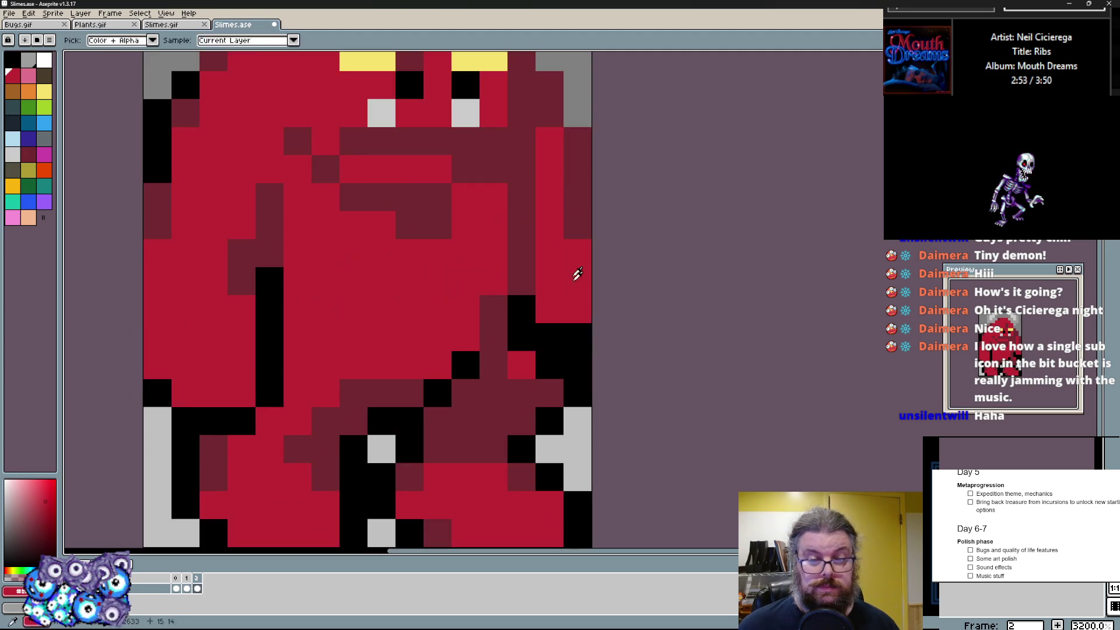
pyautogui.moveTo(578, 350); pyautogui.dragTo(550, 350)
pyautogui.scroll(3, 541, 400)
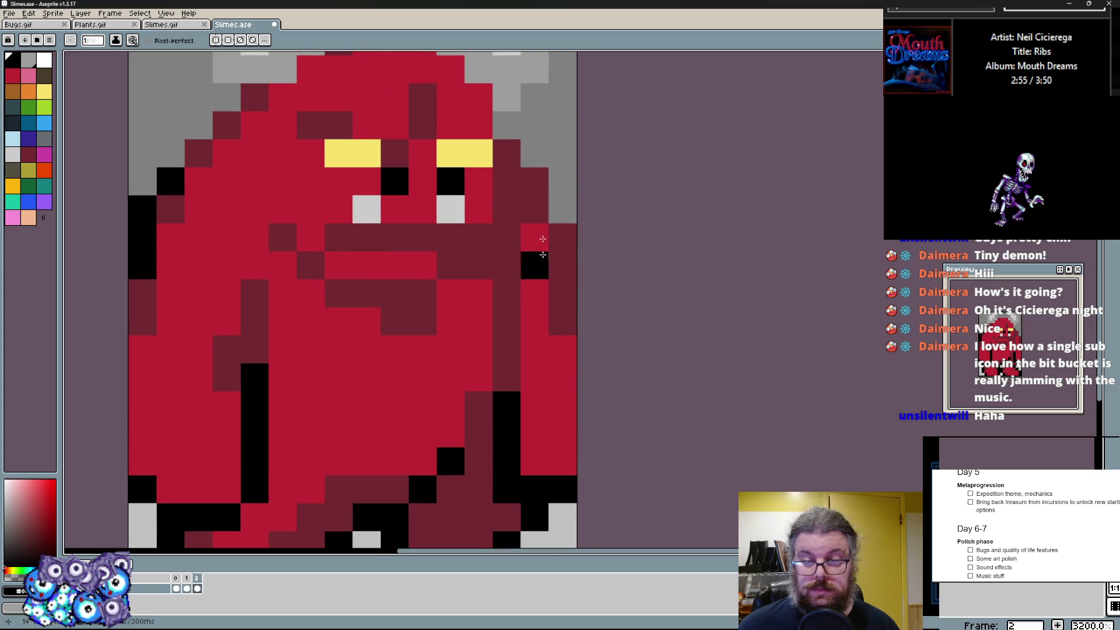
# - Pan up and add black outline pixels beside the head
pyautogui.moveTo(563, 225); pyautogui.dragTo(577, 333)
pyautogui.scroll(-2, 521, 259)
pyautogui.click(508, 230)
pyautogui.moveTo(554, 222)
pyautogui.mouseDown()
pyautogui.moveTo(584, 284)
pyautogui.moveTo(533, 233)
pyautogui.moveTo(477, 201)
pyautogui.moveTo(384, 225)
pyautogui.mouseUp()
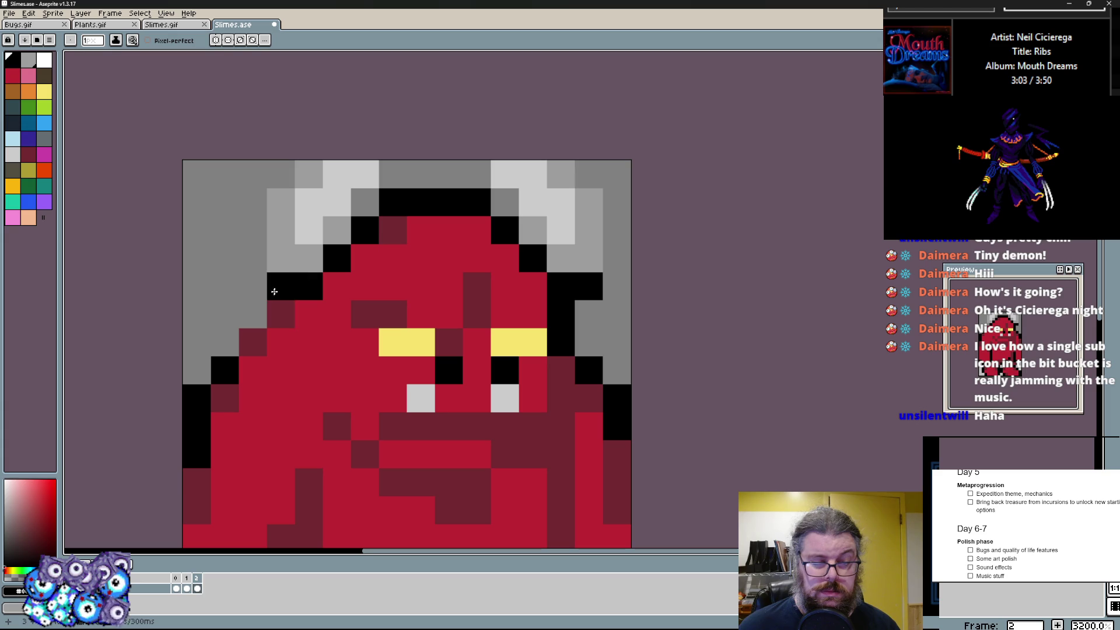
# - Fix outline pixels on the left side and add dark red shading near the face
pyautogui.click(224, 398)
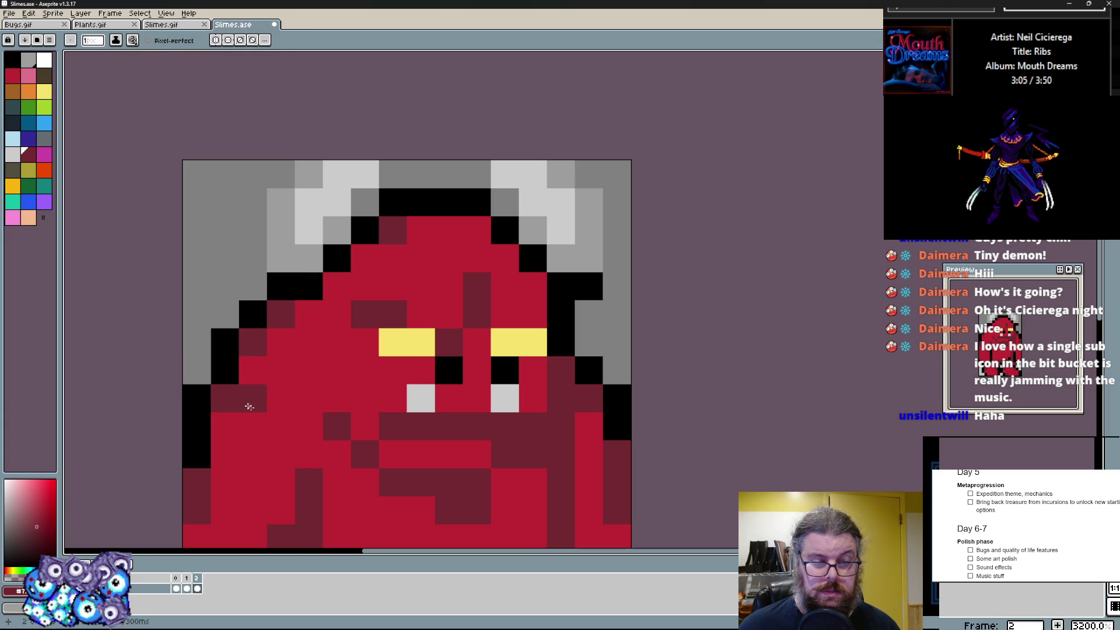
pyautogui.click(304, 313)
pyautogui.moveTo(305, 313); pyautogui.dragTo(332, 283)
pyautogui.click(347, 272)
pyautogui.scroll(-2, 341, 280)
pyautogui.click(282, 296)
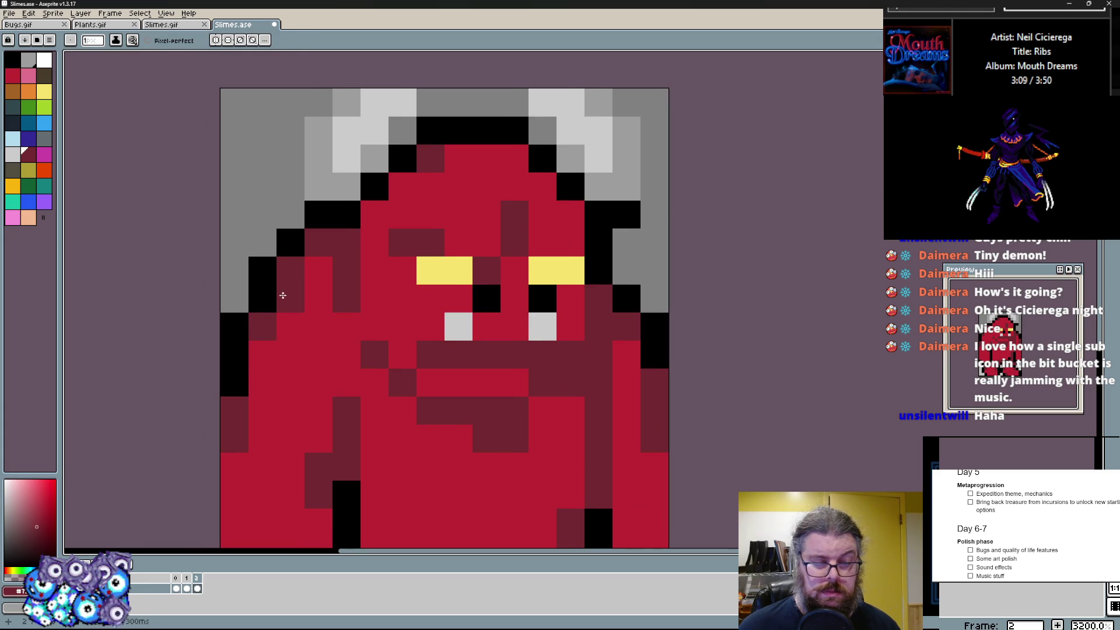
pyautogui.scroll(-3, 282, 386)
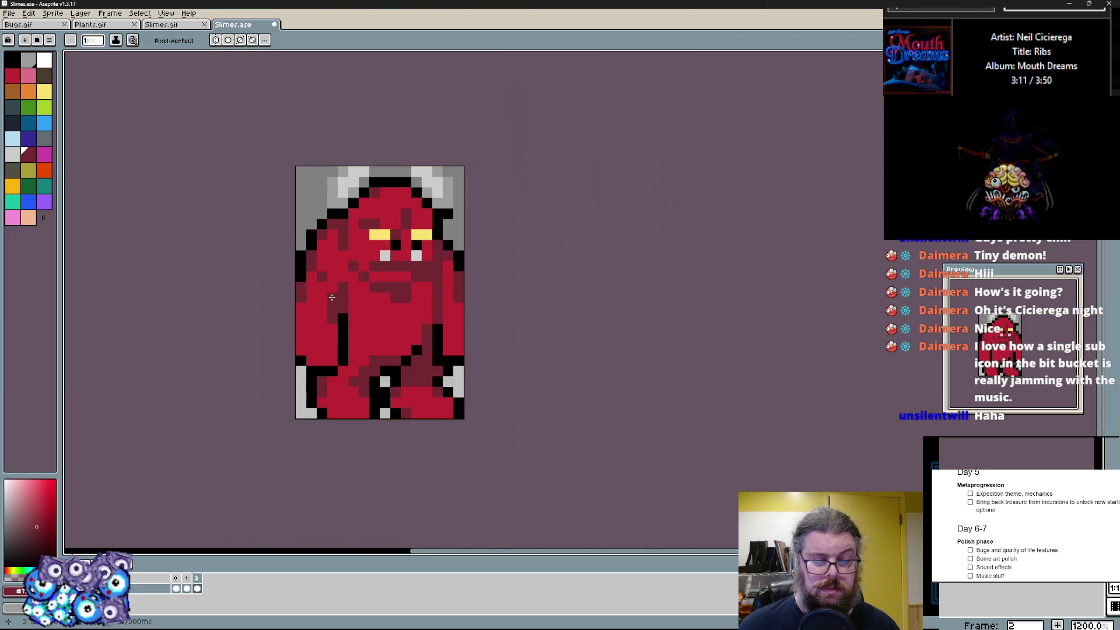
pyautogui.scroll(2, 347, 252)
pyautogui.click(348, 251)
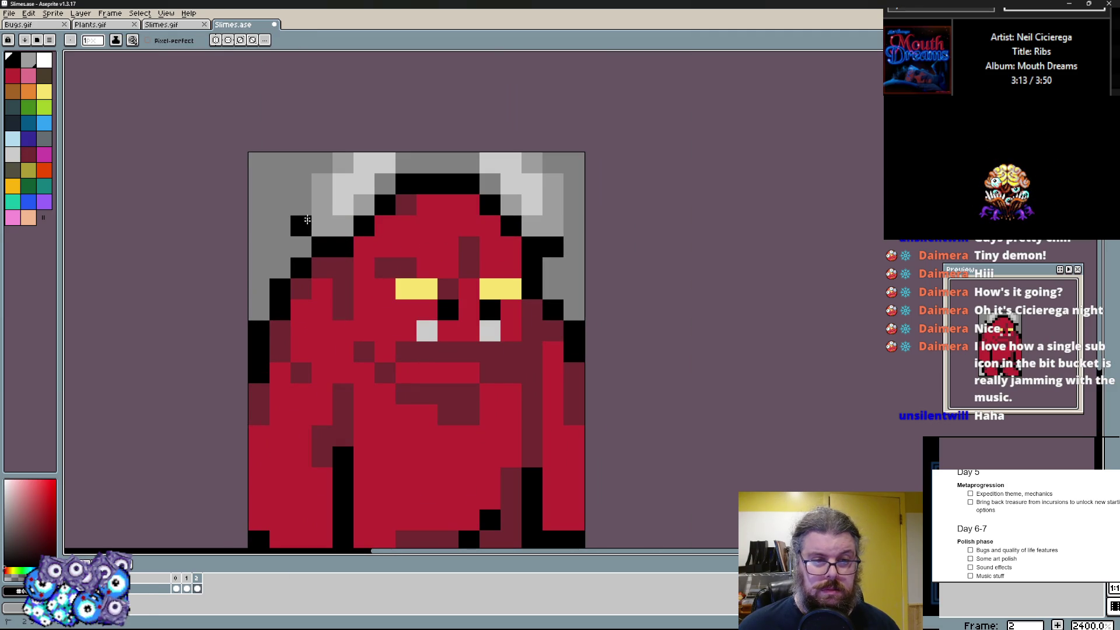
# - Blend stray black pixels around both horns into the grey background
pyautogui.keyDown('alt'); pyautogui.click(345, 197); pyautogui.keyUp('alt')
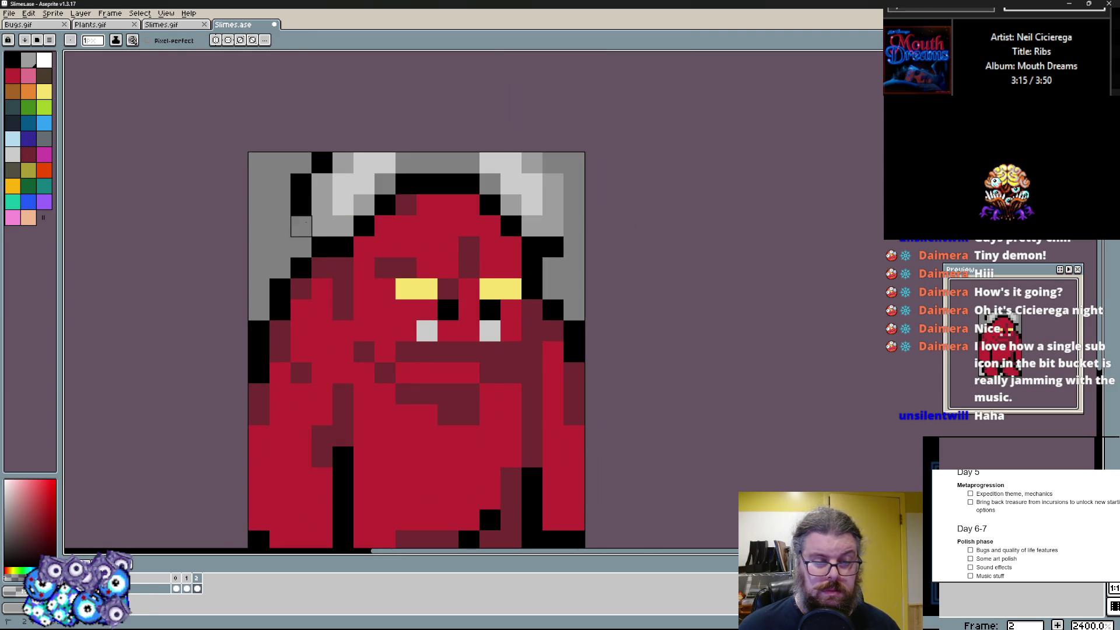
pyautogui.moveTo(302, 227); pyautogui.dragTo(342, 163)
pyautogui.scroll(1, 339, 162)
pyautogui.moveTo(333, 250)
pyautogui.mouseDown()
pyautogui.moveTo(367, 213)
pyautogui.moveTo(420, 219)
pyautogui.mouseUp()
pyautogui.moveTo(526, 263); pyautogui.dragTo(425, 289)
pyautogui.moveTo(418, 252); pyautogui.dragTo(448, 242)
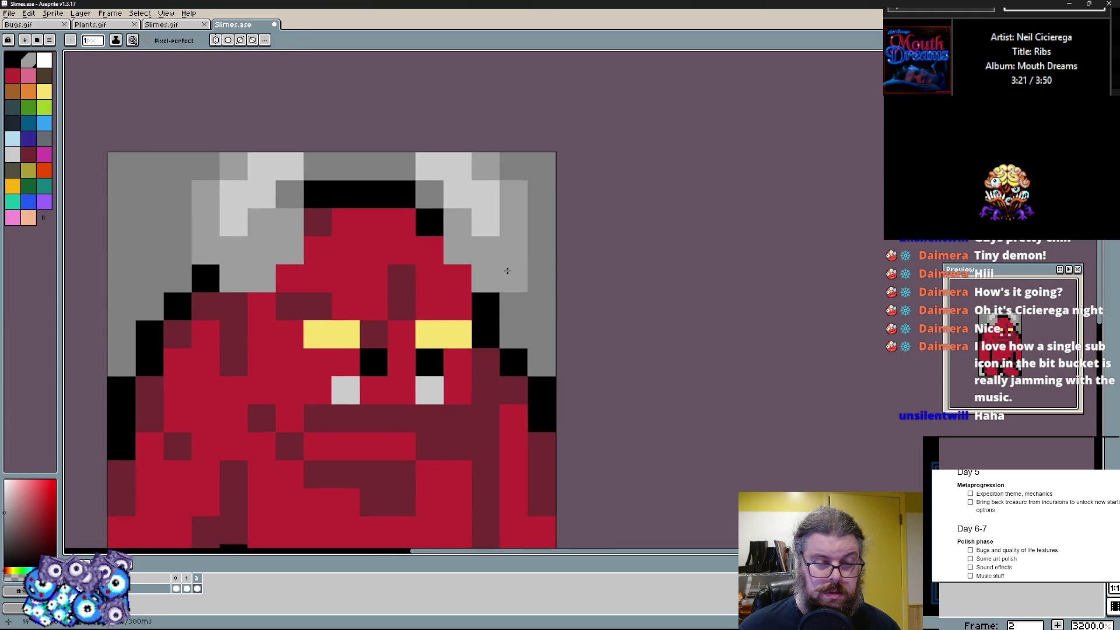
pyautogui.moveTo(512, 276); pyautogui.dragTo(543, 241)
pyautogui.click(538, 220)
pyautogui.scroll(-2, 521, 333)
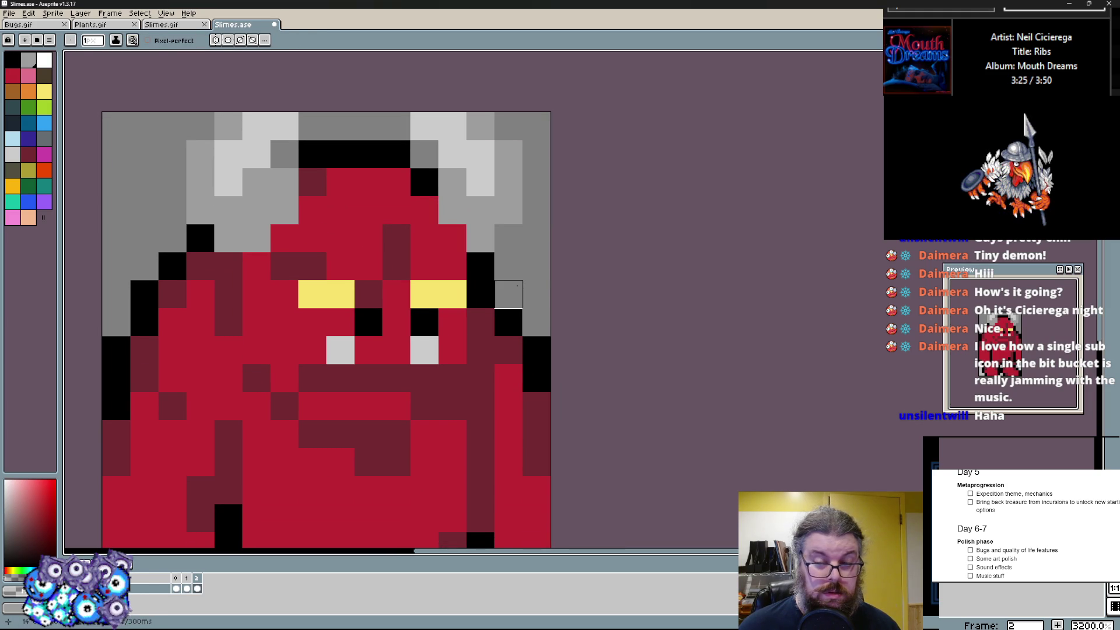
pyautogui.scroll(-2, 508, 293)
pyautogui.scroll(-1, 437, 194)
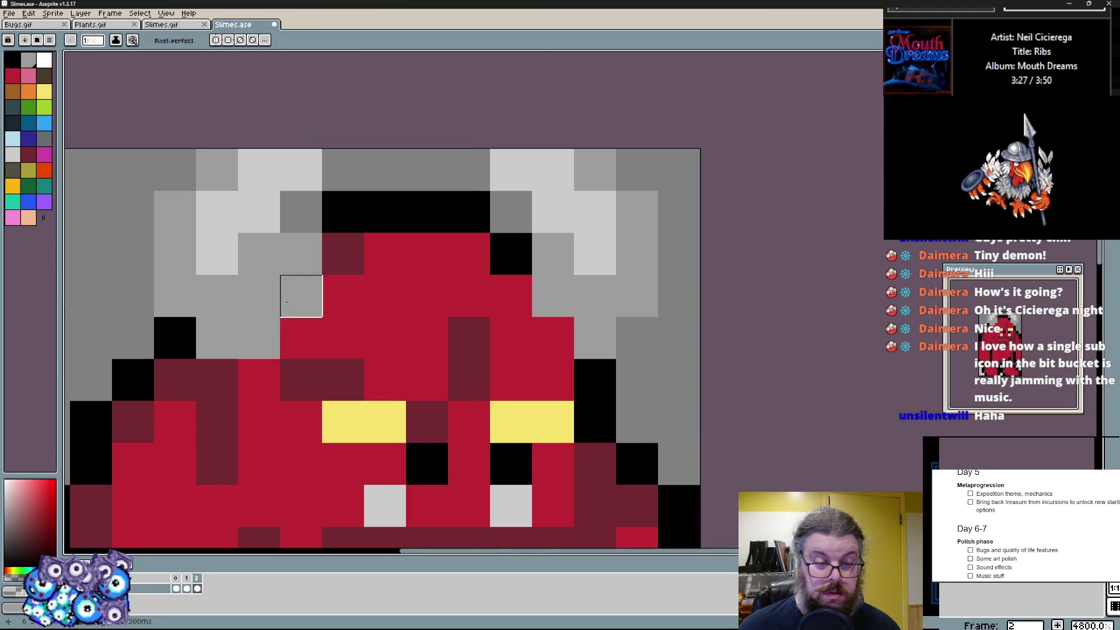
pyautogui.scroll(-1, 368, 219)
pyautogui.scroll(1, 431, 311)
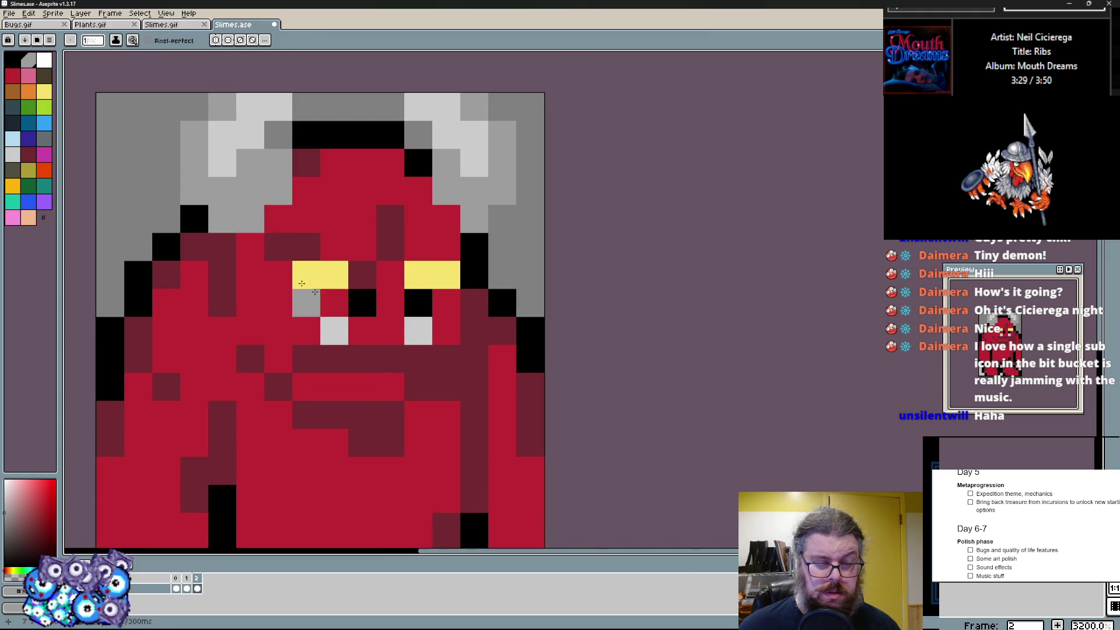
# - Add a white highlight pixel to each eye
pyautogui.click(48, 60)
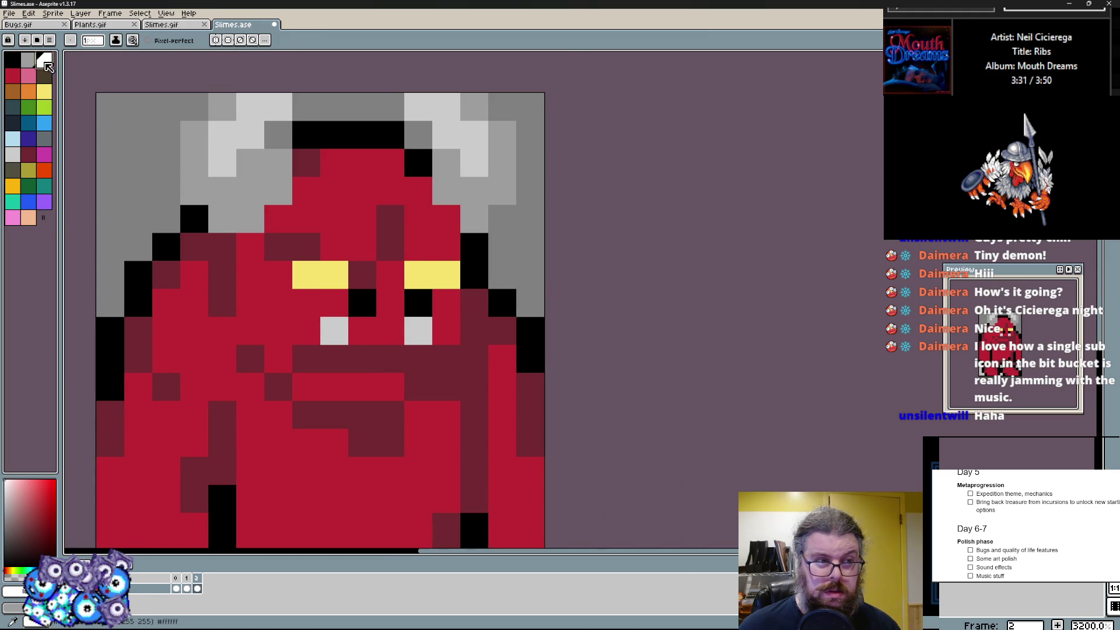
pyautogui.click(306, 275)
pyautogui.click(418, 275)
pyautogui.scroll(-2, 411, 289)
pyautogui.scroll(1, 392, 317)
pyautogui.scroll(1, 393, 317)
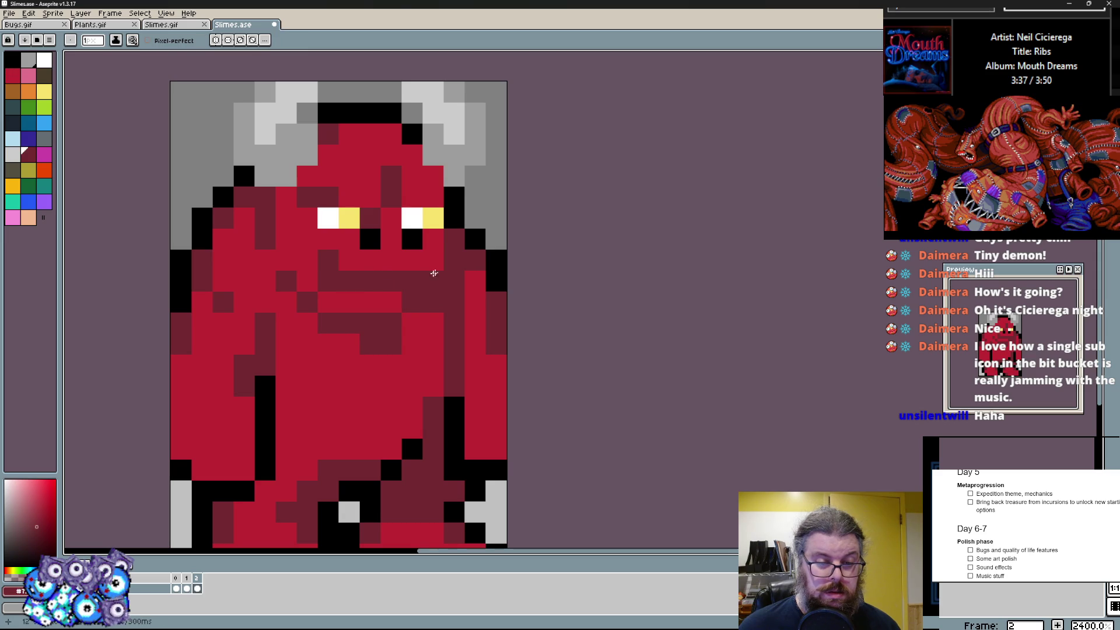
# - Shade the belly dark red and recolour black pixels near the legs dark red
pyautogui.keyDown('alt'); pyautogui.click(312, 292); pyautogui.keyUp('alt')
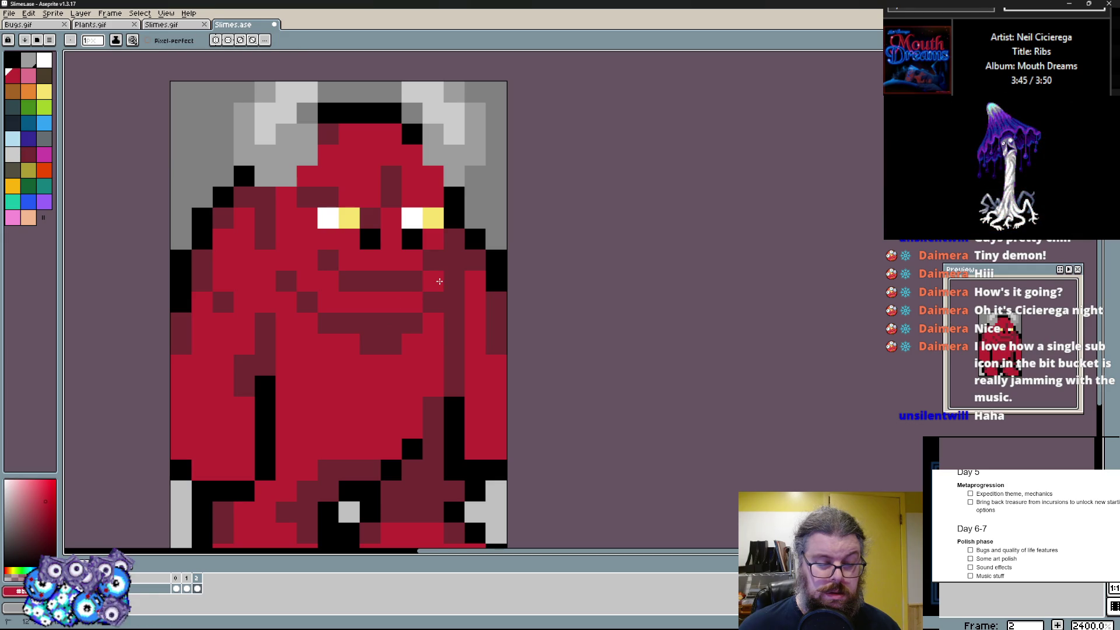
pyautogui.scroll(-1, 369, 275)
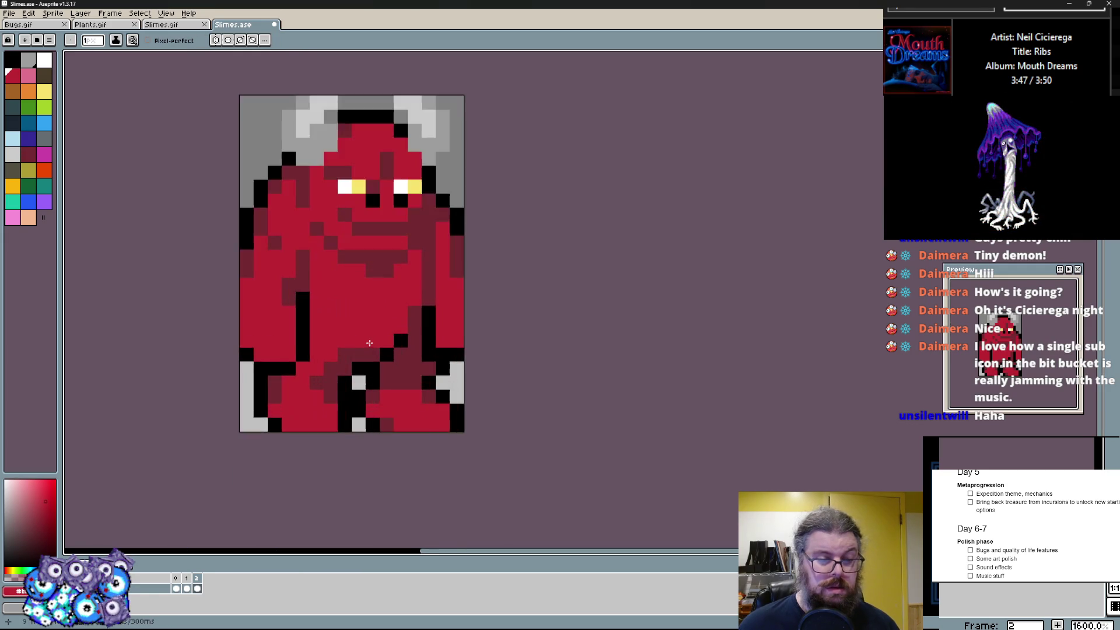
pyautogui.scroll(2, 385, 281)
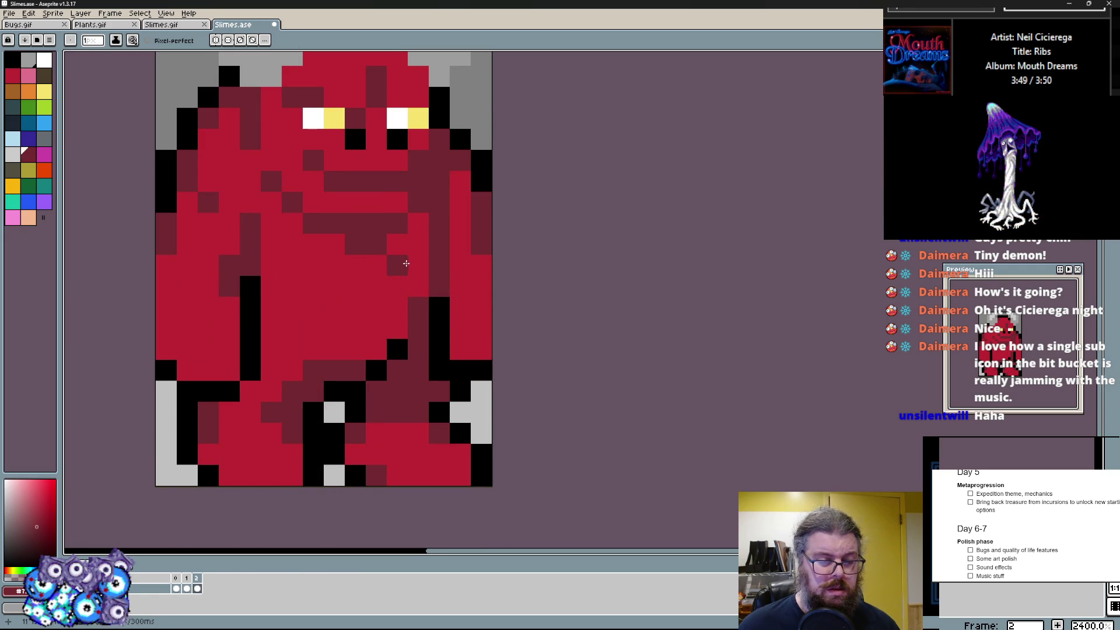
pyautogui.moveTo(300, 283)
pyautogui.mouseDown()
pyautogui.moveTo(344, 263)
pyautogui.moveTo(267, 274)
pyautogui.mouseUp()
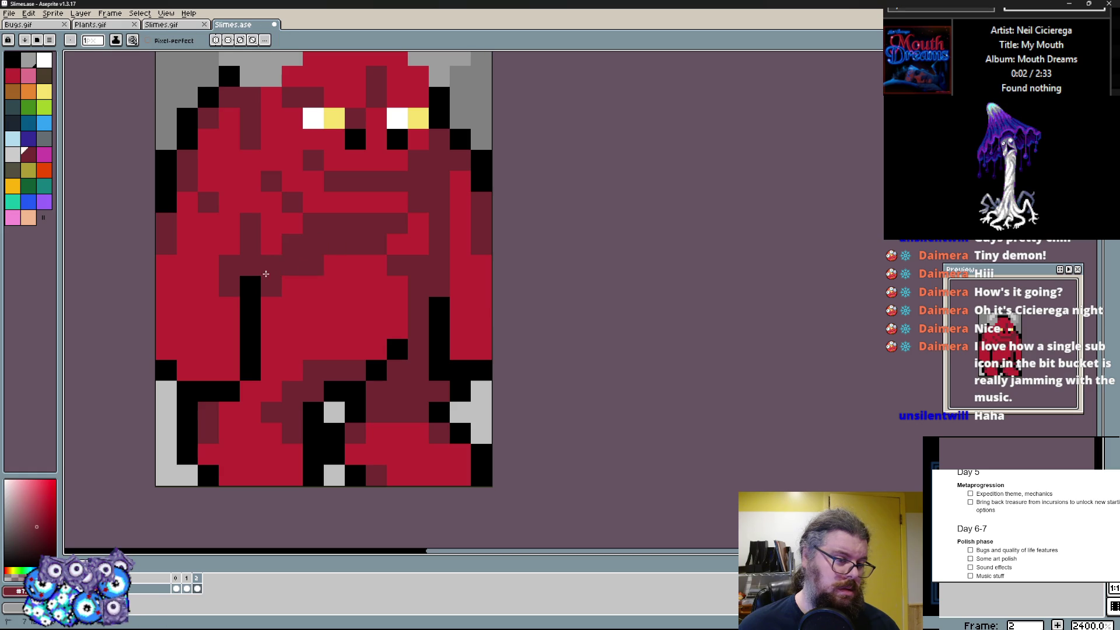
pyautogui.hotkey('ctrl', 'z')
pyautogui.hotkey('ctrl', 'z')
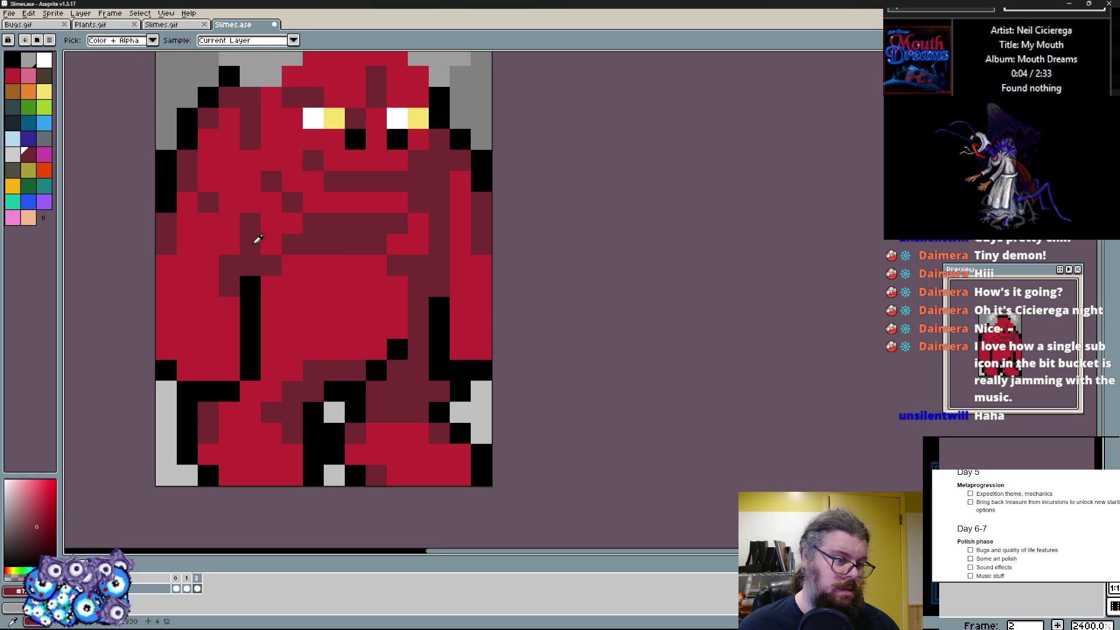
pyautogui.scroll(-2, 256, 222)
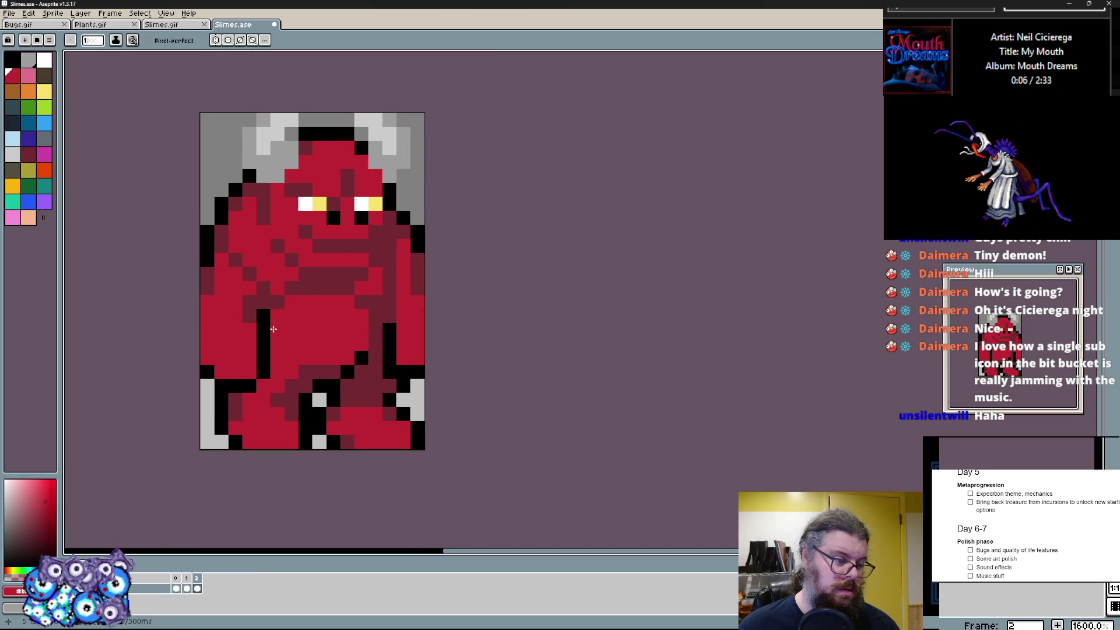
pyautogui.scroll(2, 272, 326)
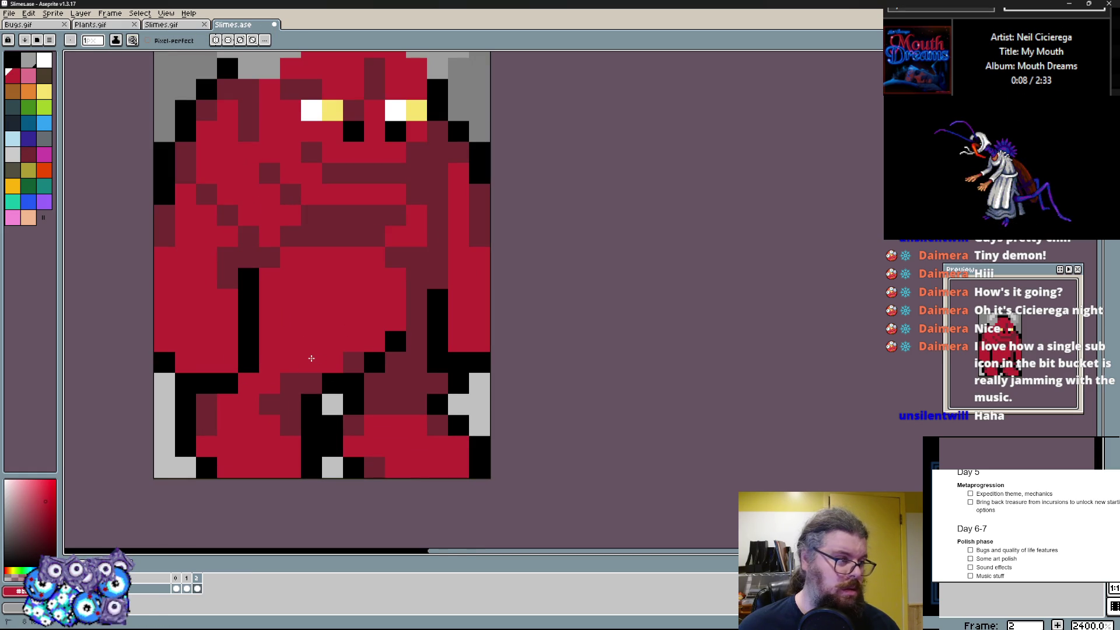
pyautogui.moveTo(289, 346); pyautogui.dragTo(274, 357)
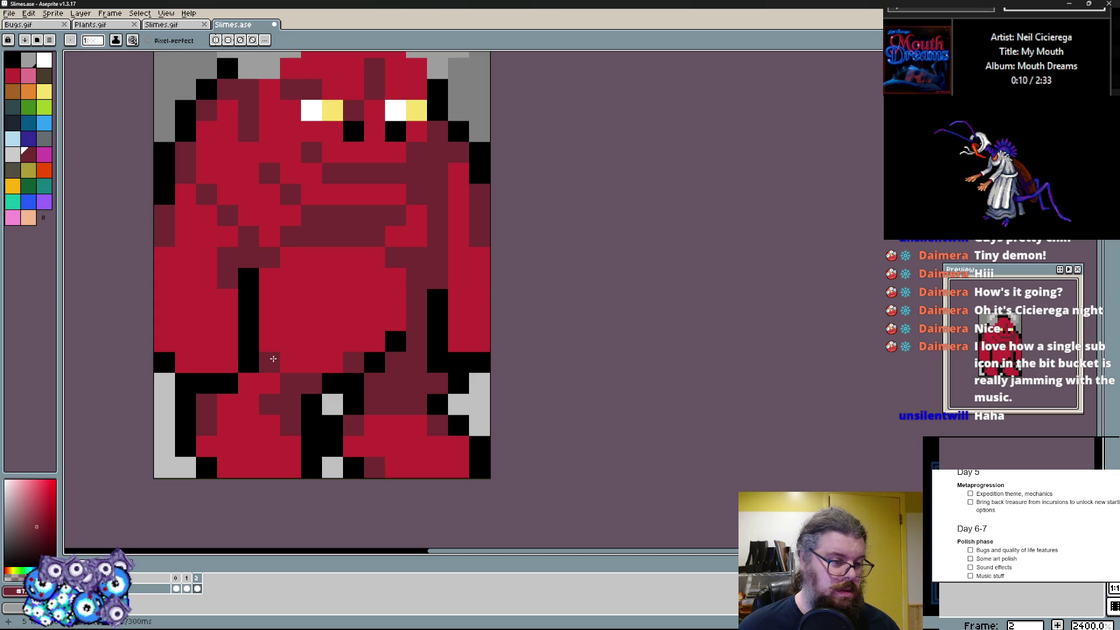
pyautogui.moveTo(349, 313); pyautogui.dragTo(356, 344)
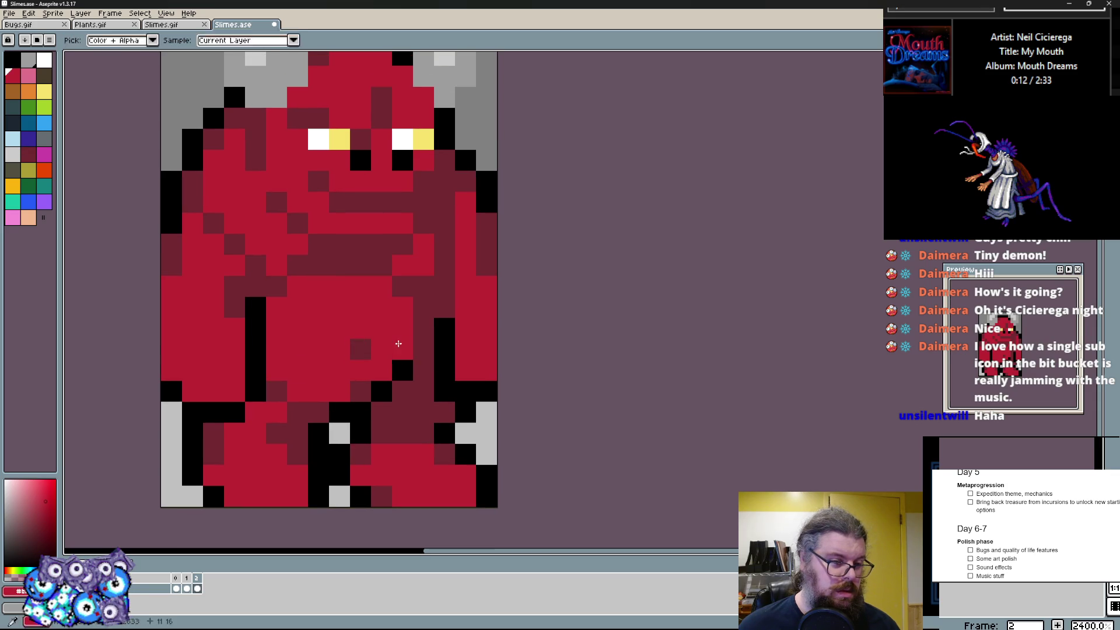
pyautogui.click(403, 372)
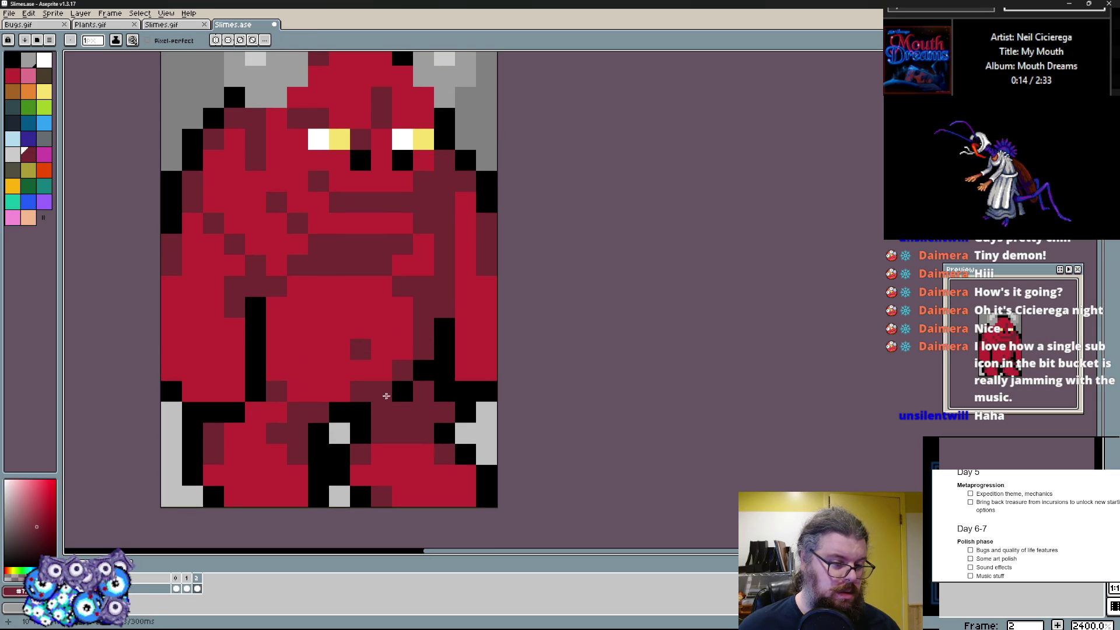
pyautogui.click(378, 393)
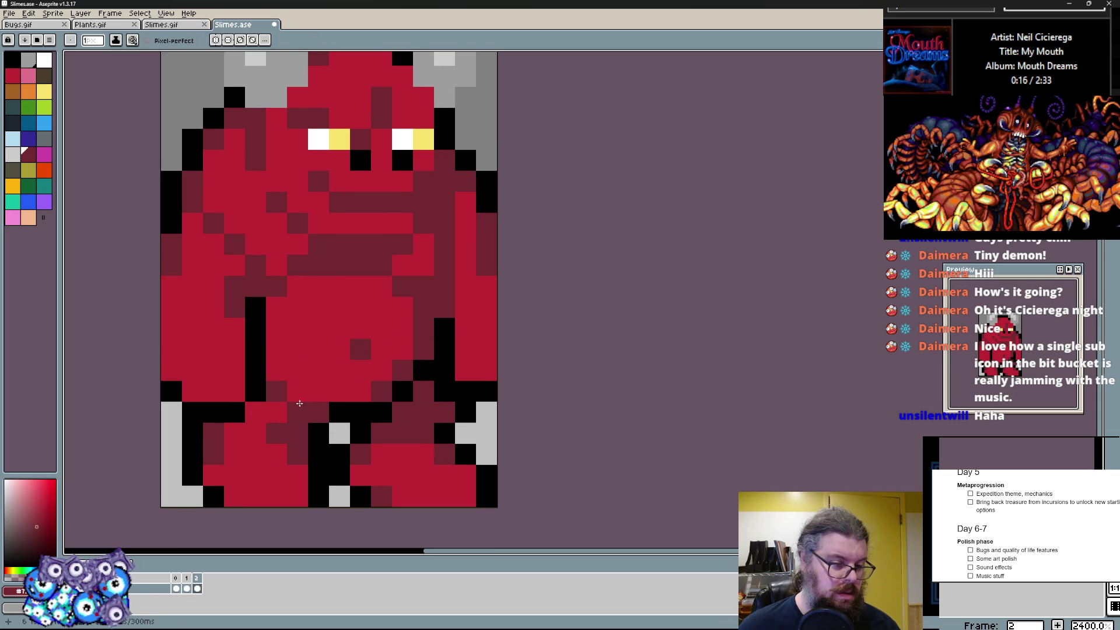
pyautogui.moveTo(277, 329); pyautogui.dragTo(300, 328)
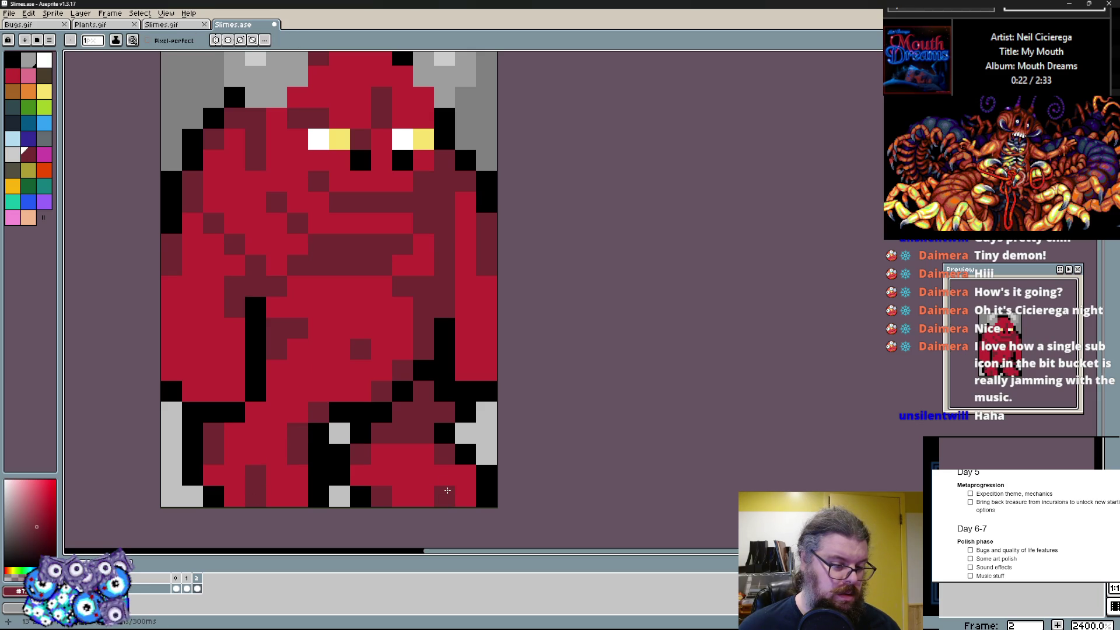
# - Paint white claws along the bottom of the left foot
pyautogui.click(195, 490)
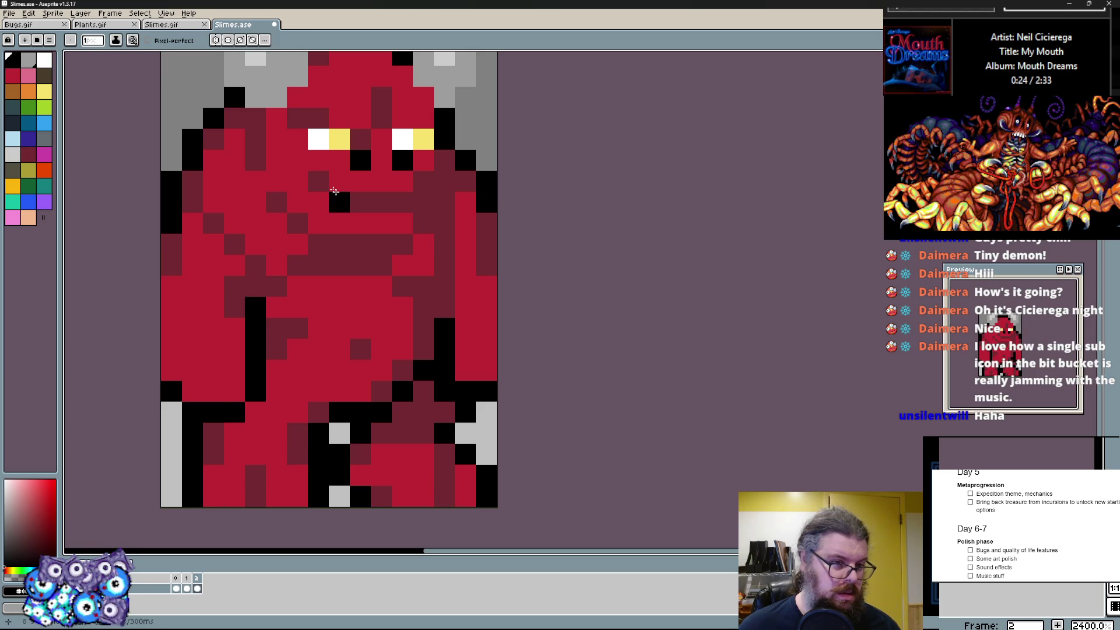
pyautogui.moveTo(298, 477); pyautogui.dragTo(232, 489)
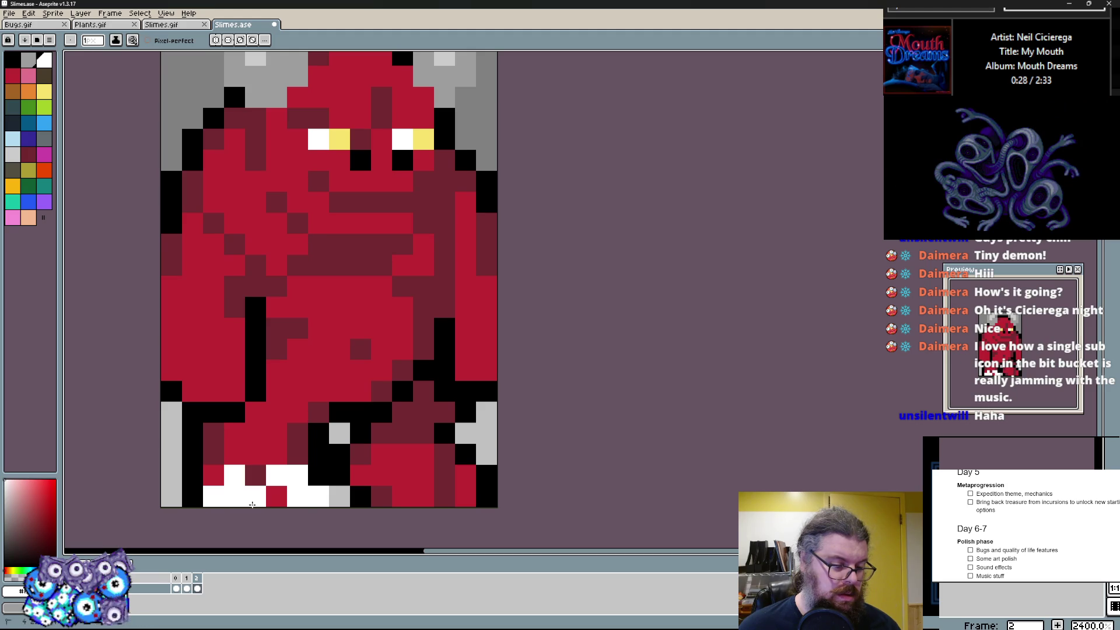
# - Paint white claws along the right foot and trim them back with dark red
pyautogui.moveTo(423, 495); pyautogui.dragTo(449, 493)
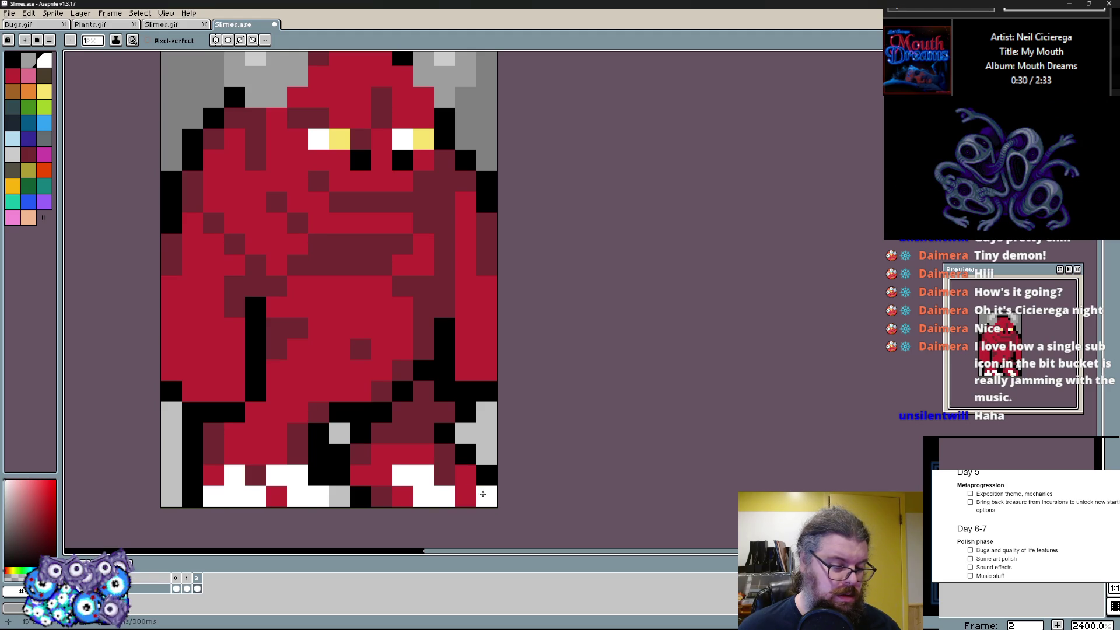
pyautogui.click(425, 476)
pyautogui.click(464, 495)
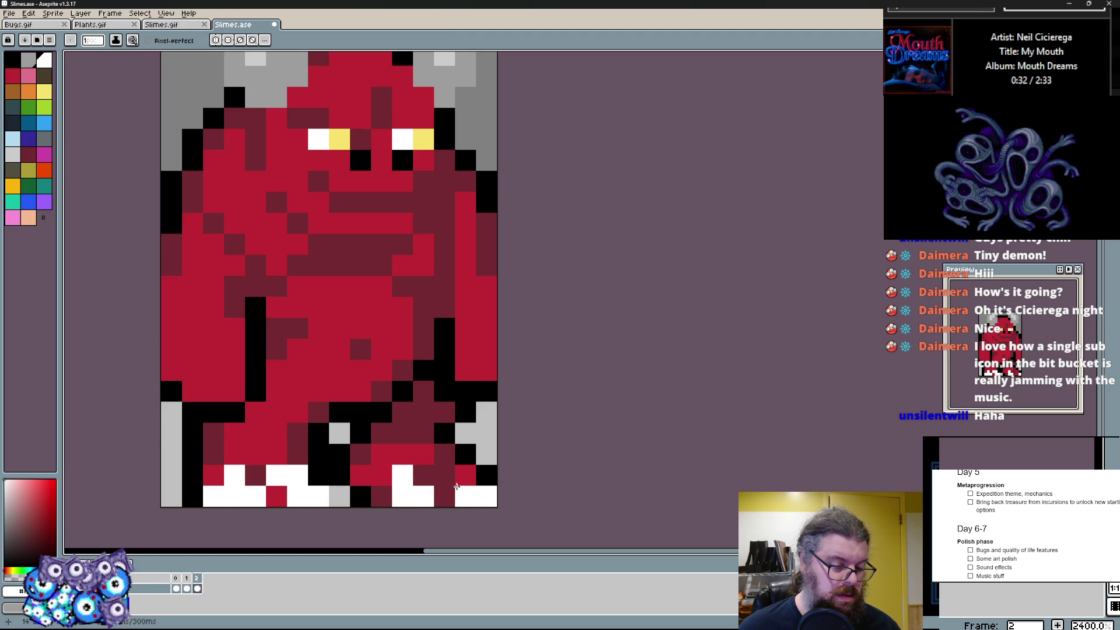
pyautogui.moveTo(447, 473)
pyautogui.mouseDown()
pyautogui.moveTo(428, 499)
pyautogui.moveTo(397, 470)
pyautogui.mouseUp()
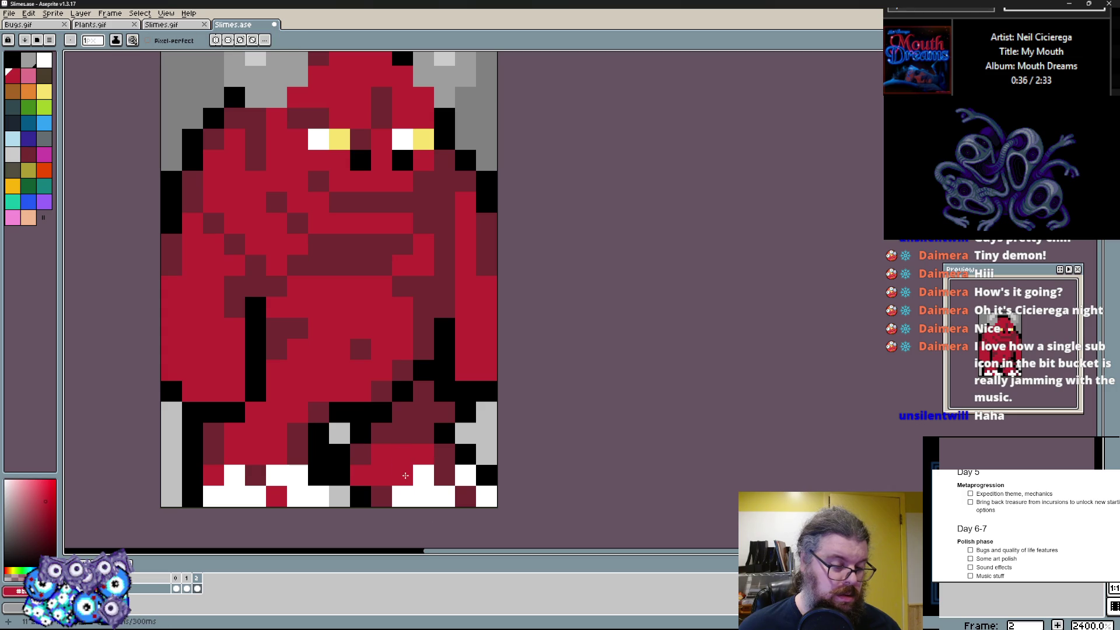
# - Brighten the lower body and left leg red, add dark red shading to the left leg, and blacken stray grey pixels
pyautogui.click(418, 413)
pyautogui.click(421, 412)
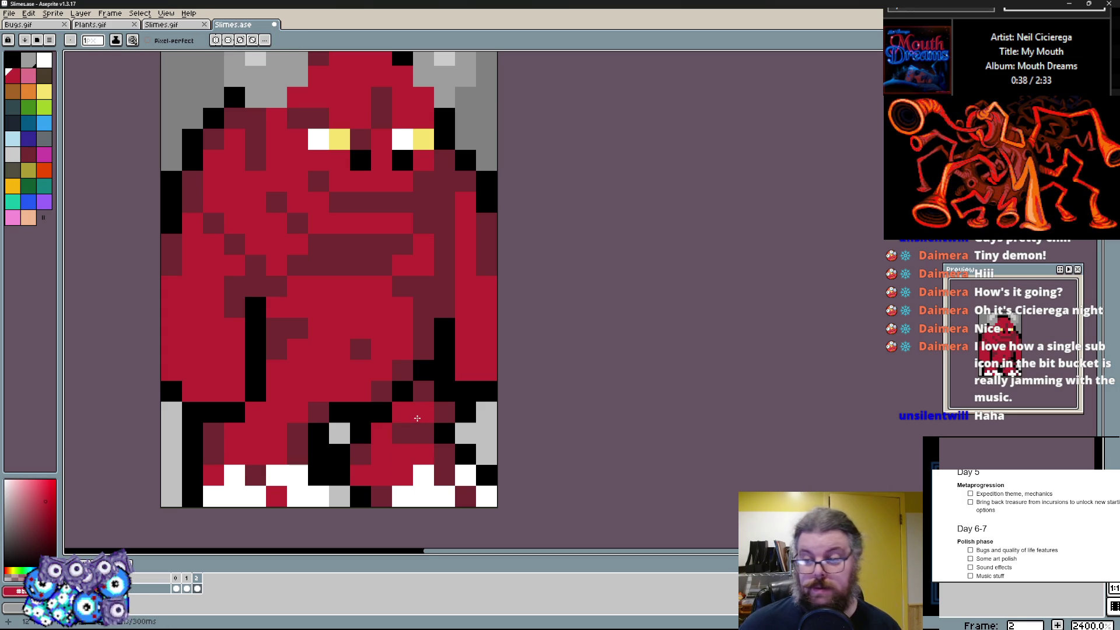
pyautogui.click(383, 412)
pyautogui.scroll(1, 383, 412)
pyautogui.scroll(1, 383, 412)
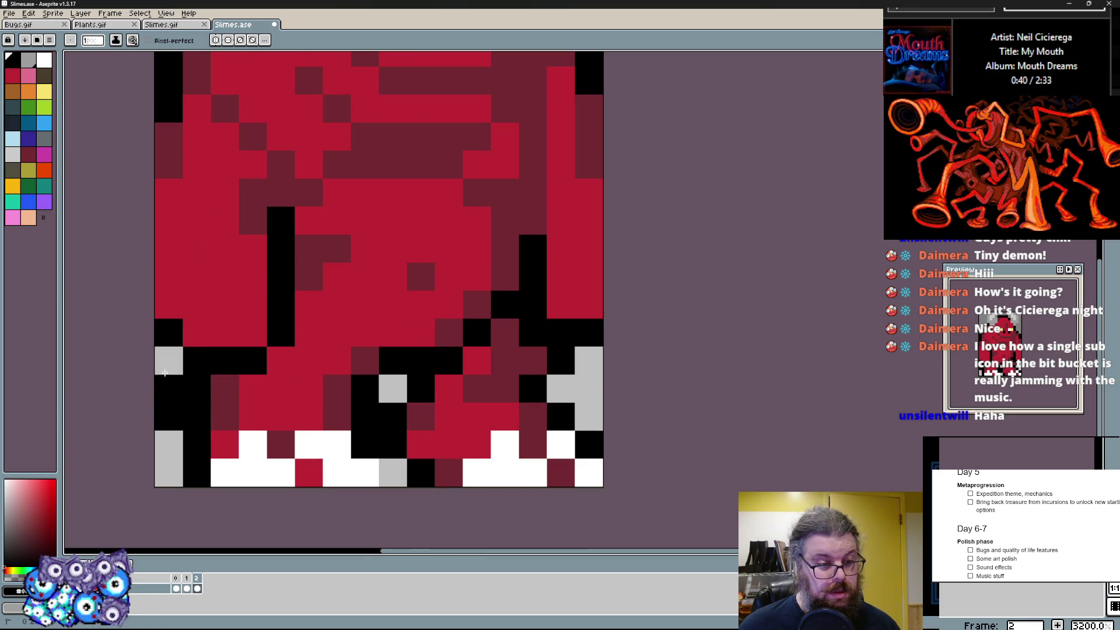
pyautogui.click(166, 359)
pyautogui.moveTo(226, 388); pyautogui.dragTo(213, 416)
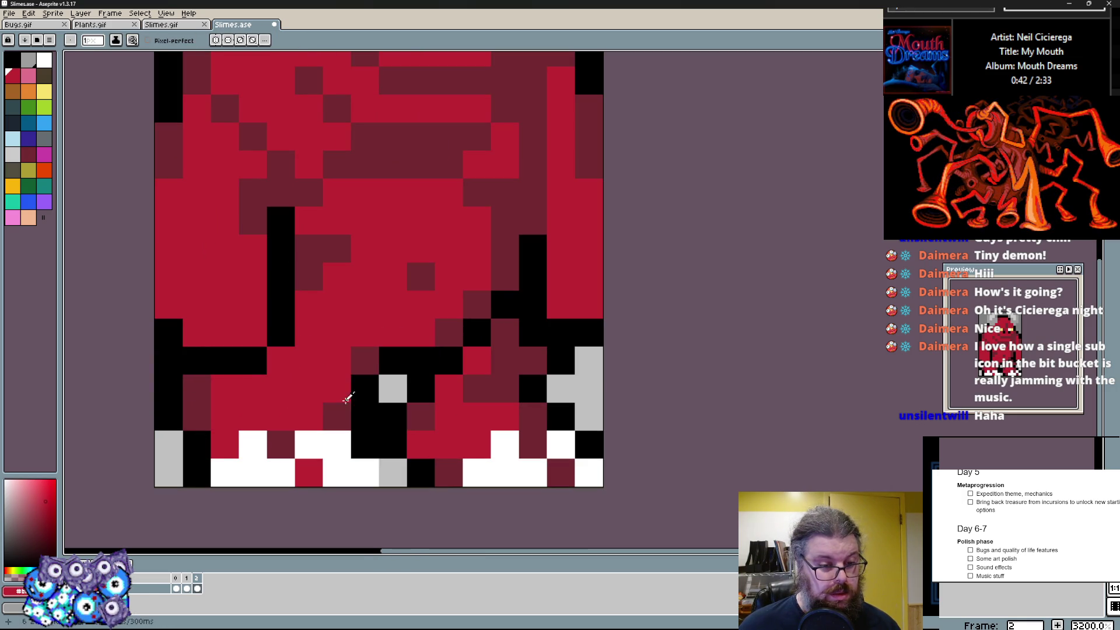
pyautogui.moveTo(346, 390); pyautogui.dragTo(280, 389)
pyautogui.click(308, 333)
pyautogui.click(308, 416)
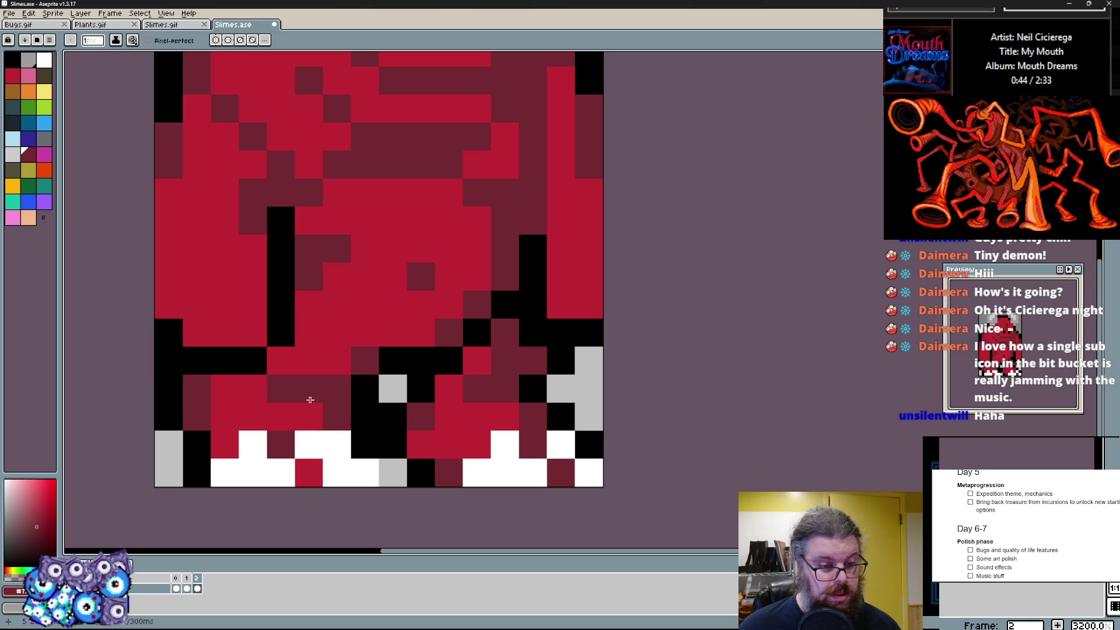
# - Blacken a grey pixel by the legs and paint red shading around the right leg
pyautogui.click(392, 386)
pyautogui.press('alt')
pyautogui.click(410, 409)
pyautogui.moveTo(392, 416); pyautogui.dragTo(447, 416)
pyautogui.click(421, 390)
pyautogui.scroll(-3, 476, 406)
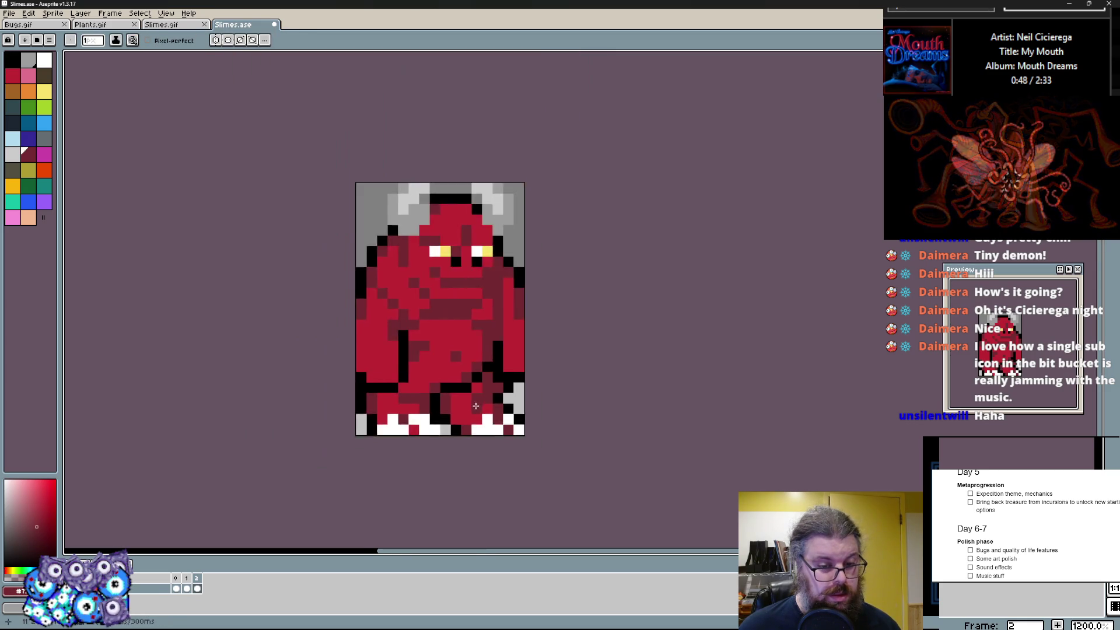
pyautogui.scroll(2, 476, 404)
pyautogui.scroll(-3, 217, 255)
pyautogui.scroll(3, 351, 289)
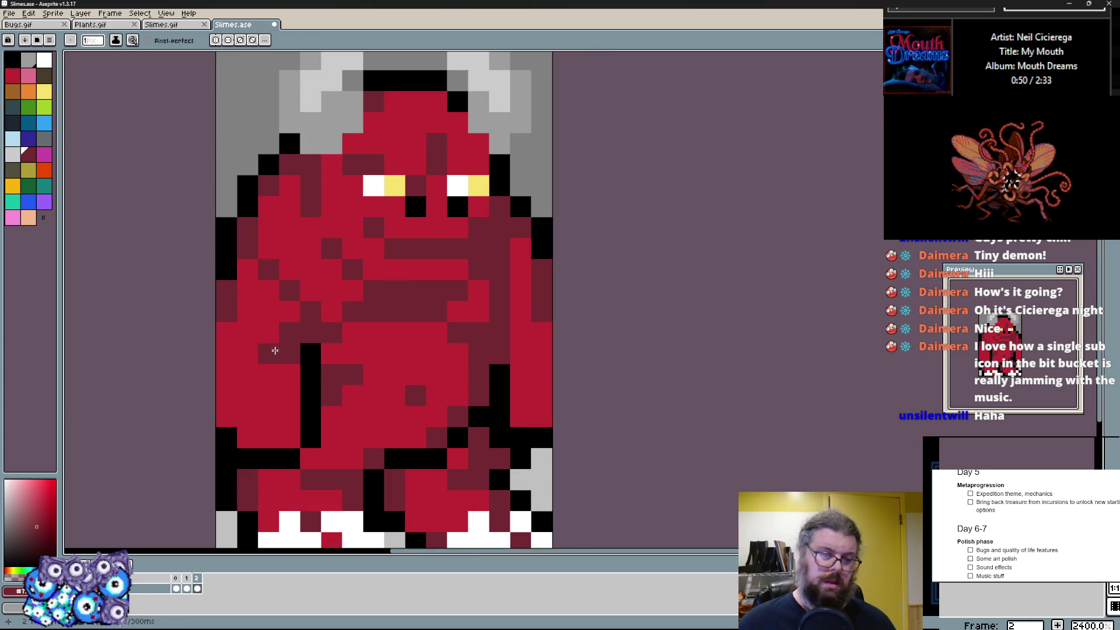
# - Darken two body pixels and paint light grey claws on the left hand, undoing stray strokes
pyautogui.press('alt')
pyautogui.click(289, 412)
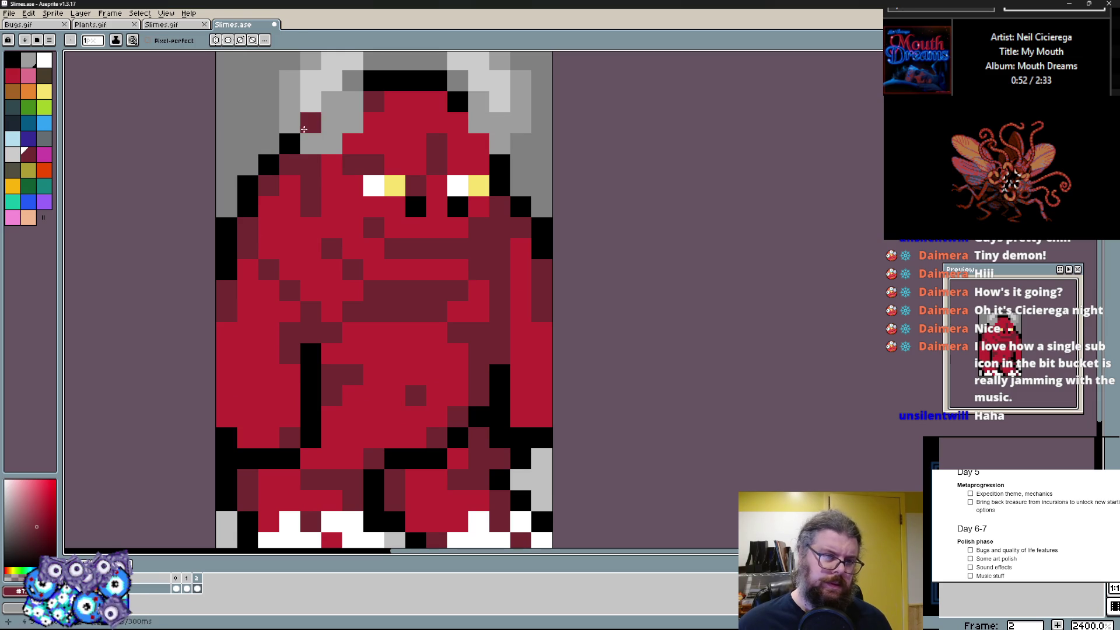
pyautogui.click(266, 341)
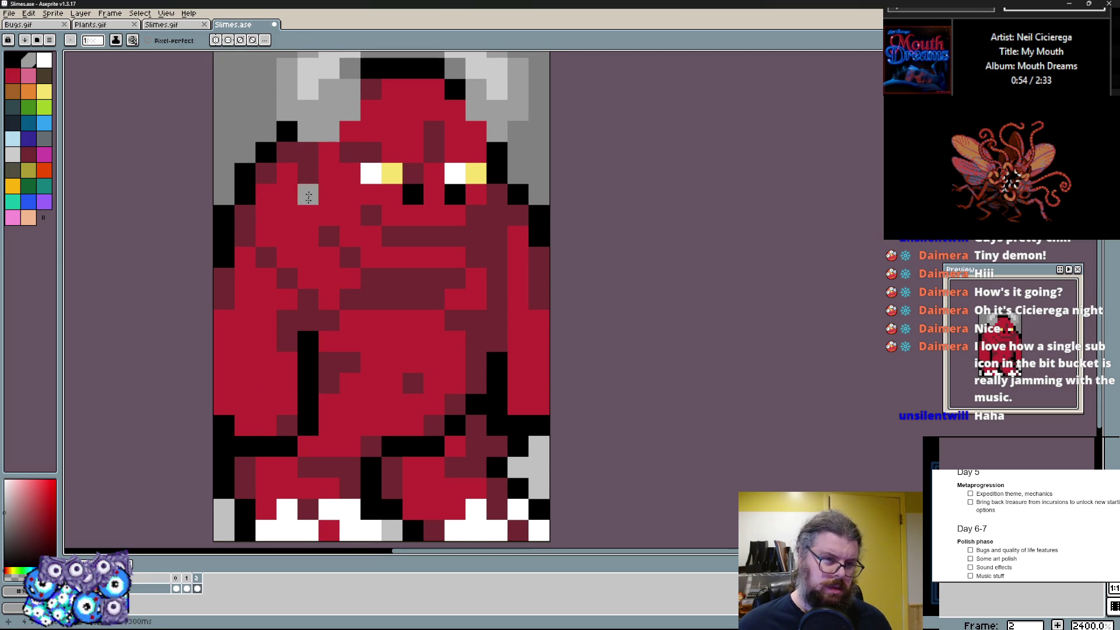
pyautogui.scroll(2, 306, 192)
pyautogui.moveTo(198, 411); pyautogui.dragTo(198, 369)
pyautogui.moveTo(241, 455)
pyautogui.mouseDown()
pyautogui.moveTo(282, 370)
pyautogui.moveTo(324, 411)
pyautogui.mouseUp()
pyautogui.moveTo(324, 456); pyautogui.dragTo(281, 411)
pyautogui.hotkey('ctrl', 'z')
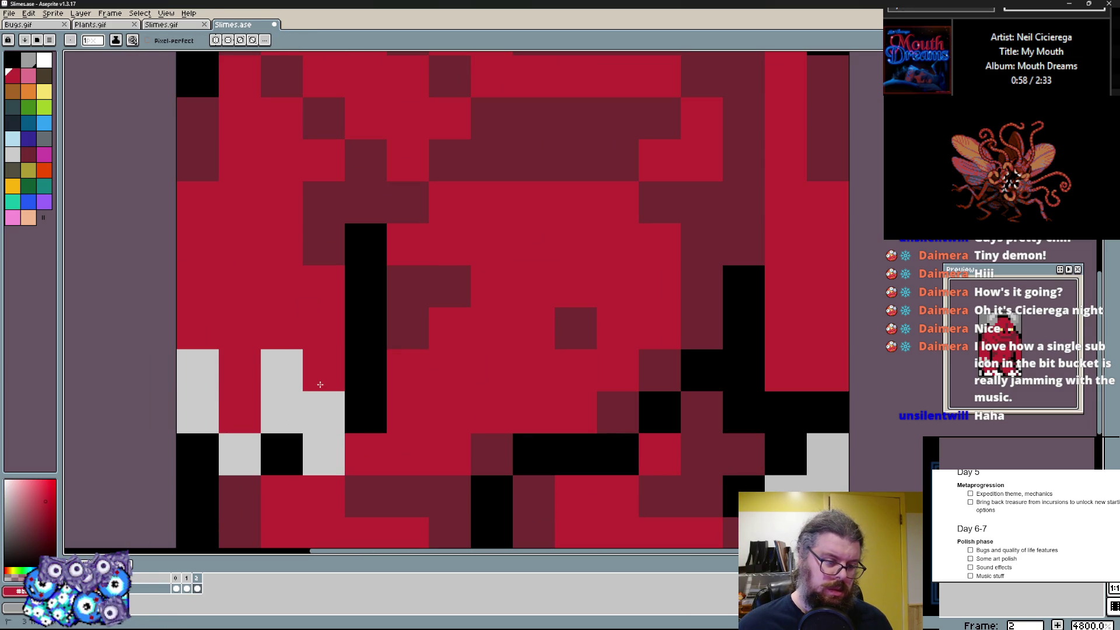
pyautogui.click(366, 412)
pyautogui.hotkey('ctrl', 'z')
# - Add a black outline pixel between the left claws and paint light grey claws on the right hand
pyautogui.click(239, 454)
pyautogui.click(240, 413)
pyautogui.hotkey('ctrl', 'z')
pyautogui.moveTo(531, 444)
pyautogui.mouseDown()
pyautogui.moveTo(468, 440)
pyautogui.moveTo(350, 350)
pyautogui.mouseUp()
pyautogui.moveTo(564, 406); pyautogui.dragTo(564, 325)
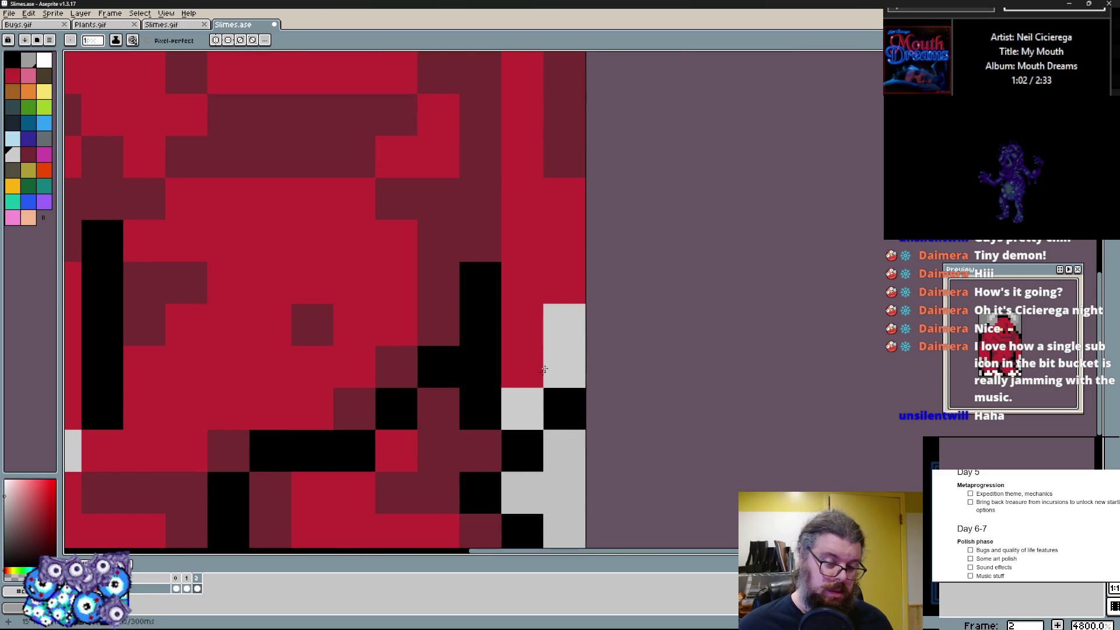
pyautogui.scroll(-1, 518, 408)
pyautogui.scroll(1, 518, 408)
# - Add dark pixels around the left leg
pyautogui.moveTo(438, 402)
pyautogui.mouseDown()
pyautogui.moveTo(376, 380)
pyautogui.moveTo(437, 380)
pyautogui.mouseUp()
pyautogui.moveTo(357, 394); pyautogui.dragTo(324, 418)
pyautogui.click(301, 308)
pyautogui.scroll(-1, 376, 380)
pyautogui.click(271, 382)
pyautogui.scroll(-2, 272, 381)
pyautogui.scroll(1, 351, 341)
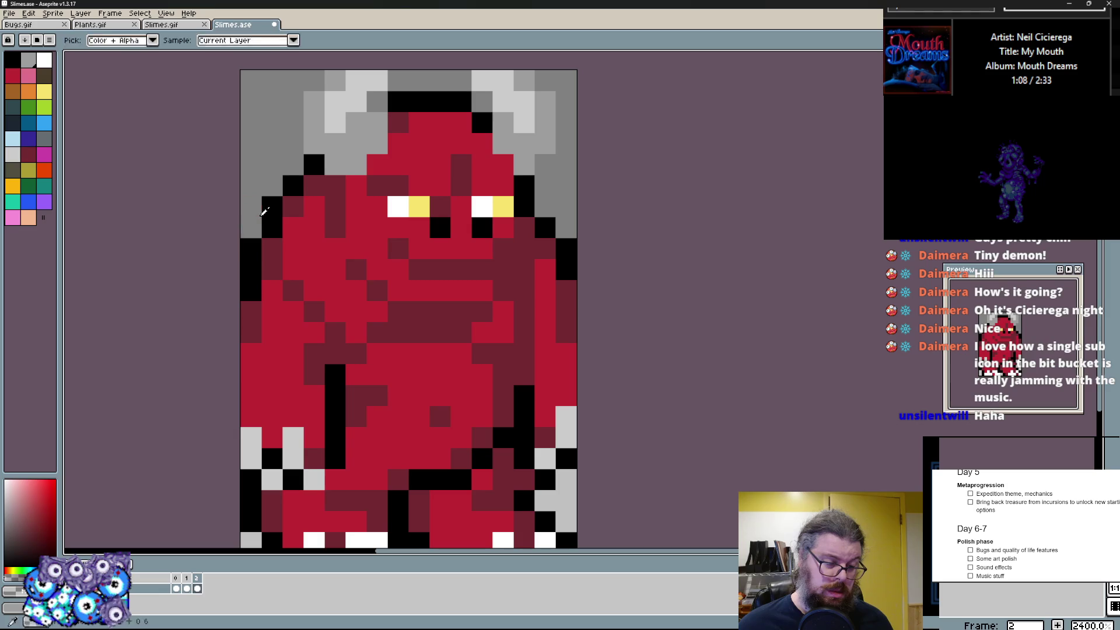
pyautogui.scroll(-2, 394, 306)
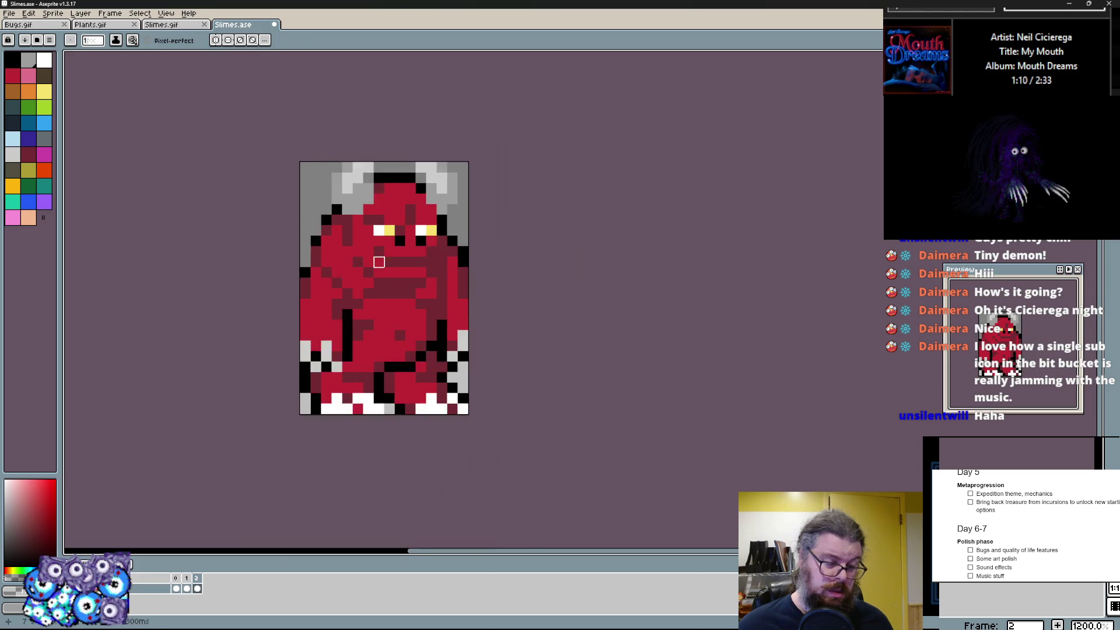
pyautogui.scroll(1, 377, 289)
pyautogui.scroll(1, 490, 298)
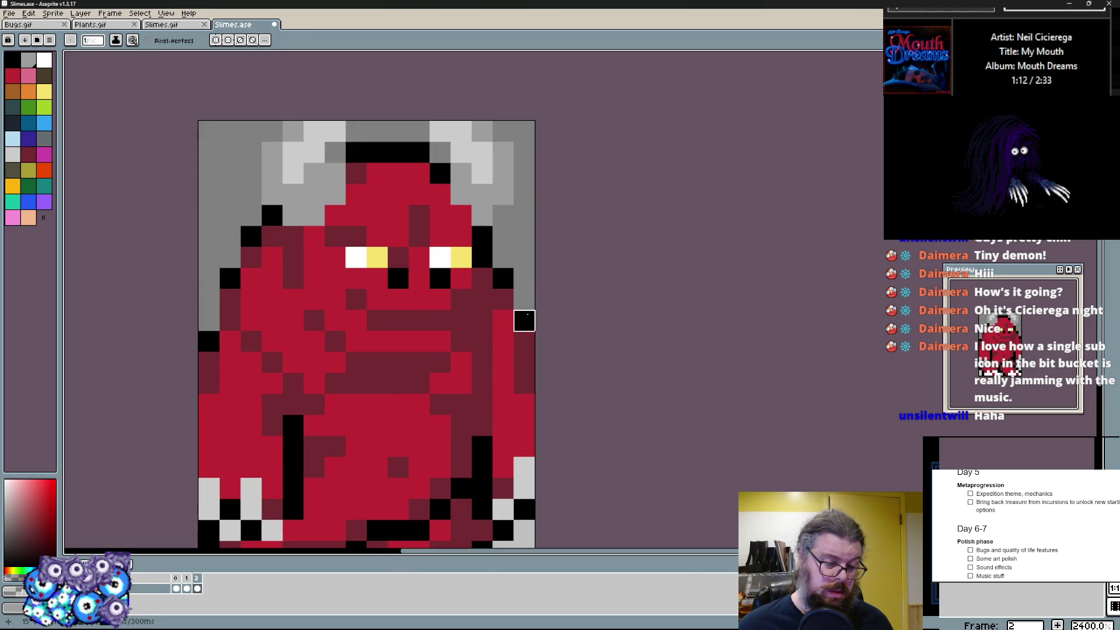
pyautogui.scroll(-3, 526, 337)
pyautogui.scroll(2, 450, 317)
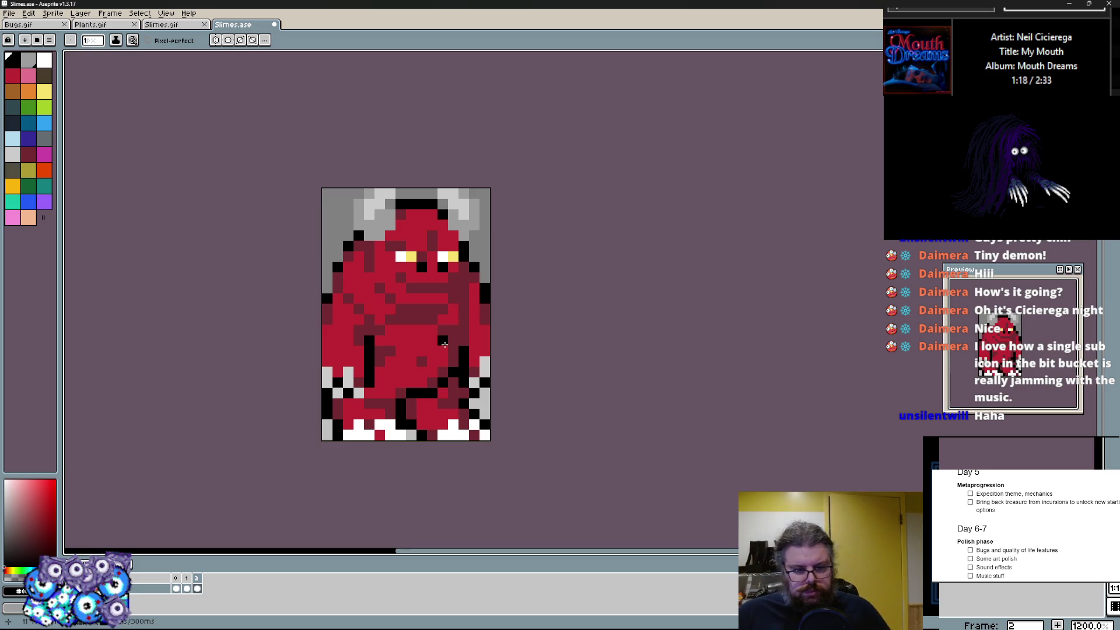
pyautogui.scroll(1, 443, 345)
# - Lighten and reposition the white claw pixels along the bottom row of both feet
pyautogui.click(358, 423)
pyautogui.click(316, 423)
pyautogui.click(442, 423)
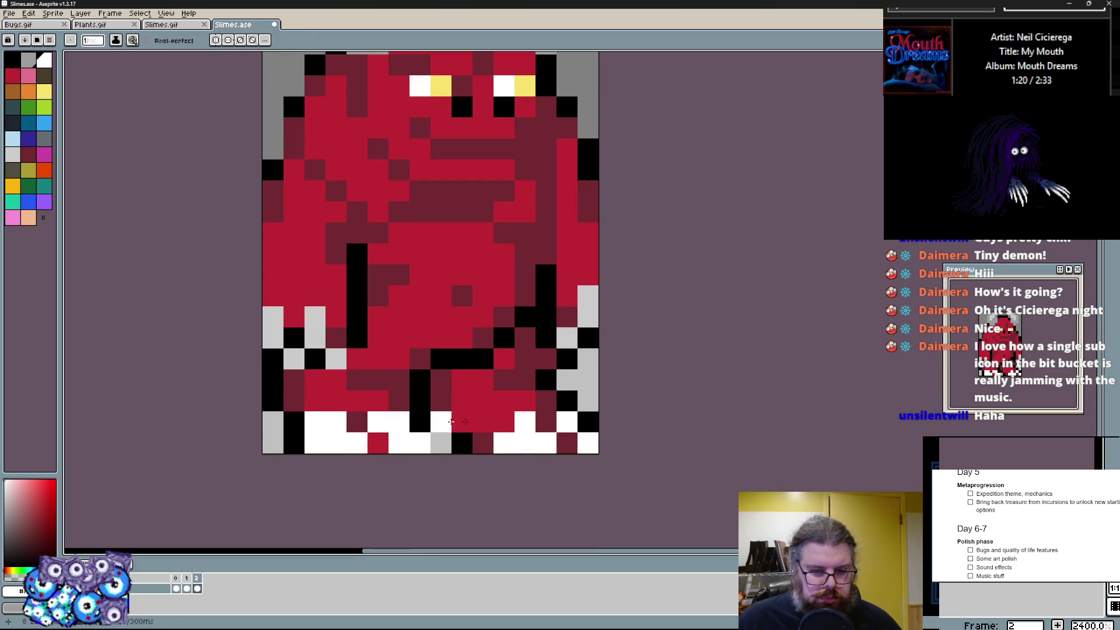
pyautogui.click(494, 423)
pyautogui.click(321, 331)
pyautogui.click(375, 442)
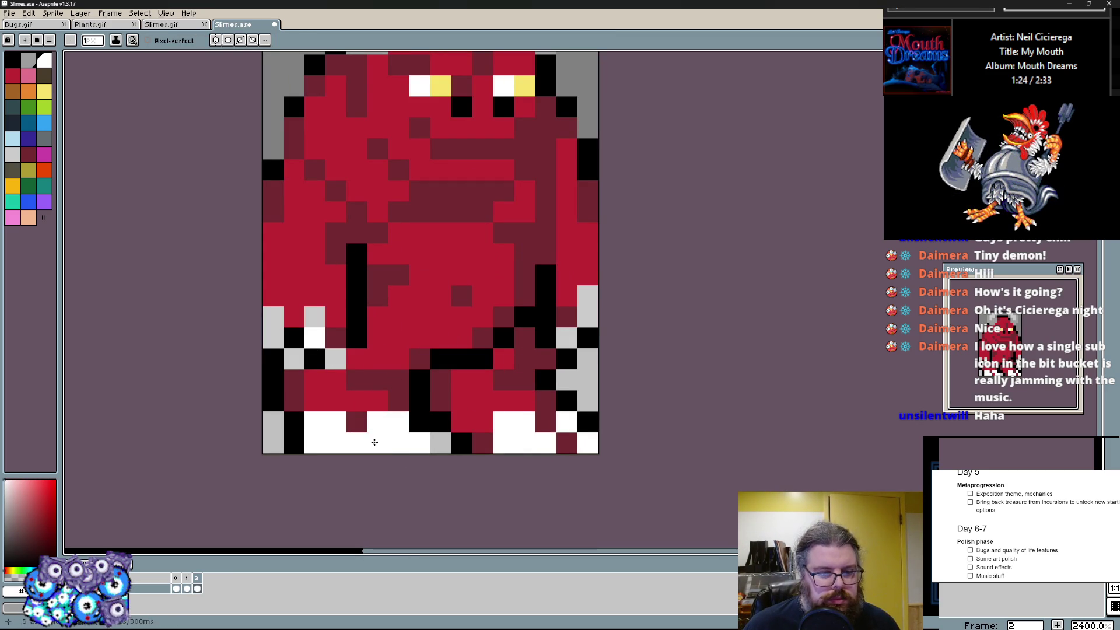
pyautogui.hotkey('ctrl', 'z')
pyautogui.click(343, 438)
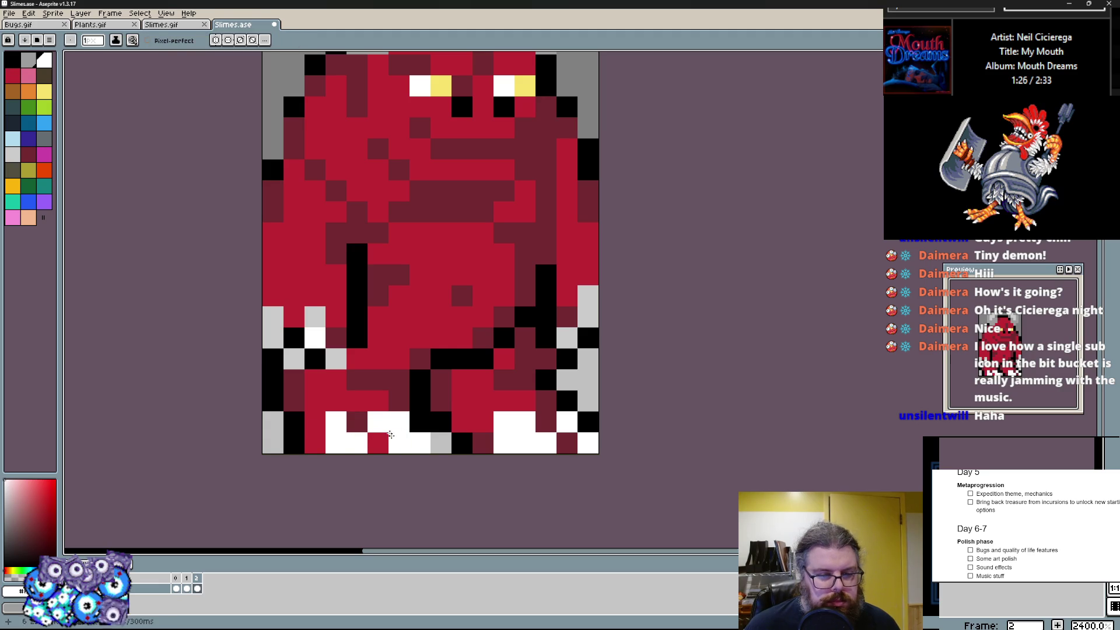
pyautogui.moveTo(413, 447); pyautogui.dragTo(419, 426)
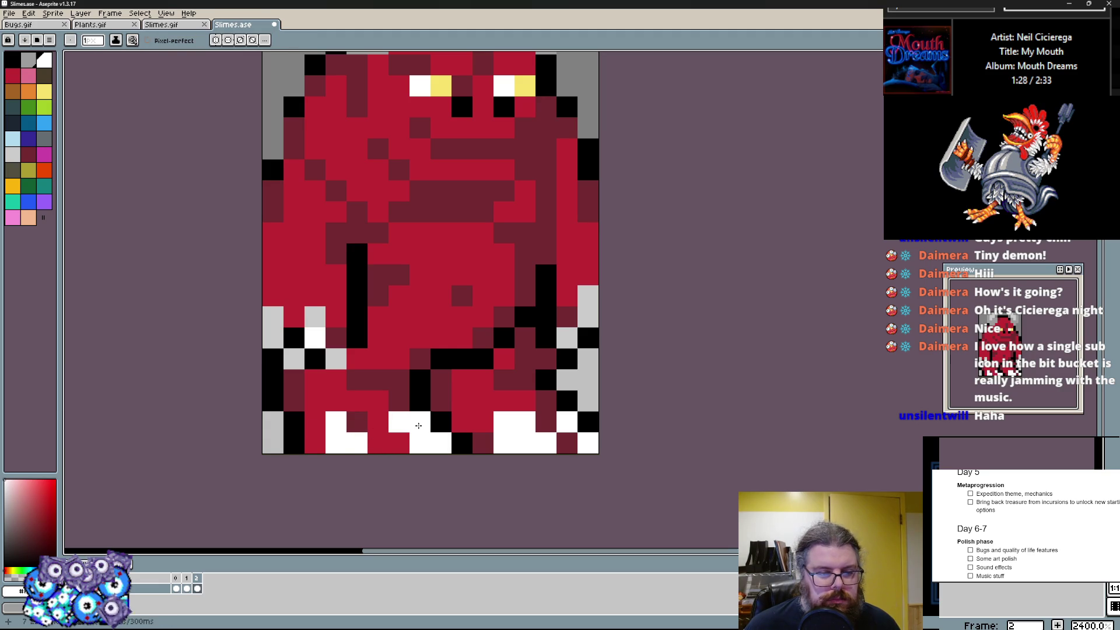
# - Shade the foot claws with light grey and a second grey from the palette
pyautogui.click(18, 144)
pyautogui.click(337, 438)
pyautogui.moveTo(421, 441)
pyautogui.mouseDown()
pyautogui.moveTo(413, 420)
pyautogui.moveTo(505, 429)
pyautogui.mouseUp()
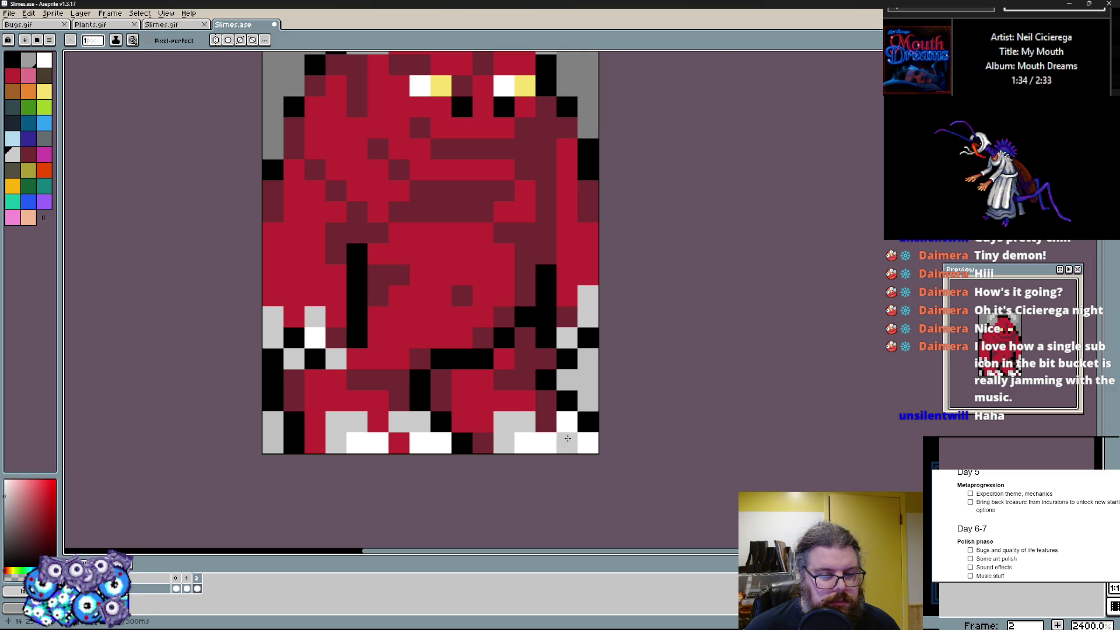
pyautogui.click(19, 144)
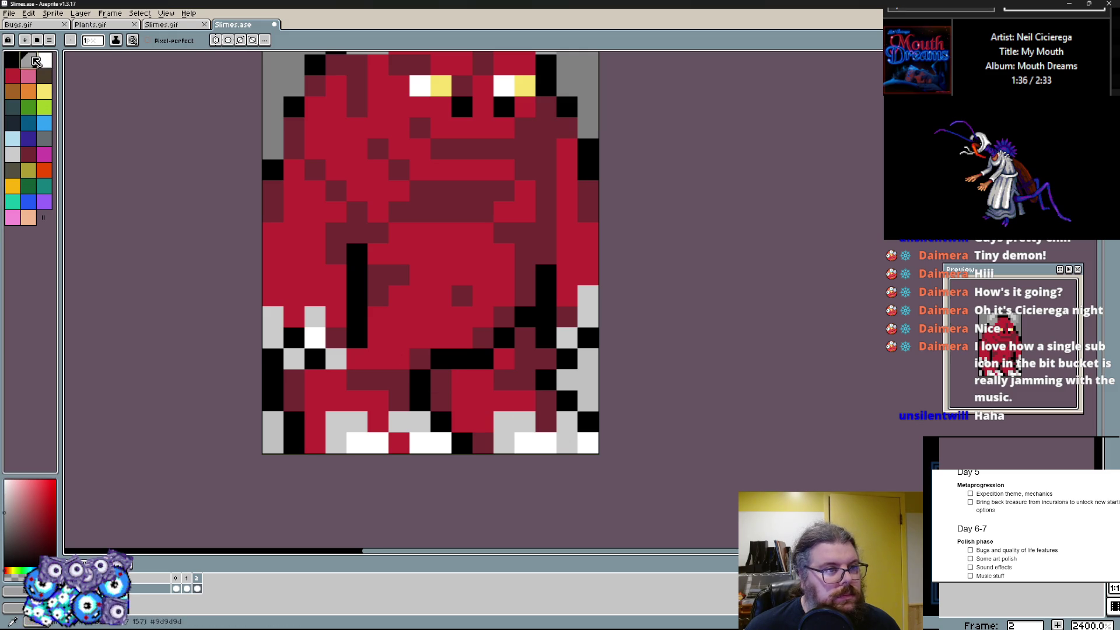
pyautogui.click(335, 442)
pyautogui.click(546, 444)
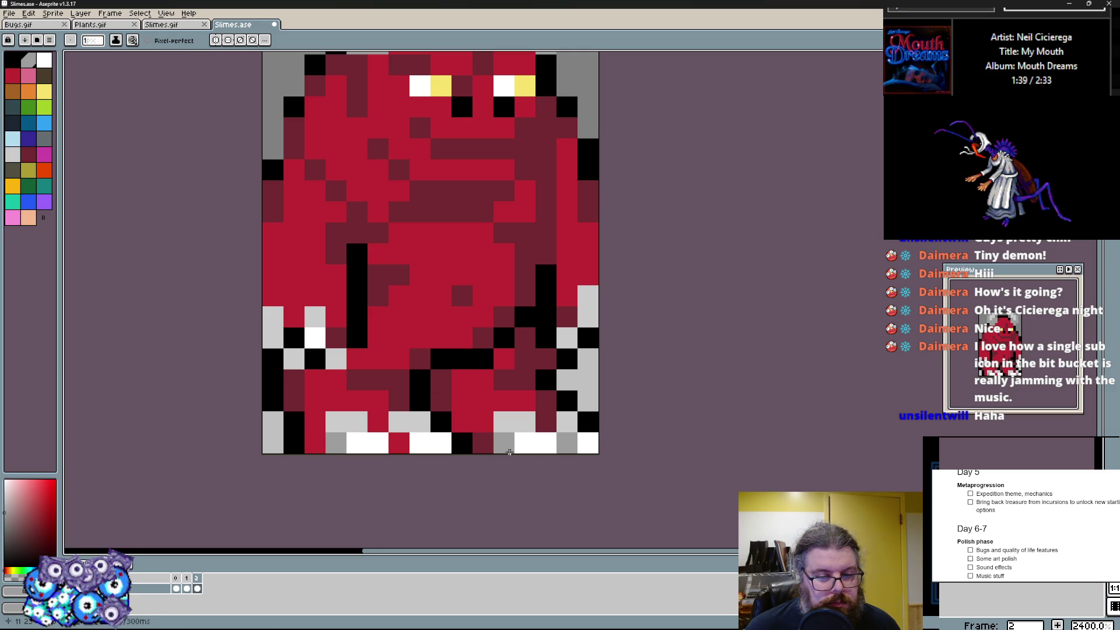
pyautogui.scroll(2, 395, 315)
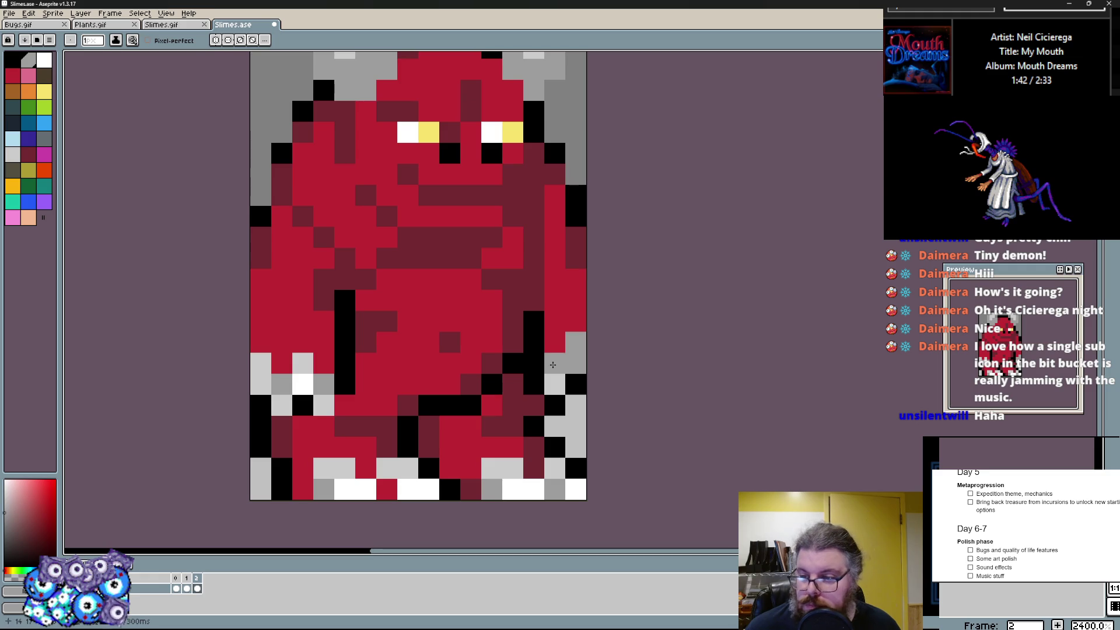
# - Outline the right-hand claws in black and redraw them in light grey
pyautogui.moveTo(577, 383)
pyautogui.mouseDown()
pyautogui.moveTo(563, 417)
pyautogui.moveTo(576, 385)
pyautogui.mouseUp()
pyautogui.moveTo(555, 341)
pyautogui.mouseDown()
pyautogui.moveTo(569, 340)
pyautogui.moveTo(555, 383)
pyautogui.mouseUp()
pyautogui.click(572, 302)
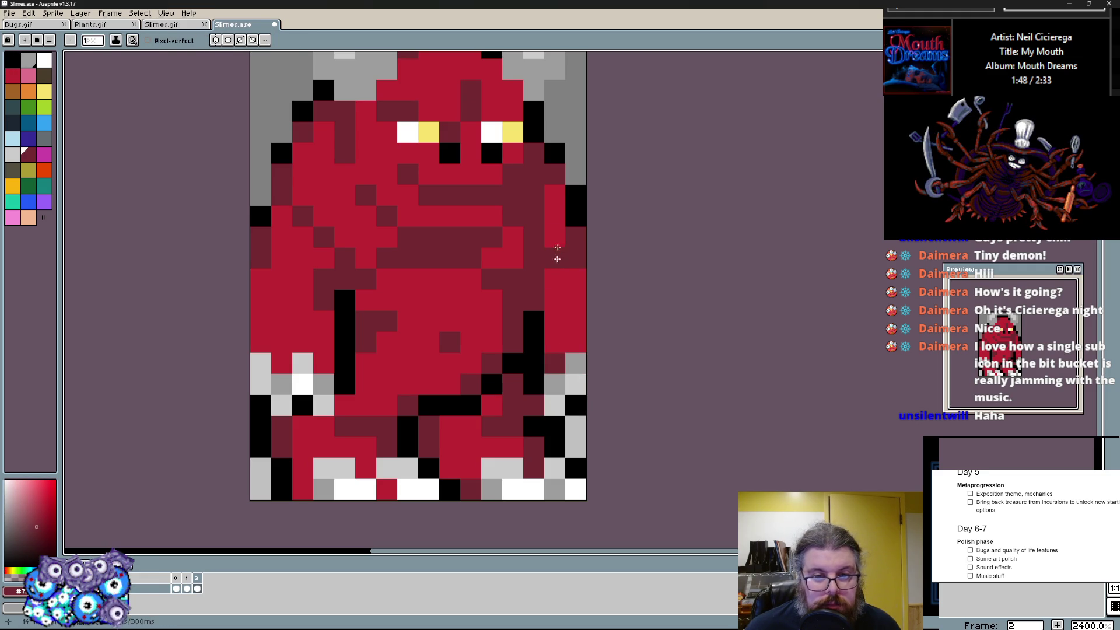
pyautogui.scroll(3, 553, 252)
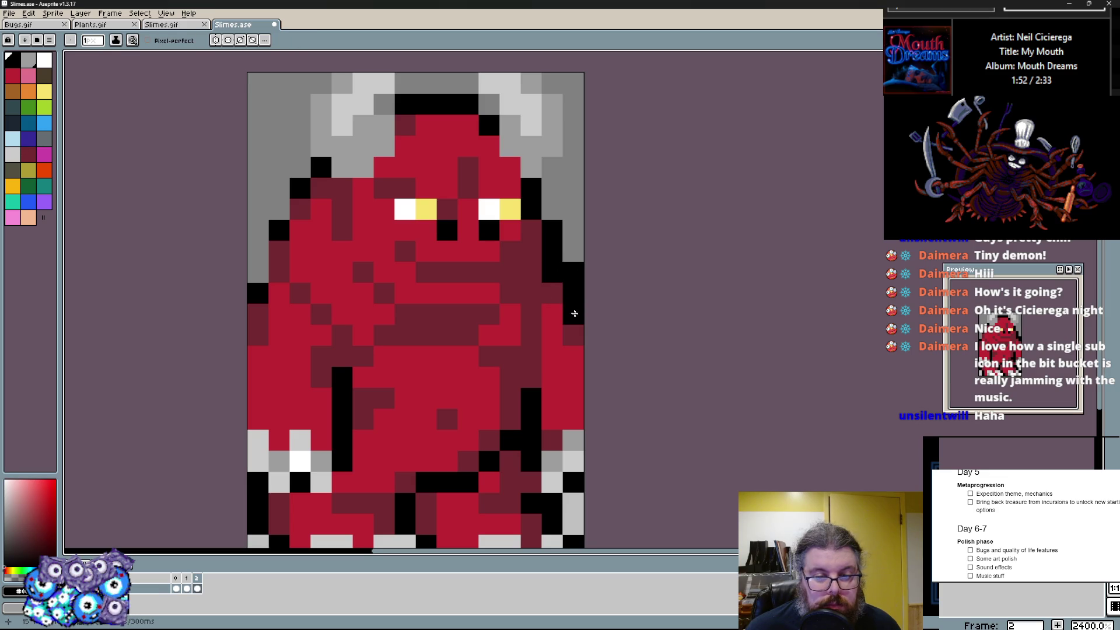
# - Darken one pixel of the demon's body shading to dark red
pyautogui.click(532, 252)
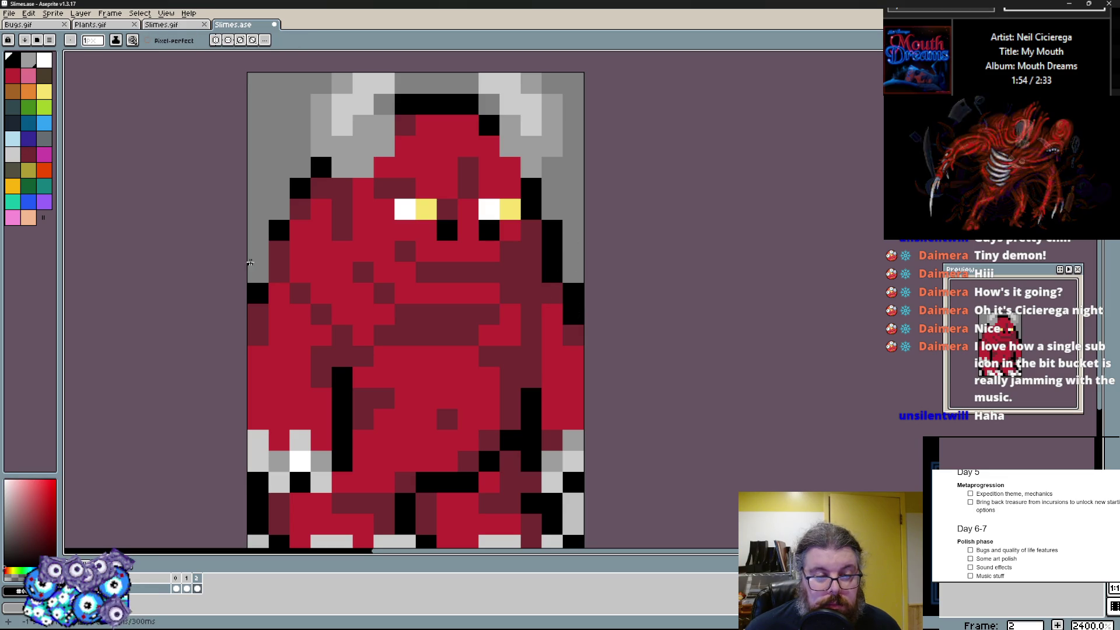
pyautogui.scroll(-2, 300, 229)
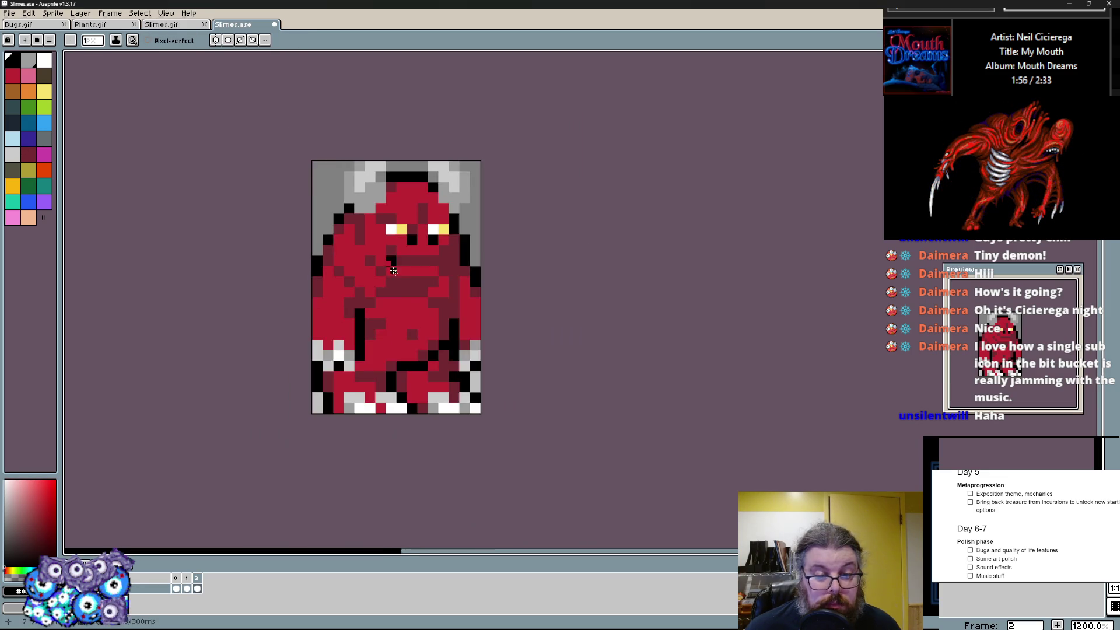
pyautogui.scroll(2, 363, 399)
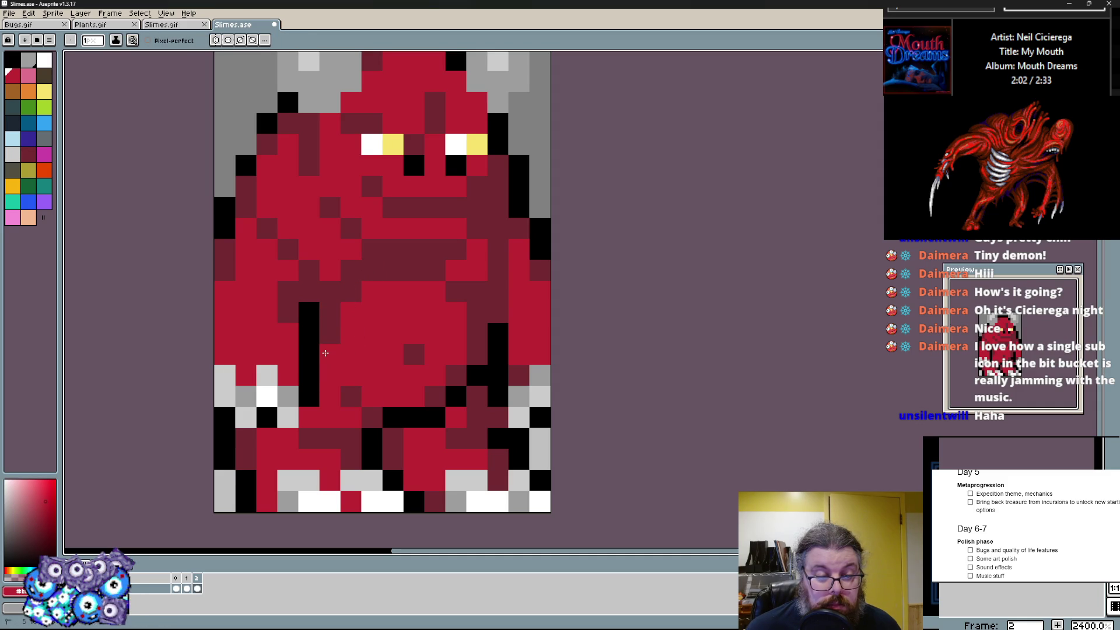
pyautogui.scroll(3, 370, 278)
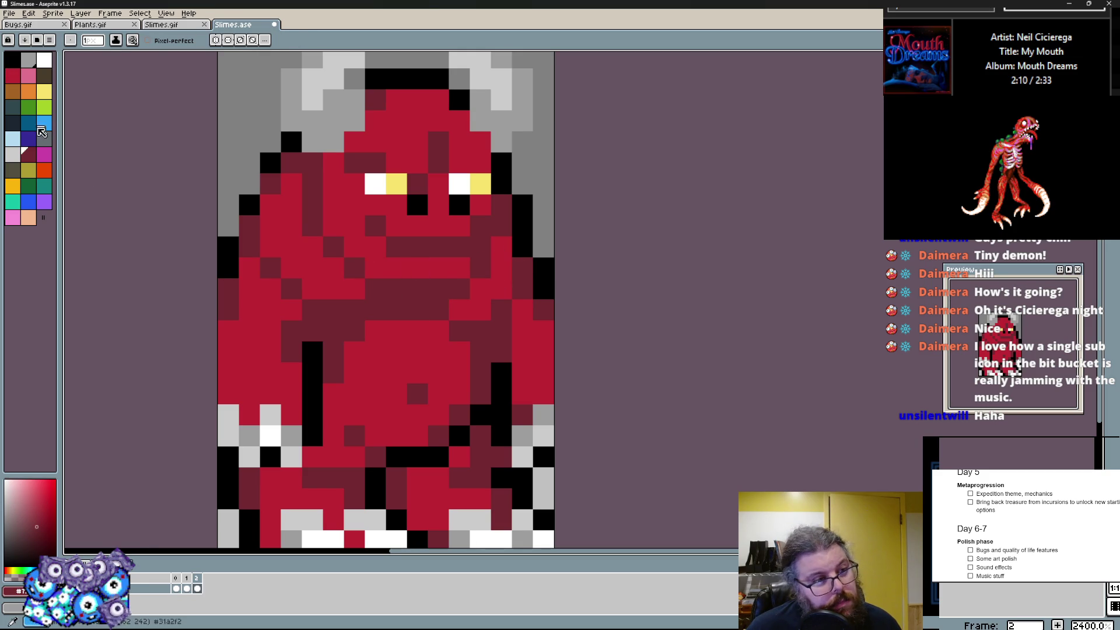
pyautogui.press('alt')
pyautogui.scroll(1, 421, 256)
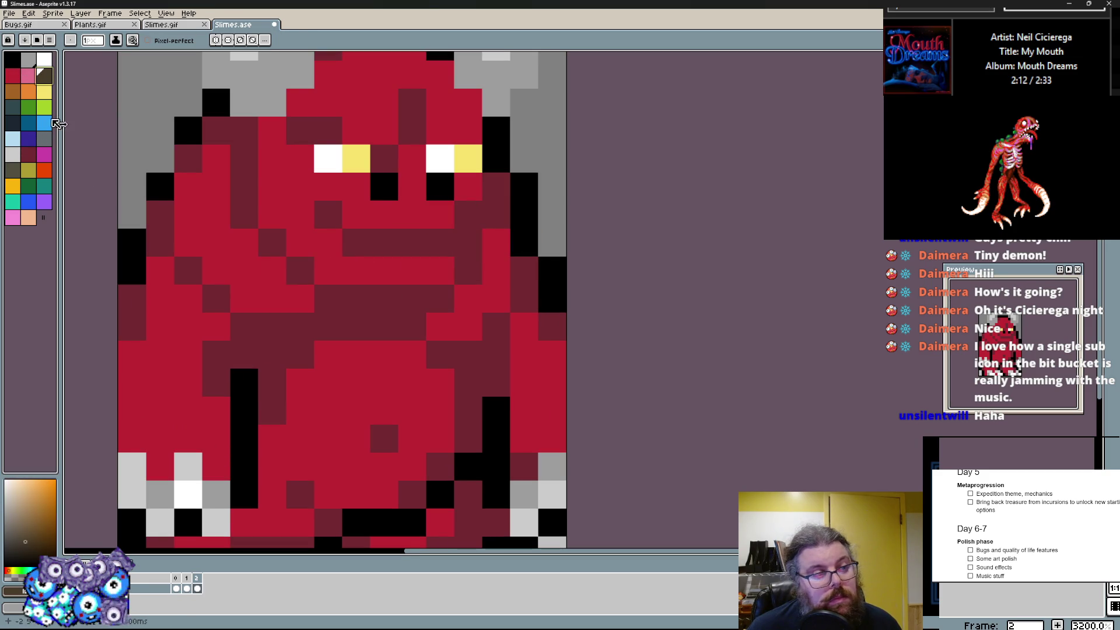
# - Paint a dark blue-grey mouth and right-cheek shadow, then add black and white tooth pixels under the eyes
pyautogui.moveTo(561, 283); pyautogui.dragTo(370, 305)
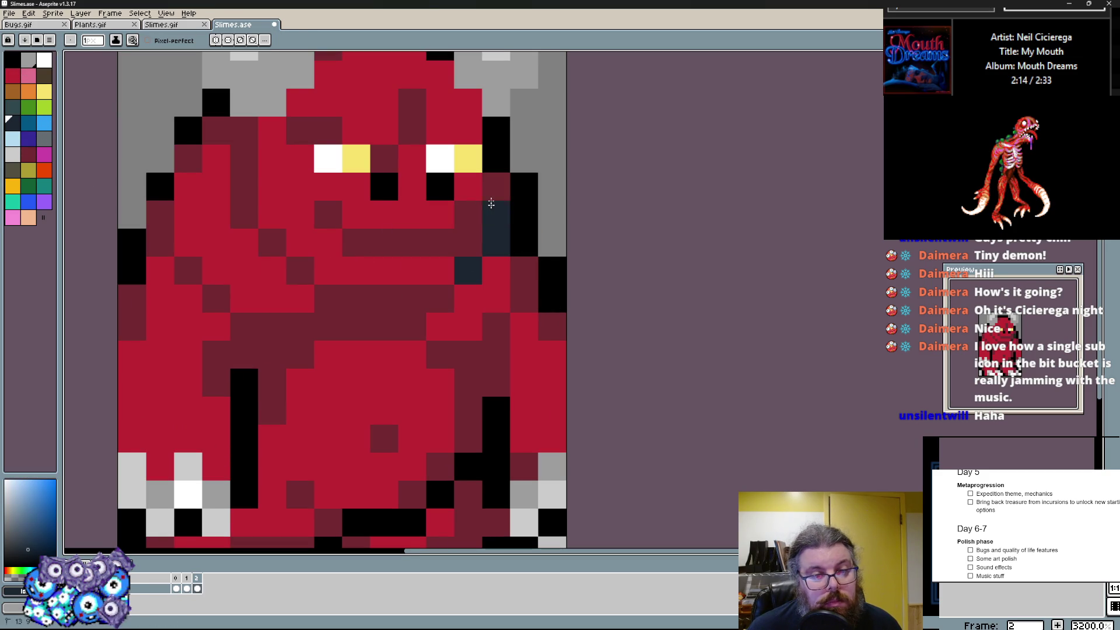
pyautogui.scroll(-1, 371, 306)
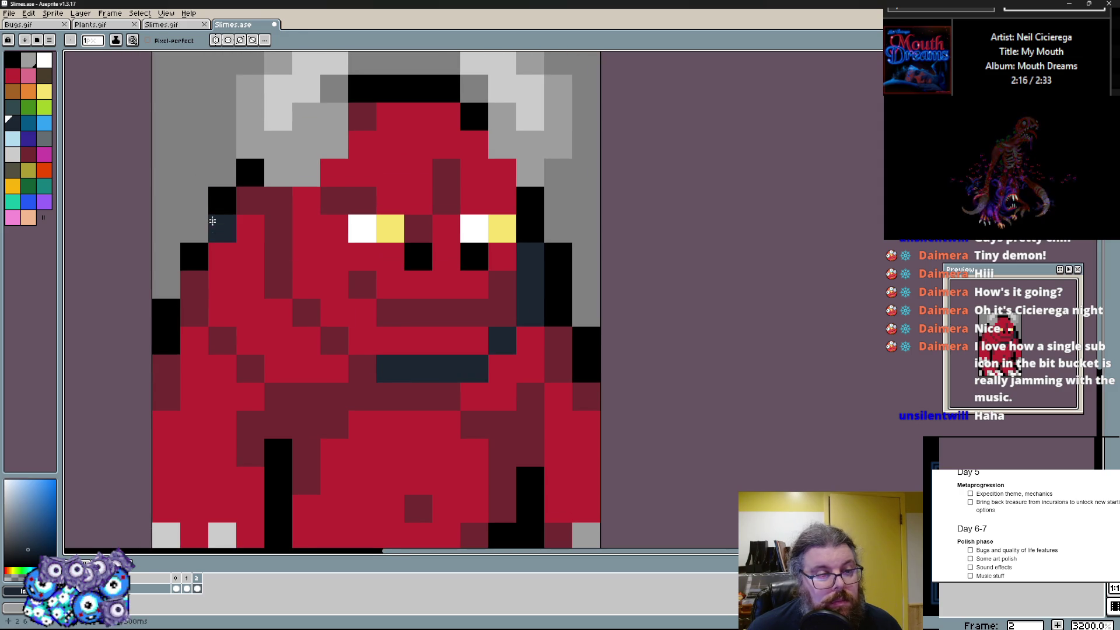
pyautogui.scroll(1, 200, 232)
pyautogui.scroll(-2, 199, 282)
pyautogui.scroll(2, 324, 335)
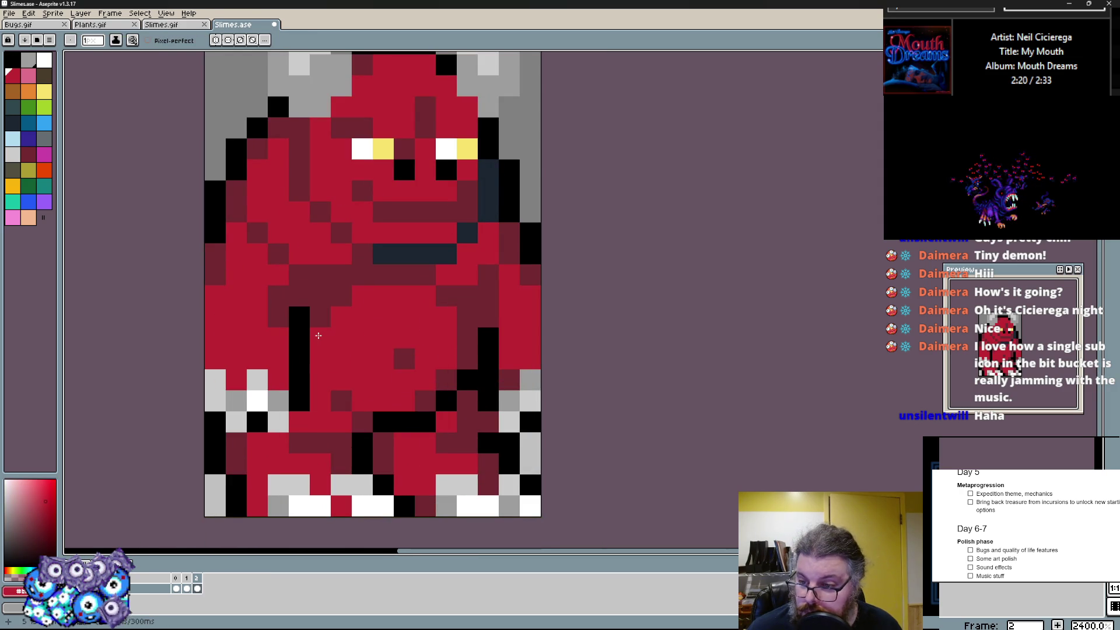
pyautogui.scroll(-2, 318, 335)
pyautogui.scroll(3, 429, 349)
pyautogui.scroll(-2, 412, 307)
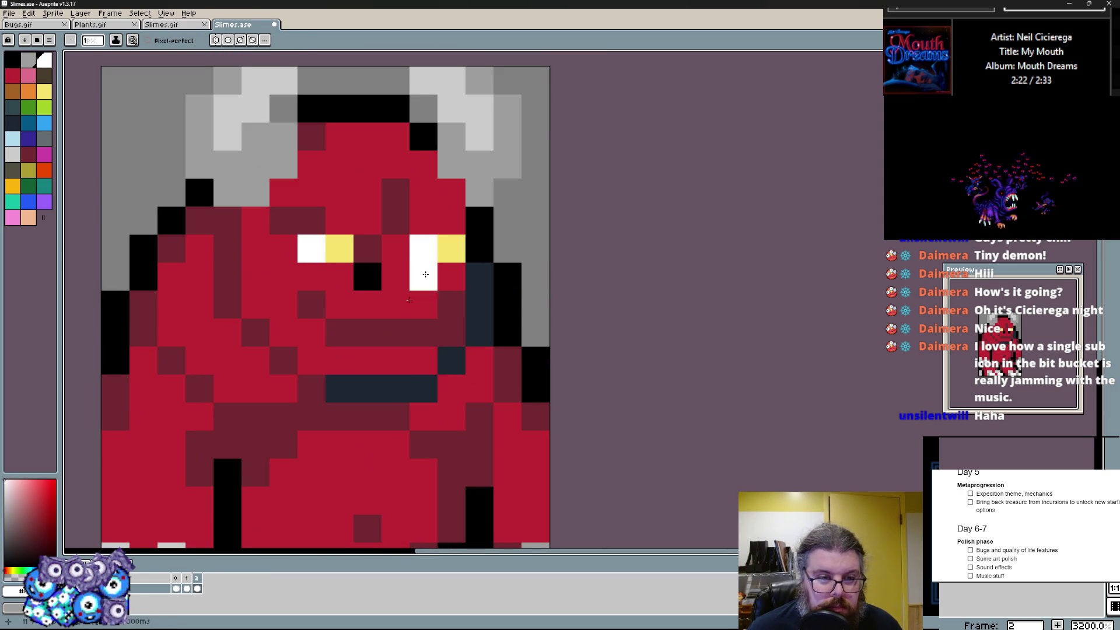
pyautogui.scroll(2, 345, 333)
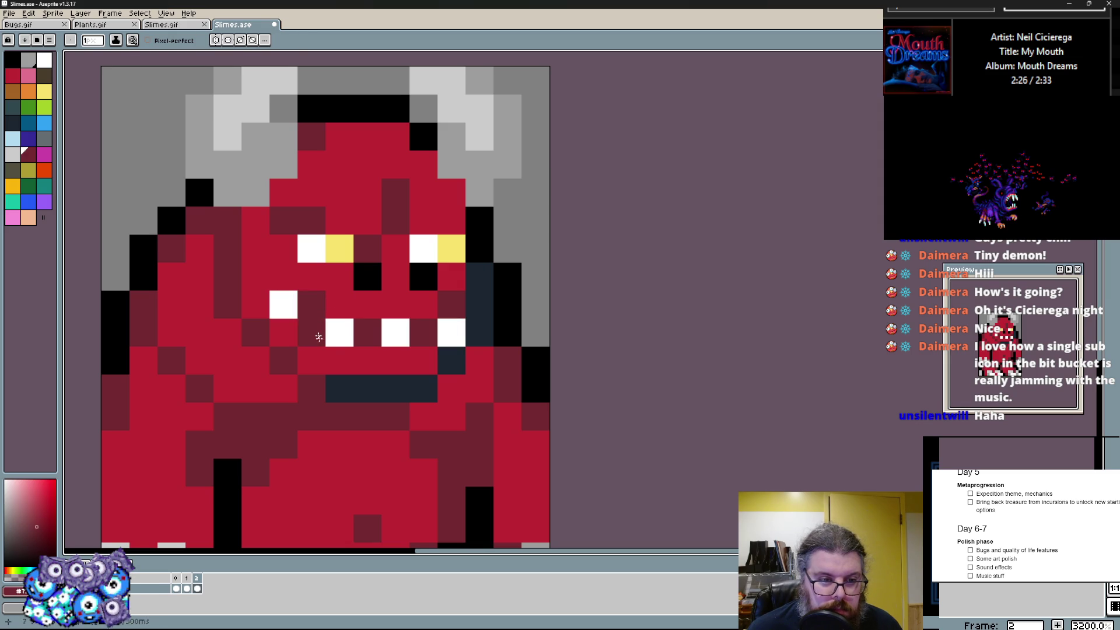
pyautogui.moveTo(311, 332); pyautogui.dragTo(393, 338)
pyautogui.click(394, 339)
# - Finish the remaining tooth pixels and flip between frames 1 and 2 to compare
pyautogui.click(451, 333)
pyautogui.scroll(-3, 451, 445)
pyautogui.scroll(-1, 456, 458)
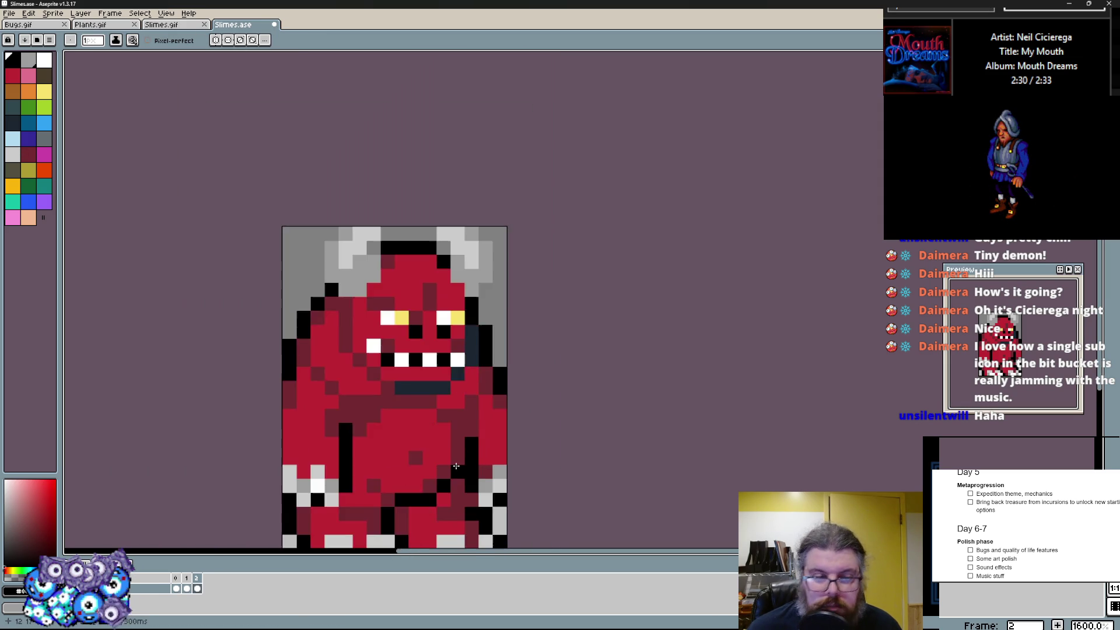
pyautogui.moveTo(437, 437); pyautogui.dragTo(431, 402)
pyautogui.scroll(1, 399, 411)
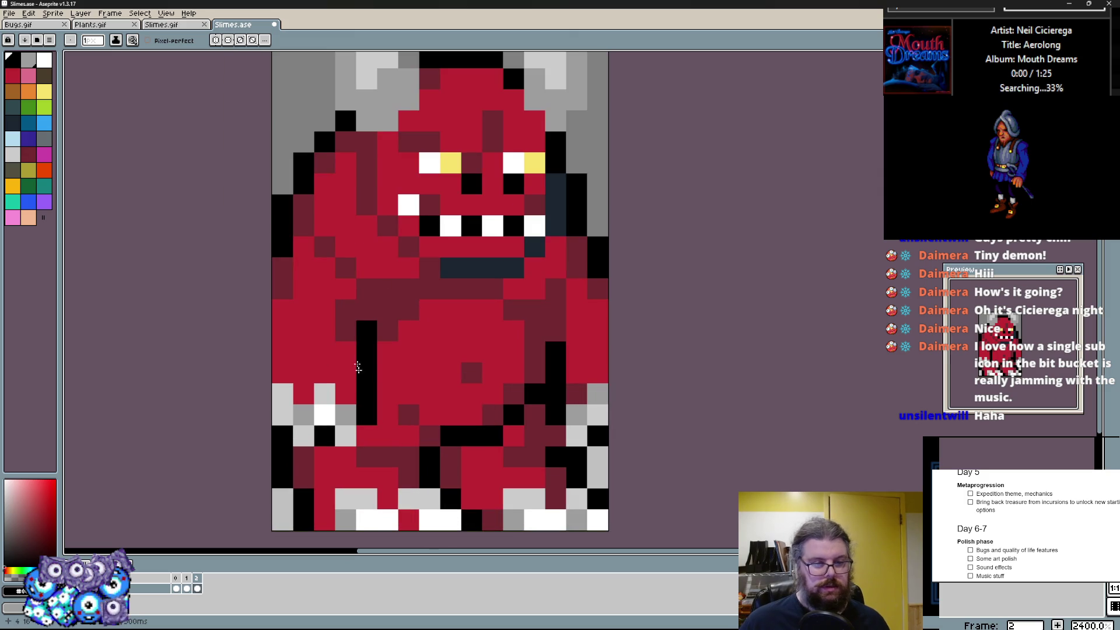
pyautogui.scroll(-2, 337, 398)
pyautogui.scroll(2, 394, 386)
pyautogui.scroll(-2, 394, 385)
pyautogui.scroll(3, 428, 381)
pyautogui.scroll(-3, 428, 381)
pyautogui.press('Left')
pyautogui.press('Right')
pyautogui.press('Left')
pyautogui.scroll(2, 441, 348)
pyautogui.press('Right')
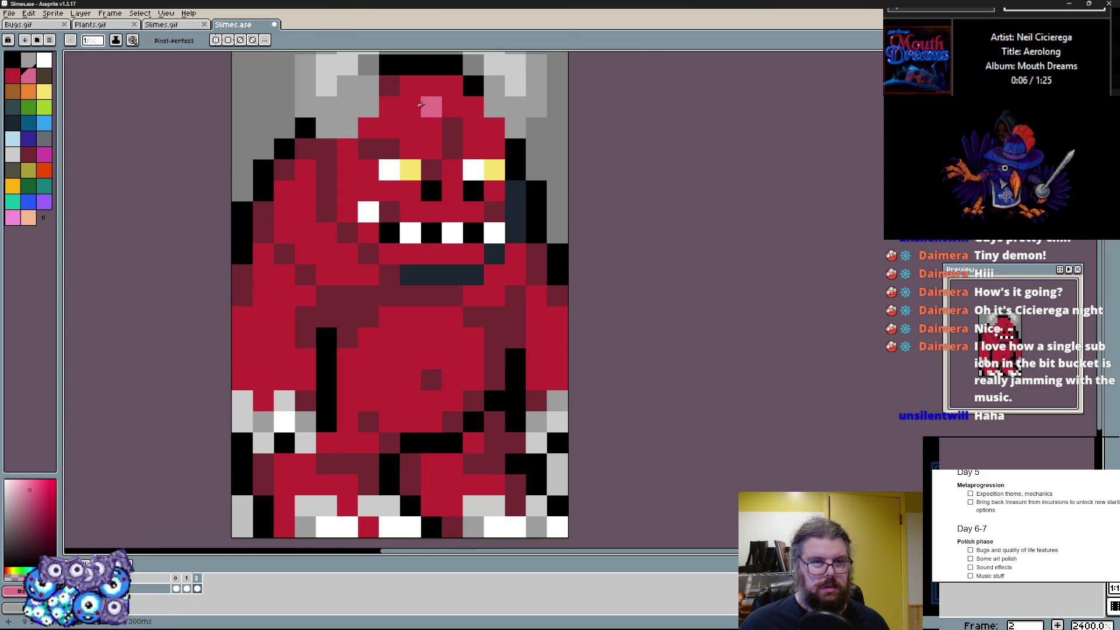
# - Paint pink highlights onto the demon's head, arm and body
pyautogui.moveTo(260, 298); pyautogui.dragTo(263, 340)
pyautogui.moveTo(390, 357); pyautogui.dragTo(368, 358)
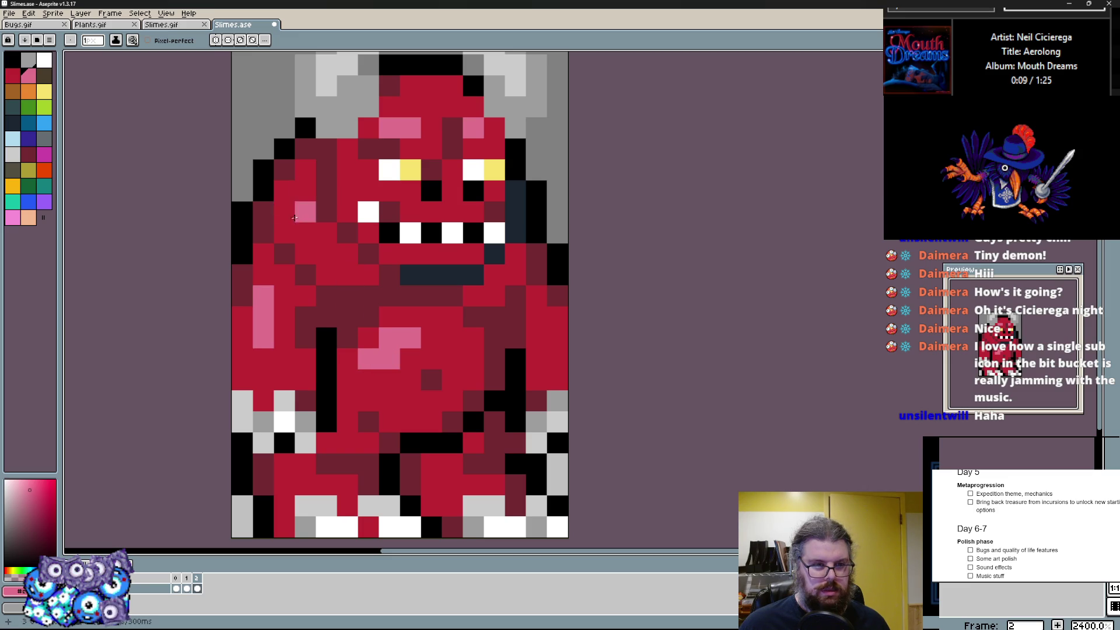
pyautogui.scroll(-2, 491, 304)
pyautogui.scroll(2, 438, 332)
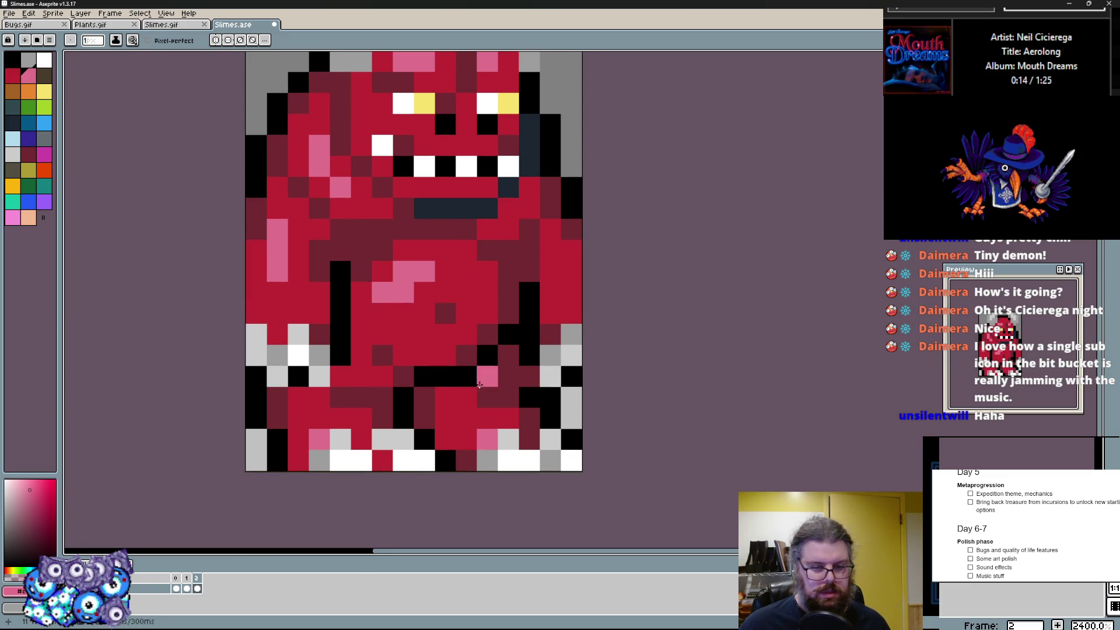
pyautogui.scroll(-2, 477, 391)
pyautogui.scroll(2, 477, 391)
pyautogui.scroll(-2, 548, 281)
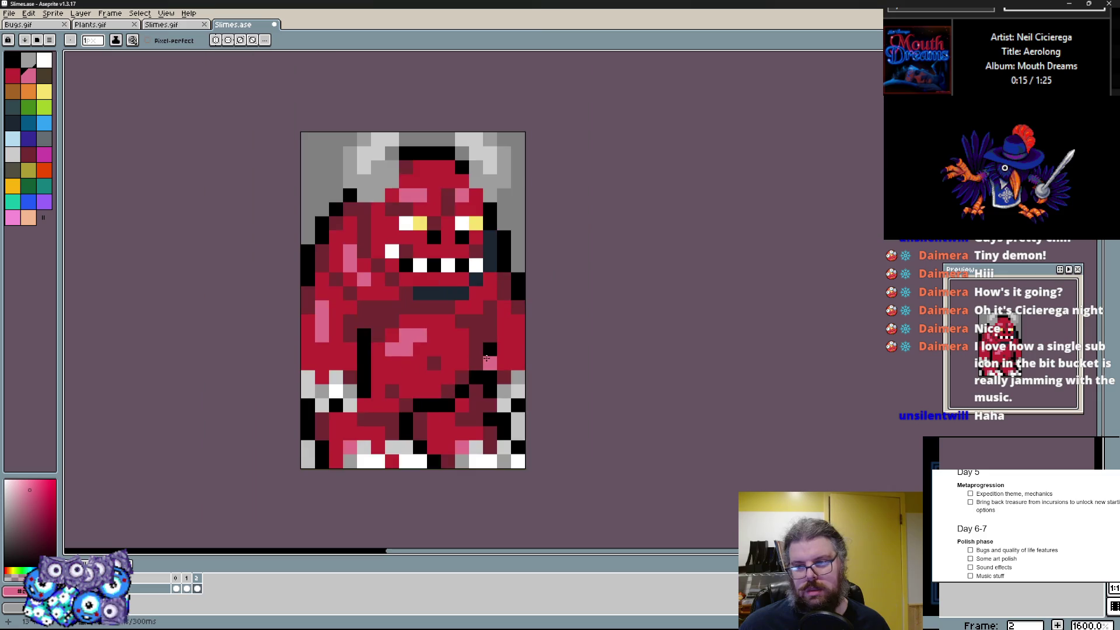
pyautogui.scroll(2, 490, 350)
# - Place magenta accent pixels within the demon's pink highlights
pyautogui.click(44, 159)
pyautogui.click(282, 218)
pyautogui.click(249, 254)
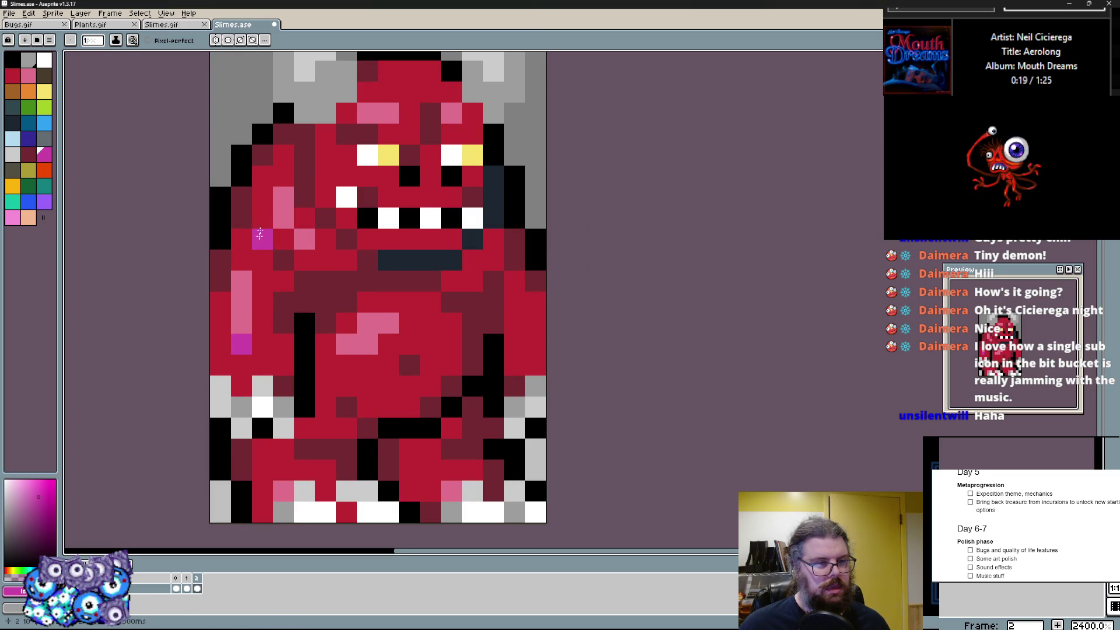
pyautogui.scroll(-1, 403, 289)
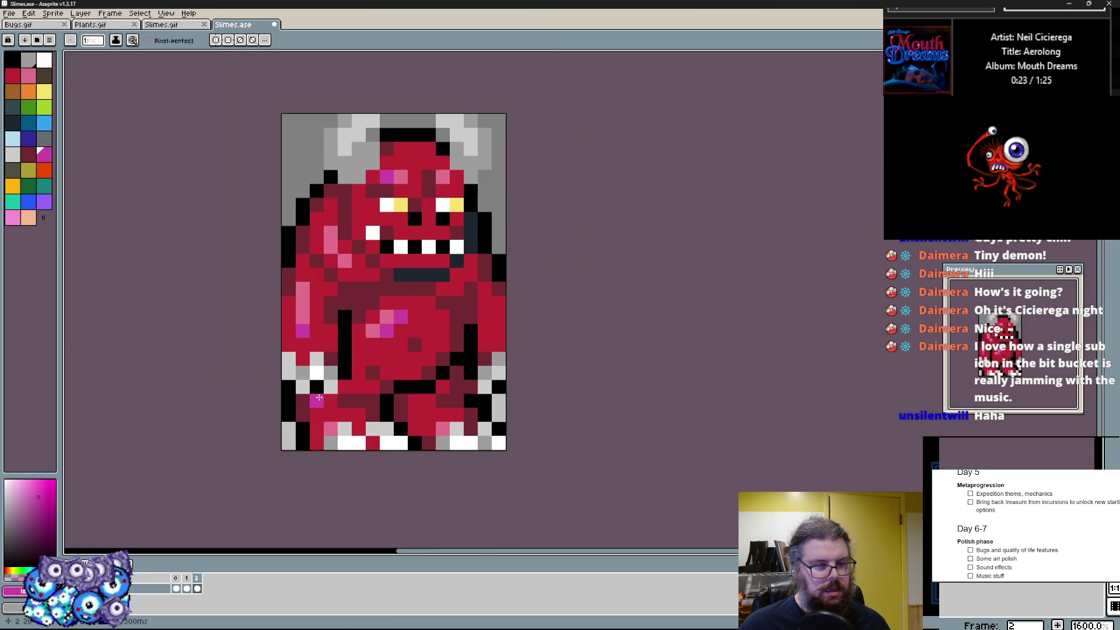
pyautogui.scroll(-1, 319, 399)
pyautogui.scroll(1, 403, 335)
# - Create a new third animation frame via Frame > New Frame
pyautogui.press('Right')
pyautogui.click(109, 12)
pyautogui.click(140, 60)
pyautogui.press('m')
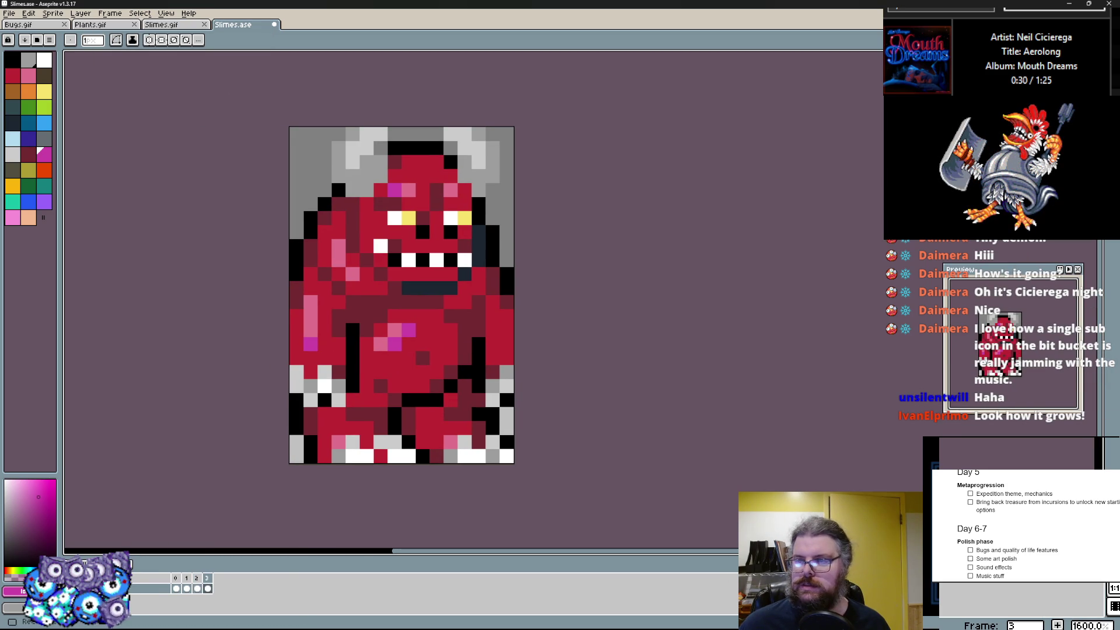
# - Erase everything on frame 3, then ready the pencil with white and brush size 11
pyautogui.press('e')
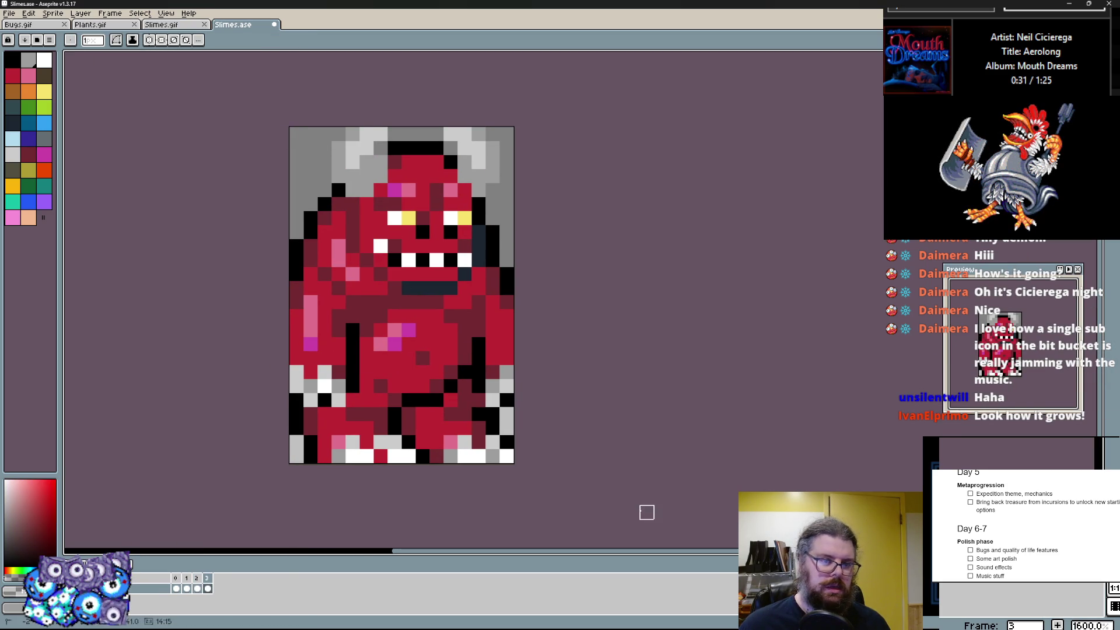
pyautogui.press('Delete')
pyautogui.press('b')
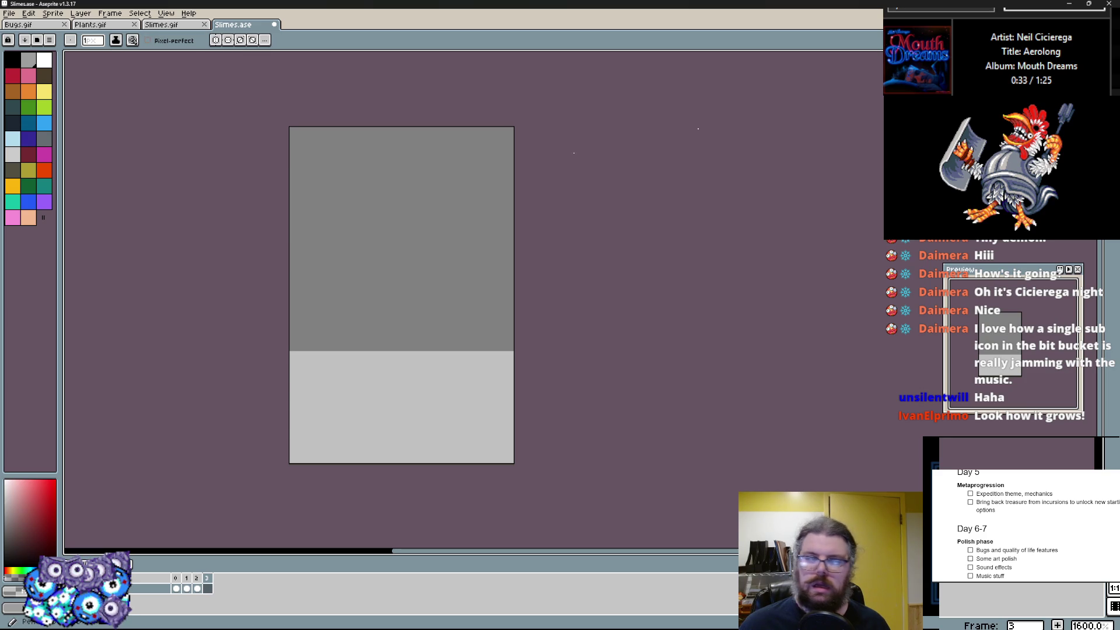
pyautogui.click(16, 157)
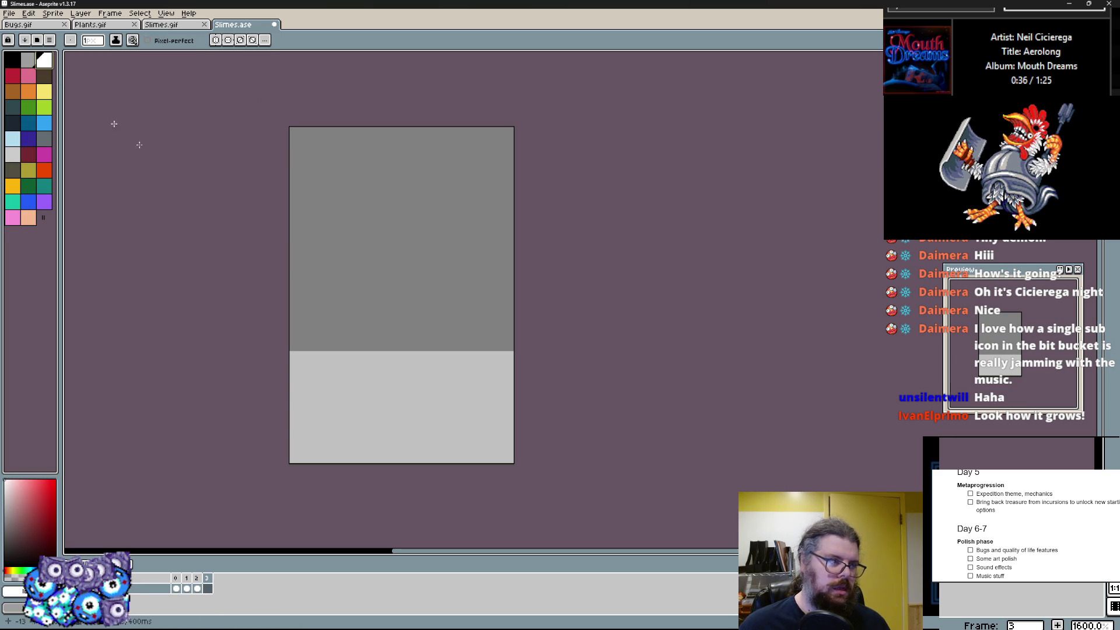
pyautogui.press('+')
pyautogui.press('+')
pyautogui.press('+')
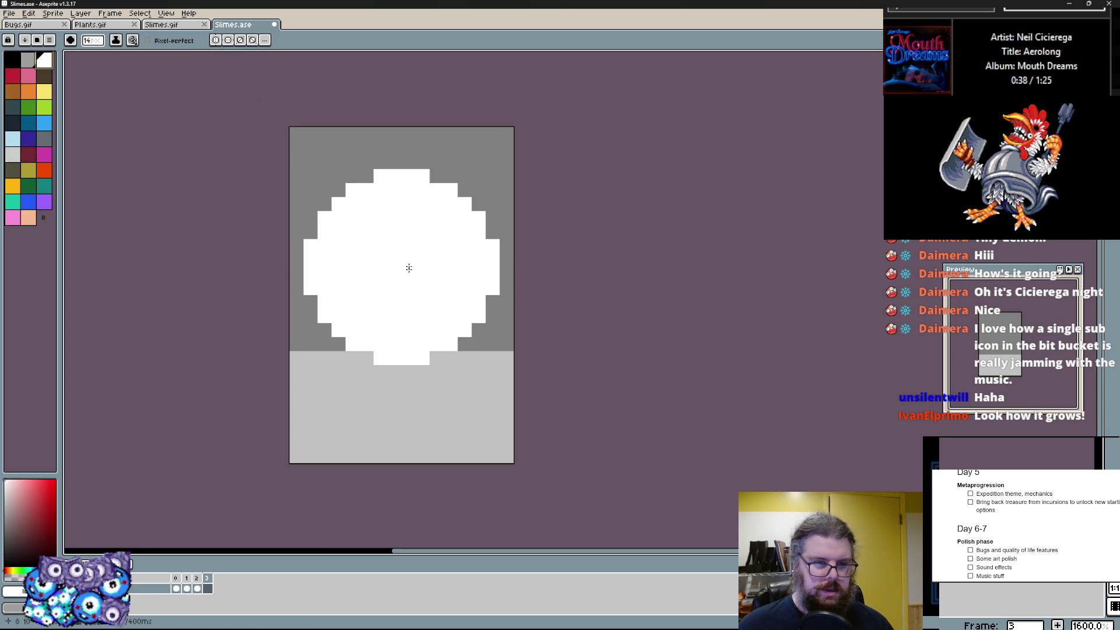
pyautogui.press('-')
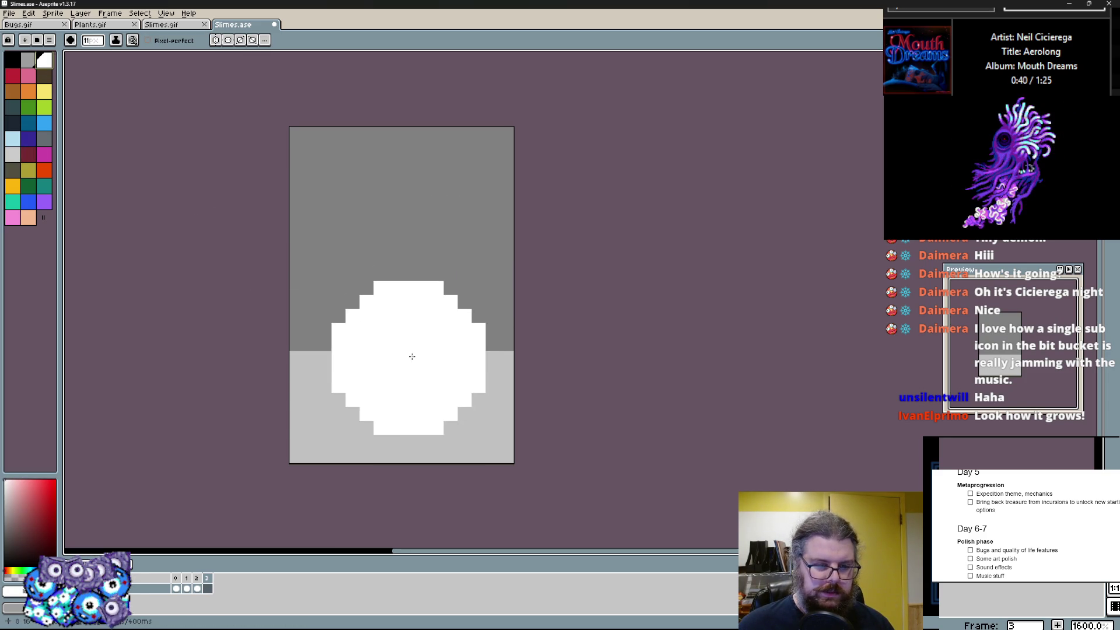
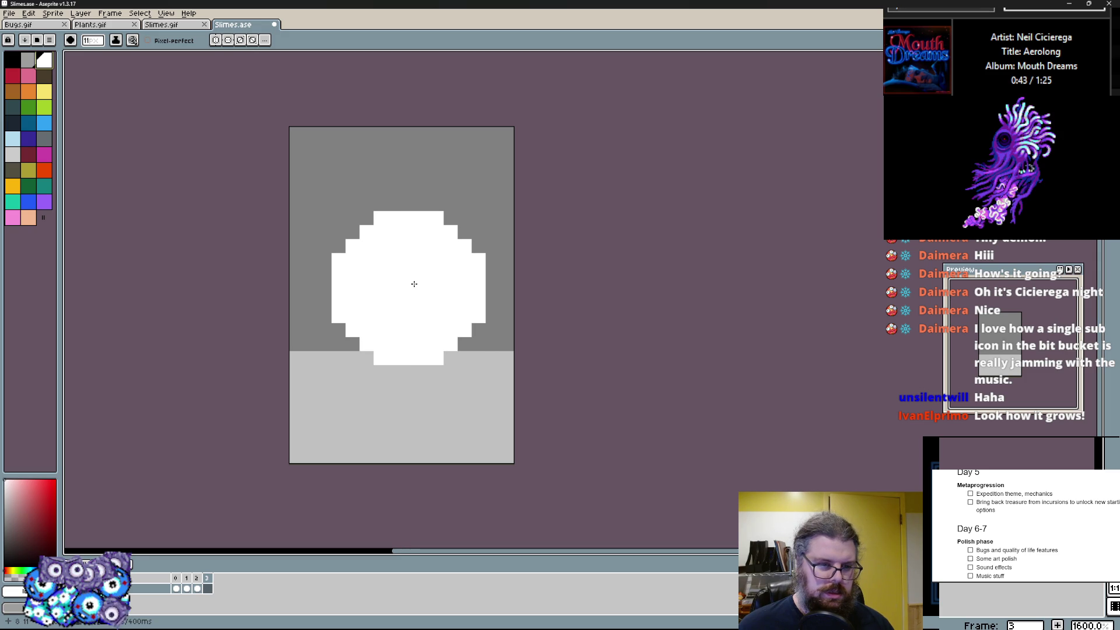
# - Paint a larger white eyeball and stamp a black pupil onto it with a smaller brush
pyautogui.press('+')
pyautogui.press('+')
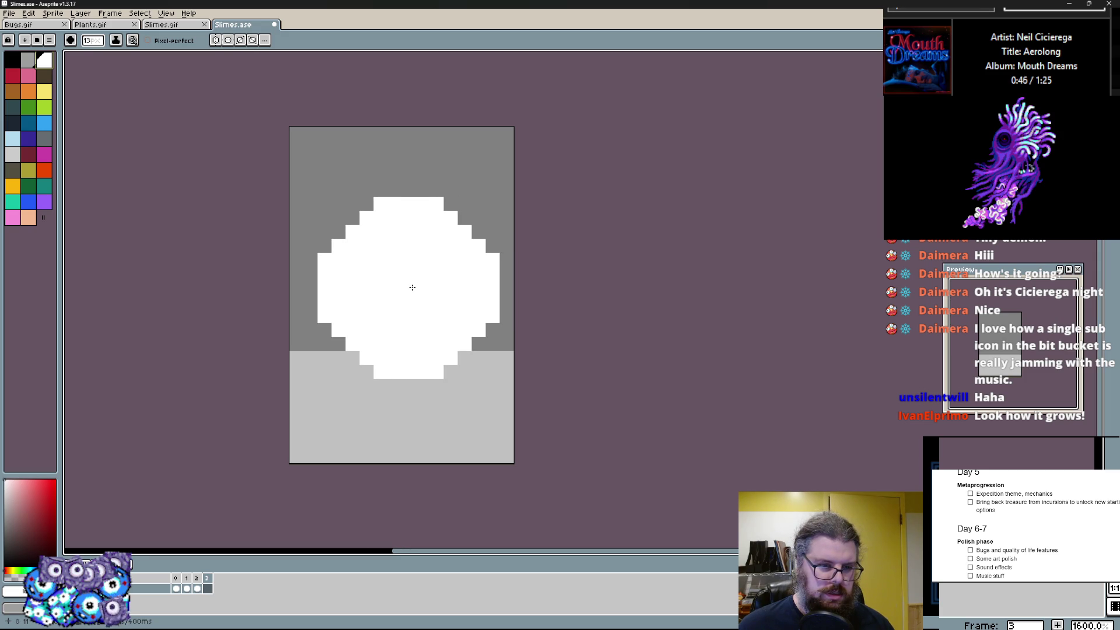
pyautogui.click(412, 287)
pyautogui.scroll(1, 412, 287)
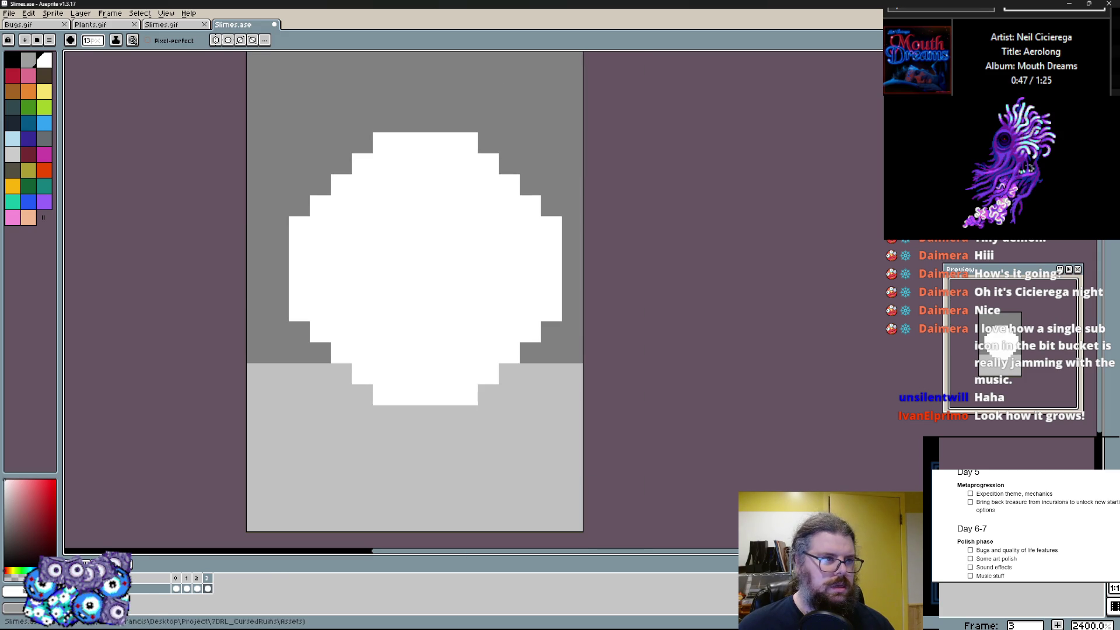
pyautogui.click(20, 65)
pyautogui.press('-')
pyautogui.press('-')
pyautogui.press('-')
pyautogui.press('-')
pyautogui.press('-')
pyautogui.press('-')
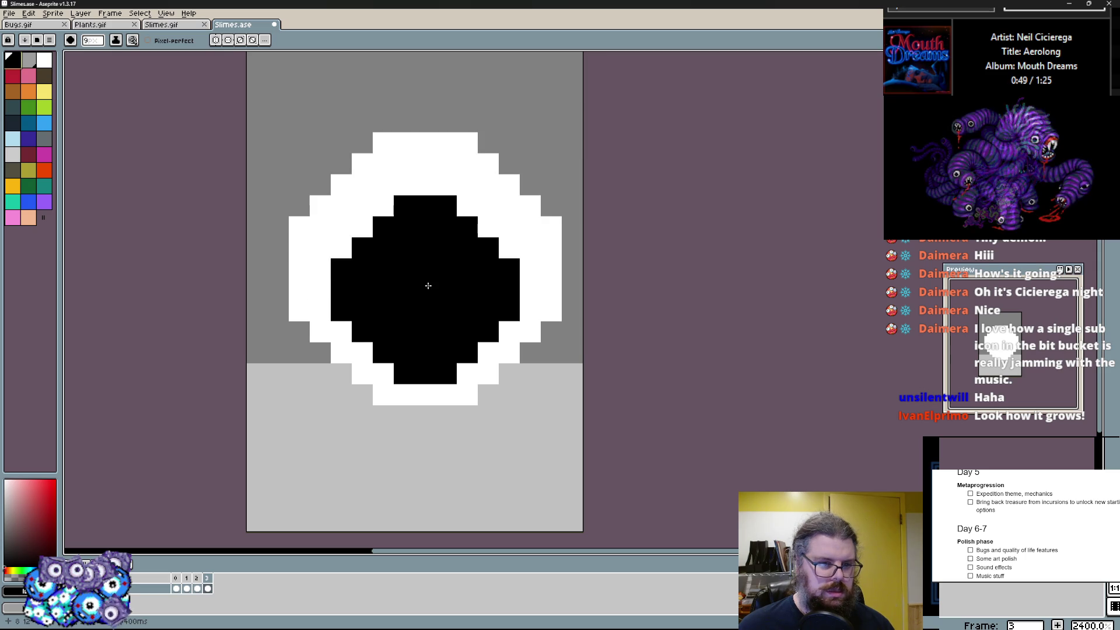
pyautogui.press('-')
pyautogui.click(410, 303)
pyautogui.press('x')
pyautogui.press('-')
pyautogui.press('-')
pyautogui.press('-')
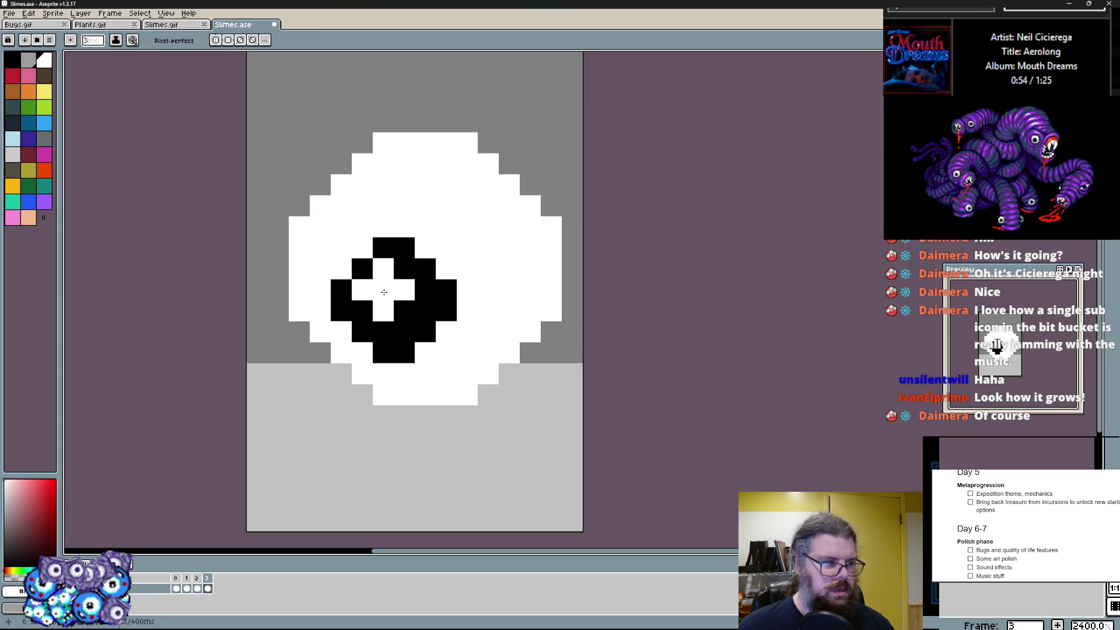
pyautogui.press('+')
pyautogui.press('+')
pyautogui.press('+')
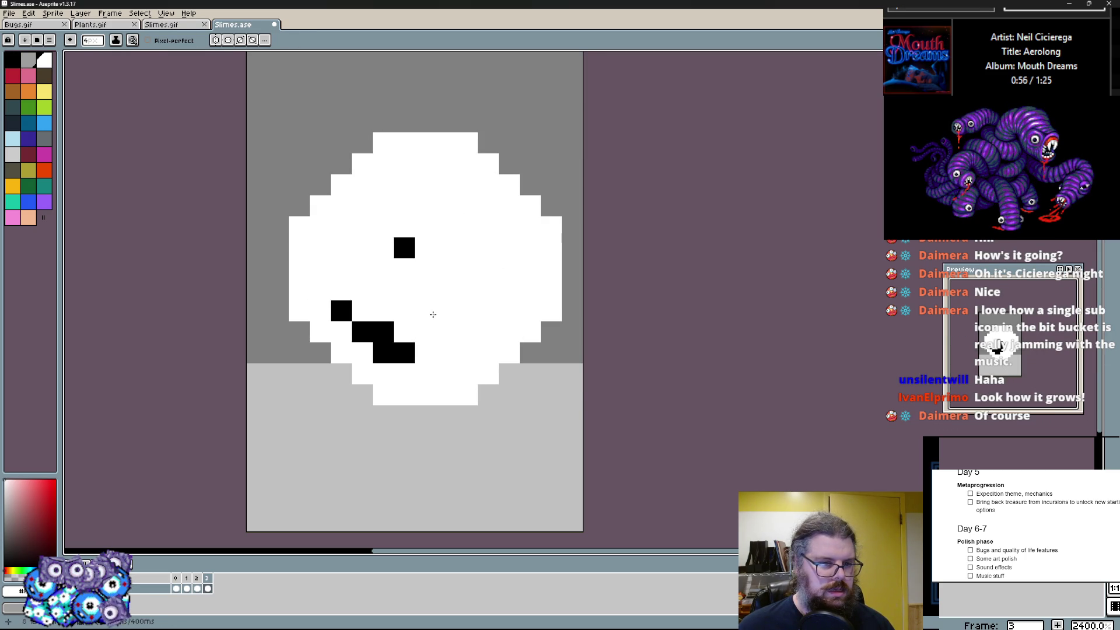
# - Shade inside the black pupil with light grey highlight pixels and grey-blue pixels
pyautogui.click(45, 138)
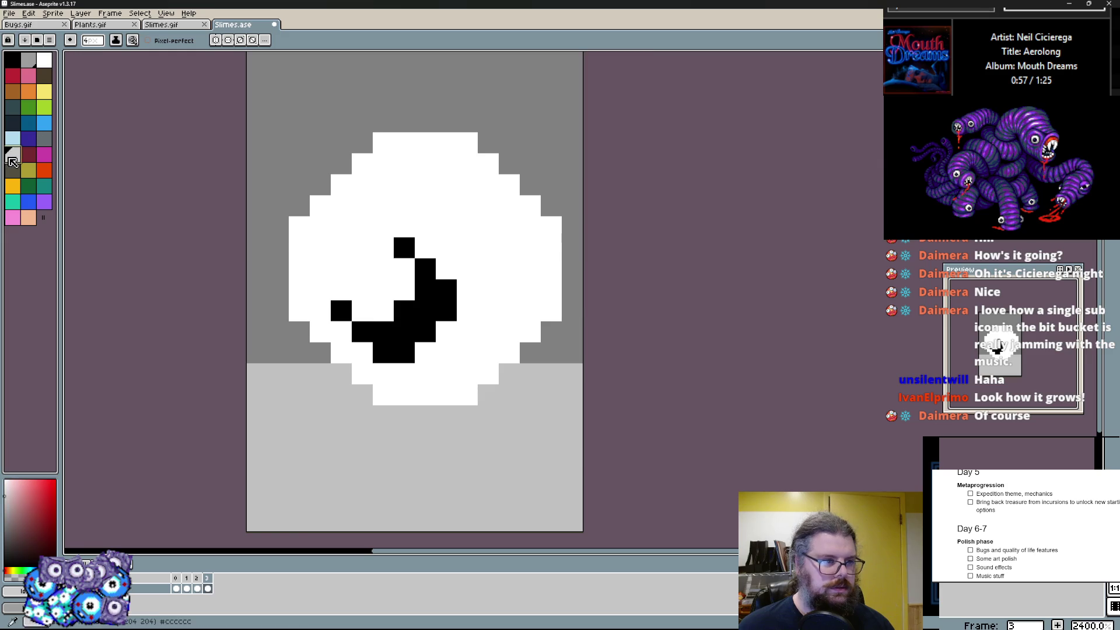
pyautogui.scroll(1, 339, 289)
pyautogui.moveTo(340, 263); pyautogui.dragTo(389, 221)
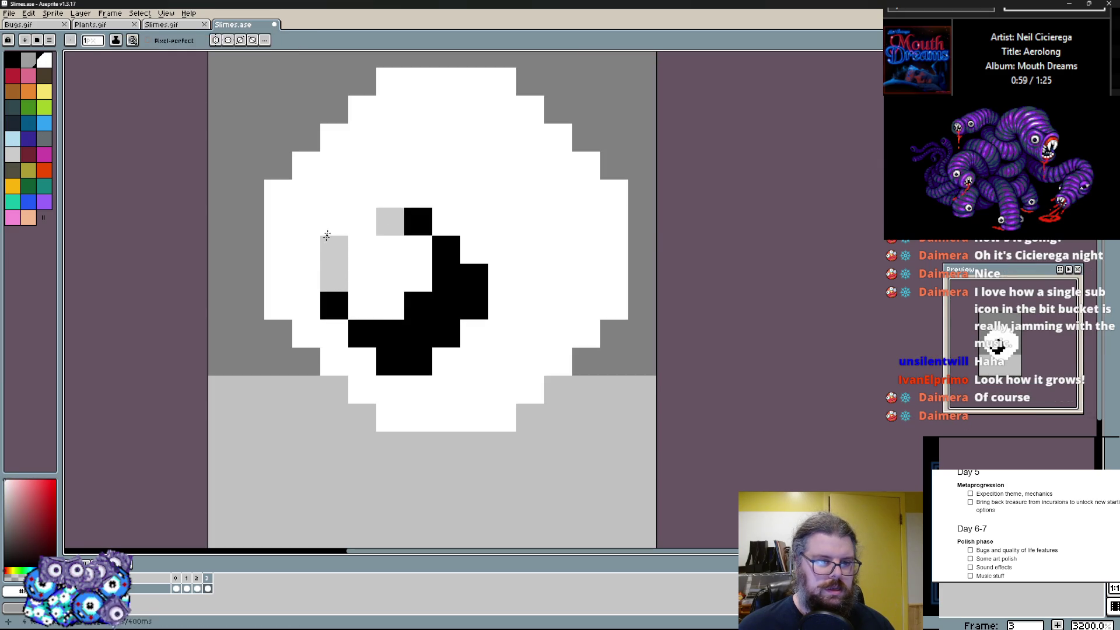
pyautogui.moveTo(334, 250); pyautogui.dragTo(390, 220)
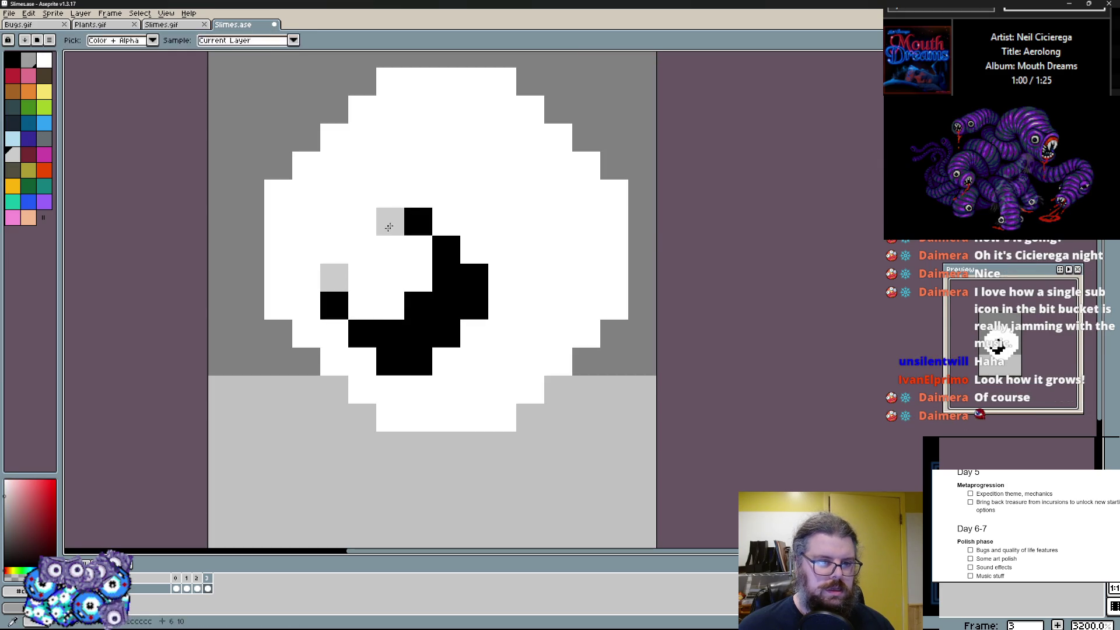
pyautogui.click(45, 137)
pyautogui.moveTo(334, 278); pyautogui.dragTo(399, 304)
pyautogui.click(419, 281)
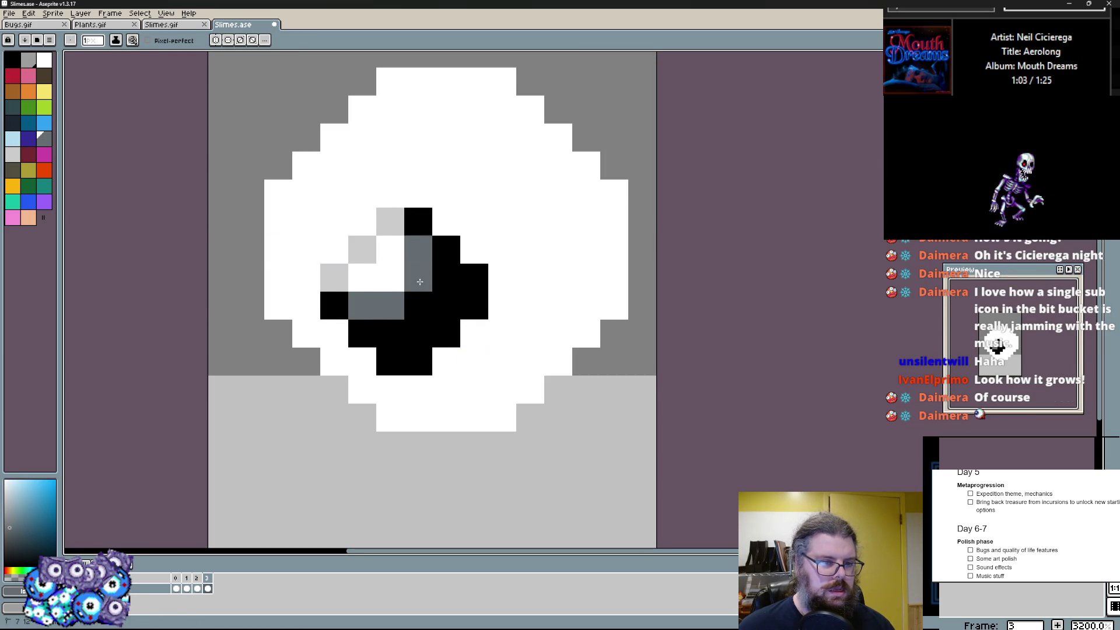
pyautogui.scroll(-2, 512, 399)
pyautogui.scroll(1, 447, 464)
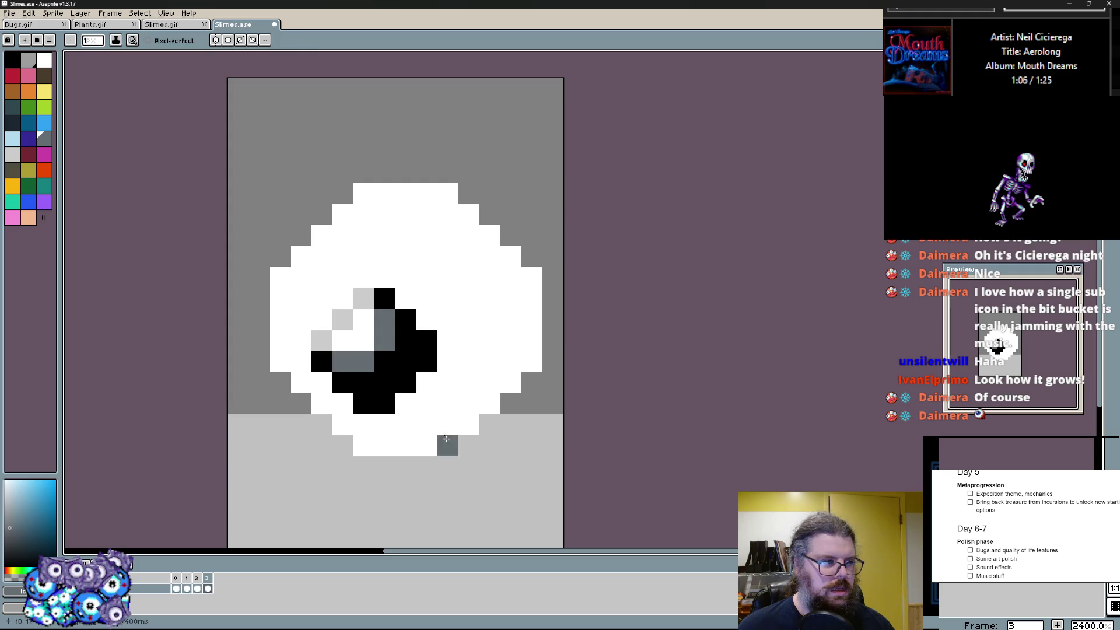
pyautogui.keyDown('alt'); pyautogui.click(396, 375); pyautogui.keyUp('alt')
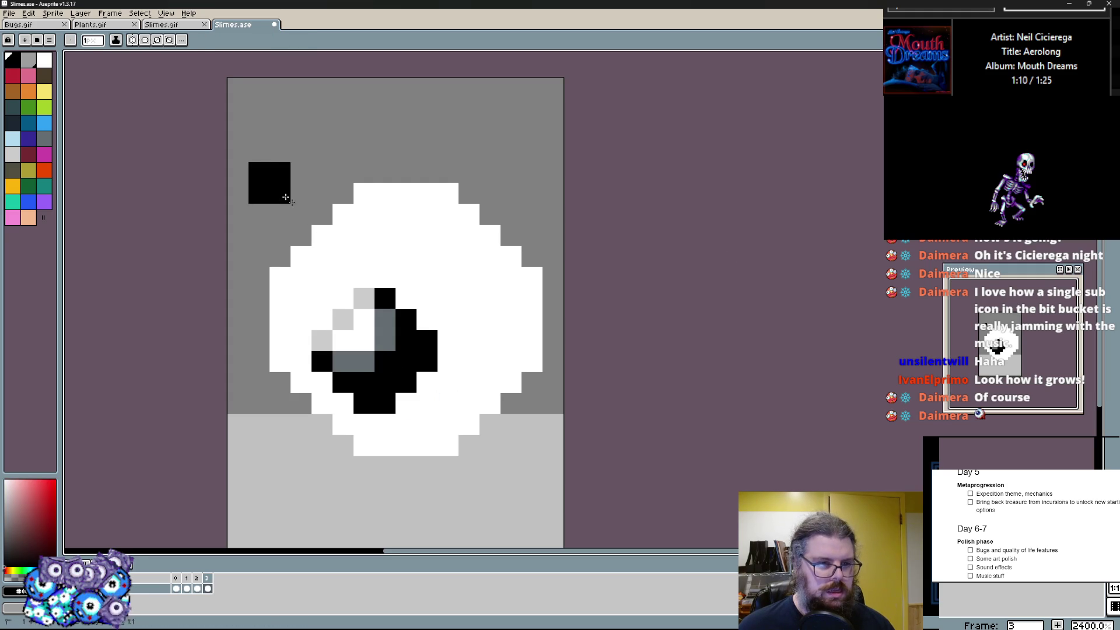
# - Draw a black outline around the eyeball and soften a corner with a grey pixel
pyautogui.moveTo(261, 175); pyautogui.dragTo(553, 468)
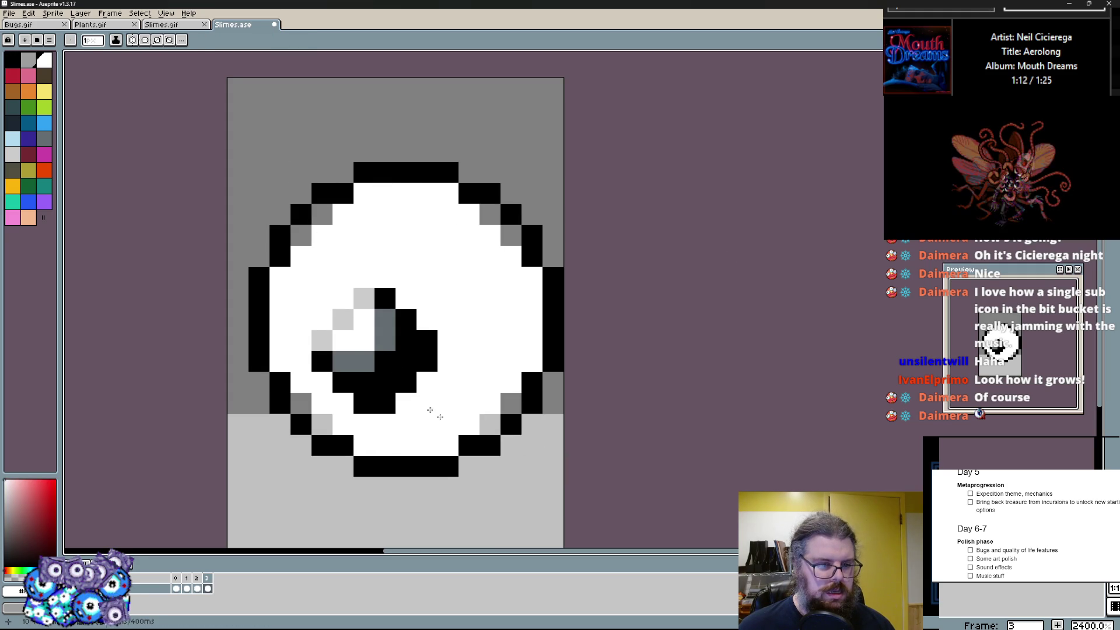
pyautogui.keyDown('alt'); pyautogui.click(315, 404); pyautogui.keyUp('alt')
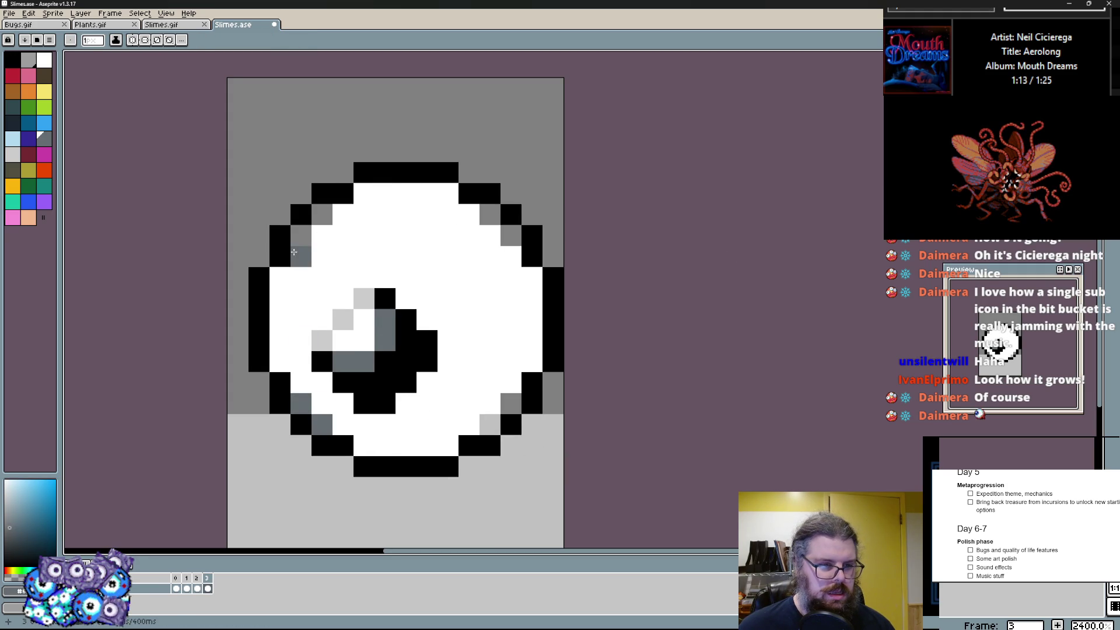
pyautogui.click(322, 217)
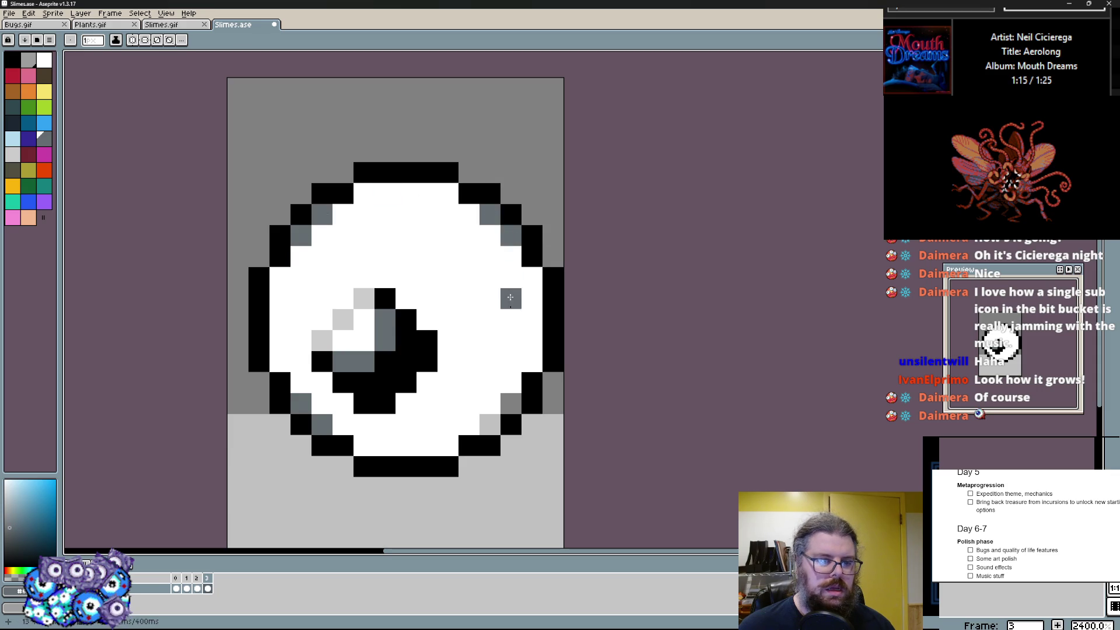
pyautogui.scroll(2, 496, 424)
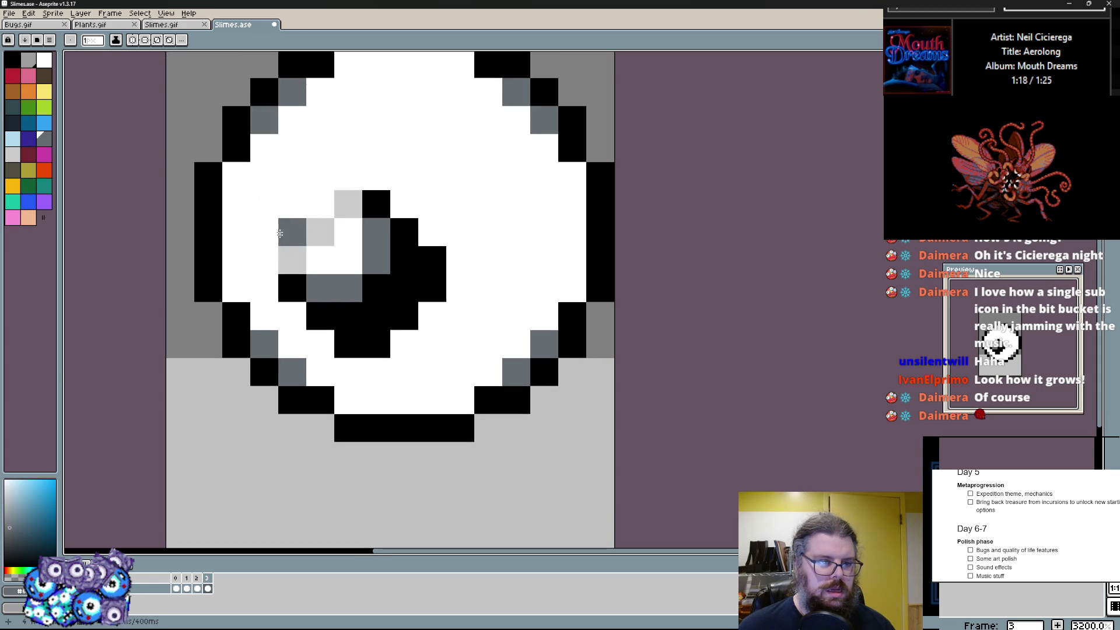
# - Shade the eyeball's bottom, left, top and right inner rim light grey
pyautogui.keyDown('alt'); pyautogui.click(315, 232); pyautogui.keyUp('alt')
pyautogui.moveTo(349, 399); pyautogui.dragTo(447, 395)
pyautogui.moveTo(253, 267)
pyautogui.mouseDown()
pyautogui.moveTo(253, 372)
pyautogui.moveTo(231, 271)
pyautogui.mouseUp()
pyautogui.moveTo(315, 197); pyautogui.dragTo(445, 166)
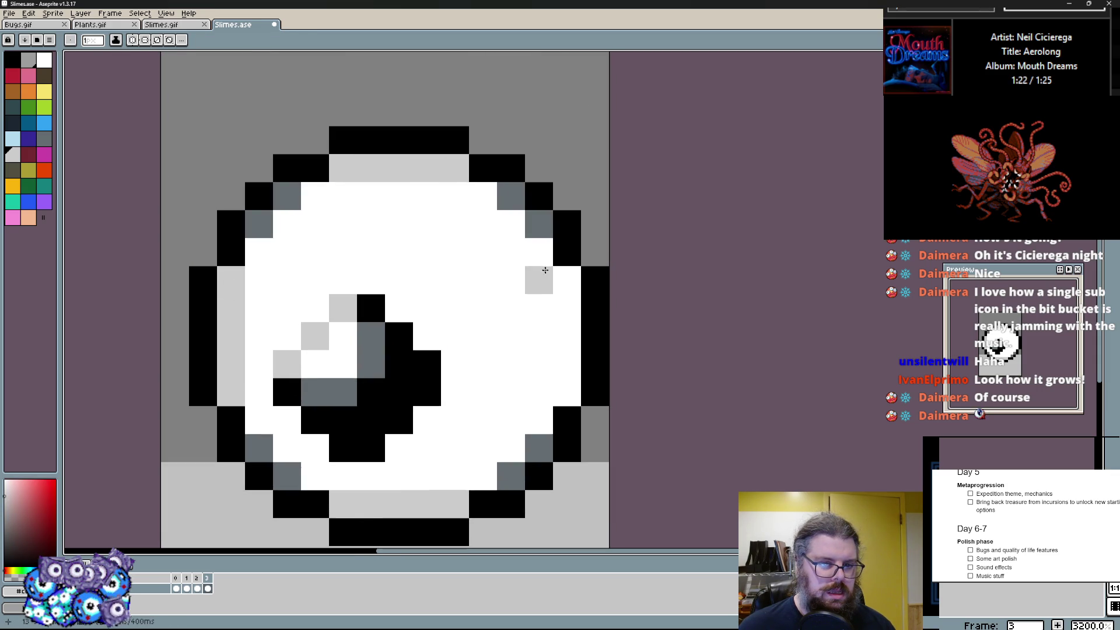
pyautogui.moveTo(567, 272); pyautogui.dragTo(567, 398)
pyautogui.scroll(-3, 437, 307)
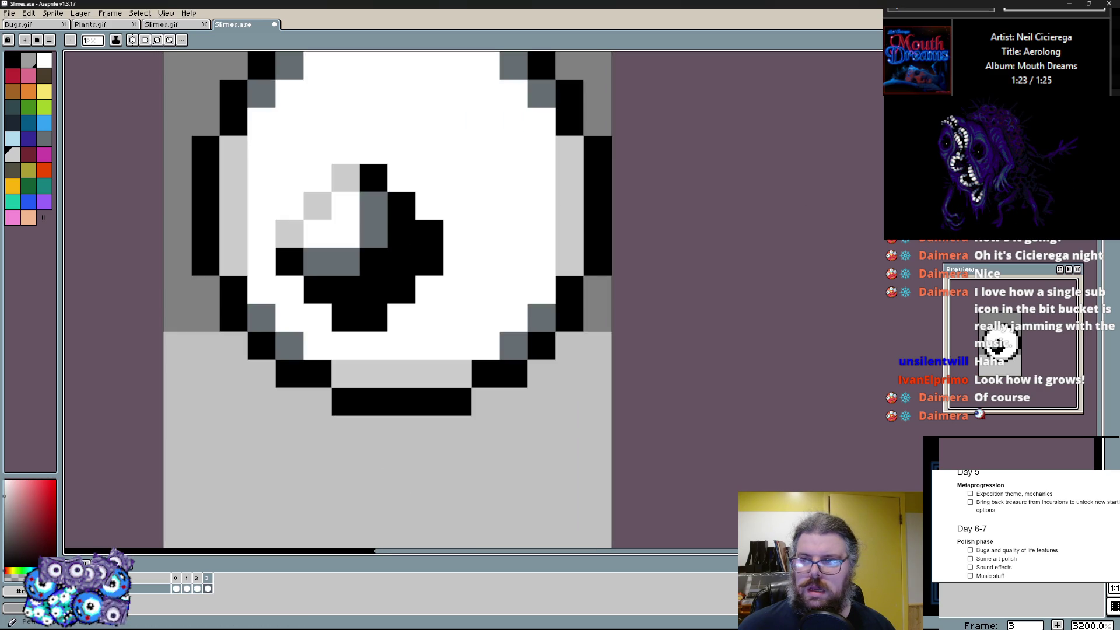
pyautogui.scroll(-3, 430, 185)
pyautogui.scroll(2, 501, 385)
pyautogui.scroll(1, 502, 386)
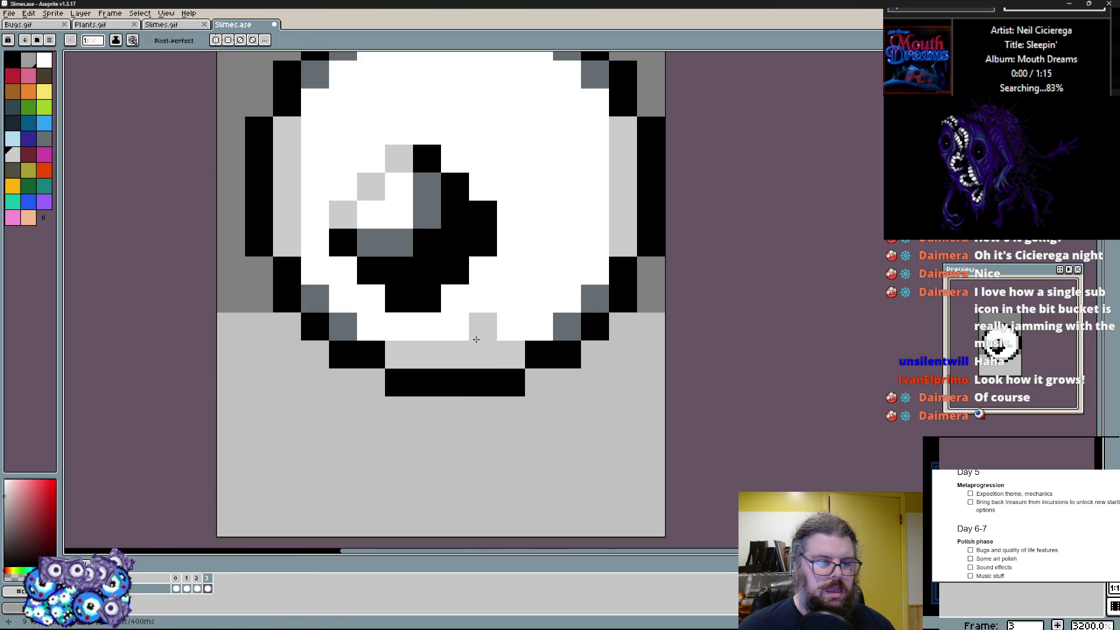
# - Place dark grey accent pixels around the rim on all four sides
pyautogui.keyDown('alt'); pyautogui.click(564, 326); pyautogui.keyUp('alt')
pyautogui.scroll(1, 561, 385)
pyautogui.click(558, 392)
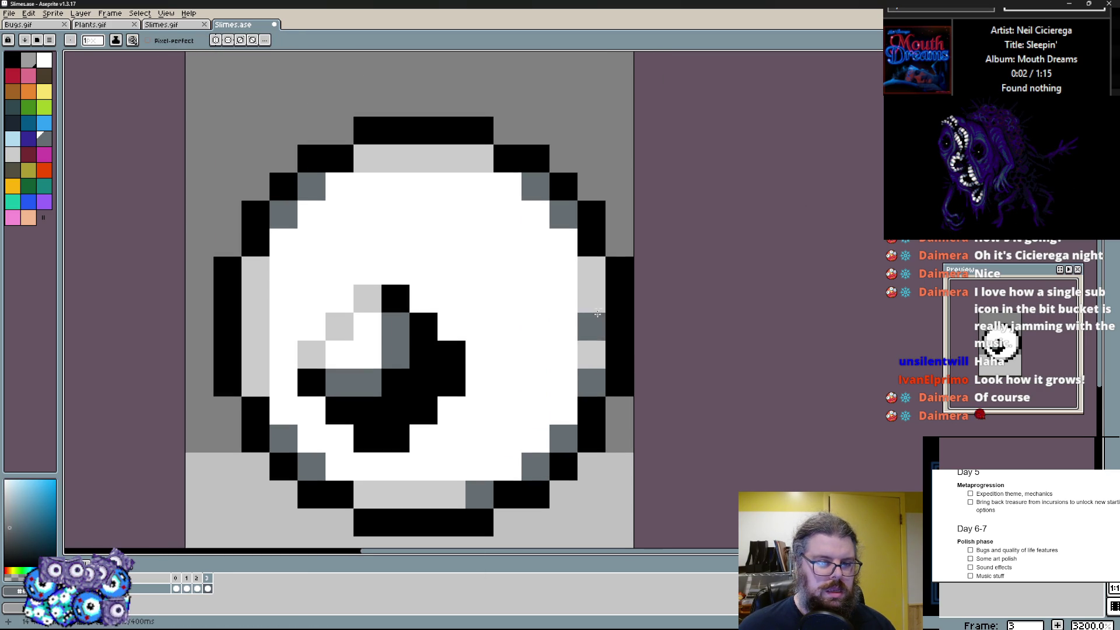
pyautogui.click(592, 272)
pyautogui.click(368, 495)
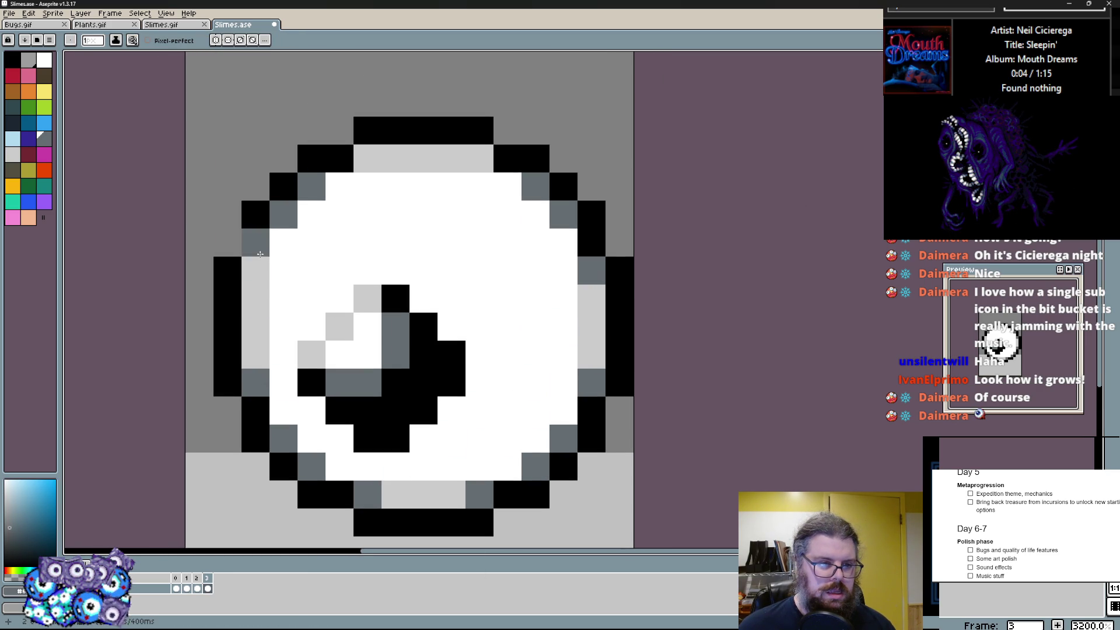
pyautogui.click(256, 256)
pyautogui.click(368, 158)
pyautogui.click(479, 158)
pyautogui.click(592, 299)
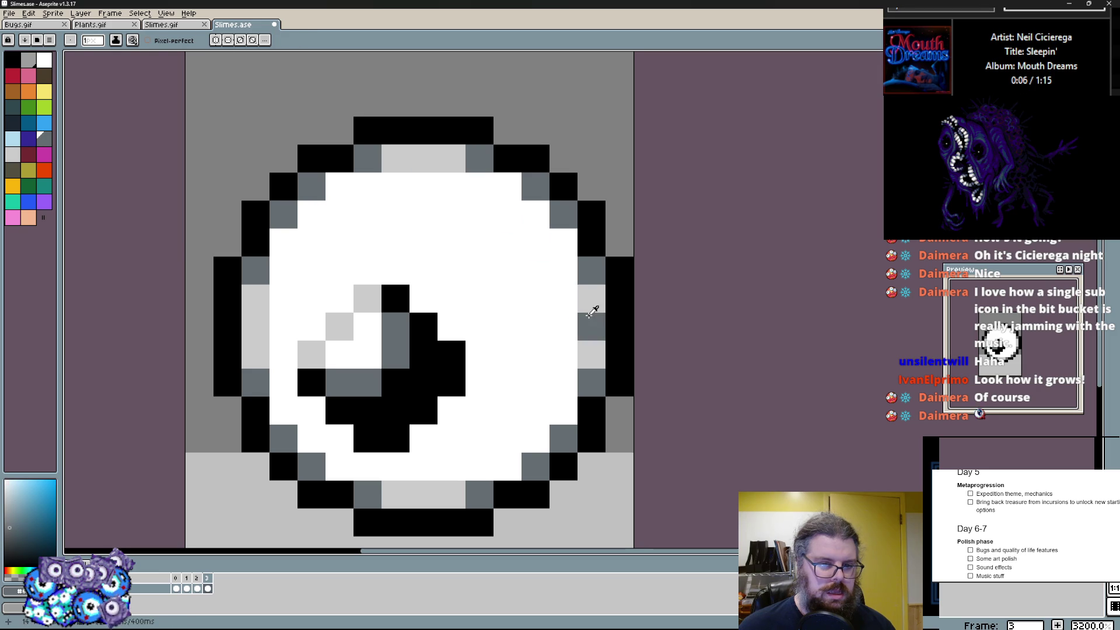
pyautogui.click(588, 326)
# - Add light grey shading along the lower-left inner rim and at the top corners
pyautogui.moveTo(560, 385); pyautogui.dragTo(542, 345)
pyautogui.moveTo(382, 441)
pyautogui.mouseDown()
pyautogui.moveTo(319, 406)
pyautogui.moveTo(403, 427)
pyautogui.moveTo(464, 402)
pyautogui.moveTo(517, 402)
pyautogui.moveTo(548, 325)
pyautogui.moveTo(547, 201)
pyautogui.moveTo(519, 315)
pyautogui.moveTo(490, 175)
pyautogui.moveTo(457, 155)
pyautogui.mouseUp()
pyautogui.click(456, 155)
pyautogui.click(324, 153)
# - Shade the bottom, right, top and left inner ring of the eyeball medium grey
pyautogui.click(342, 160)
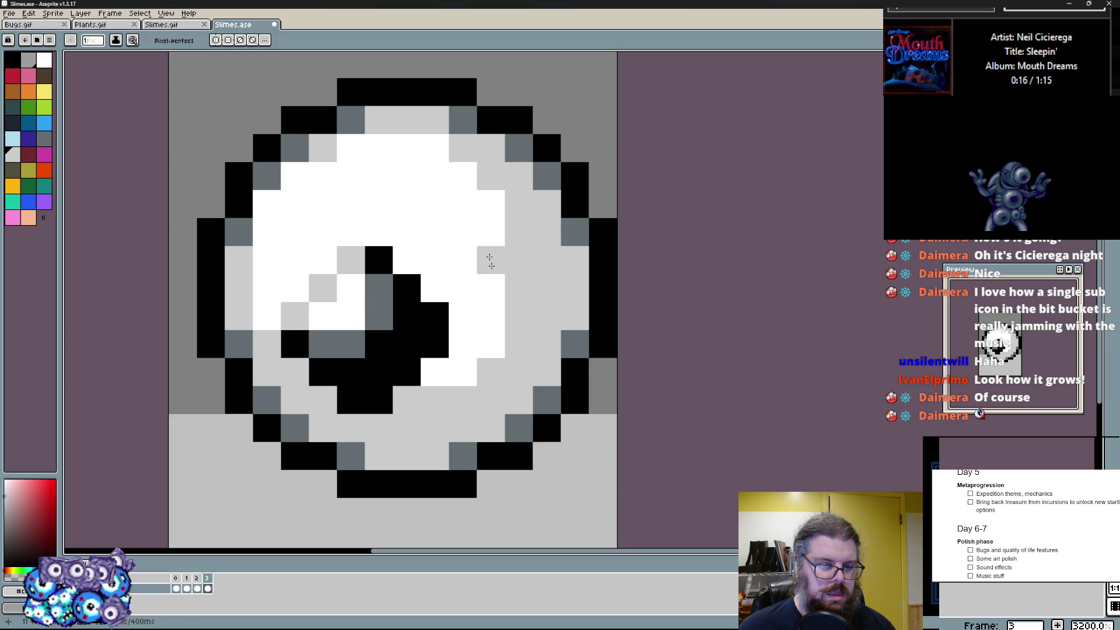
pyautogui.click(47, 138)
pyautogui.moveTo(408, 429)
pyautogui.mouseDown()
pyautogui.moveTo(407, 456)
pyautogui.moveTo(372, 455)
pyautogui.mouseUp()
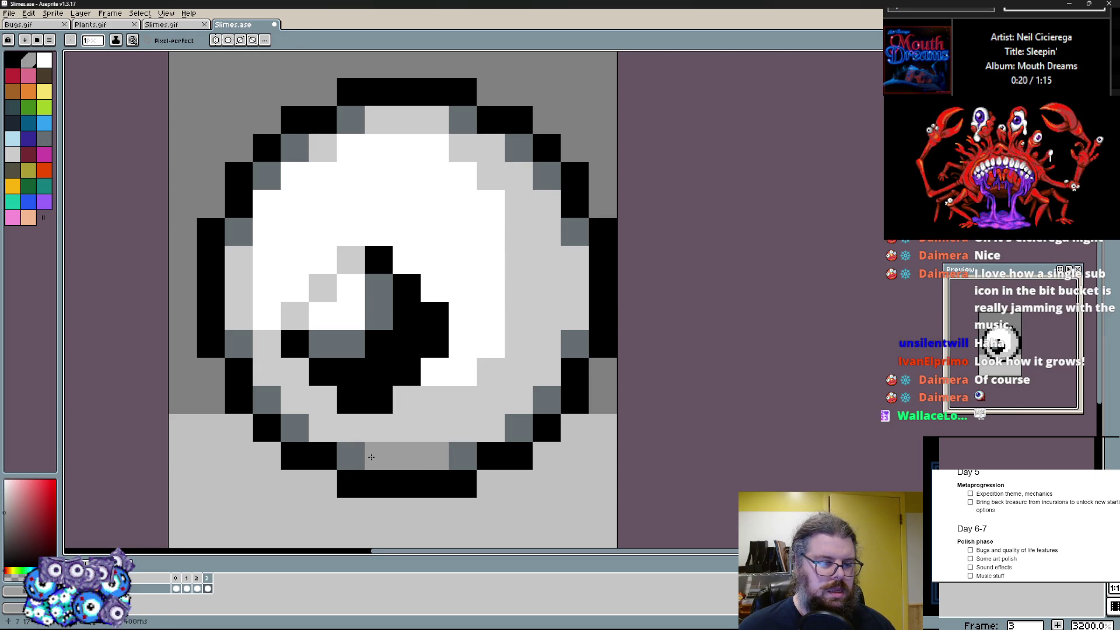
pyautogui.moveTo(595, 306); pyautogui.dragTo(572, 255)
pyautogui.moveTo(451, 120); pyautogui.dragTo(376, 121)
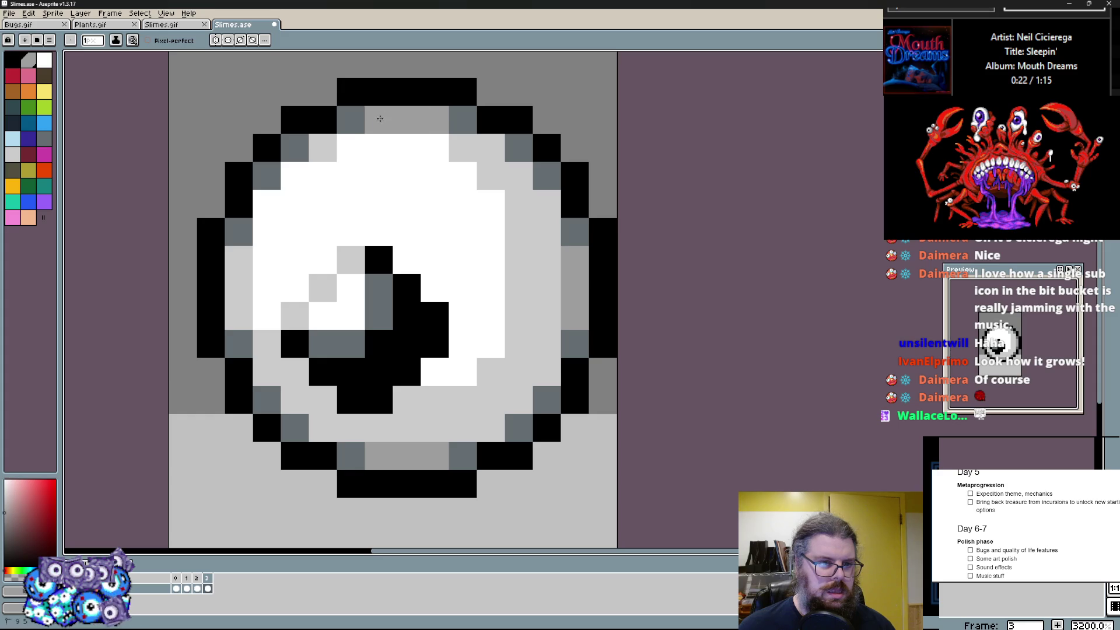
pyautogui.moveTo(295, 232); pyautogui.dragTo(238, 289)
# - Sample rim colours and shade the upper-left and left inner ring in greys
pyautogui.click(268, 371)
pyautogui.press('alt')
pyautogui.click(267, 211)
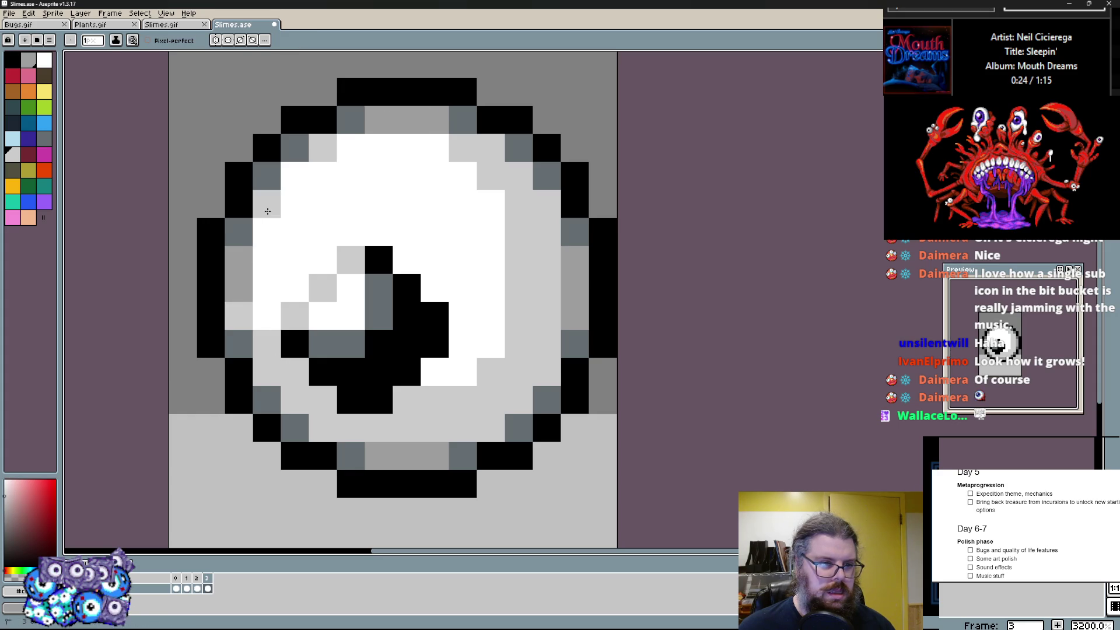
pyautogui.moveTo(296, 175); pyautogui.dragTo(269, 223)
pyautogui.moveTo(245, 284); pyautogui.dragTo(238, 319)
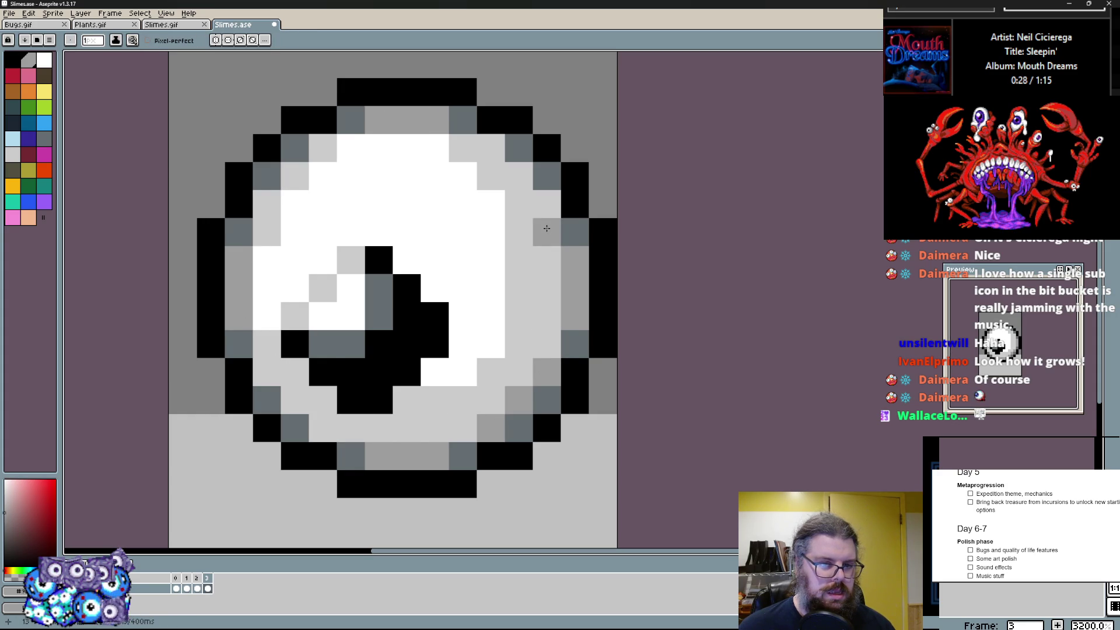
pyautogui.scroll(-3, 543, 374)
pyautogui.scroll(1, 472, 359)
pyautogui.scroll(1, 466, 358)
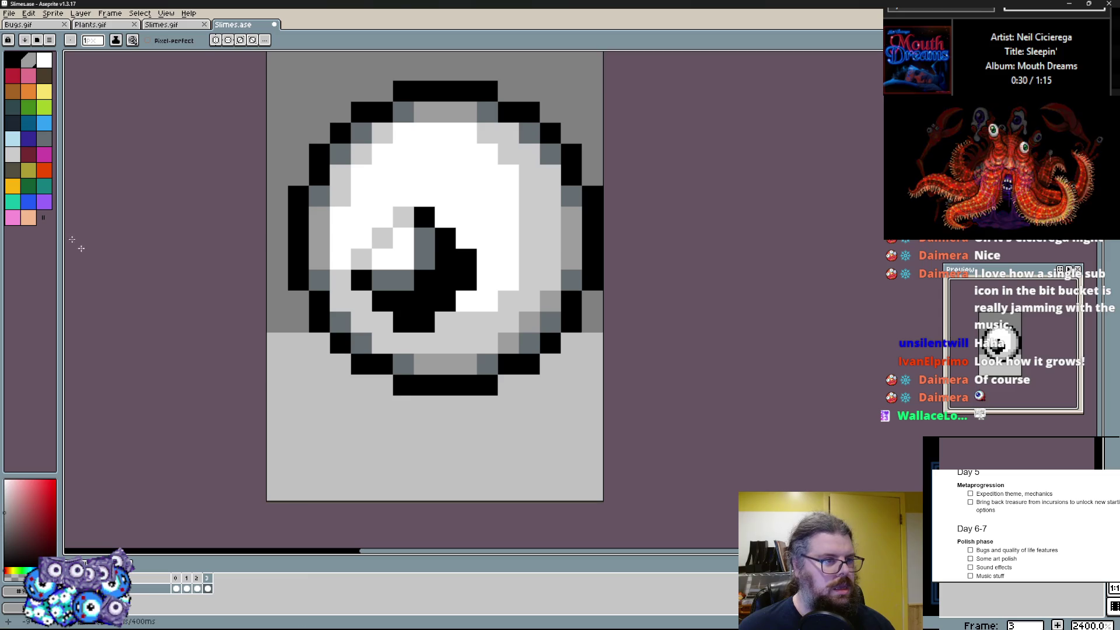
pyautogui.click(13, 77)
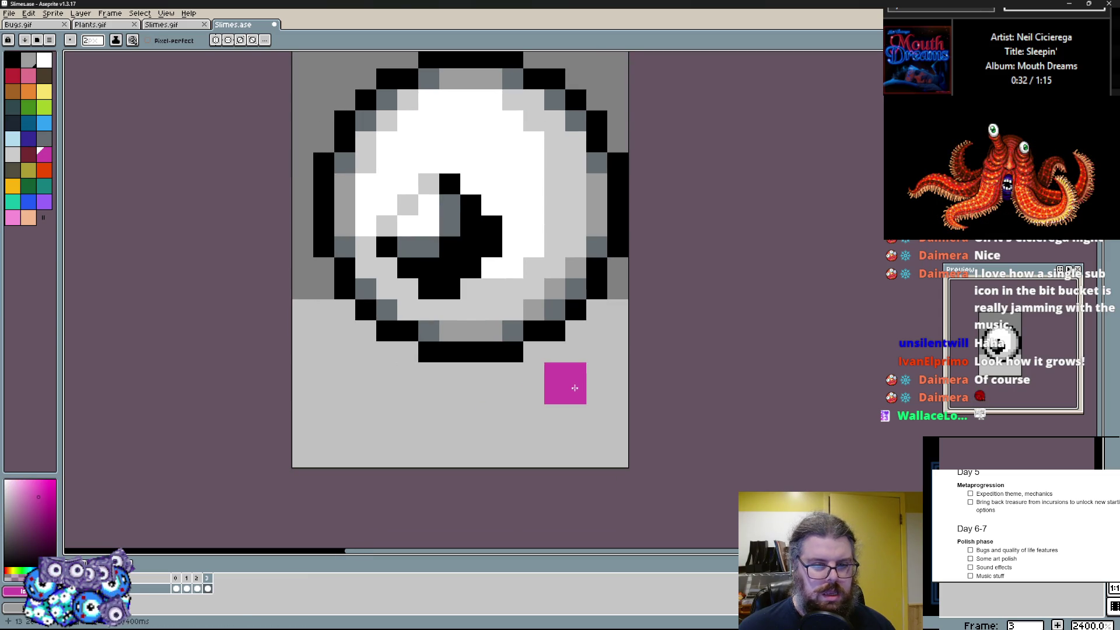
# - Undo a stray magenta stroke, then marquee-select the eyeball area of the sprite
pyautogui.moveTo(535, 362)
pyautogui.mouseDown()
pyautogui.moveTo(321, 408)
pyautogui.moveTo(595, 367)
pyautogui.moveTo(313, 419)
pyautogui.moveTo(429, 434)
pyautogui.mouseUp()
pyautogui.hotkey('ctrl', 'z')
pyautogui.hotkey('ctrl', 'z')
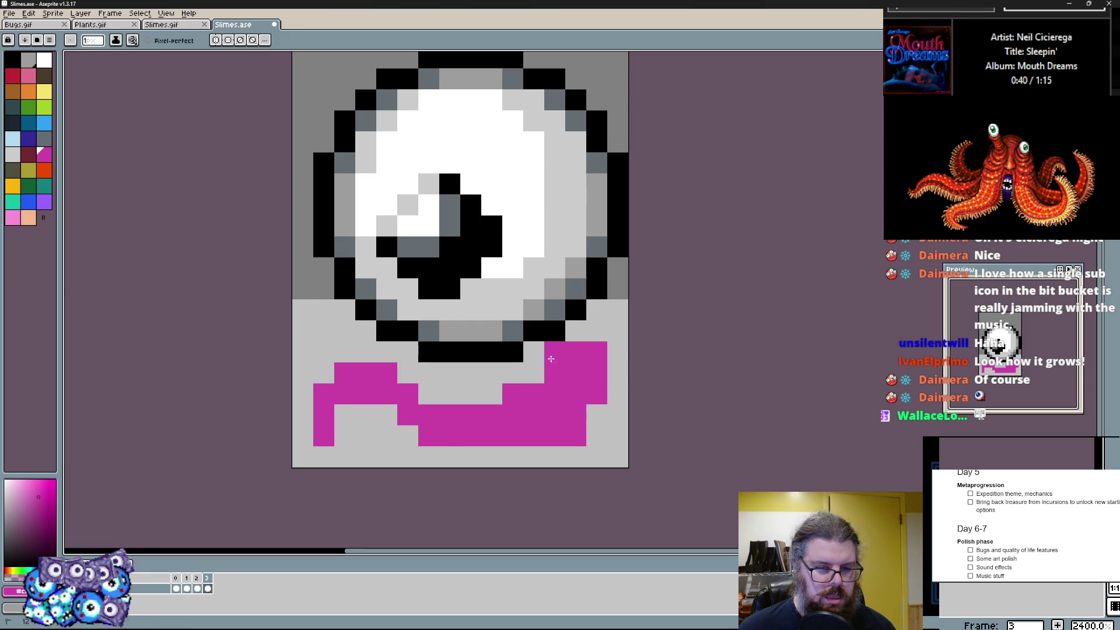
pyautogui.scroll(-1, 552, 360)
pyautogui.press('m')
pyautogui.press('e')
pyautogui.moveTo(381, 106); pyautogui.dragTo(661, 346)
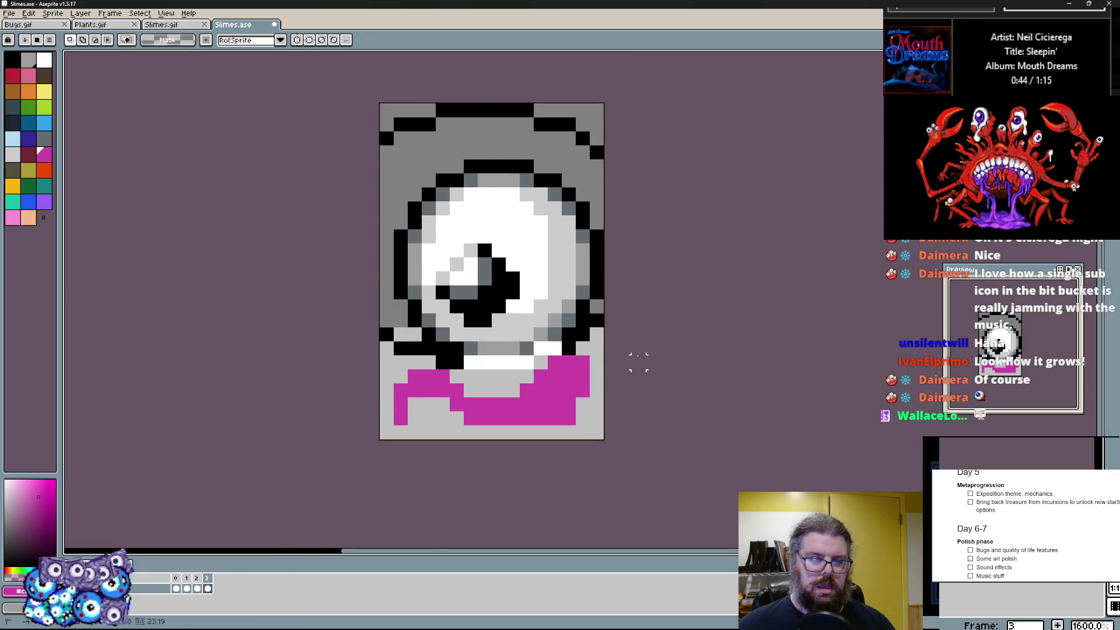
# - Nudge the selected eyeball upward to the top edge and drop it in place
pyautogui.press('Left')
pyautogui.press('Left')
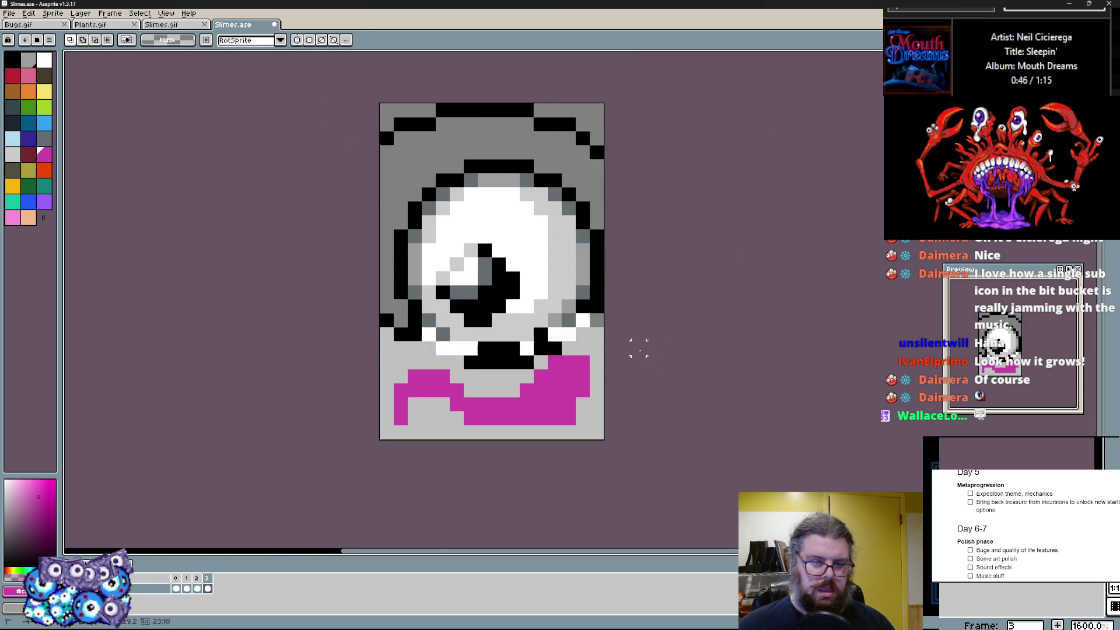
pyautogui.press('Right')
pyautogui.press('Right')
pyautogui.press('Up')
pyautogui.press('Up')
pyautogui.press('Up')
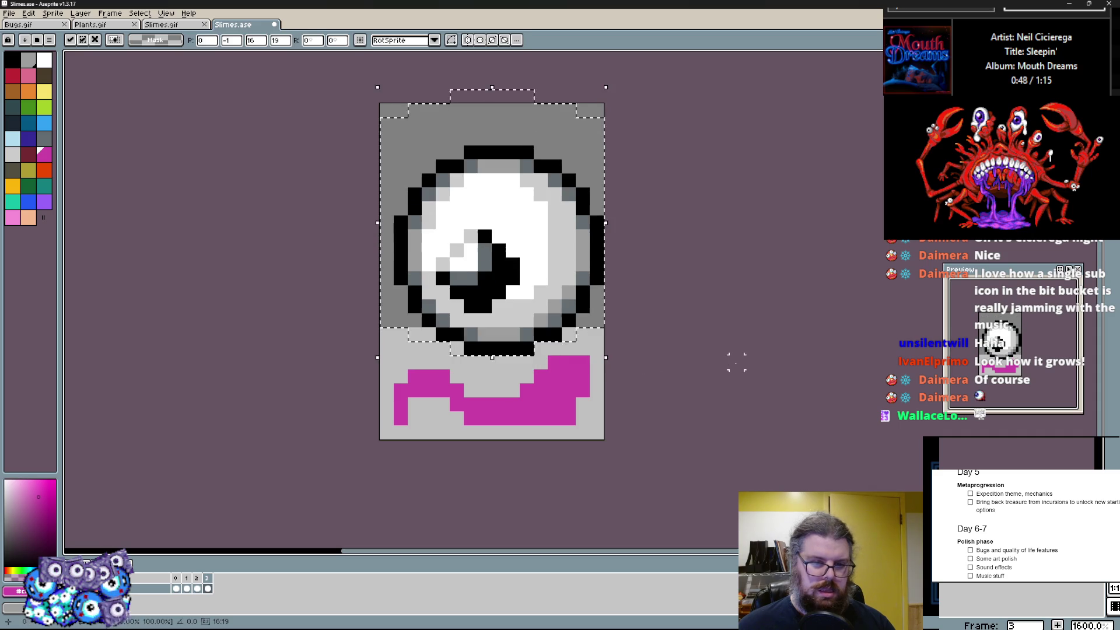
pyautogui.hotkey('ctrl', 'd')
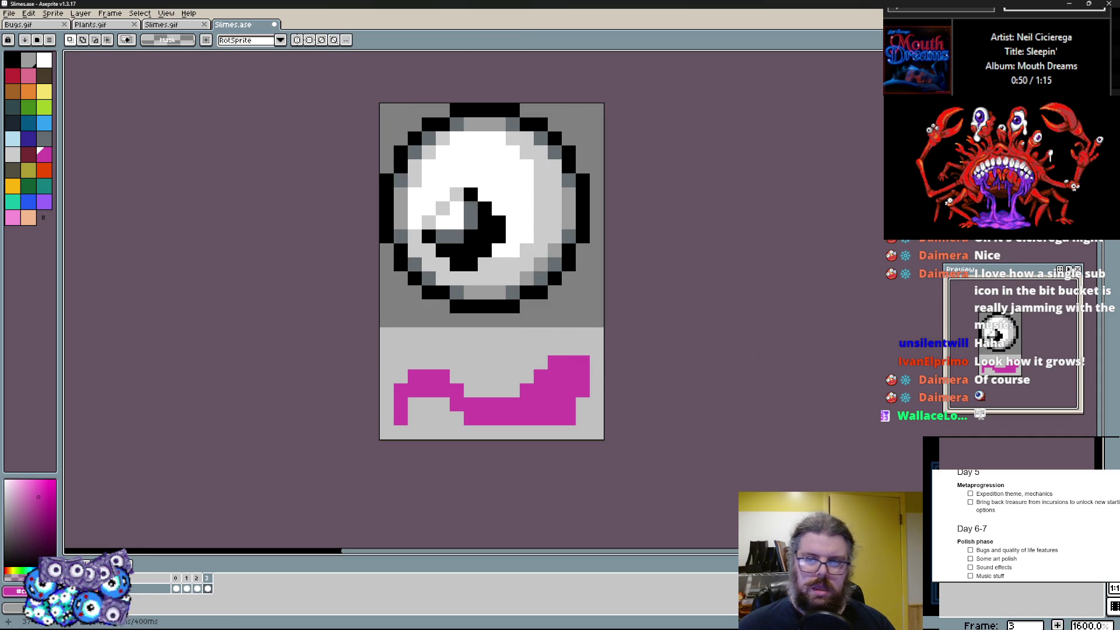
pyautogui.scroll(2, 490, 263)
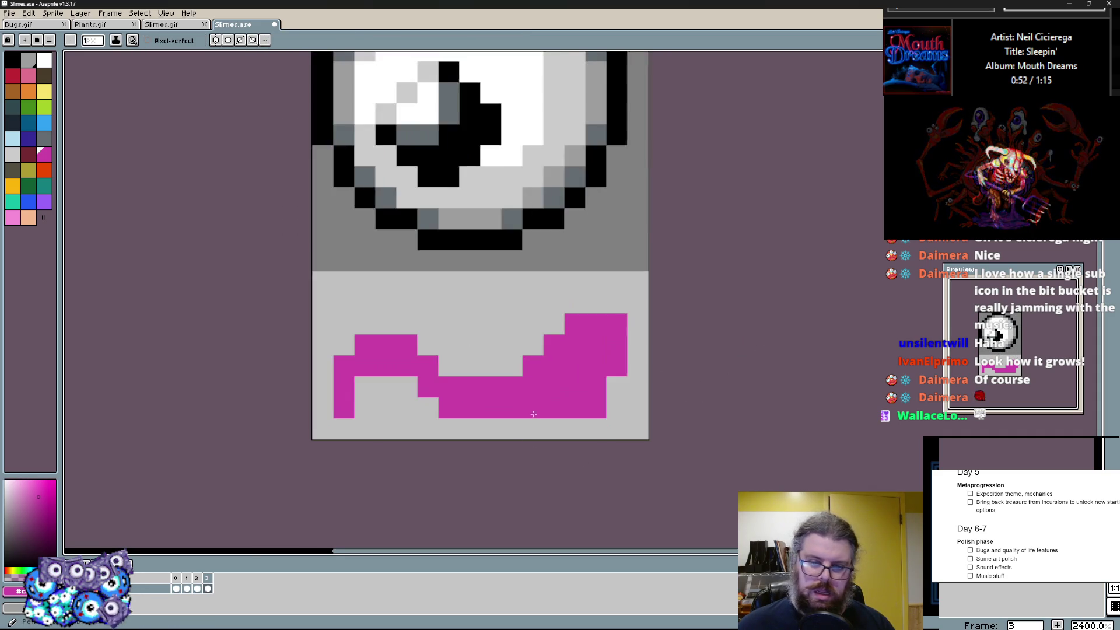
# - Redraw the pink tentacle's right side upward and thicken its upper curl
pyautogui.moveTo(613, 430)
pyautogui.mouseDown()
pyautogui.moveTo(612, 341)
pyautogui.moveTo(570, 317)
pyautogui.mouseUp()
pyautogui.moveTo(552, 276); pyautogui.dragTo(652, 385)
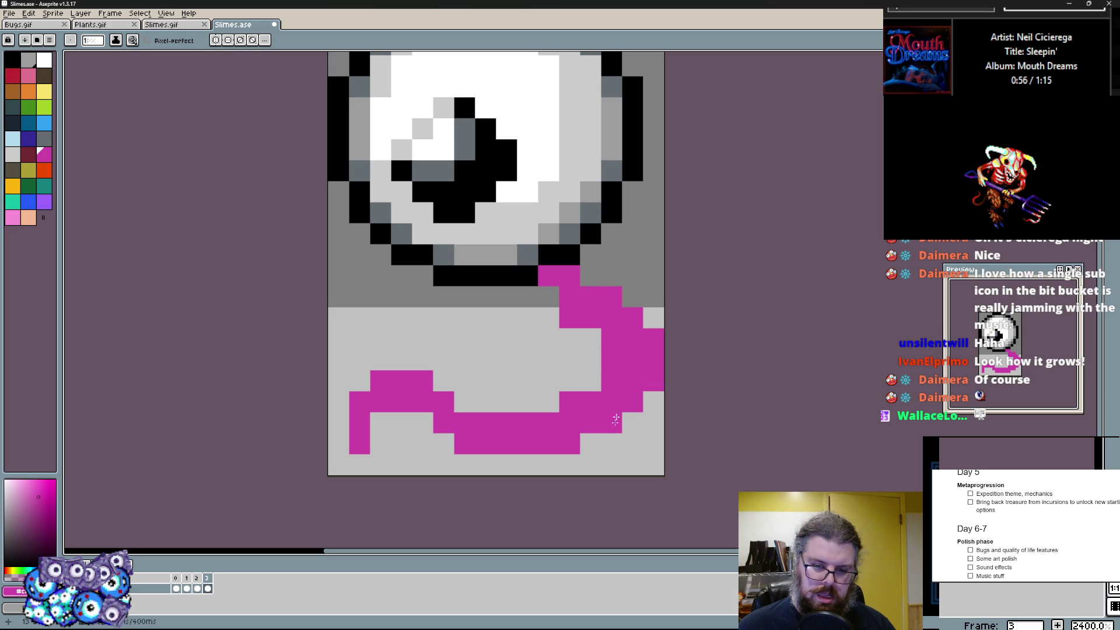
pyautogui.click(361, 444)
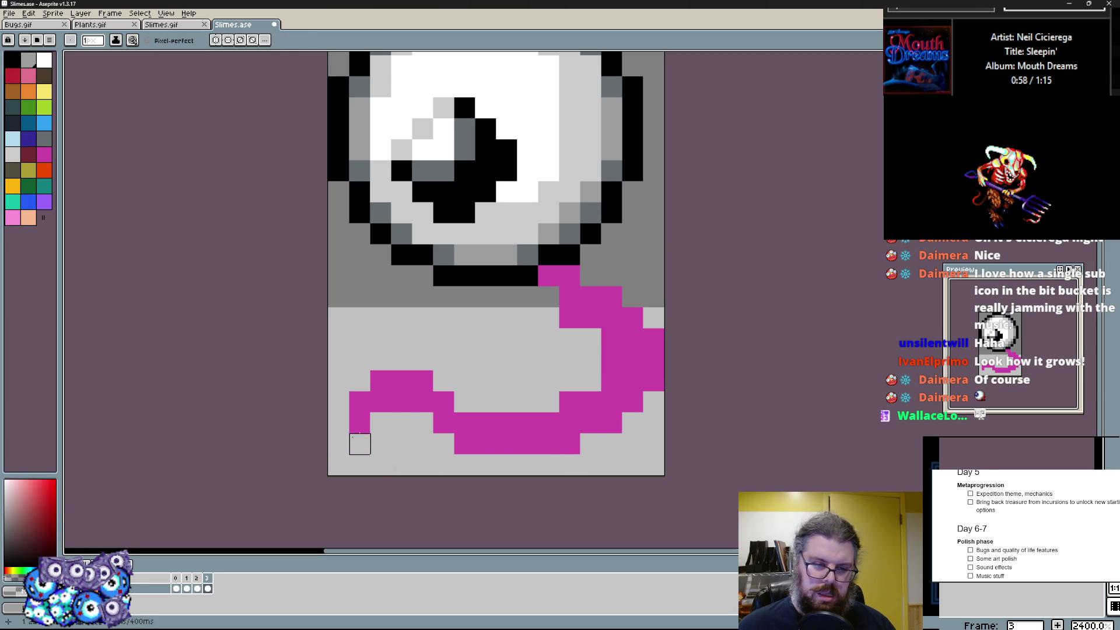
pyautogui.moveTo(507, 297); pyautogui.dragTo(574, 338)
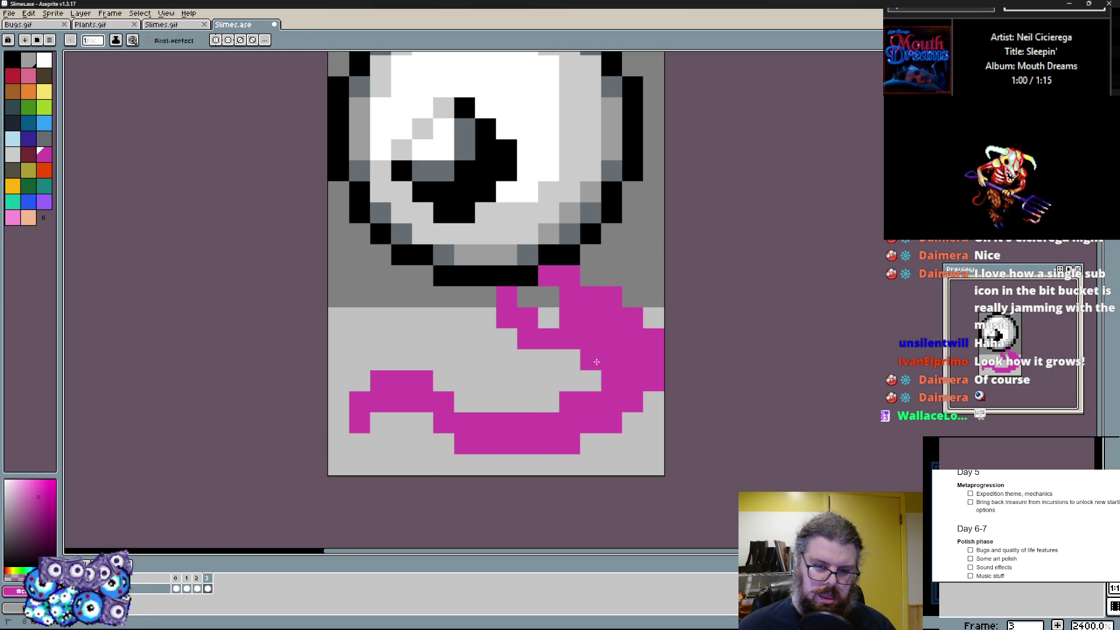
pyautogui.moveTo(467, 292); pyautogui.dragTo(615, 329)
pyautogui.moveTo(563, 374)
pyautogui.mouseDown()
pyautogui.moveTo(455, 324)
pyautogui.moveTo(551, 297)
pyautogui.moveTo(464, 318)
pyautogui.moveTo(528, 340)
pyautogui.mouseUp()
# - Sample the background grey and erase pink pixels left of and inside the curl
pyautogui.press('alt')
pyautogui.keyDown('alt'); pyautogui.click(541, 347); pyautogui.keyUp('alt')
pyautogui.moveTo(437, 298)
pyautogui.mouseDown()
pyautogui.moveTo(535, 342)
pyautogui.moveTo(542, 315)
pyautogui.mouseUp()
pyautogui.press('alt')
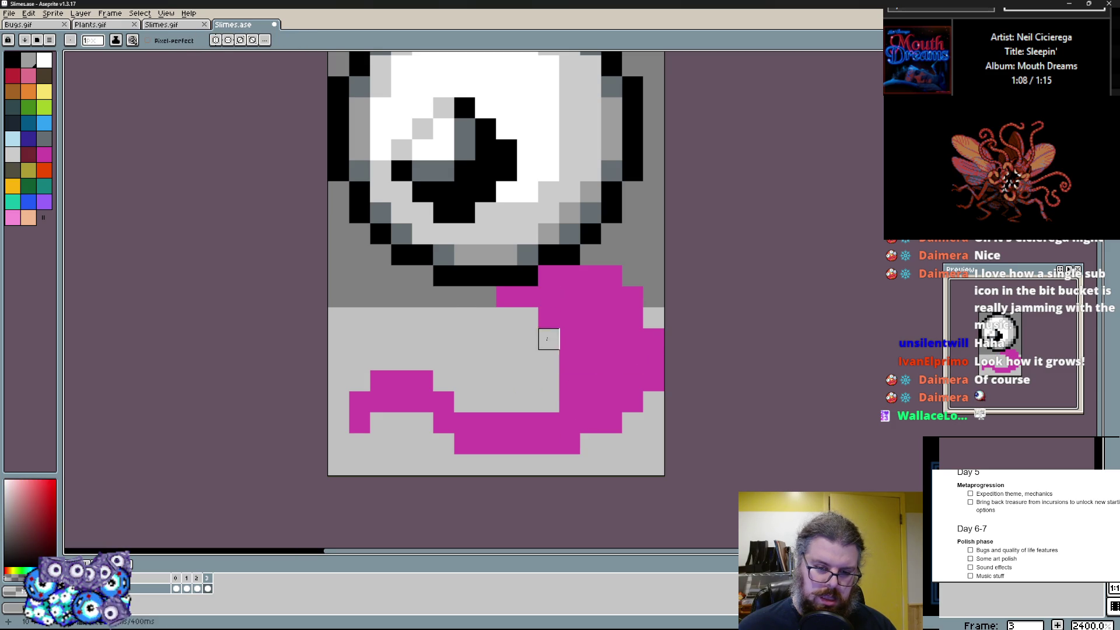
pyautogui.keyDown('alt'); pyautogui.click(552, 326); pyautogui.keyUp('alt')
pyautogui.moveTo(560, 368); pyautogui.dragTo(542, 315)
# - Sample pink again and fill pixels at the tentacle top and into the notch
pyautogui.keyDown('alt'); pyautogui.click(612, 340); pyautogui.keyUp('alt')
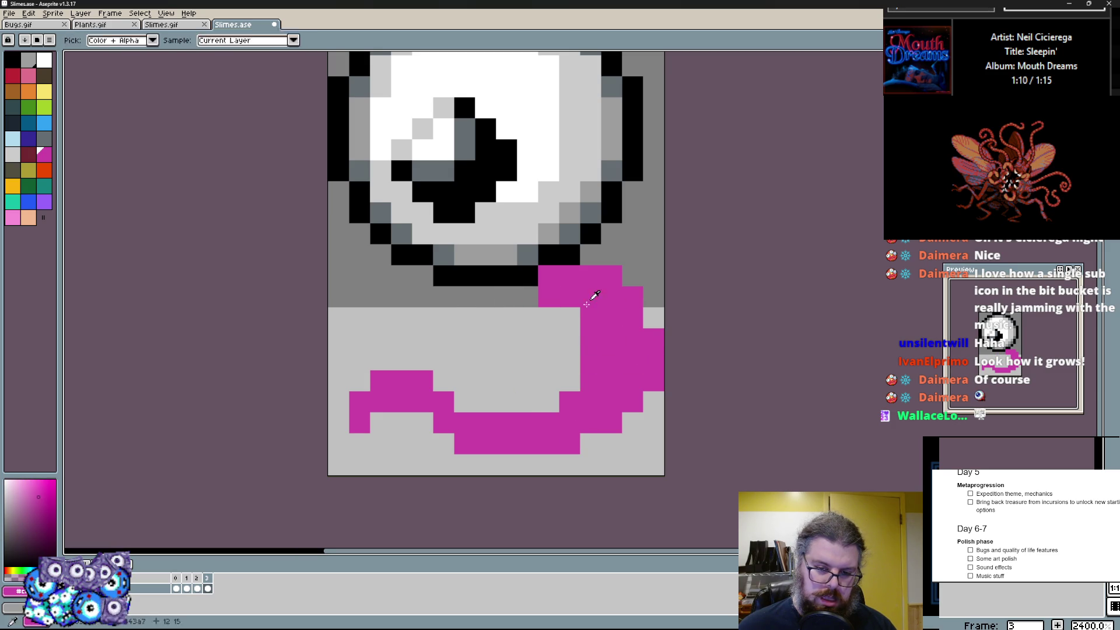
pyautogui.click(612, 255)
pyautogui.click(598, 254)
pyautogui.moveTo(568, 361); pyautogui.dragTo(549, 315)
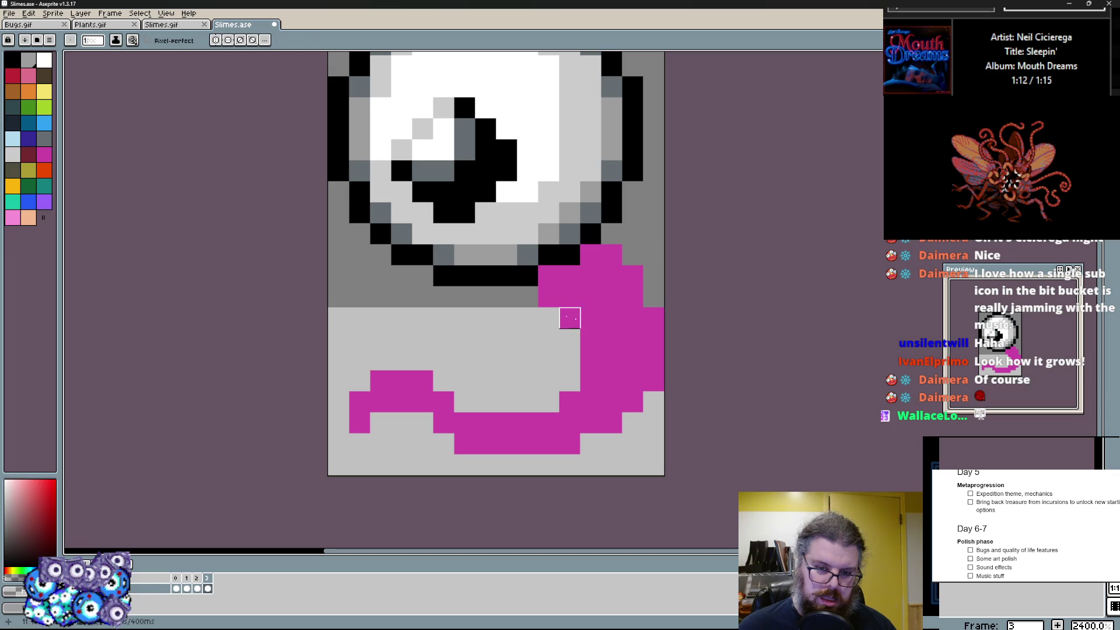
pyautogui.moveTo(551, 361); pyautogui.dragTo(489, 341)
pyautogui.hotkey('ctrl', 'z')
# - Draw a solid pink band across the middle and add pink beside the eyeball's right edge
pyautogui.moveTo(403, 342)
pyautogui.mouseDown()
pyautogui.moveTo(525, 377)
pyautogui.moveTo(492, 367)
pyautogui.mouseUp()
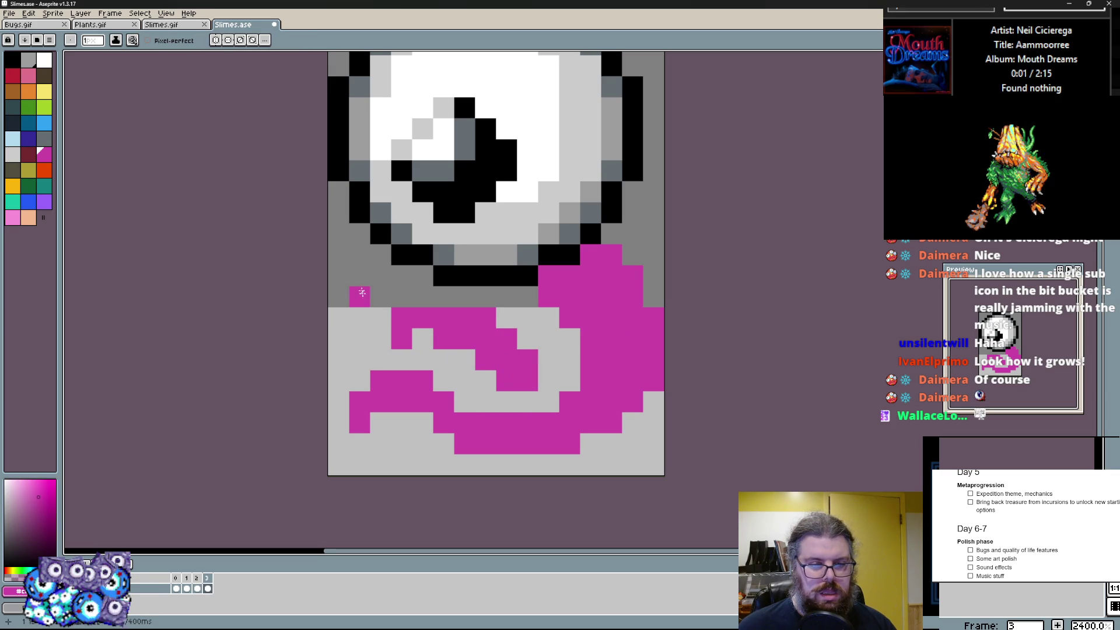
pyautogui.moveTo(381, 339); pyautogui.dragTo(420, 339)
pyautogui.click(486, 318)
pyautogui.click(507, 359)
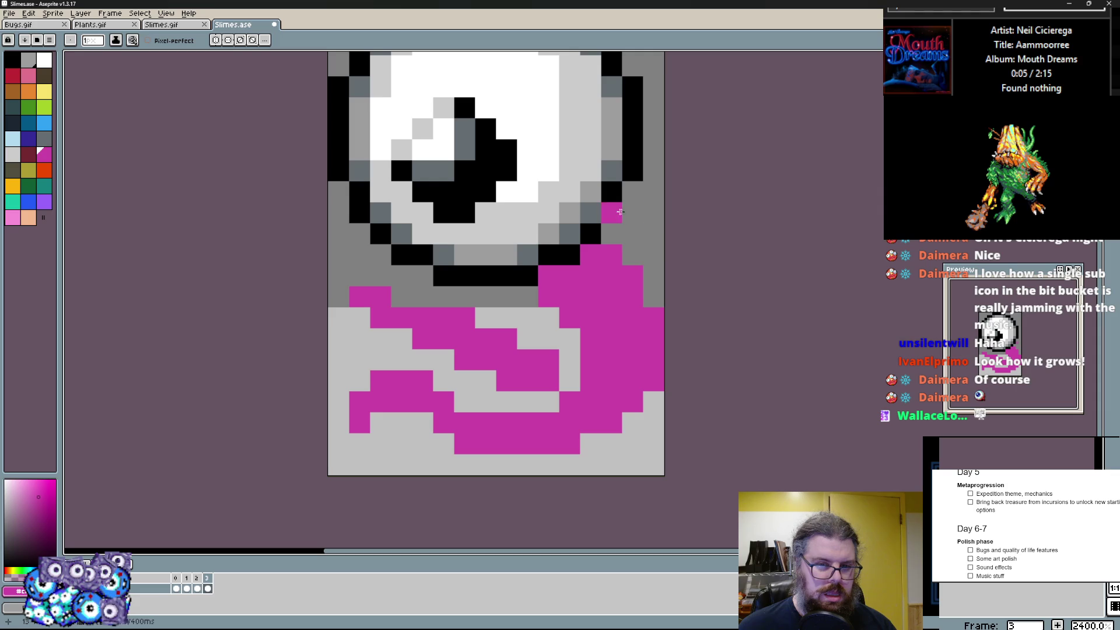
pyautogui.moveTo(616, 213); pyautogui.dragTo(652, 250)
# - Start a black outline down the tentacle's right side
pyautogui.click(43, 83)
pyautogui.moveTo(633, 212)
pyautogui.mouseDown()
pyautogui.moveTo(652, 235)
pyautogui.moveTo(653, 363)
pyautogui.moveTo(632, 245)
pyautogui.mouseUp()
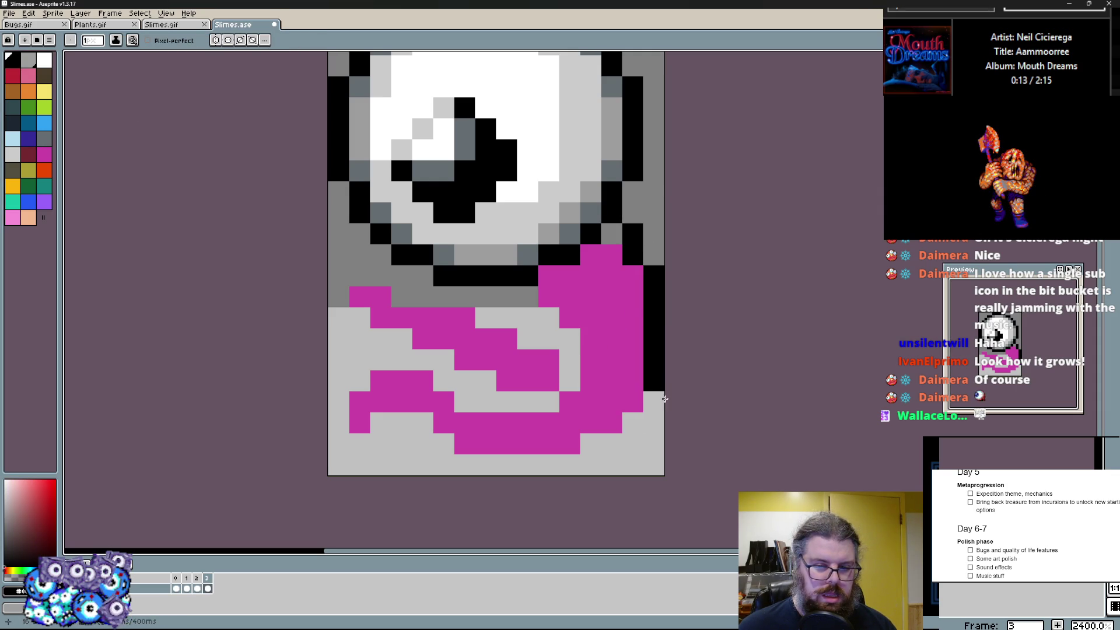
# - Outline the tentacle's bottom and left end in black and draw black lines between the curls
pyautogui.moveTo(595, 444)
pyautogui.mouseDown()
pyautogui.moveTo(526, 464)
pyautogui.moveTo(445, 449)
pyautogui.mouseUp()
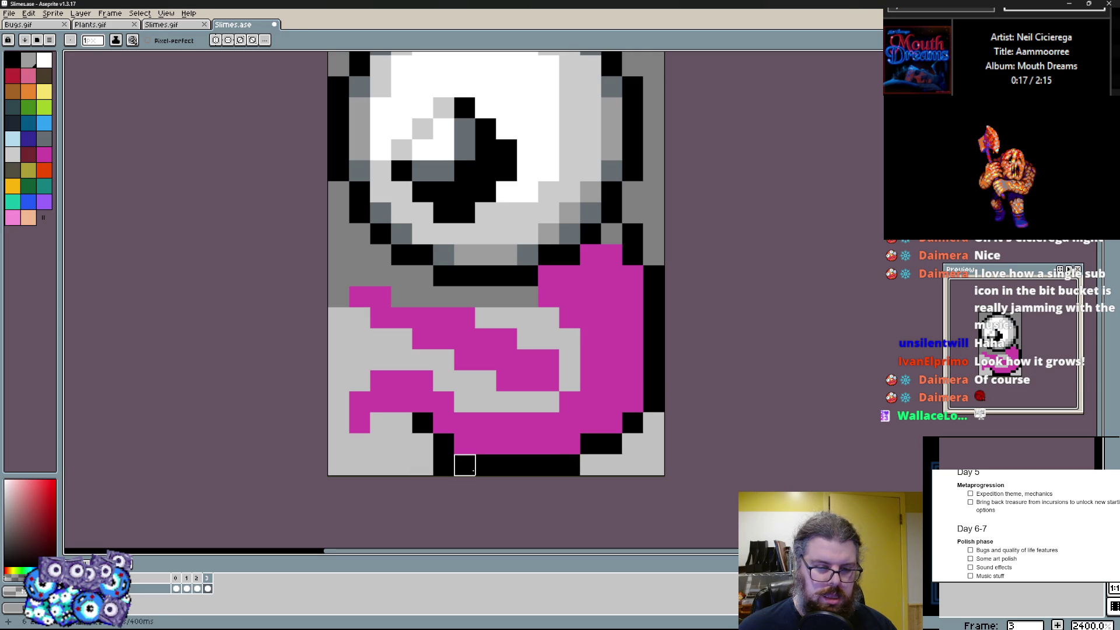
pyautogui.moveTo(358, 447); pyautogui.dragTo(331, 399)
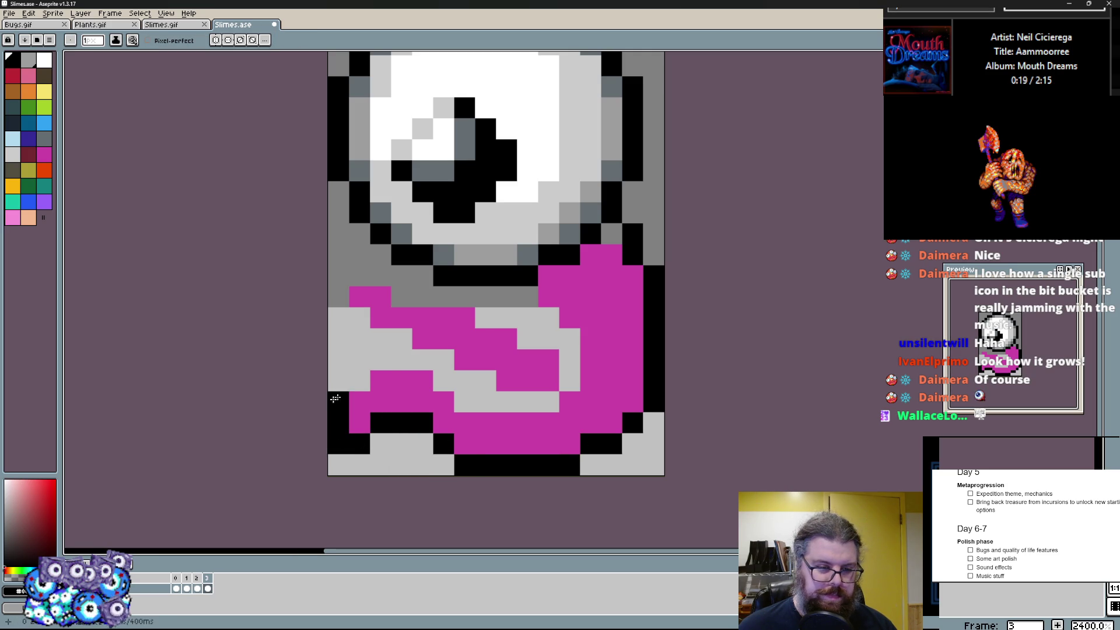
pyautogui.moveTo(445, 367); pyautogui.dragTo(542, 403)
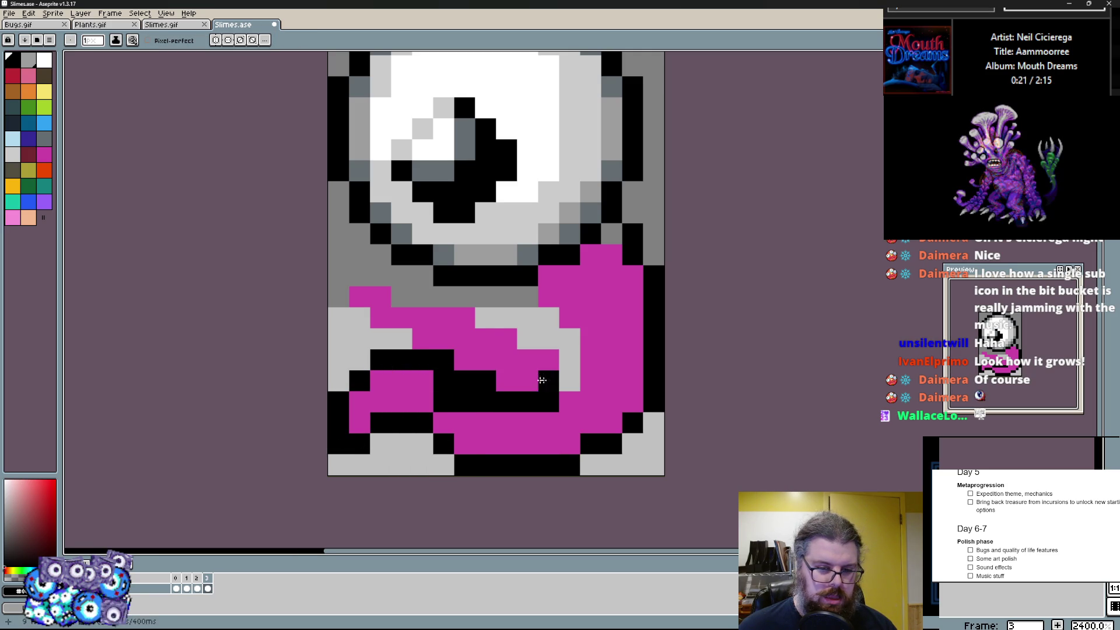
pyautogui.moveTo(569, 333); pyautogui.dragTo(569, 377)
pyautogui.moveTo(507, 424); pyautogui.dragTo(437, 379)
pyautogui.click(569, 360)
pyautogui.moveTo(525, 341); pyautogui.dragTo(545, 326)
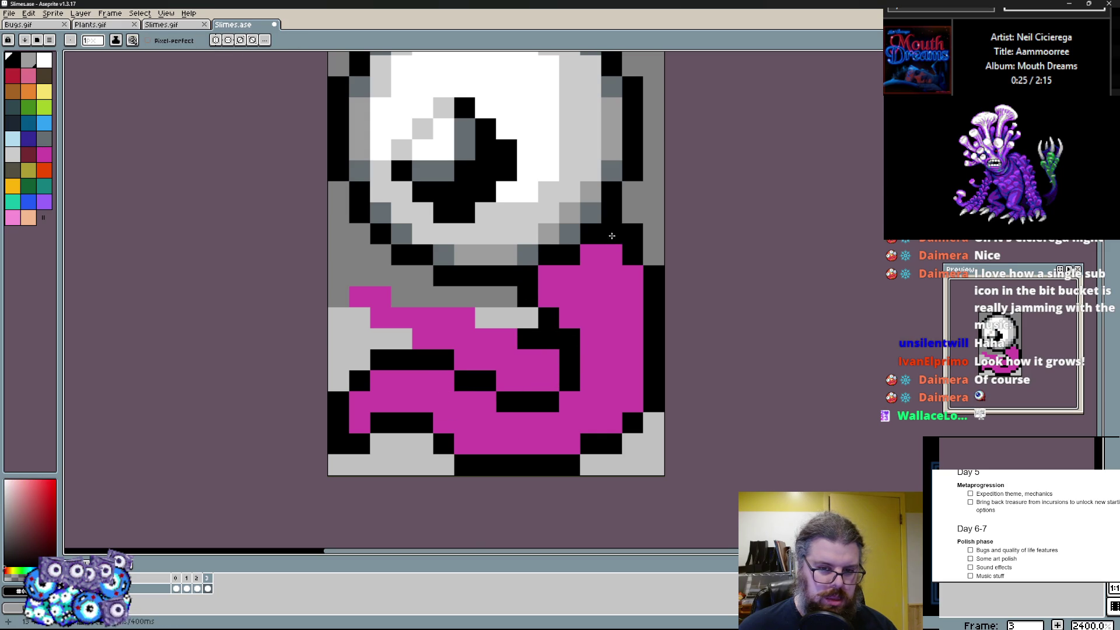
# - Outline the top of the pink band in black and blacken stray grey and pink pixels
pyautogui.moveTo(464, 298)
pyautogui.mouseDown()
pyautogui.moveTo(394, 298)
pyautogui.moveTo(377, 337)
pyautogui.mouseUp()
pyautogui.moveTo(423, 296); pyautogui.dragTo(359, 302)
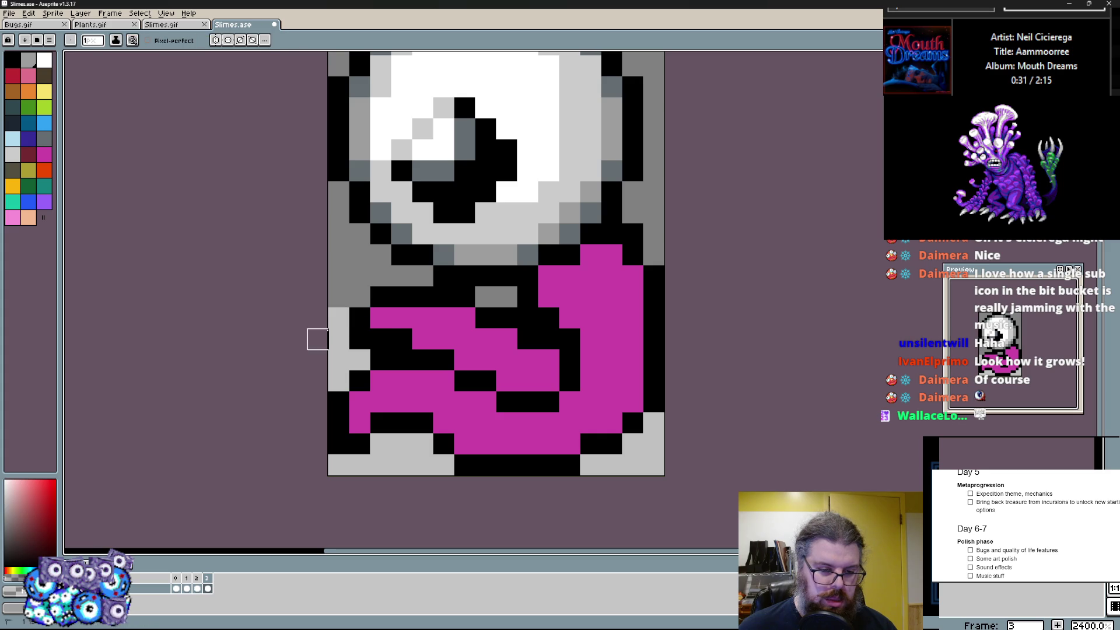
pyautogui.click(359, 341)
pyautogui.click(591, 317)
pyautogui.click(549, 360)
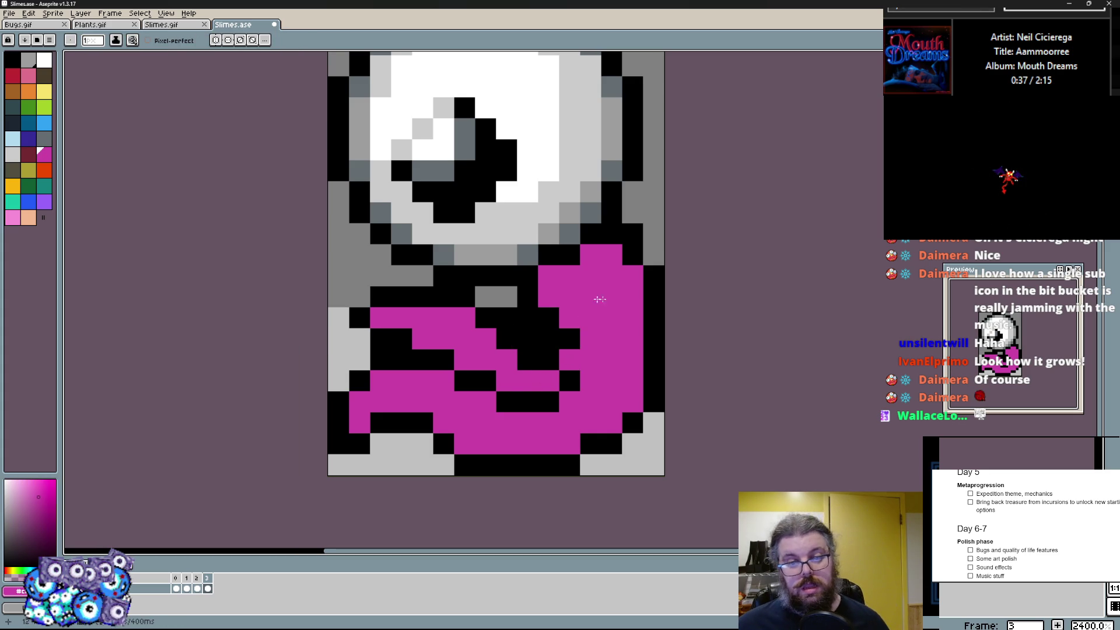
pyautogui.click(623, 256)
# - Paint the tentacle top under the eye and the inner curl red
pyautogui.click(39, 164)
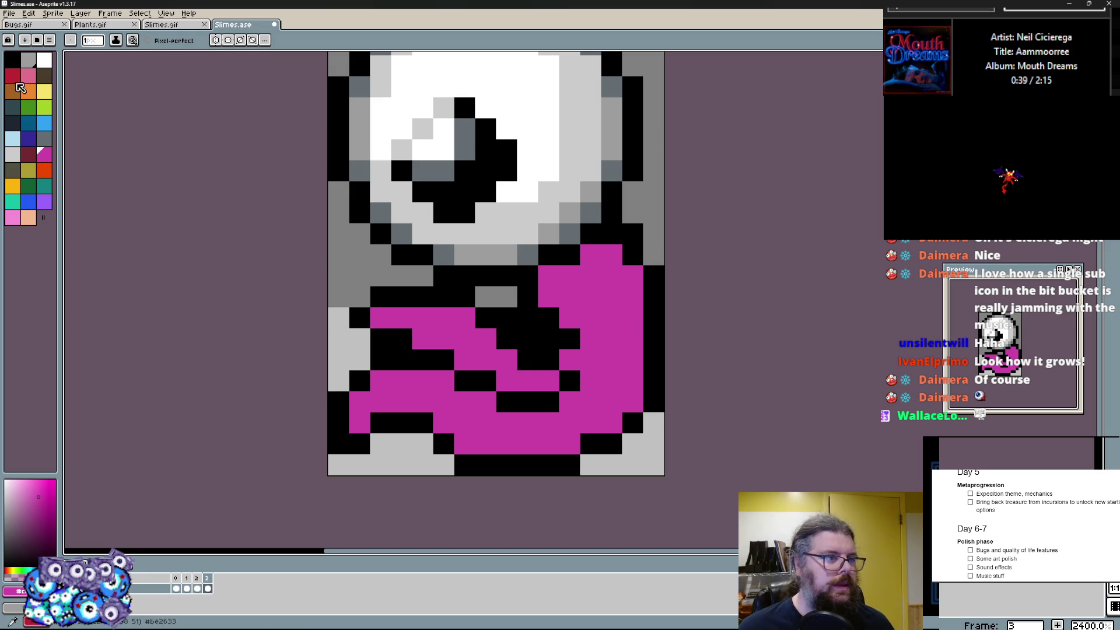
pyautogui.moveTo(548, 297); pyautogui.dragTo(585, 255)
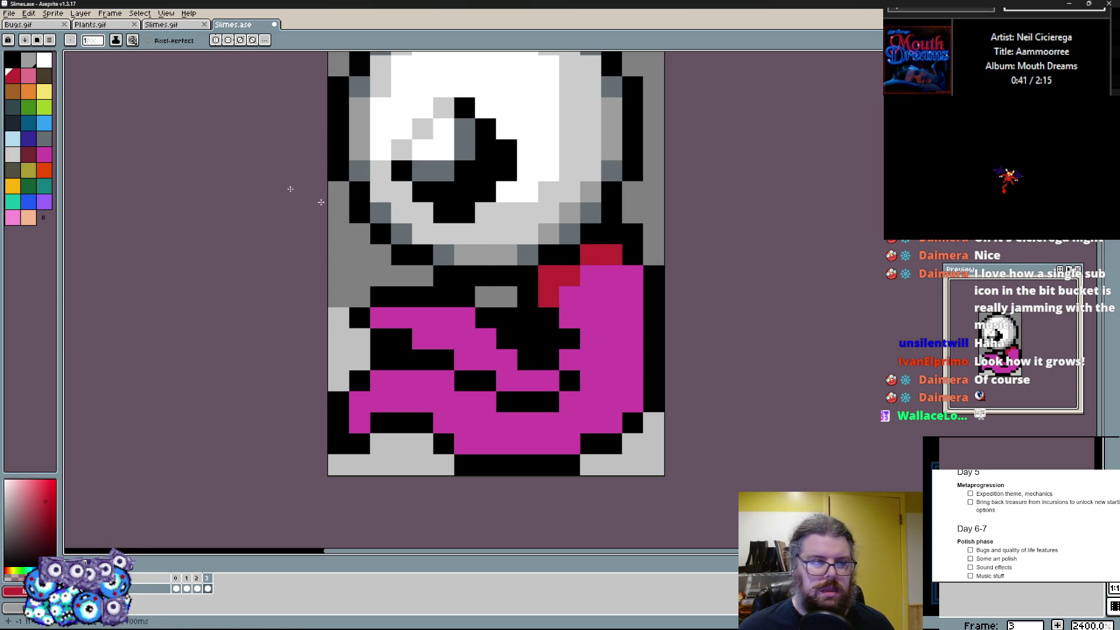
pyautogui.moveTo(560, 346); pyautogui.dragTo(403, 317)
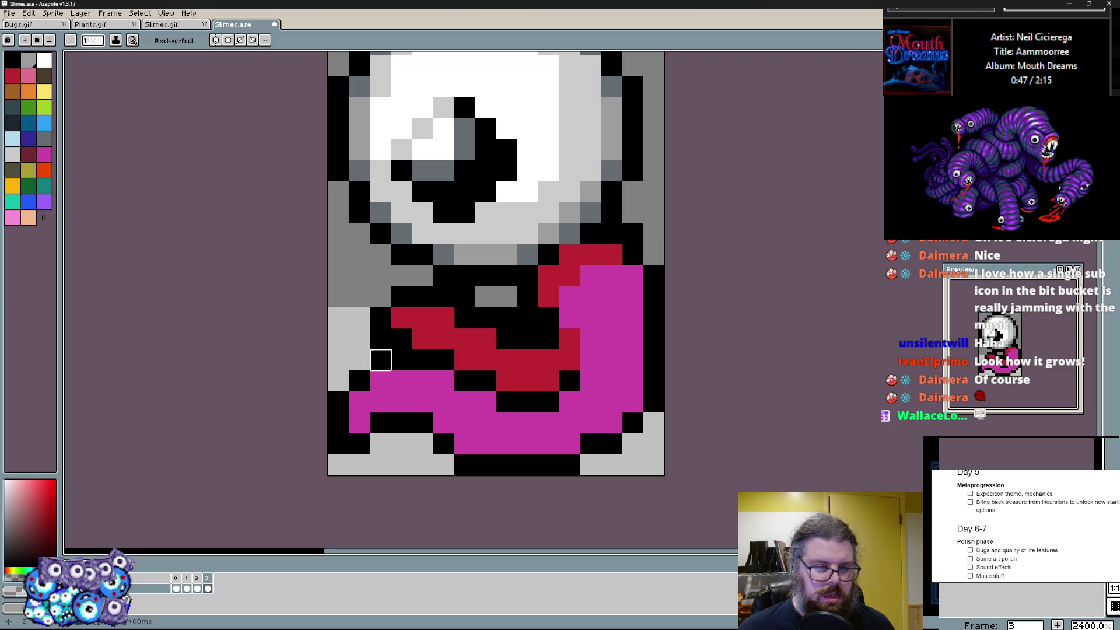
# - Add light pink highlights along the lower tentacle band and near its top
pyautogui.click(27, 201)
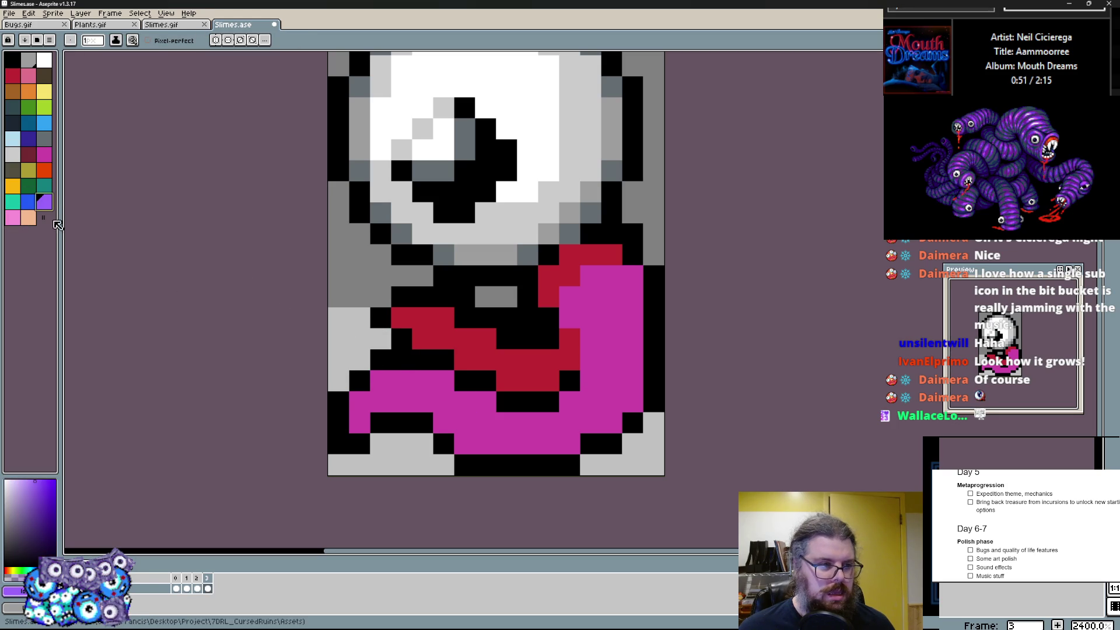
pyautogui.click(21, 223)
pyautogui.moveTo(359, 402)
pyautogui.mouseDown()
pyautogui.moveTo(552, 434)
pyautogui.moveTo(591, 279)
pyautogui.mouseUp()
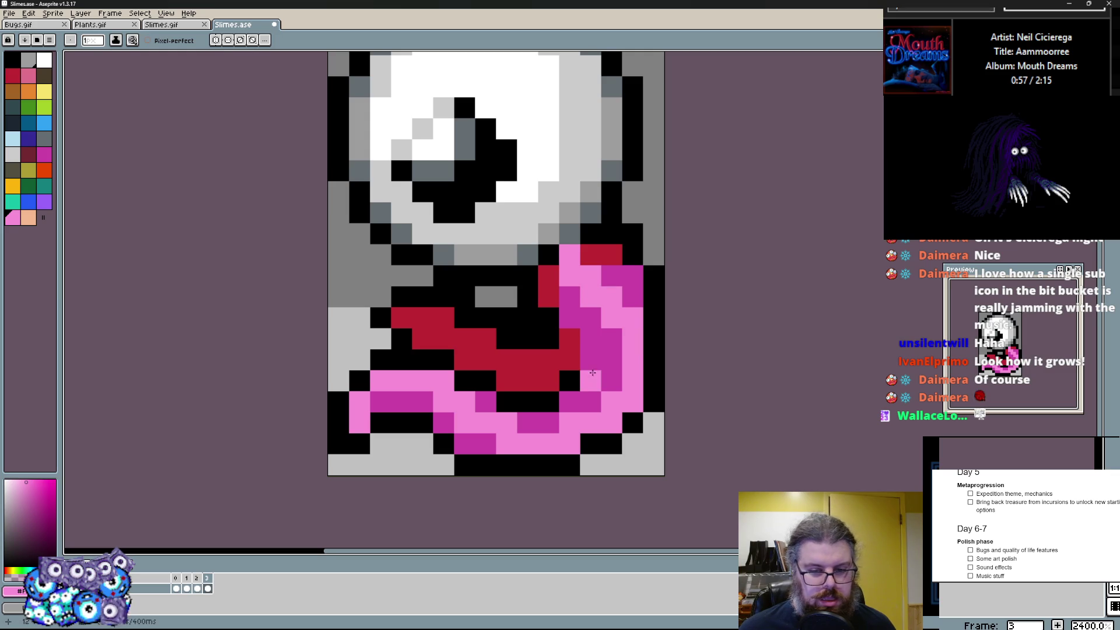
pyautogui.click(480, 359)
# - Shade pixels in the red inner curls with darker red and a black pixel
pyautogui.click(423, 338)
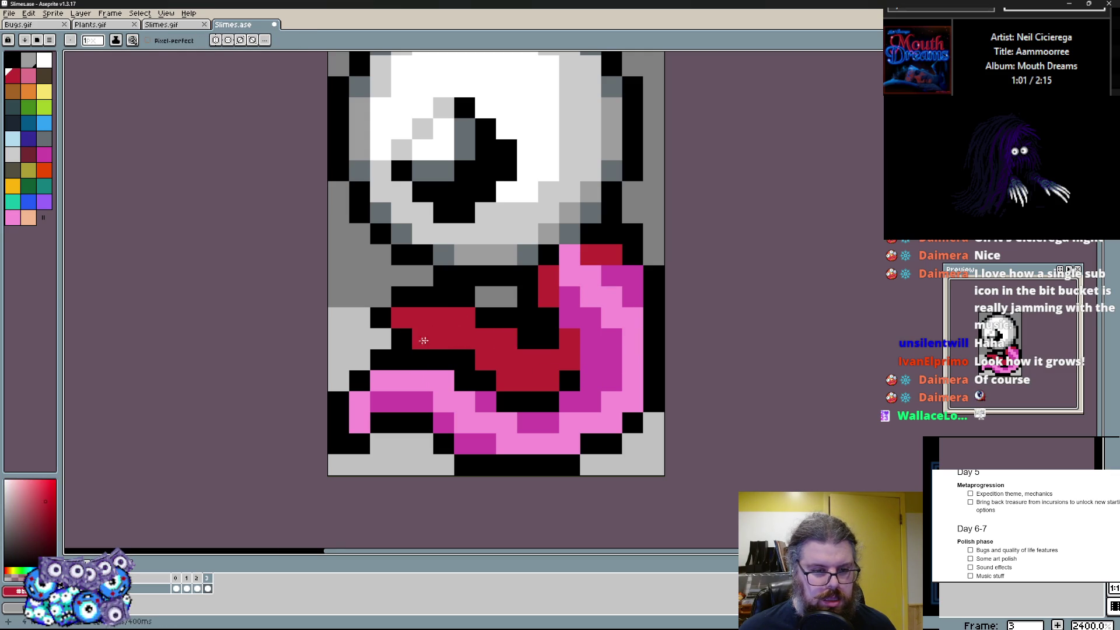
pyautogui.click(432, 339)
pyautogui.click(425, 337)
pyautogui.click(486, 318)
pyautogui.click(34, 160)
pyautogui.click(466, 381)
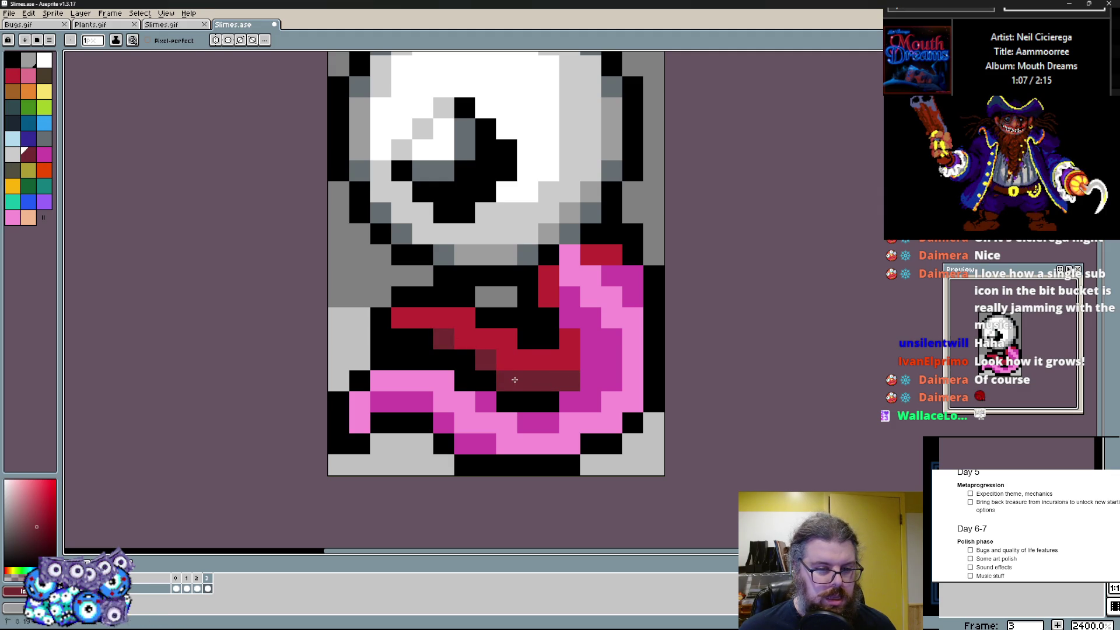
# - Sample pink from the tentacle and repaint red pixels near its top pink and darker red
pyautogui.keyDown('alt'); pyautogui.click(525, 287); pyautogui.keyUp('alt')
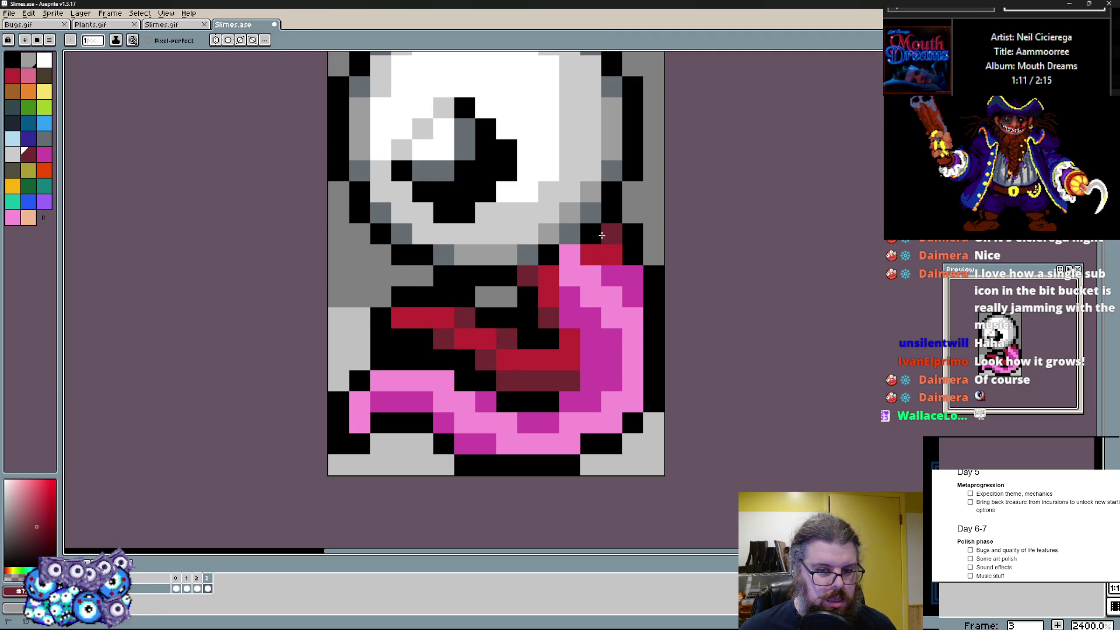
pyautogui.keyDown('alt'); pyautogui.click(613, 274); pyautogui.keyUp('alt')
pyautogui.moveTo(603, 254); pyautogui.dragTo(626, 265)
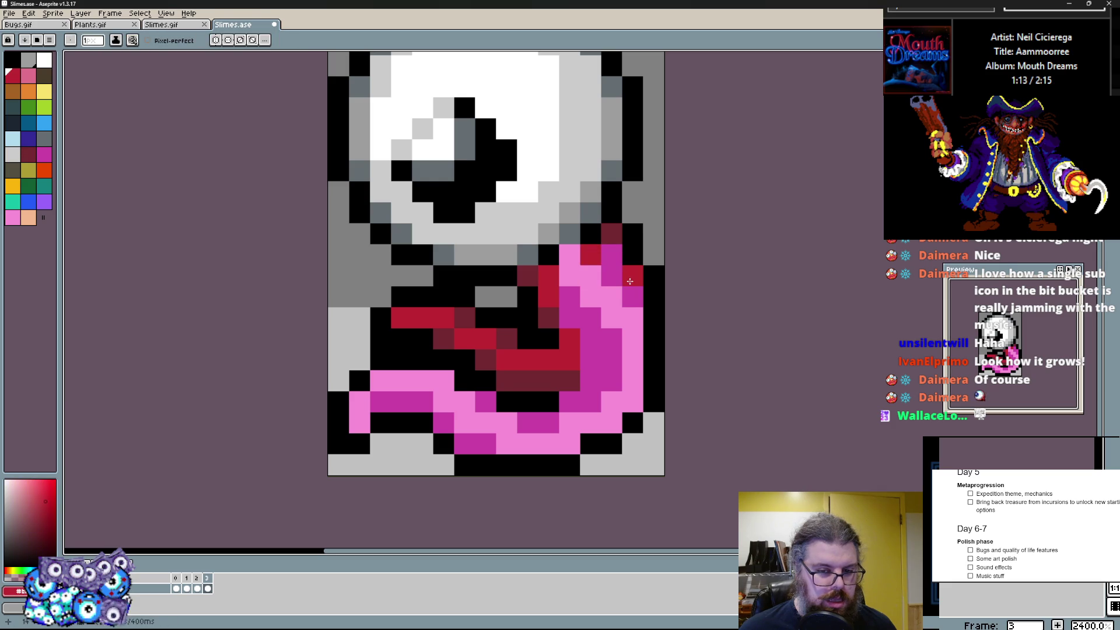
pyautogui.moveTo(545, 266); pyautogui.dragTo(569, 261)
pyautogui.keyDown('alt'); pyautogui.click(568, 263); pyautogui.keyUp('alt')
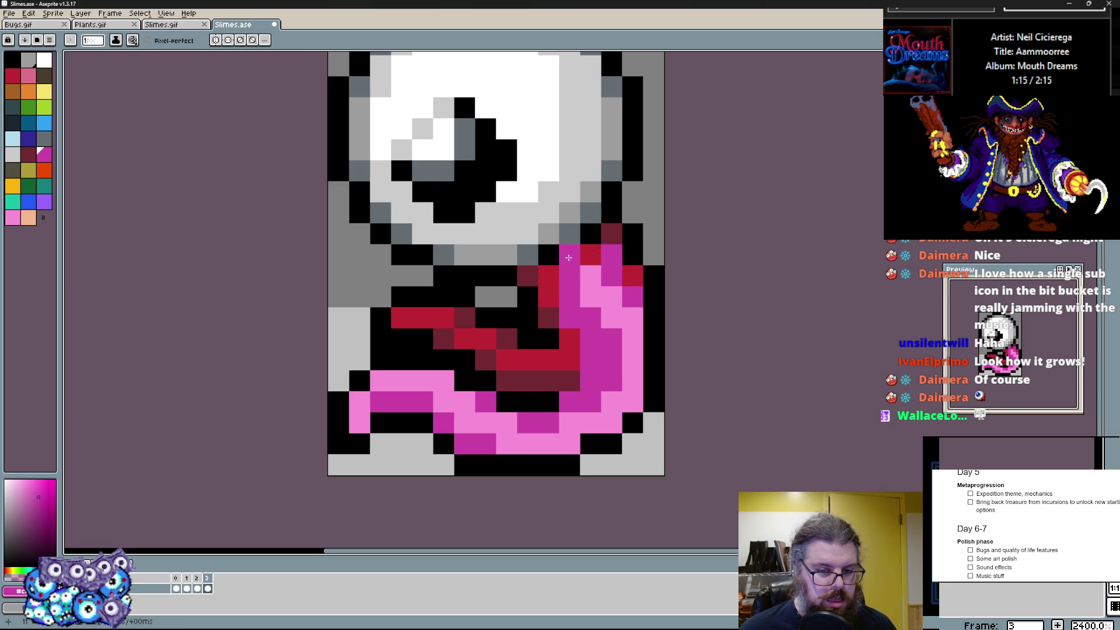
pyautogui.scroll(1, 560, 271)
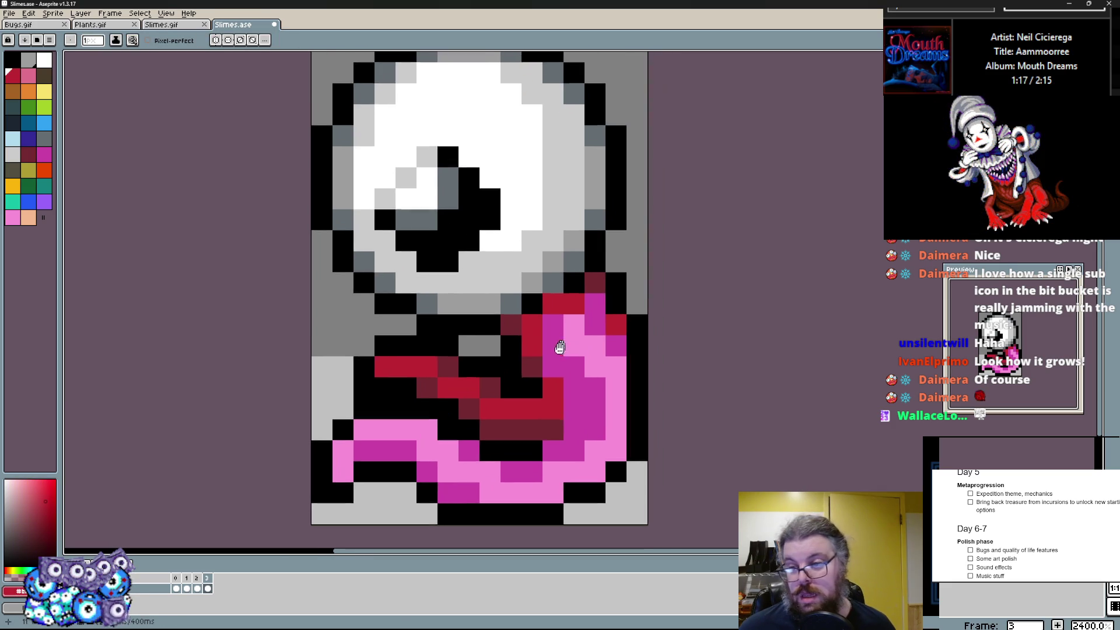
pyautogui.scroll(1, 543, 280)
# - Paint dark red shading diagonally under the eyeball and down the tentacle's right edge
pyautogui.click(493, 305)
pyautogui.click(486, 346)
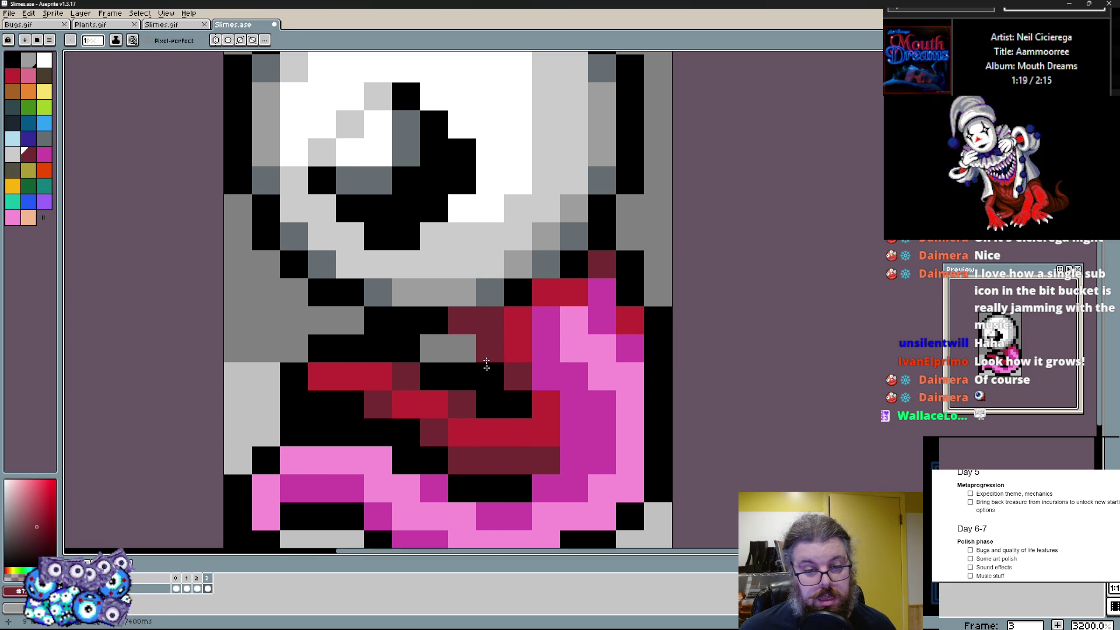
pyautogui.click(491, 349)
pyautogui.click(515, 292)
pyautogui.moveTo(575, 265); pyautogui.dragTo(630, 279)
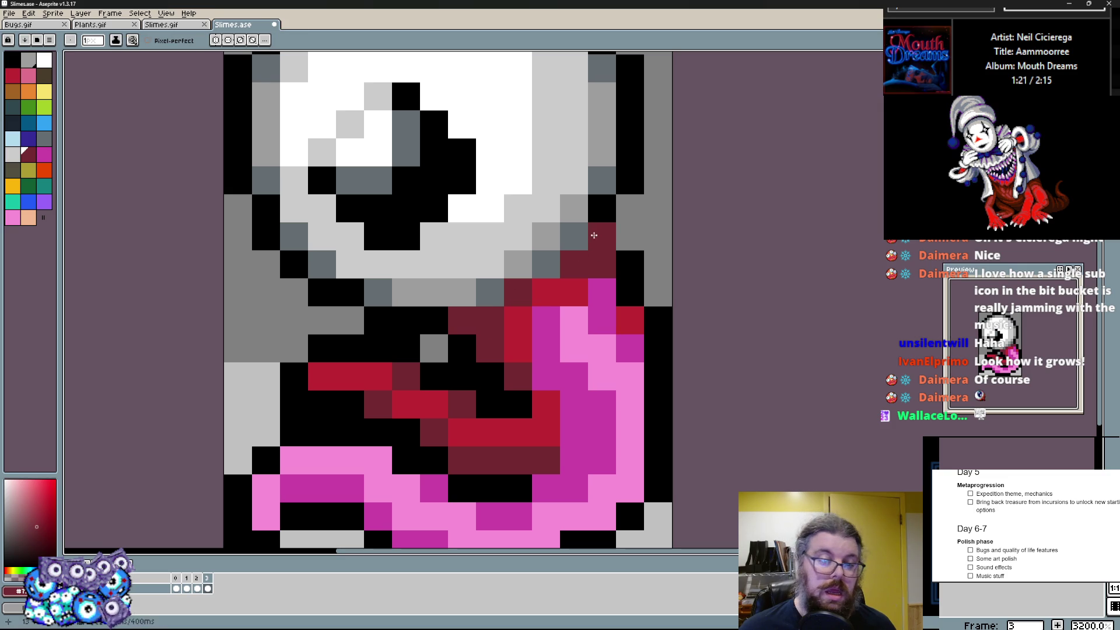
pyautogui.click(630, 229)
pyautogui.click(630, 320)
pyautogui.click(631, 292)
pyautogui.moveTo(656, 403); pyautogui.dragTo(656, 438)
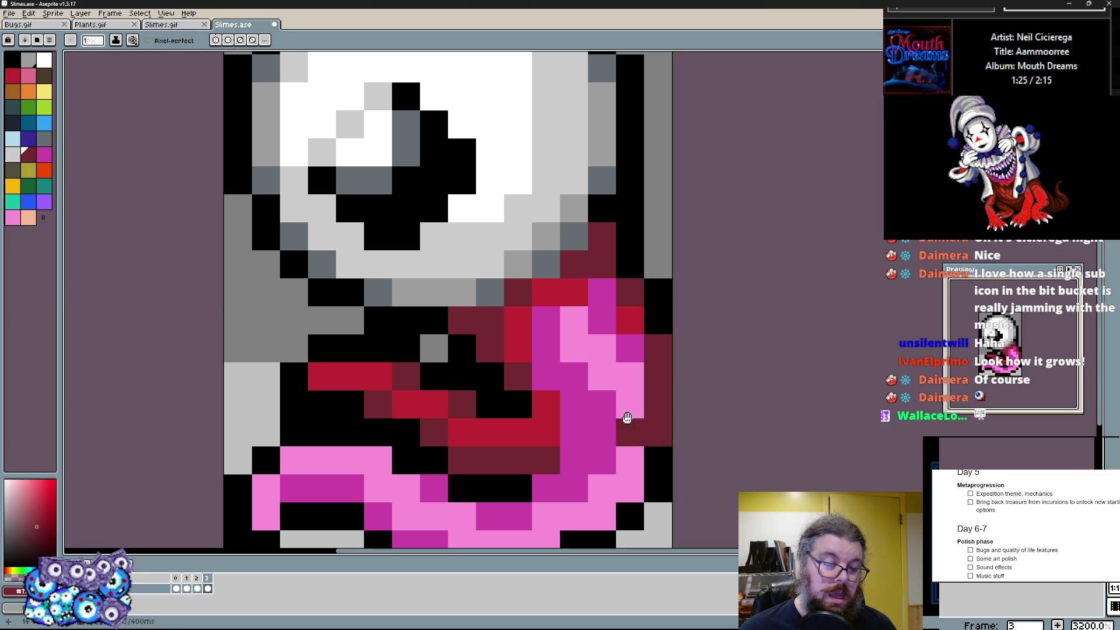
pyautogui.scroll(-1, 631, 419)
# - Darken lower-curl pixels to magenta and draw a dark red stroke across the tentacle top
pyautogui.click(569, 360)
pyautogui.scroll(1, 536, 398)
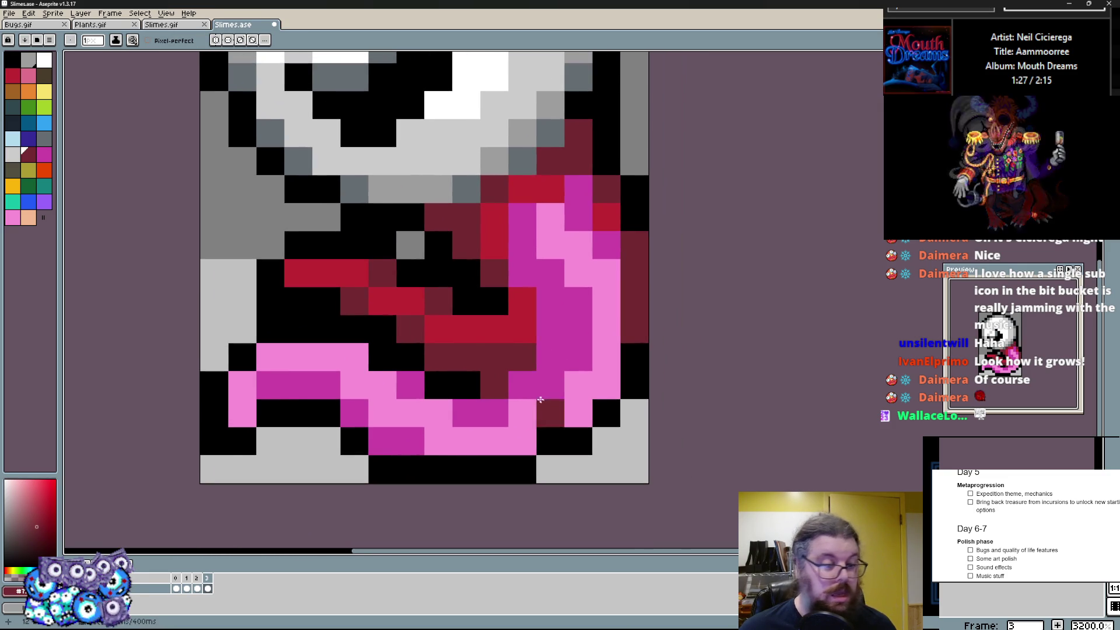
pyautogui.click(606, 387)
pyautogui.click(521, 441)
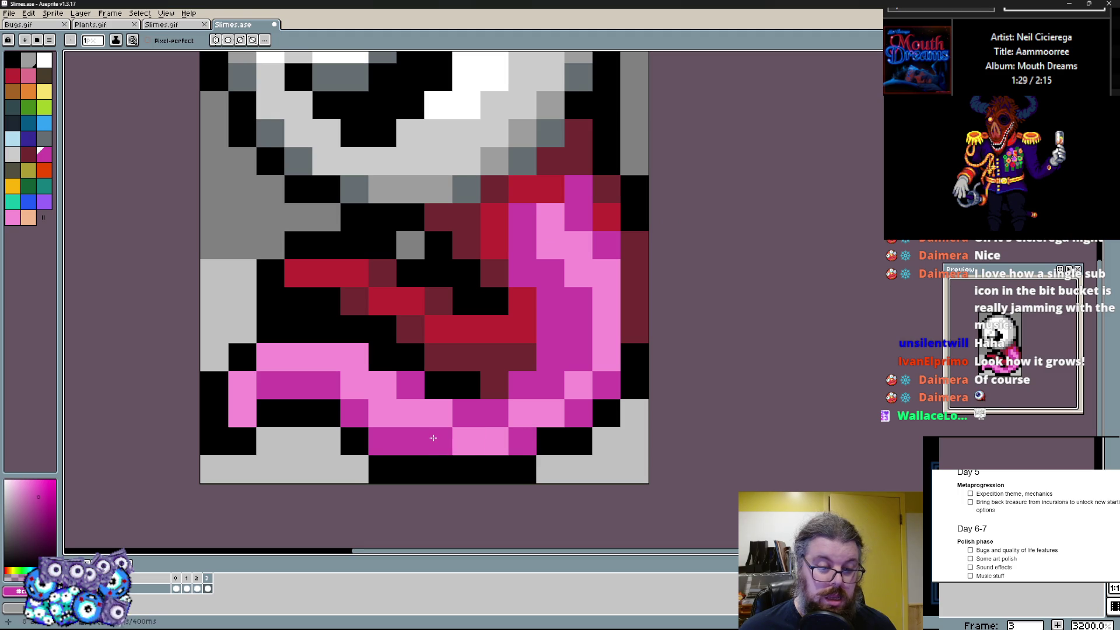
pyautogui.click(382, 413)
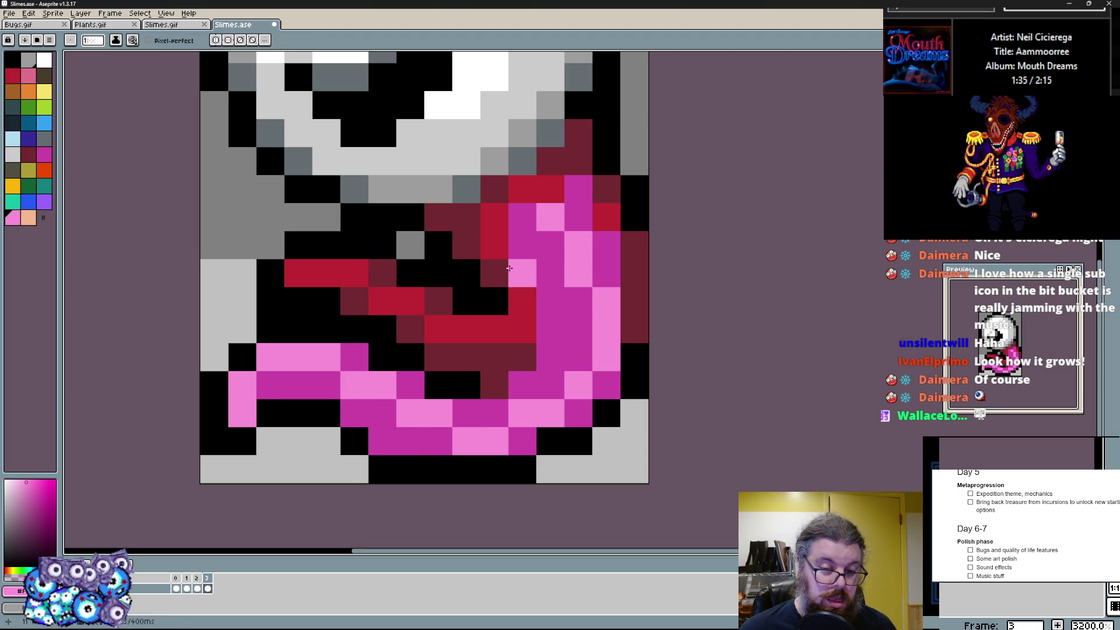
pyautogui.scroll(3, 517, 385)
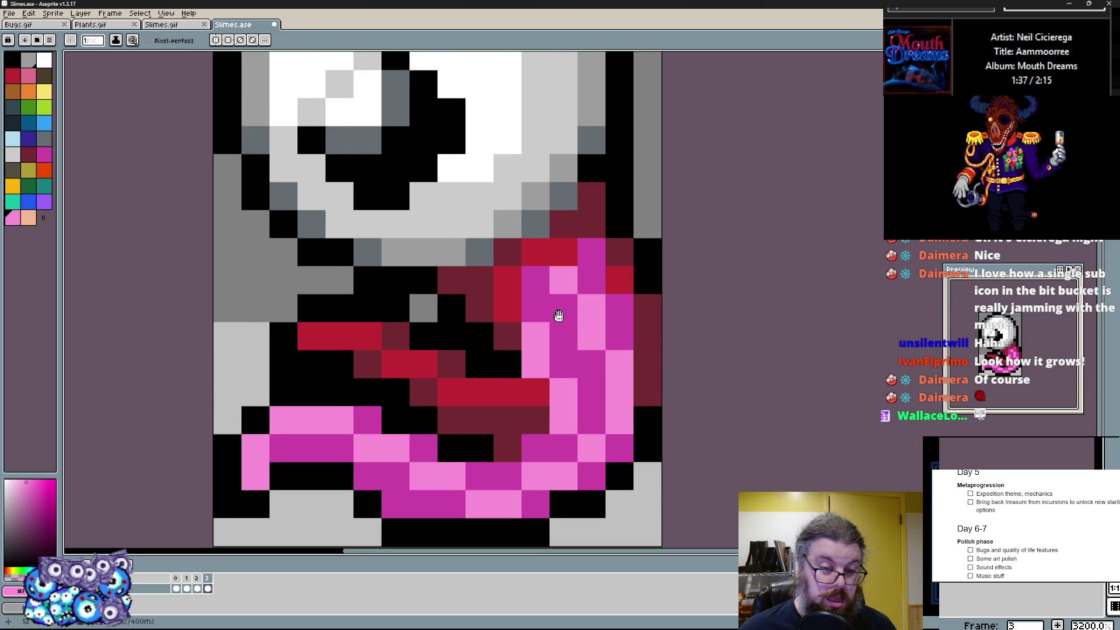
pyautogui.moveTo(503, 273)
pyautogui.mouseDown()
pyautogui.moveTo(540, 308)
pyautogui.moveTo(602, 257)
pyautogui.mouseUp()
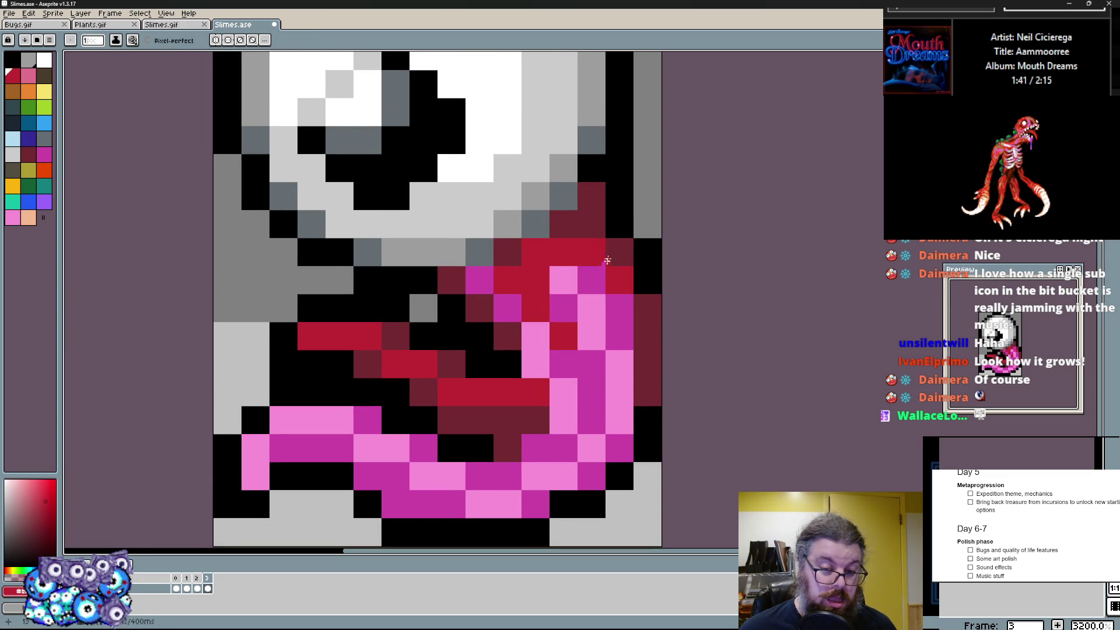
pyautogui.click(569, 259)
pyautogui.click(617, 224)
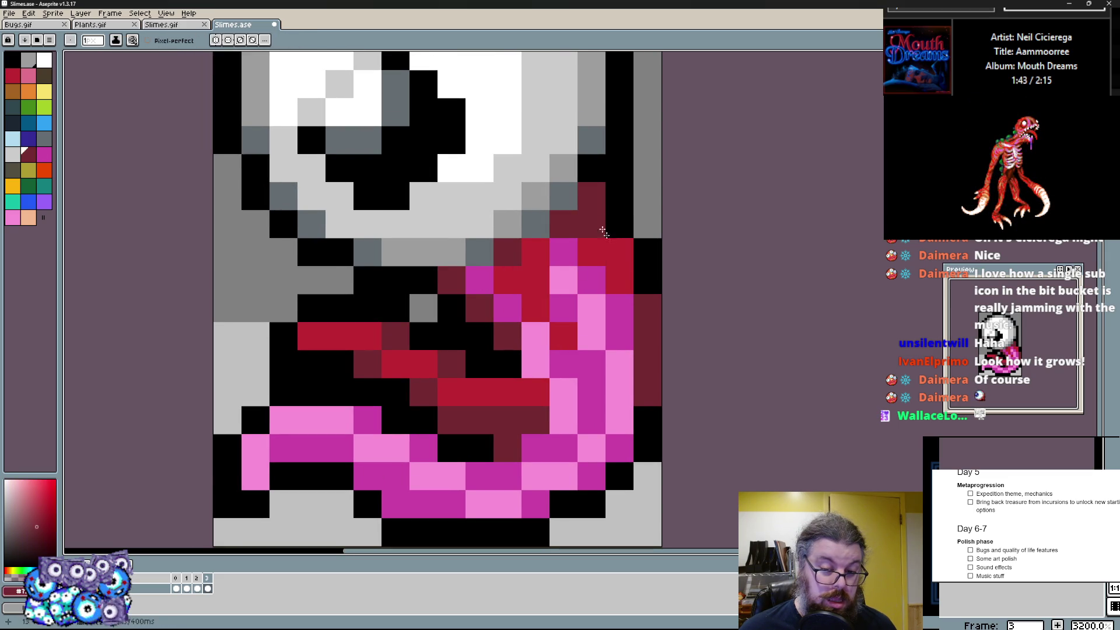
pyautogui.scroll(-1, 603, 290)
pyautogui.scroll(1, 597, 306)
# - Break up the red inner curl with magenta pixels and deepen shading just below the eyeball
pyautogui.click(516, 394)
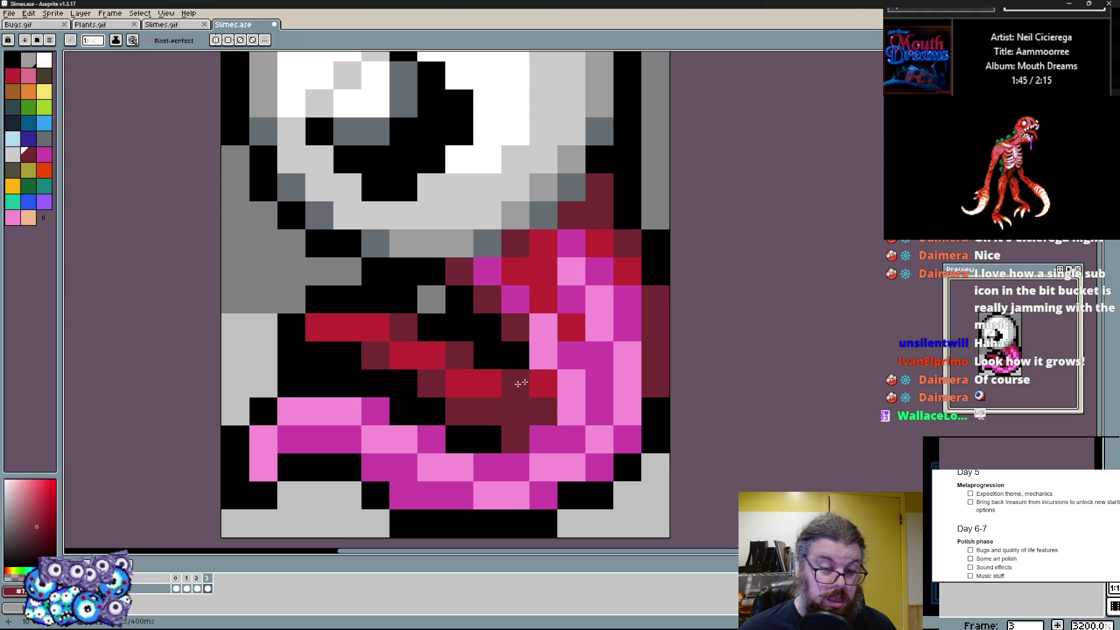
pyautogui.click(572, 356)
pyautogui.click(347, 327)
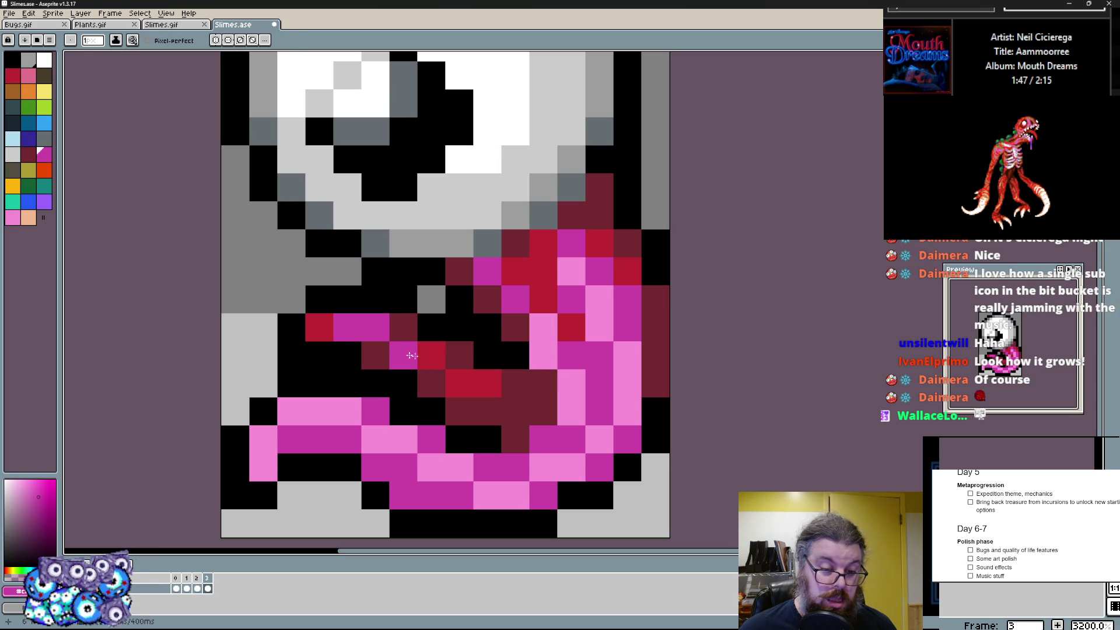
pyautogui.click(385, 328)
pyautogui.hscroll(-1, 434, 328)
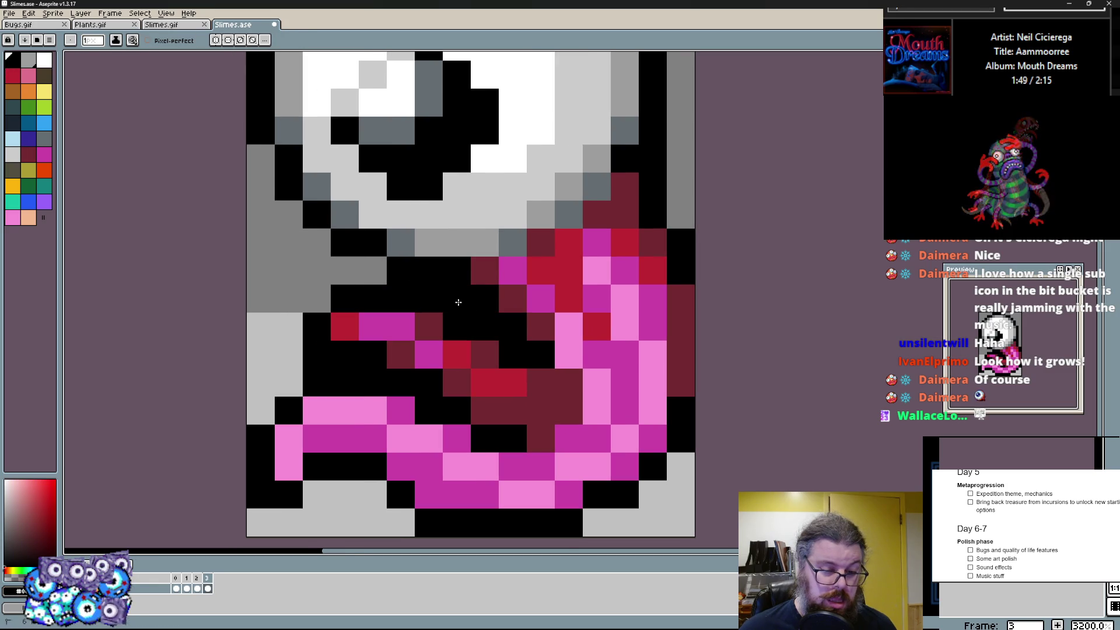
pyautogui.scroll(-3, 458, 302)
pyautogui.scroll(1, 457, 303)
pyautogui.scroll(1, 458, 350)
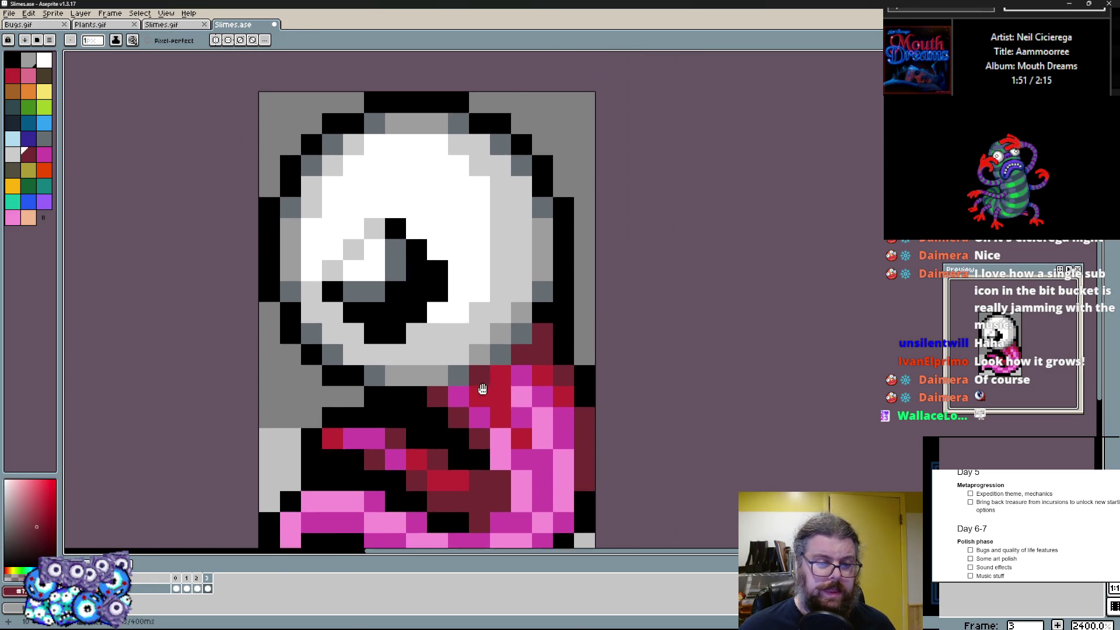
pyautogui.scroll(1, 483, 385)
pyautogui.click(511, 363)
pyautogui.moveTo(561, 263); pyautogui.dragTo(560, 350)
pyautogui.click(481, 391)
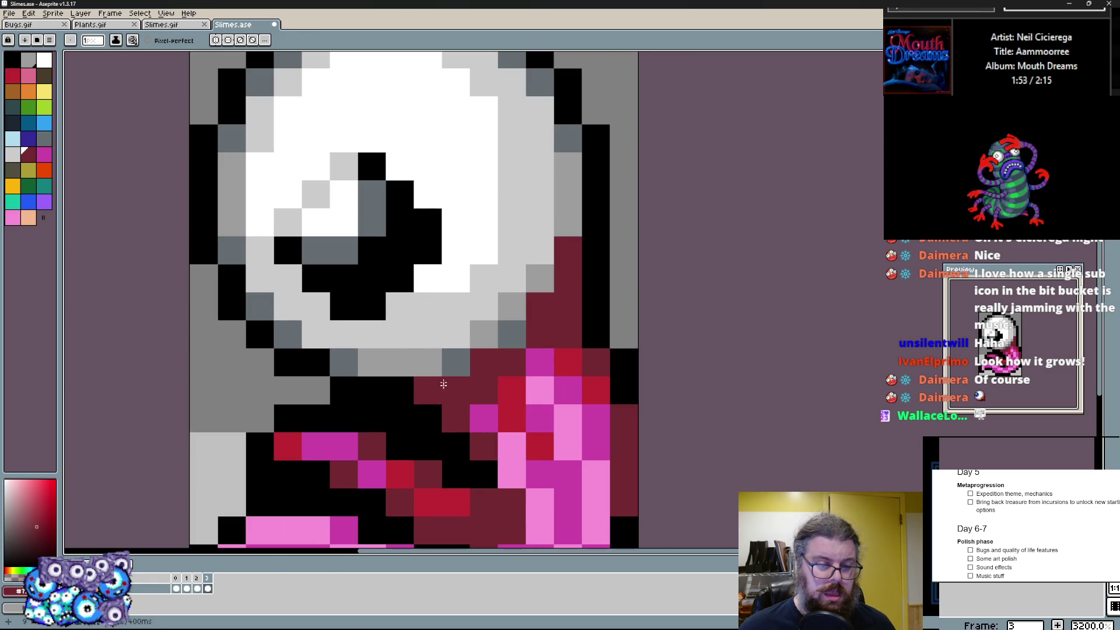
pyautogui.click(455, 363)
pyautogui.scroll(1, 446, 390)
pyautogui.press('m')
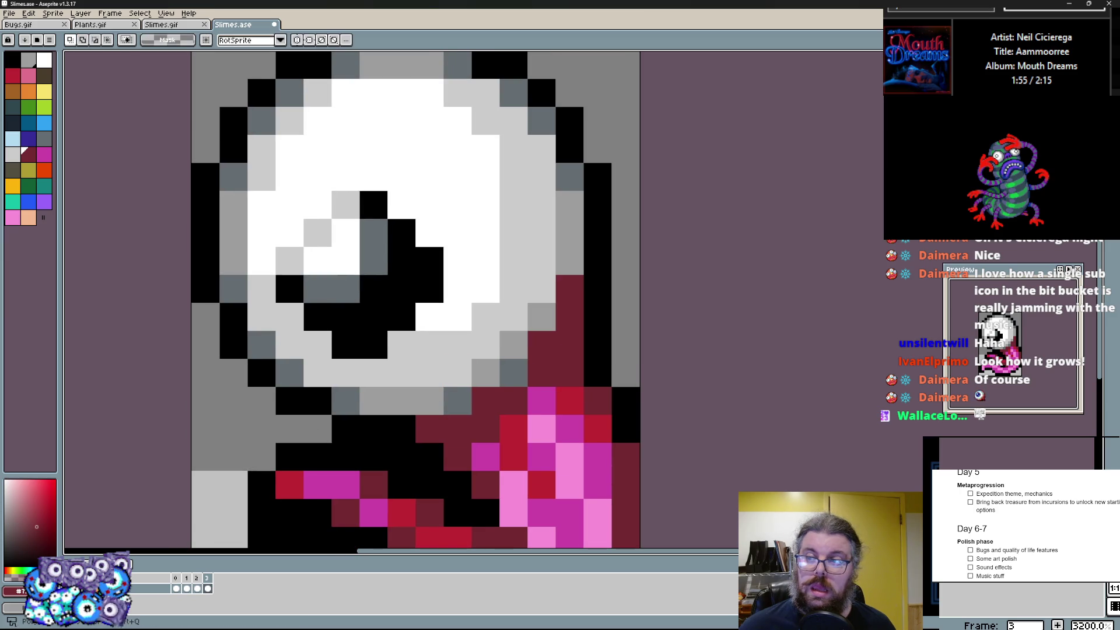
# - Move the black pupil up and to the left within the eyeball and drop it in place
pyautogui.hotkey('shift', 'h')
pyautogui.hotkey('shift', 'v')
pyautogui.hotkey('shift', 'h')
pyautogui.moveTo(407, 284); pyautogui.dragTo(379, 227)
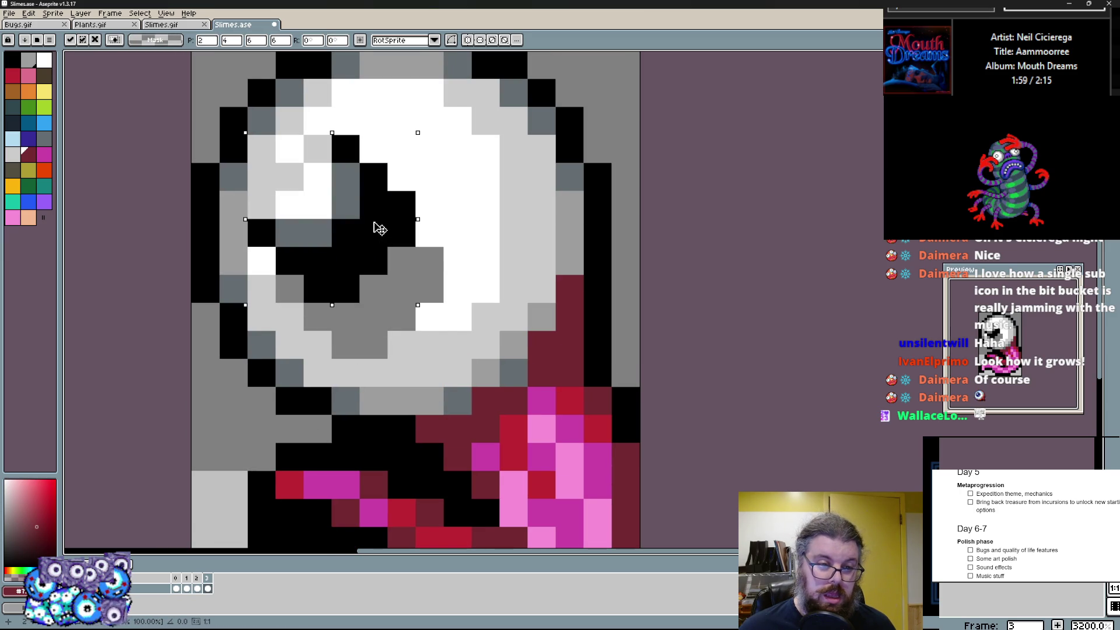
pyautogui.hotkey('ctrl', 'd')
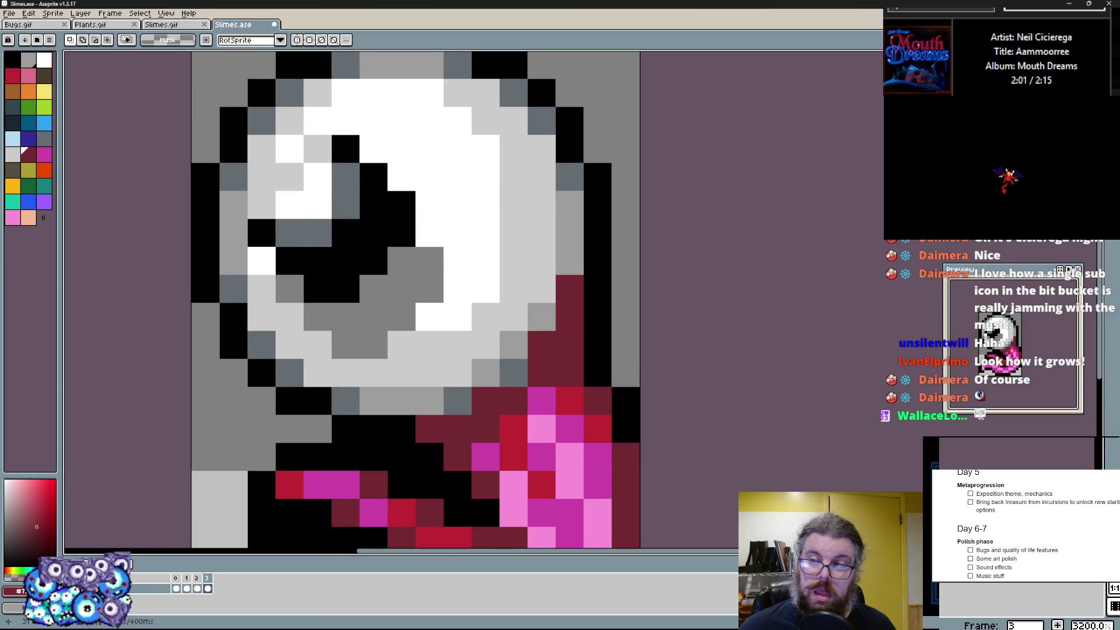
# - Repaint the vacated pupil spot white and the dark grey below it light grey
pyautogui.moveTo(403, 289); pyautogui.dragTo(412, 260)
pyautogui.moveTo(402, 368)
pyautogui.mouseDown()
pyautogui.moveTo(348, 342)
pyautogui.moveTo(289, 289)
pyautogui.mouseUp()
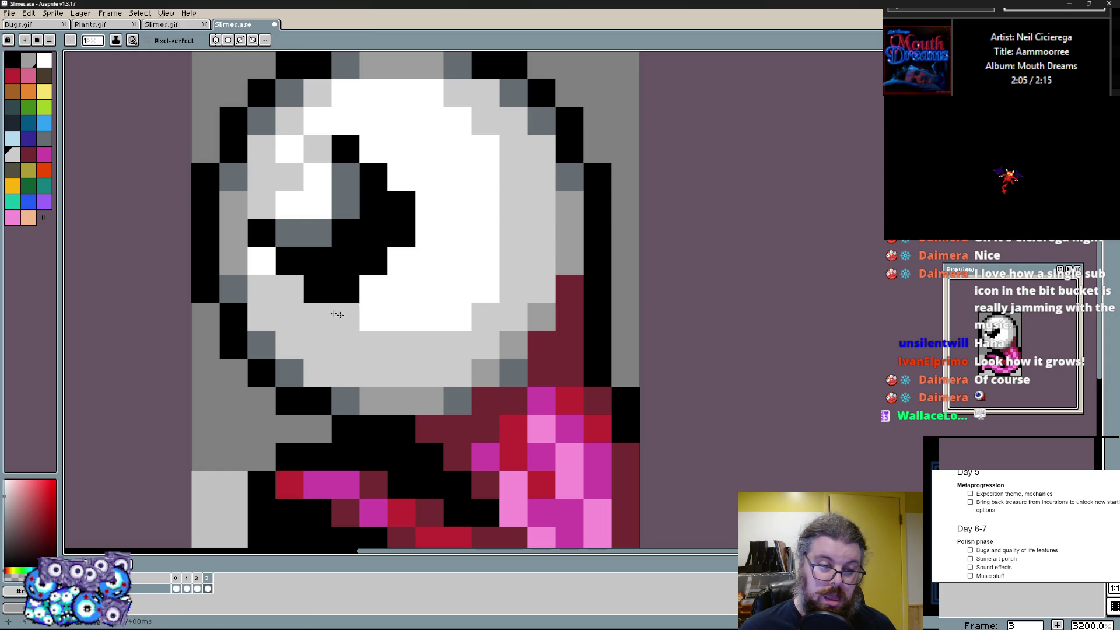
pyautogui.scroll(-3, 438, 289)
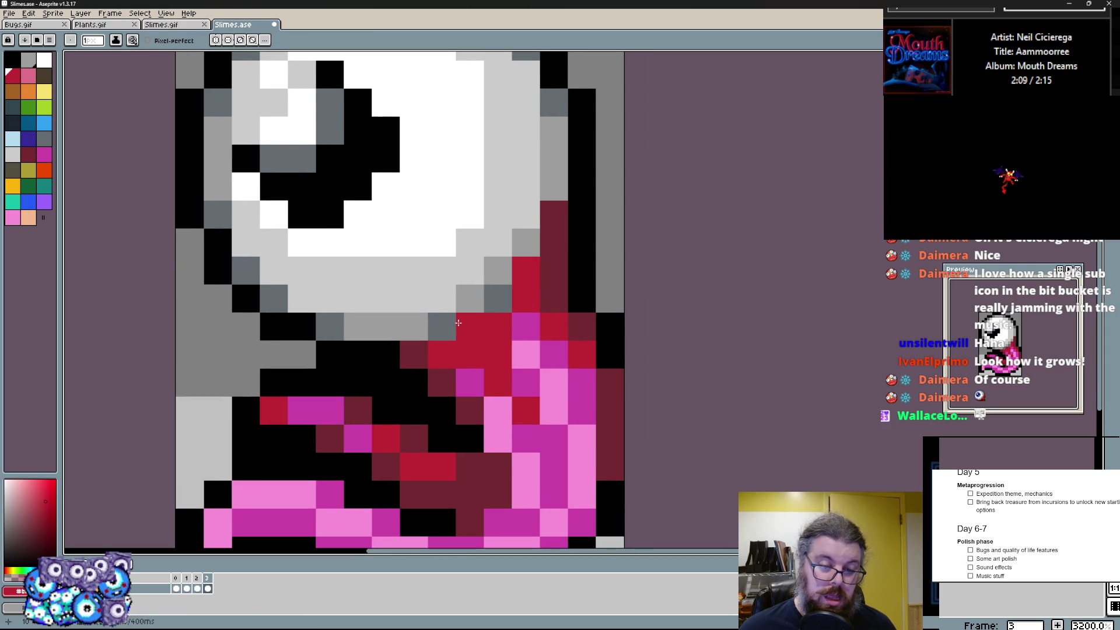
pyautogui.scroll(-1, 481, 363)
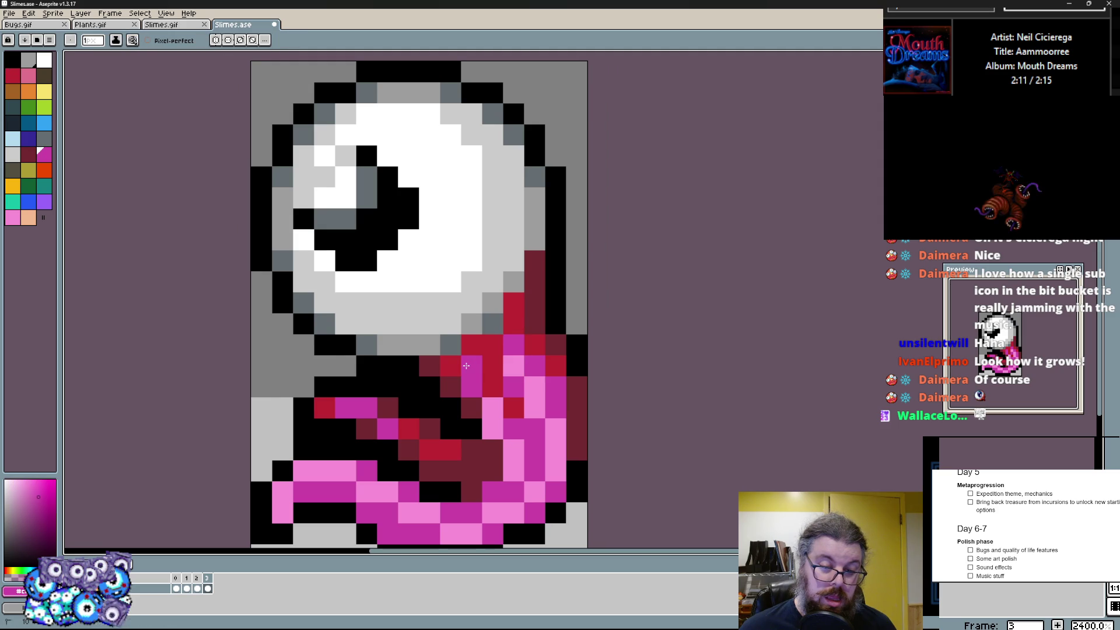
# - Eyedrop dark red and dot it onto tentacle pixels near the eyeball
pyautogui.click(535, 323)
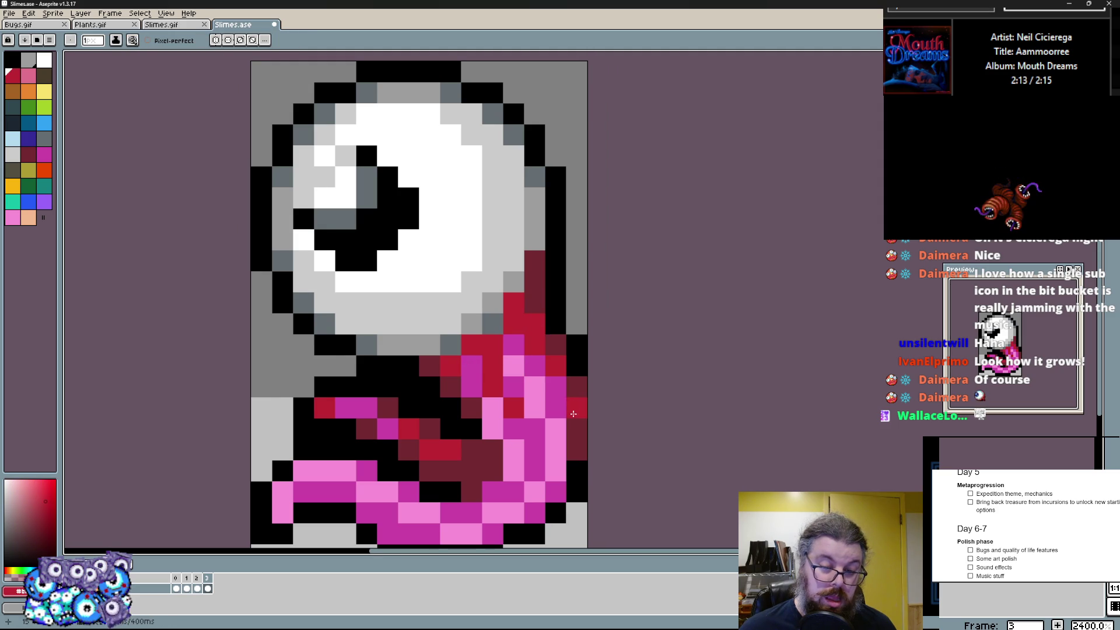
pyautogui.scroll(-2, 574, 412)
pyautogui.scroll(1, 481, 351)
pyautogui.scroll(2, 480, 350)
pyautogui.press('alt')
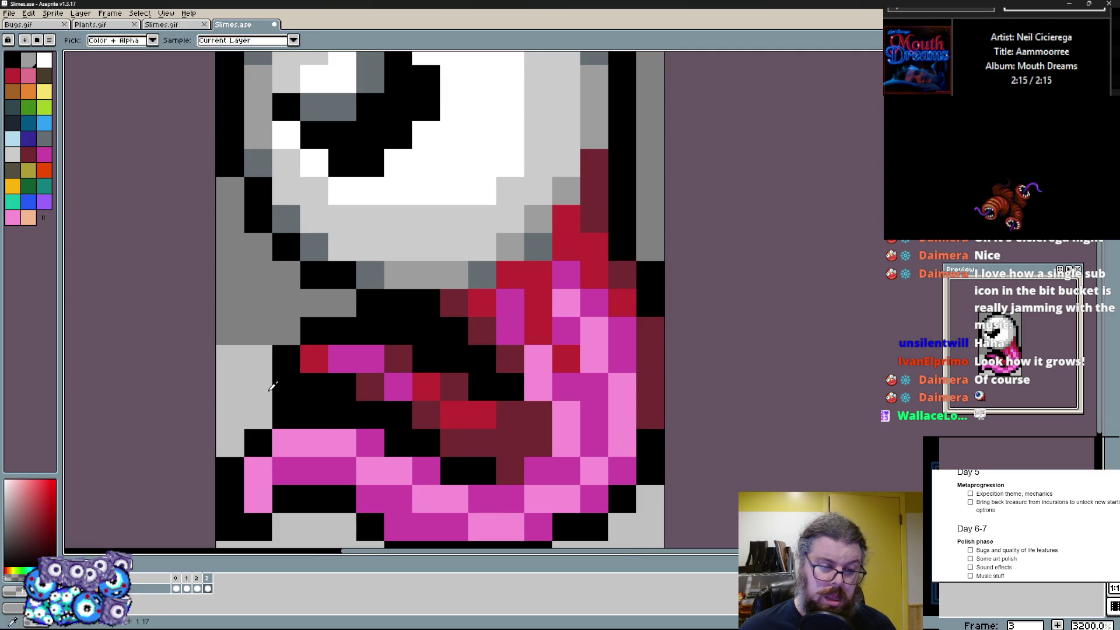
pyautogui.click(316, 360)
pyautogui.scroll(-2, 412, 341)
pyautogui.scroll(1, 412, 340)
pyautogui.click(420, 337)
pyautogui.click(463, 411)
# - Run dark red along the lower tentacle, the bottom of the curl, and left of the tail
pyautogui.moveTo(462, 442); pyautogui.dragTo(406, 461)
pyautogui.moveTo(462, 502); pyautogui.dragTo(342, 491)
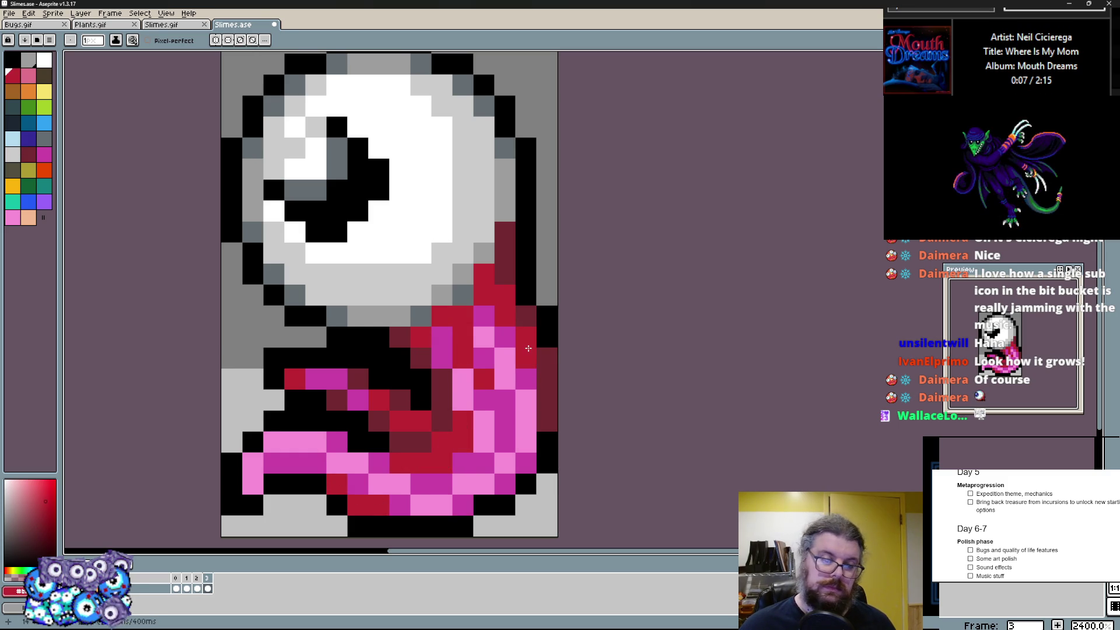
pyautogui.moveTo(394, 331)
pyautogui.mouseDown()
pyautogui.moveTo(407, 356)
pyautogui.moveTo(328, 342)
pyautogui.moveTo(439, 363)
pyautogui.moveTo(439, 338)
pyautogui.mouseUp()
# - Undo the tail pixels, paint pink into the eyeball's lower right and right side, add a magenta body pixel
pyautogui.hotkey('ctrl', 'z')
pyautogui.hotkey('ctrl', 'z')
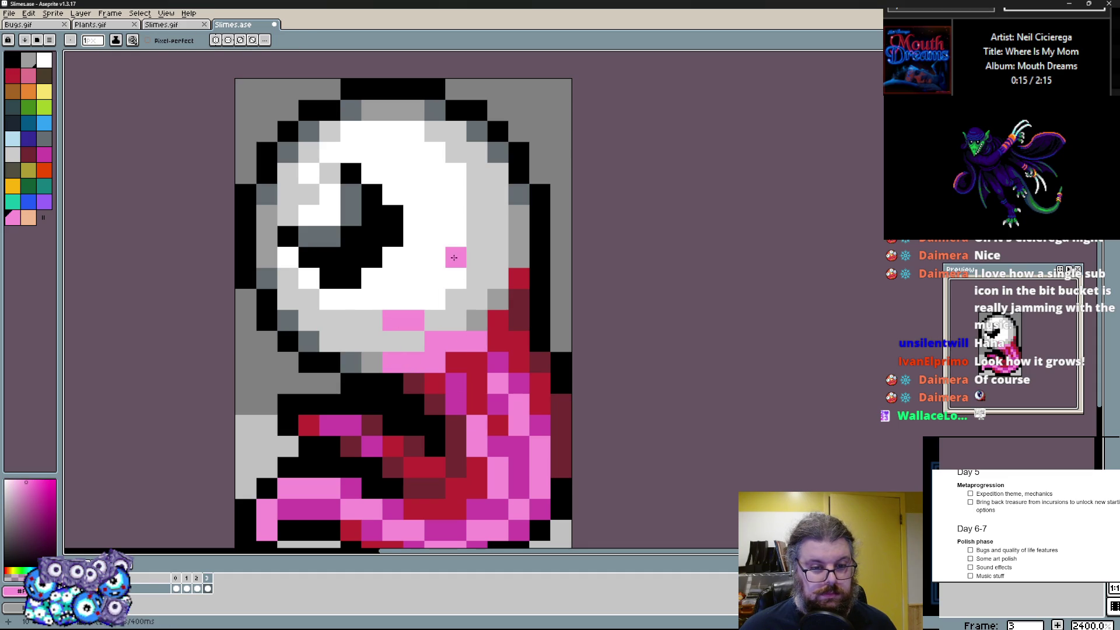
pyautogui.moveTo(454, 257); pyautogui.dragTo(496, 308)
pyautogui.moveTo(497, 216); pyautogui.dragTo(521, 263)
pyautogui.click(455, 362)
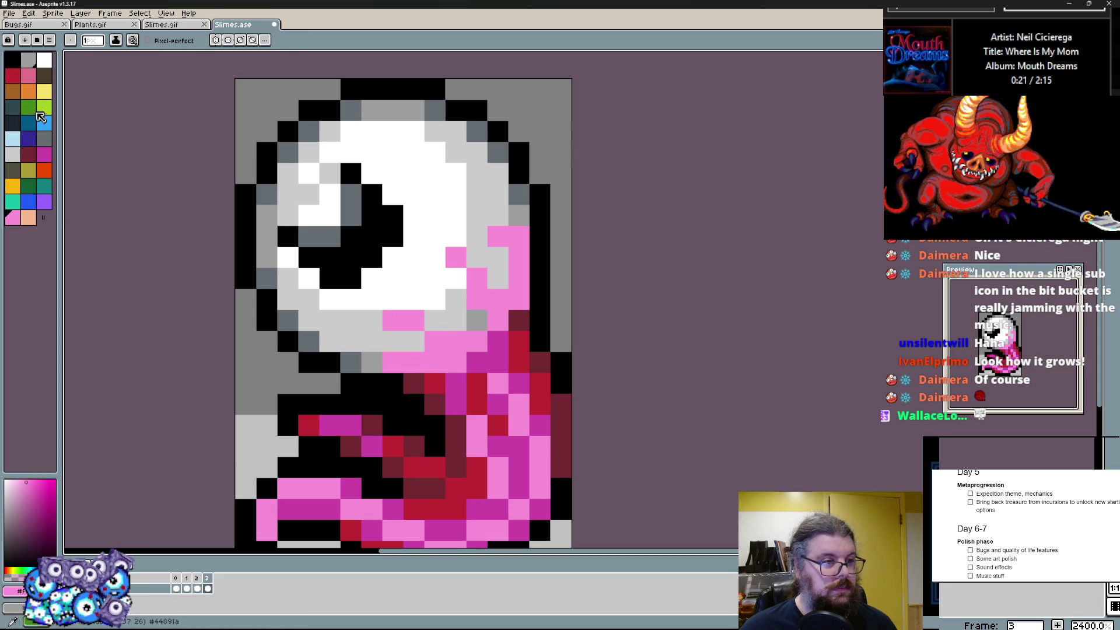
pyautogui.click(28, 218)
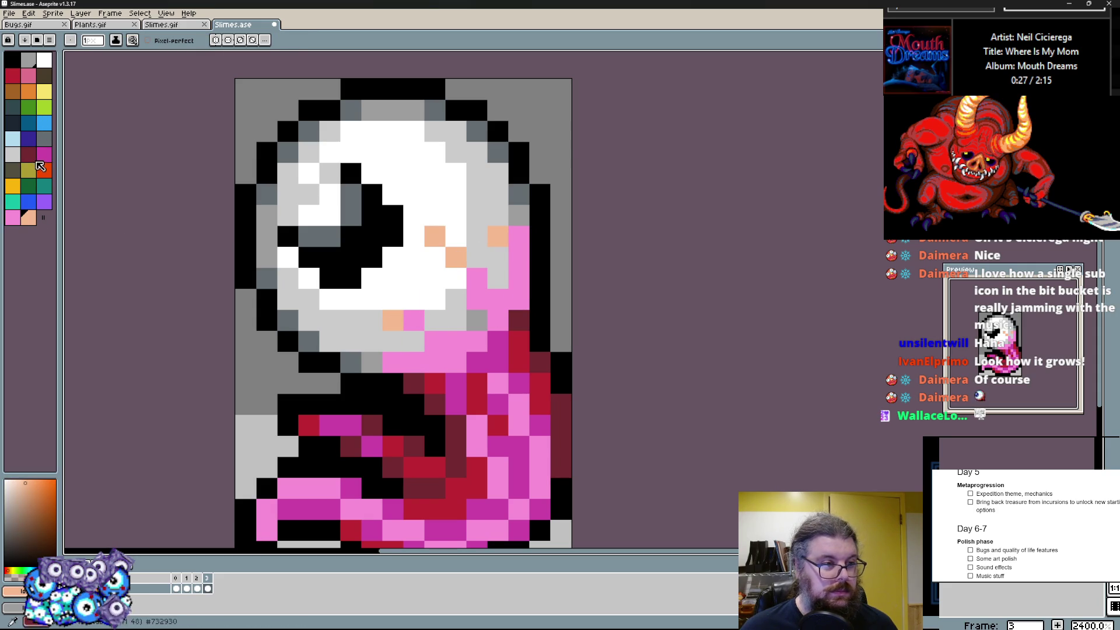
pyautogui.click(40, 167)
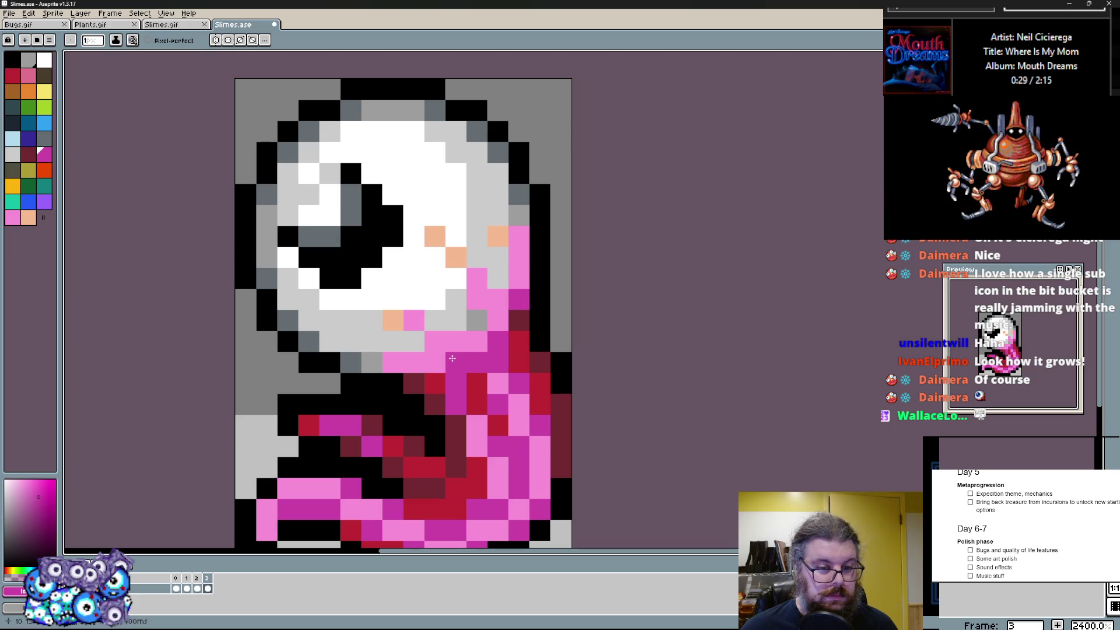
pyautogui.click(456, 340)
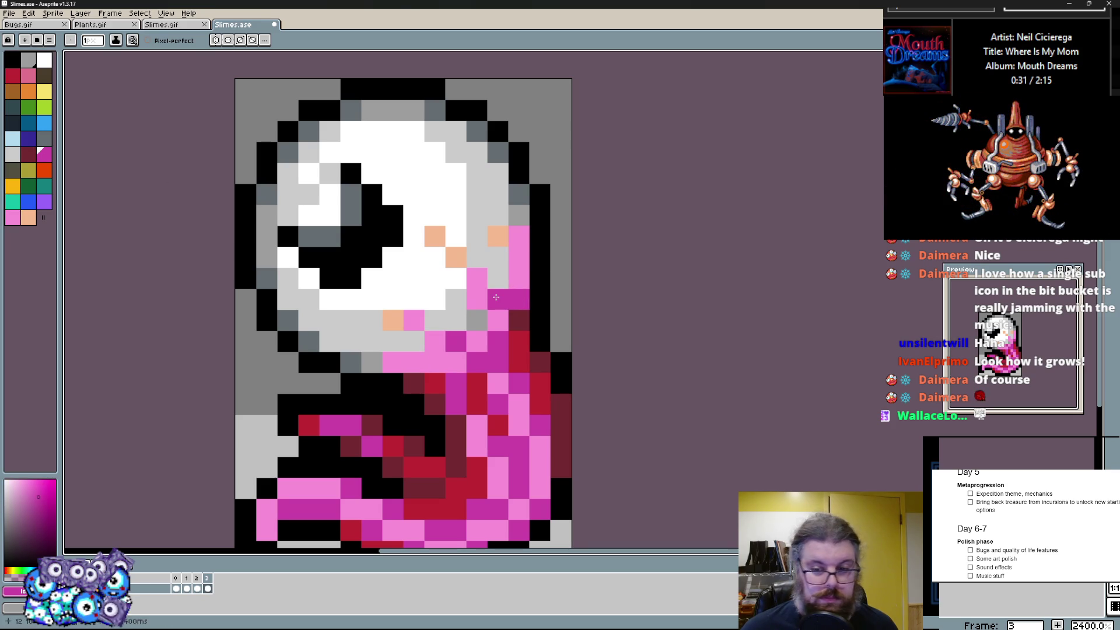
# - Add red shading under and beside the eyeball and recolour a peach eye spot pink
pyautogui.click(519, 300)
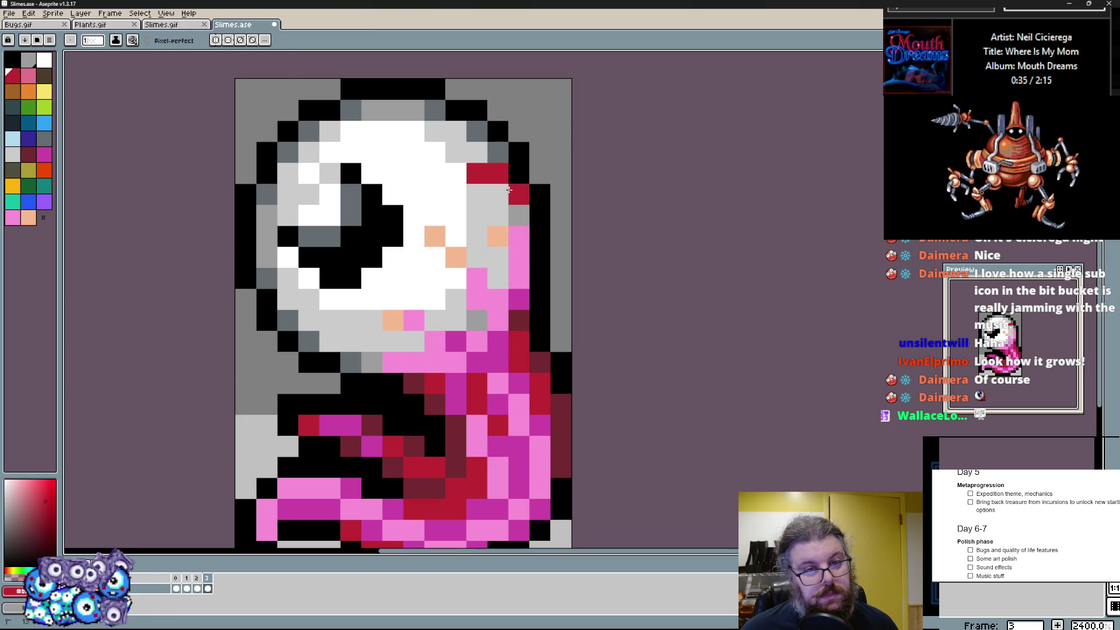
pyautogui.click(331, 340)
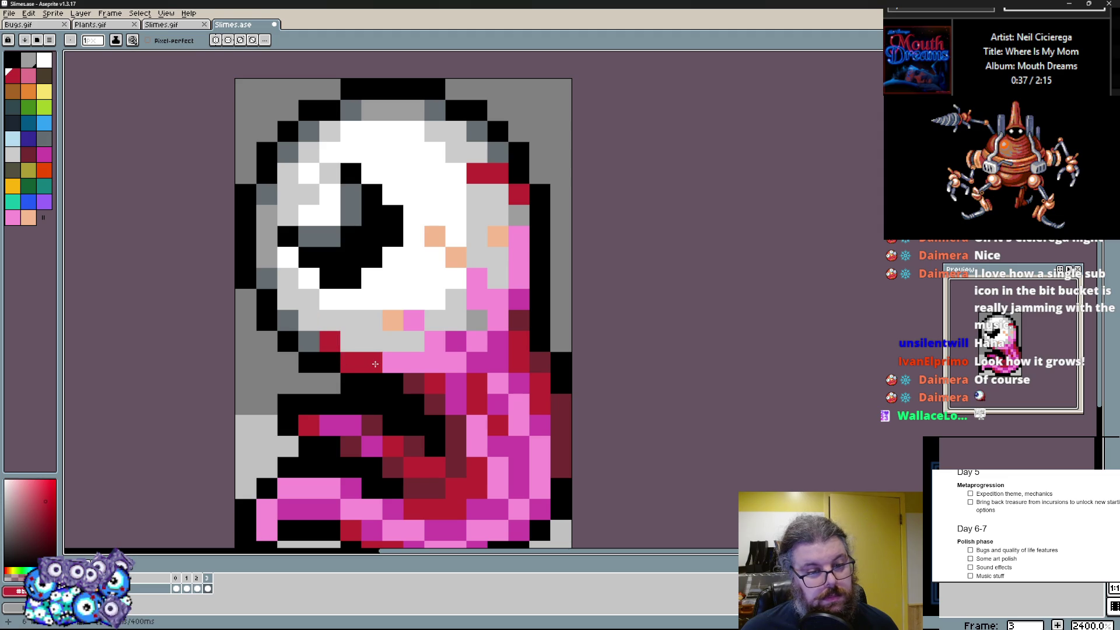
pyautogui.click(414, 321)
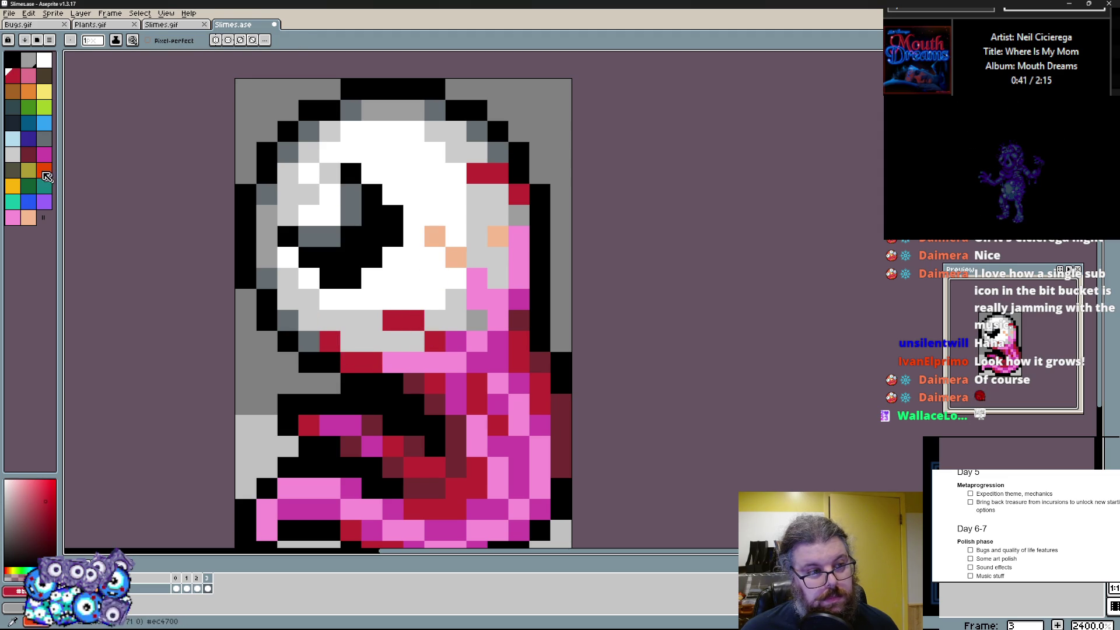
pyautogui.click(31, 84)
pyautogui.click(434, 234)
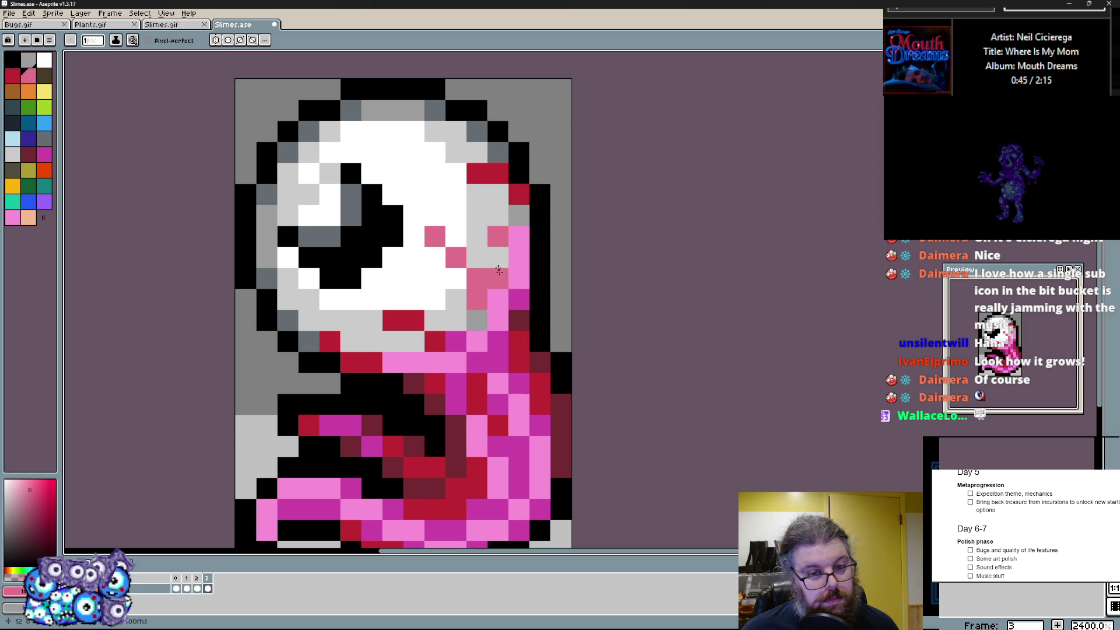
# - Paint two peach highlights on the eye and a red pixel beneath the eyeball
pyautogui.click(32, 221)
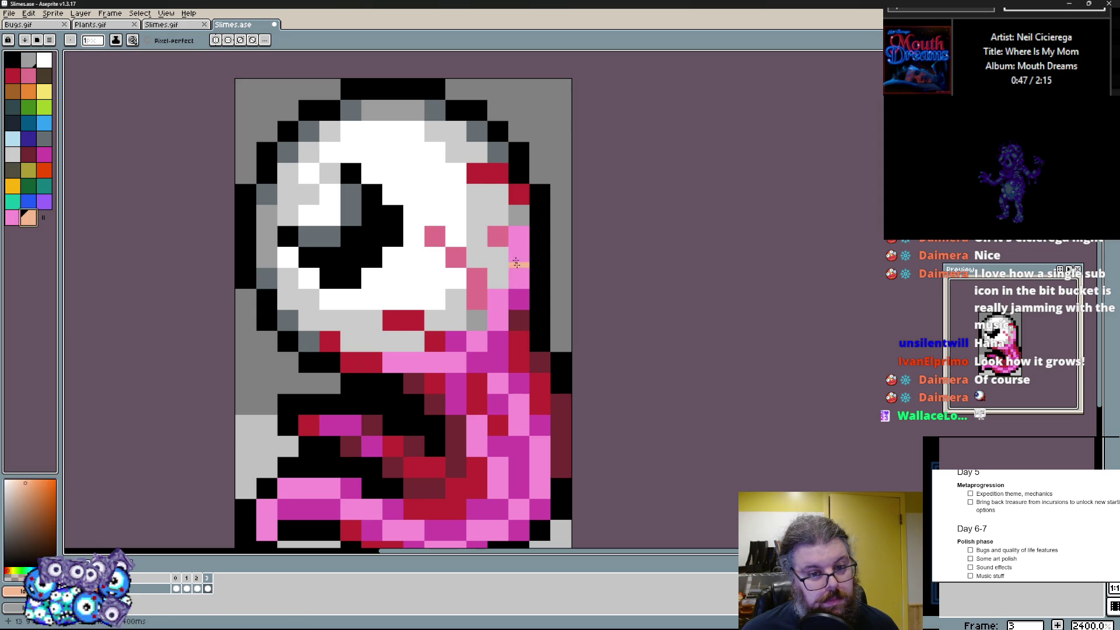
pyautogui.click(434, 235)
pyautogui.click(392, 298)
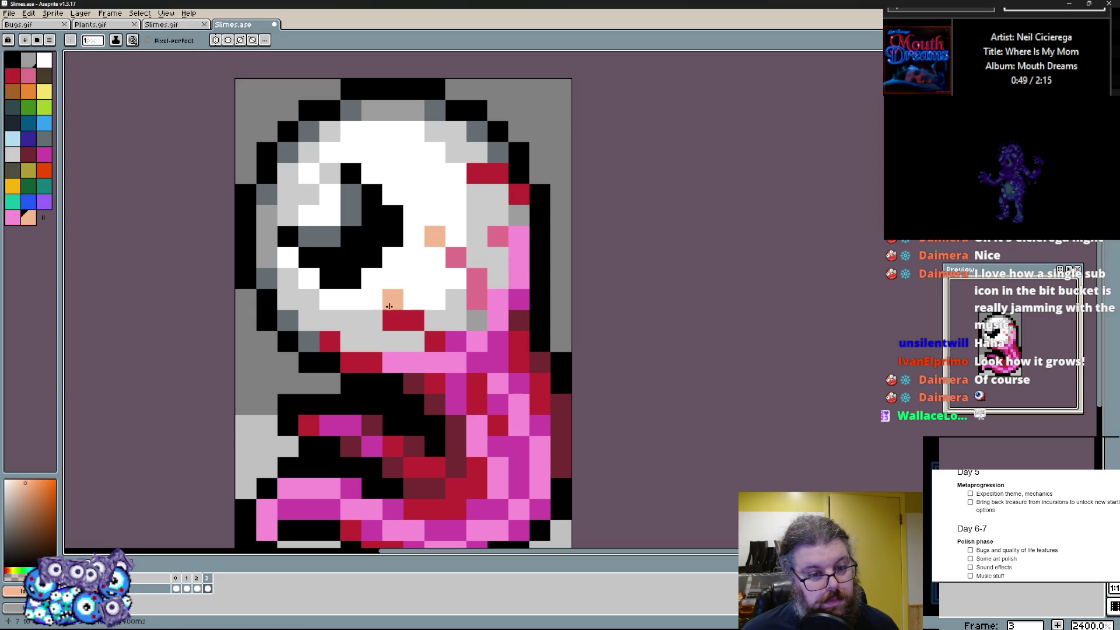
pyautogui.keyDown('alt'); pyautogui.click(388, 323); pyautogui.keyUp('alt')
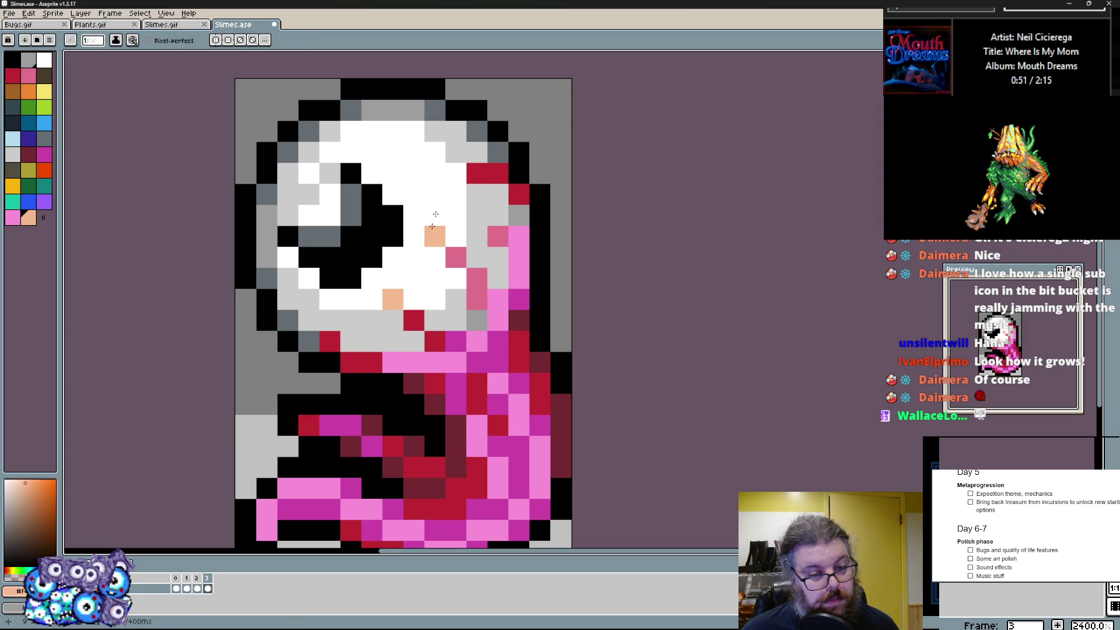
pyautogui.scroll(2, 403, 262)
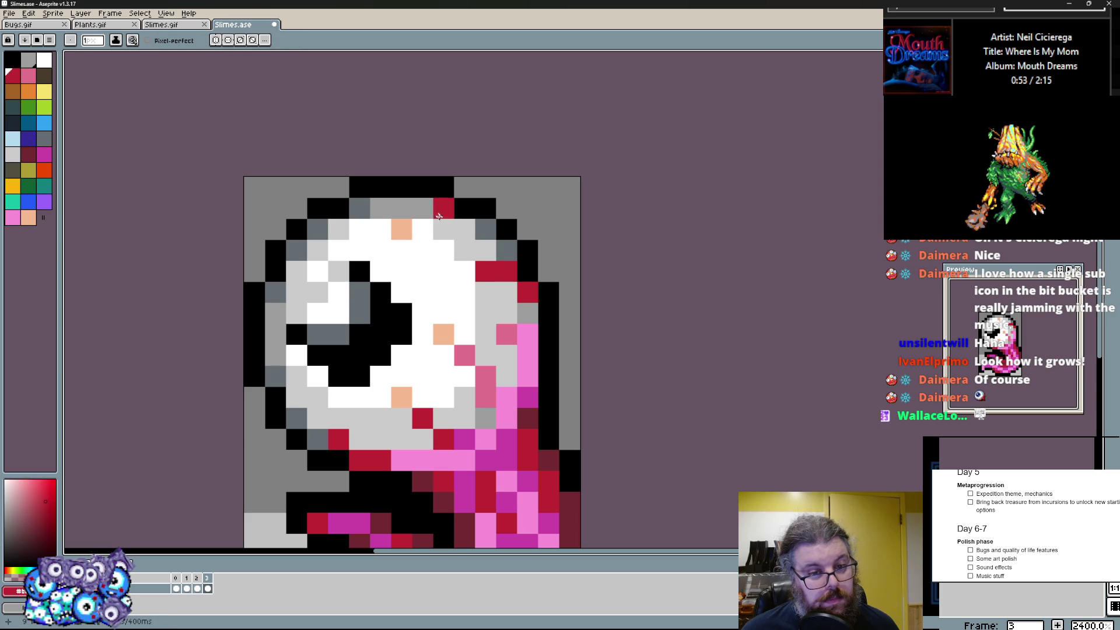
pyautogui.scroll(-2, 395, 302)
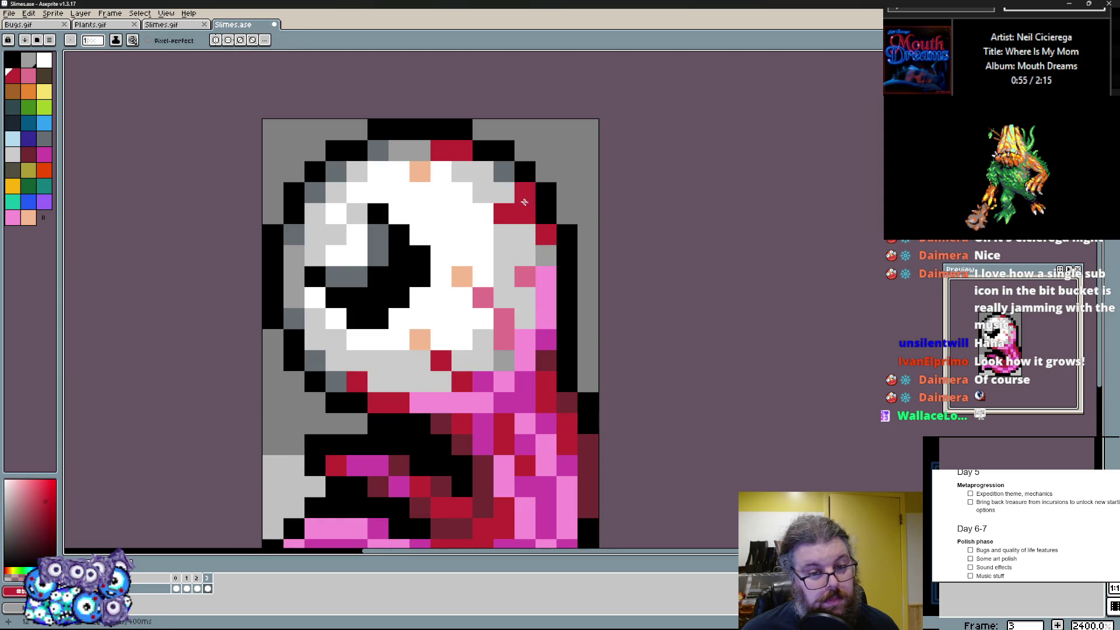
# - Run red and dark red rim pixels around the eyeball's left and lower left edge, eyedropping colours from the sprite
pyautogui.hotkey('ctrl', 'z')
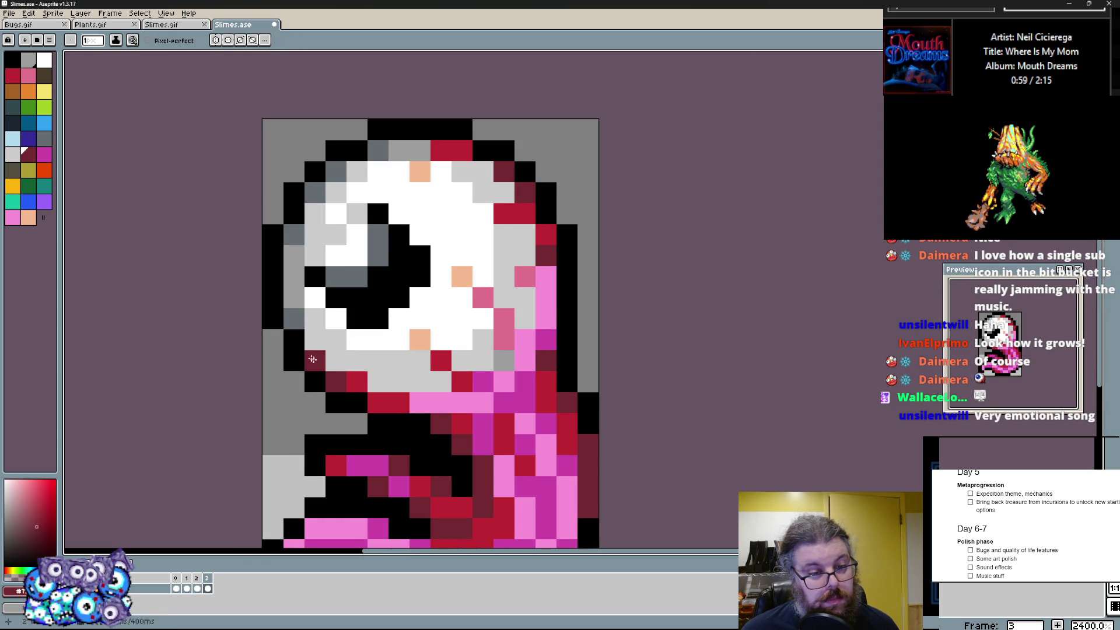
pyautogui.click(289, 325)
pyautogui.click(329, 362)
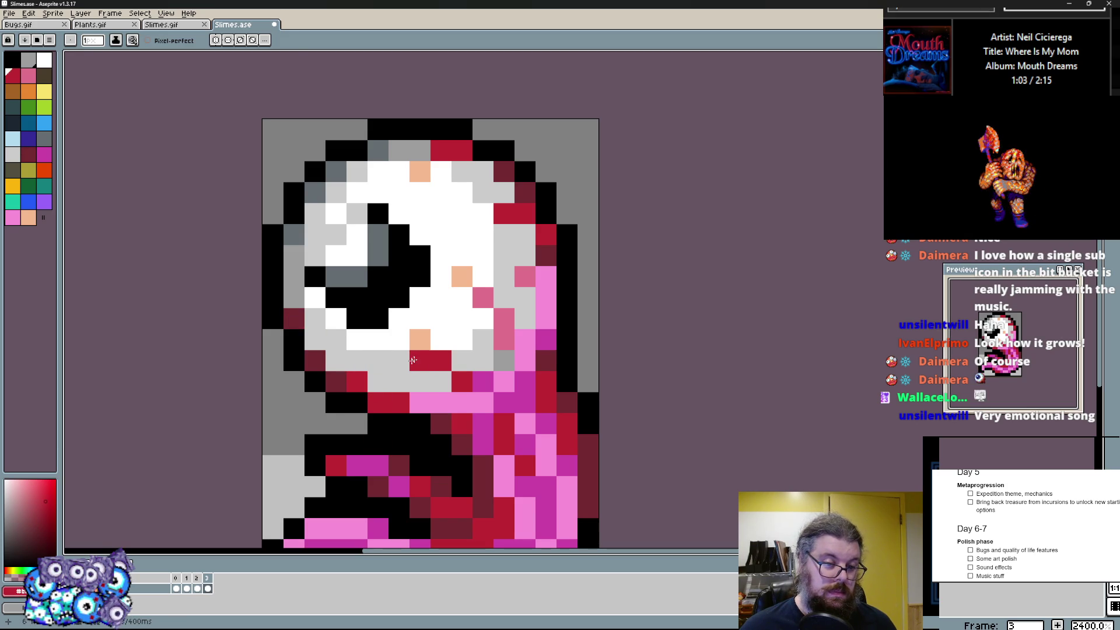
pyautogui.keyDown('alt'); pyautogui.click(420, 340); pyautogui.keyUp('alt')
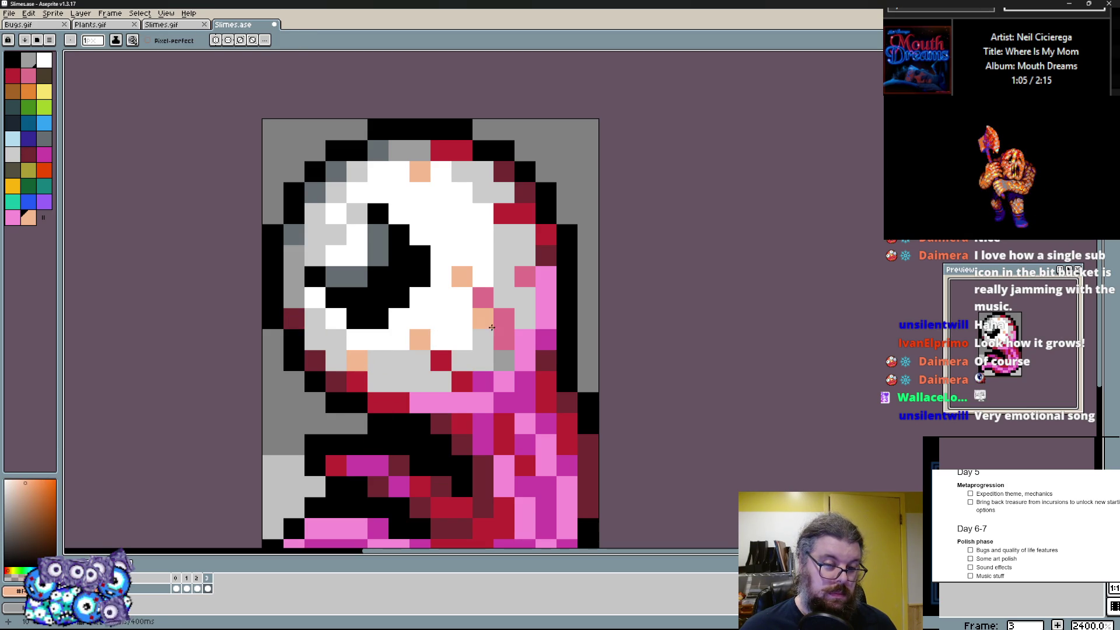
pyautogui.keyDown('alt'); pyautogui.click(490, 331); pyautogui.keyUp('alt')
pyautogui.click(498, 321)
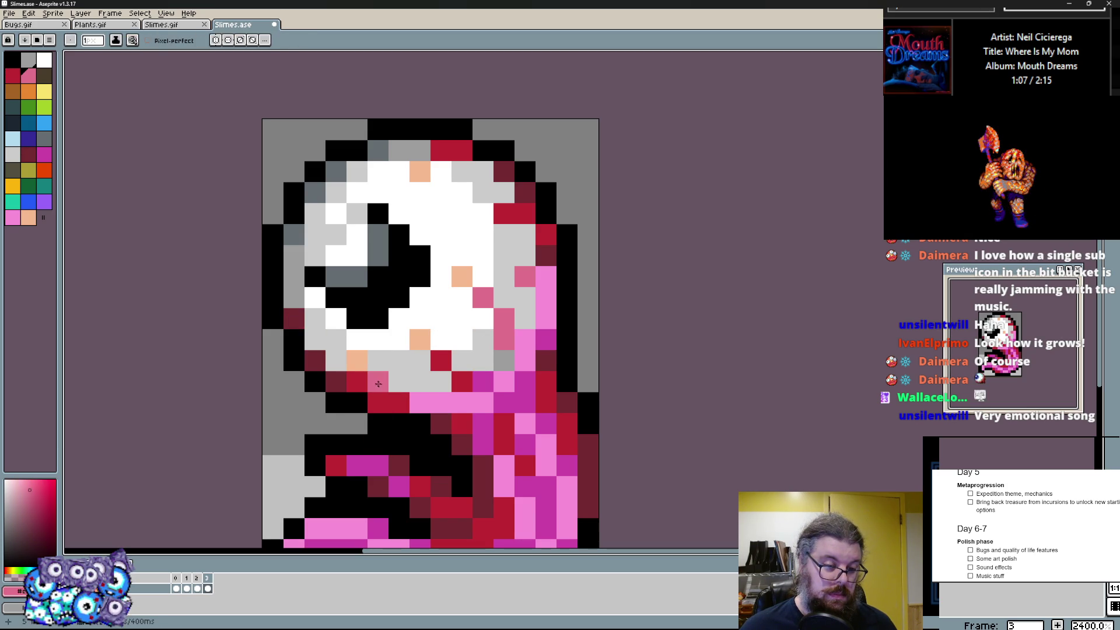
pyautogui.keyDown('alt'); pyautogui.click(503, 330); pyautogui.keyUp('alt')
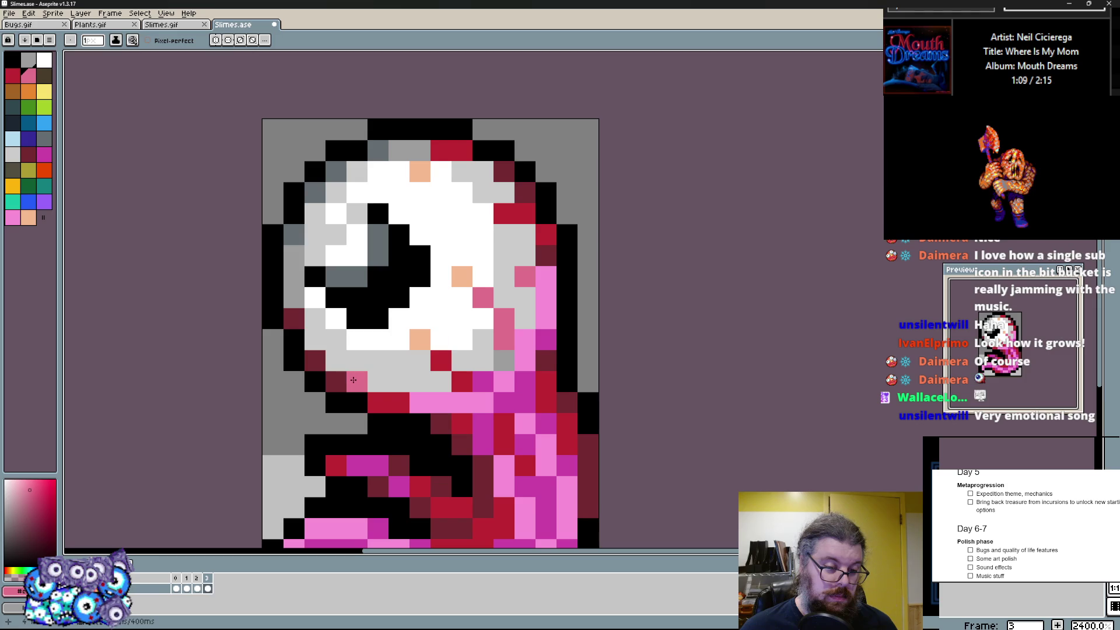
pyautogui.keyDown('alt'); pyautogui.click(387, 398); pyautogui.keyUp('alt')
pyautogui.click(285, 317)
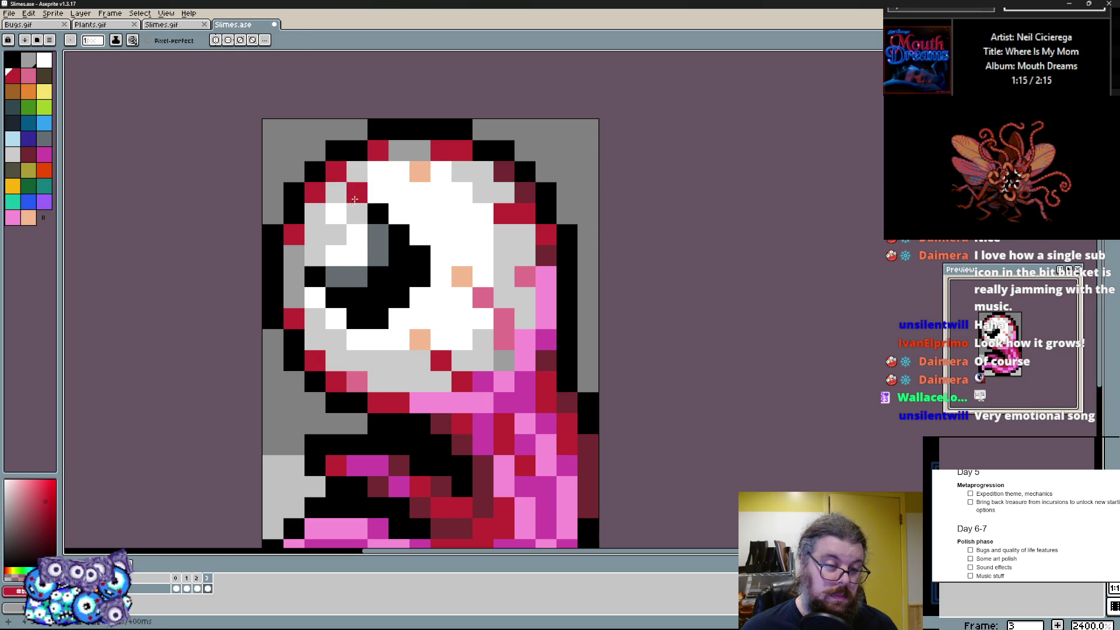
# - Reshade the greys around the pupil, lightening some pixels to white and darkening left of it
pyautogui.keyDown('alt'); pyautogui.click(350, 221); pyautogui.keyUp('alt')
pyautogui.click(353, 238)
pyautogui.click(372, 215)
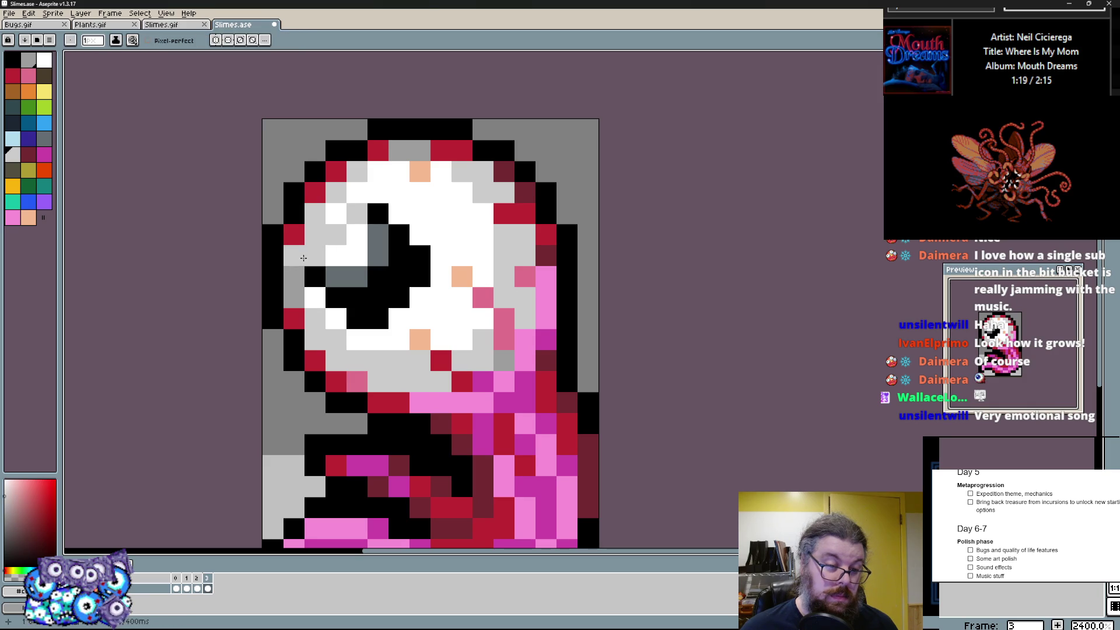
pyautogui.click(336, 276)
pyautogui.click(357, 245)
pyautogui.keyDown('alt'); pyautogui.click(350, 235); pyautogui.keyUp('alt')
pyautogui.click(357, 256)
pyautogui.keyDown('alt'); pyautogui.click(357, 224); pyautogui.keyUp('alt')
pyautogui.click(333, 219)
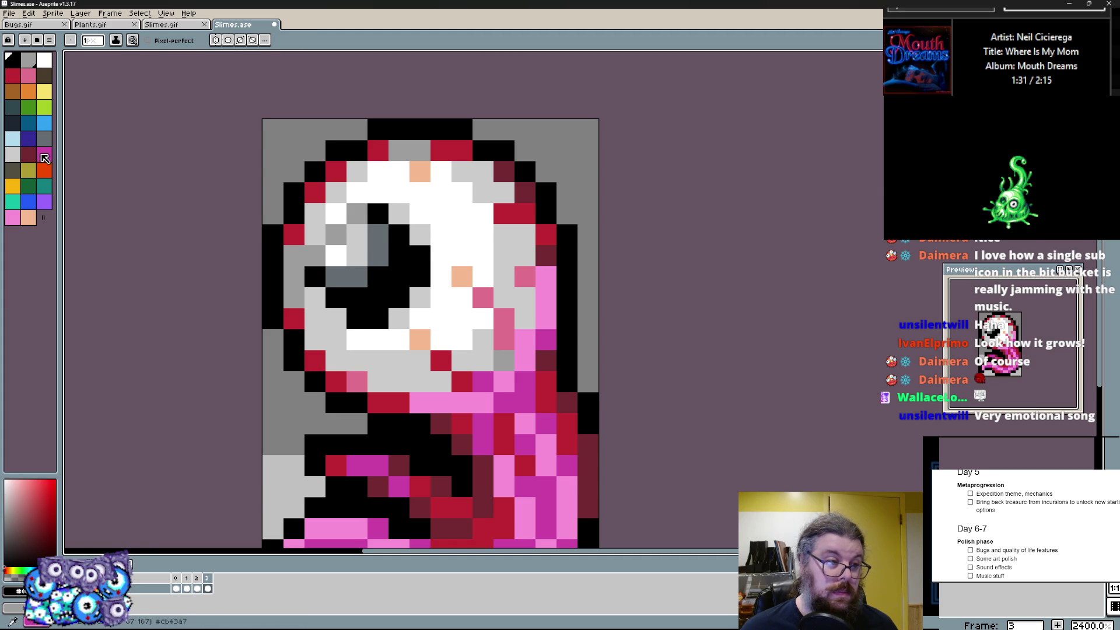
# - Pick navy blue and paint the first navy pupil pixels along the black pupil's edges
pyautogui.click(28, 138)
pyautogui.click(356, 279)
pyautogui.moveTo(357, 298)
pyautogui.mouseDown()
pyautogui.moveTo(378, 297)
pyautogui.moveTo(399, 256)
pyautogui.mouseUp()
pyautogui.scroll(-2, 395, 273)
pyautogui.scroll(3, 395, 272)
pyautogui.scroll(1, 385, 341)
pyautogui.click(378, 348)
# - Clear a stray navy pixel and adjust the grey shading around and left of the pupil
pyautogui.hotkey('ctrl', 'z')
pyautogui.keyDown('alt'); pyautogui.click(263, 293); pyautogui.keyUp('alt')
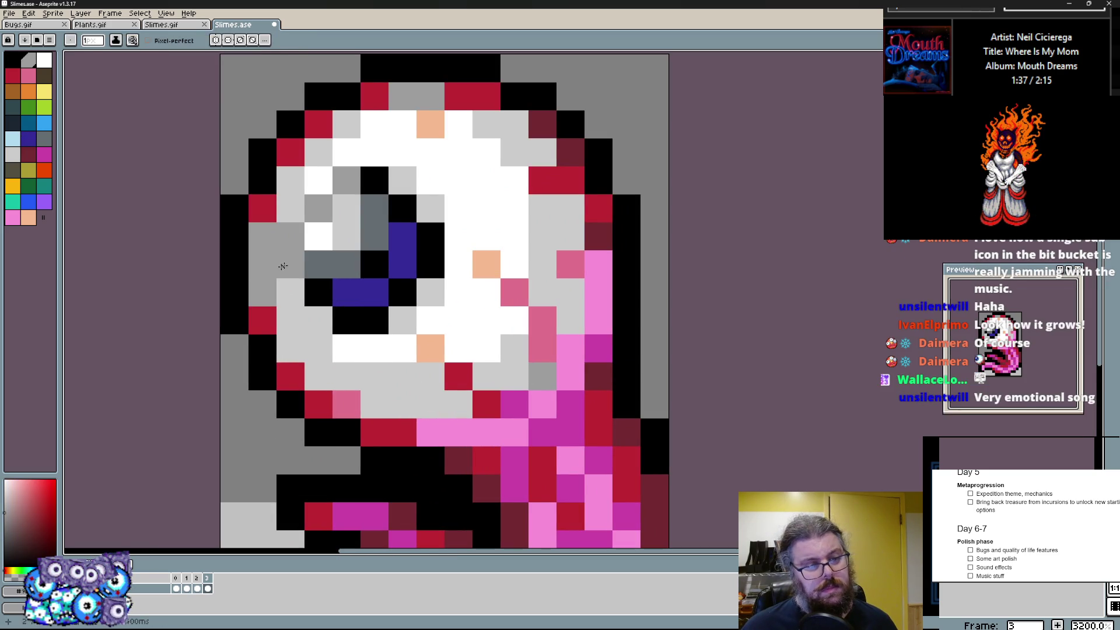
pyautogui.click(318, 265)
pyautogui.moveTo(281, 265); pyautogui.dragTo(286, 279)
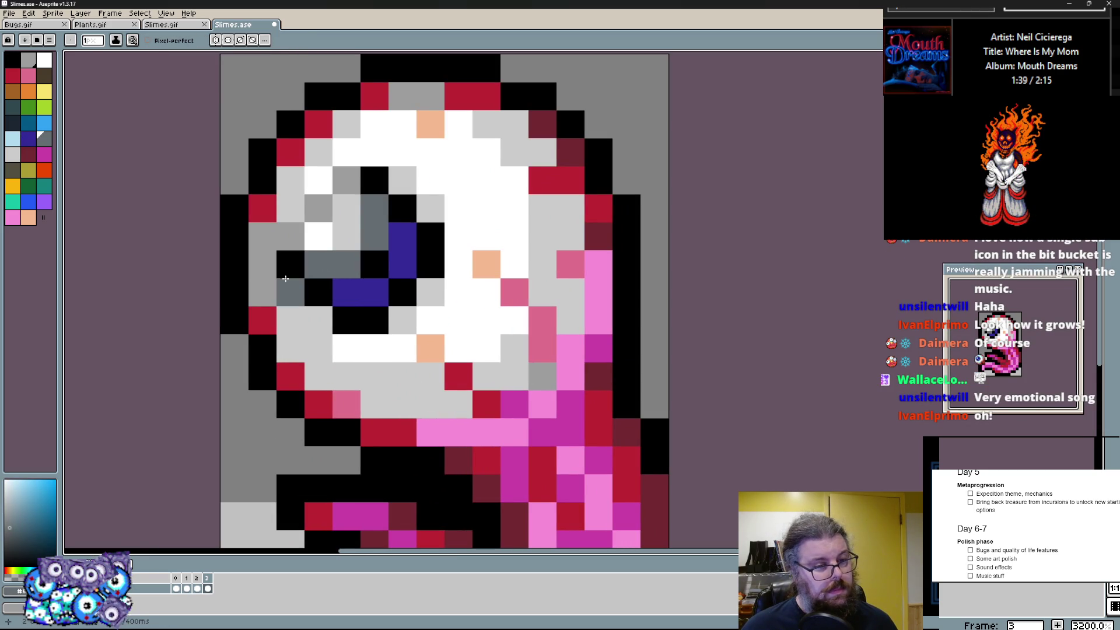
pyautogui.click(374, 189)
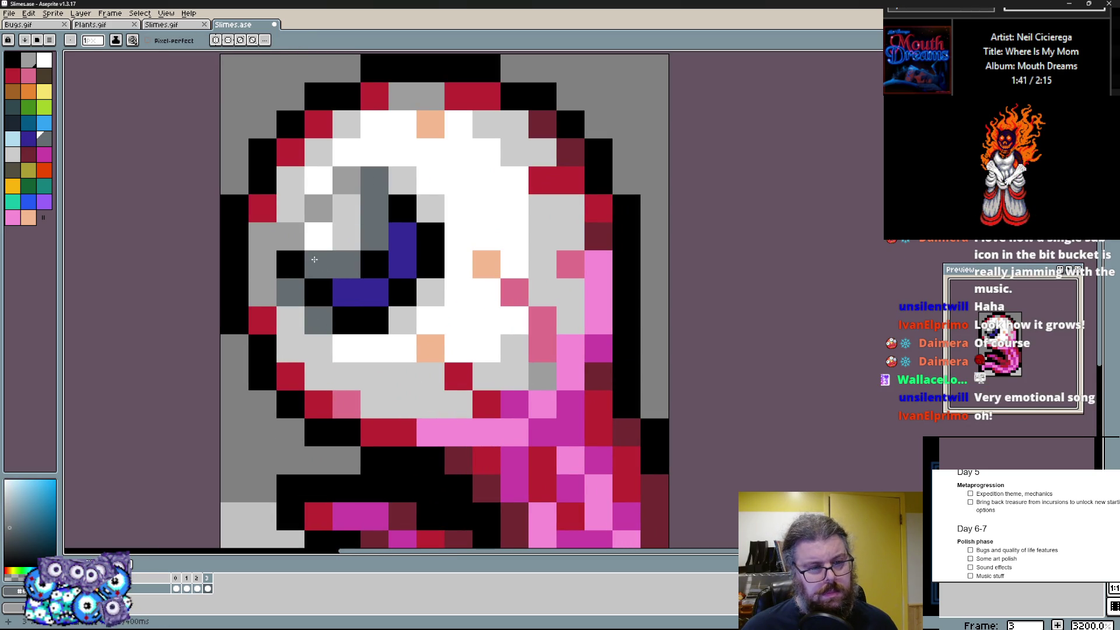
pyautogui.click(291, 292)
pyautogui.click(290, 209)
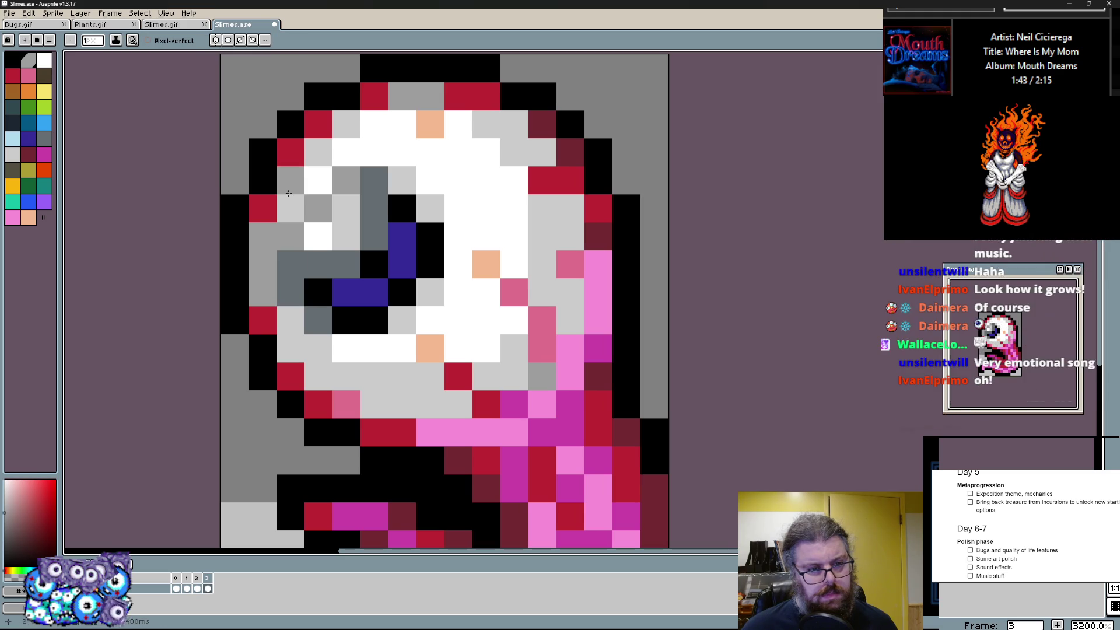
pyautogui.moveTo(294, 188); pyautogui.dragTo(296, 214)
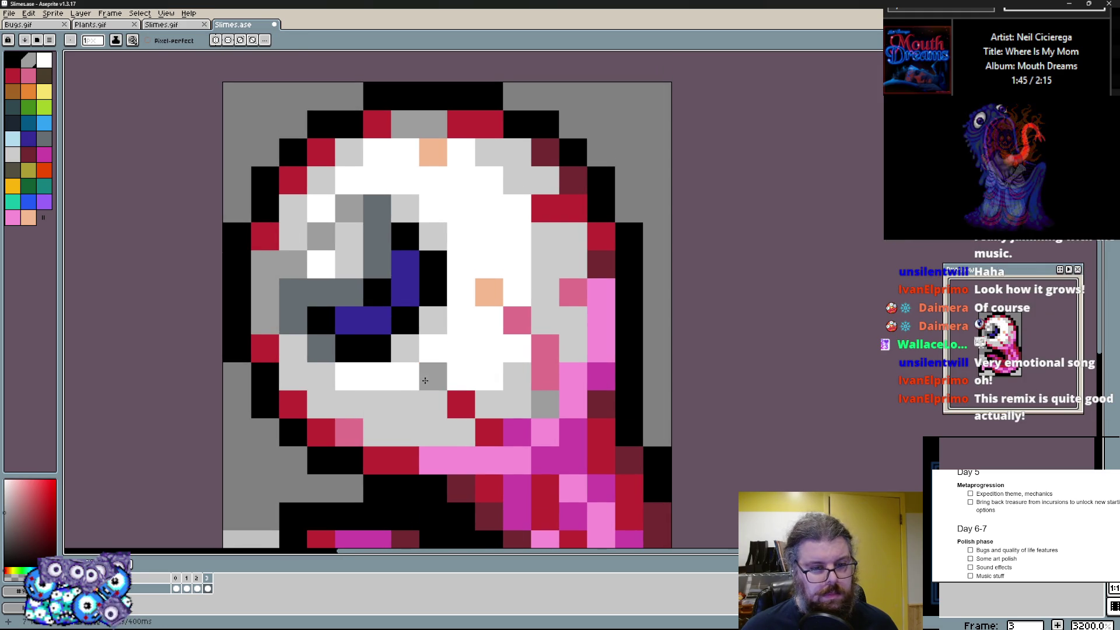
# - Paint rose pink down the eyeball's left edge and along its top rim
pyautogui.click(296, 258)
pyautogui.click(268, 273)
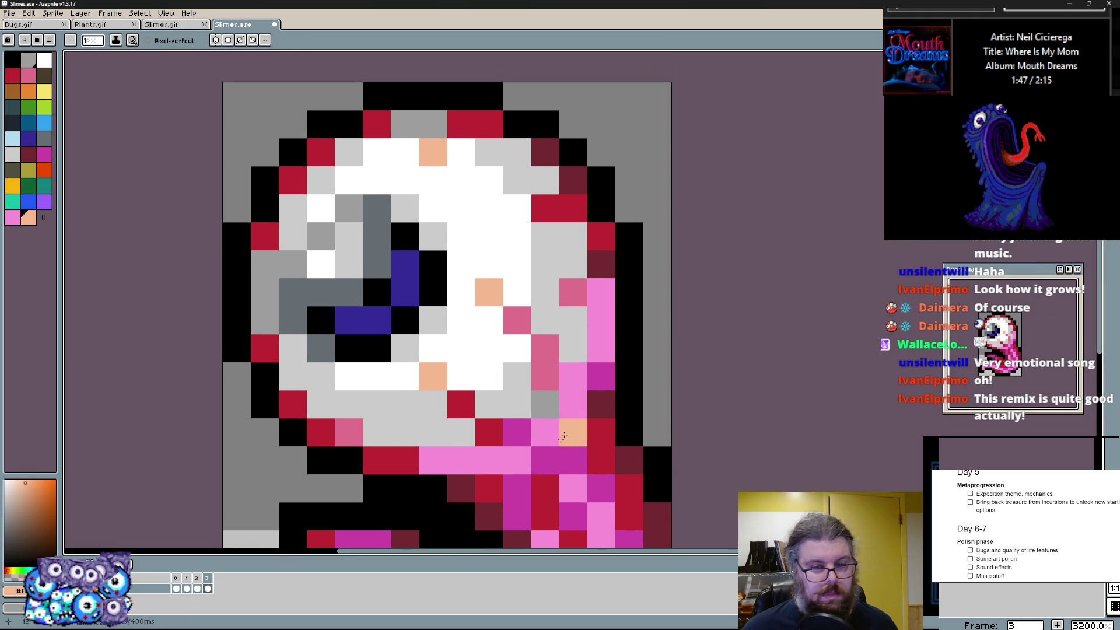
pyautogui.press('alt')
pyautogui.click(277, 265)
pyautogui.moveTo(277, 265); pyautogui.dragTo(271, 323)
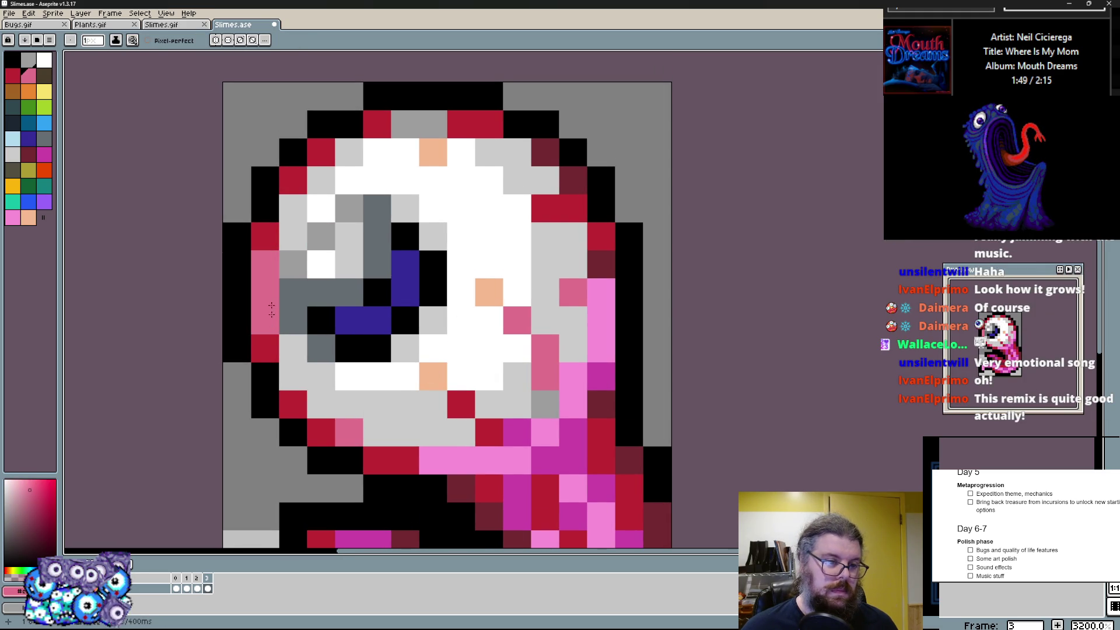
pyautogui.click(322, 210)
pyautogui.click(406, 125)
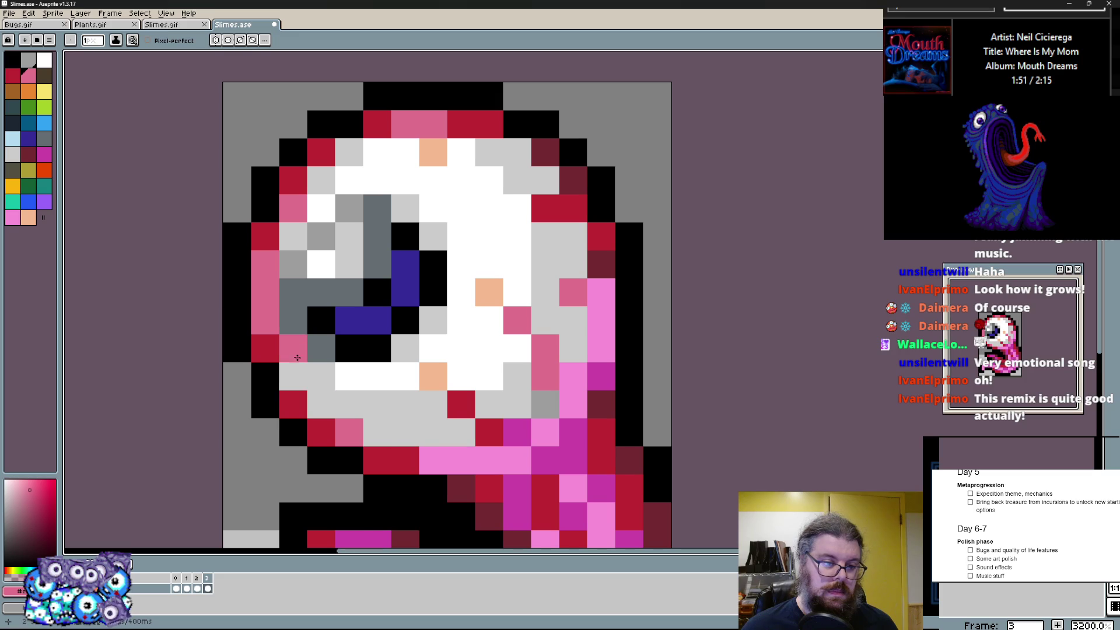
# - Add pink highlights down the eyeball's right edge and a pink dot on its white
pyautogui.click(296, 376)
pyautogui.click(517, 154)
pyautogui.click(545, 181)
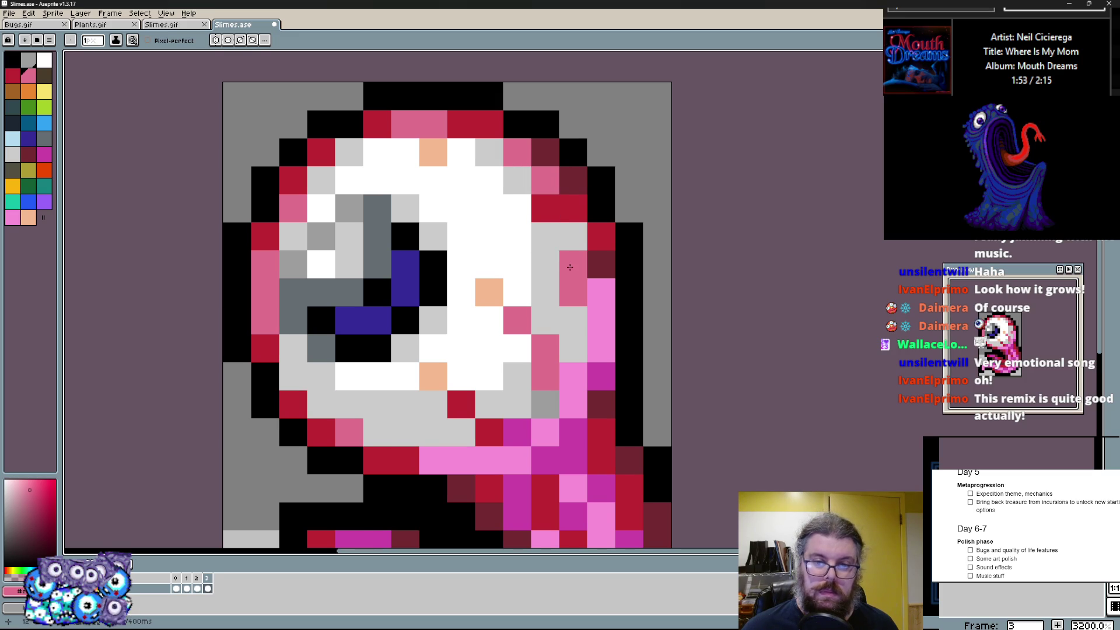
pyautogui.moveTo(573, 237); pyautogui.dragTo(573, 289)
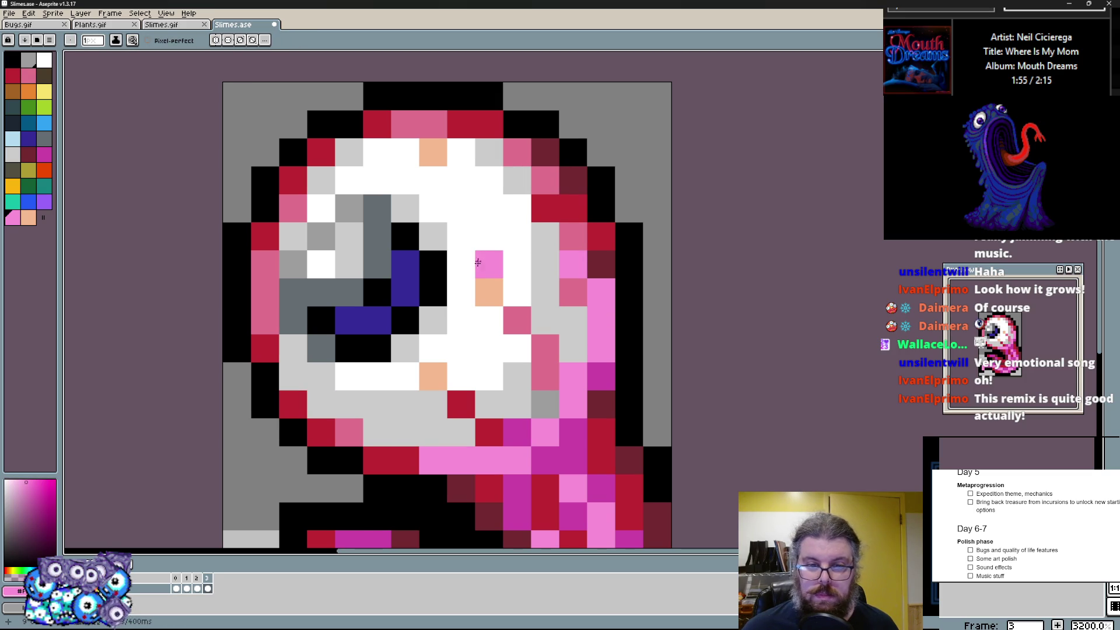
pyautogui.click(513, 230)
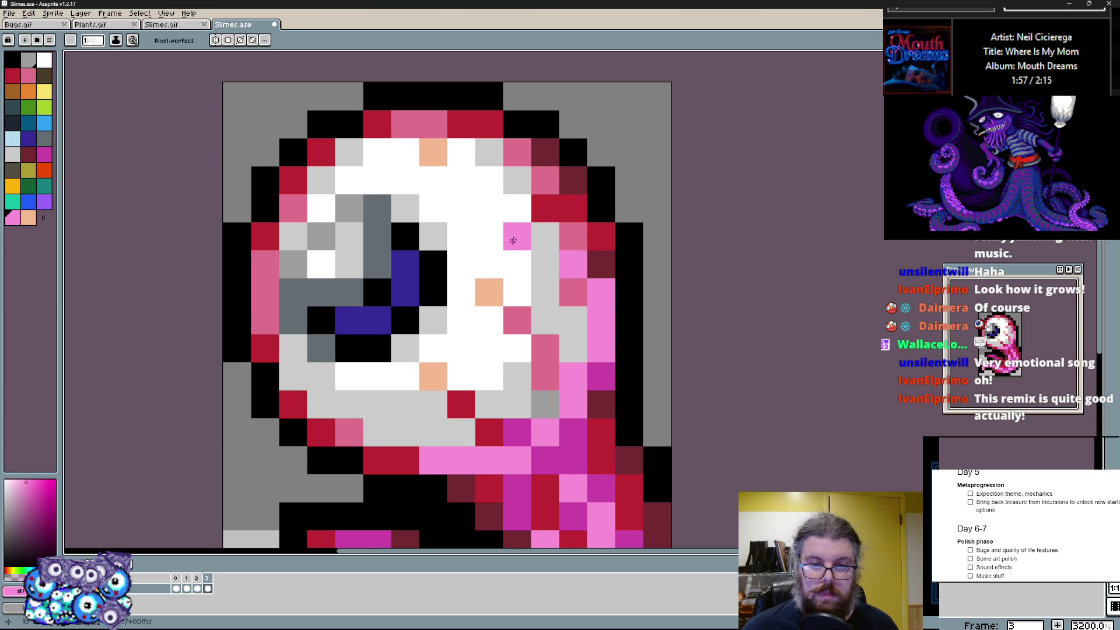
pyautogui.middleClick(435, 190)
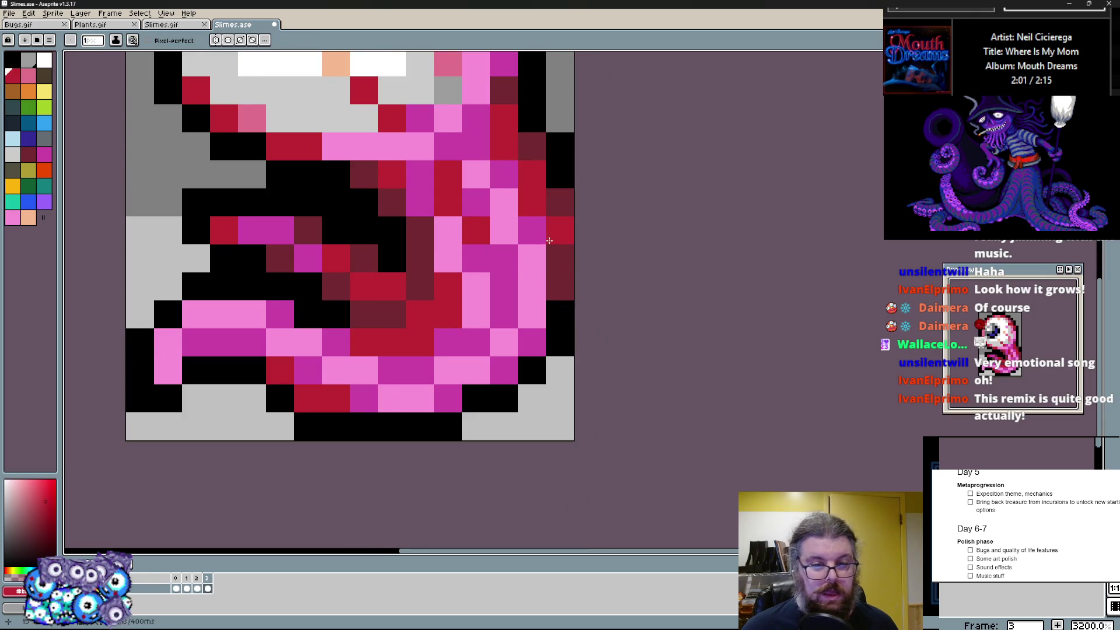
# - Eyedrop body colours and deepen the tentacle with maroon, red and black pixels along its edges
pyautogui.moveTo(560, 214); pyautogui.dragTo(560, 236)
pyautogui.click(561, 315)
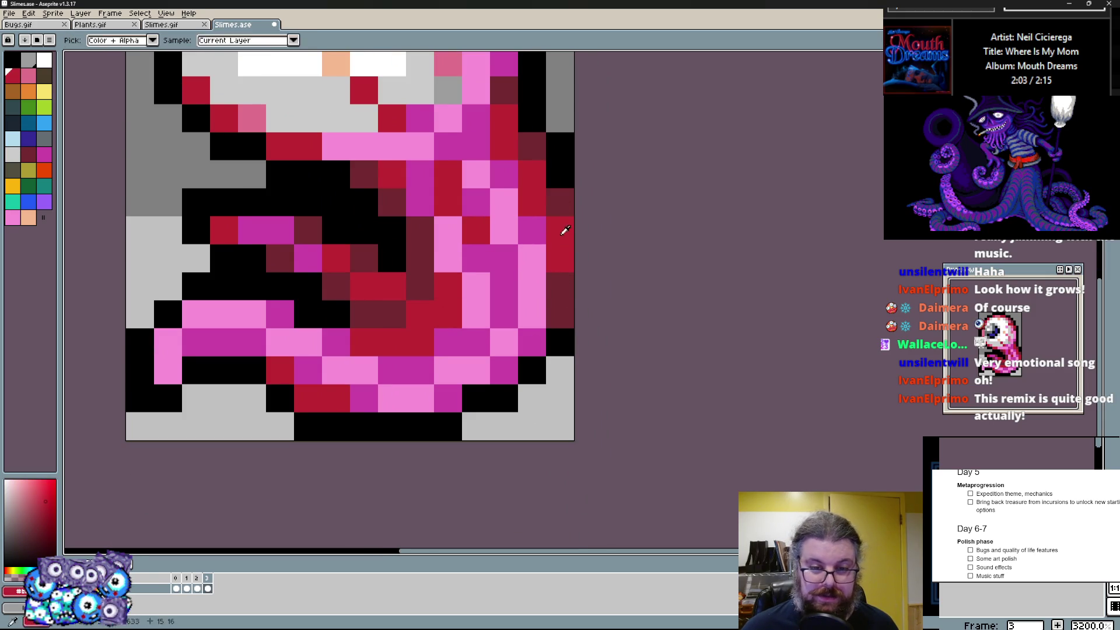
pyautogui.click(559, 343)
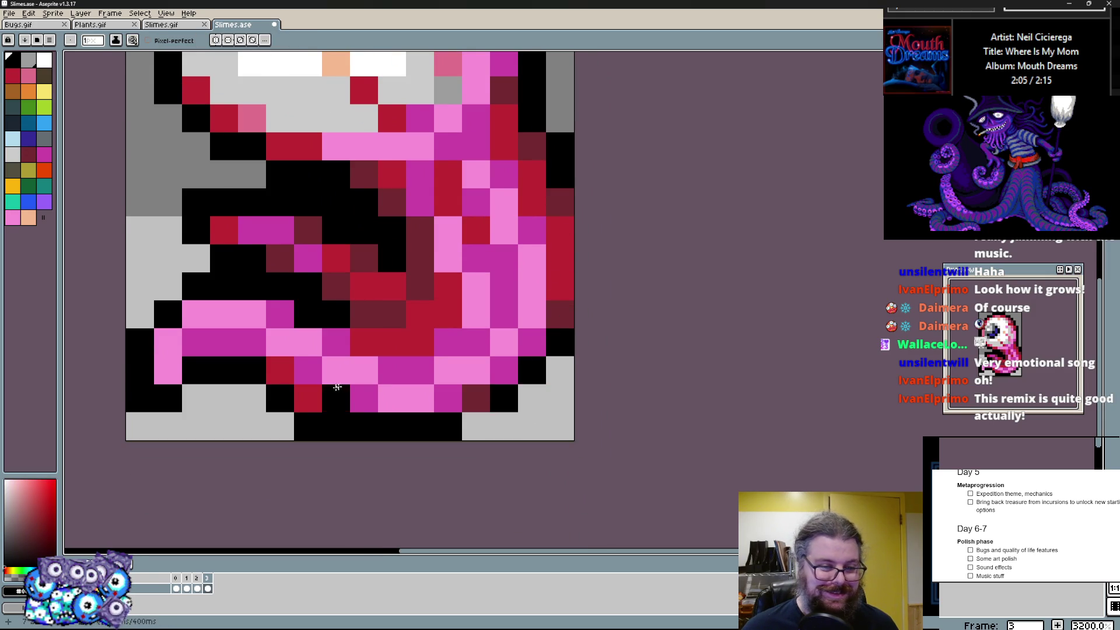
pyautogui.scroll(1, 420, 377)
pyautogui.moveTo(332, 438); pyautogui.dragTo(368, 437)
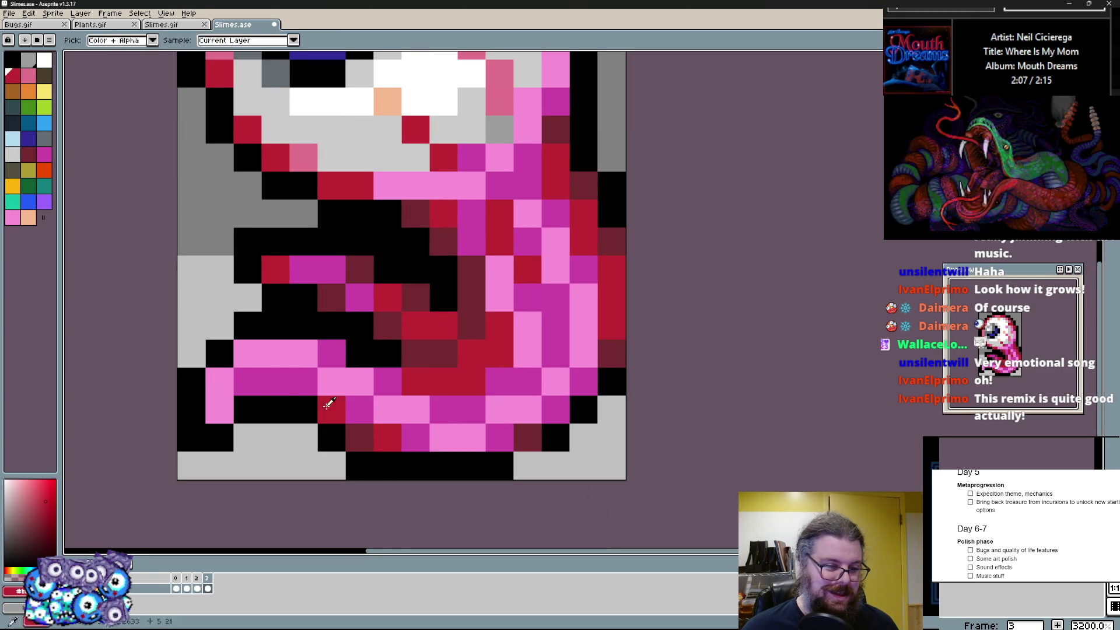
pyautogui.moveTo(280, 381); pyautogui.dragTo(249, 381)
pyautogui.keyDown('alt'); pyautogui.click(388, 355); pyautogui.keyUp('alt')
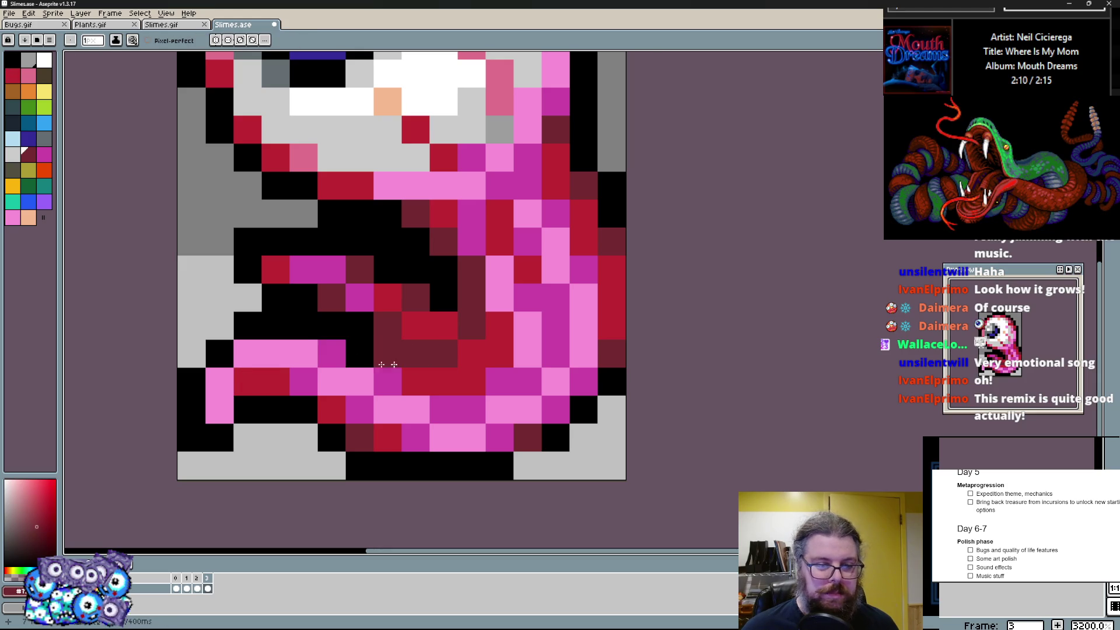
pyautogui.scroll(1, 342, 309)
pyautogui.click(277, 339)
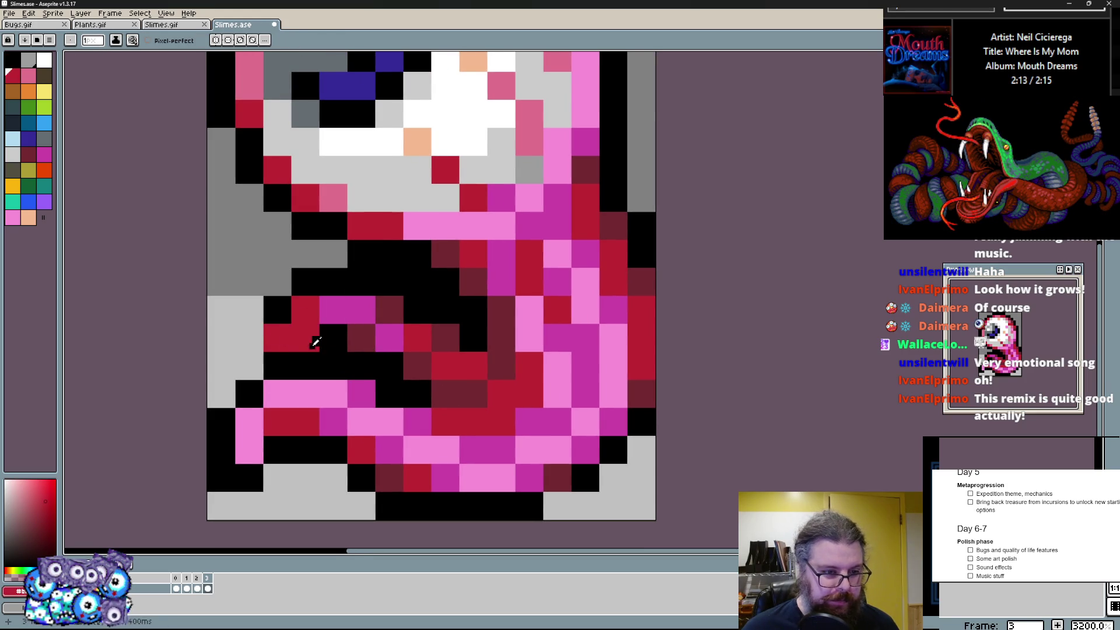
pyautogui.click(276, 339)
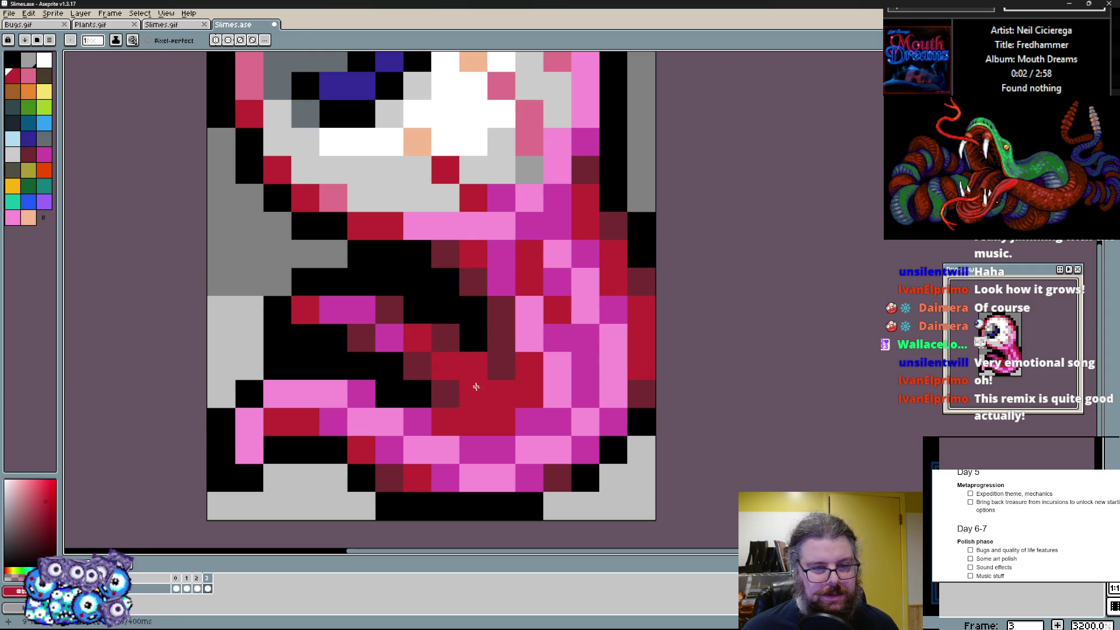
# - Pick black and darken two pixels on the body's right side
pyautogui.moveTo(473, 377); pyautogui.dragTo(585, 303)
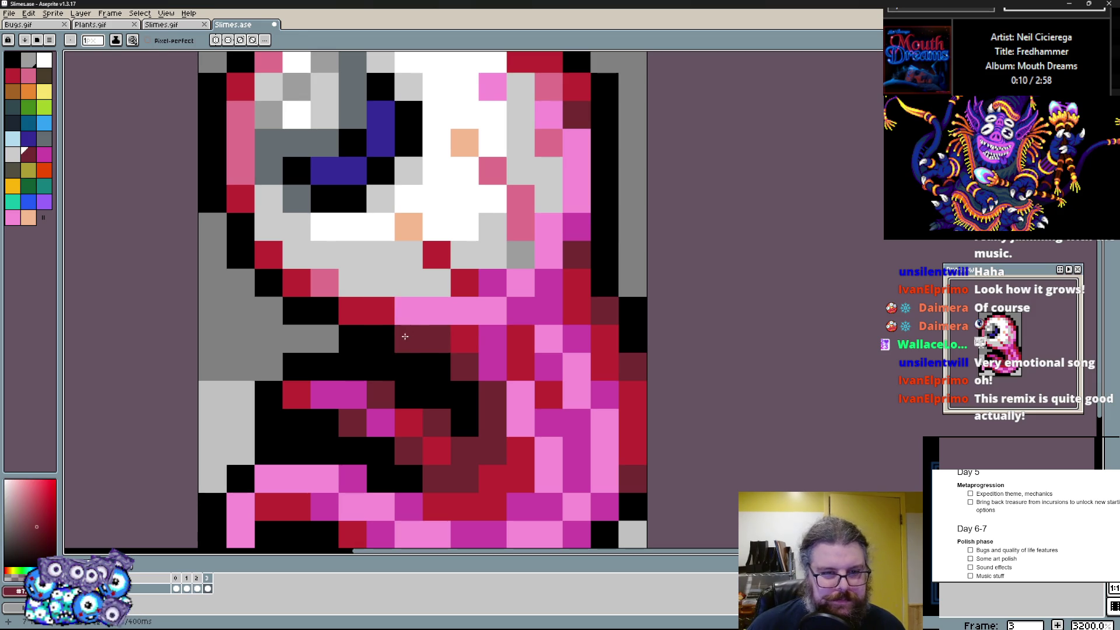
pyautogui.click(48, 85)
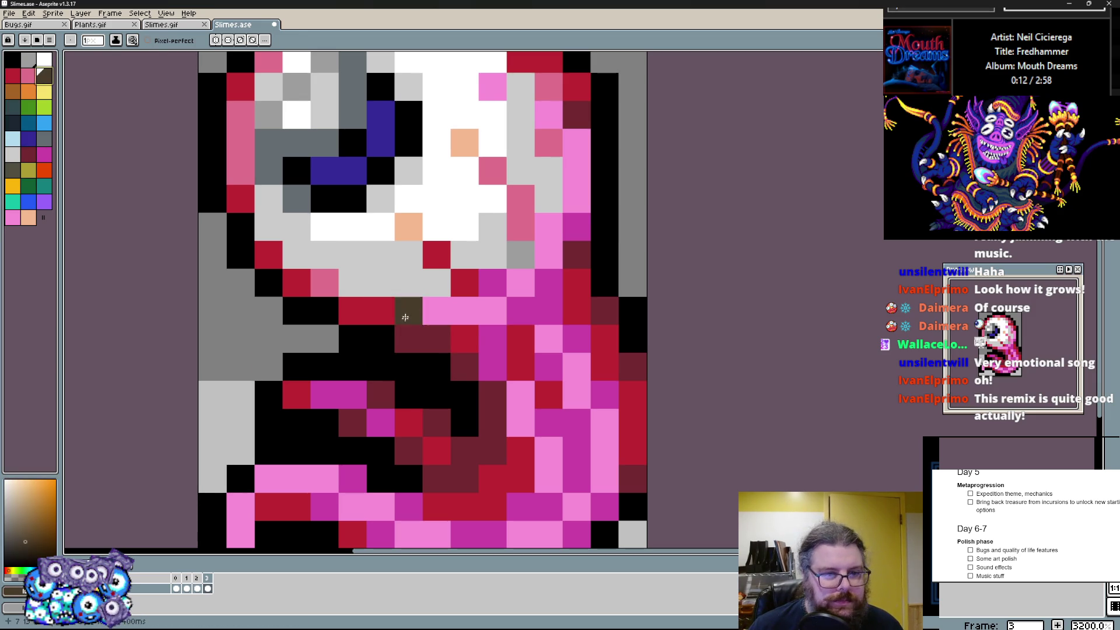
pyautogui.click(16, 128)
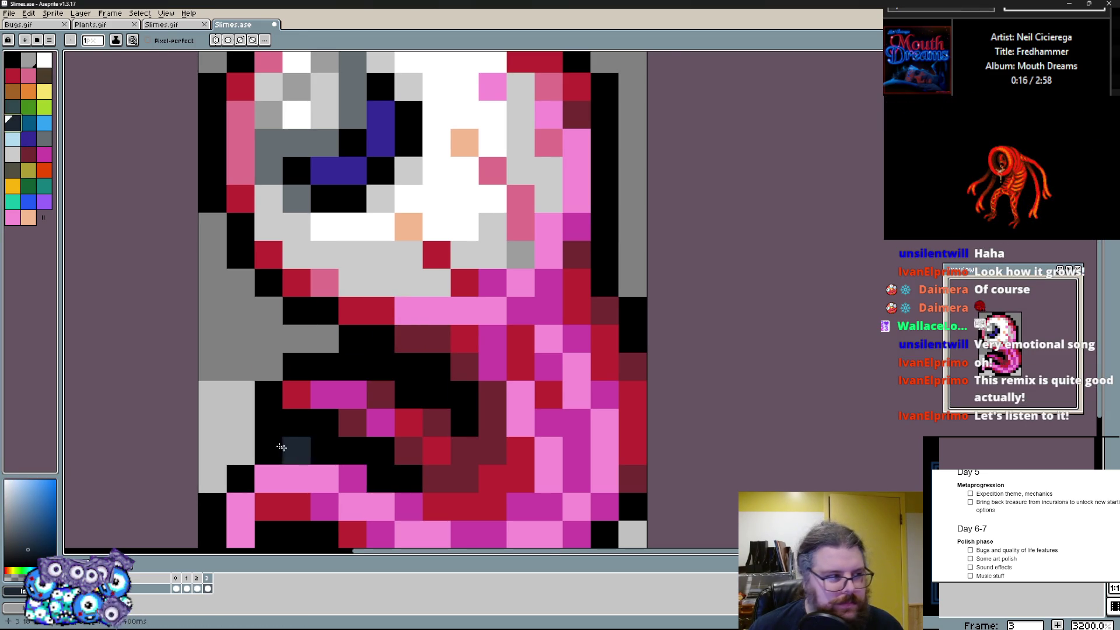
pyautogui.moveTo(380, 479); pyautogui.dragTo(407, 420)
pyautogui.keyDown('alt'); pyautogui.click(319, 379); pyautogui.keyUp('alt')
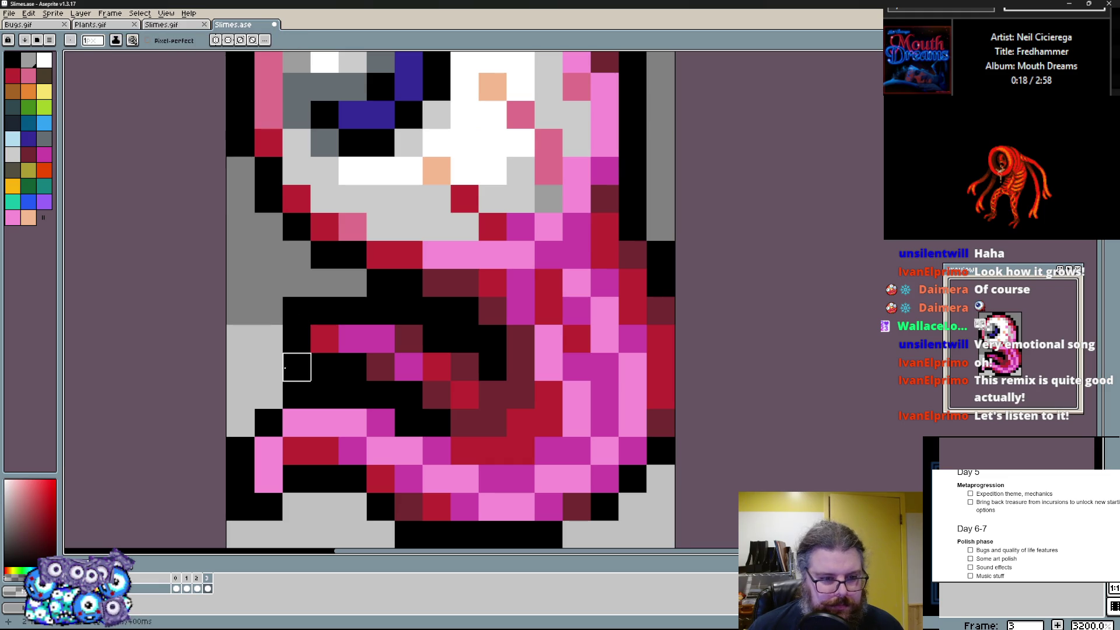
pyautogui.moveTo(377, 337); pyautogui.dragTo(535, 349)
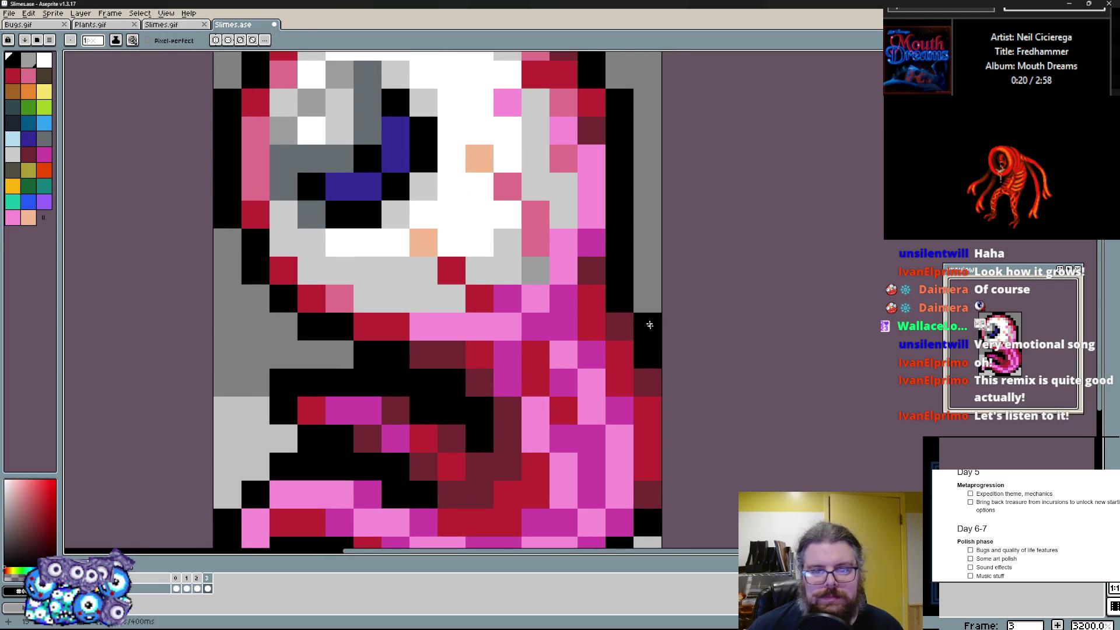
pyautogui.click(633, 340)
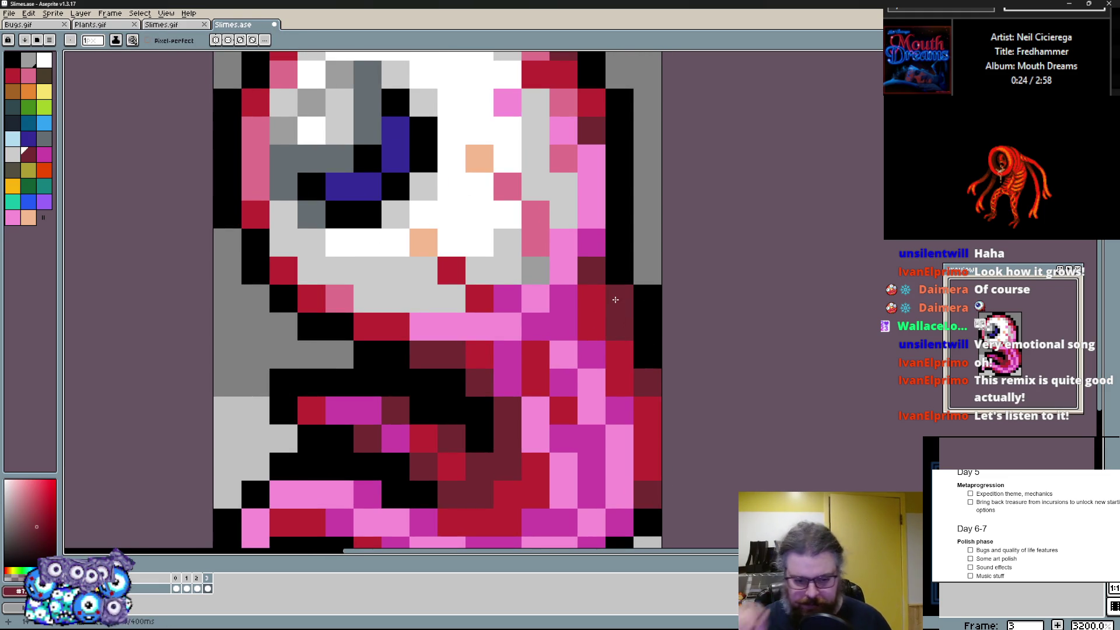
pyautogui.click(565, 345)
pyautogui.scroll(-1, 565, 343)
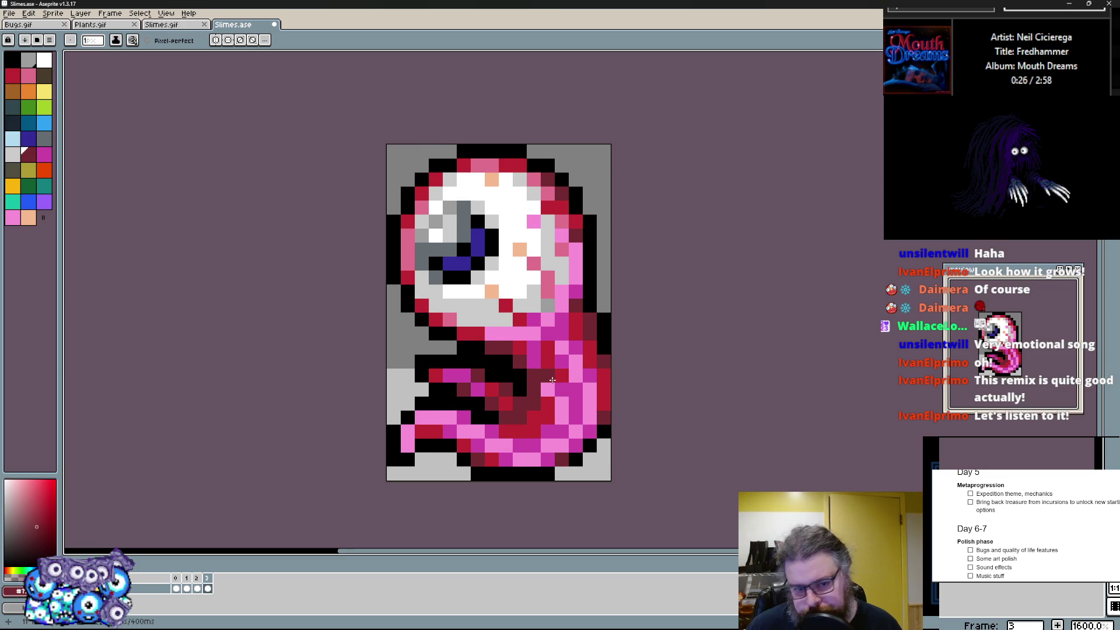
# - Glance at the previous frame, return, and bring up the frame commands
pyautogui.press('Left')
pyautogui.press('Right')
pyautogui.click(131, 15)
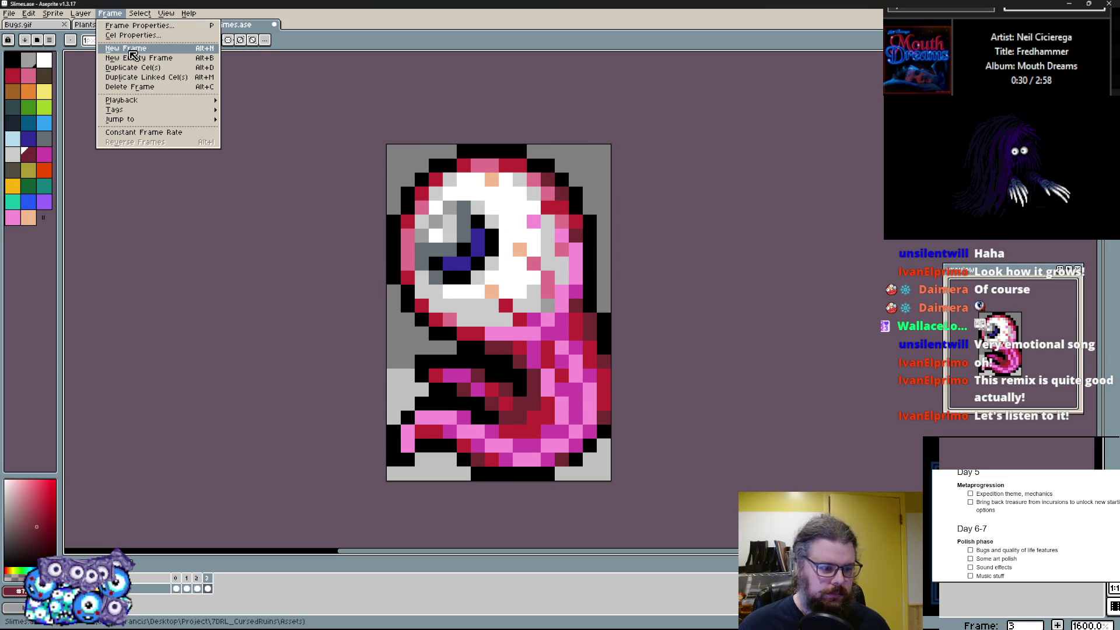
# - Add a new empty animation frame and draw a white circle outline on it for a fresh eyeball
pyautogui.click(140, 46)
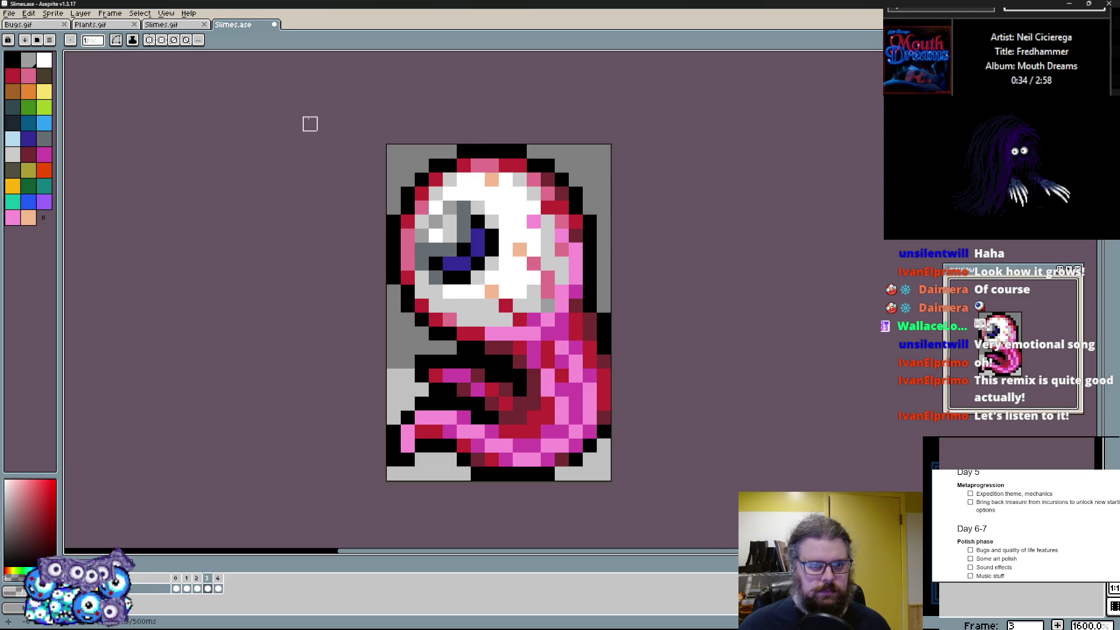
pyautogui.press('Right')
pyautogui.scroll(1, 602, 370)
pyautogui.scroll(-1, 602, 370)
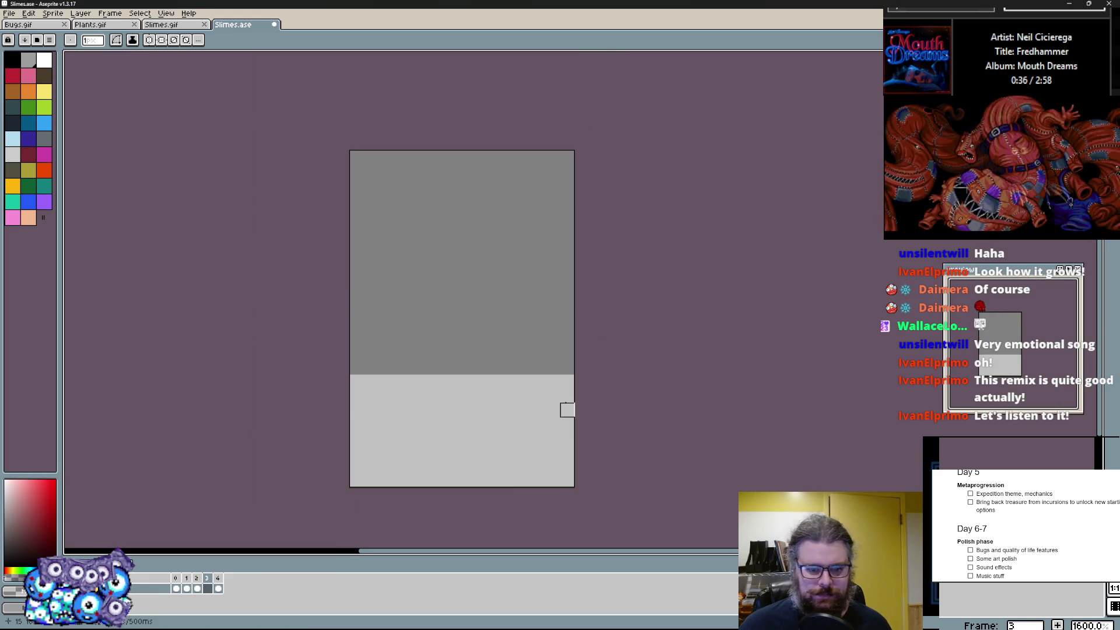
pyautogui.press('Left')
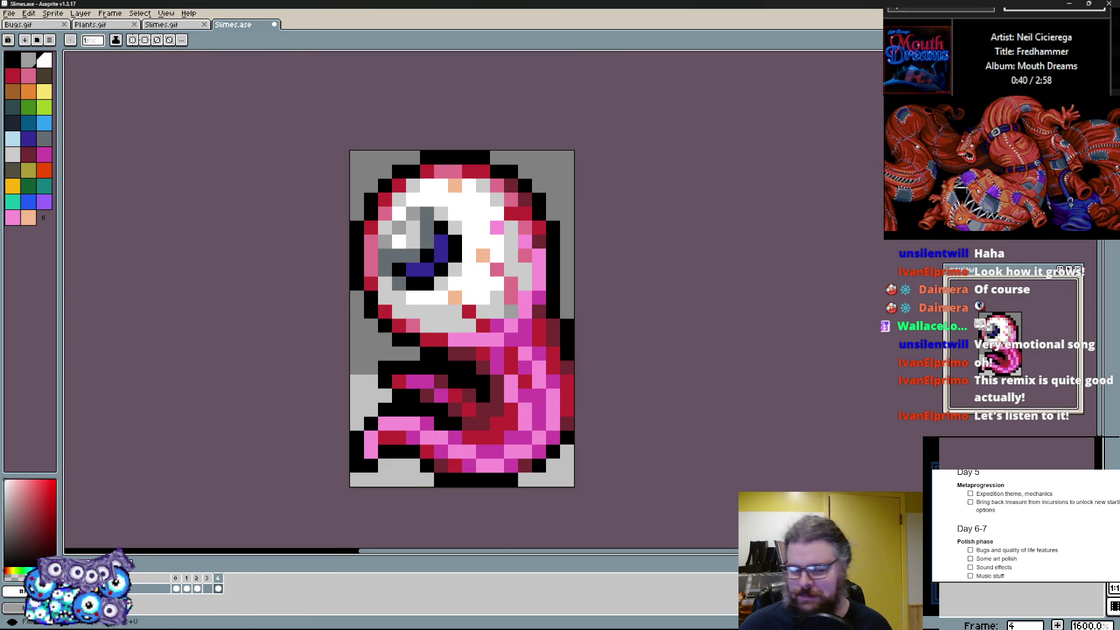
pyautogui.press('Right')
pyautogui.scroll(-1, 482, 333)
pyautogui.moveTo(385, 311); pyautogui.dragTo(480, 422)
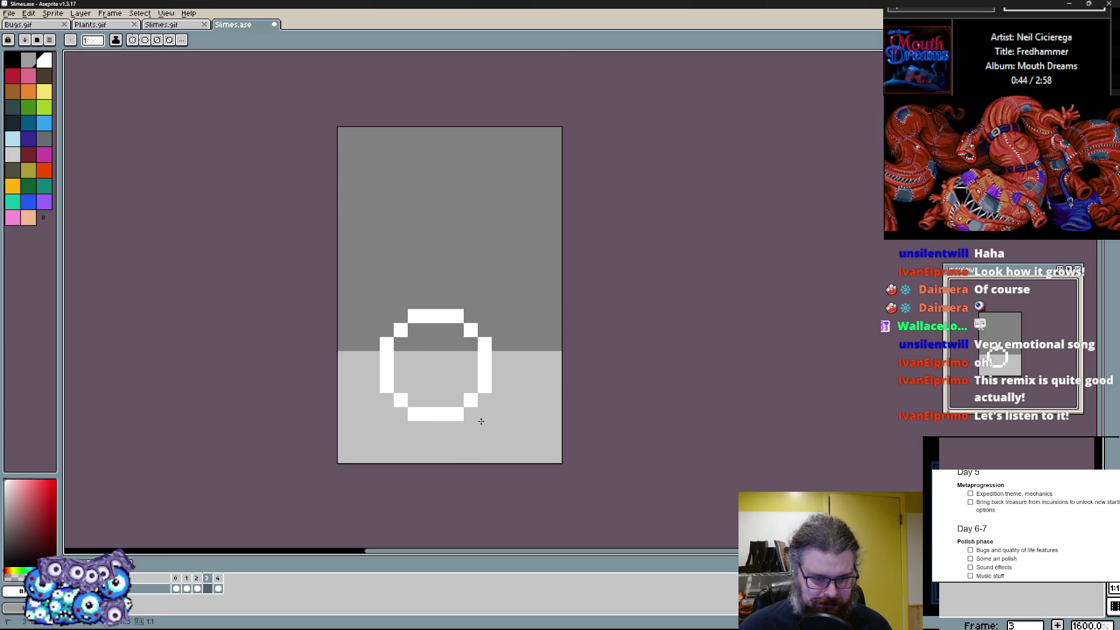
# - Fill the circle white and outline its bottom, left, top and right sides in black
pyautogui.click(435, 365)
pyautogui.scroll(1, 543, 371)
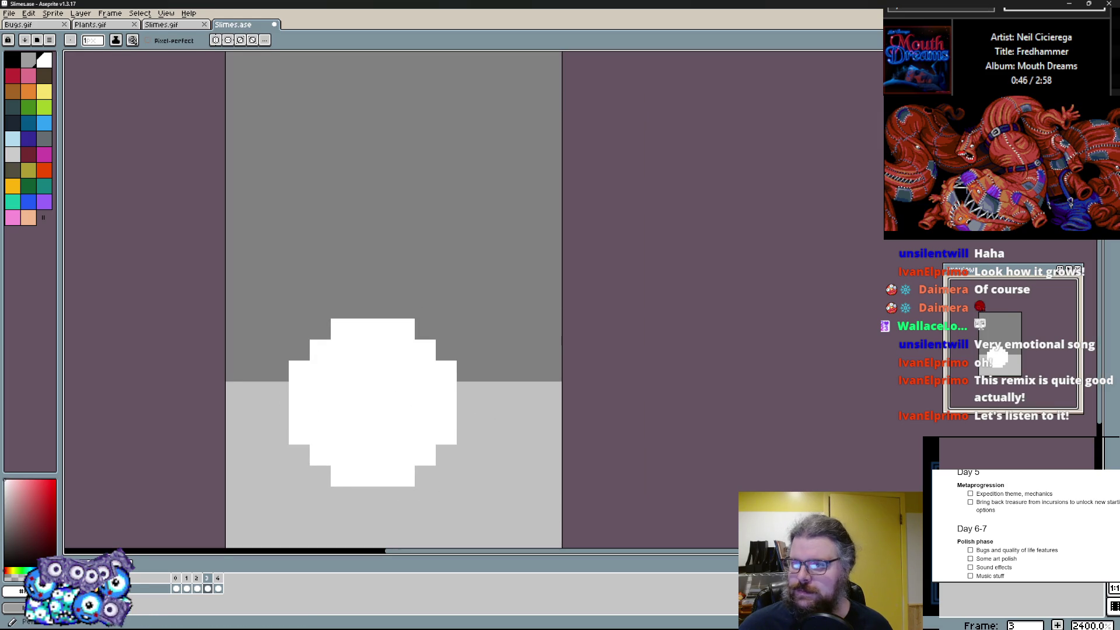
pyautogui.hotkey('ctrl', 'Tab')
pyautogui.hotkey('ctrl', 'shift', 'Tab')
pyautogui.scroll(1, 427, 427)
pyautogui.moveTo(483, 394); pyautogui.dragTo(431, 391)
pyautogui.moveTo(312, 311); pyautogui.dragTo(351, 203)
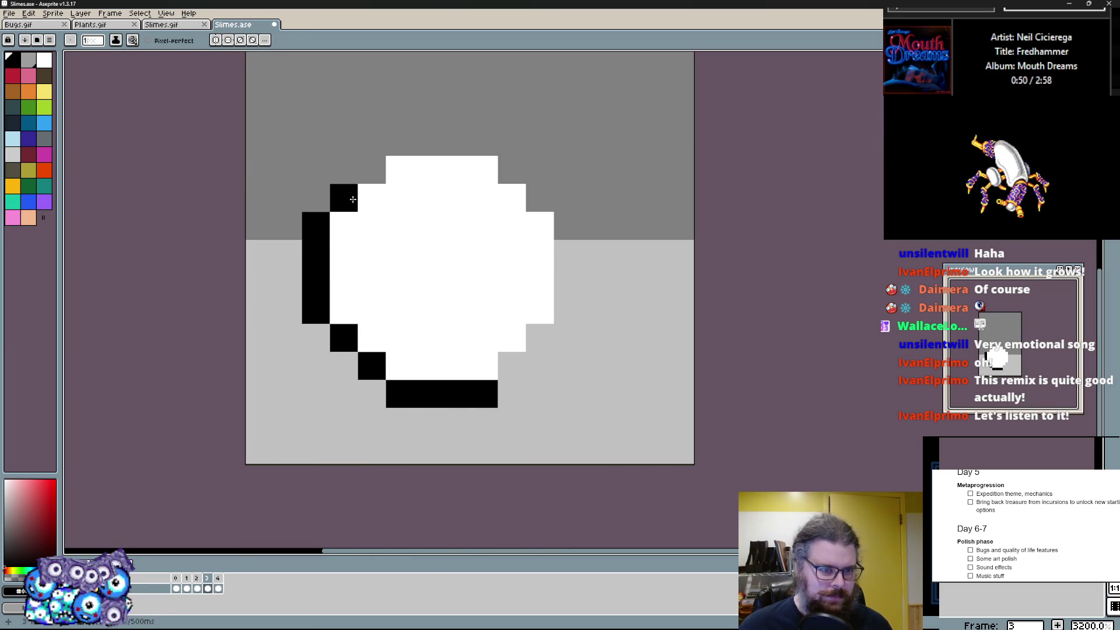
pyautogui.moveTo(388, 153); pyautogui.dragTo(501, 163)
pyautogui.moveTo(539, 199); pyautogui.dragTo(540, 333)
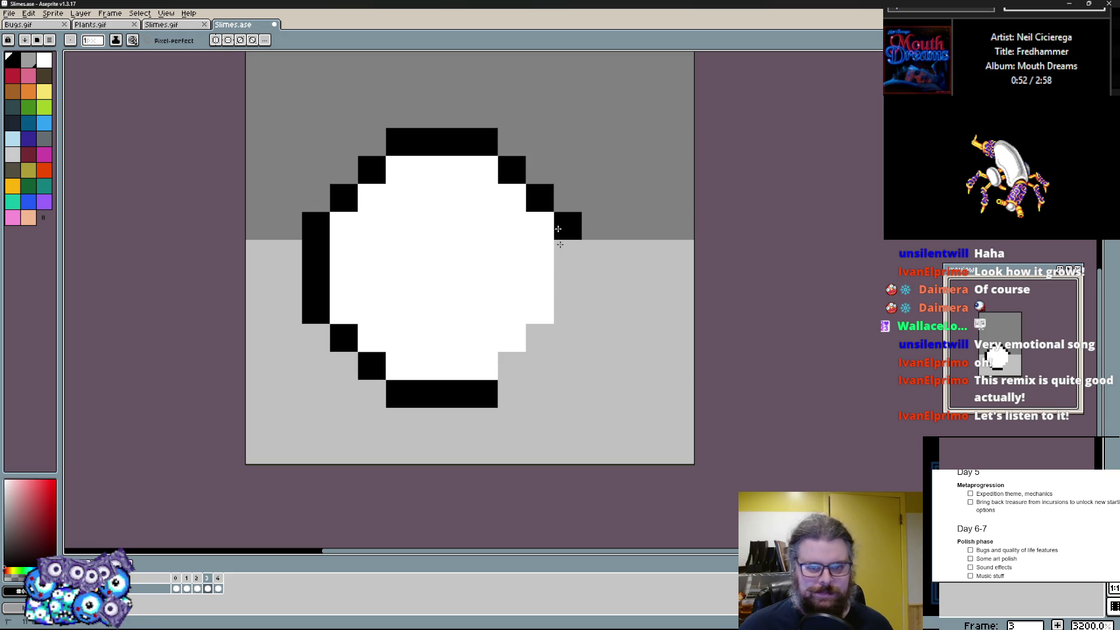
# - Eyedrop the blue pupil colour from the slime frame and block in a blue pupil on the new eyeball
pyautogui.press('Right')
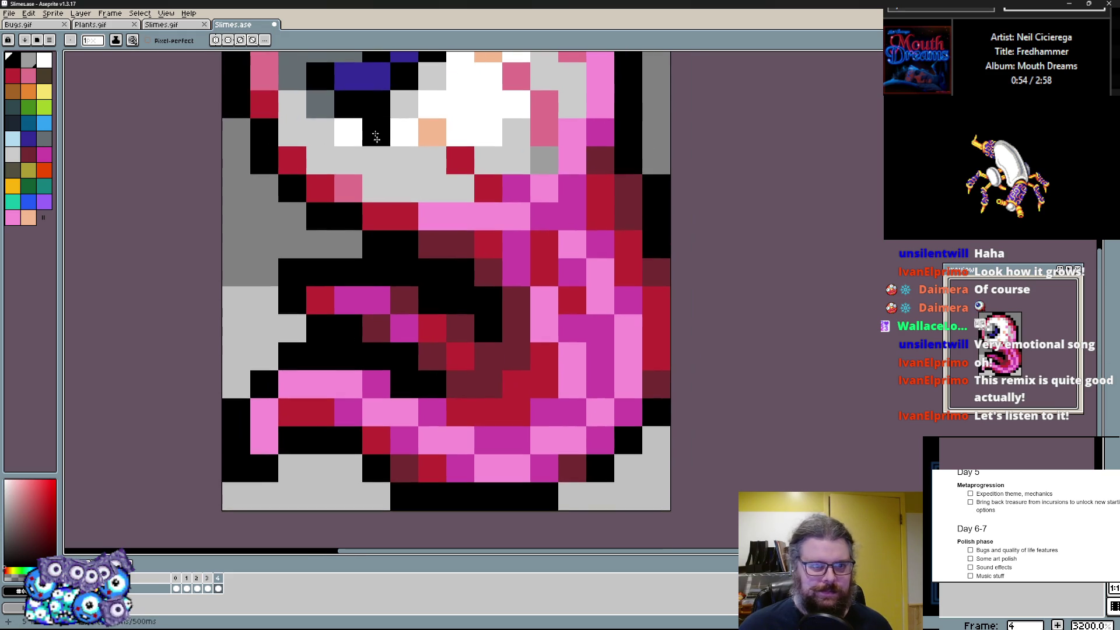
pyautogui.scroll(2, 403, 189)
pyautogui.keyDown('alt'); pyautogui.click(368, 151); pyautogui.keyUp('alt')
pyautogui.press('Left')
pyautogui.click(392, 339)
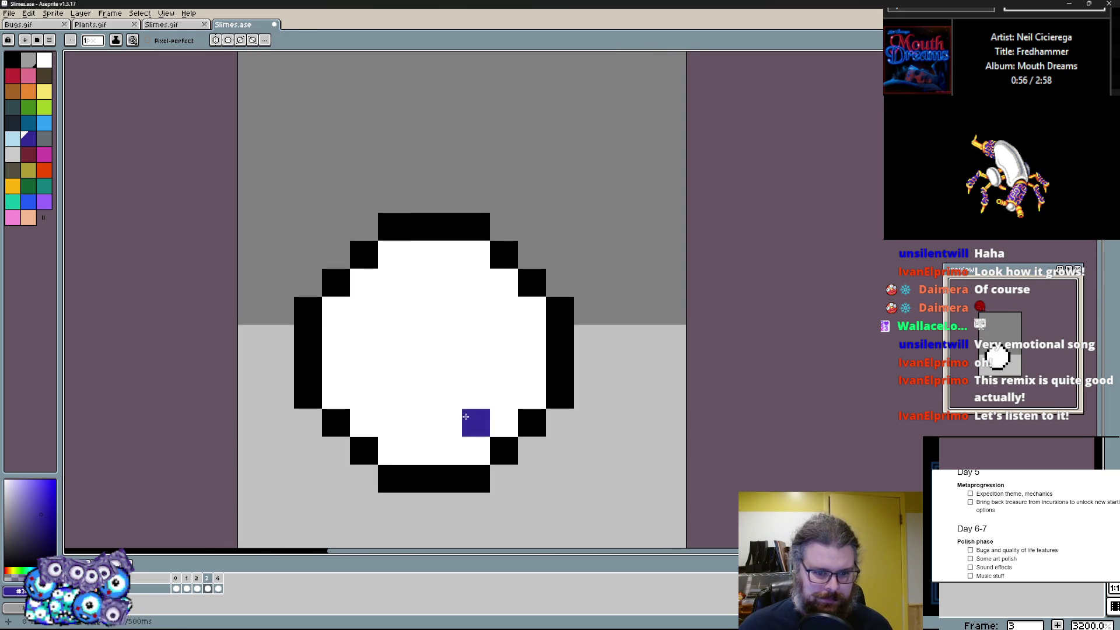
pyautogui.moveTo(420, 420); pyautogui.dragTo(471, 429)
pyautogui.moveTo(504, 354); pyautogui.dragTo(504, 434)
pyautogui.click(504, 423)
pyautogui.click(449, 368)
# - Draw a black centre in the blue pupil and tidy its corner pixels back to white
pyautogui.click(448, 395)
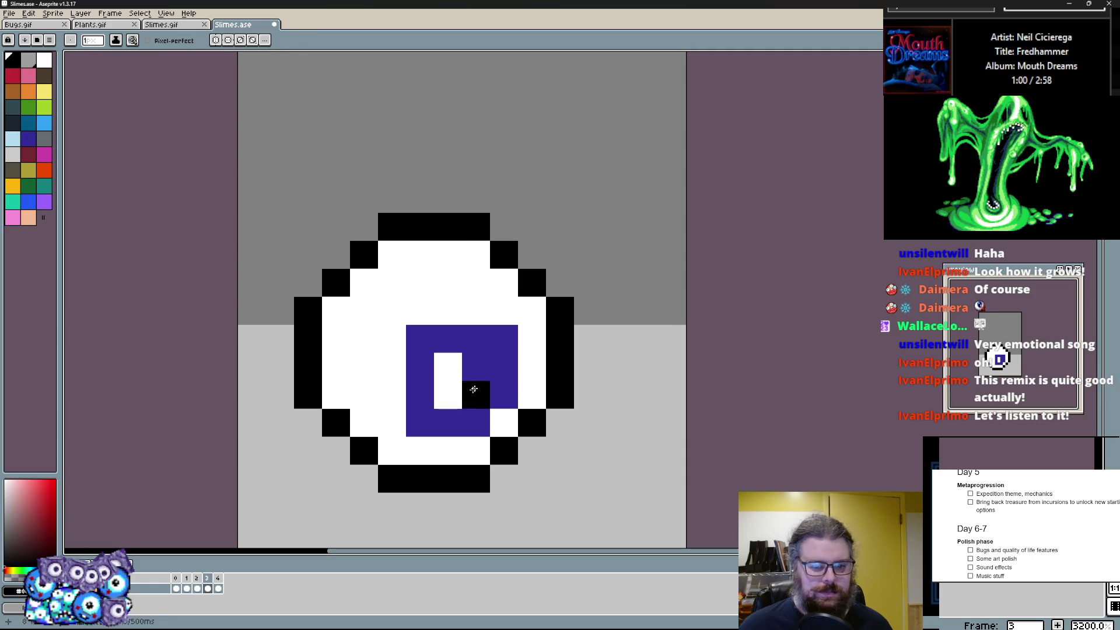
pyautogui.moveTo(448, 368); pyautogui.dragTo(477, 394)
pyautogui.click(420, 339)
pyautogui.click(453, 393)
pyautogui.moveTo(421, 429); pyautogui.dragTo(419, 401)
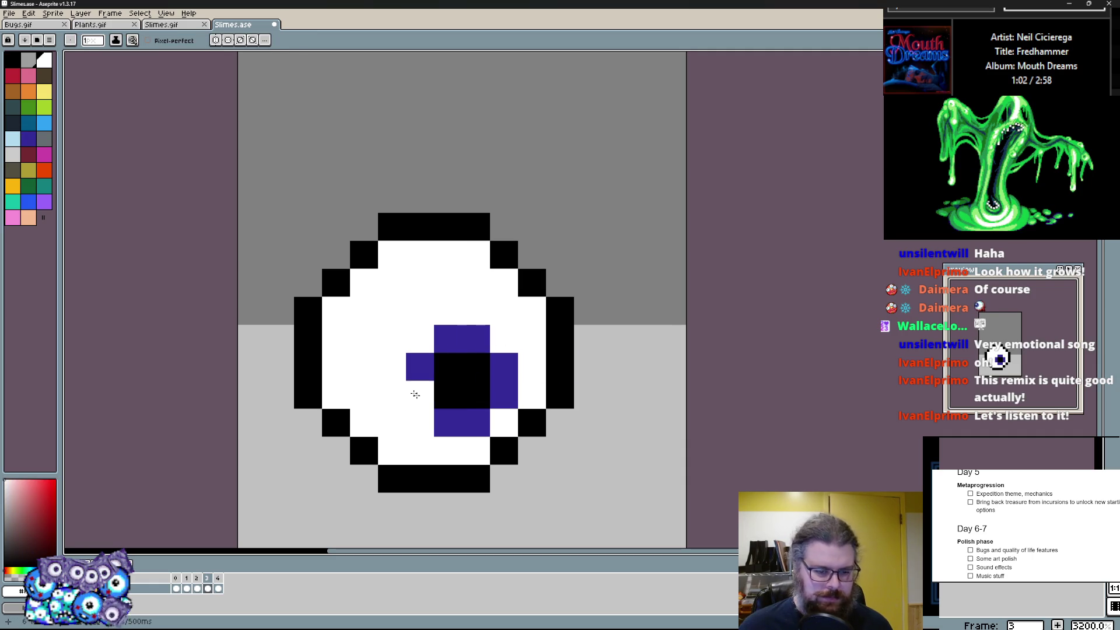
pyautogui.press('Left')
pyautogui.press('Right')
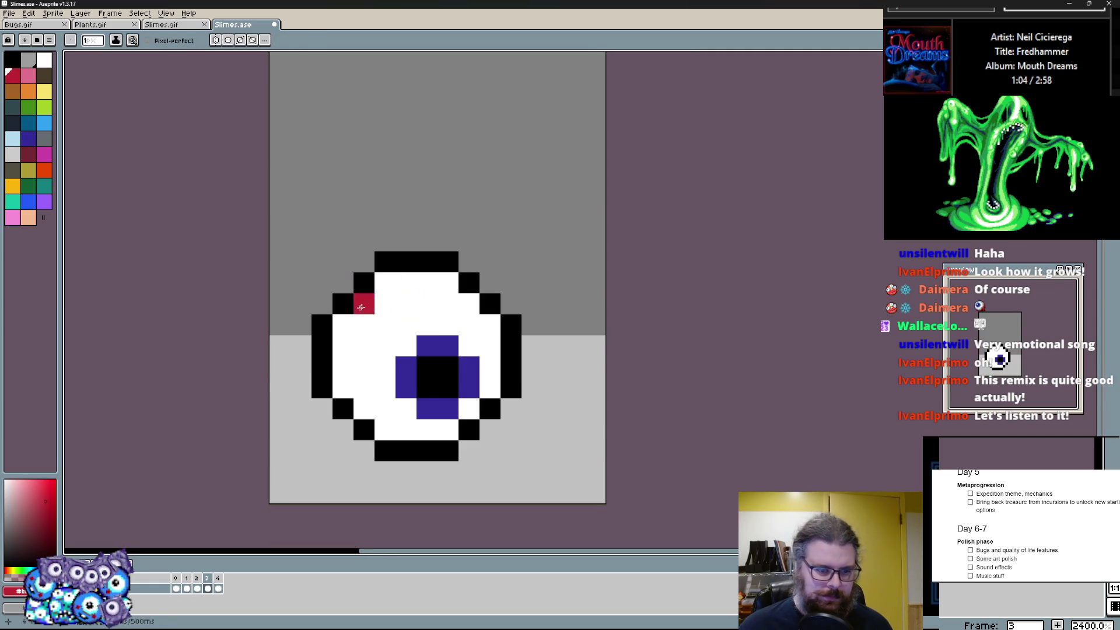
# - Undo a stray red stroke over the eye and switch to the Move tool
pyautogui.moveTo(322, 282); pyautogui.dragTo(512, 307)
pyautogui.hotkey('ctrl', 'z')
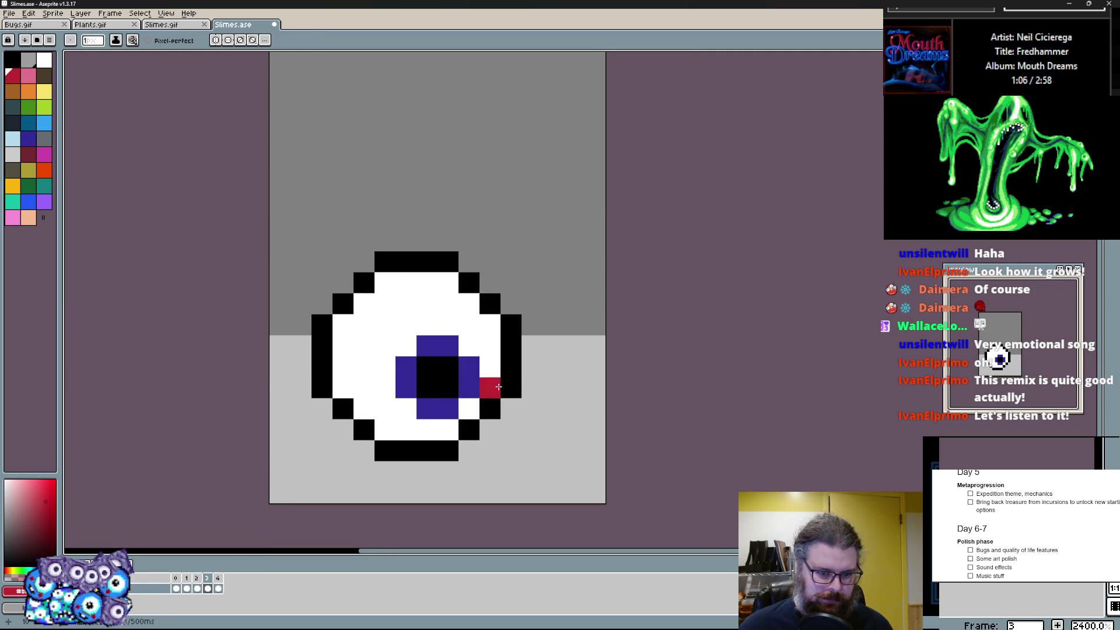
pyautogui.scroll(-1, 323, 336)
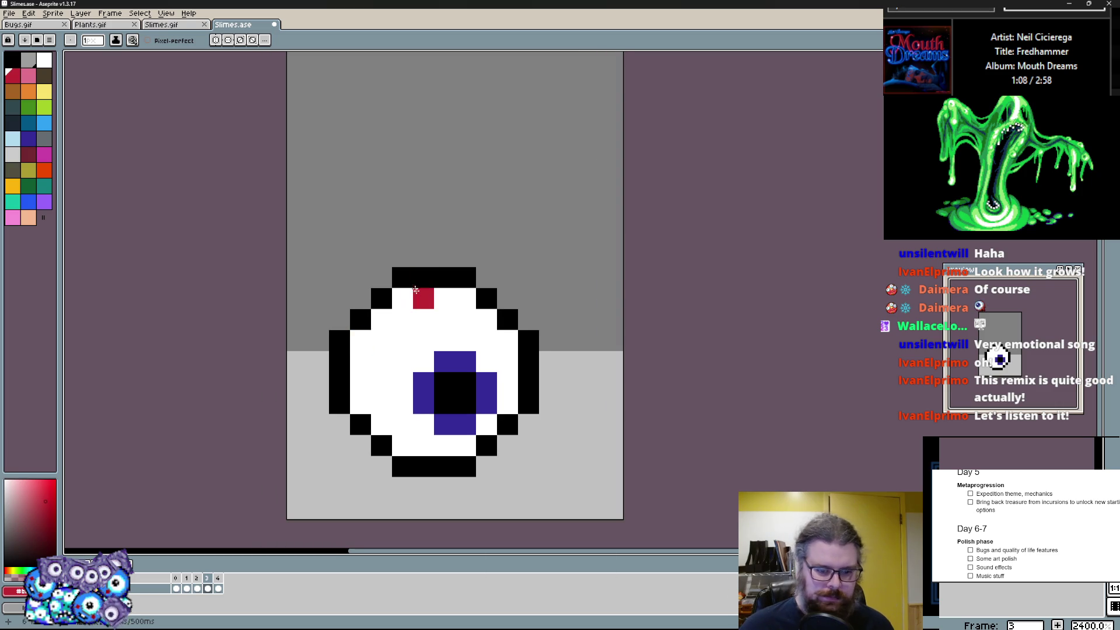
pyautogui.press('m')
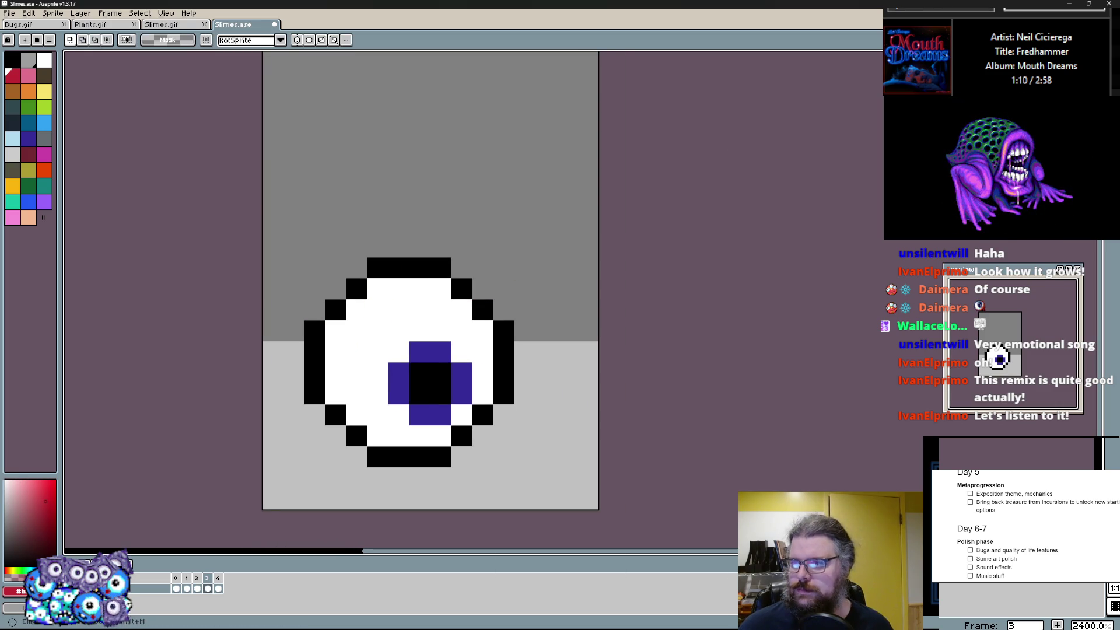
# - Select all and shift the eyeball up and right, checking against the previous frame's red monster
pyautogui.hotkey('ctrl', 'a')
pyautogui.moveTo(429, 358); pyautogui.dragTo(514, 315)
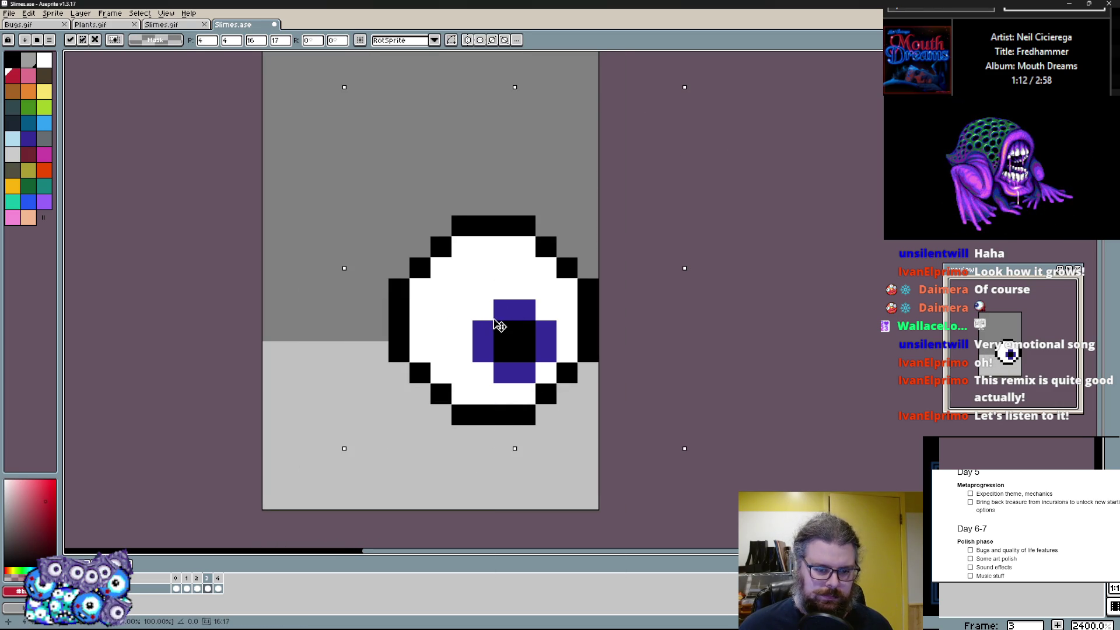
pyautogui.press('Left')
pyautogui.press('Escape')
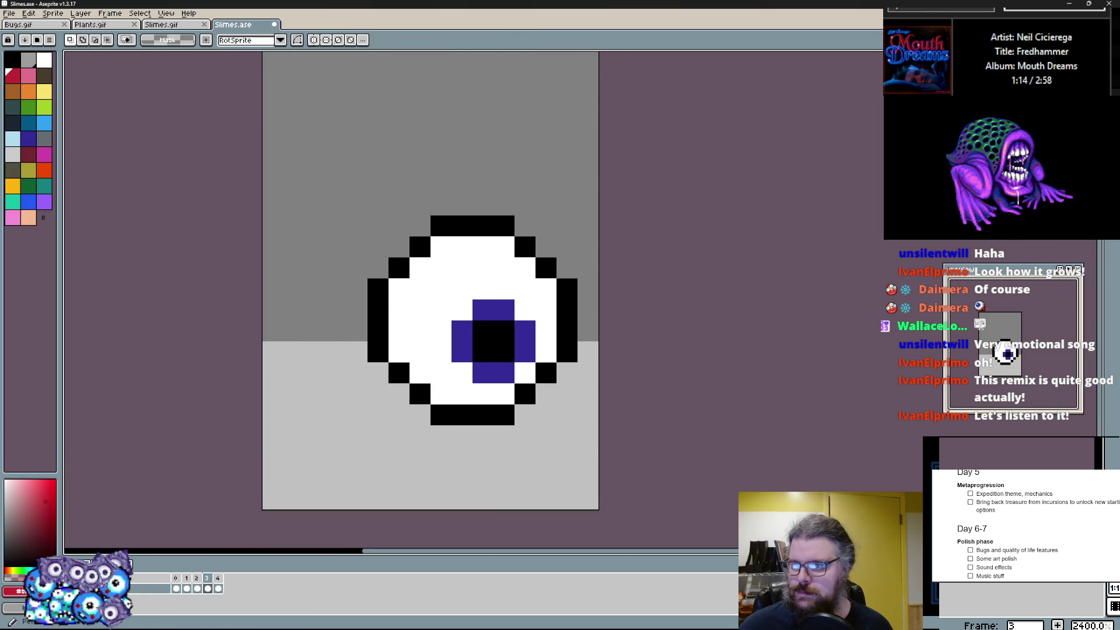
pyautogui.press('b')
pyautogui.press('Left')
pyautogui.press('Right')
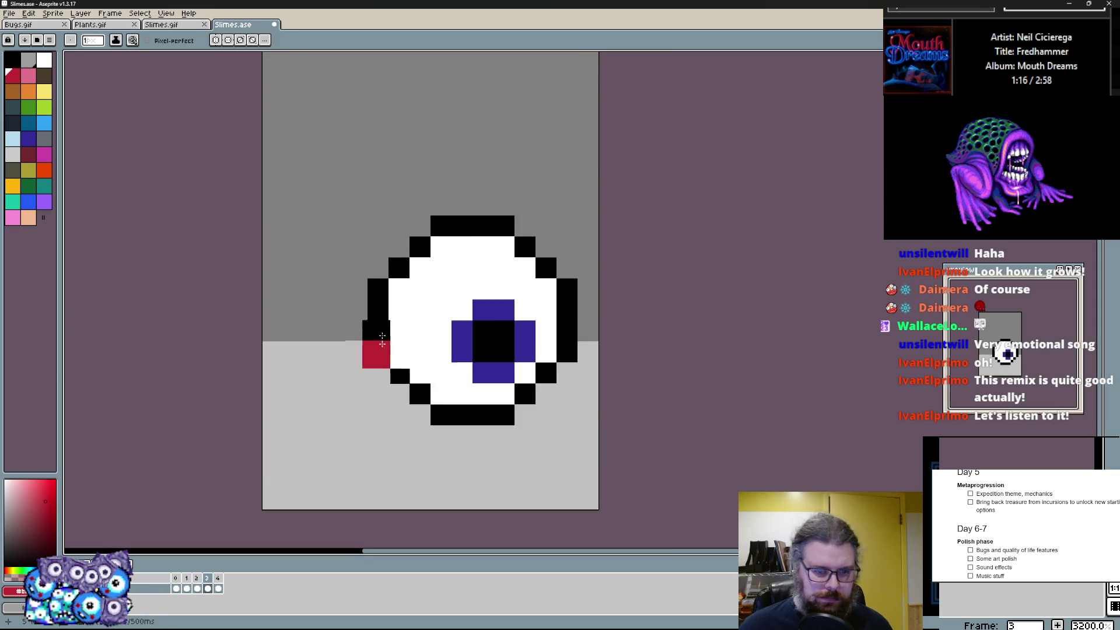
# - Sketch and rework a red curve curling down the eyeball's left side
pyautogui.moveTo(376, 245)
pyautogui.mouseDown()
pyautogui.moveTo(377, 120)
pyautogui.moveTo(556, 481)
pyautogui.mouseUp()
pyautogui.hotkey('ctrl', 'z')
pyautogui.click(376, 121)
pyautogui.hotkey('ctrl', 'z')
pyautogui.moveTo(377, 162); pyautogui.dragTo(438, 481)
pyautogui.hotkey('ctrl', 'z')
pyautogui.click(405, 148)
pyautogui.click(419, 121)
pyautogui.moveTo(350, 175)
pyautogui.mouseDown()
pyautogui.moveTo(349, 205)
pyautogui.moveTo(469, 394)
pyautogui.mouseUp()
pyautogui.hotkey('ctrl', 'z')
pyautogui.press('b')
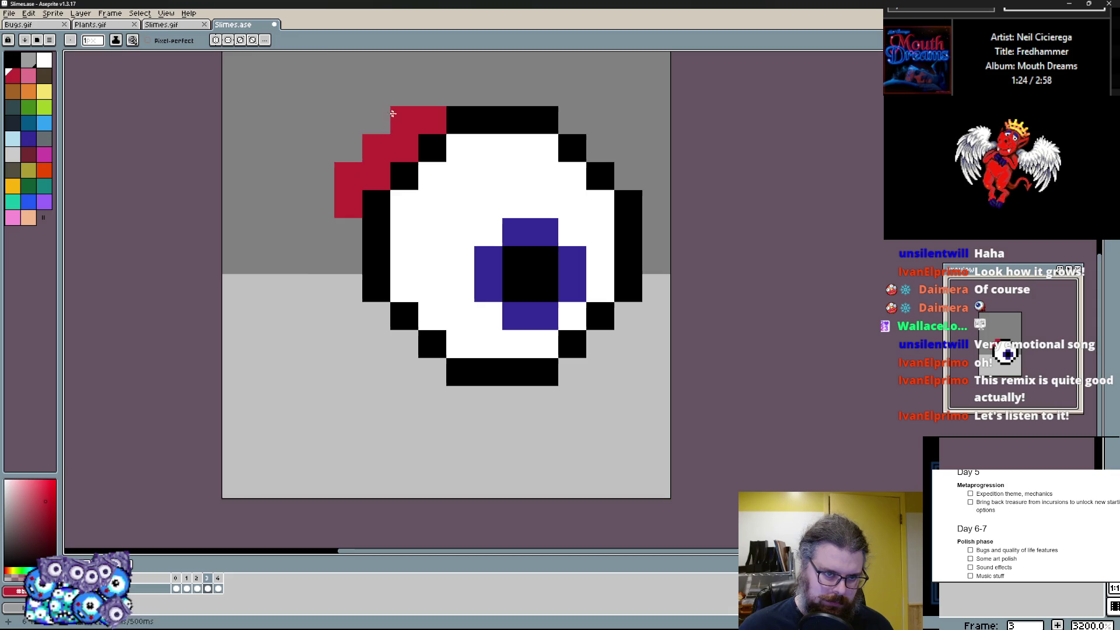
pyautogui.moveTo(399, 119); pyautogui.dragTo(455, 418)
pyautogui.hotkey('ctrl', 'z')
pyautogui.moveTo(420, 386); pyautogui.dragTo(429, 437)
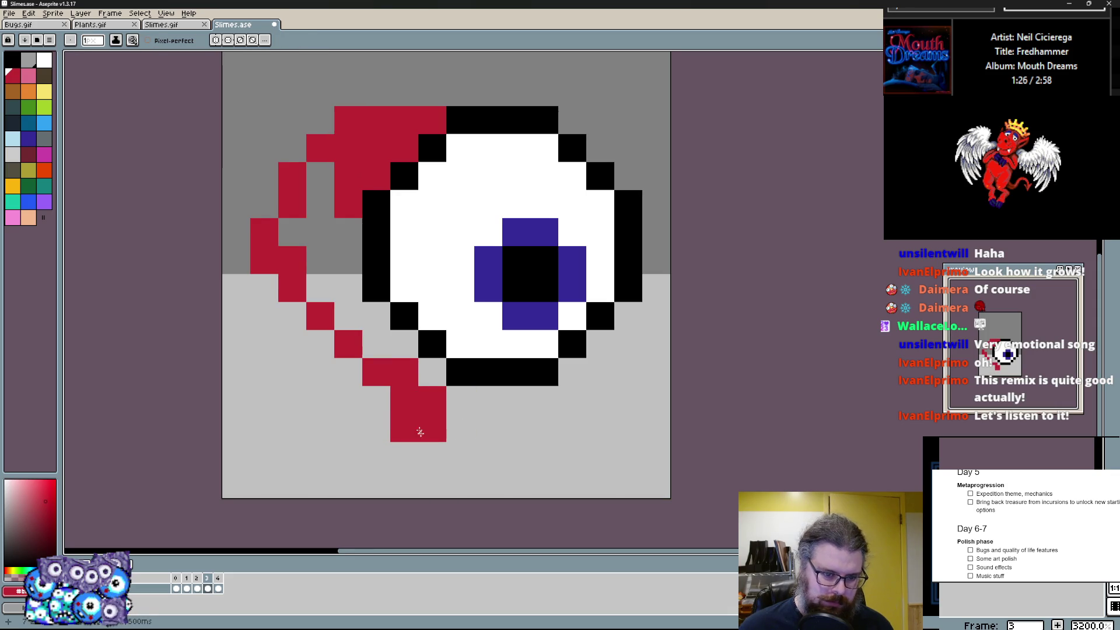
# - Thicken the red body, paint tentacles beneath the eyeball and fill grey gaps red
pyautogui.moveTo(377, 333)
pyautogui.mouseDown()
pyautogui.moveTo(376, 411)
pyautogui.moveTo(315, 490)
pyautogui.mouseUp()
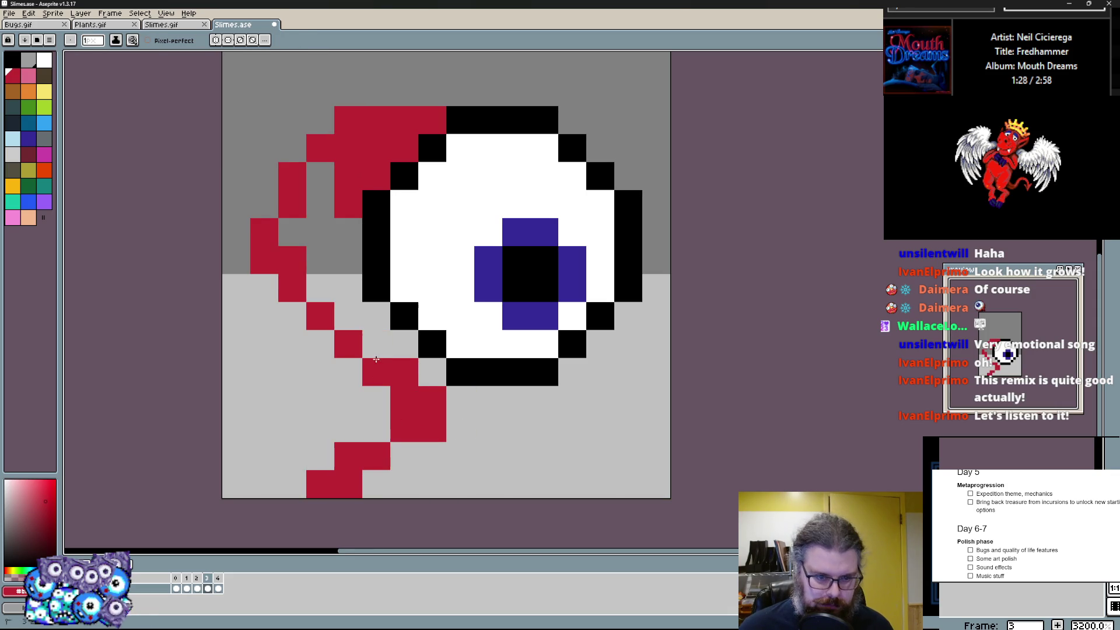
pyautogui.moveTo(421, 372)
pyautogui.mouseDown()
pyautogui.moveTo(339, 192)
pyautogui.moveTo(426, 428)
pyautogui.mouseUp()
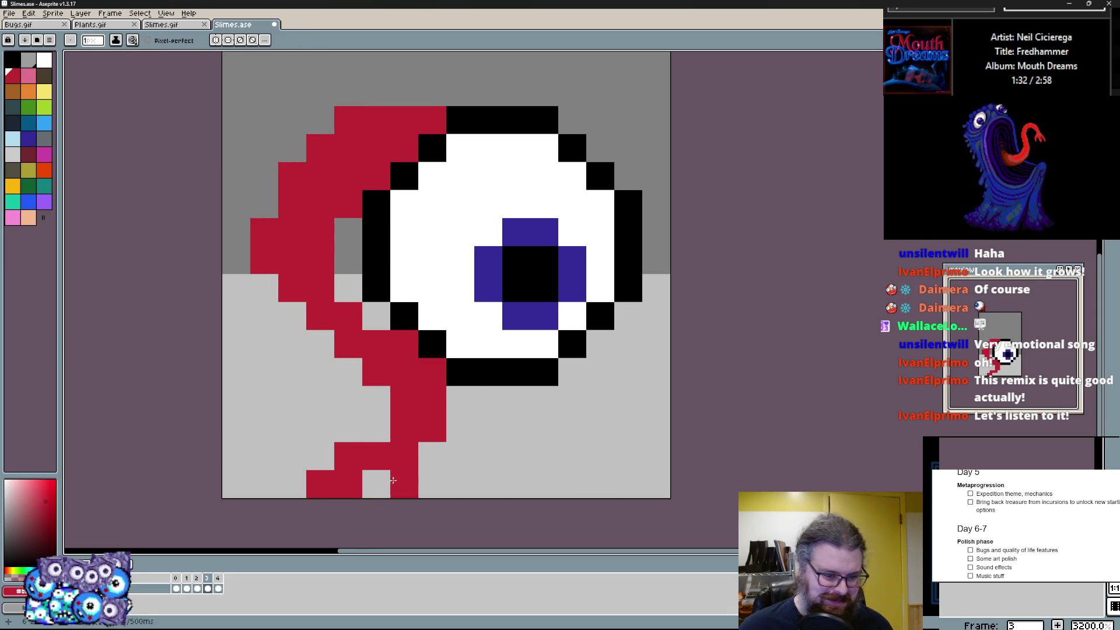
pyautogui.moveTo(393, 480); pyautogui.dragTo(349, 455)
pyautogui.moveTo(305, 417)
pyautogui.mouseDown()
pyautogui.moveTo(263, 368)
pyautogui.moveTo(455, 425)
pyautogui.moveTo(466, 388)
pyautogui.mouseUp()
pyautogui.click(511, 392)
pyautogui.moveTo(376, 175)
pyautogui.mouseDown()
pyautogui.moveTo(429, 91)
pyautogui.moveTo(265, 232)
pyautogui.mouseUp()
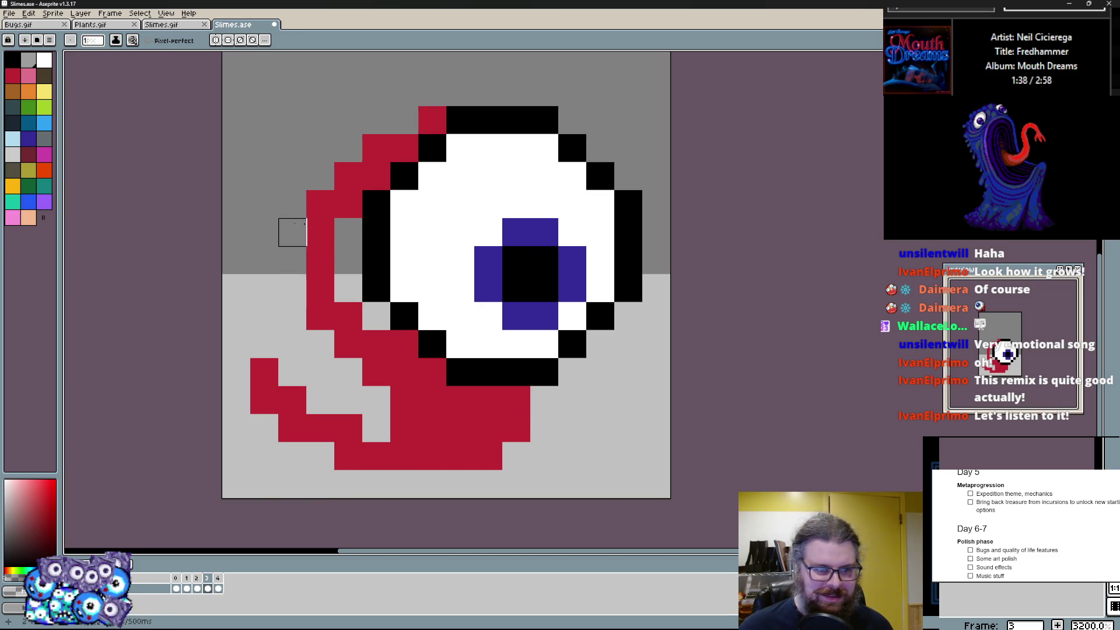
pyautogui.moveTo(349, 228); pyautogui.dragTo(377, 316)
pyautogui.scroll(-1, 376, 350)
pyautogui.click(374, 394)
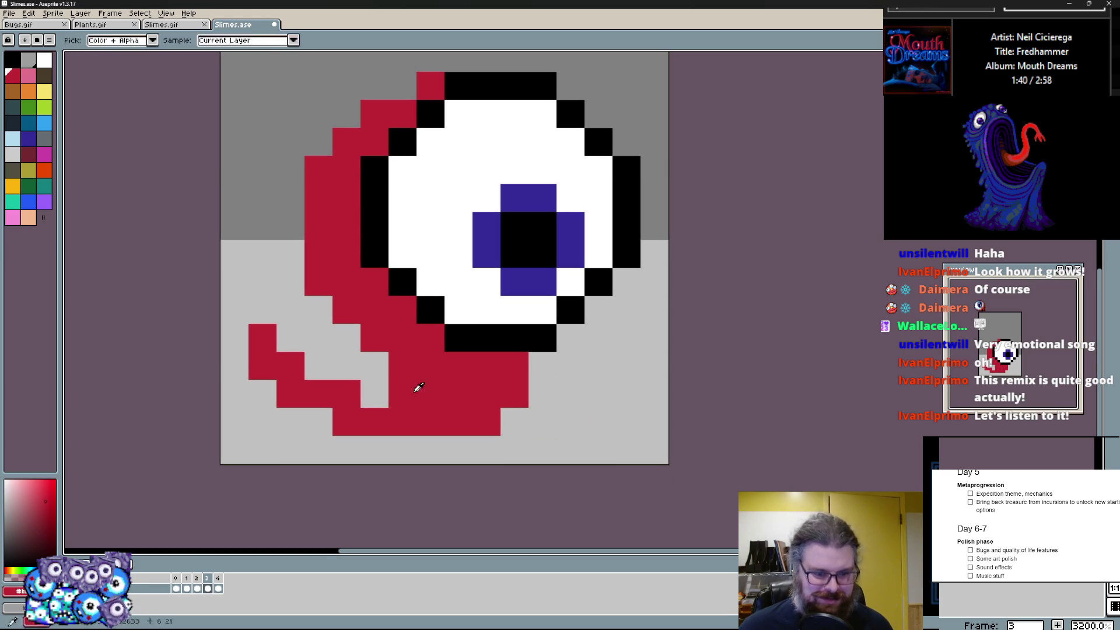
pyautogui.click(372, 370)
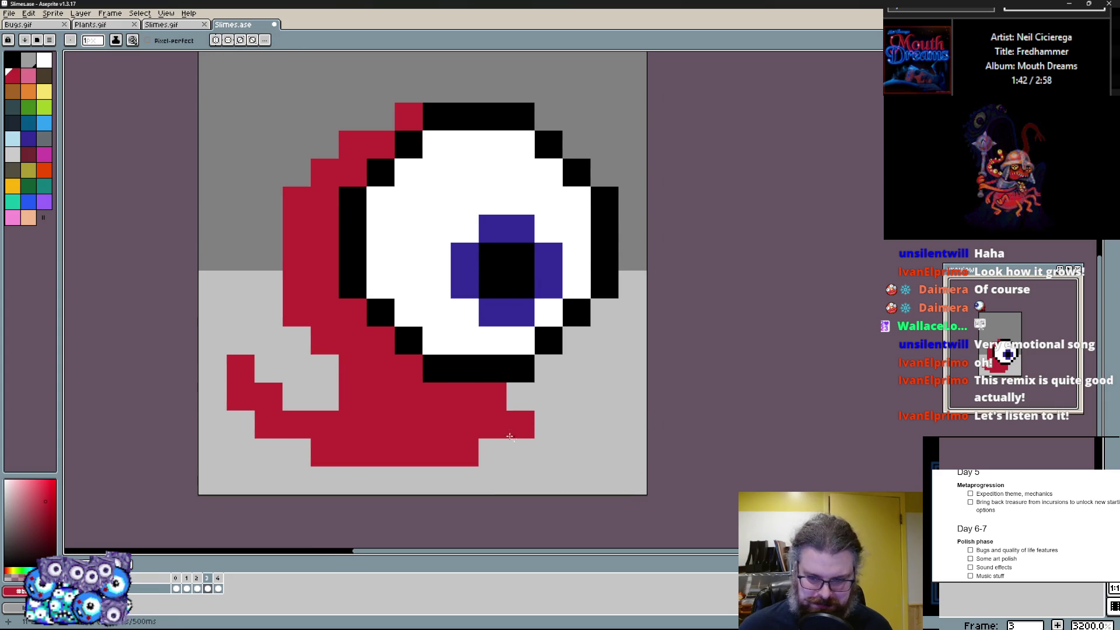
pyautogui.scroll(-1, 606, 368)
pyautogui.scroll(1, 606, 369)
# - Select the whole sprite and shift it within the canvas
pyautogui.keyDown('space'); pyautogui.moveTo(579, 384); pyautogui.dragTo(490, 385); pyautogui.keyUp('space')
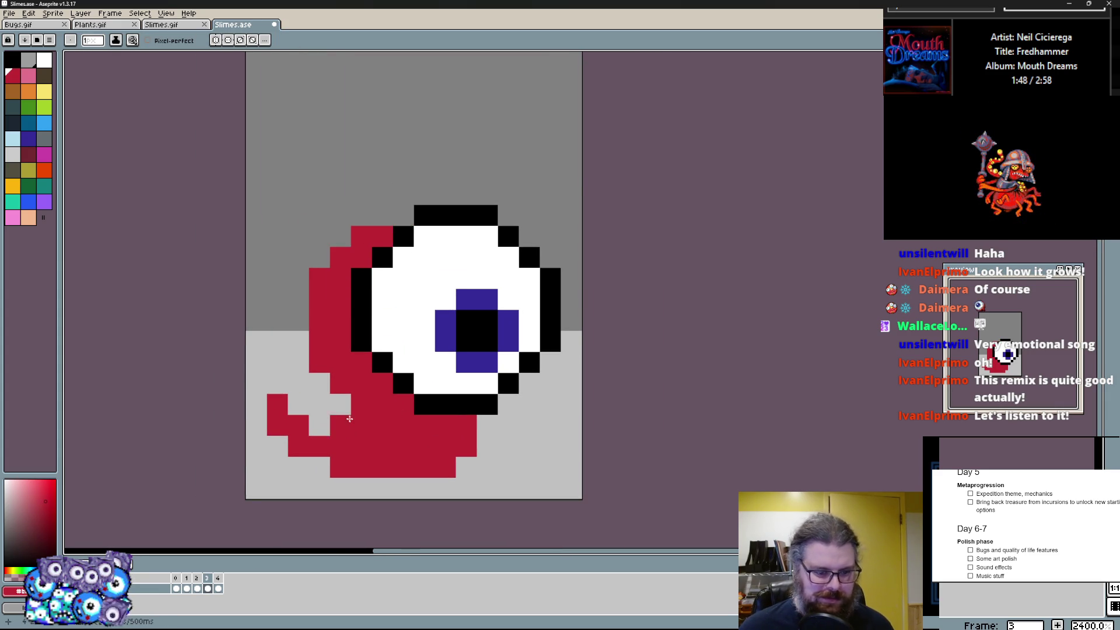
pyautogui.scroll(1, 349, 419)
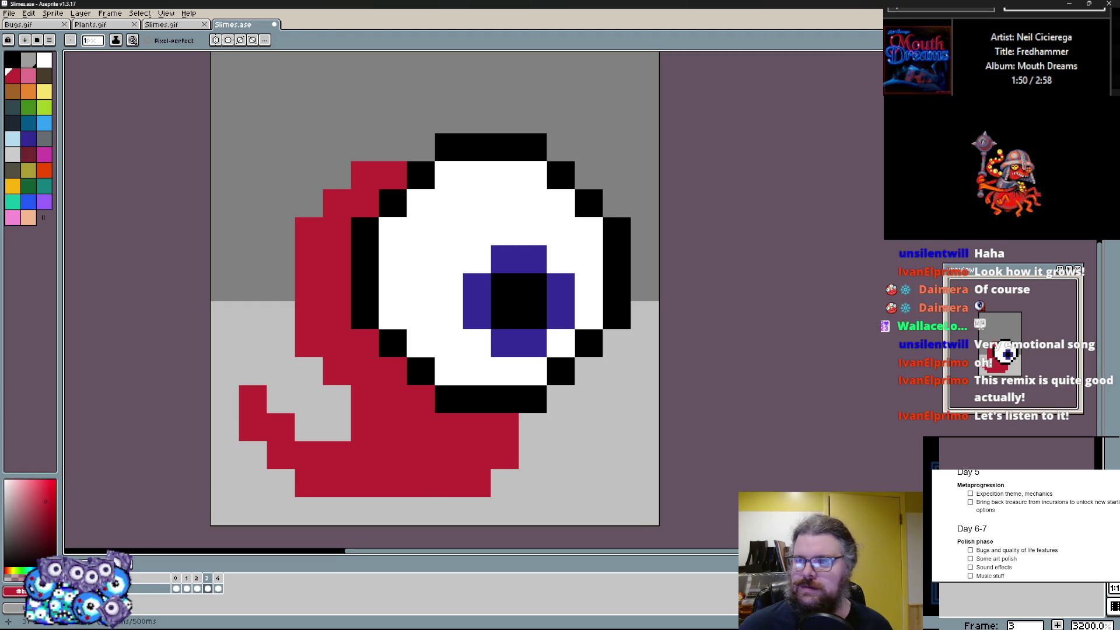
pyautogui.press('m')
pyautogui.scroll(-1, 438, 307)
pyautogui.hotkey('ctrl', 'a')
pyautogui.moveTo(490, 280); pyautogui.dragTo(526, 262)
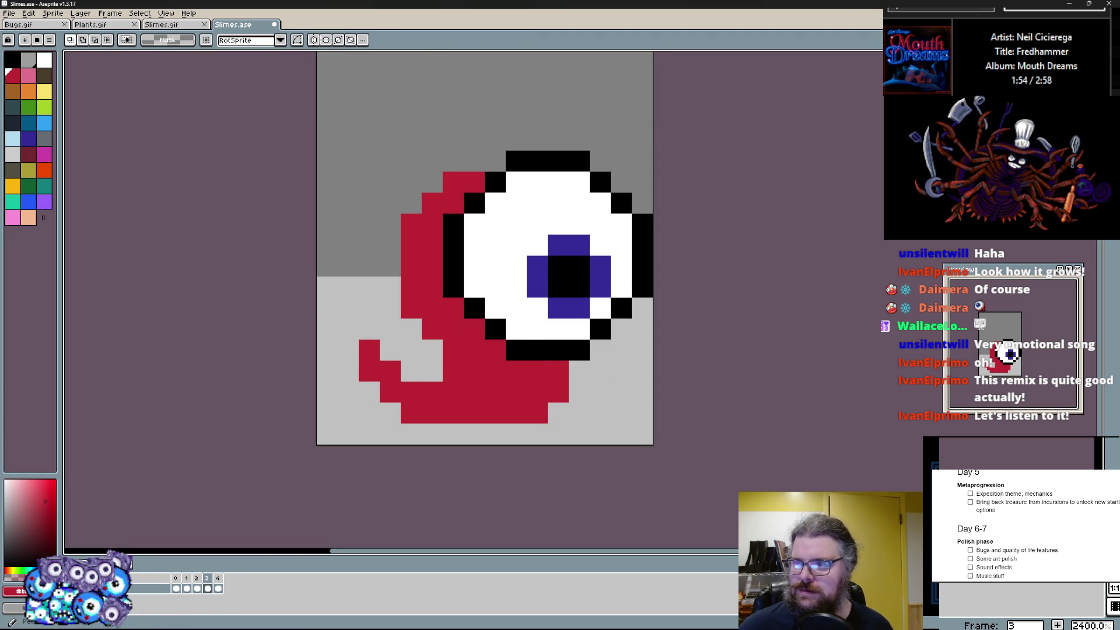
# - Clean the body's right edge and add a red tentacle curling up at the left, filling the body solid
pyautogui.press('b')
pyautogui.scroll(1, 642, 377)
pyautogui.rightClick(644, 366)
pyautogui.moveTo(532, 364); pyautogui.dragTo(533, 420)
pyautogui.moveTo(299, 394)
pyautogui.mouseDown()
pyautogui.moveTo(253, 316)
pyautogui.moveTo(253, 351)
pyautogui.mouseUp()
pyautogui.hotkey('ctrl', 'z')
pyautogui.moveTo(306, 311); pyautogui.dragTo(365, 363)
pyautogui.moveTo(534, 392)
pyautogui.mouseDown()
pyautogui.moveTo(596, 392)
pyautogui.moveTo(525, 429)
pyautogui.mouseUp()
pyautogui.hotkey('ctrl', 'z')
pyautogui.hotkey('ctrl', 'z')
# - Draw a red tentacle row with a tip at the bottom right and fill the gap between body parts
pyautogui.click(619, 363)
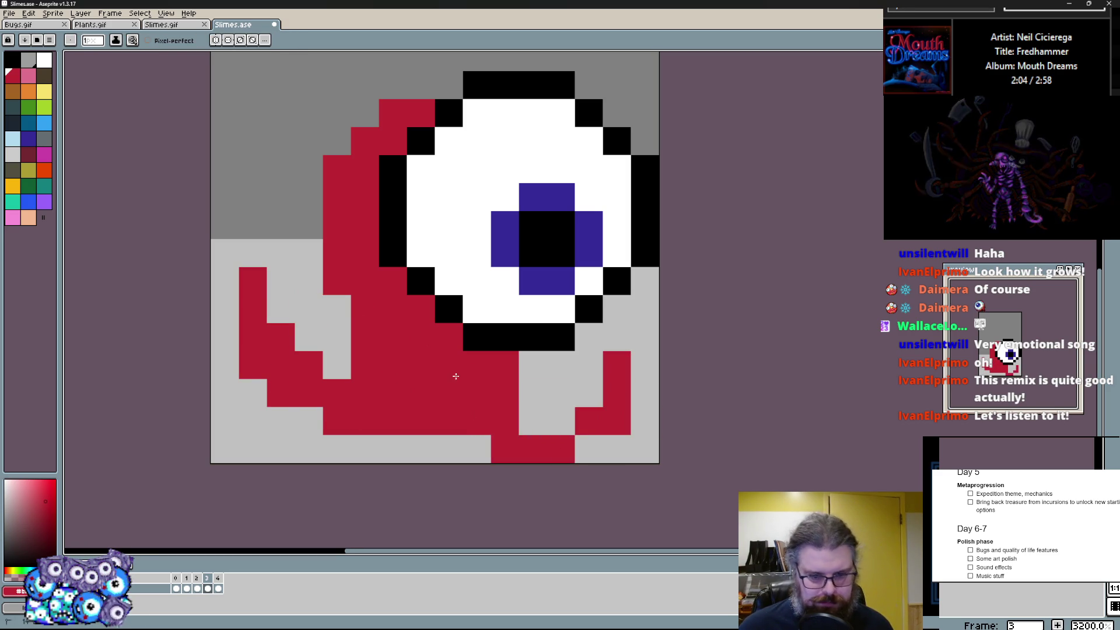
pyautogui.hotkey('ctrl', 'z')
pyautogui.moveTo(617, 363); pyautogui.dragTo(526, 420)
pyautogui.hotkey('ctrl', 'z')
pyautogui.moveTo(591, 393)
pyautogui.mouseDown()
pyautogui.moveTo(526, 392)
pyautogui.moveTo(618, 420)
pyautogui.mouseUp()
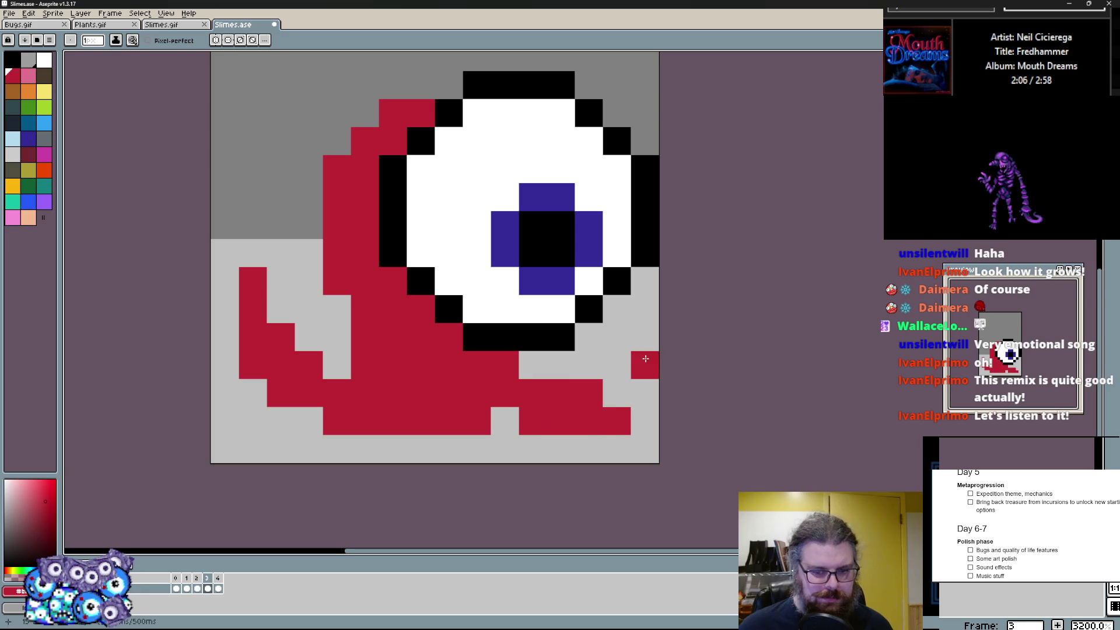
pyautogui.click(616, 364)
pyautogui.hotkey('ctrl', 'z')
pyautogui.press('i')
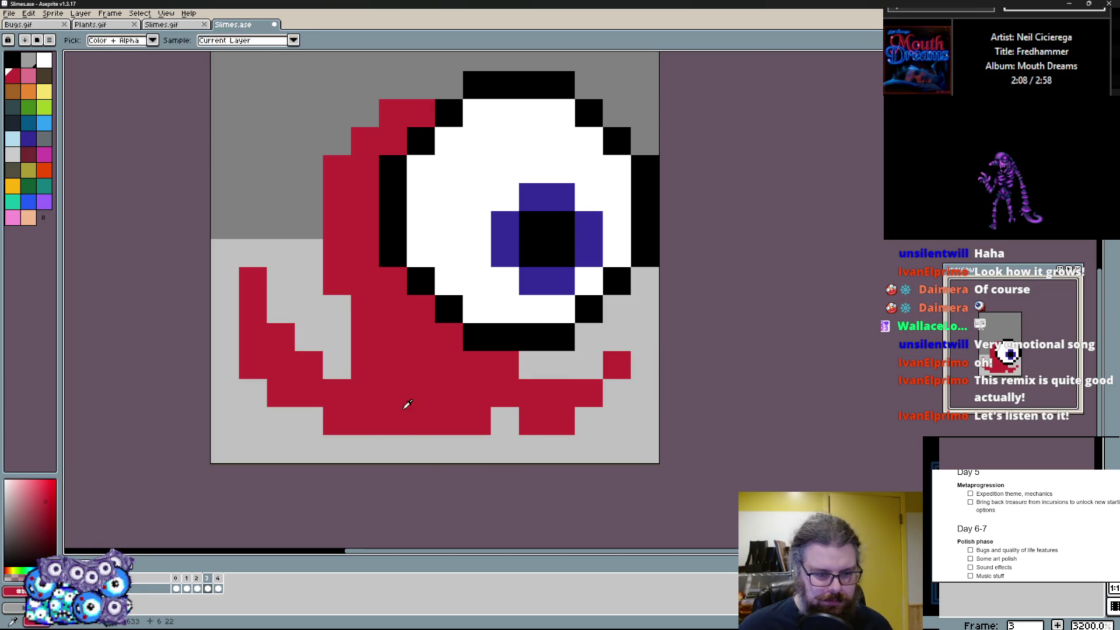
pyautogui.moveTo(337, 365)
pyautogui.mouseDown()
pyautogui.moveTo(331, 254)
pyautogui.moveTo(308, 420)
pyautogui.moveTo(363, 364)
pyautogui.moveTo(429, 443)
pyautogui.moveTo(392, 336)
pyautogui.mouseUp()
pyautogui.click(309, 252)
# - Reshape the lower tentacles, clearing stray red pixels from the bottom one
pyautogui.moveTo(449, 429)
pyautogui.mouseDown()
pyautogui.moveTo(477, 448)
pyautogui.moveTo(448, 392)
pyautogui.mouseUp()
pyautogui.click(392, 337)
pyautogui.click(504, 336)
pyautogui.hotkey('ctrl', 'z')
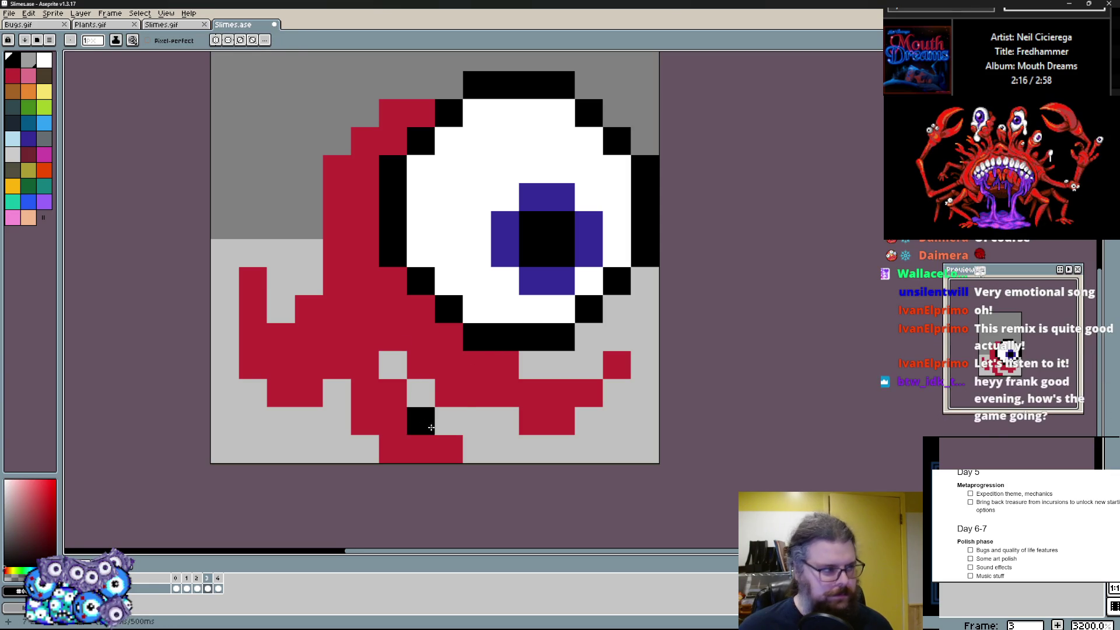
pyautogui.click(421, 421)
pyautogui.moveTo(443, 410)
pyautogui.mouseDown()
pyautogui.moveTo(406, 455)
pyautogui.moveTo(448, 448)
pyautogui.mouseUp()
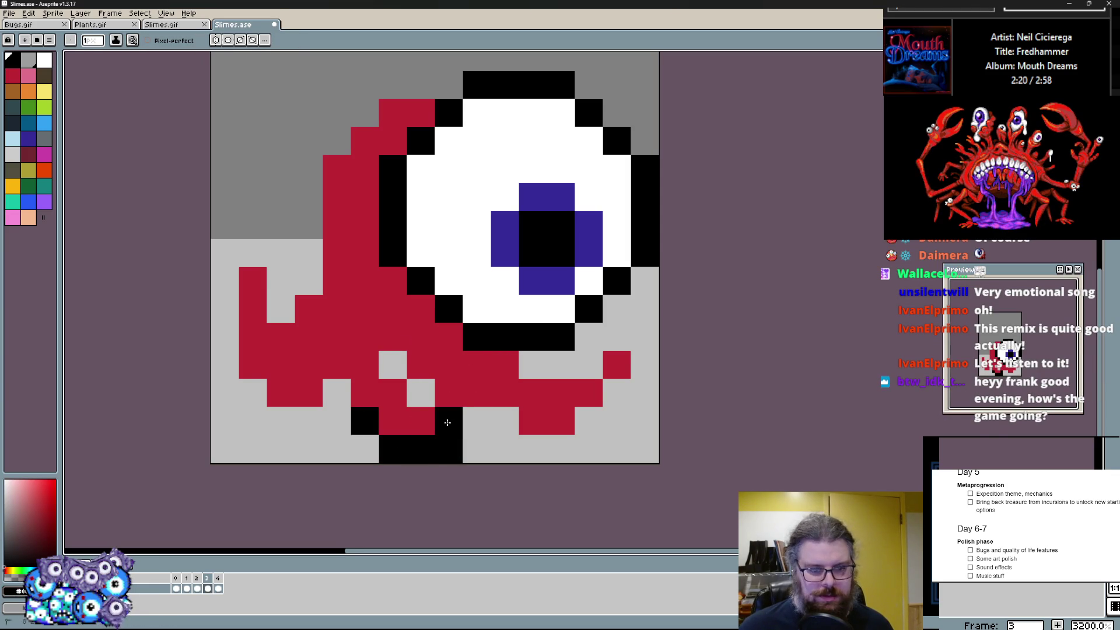
pyautogui.hotkey('ctrl', 'z')
# - Outline a lower tentacle, the left tentacle edge and the body's left side up to the eyeball in black
pyautogui.moveTo(327, 410); pyautogui.dragTo(338, 333)
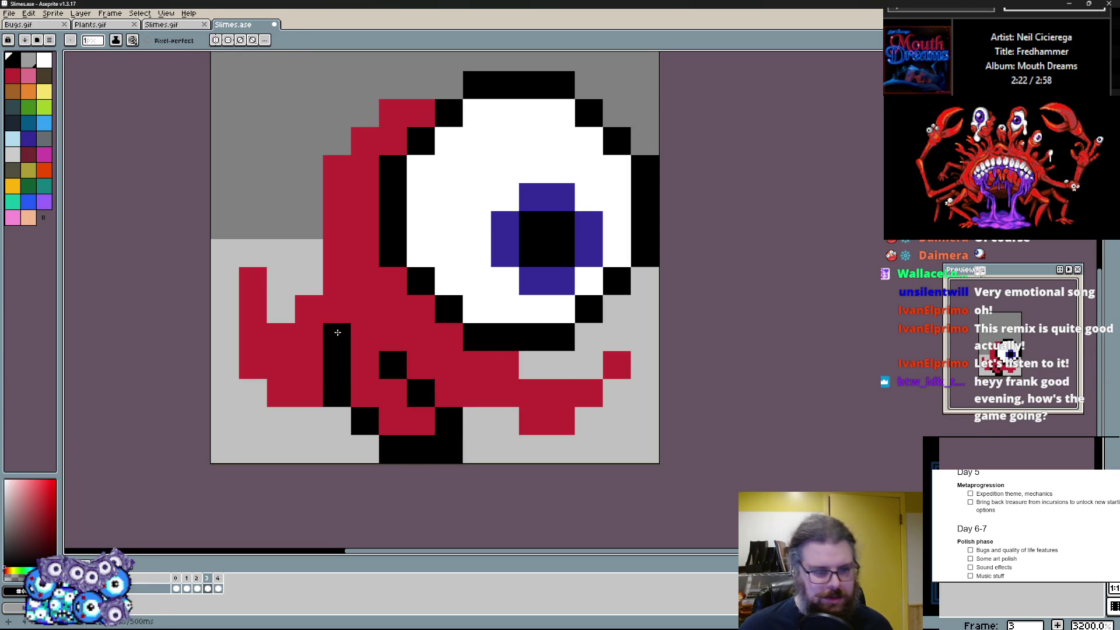
pyautogui.moveTo(245, 359); pyautogui.dragTo(236, 253)
pyautogui.moveTo(281, 303)
pyautogui.mouseDown()
pyautogui.moveTo(337, 140)
pyautogui.moveTo(394, 132)
pyautogui.mouseUp()
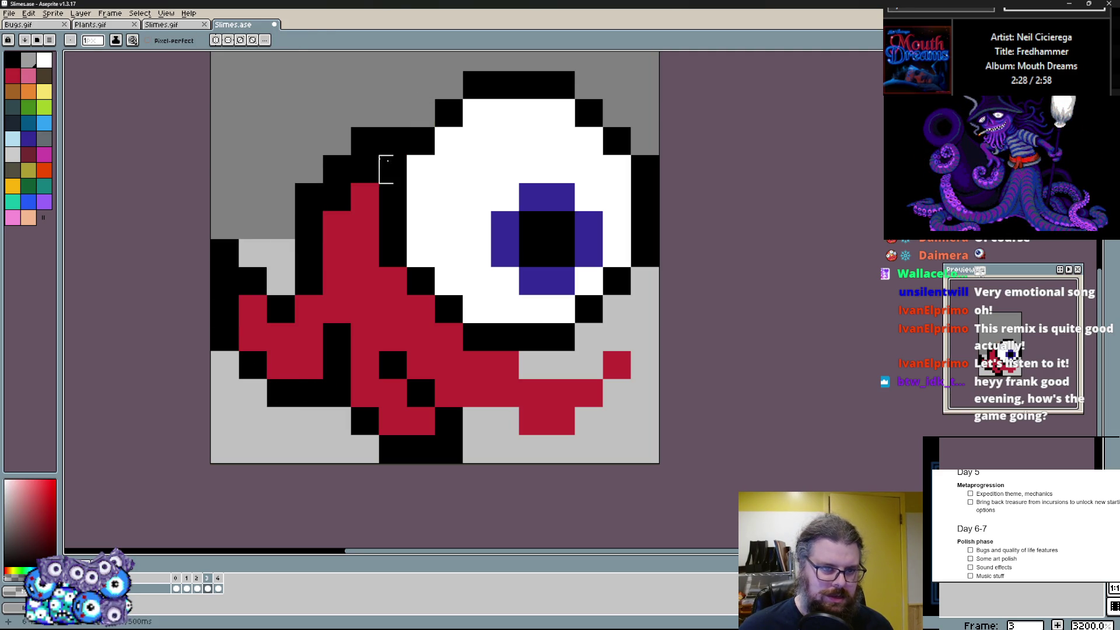
pyautogui.scroll(-2, 464, 201)
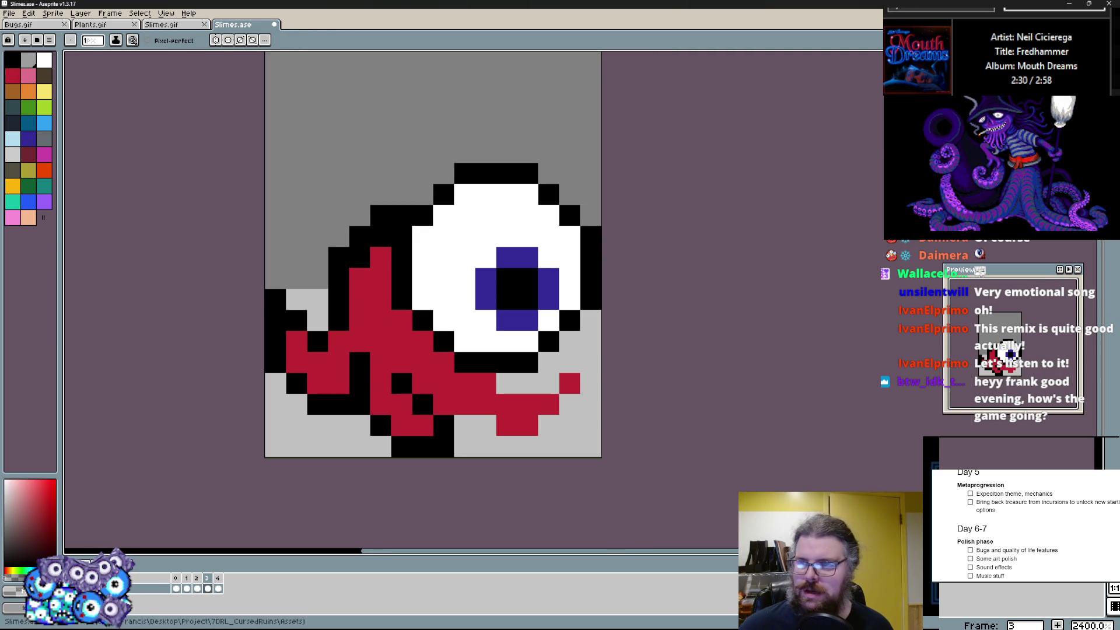
pyautogui.press('m')
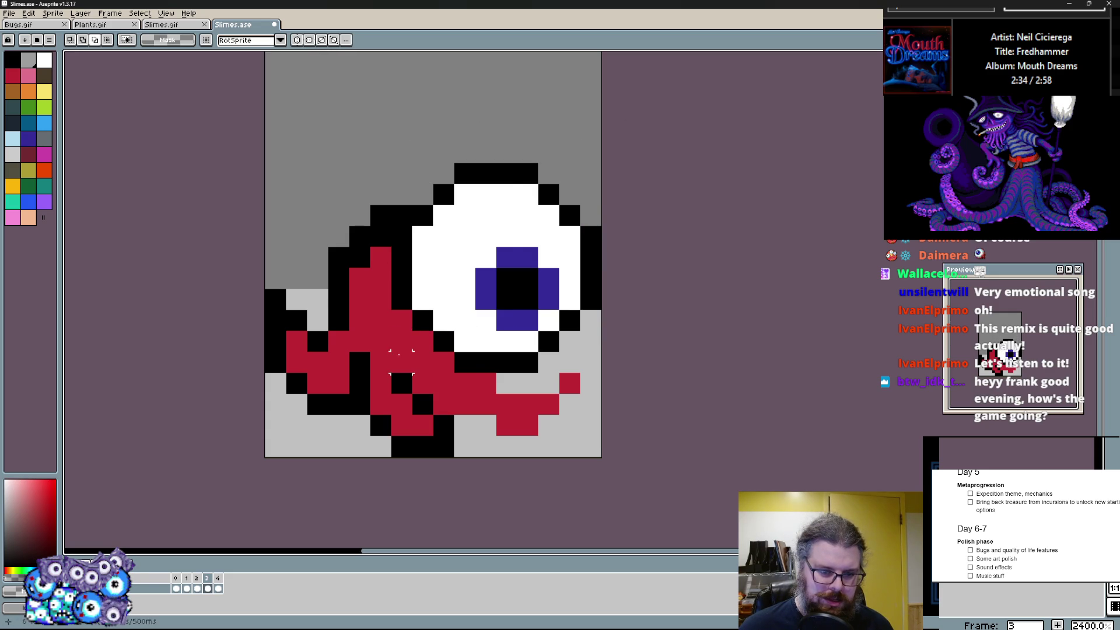
# - Magic-wand select the eyeball and nudge it one pixel up and left, then deselect
pyautogui.press('w')
pyautogui.click(537, 219)
pyautogui.keyDown('shift'); pyautogui.click(491, 175); pyautogui.keyUp('shift')
pyautogui.keyDown('shift'); pyautogui.click(517, 289); pyautogui.keyUp('shift')
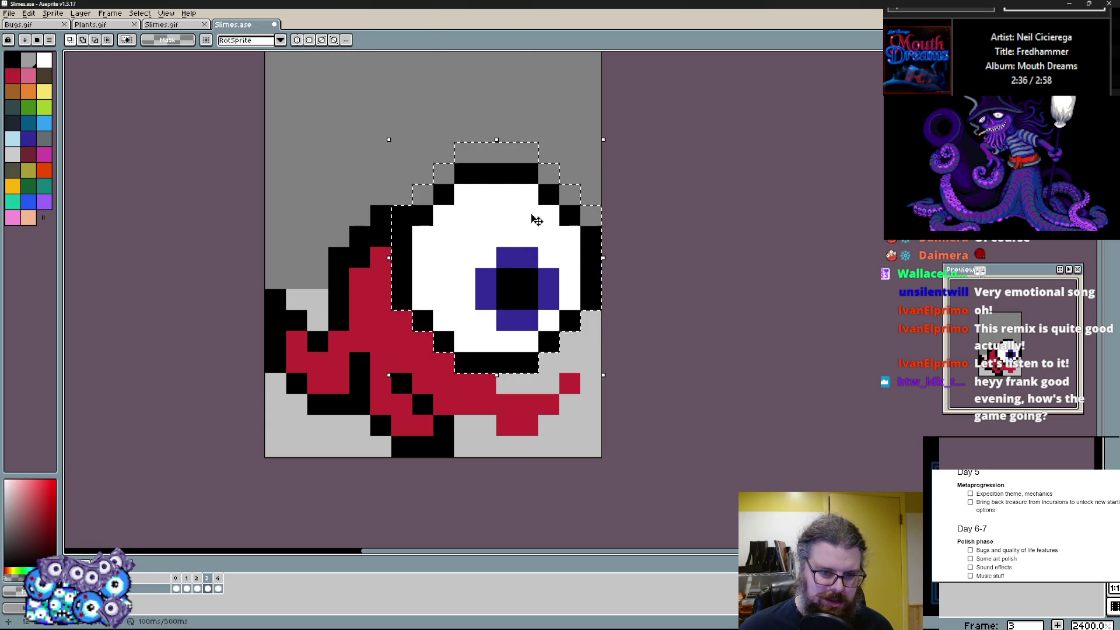
pyautogui.press('Up')
pyautogui.press('Left')
pyautogui.hotkey('ctrl', 'd')
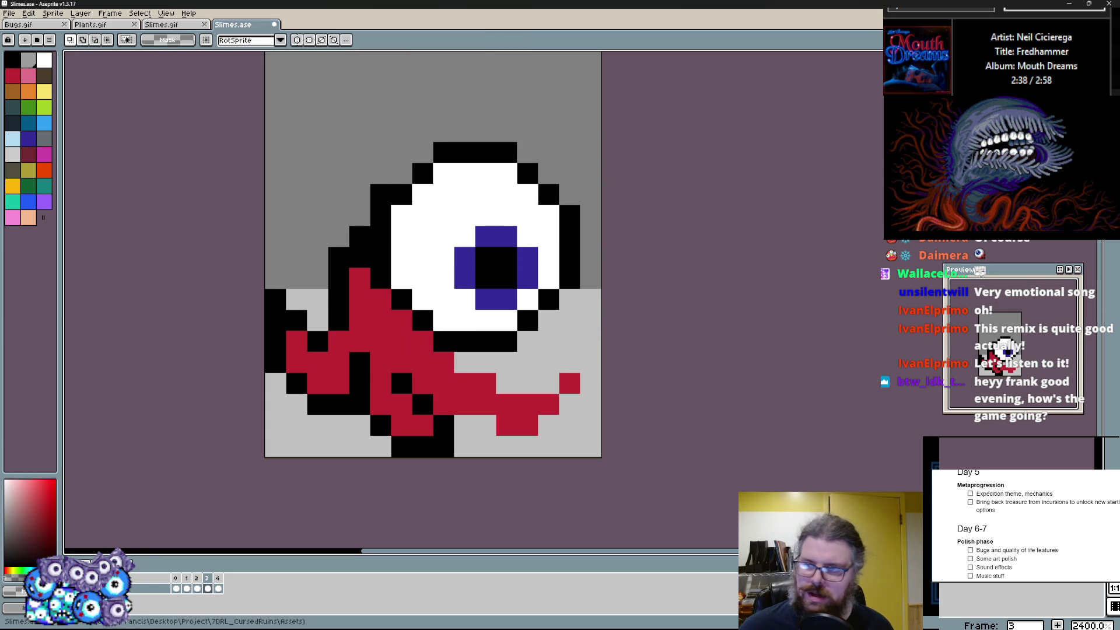
# - Repaint pixels near the lower-right tentacle
pyautogui.press('b')
pyautogui.scroll(1, 490, 289)
pyautogui.moveTo(460, 429)
pyautogui.mouseDown()
pyautogui.moveTo(409, 434)
pyautogui.moveTo(438, 403)
pyautogui.moveTo(468, 459)
pyautogui.moveTo(580, 418)
pyautogui.moveTo(581, 347)
pyautogui.moveTo(497, 375)
pyautogui.mouseUp()
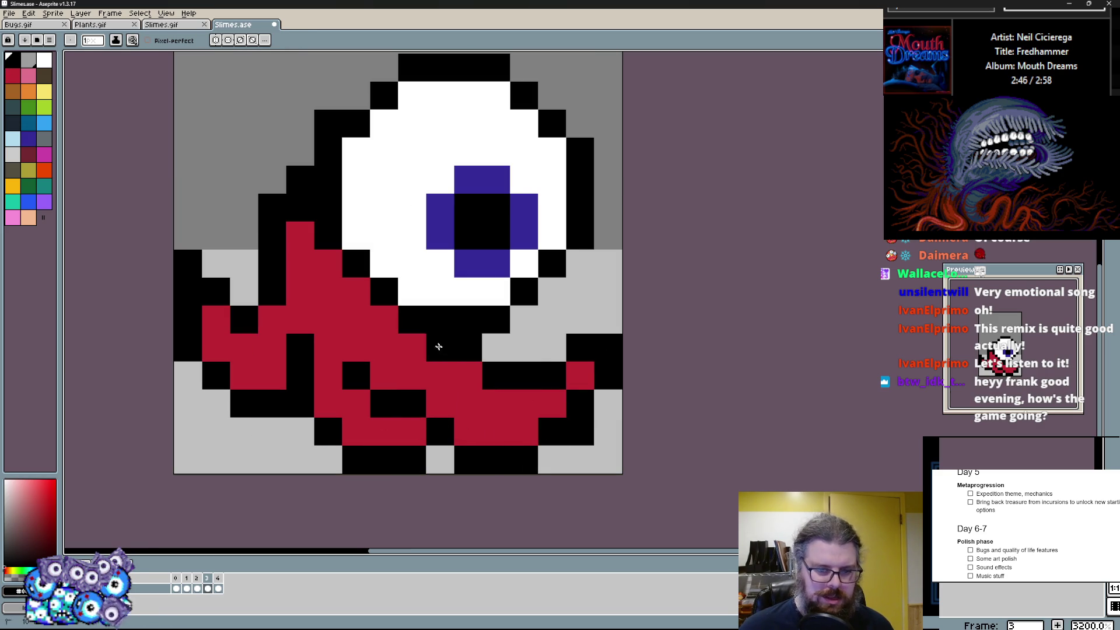